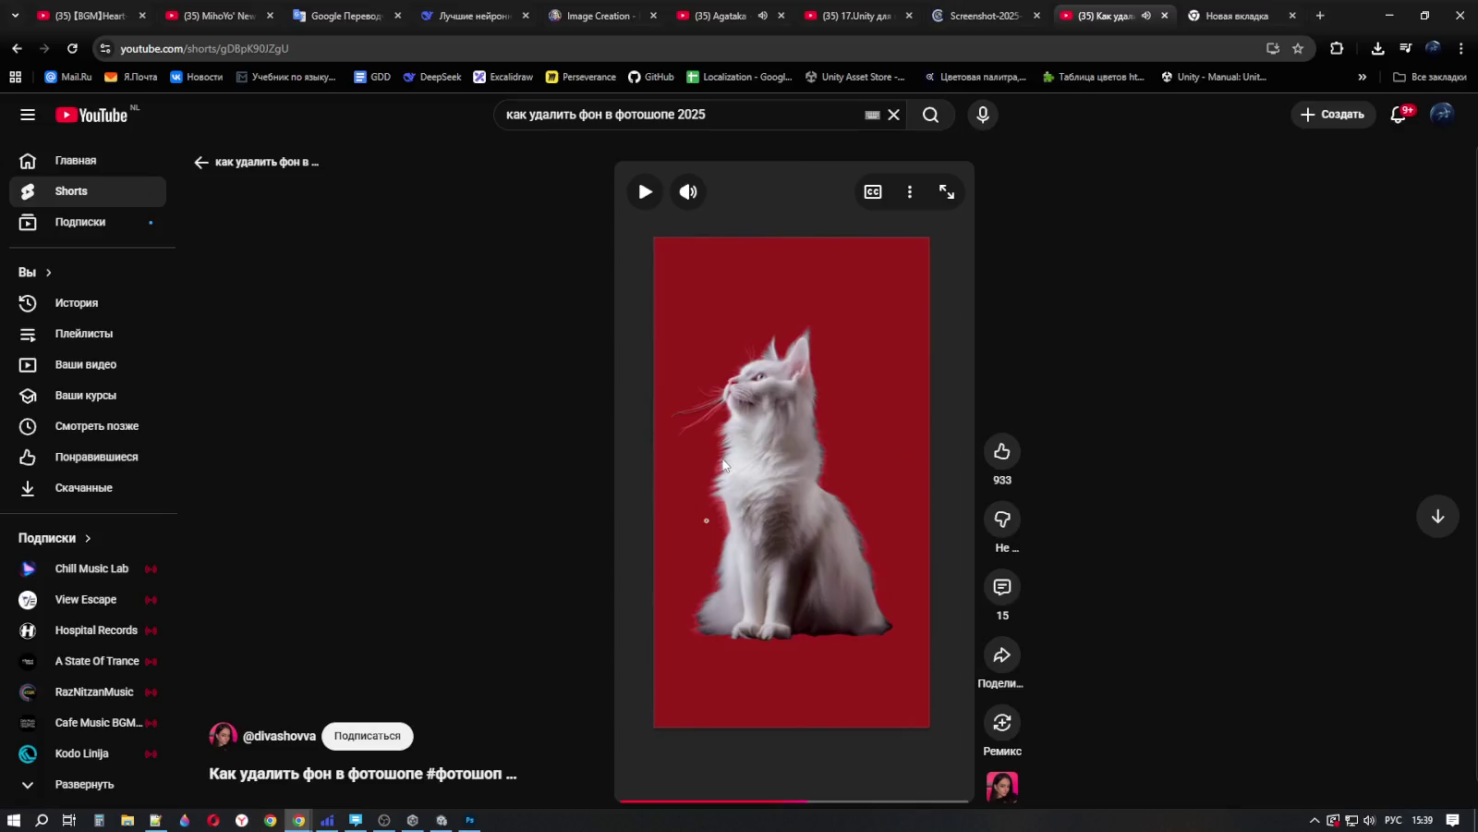
Step: Bring the sci-fi icon sheet to the front in Photoshop and open Select and Mask
left_click(469, 820)
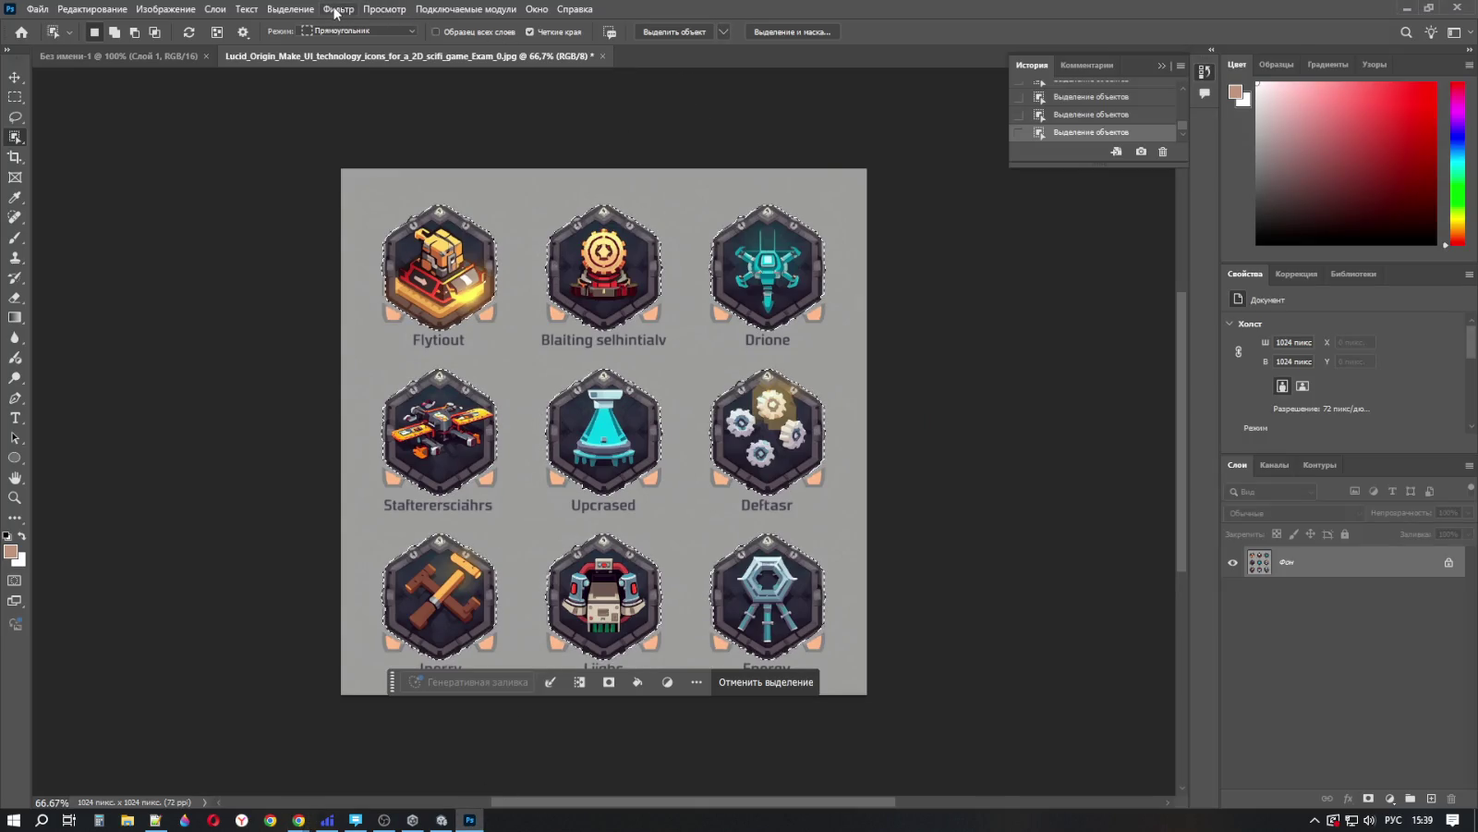
left_click(292, 11)
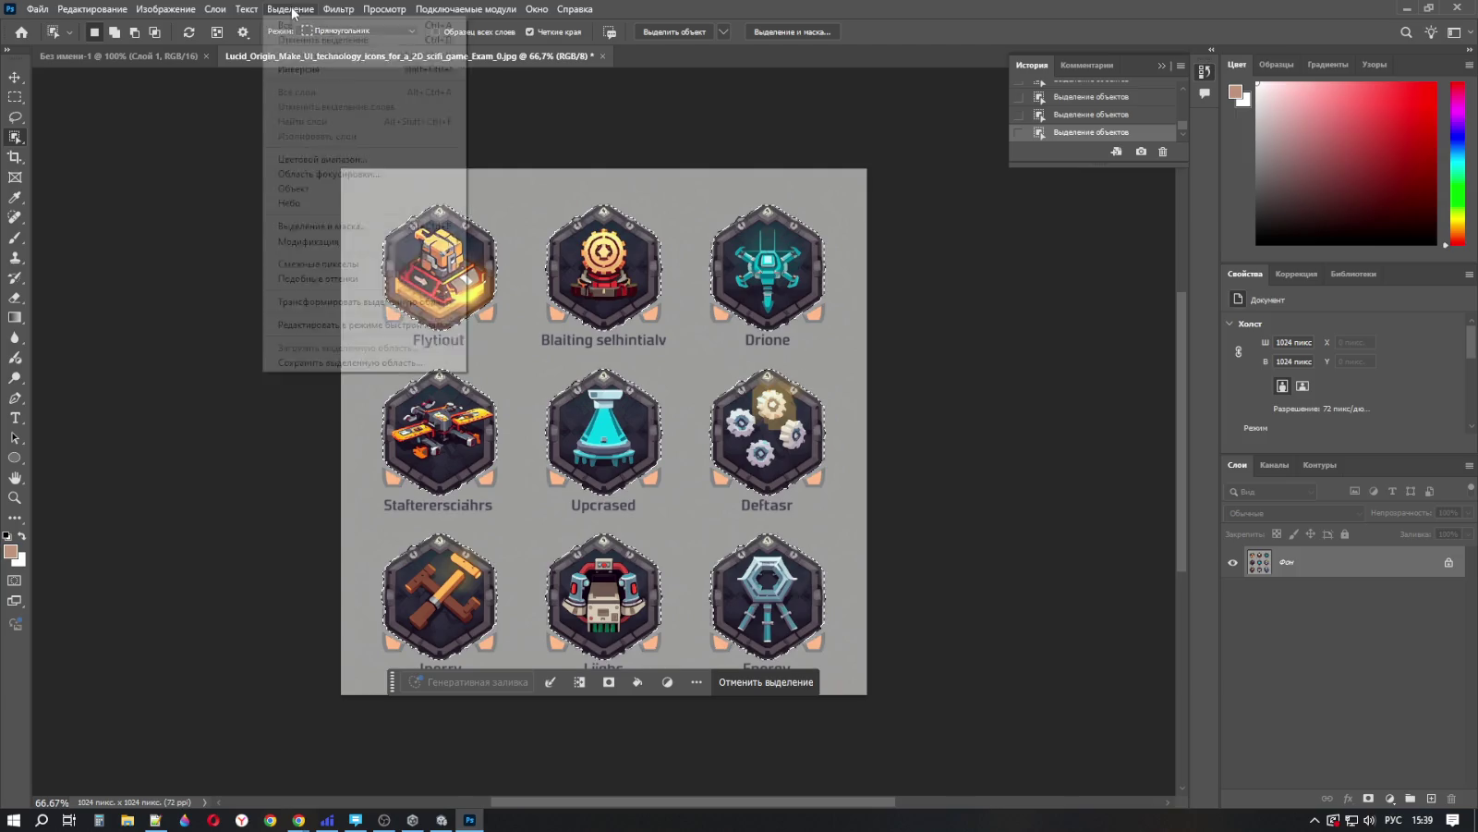
left_click(341, 231)
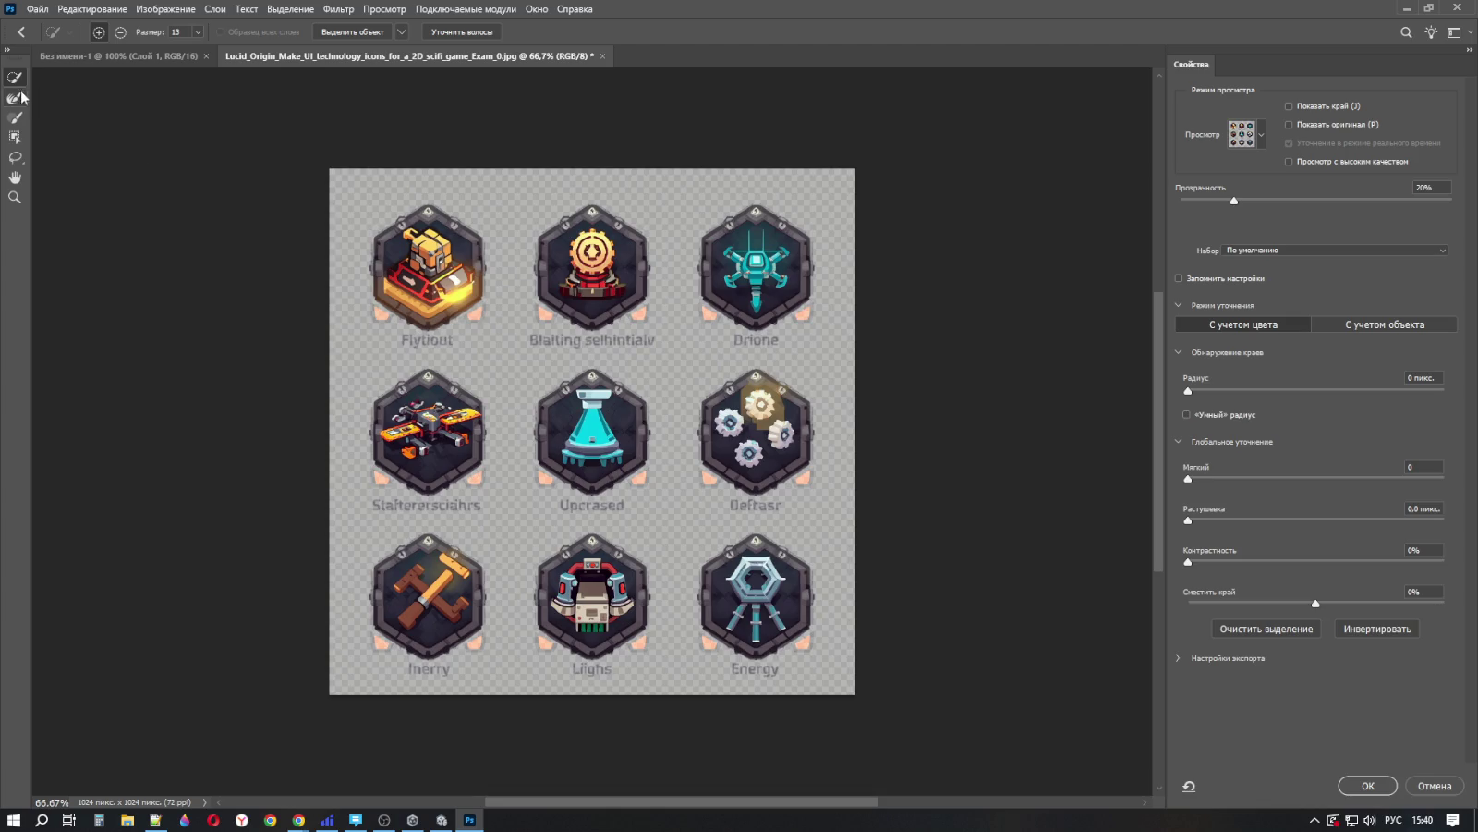
Step: Paint and undo a selection stroke, clear the refinement, then cancel Select and Mask
left_click(365, 352)
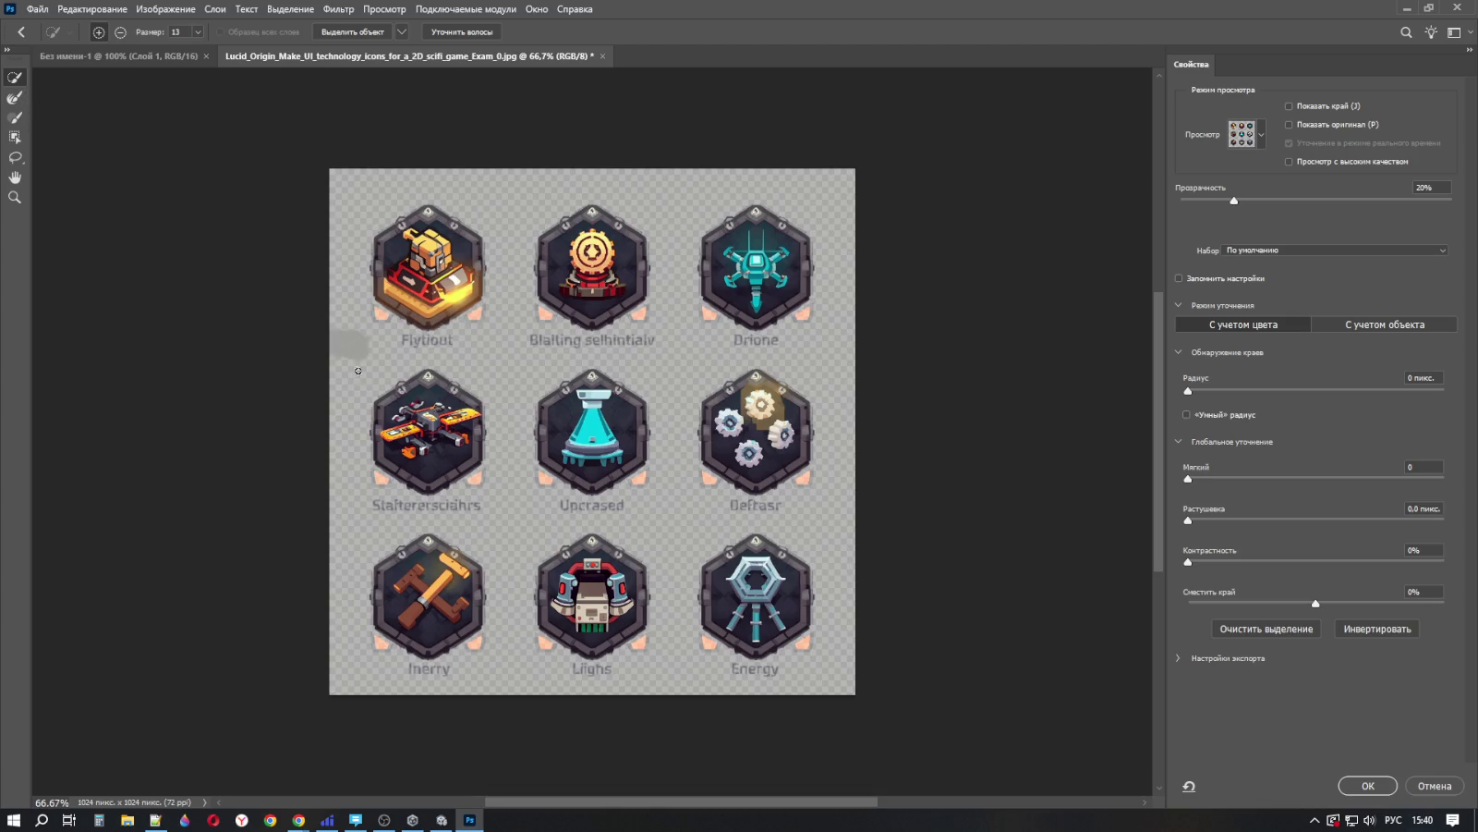
left_click_drag(358, 370, 348, 450)
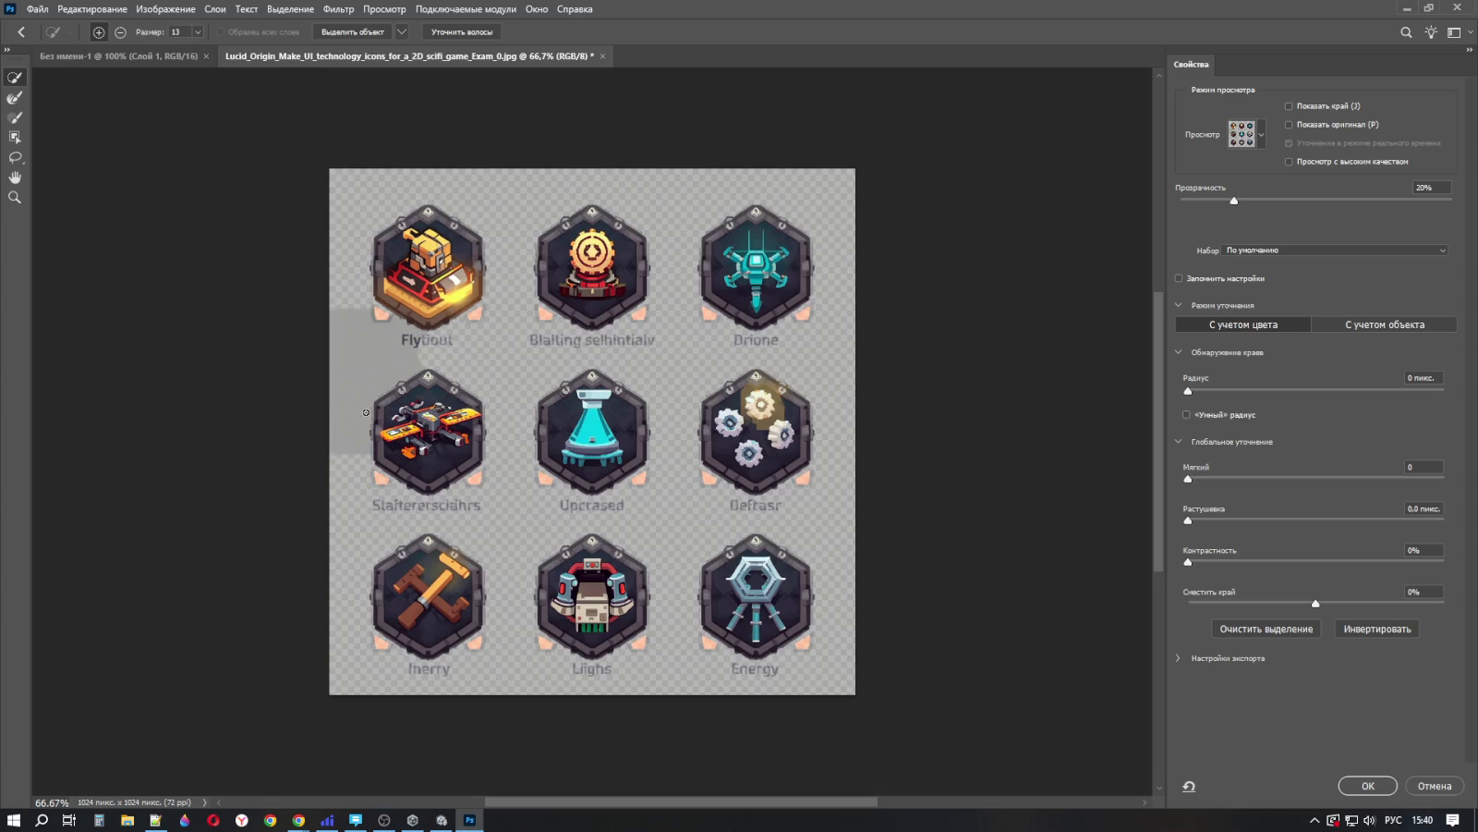
key("ctrl+z")
key("ctrl+z")
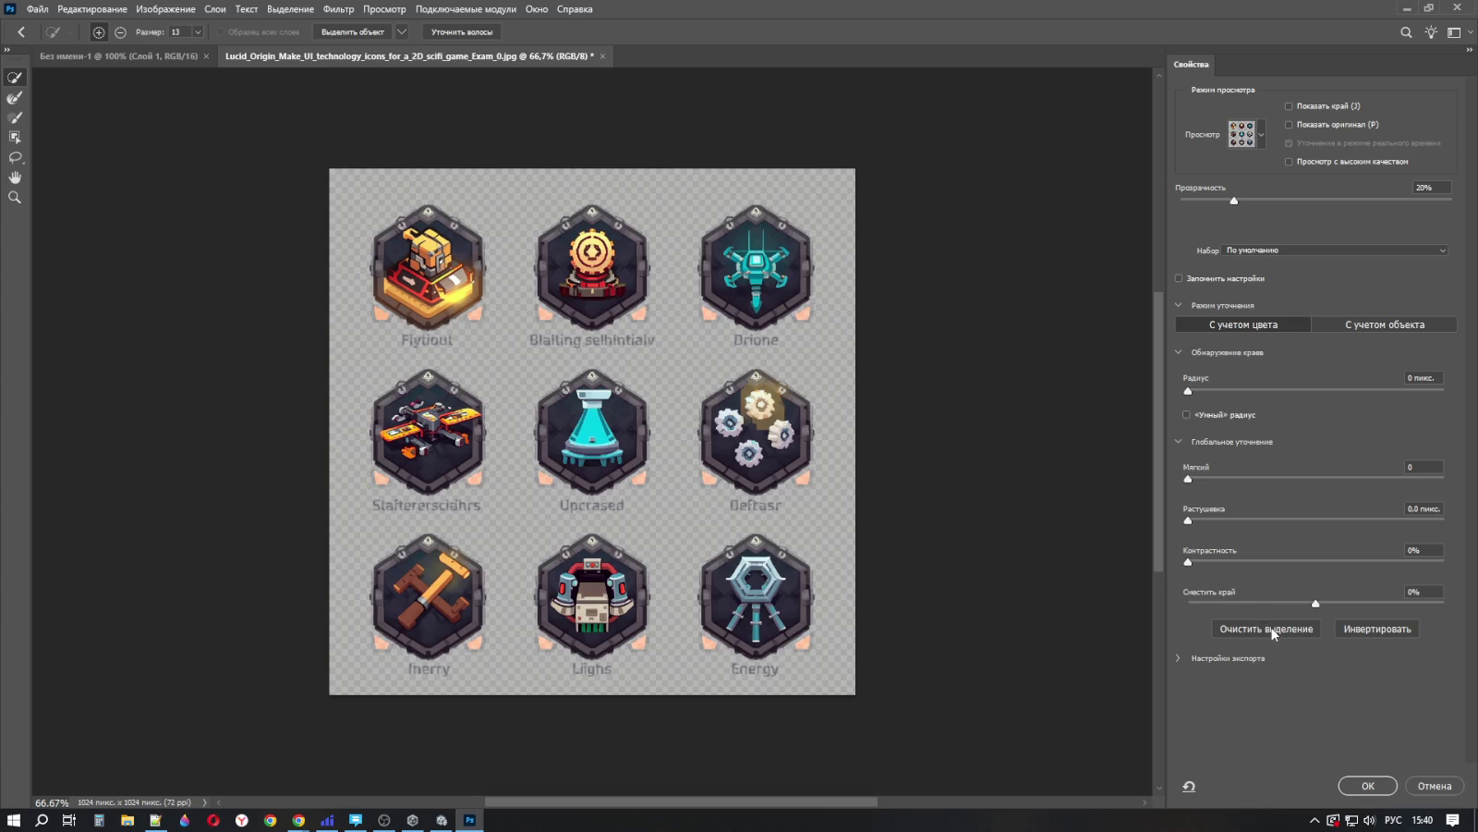
left_click(1301, 637)
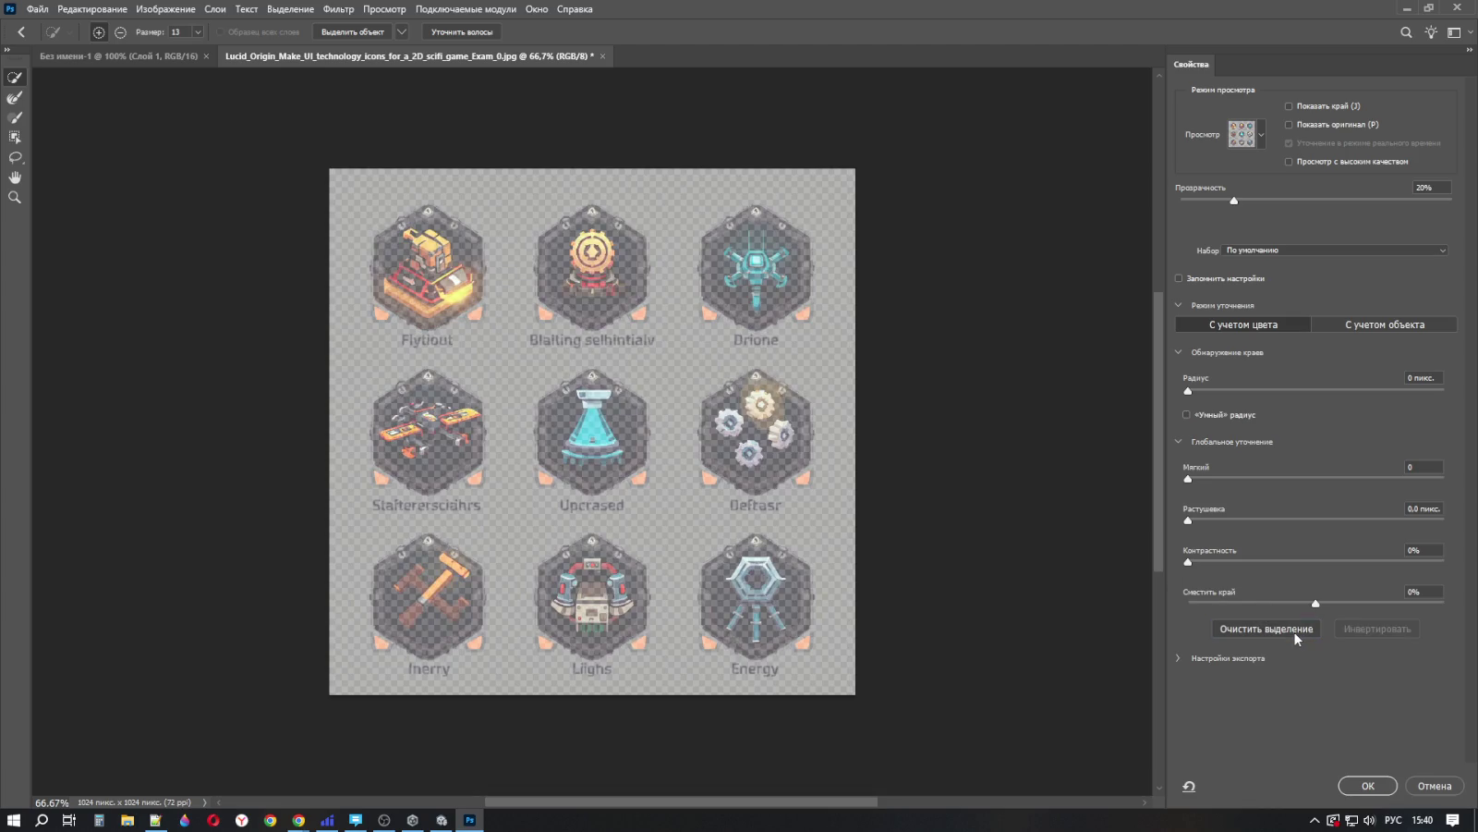
left_click(1435, 785)
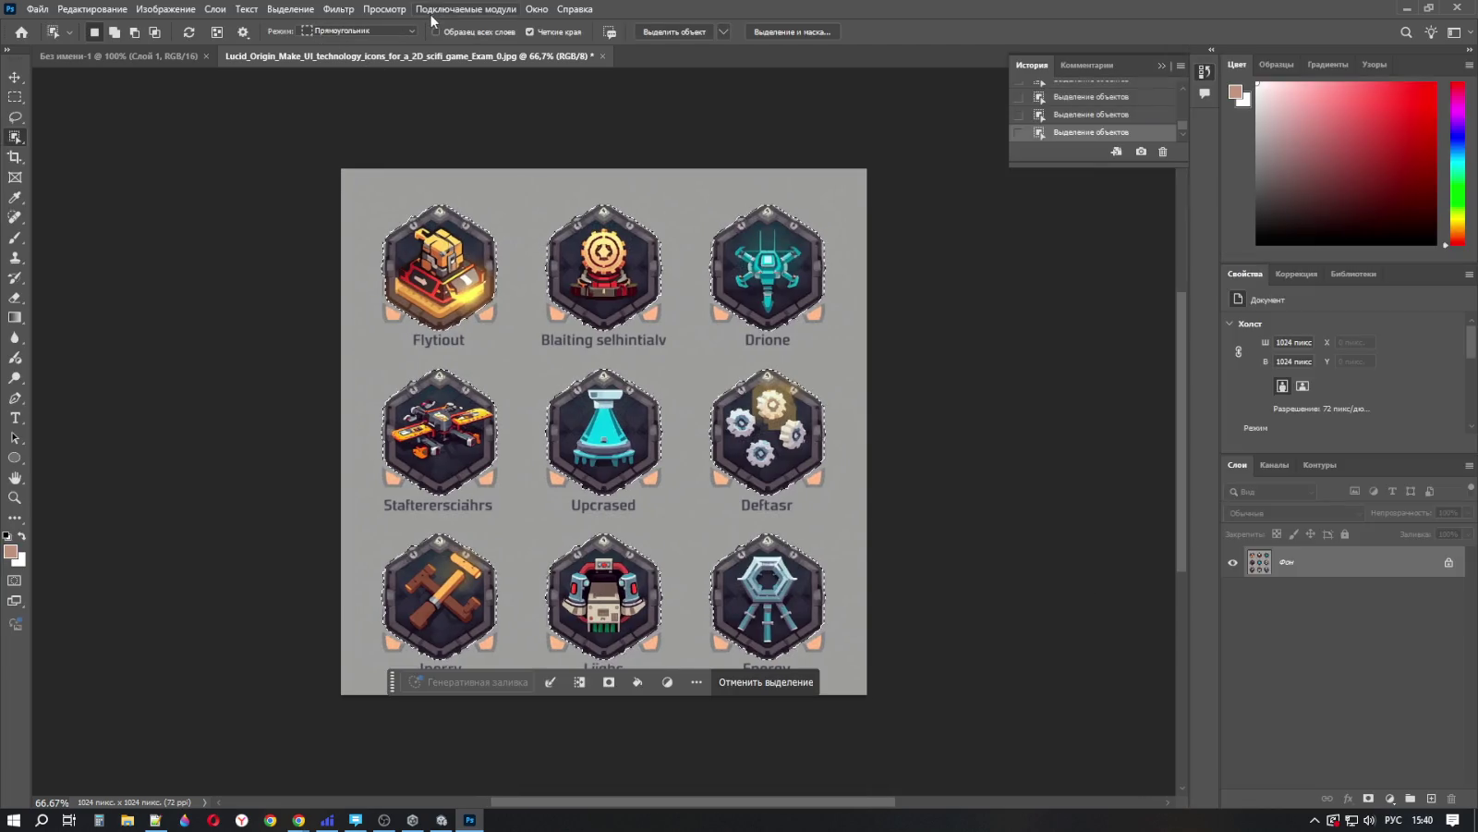
left_click(290, 9)
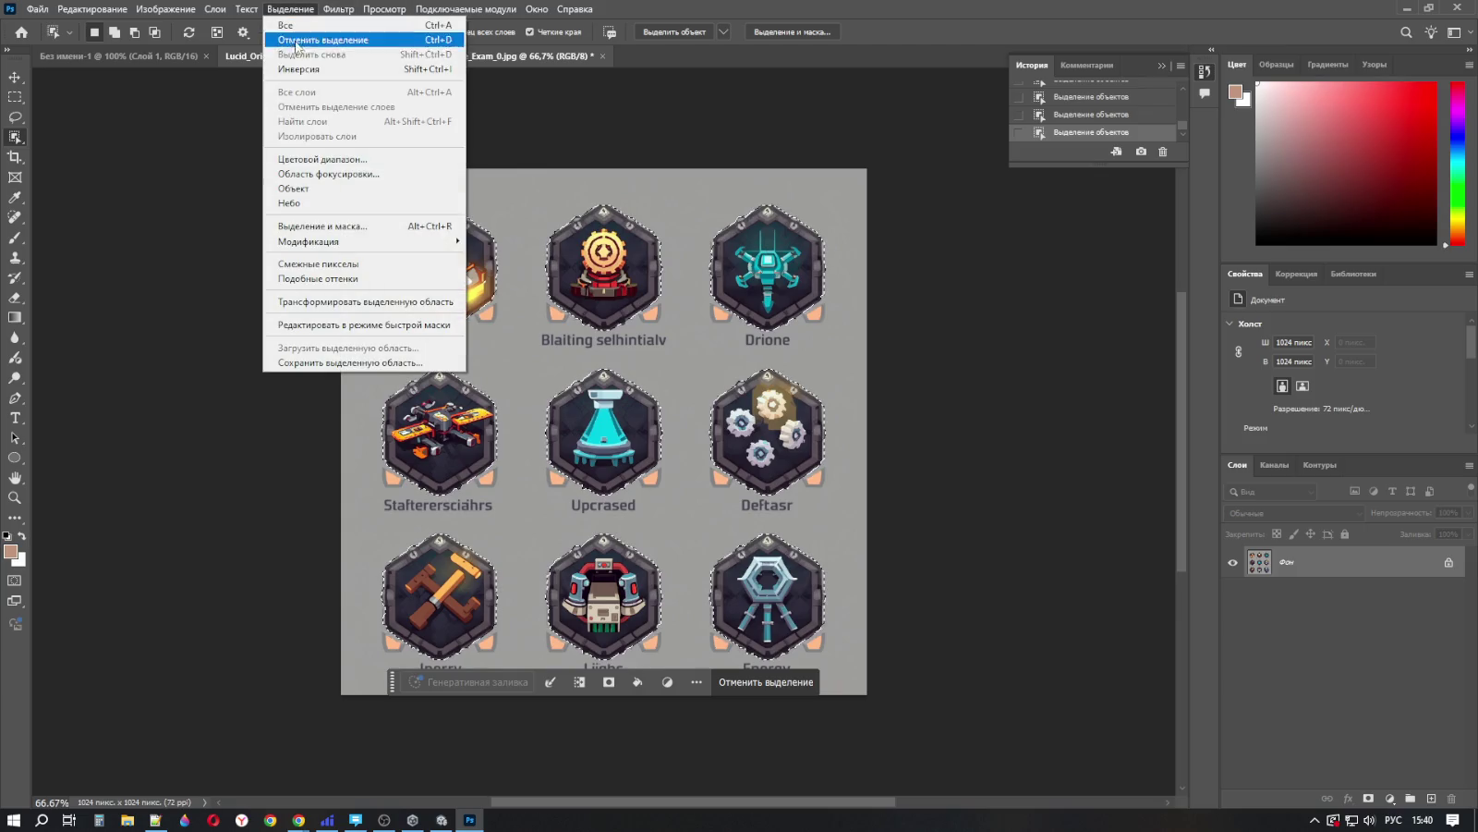
left_click(311, 229)
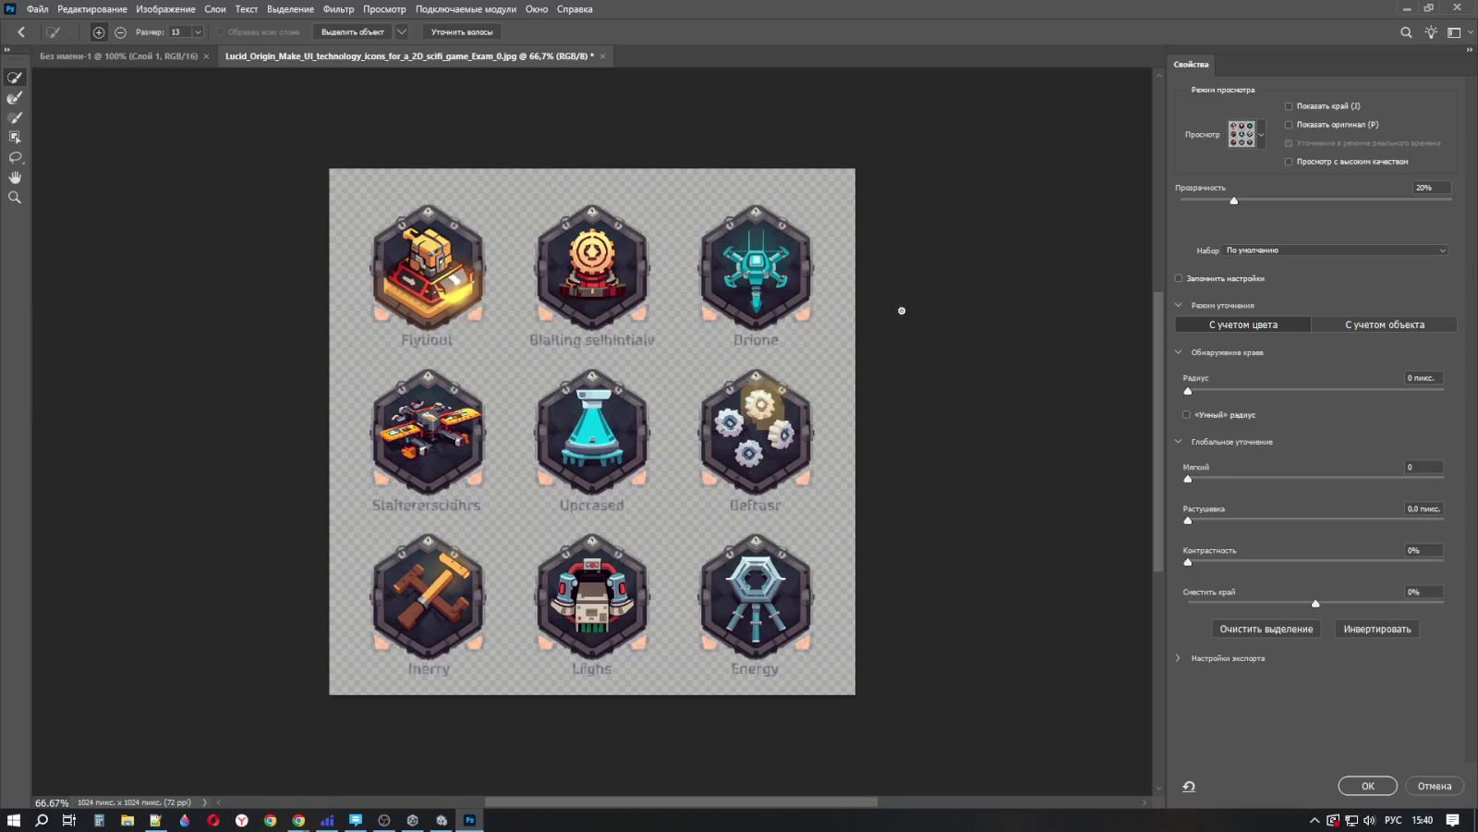
left_click(1383, 790)
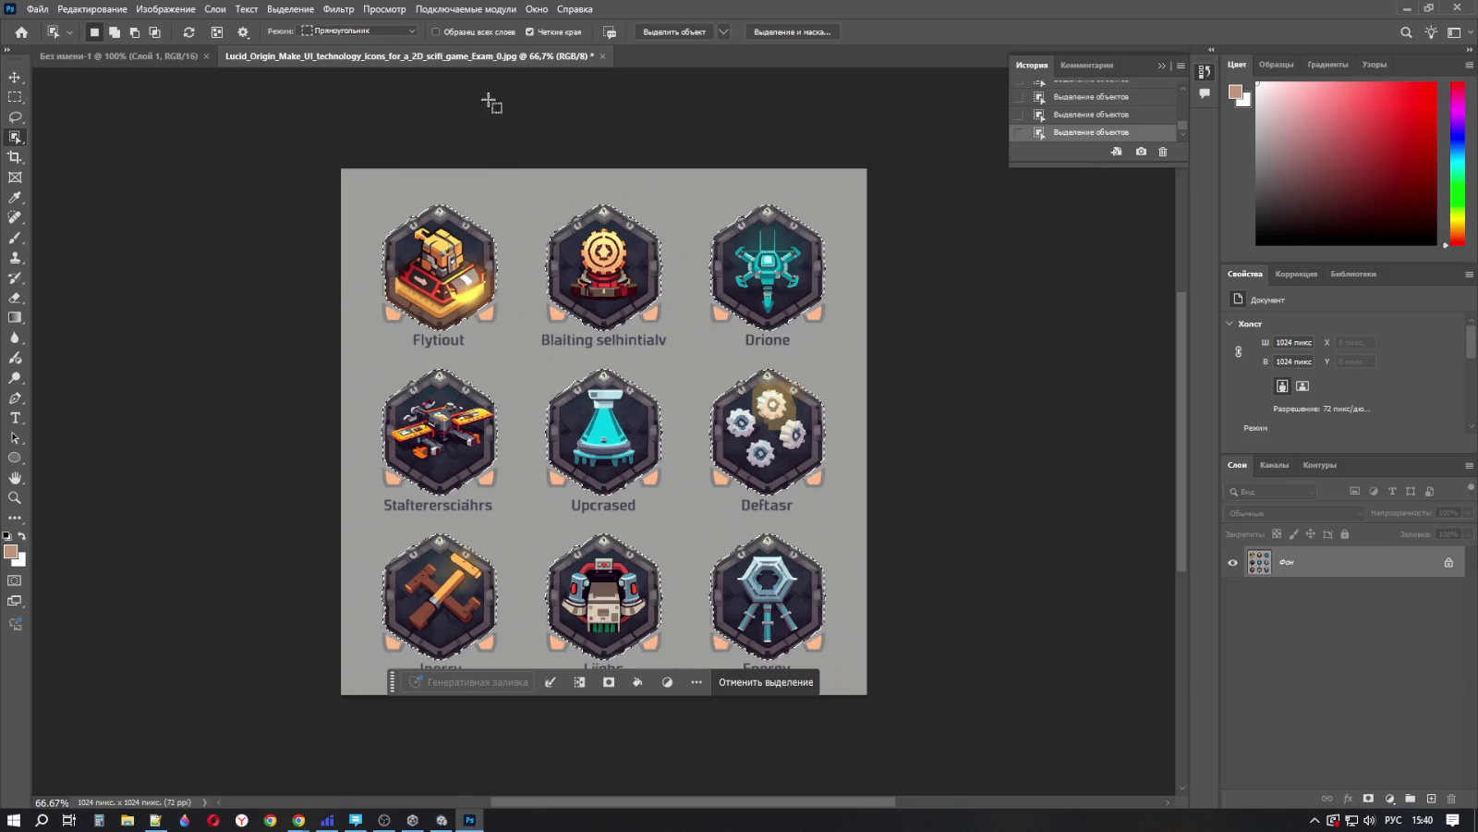
left_click(291, 11)
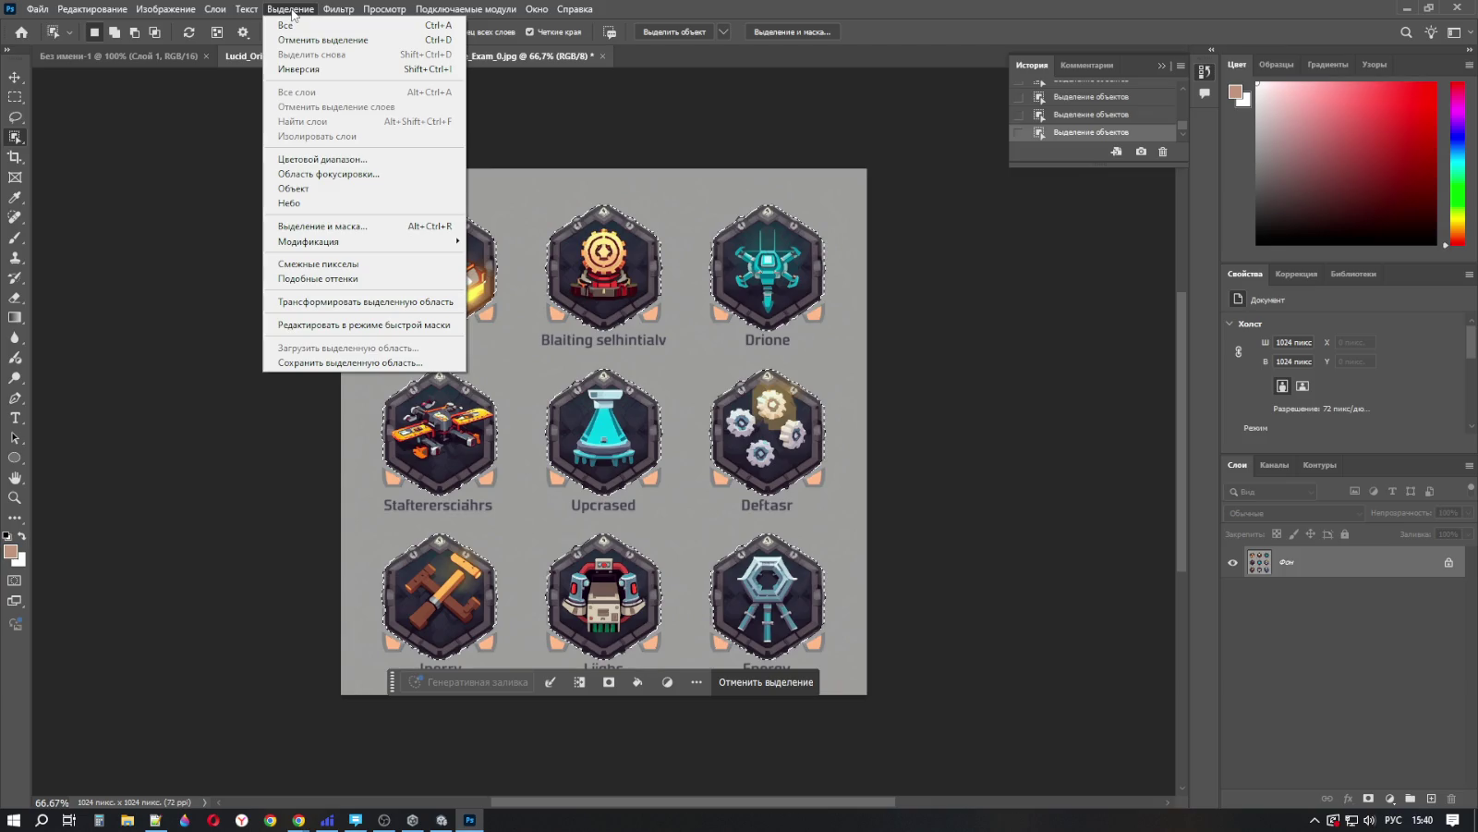
left_click(292, 13)
key("alt+Tab")
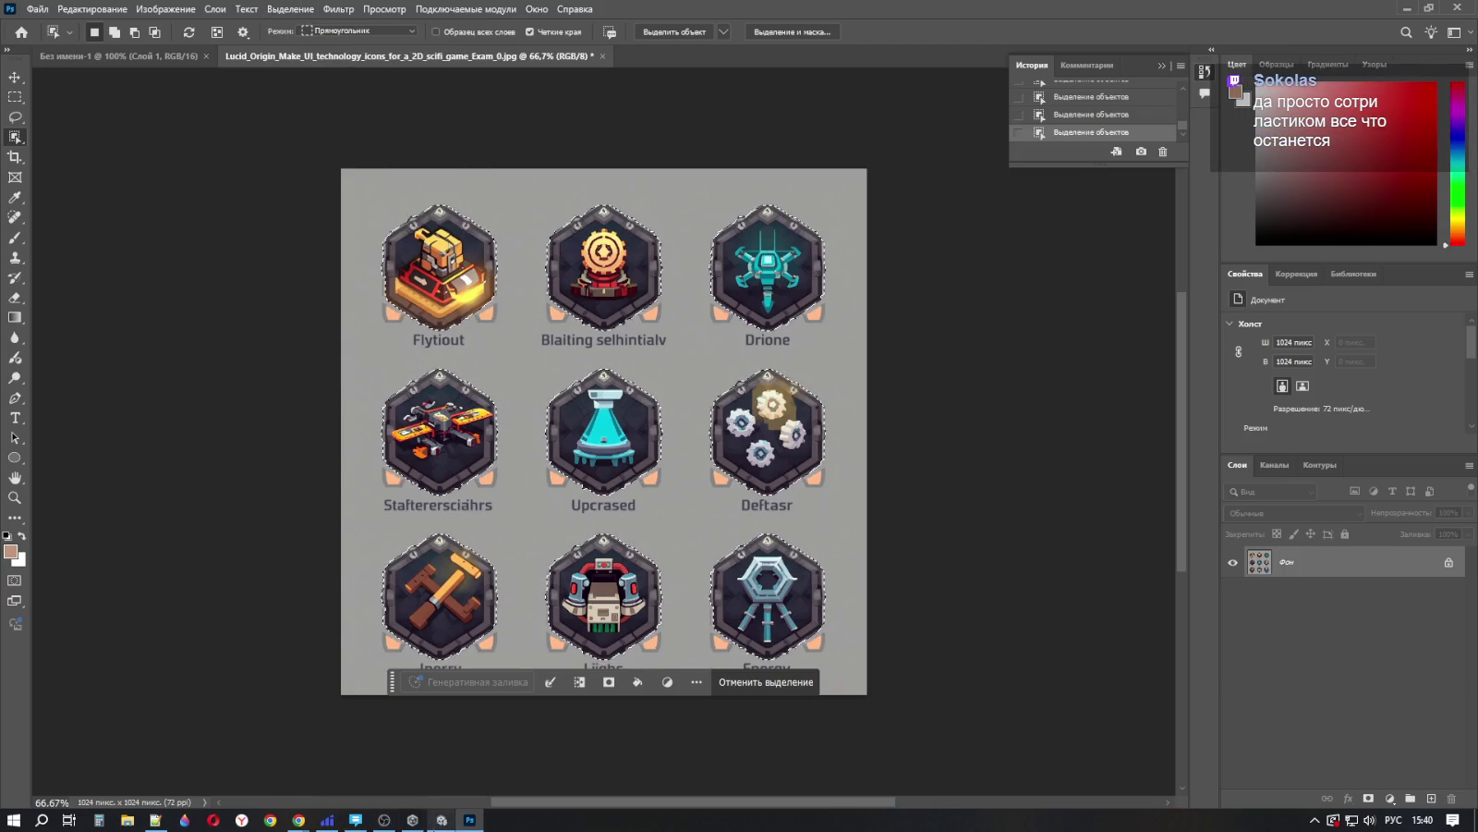
left_click(299, 824)
left_click(343, 772)
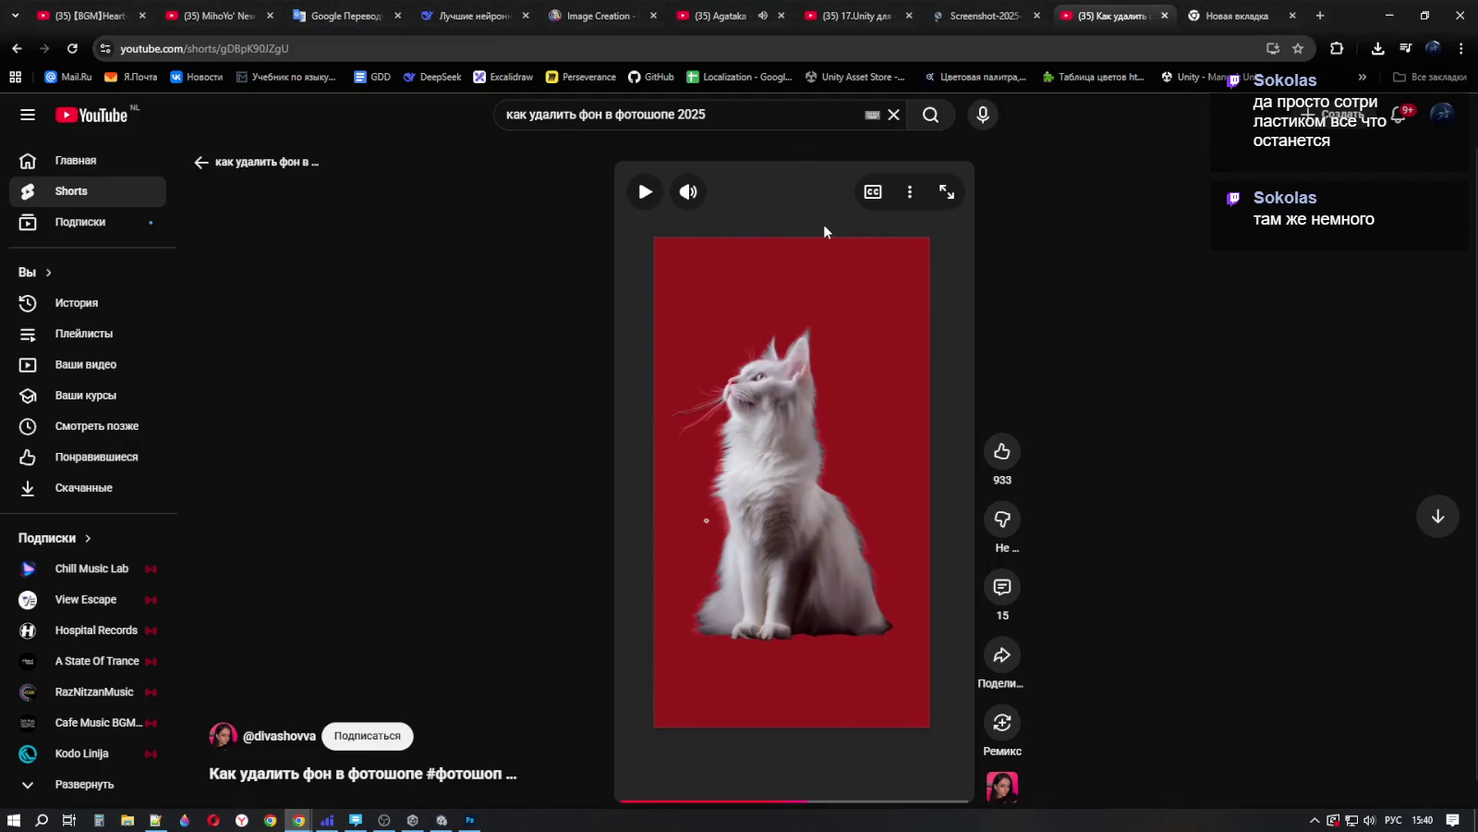
key("alt+Tab")
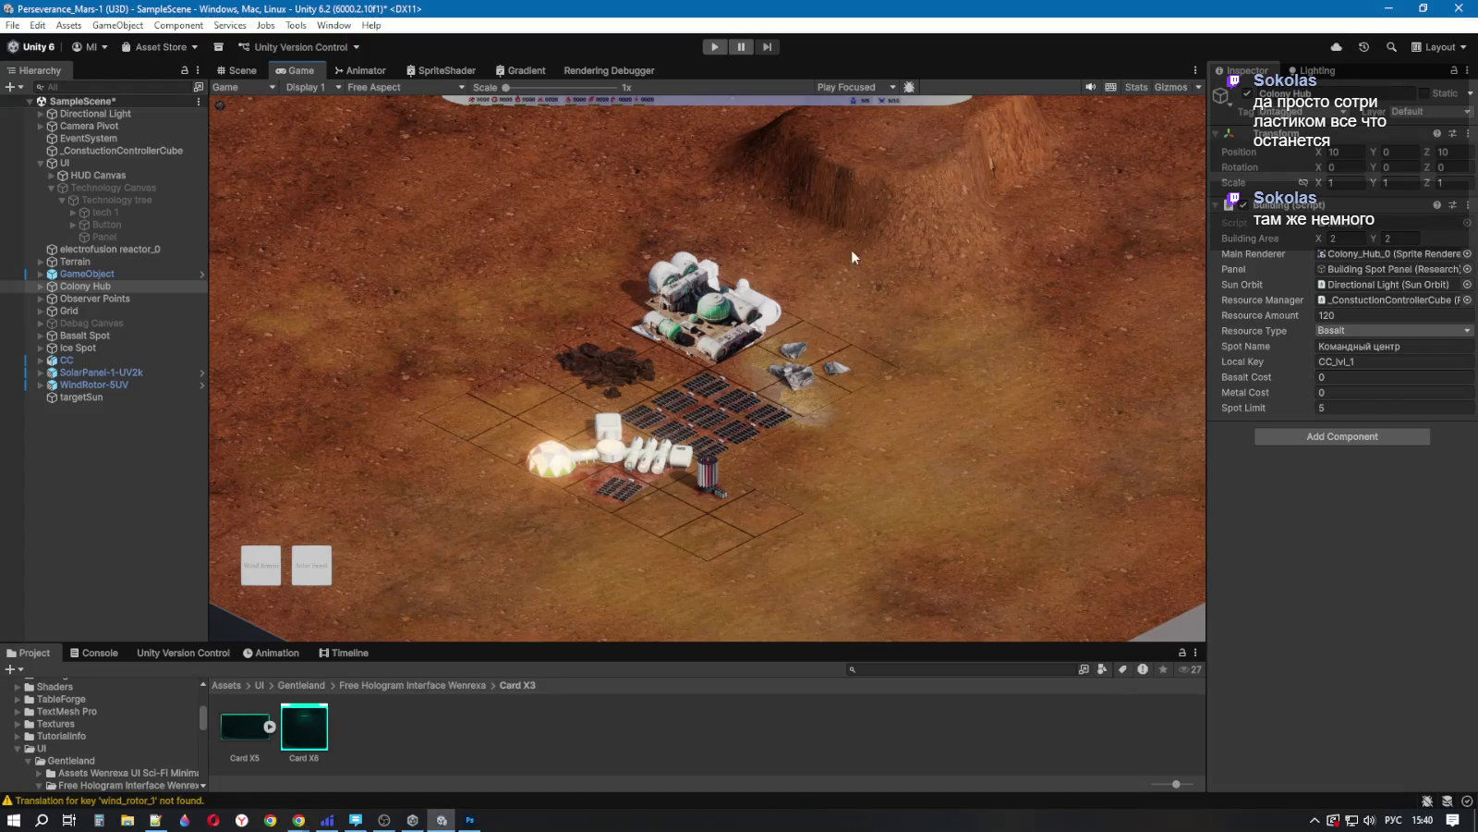
left_click(469, 819)
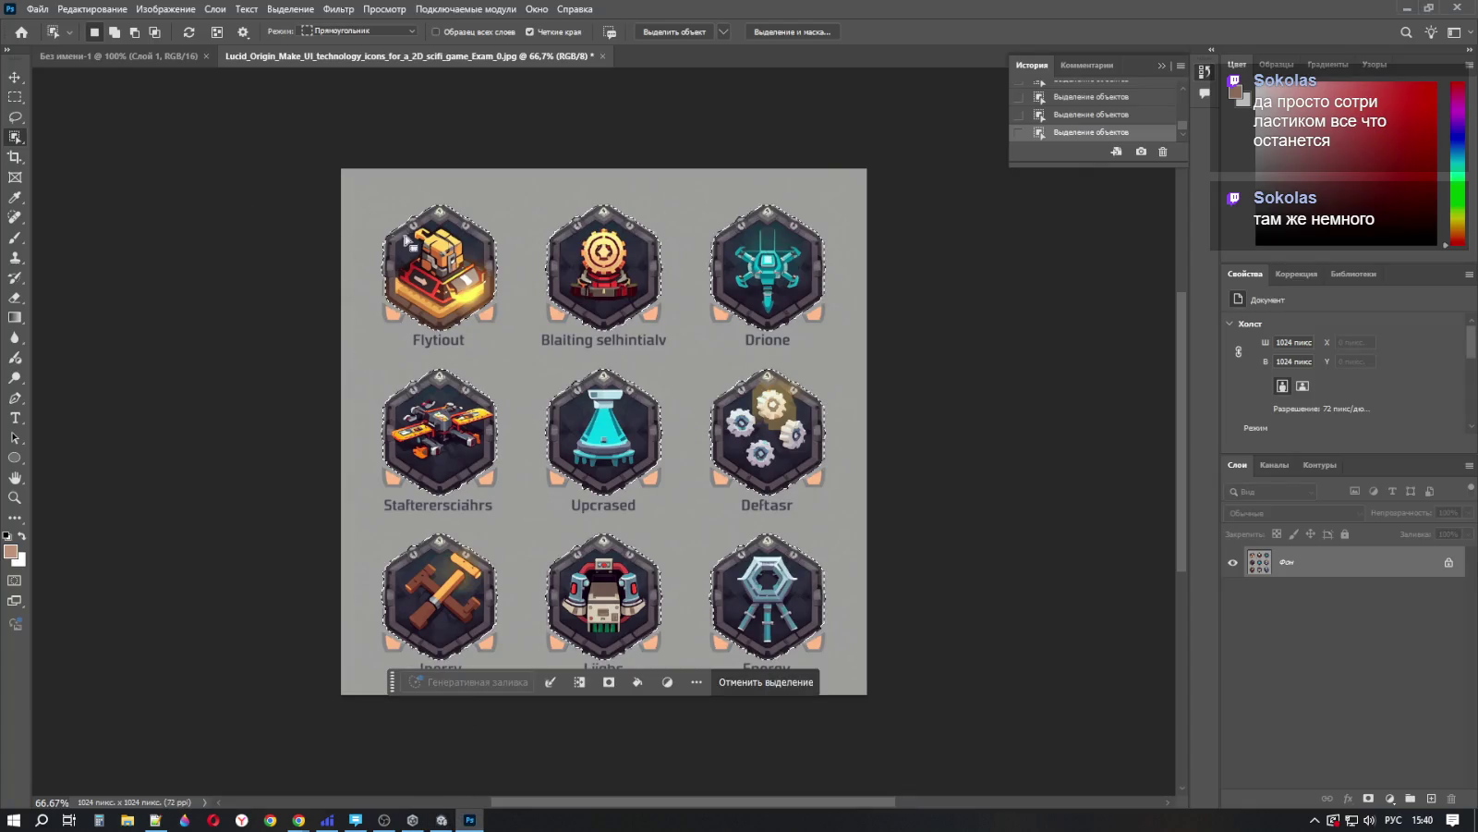
left_click(291, 10)
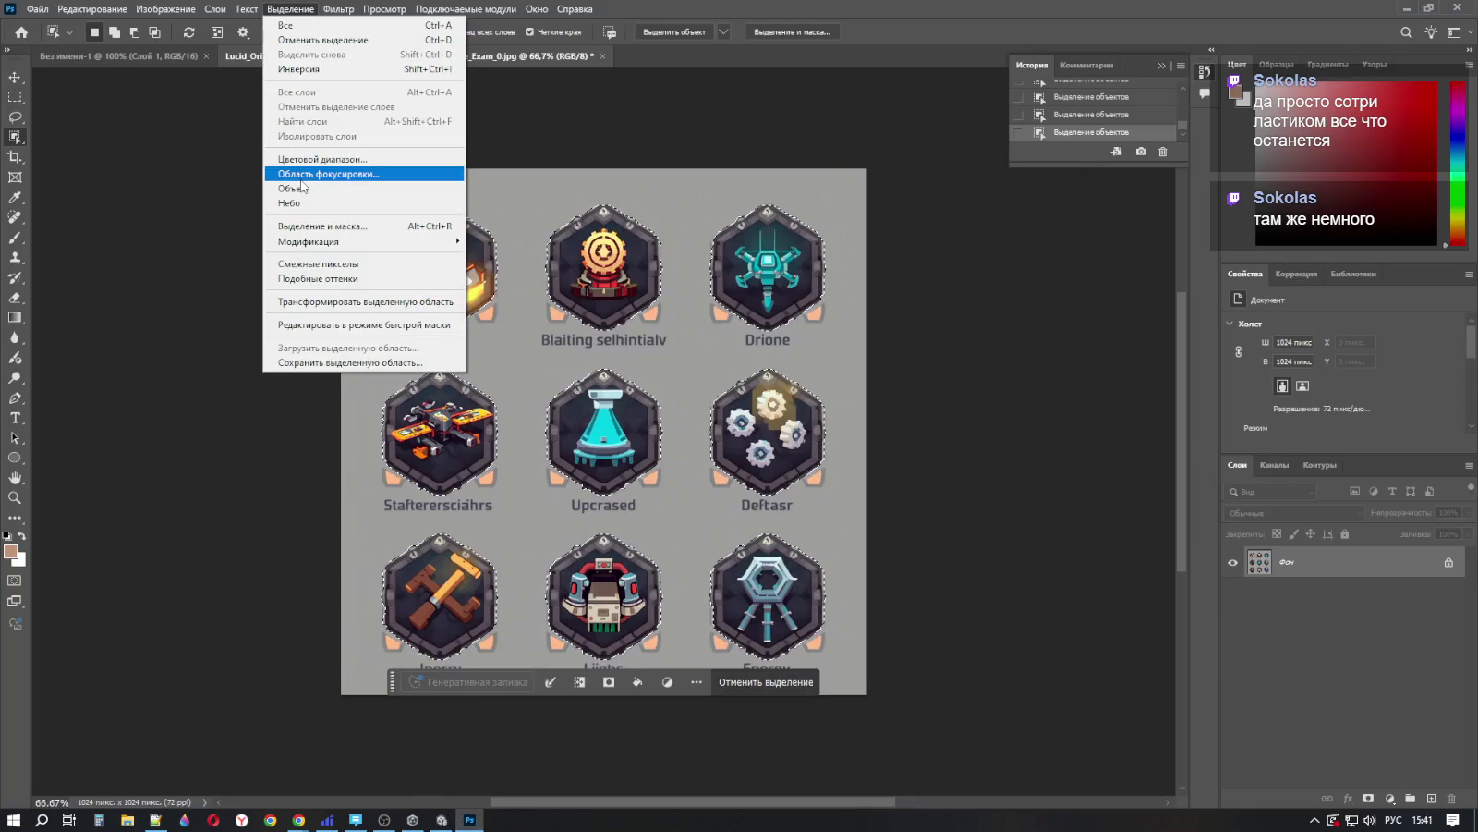
left_click(319, 226)
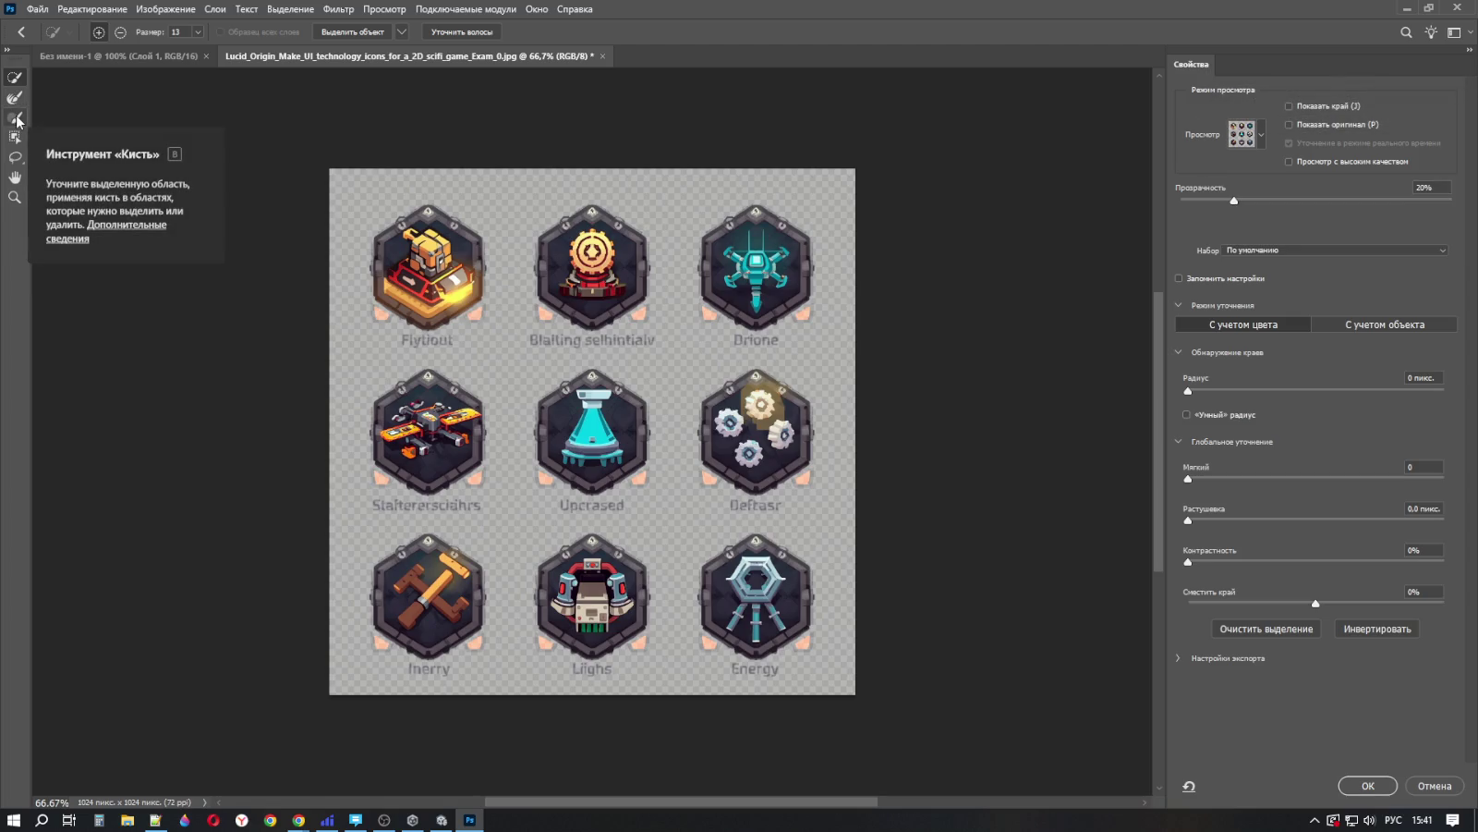
left_click(16, 119)
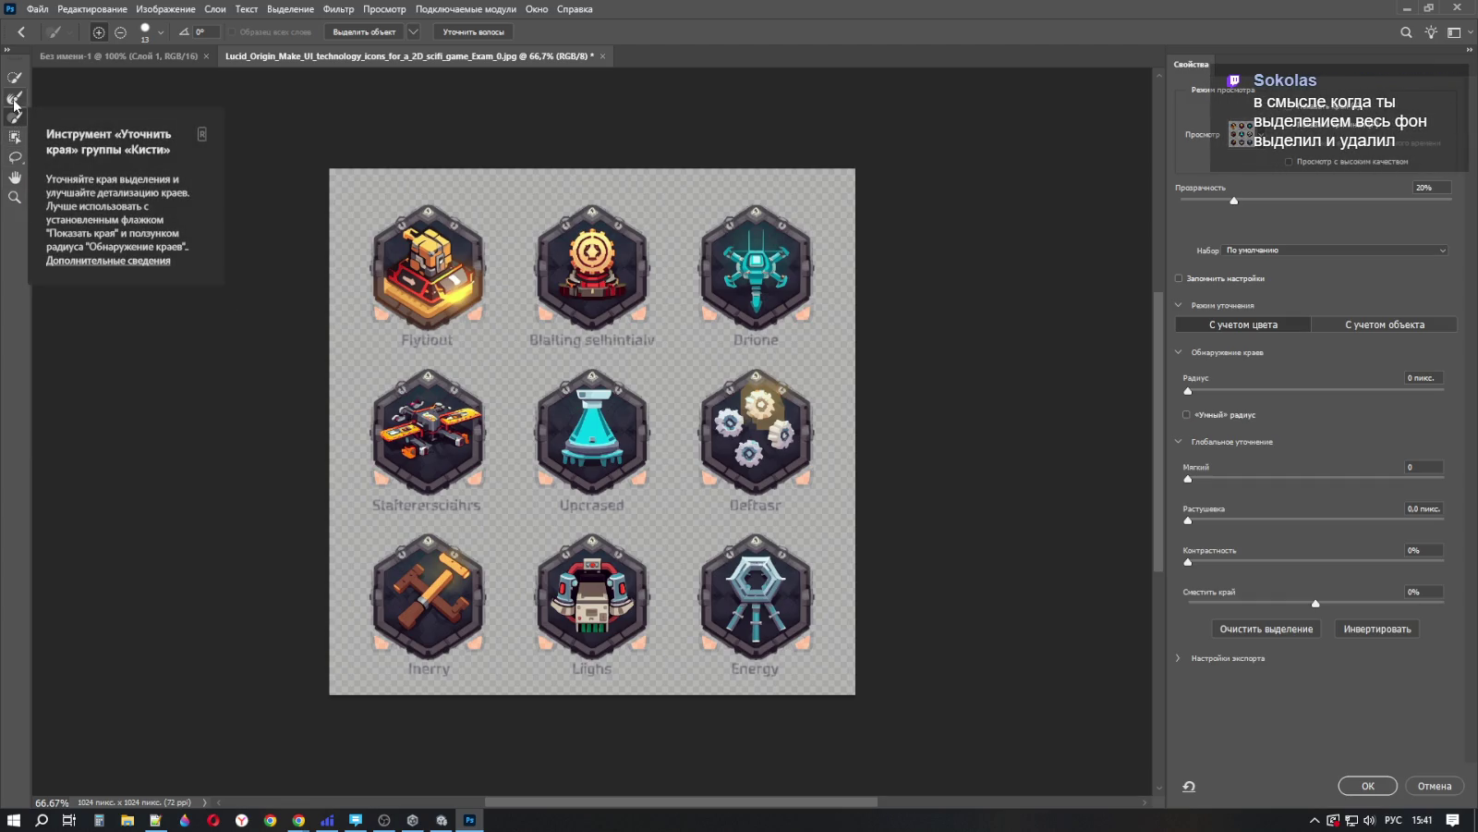
left_click(1435, 786)
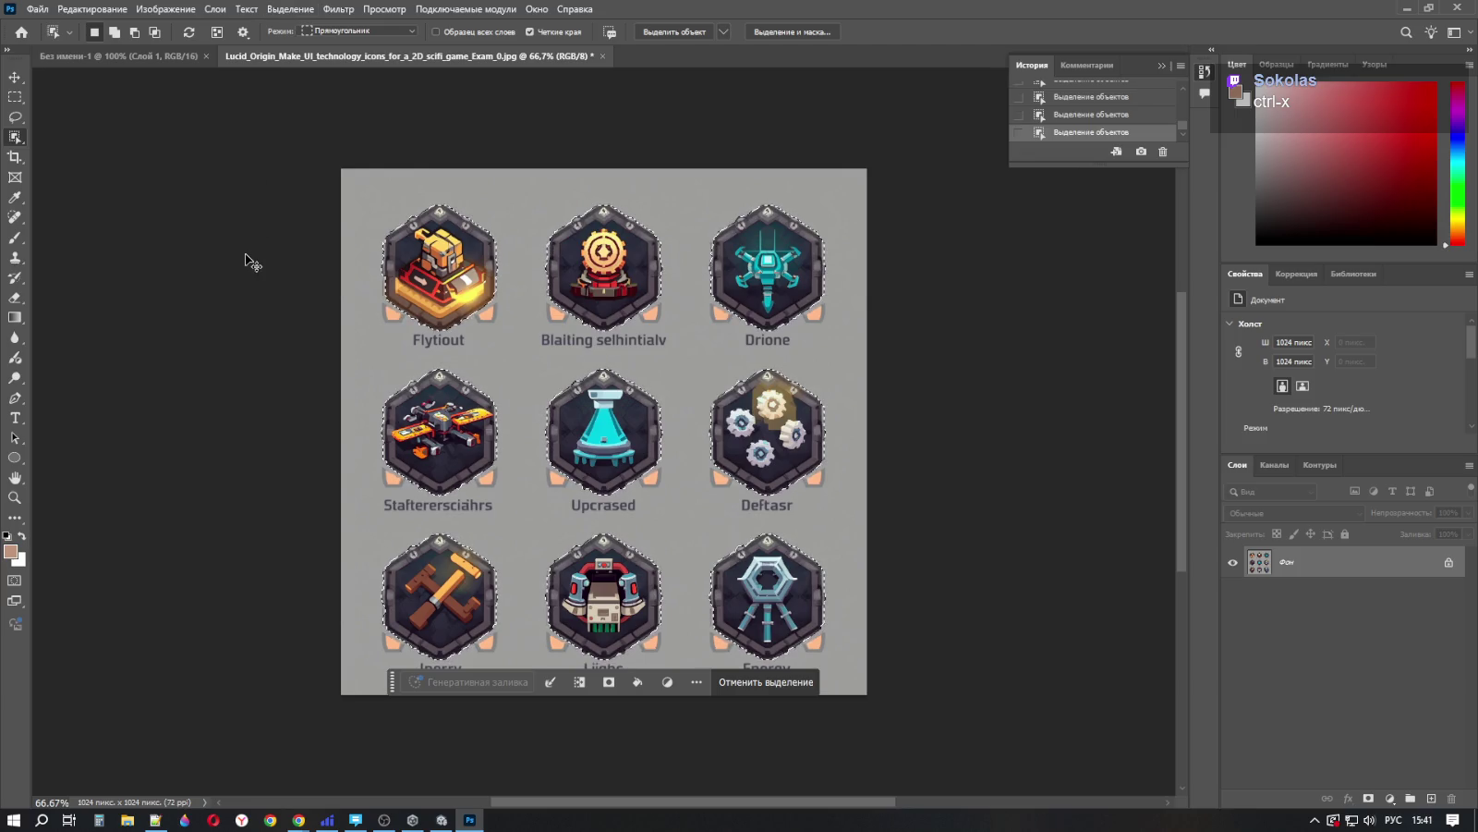
Step: Cut the selected icons out of the sheet and dismiss the no-background-found error
key("ctrl+x")
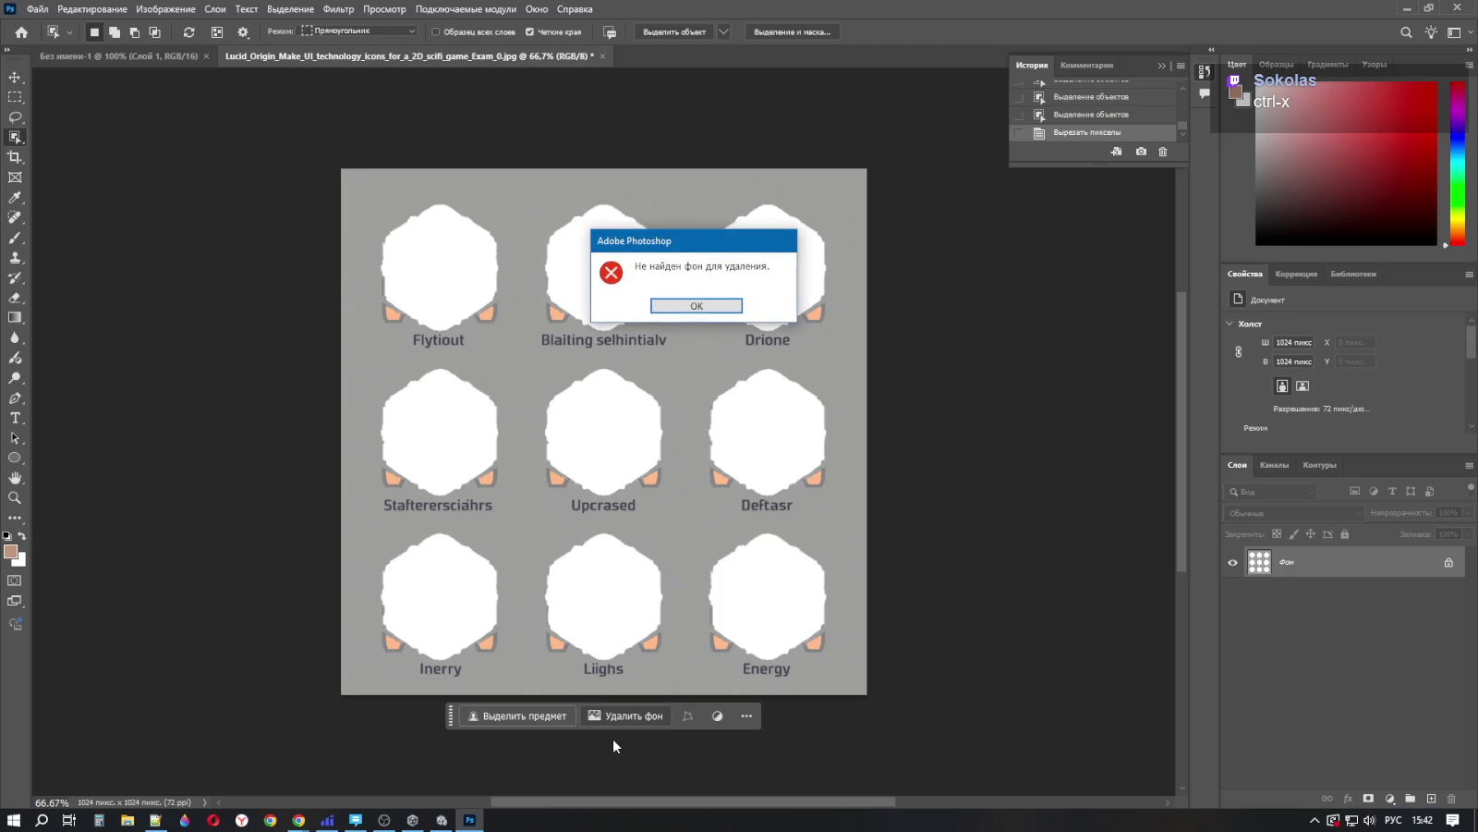
left_click(734, 312)
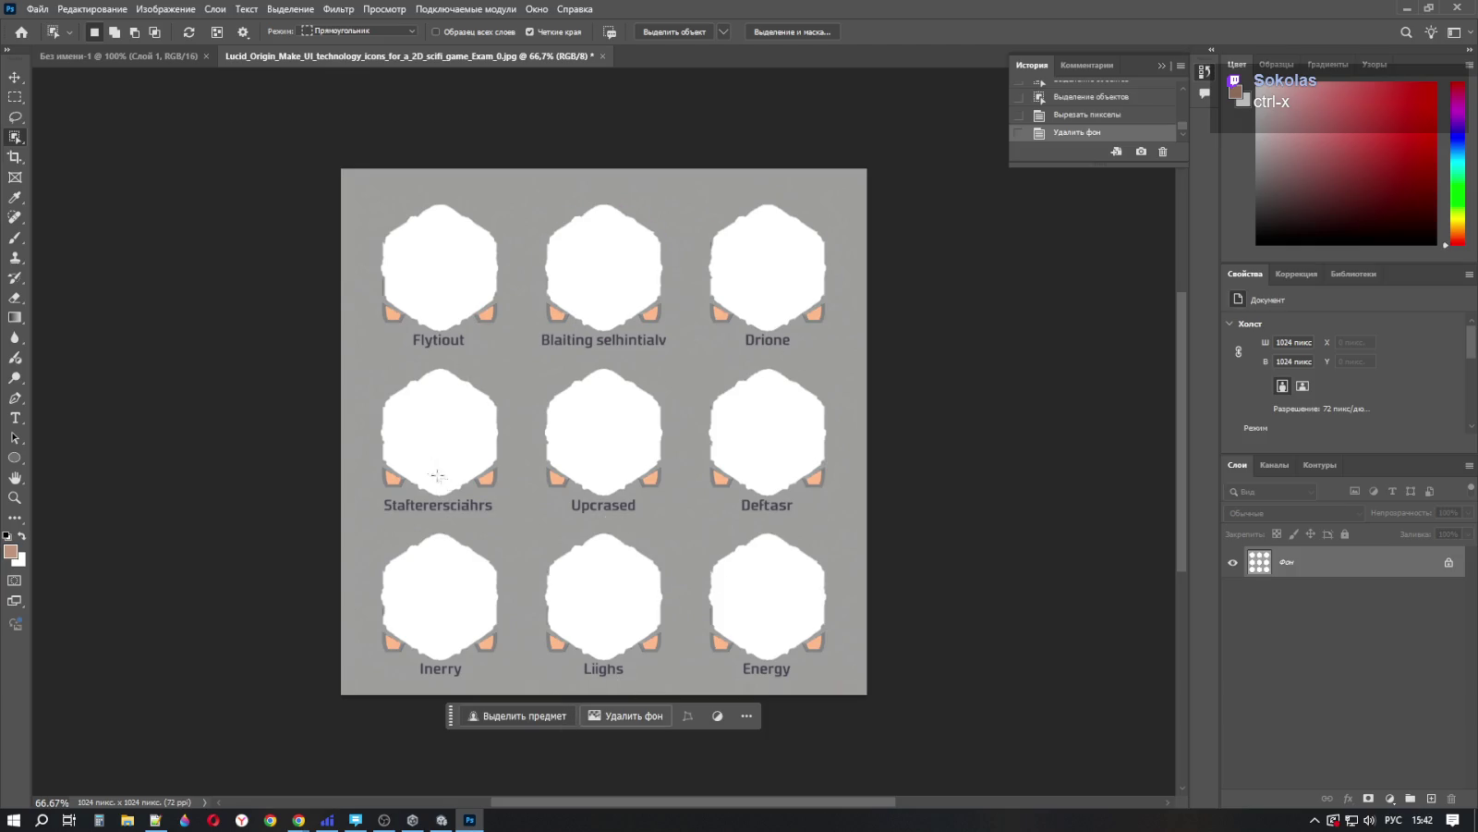
left_click(37, 9)
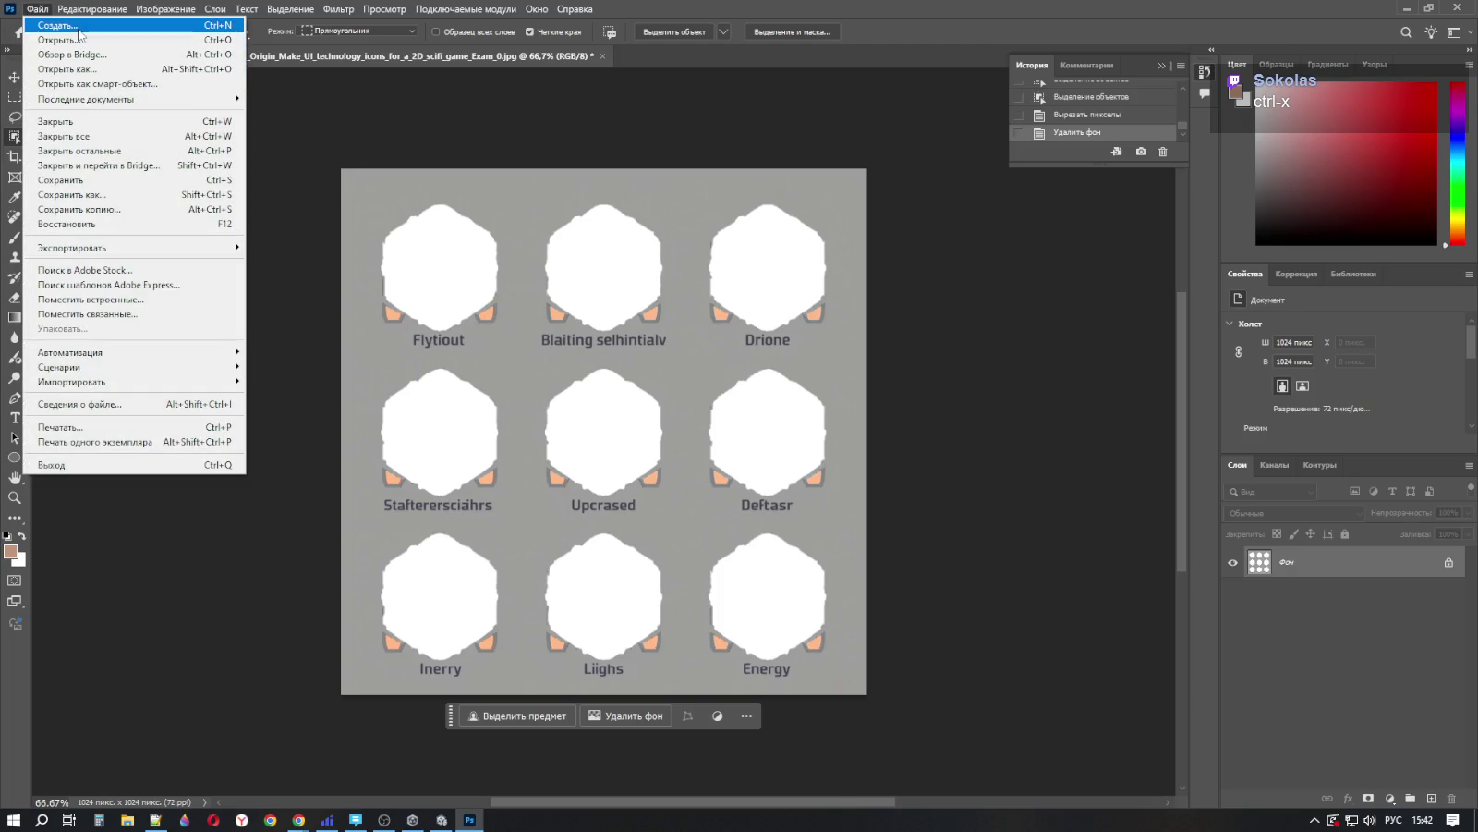
Step: Create a new transparent 1024×50 px document from the custom preset and paste the icons into it
left_click(79, 30)
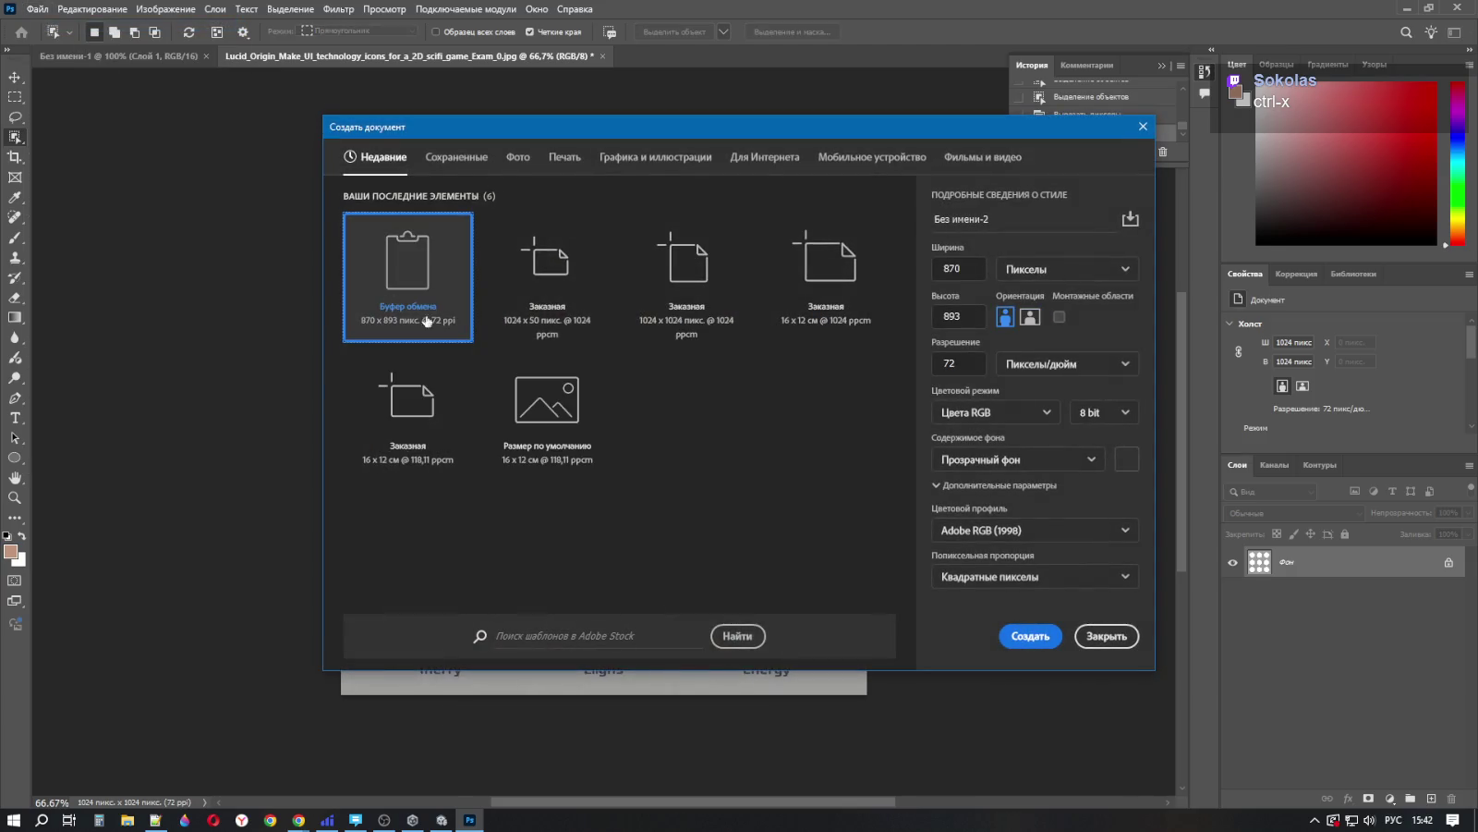
left_click(973, 267)
left_click(553, 288)
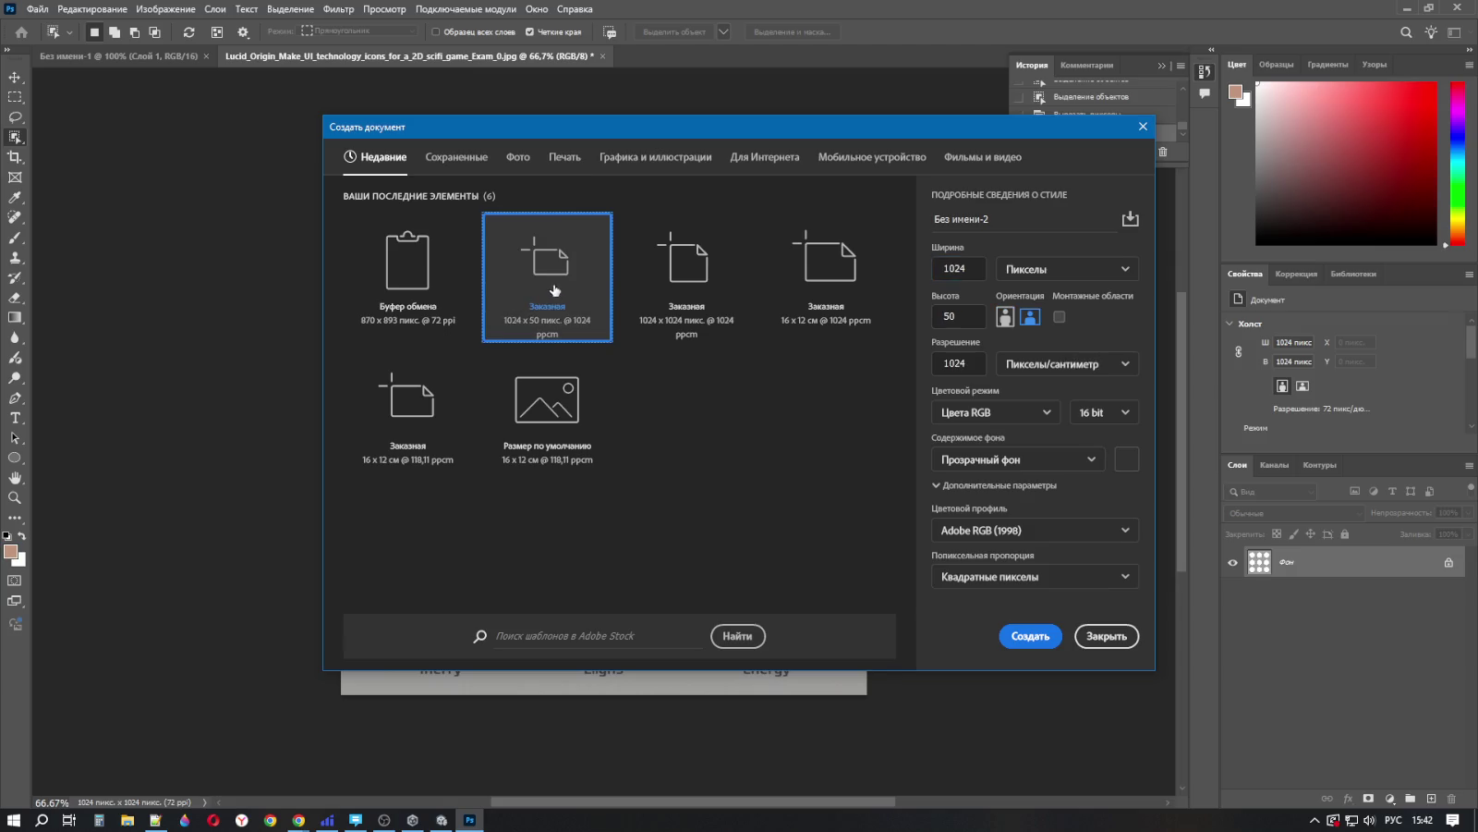
left_click(1031, 635)
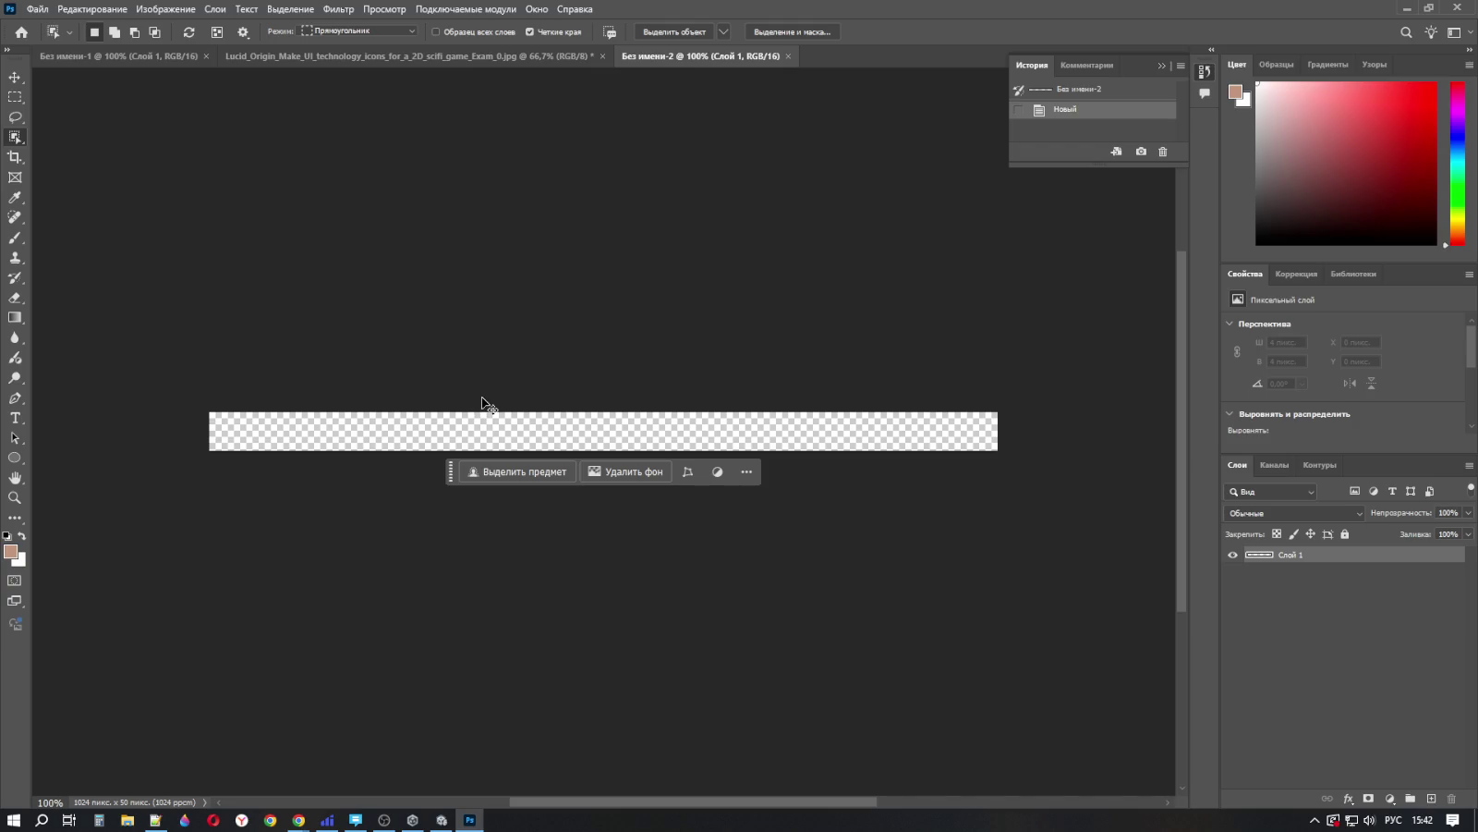
key("ctrl+v")
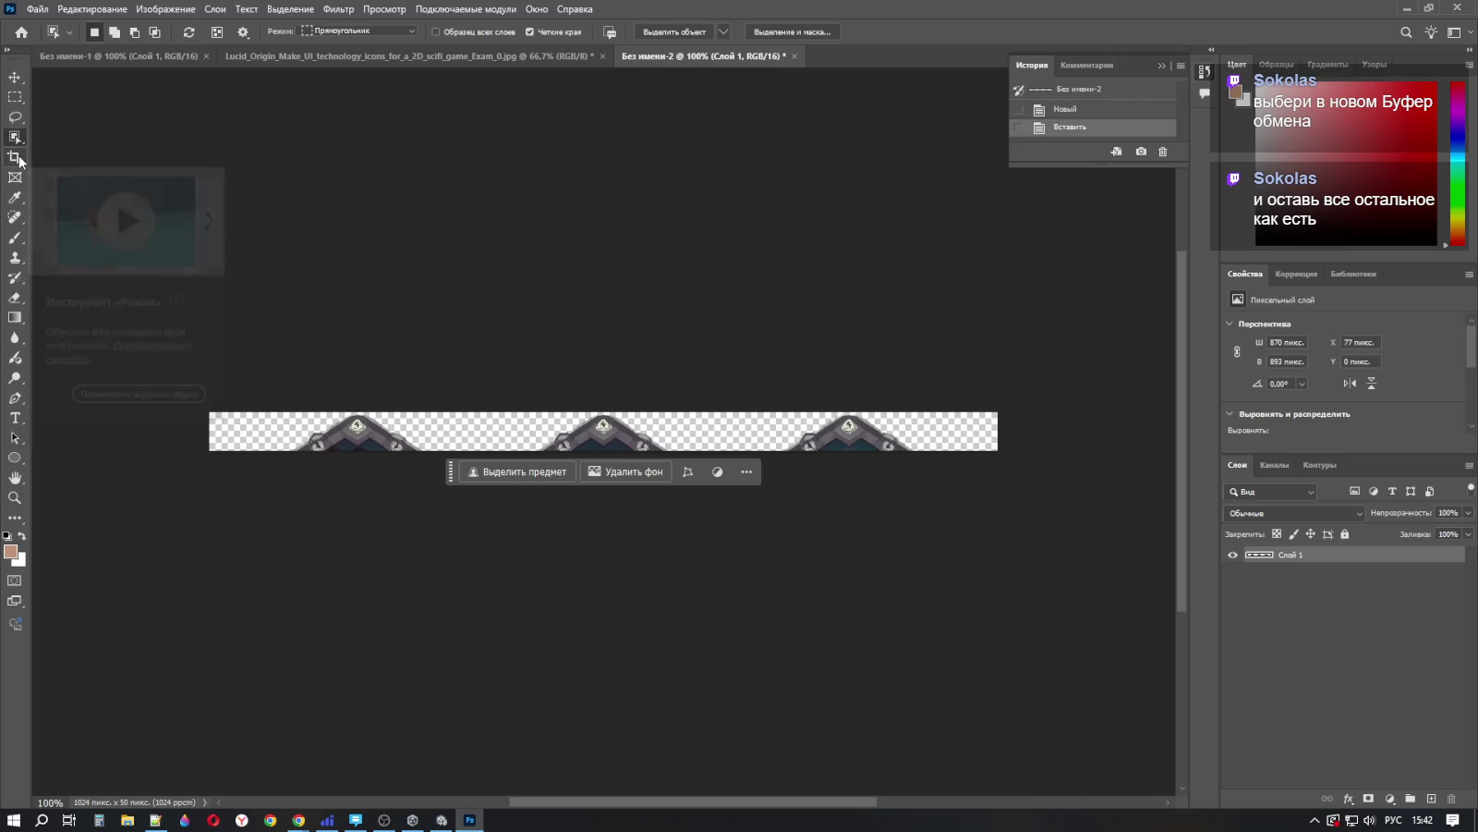
Step: Crop the new document to 887 × 893 px around the grid of nine pasted icons
left_click(16, 157)
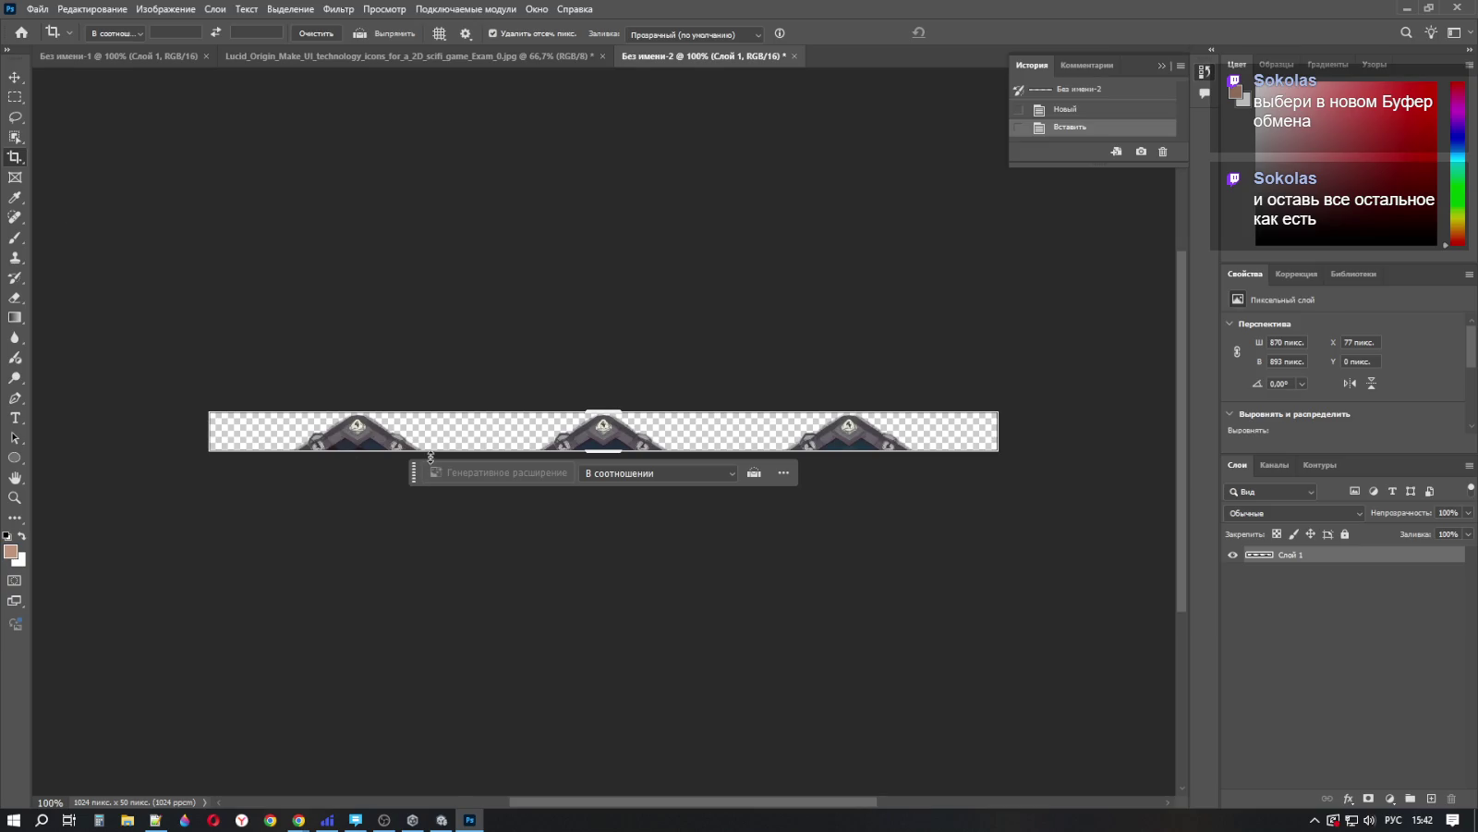
mouse_move(386, 454)
left_mouse_down()
mouse_move(381, 794)
mouse_move(399, 743)
left_mouse_up()
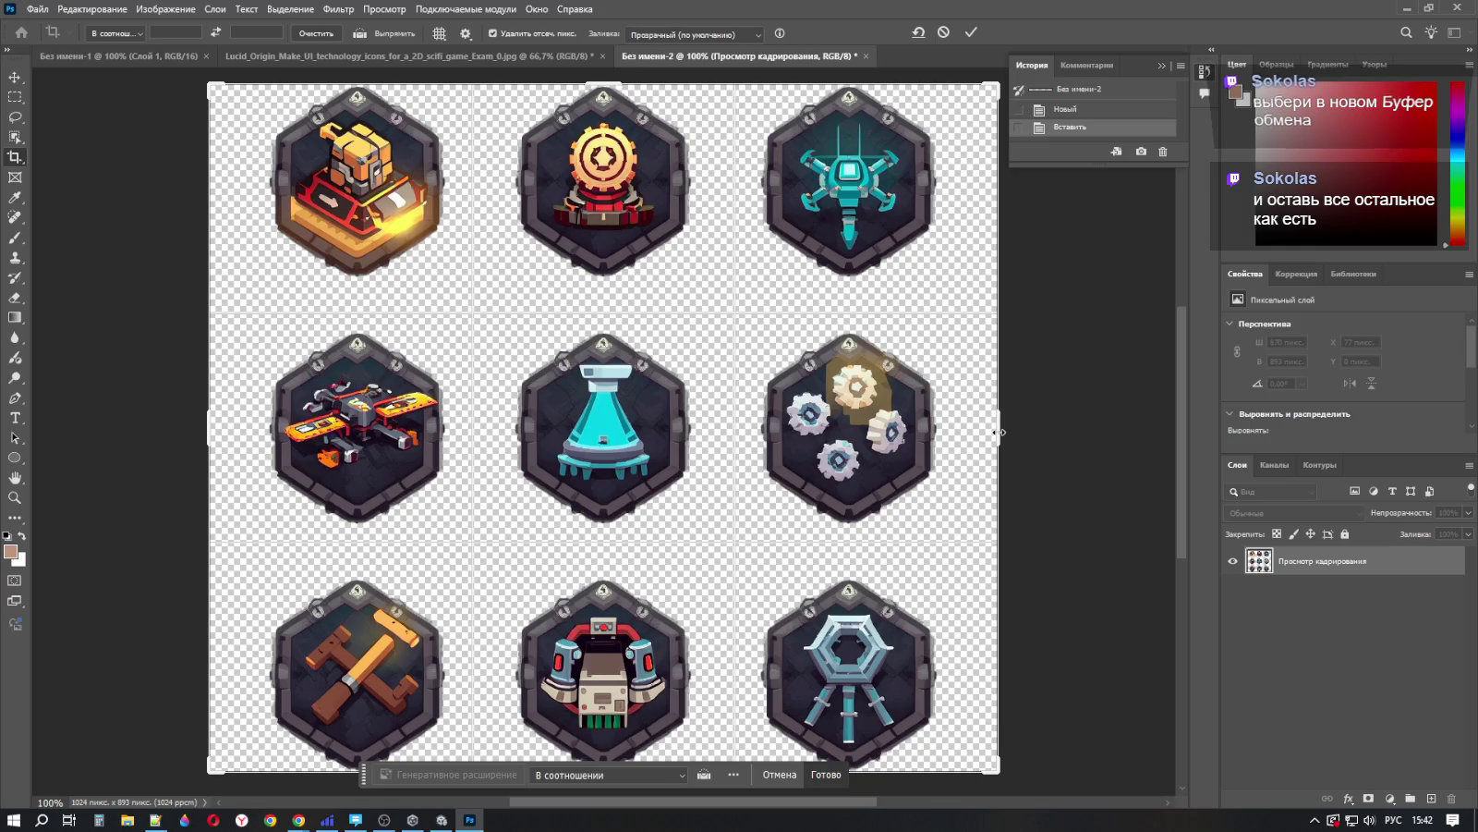
left_click_drag(997, 431, 965, 435)
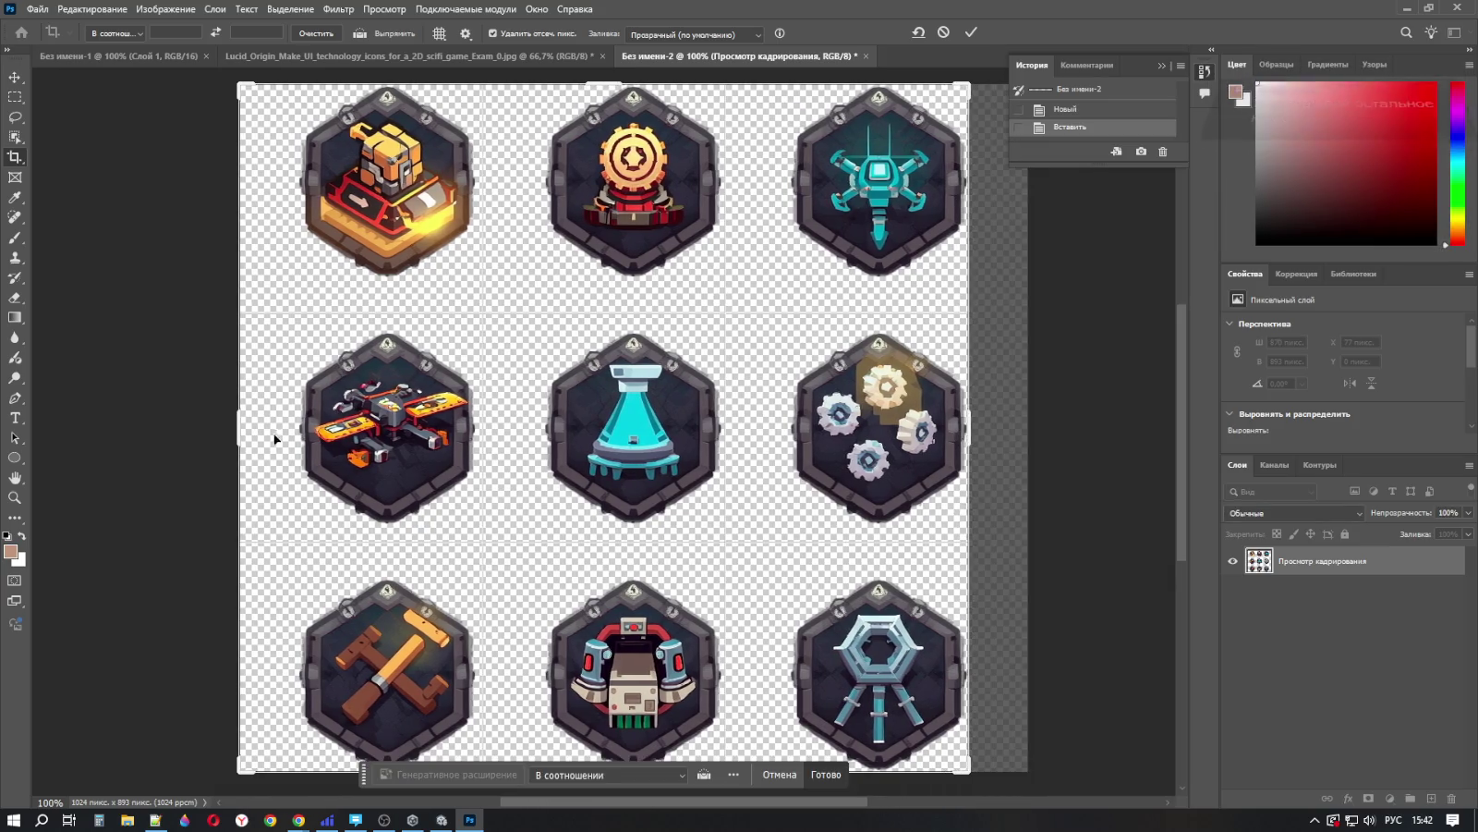
left_click_drag(239, 427, 259, 424)
left_click_drag(265, 424, 264, 423)
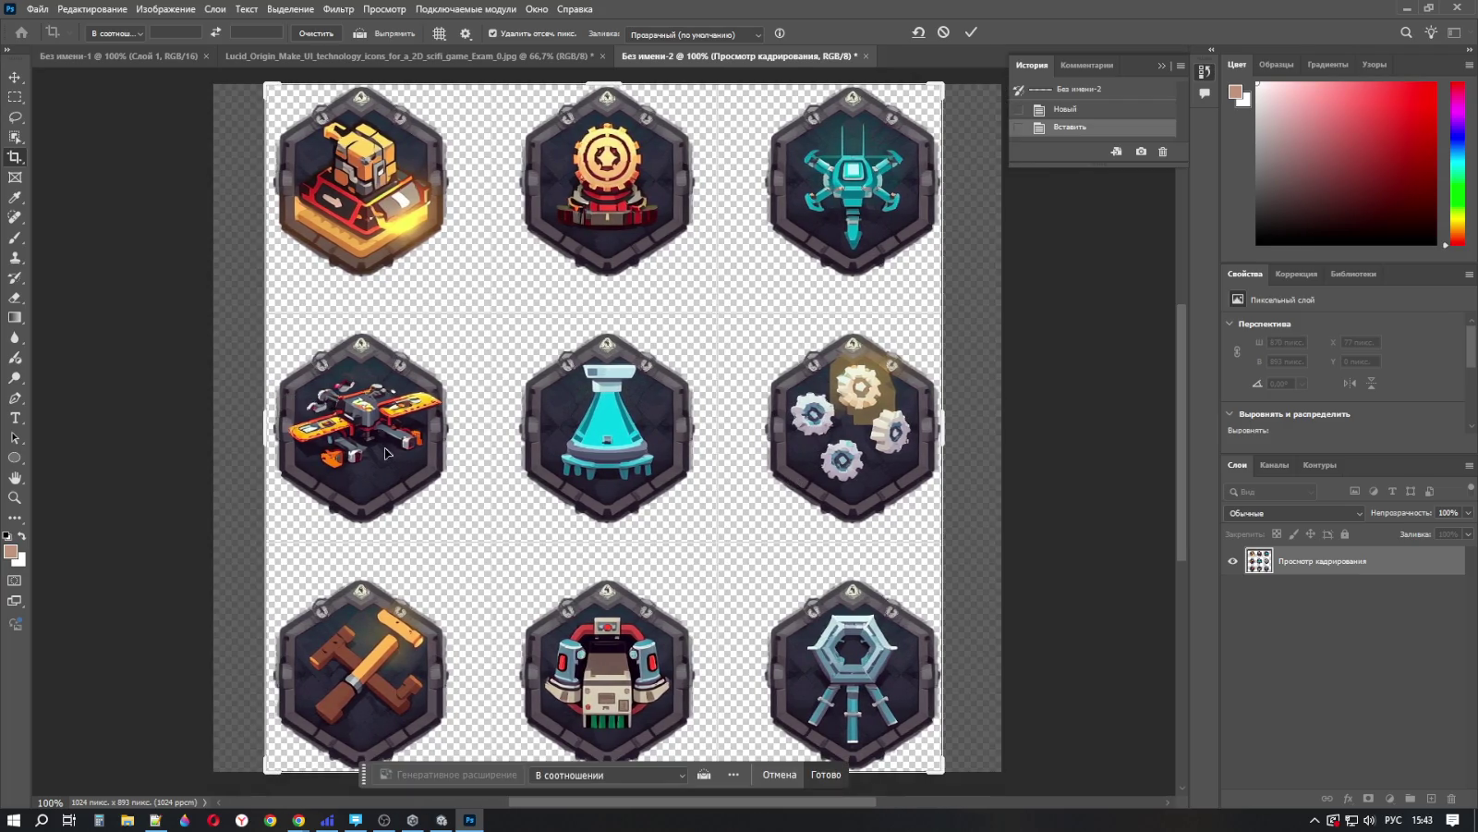
left_click_drag(941, 436, 945, 423)
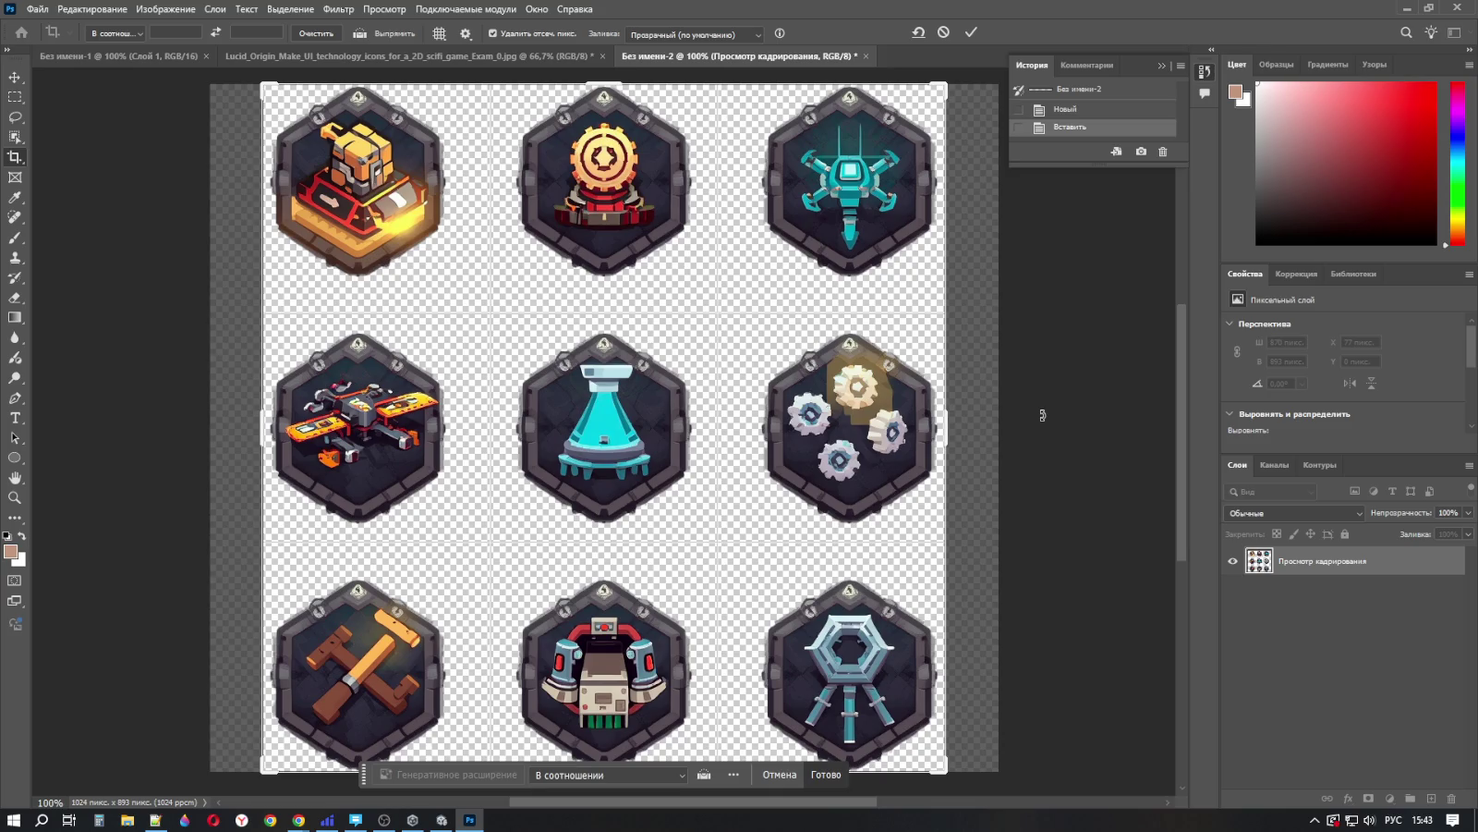
left_click(825, 775)
scroll(885, 406, "up", 2)
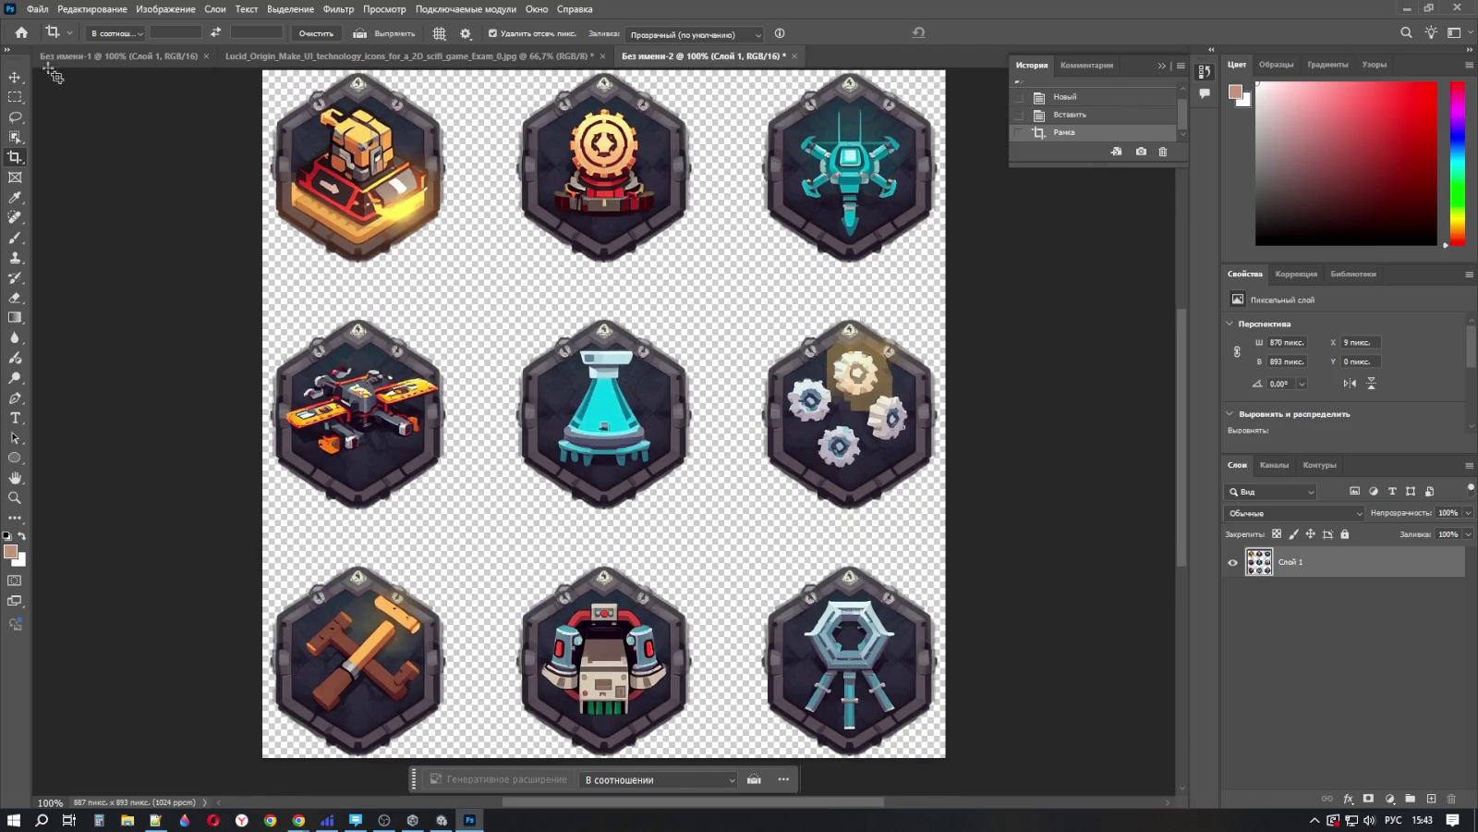
left_click(38, 9)
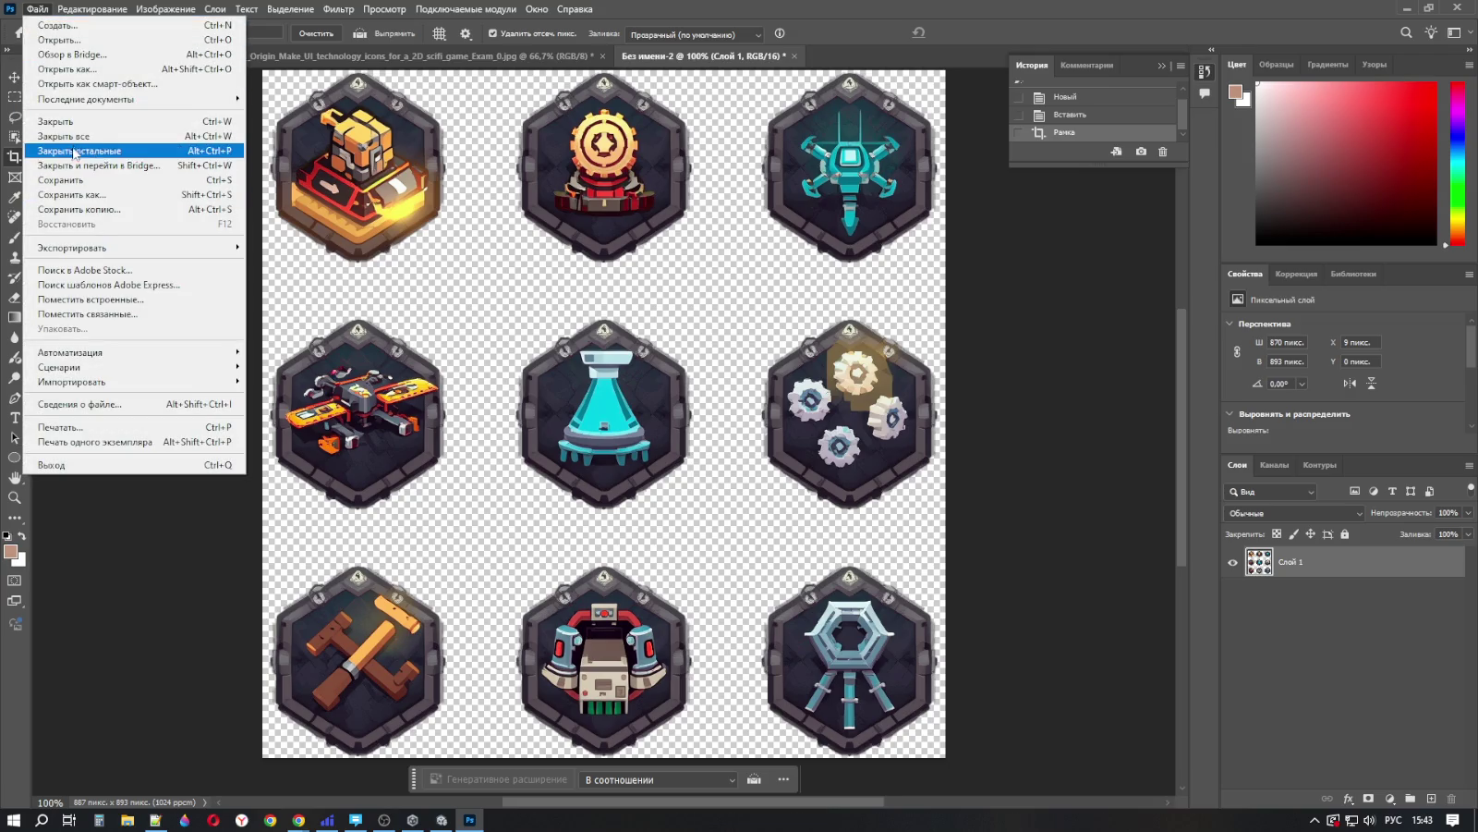
Step: Start Save As and browse to the Perseverance_Mars-1 (U3D) project's Assets/UI folder
left_click(73, 198)
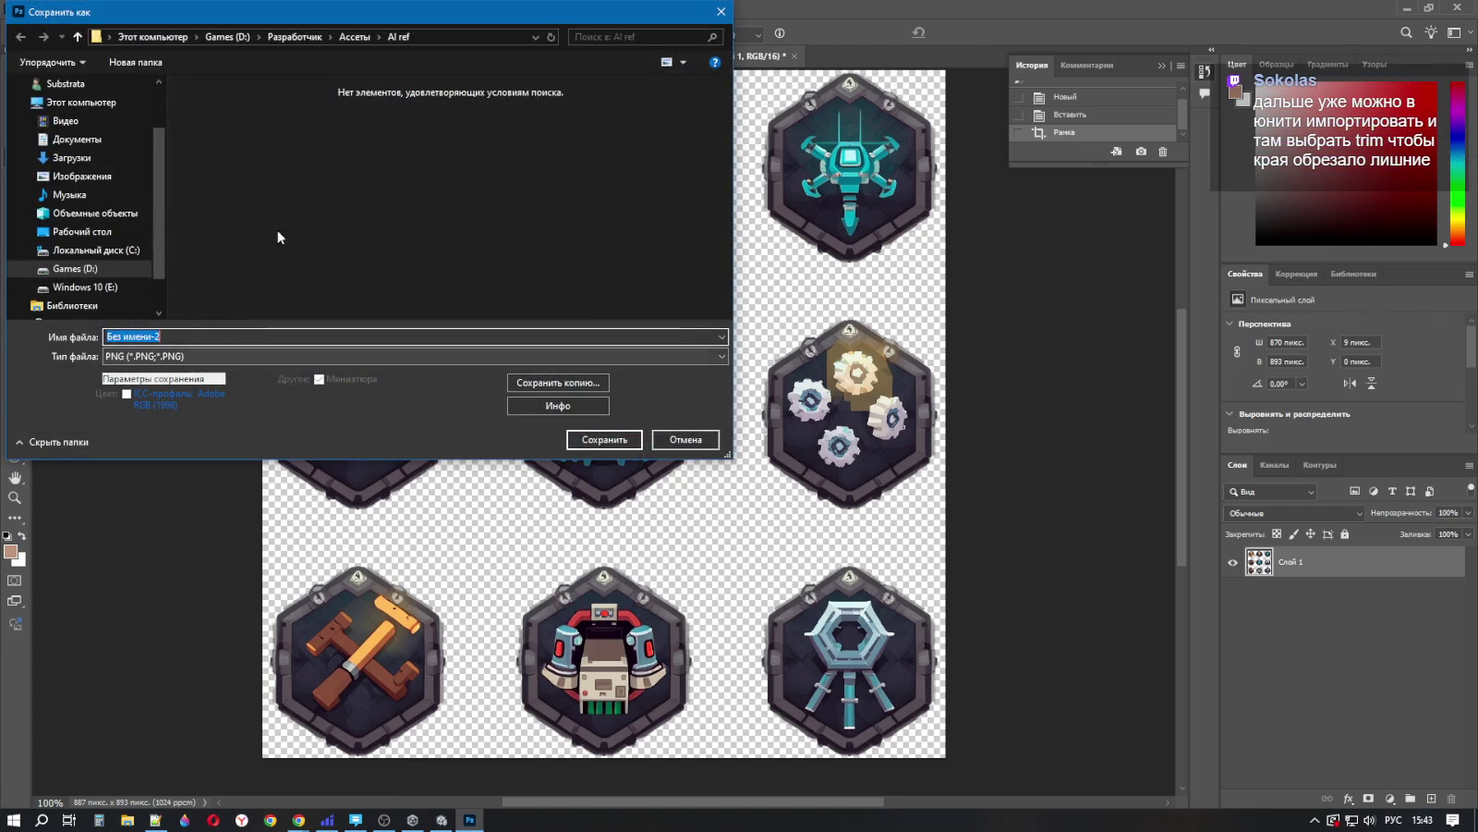
left_click(352, 38)
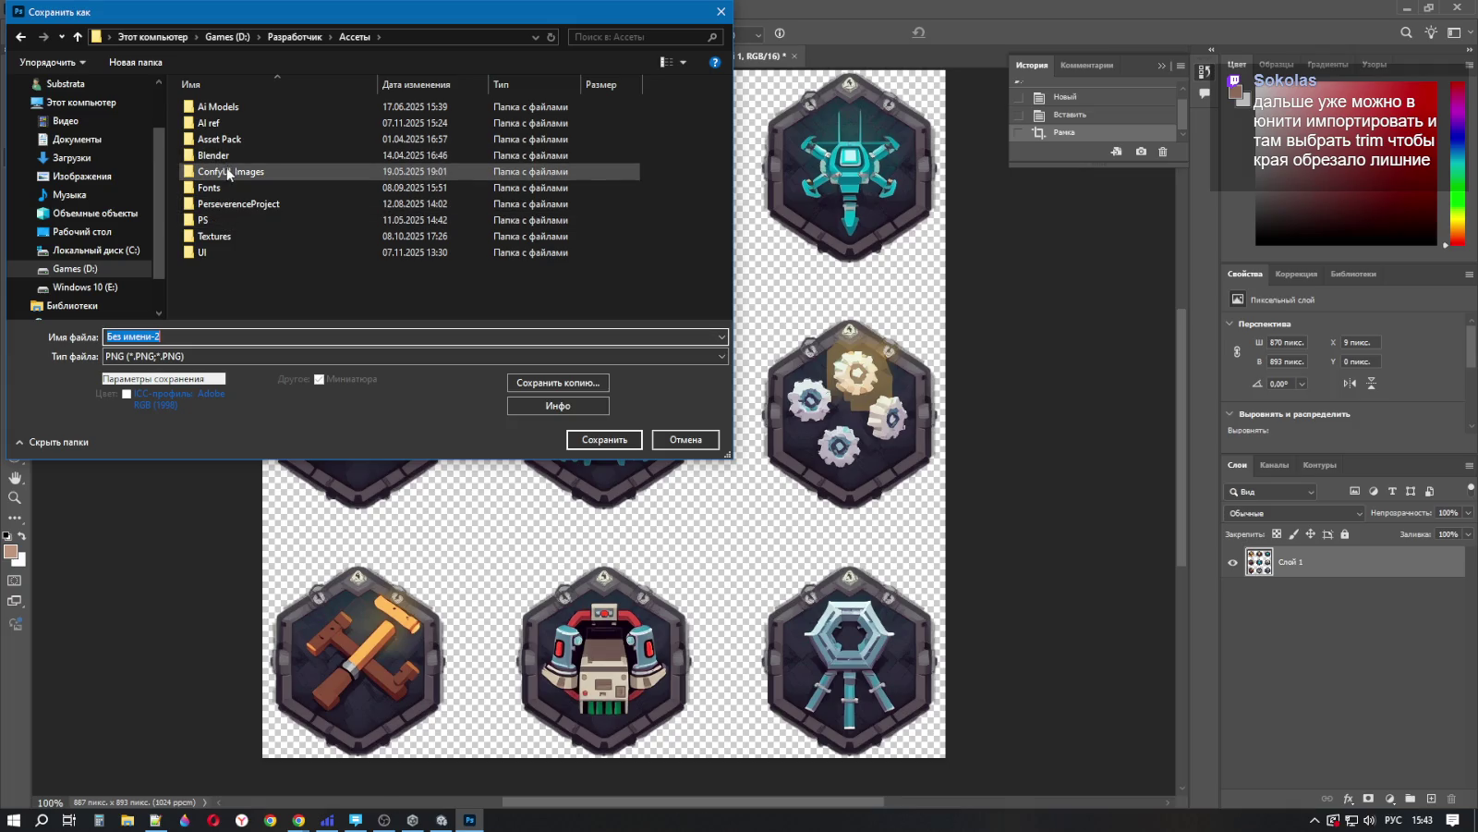
left_click(206, 251)
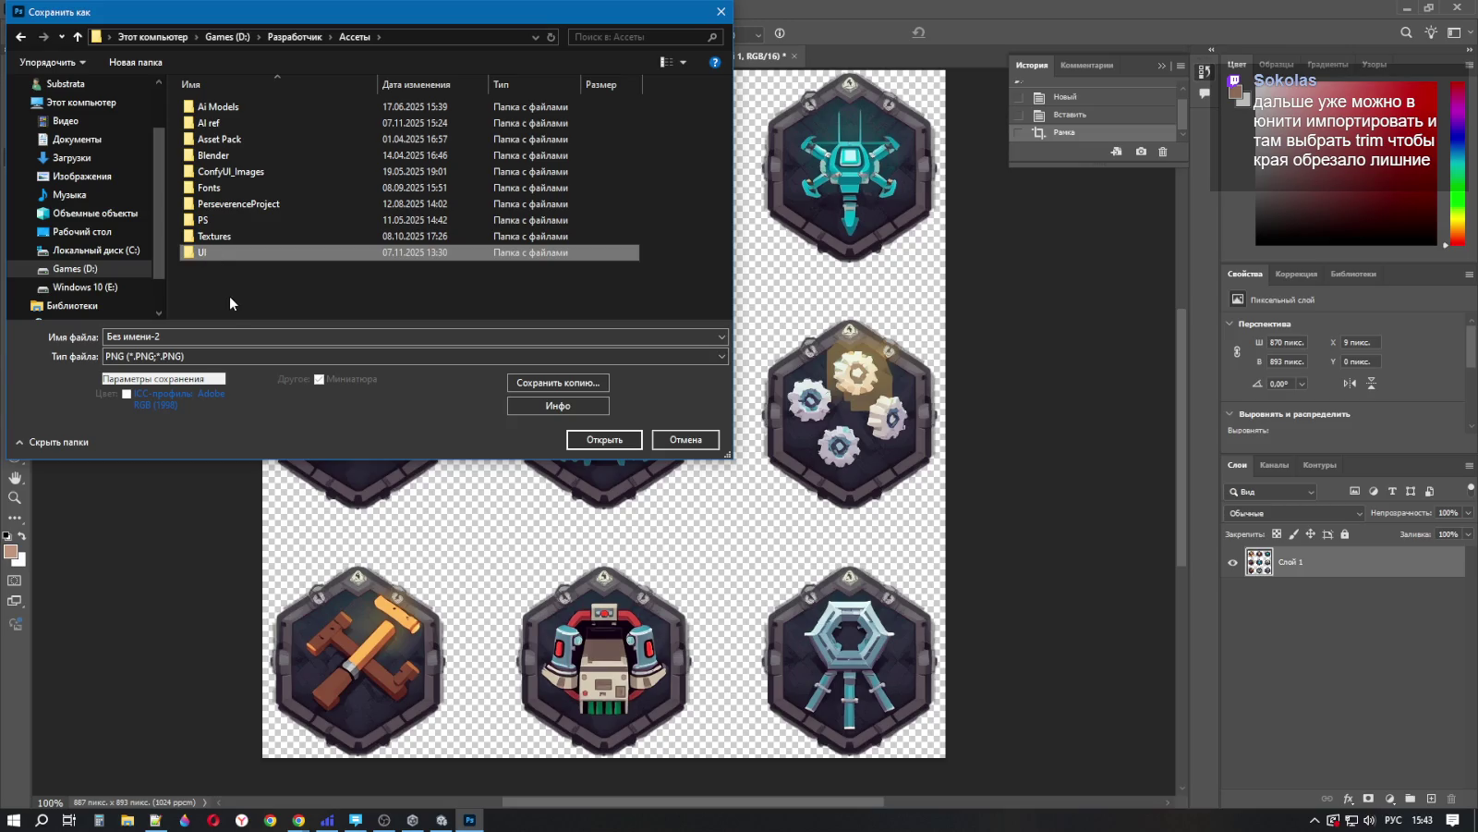
left_click(226, 279)
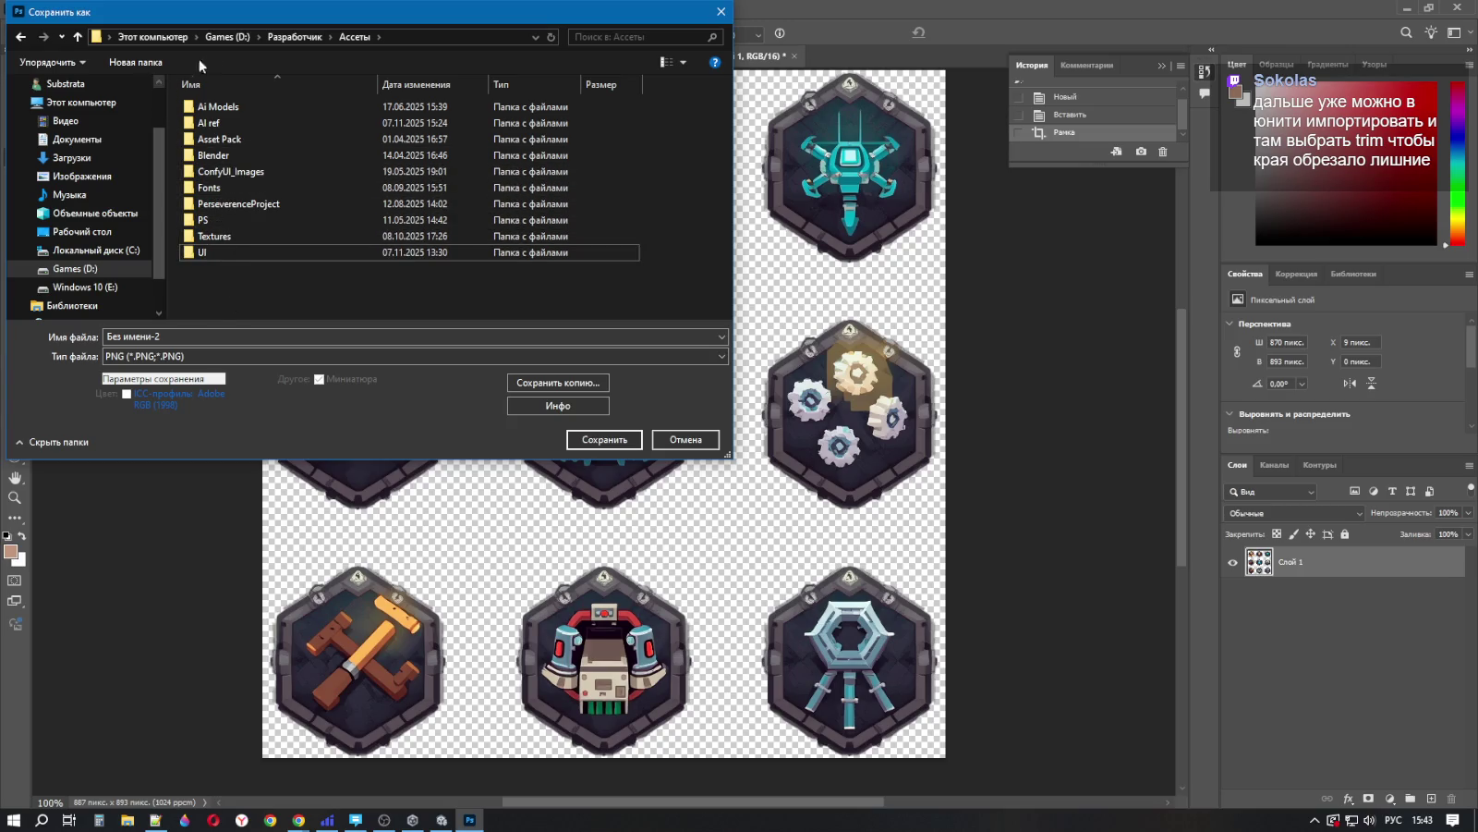
left_click(294, 37)
scroll(222, 185, "down", 3)
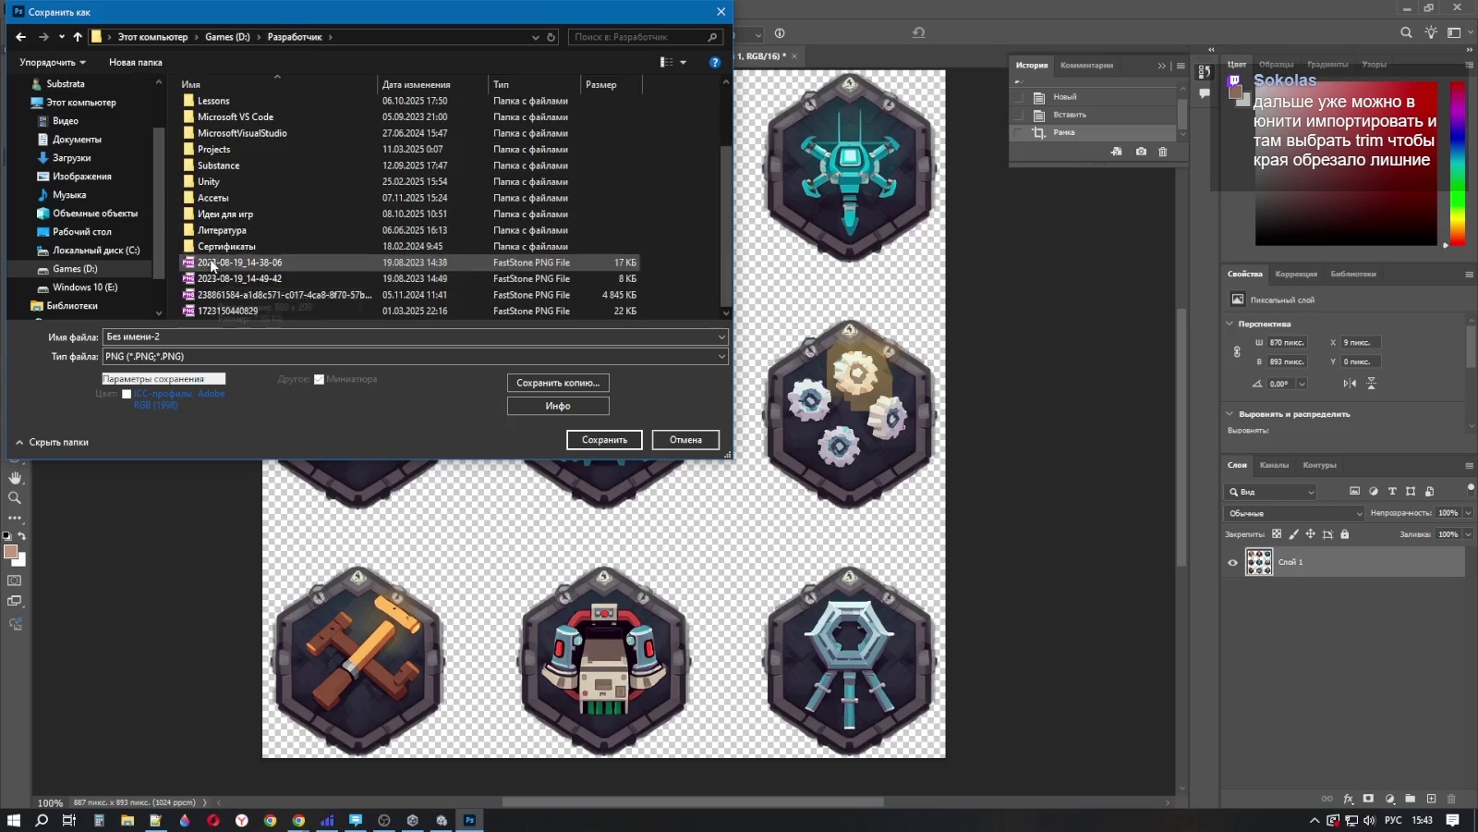
double_click(222, 182)
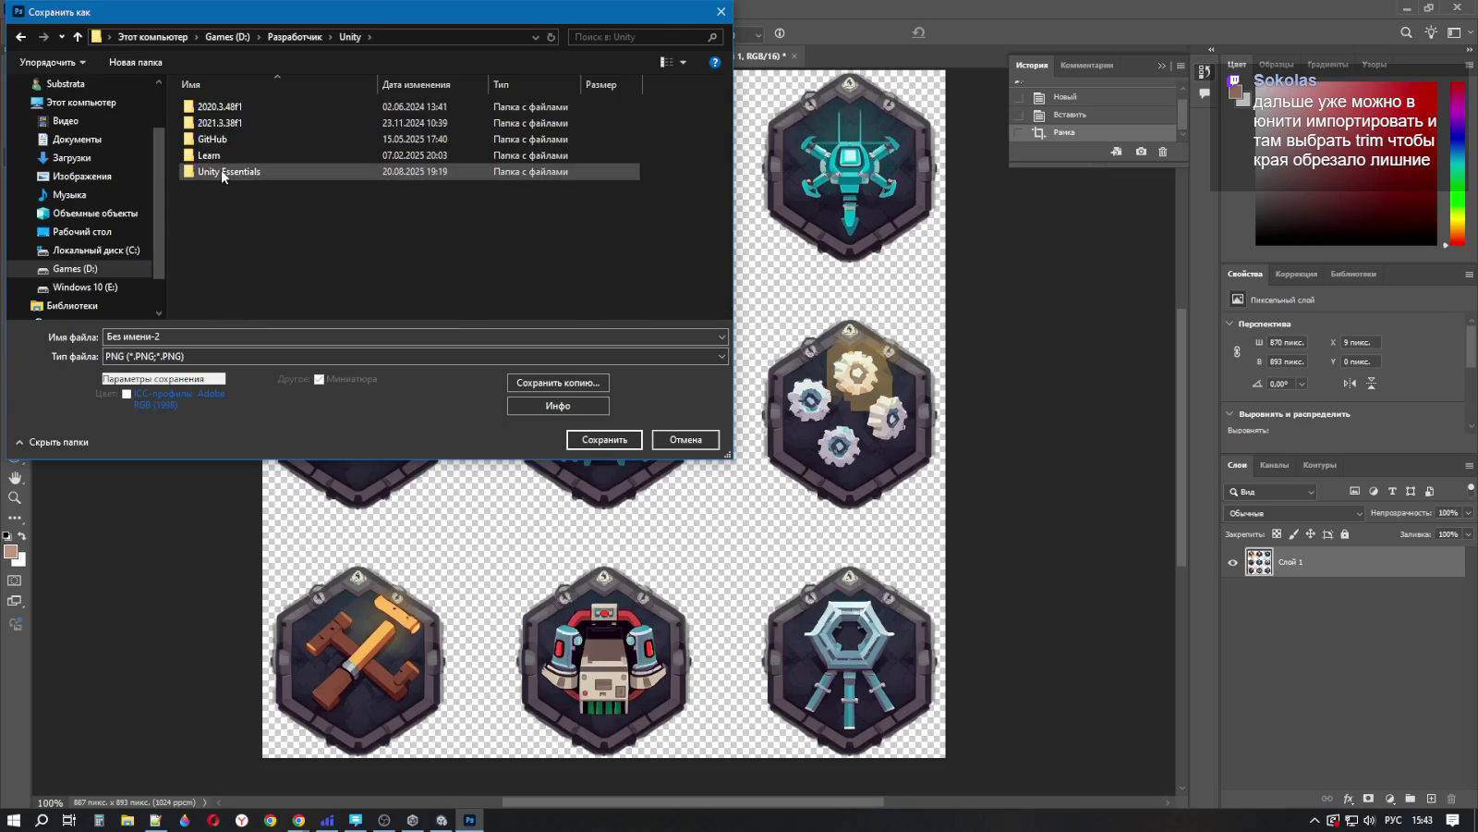
double_click(222, 138)
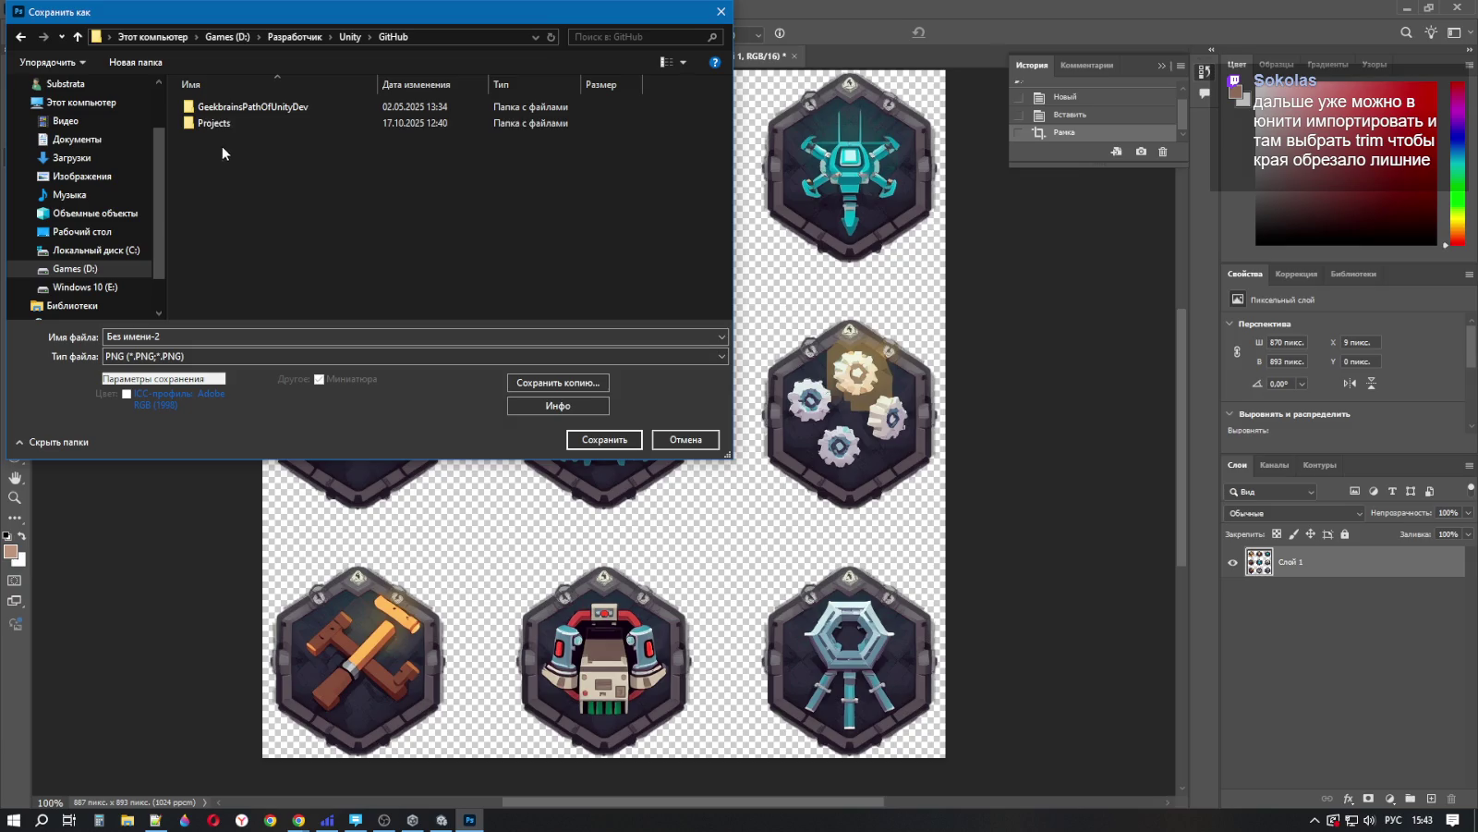
double_click(223, 124)
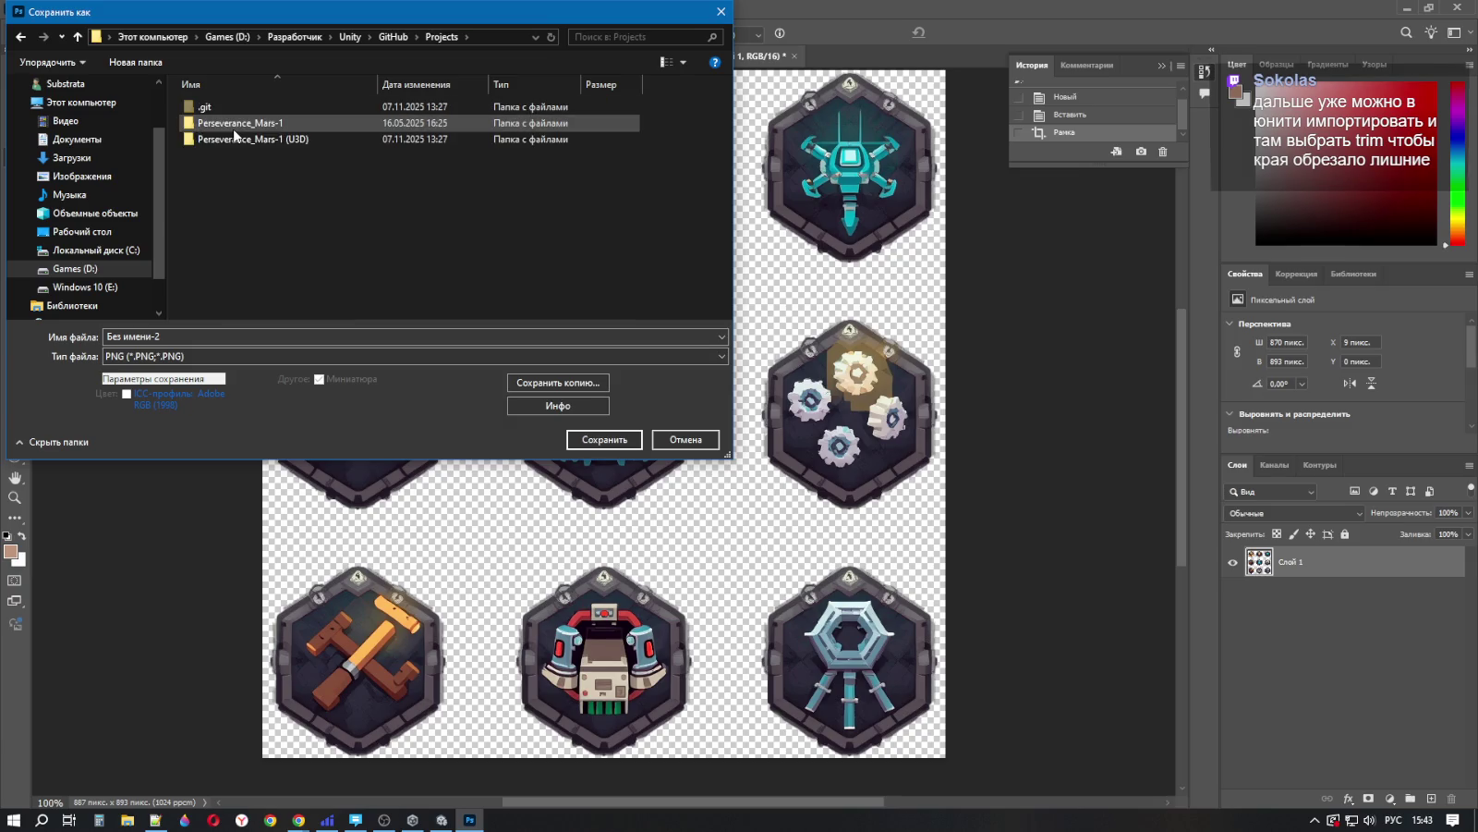
double_click(239, 141)
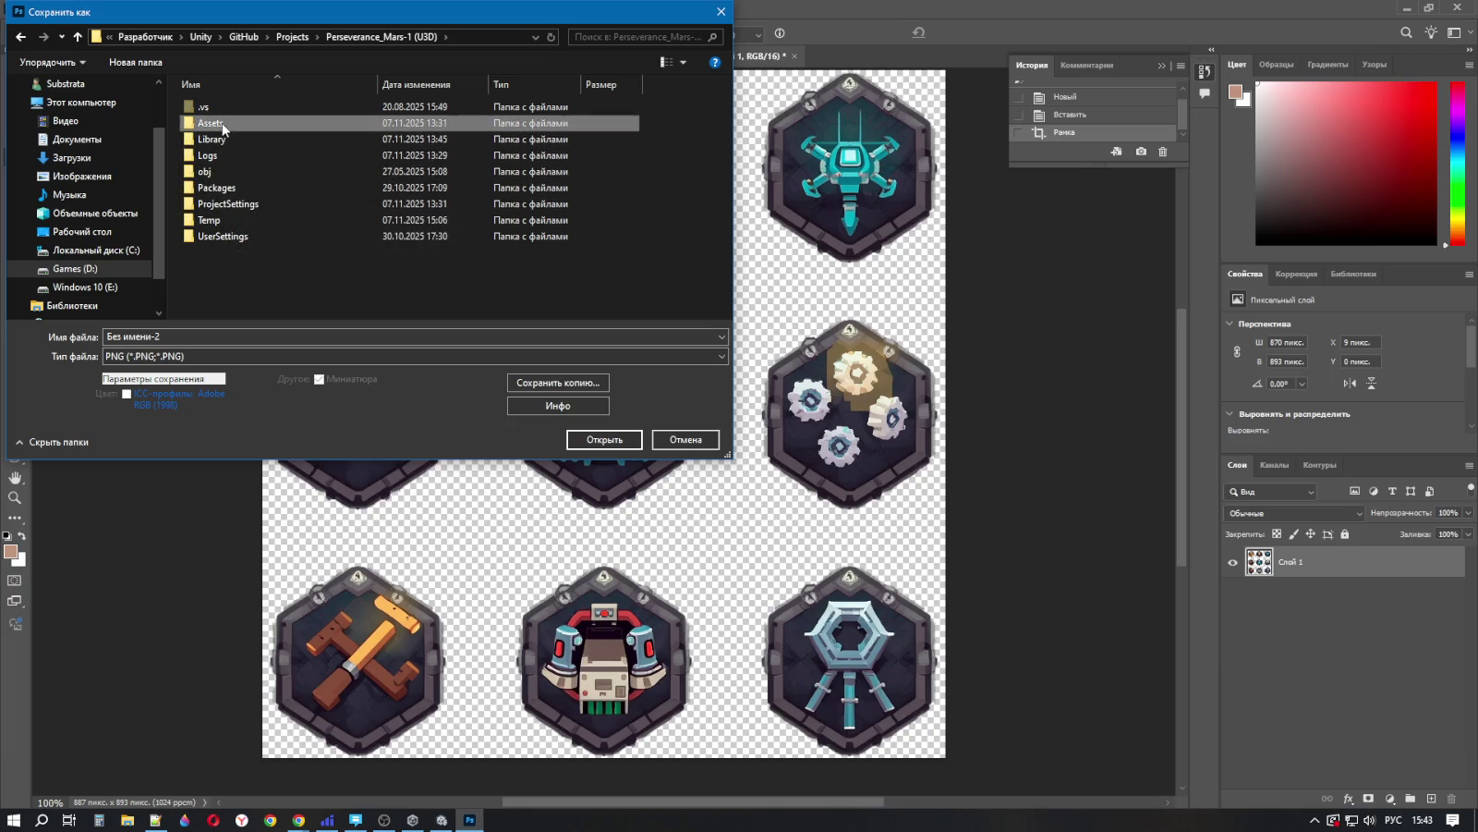
double_click(223, 123)
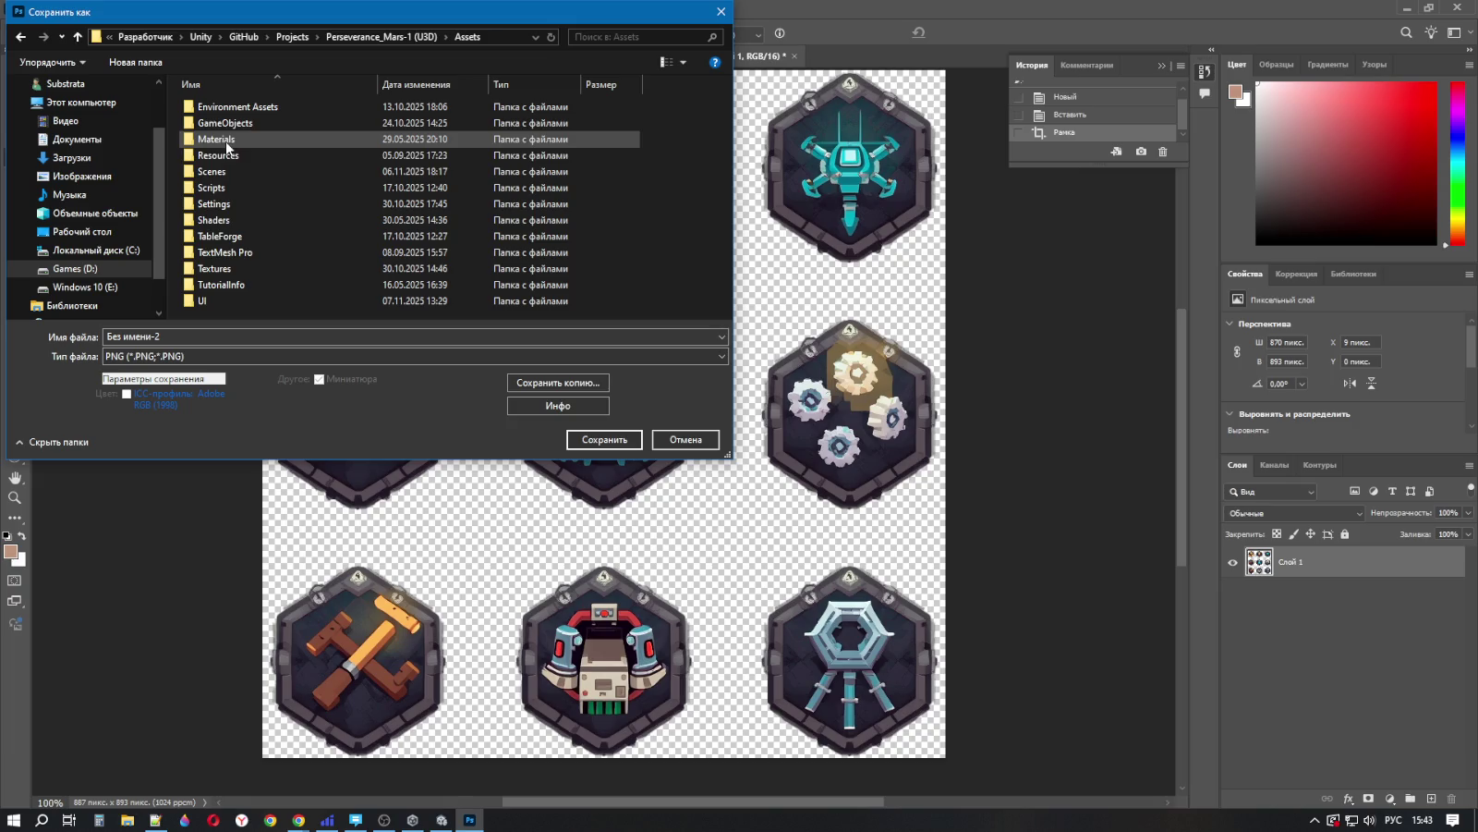
double_click(212, 303)
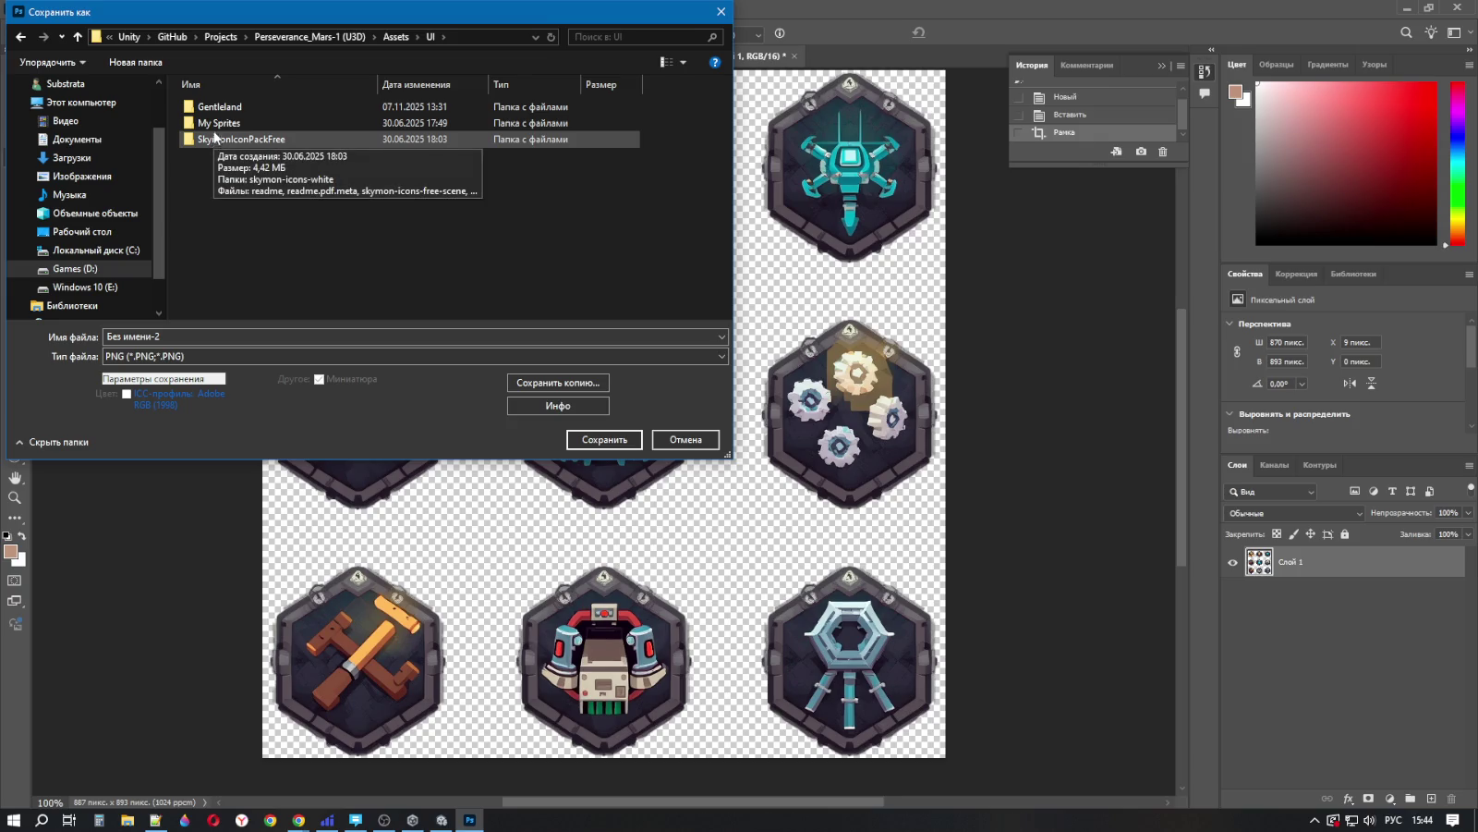
left_click(77, 37)
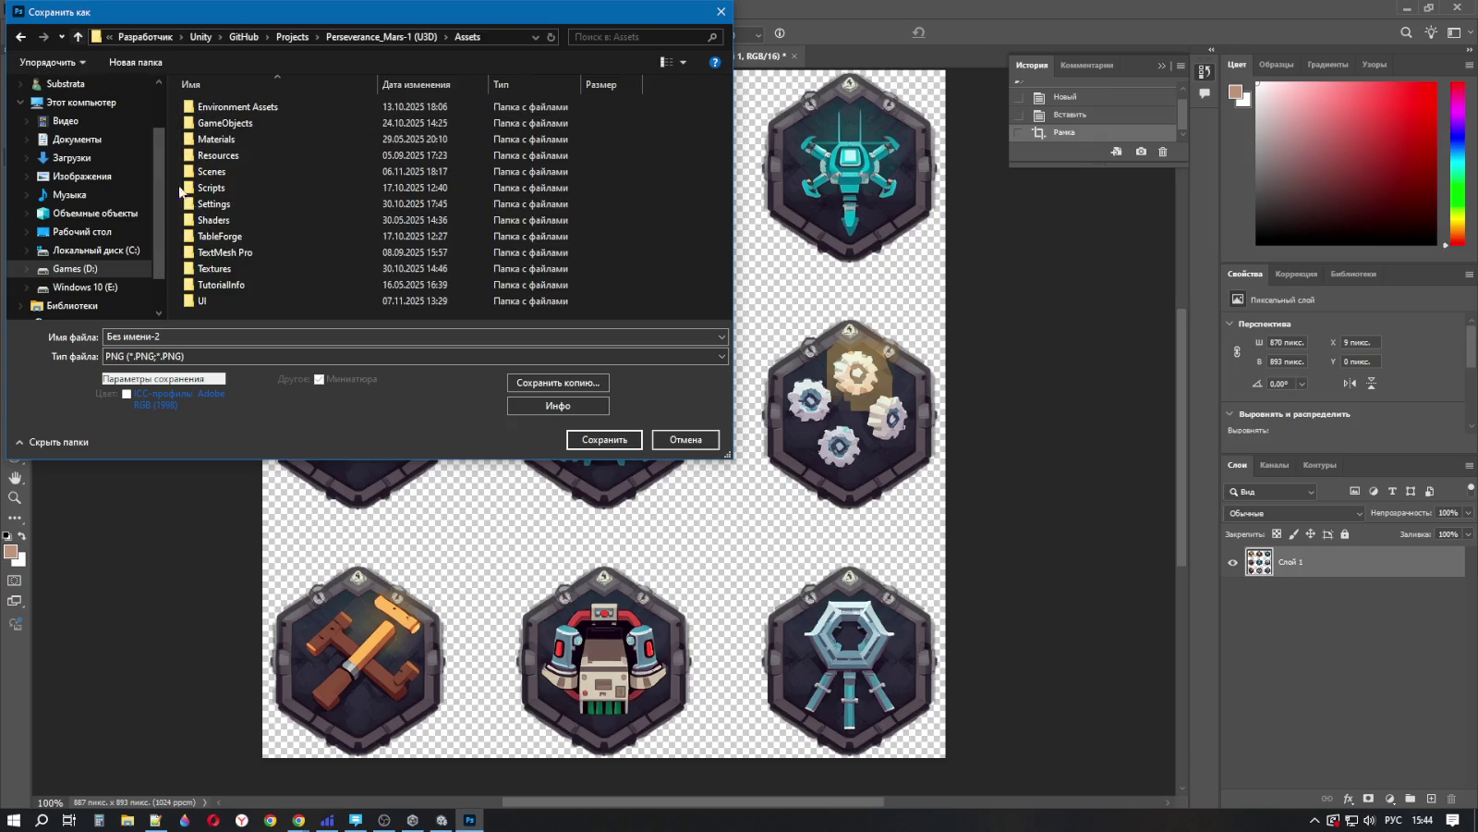
double_click(220, 297)
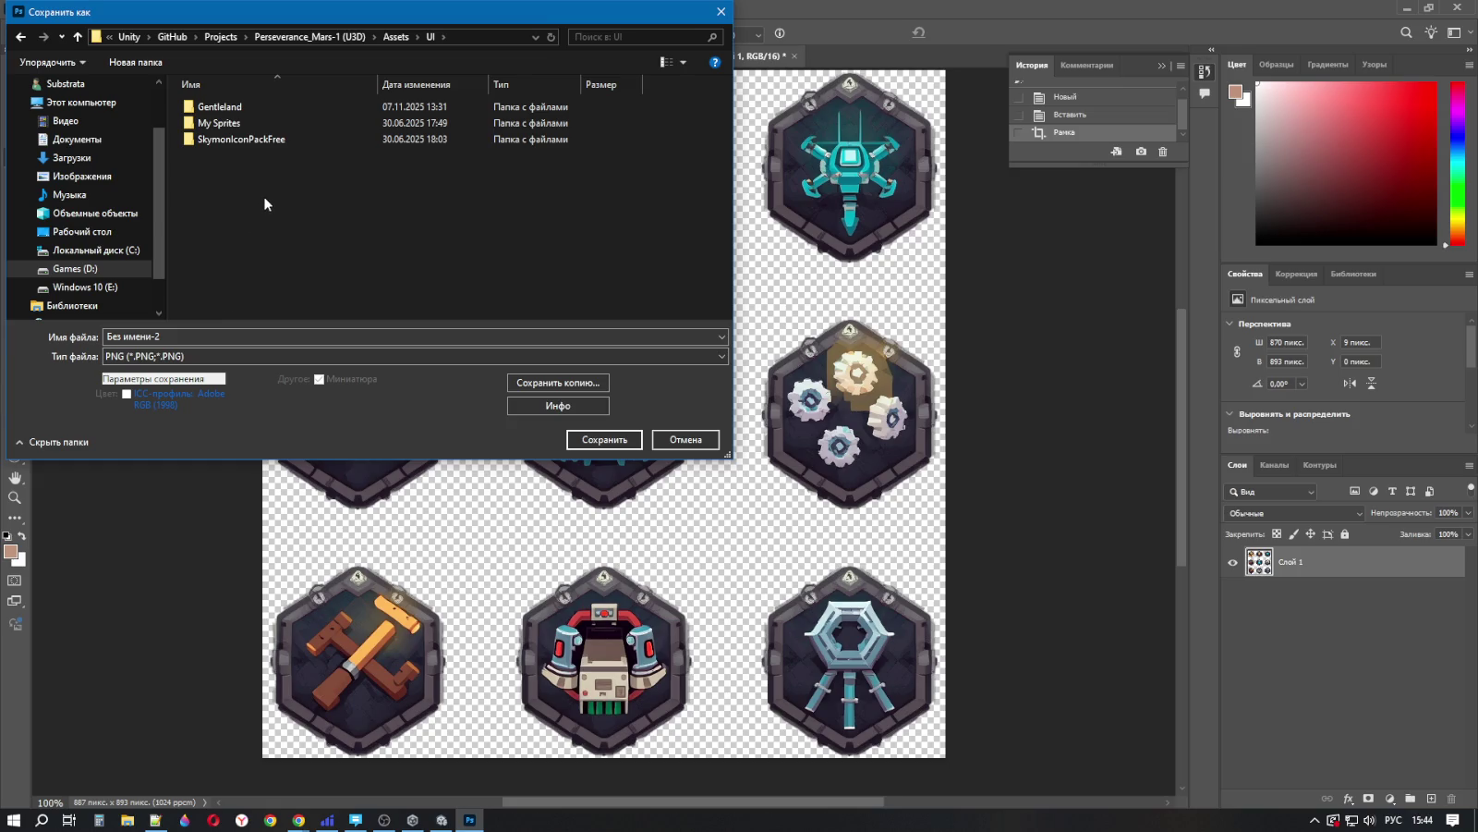
Step: Create a new folder named Tech Icons inside Assets/UI
right_click(264, 197)
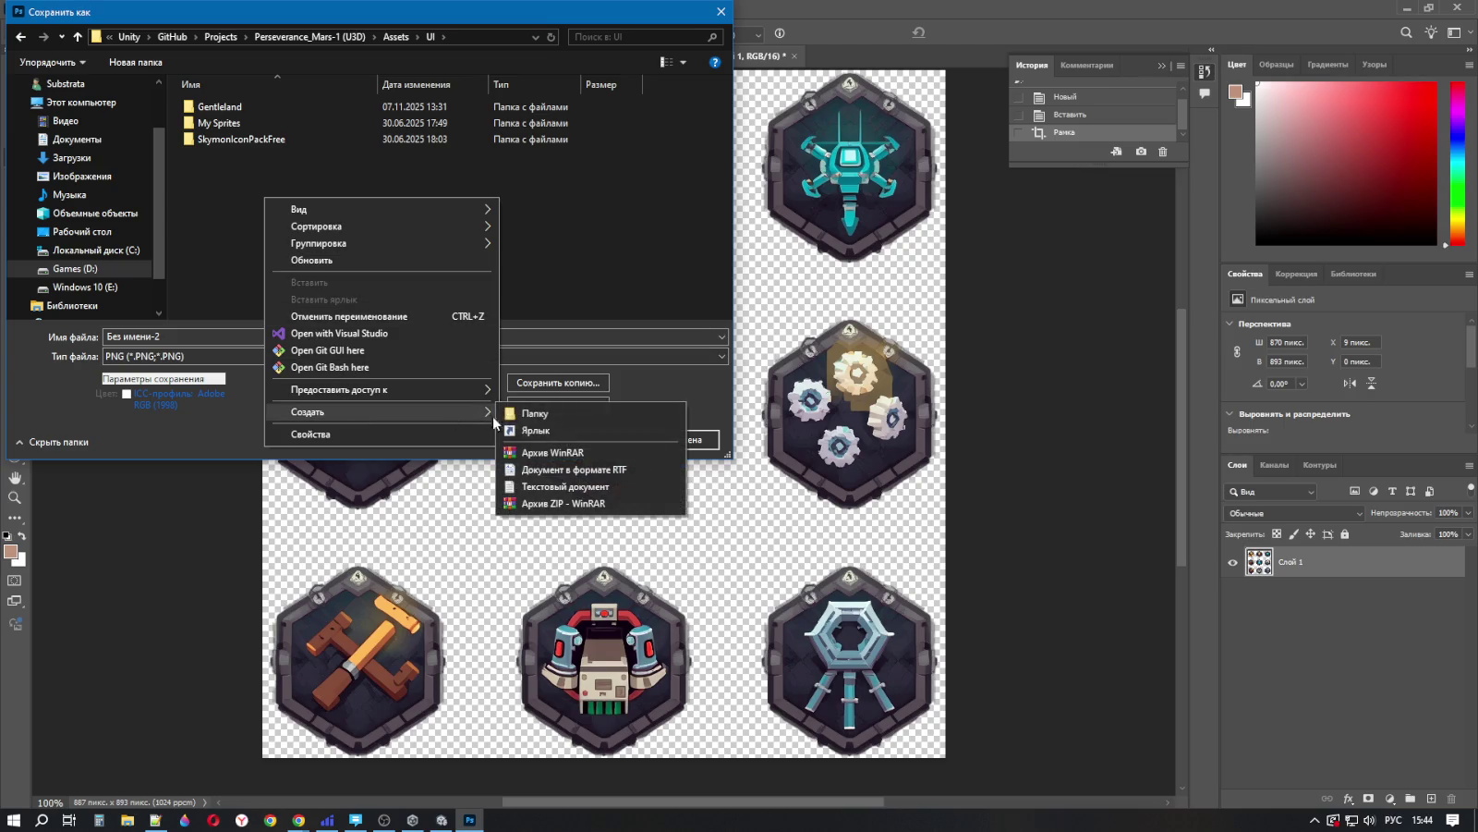
left_click(534, 416)
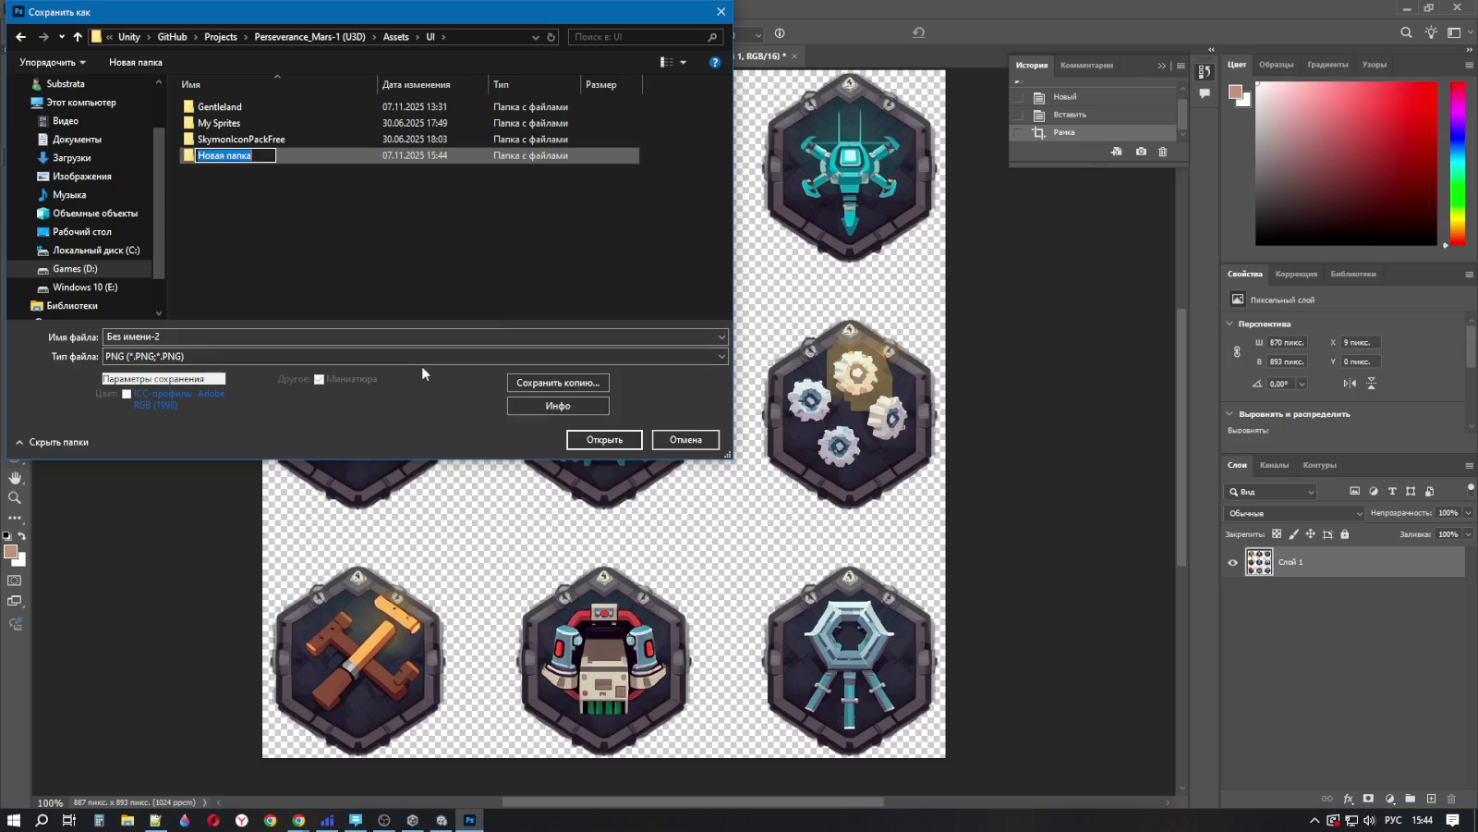
type("Шсщты")
key("BackSpace")
key("BackSpace")
key("BackSpace")
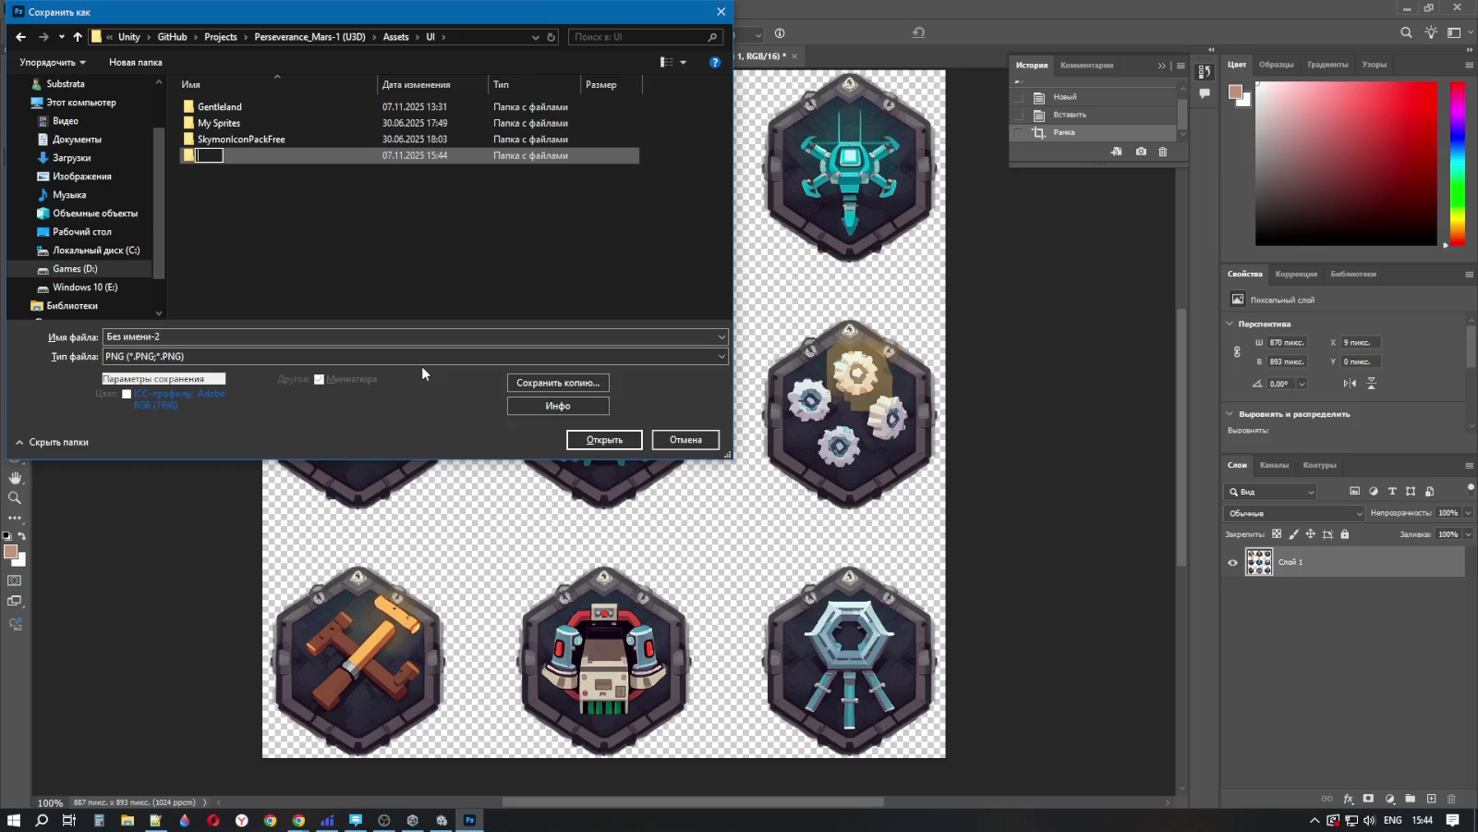
type("con")
type("Tech")
key("Return")
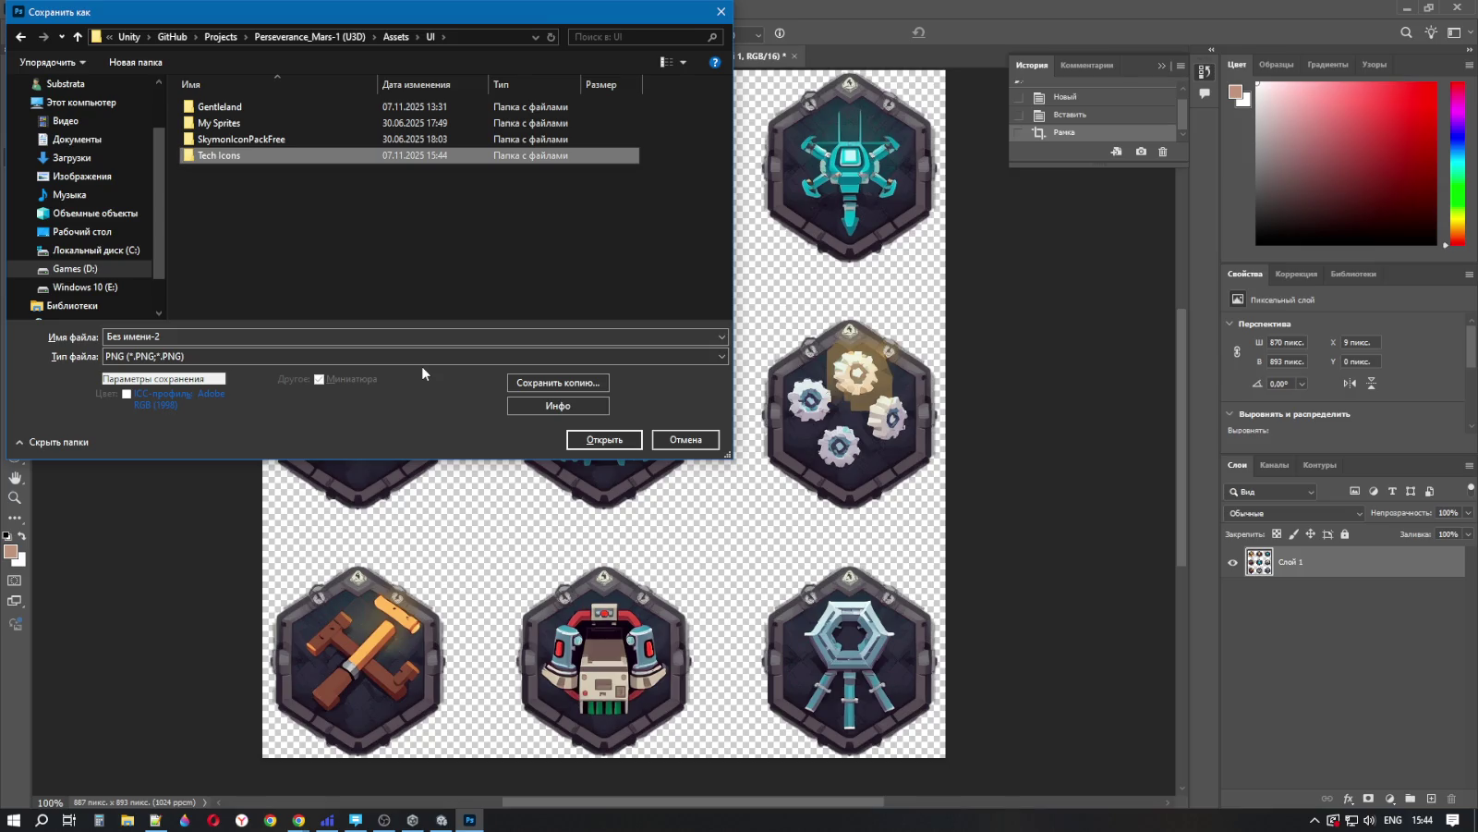
Step: Save the image as Без имени-2.png in Tech Icons, accept the PNG options, and close it
double_click(237, 155)
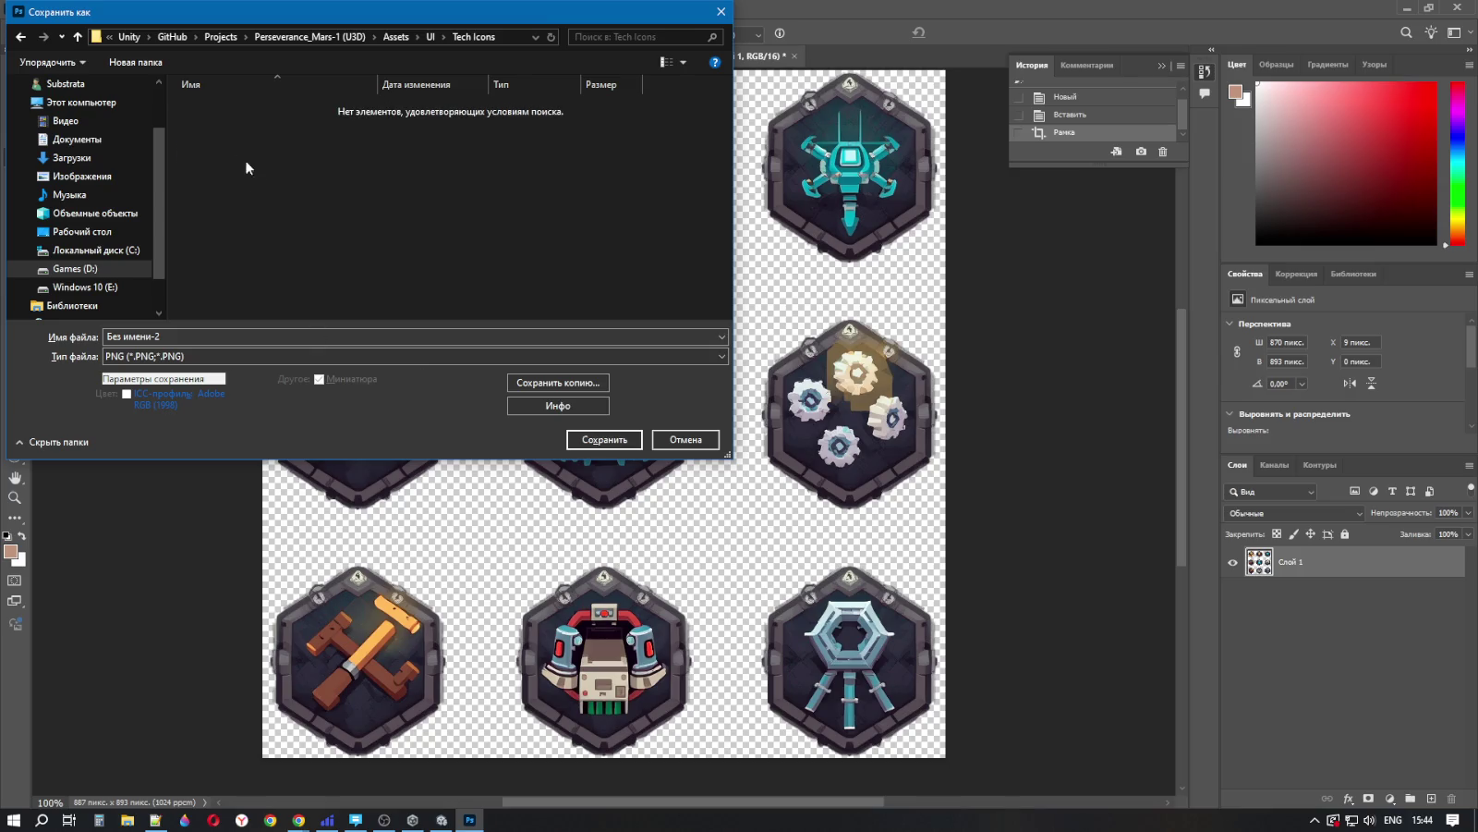
left_click(605, 441)
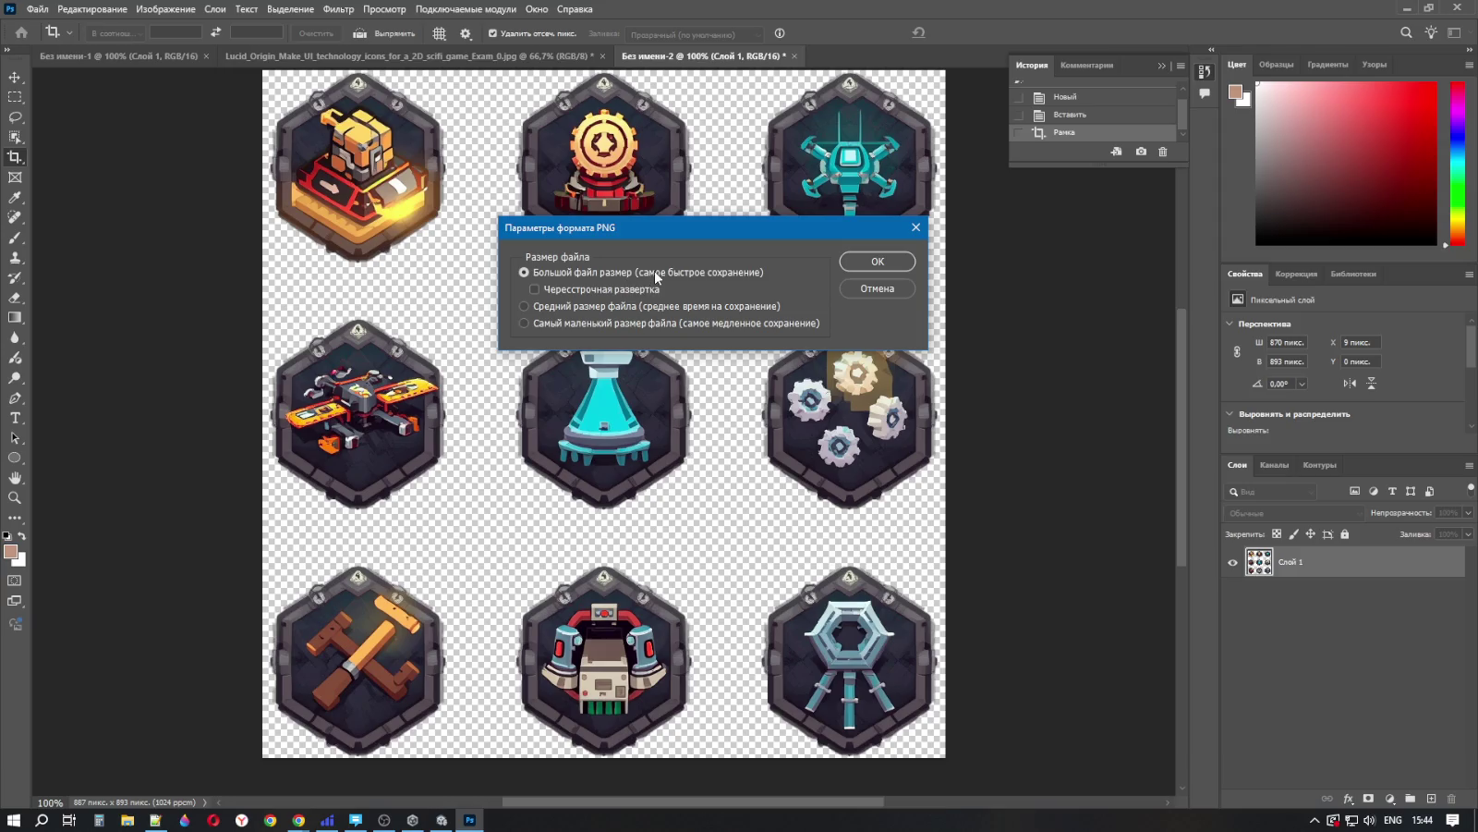
left_click(876, 264)
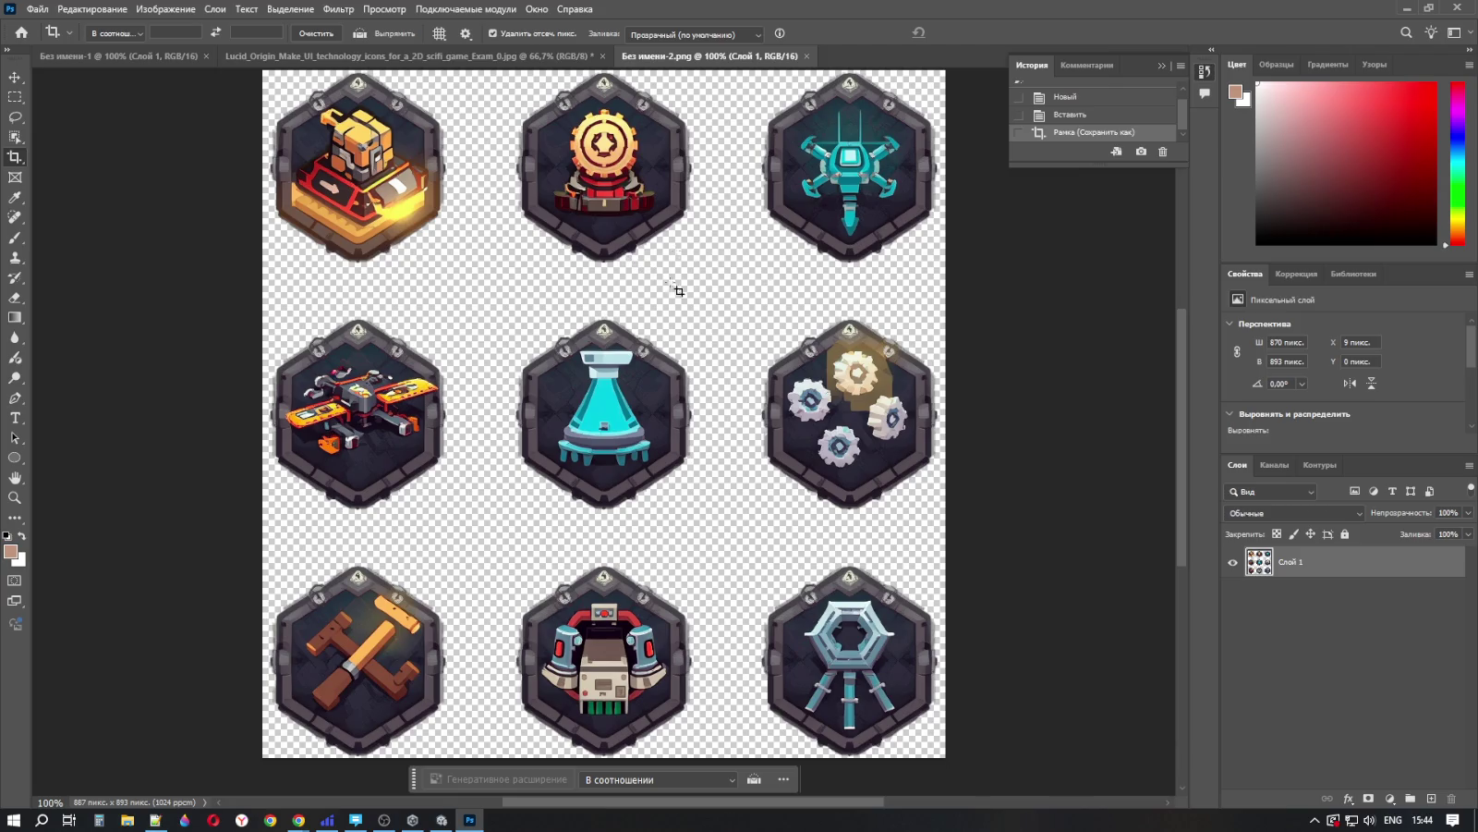
left_click(1460, 9)
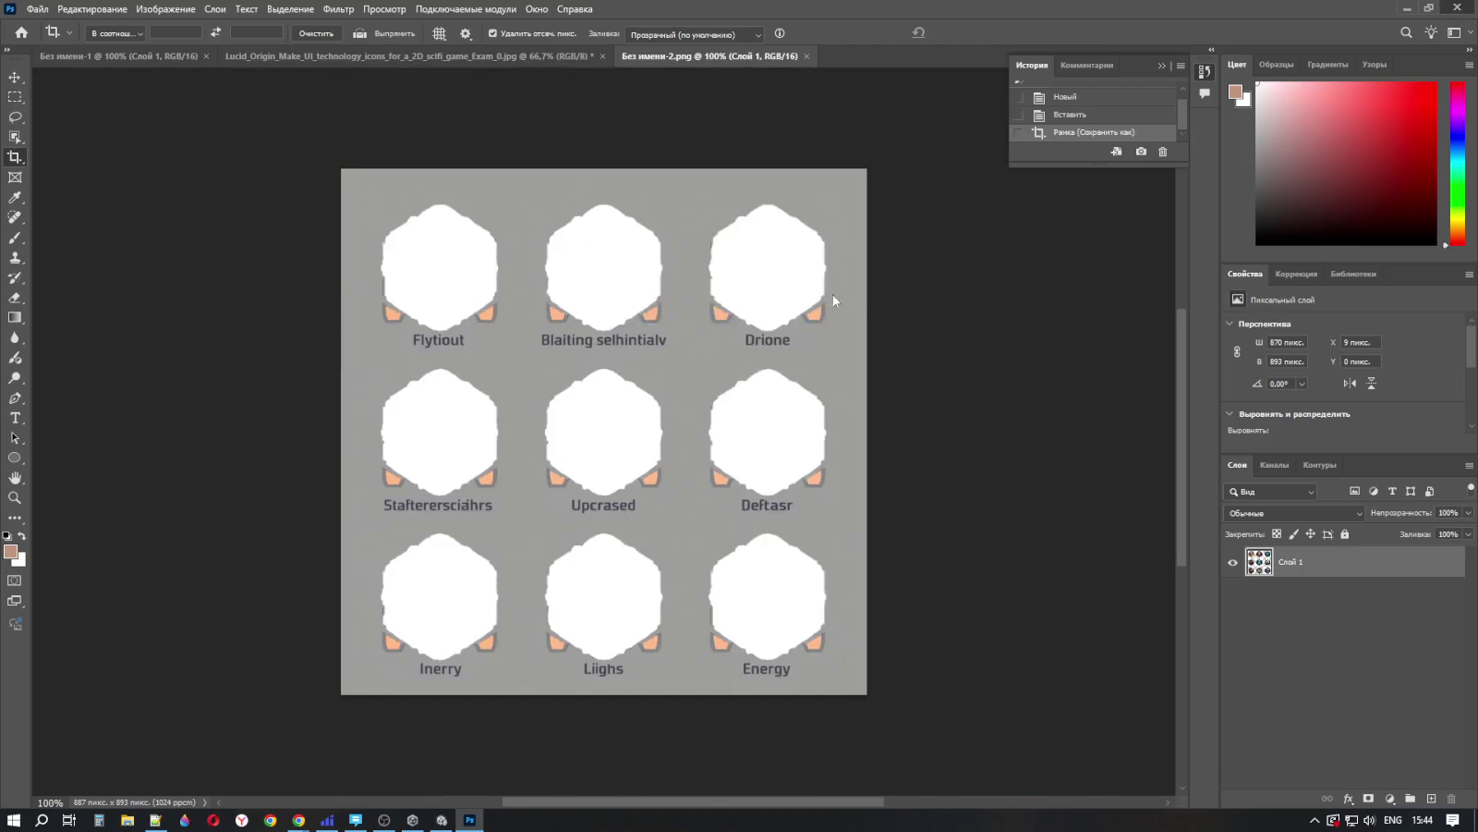
Step: Quit Photoshop and refresh Unity's assets so the new icon sheet is imported
left_click(774, 307)
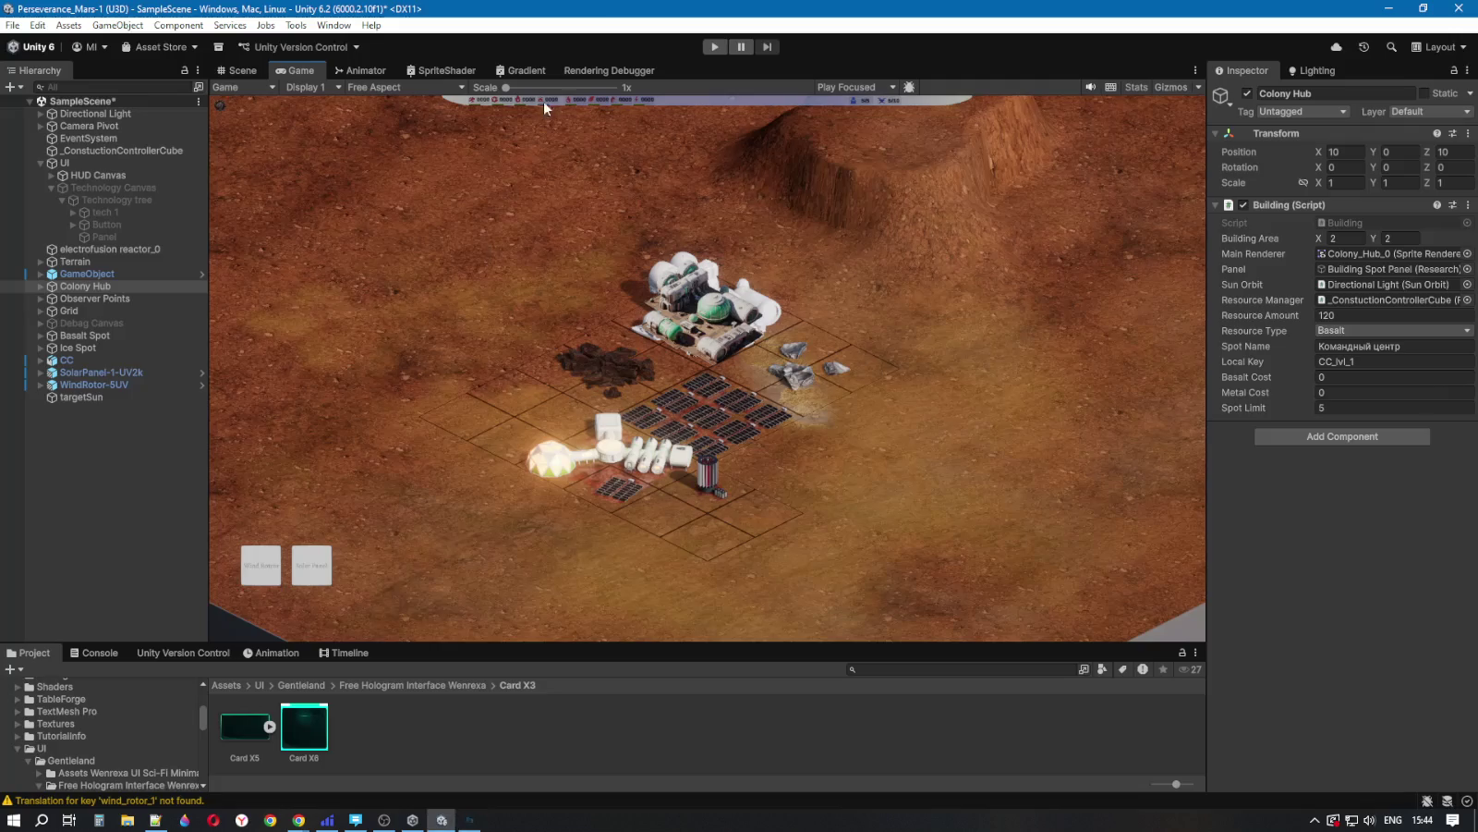
left_click(294, 685)
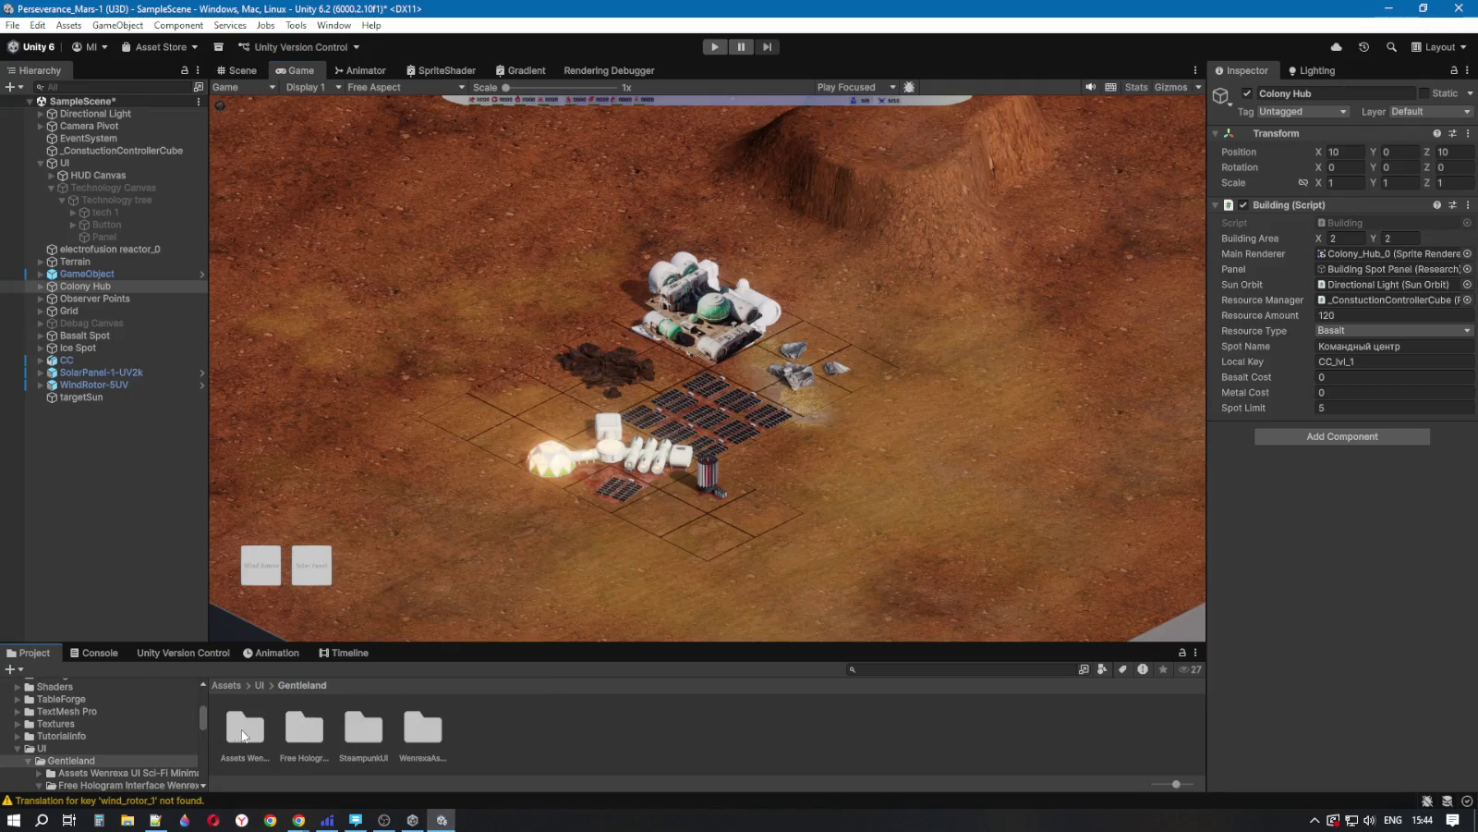
left_click(258, 685)
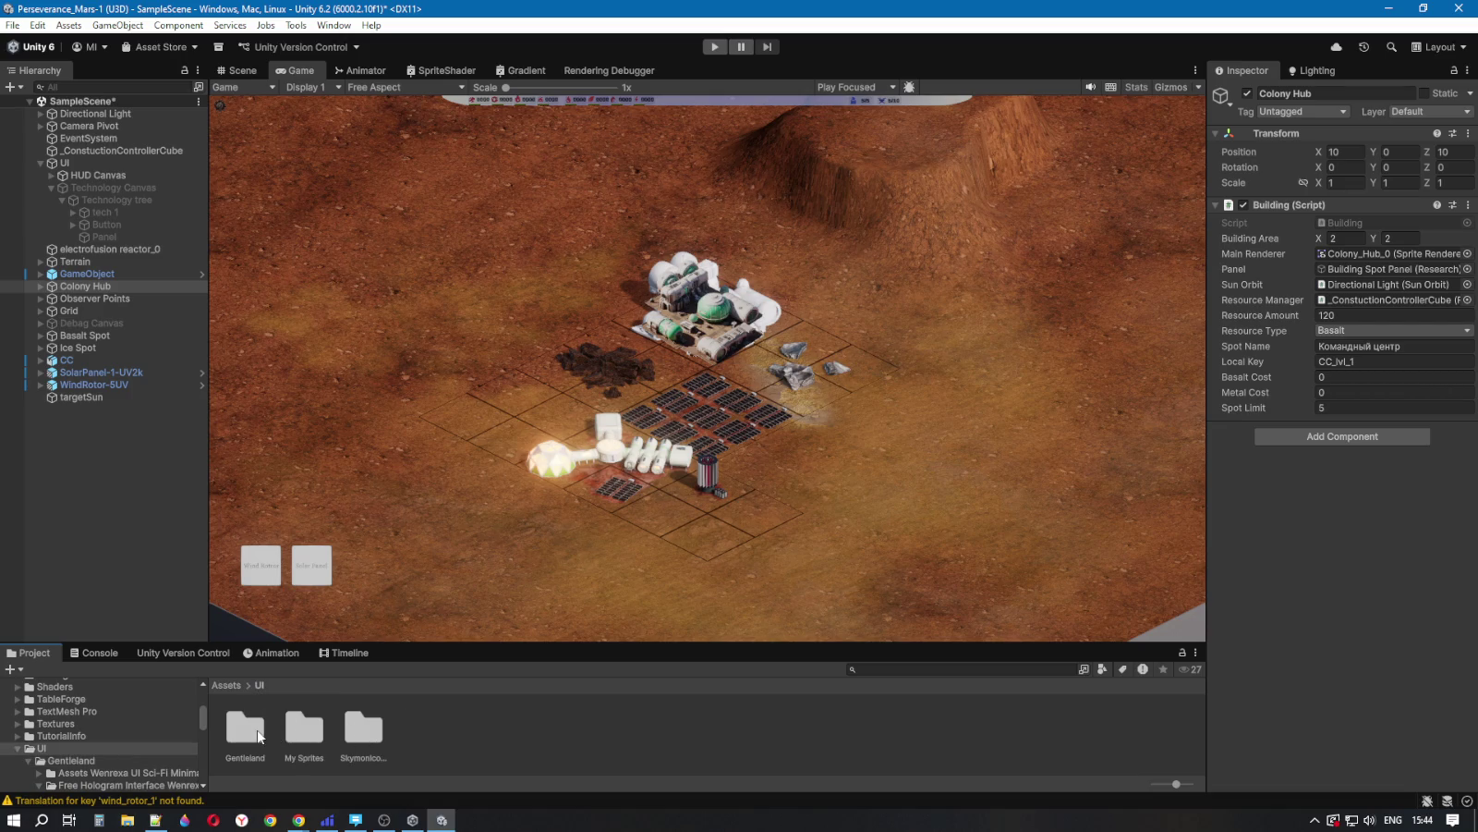
double_click(262, 734)
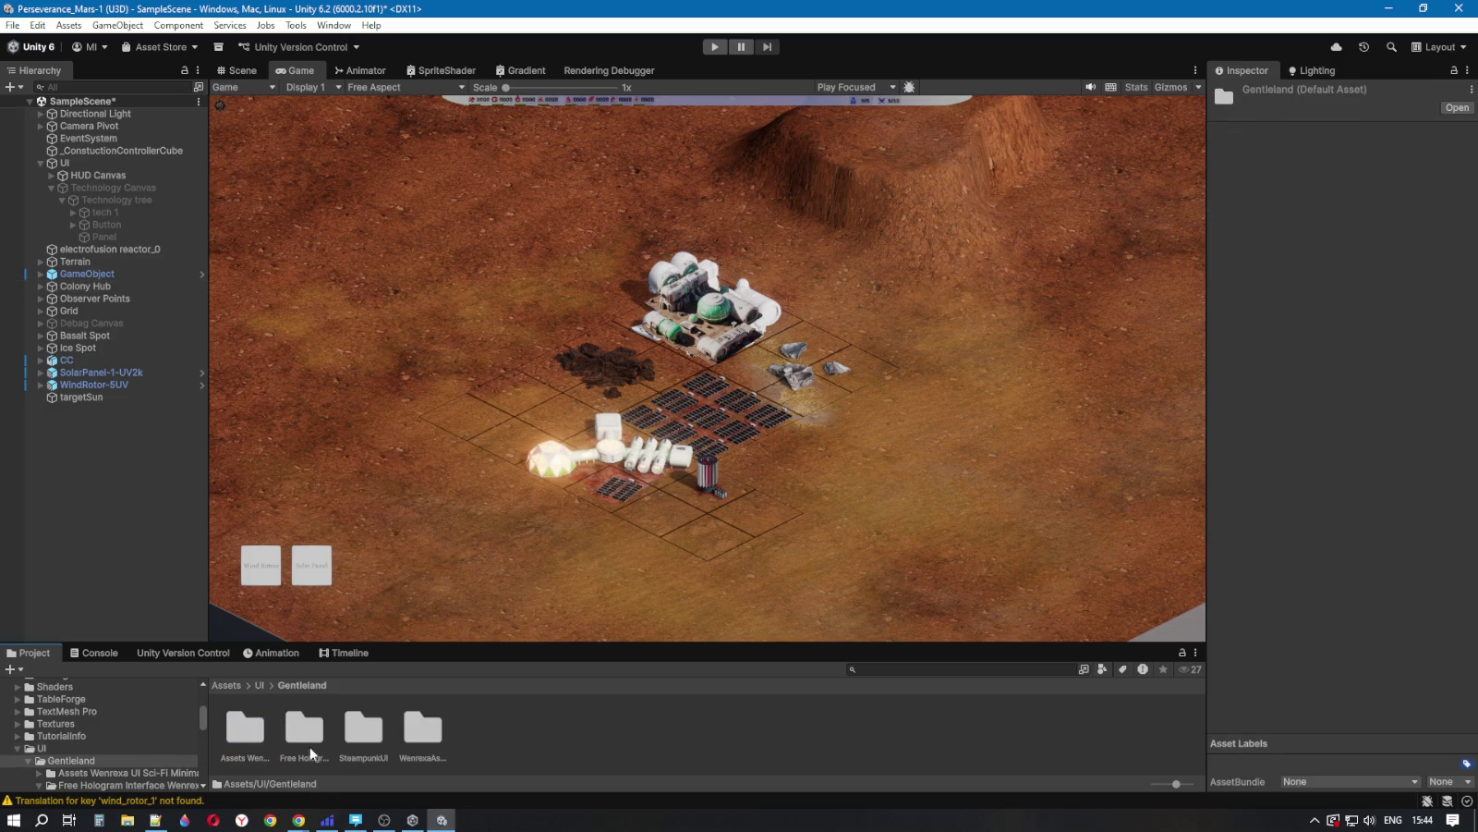
left_click(492, 735)
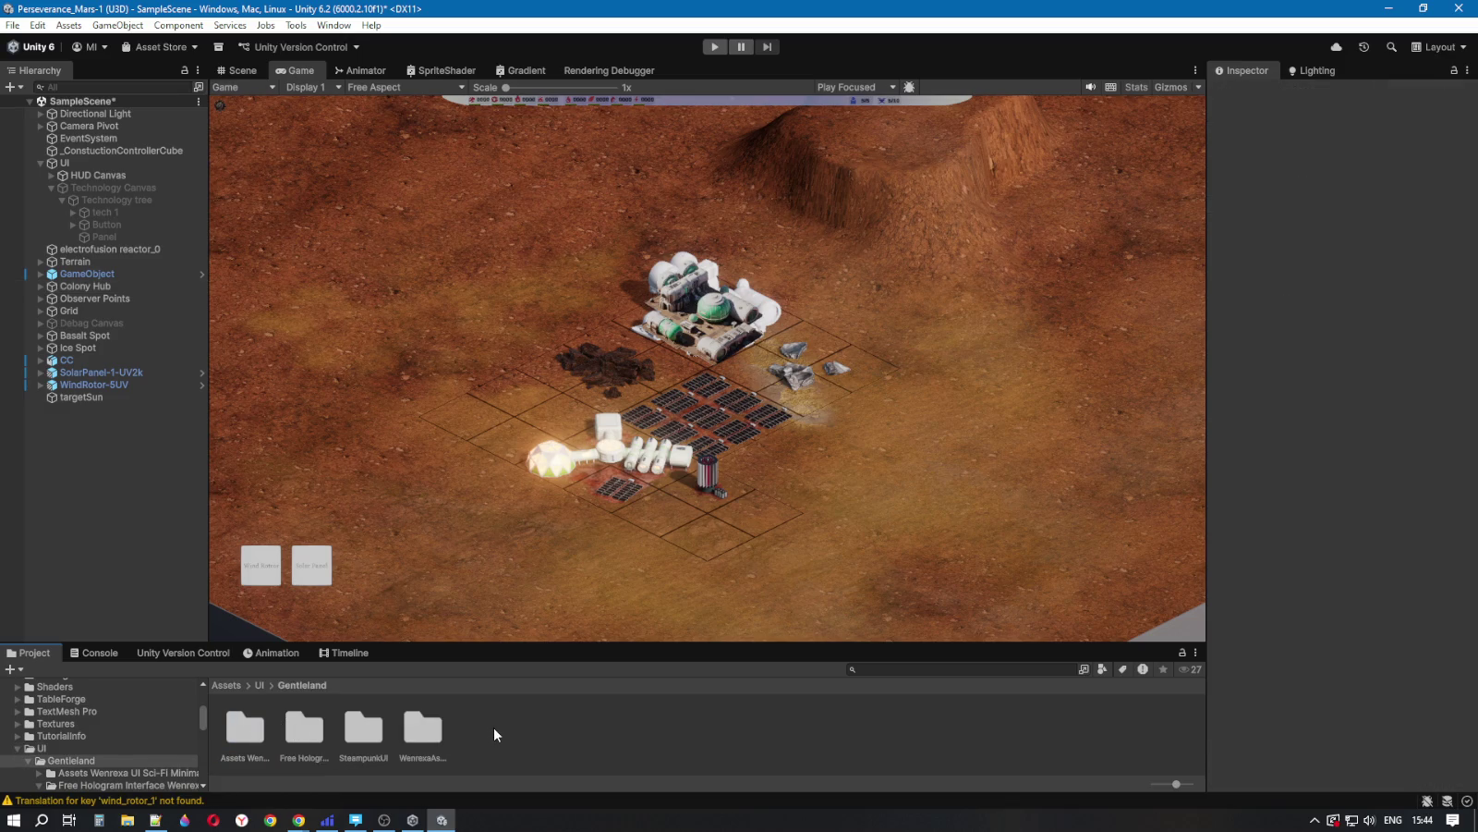
right_click(493, 728)
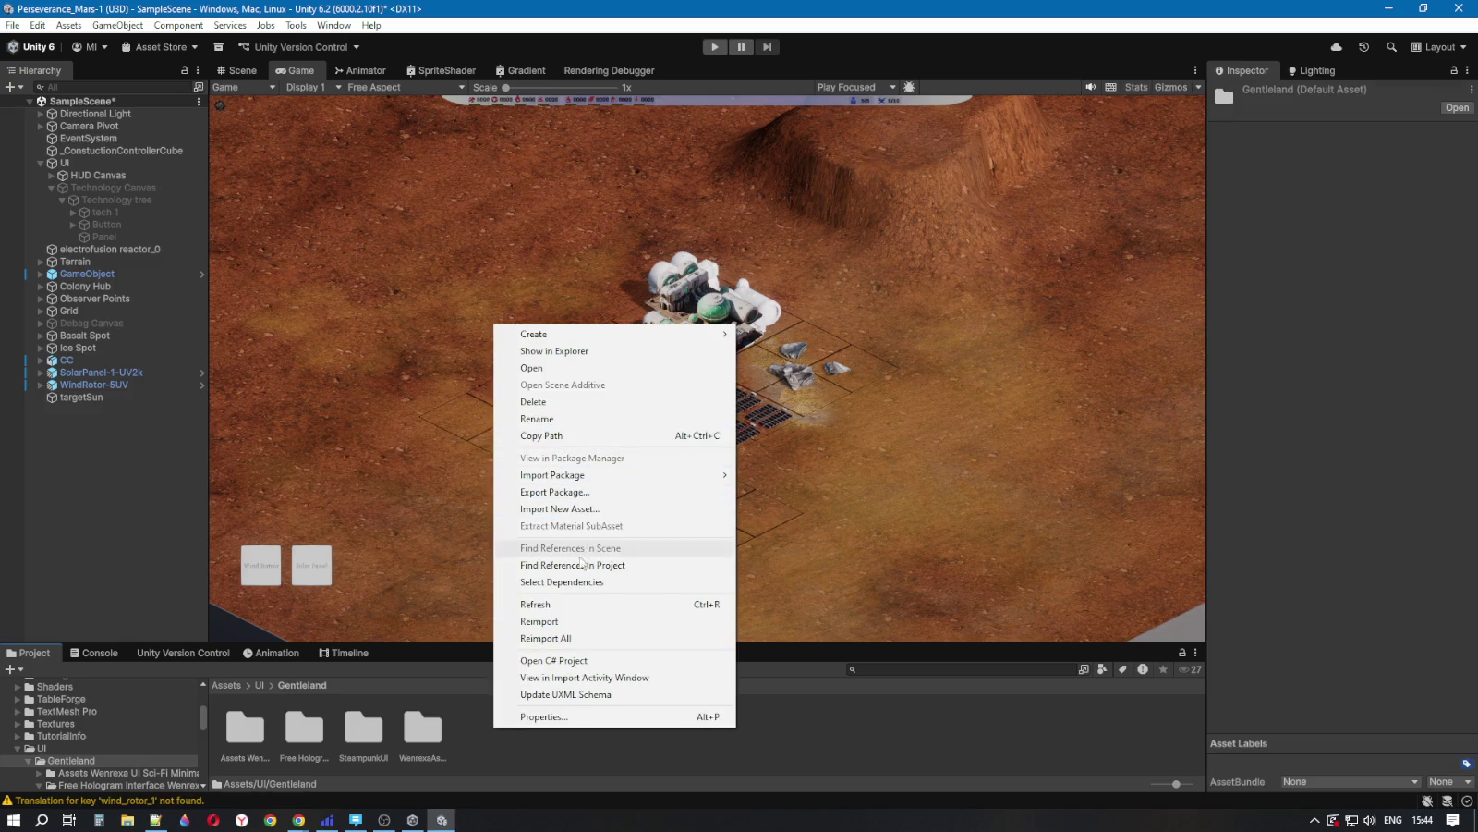
left_click(574, 605)
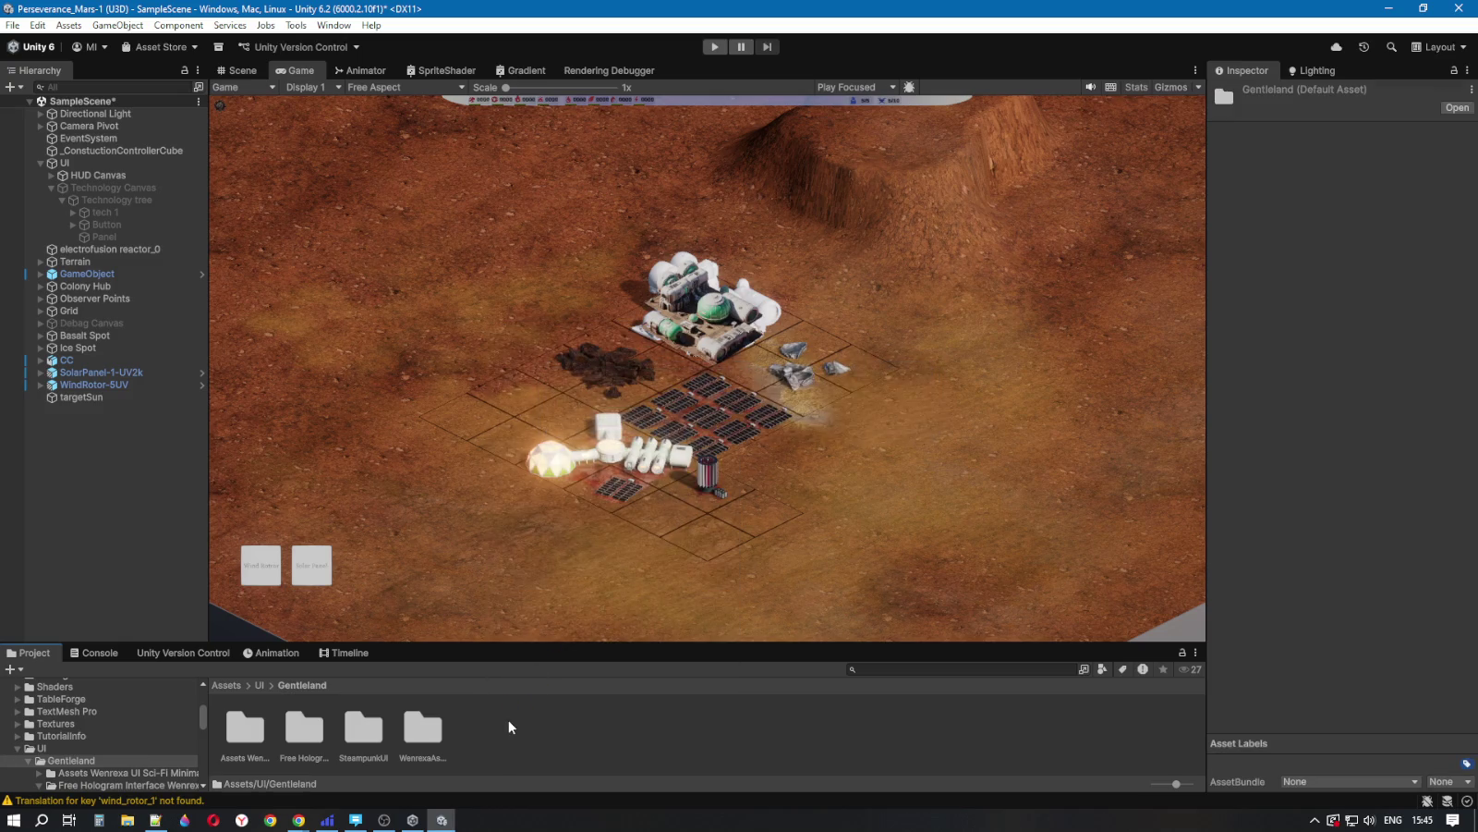
Step: Open the Tech Icons folder under Assets/UI in the Project window
left_click(259, 684)
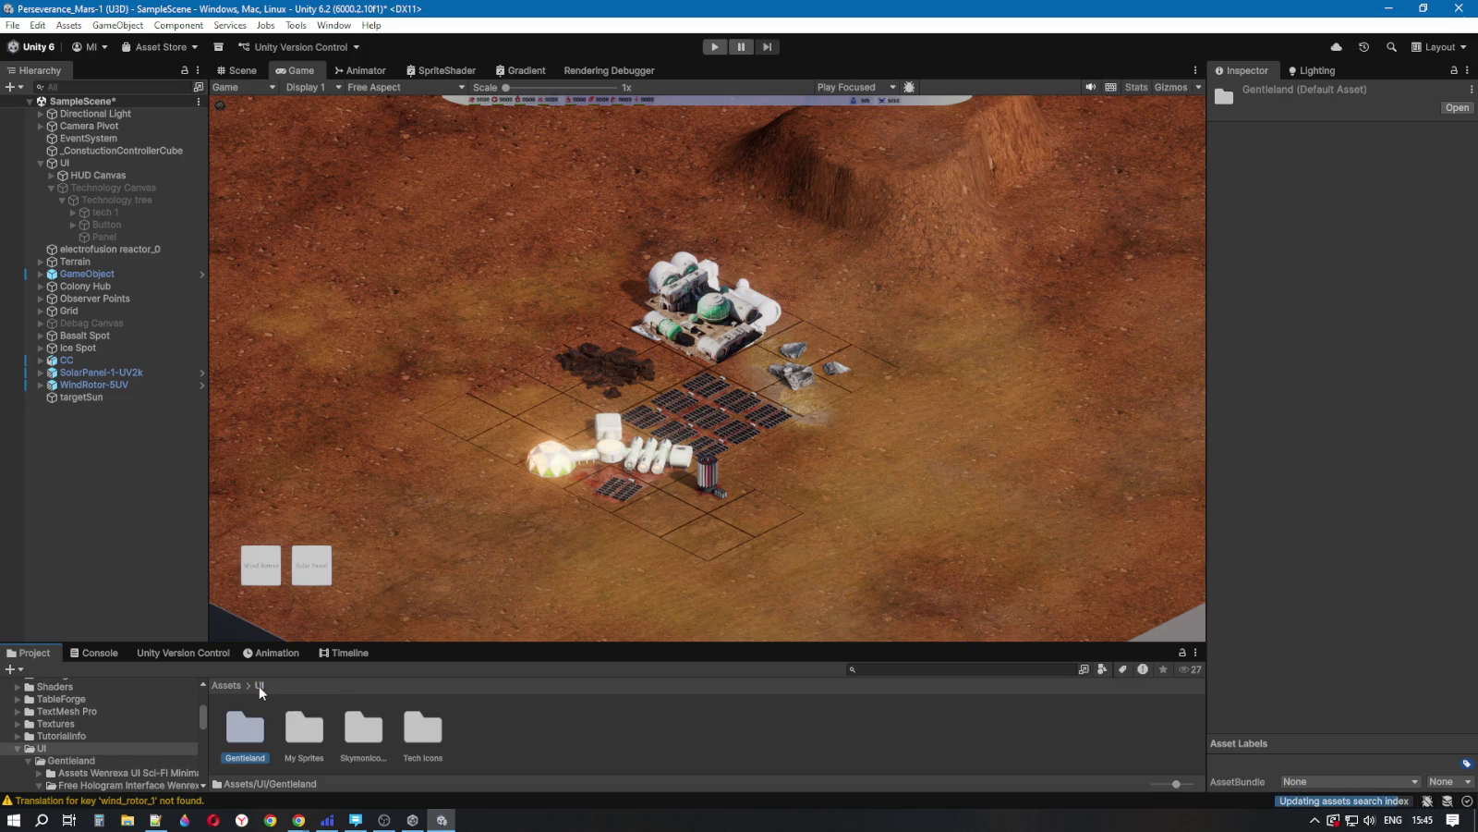
double_click(433, 739)
left_click(441, 739)
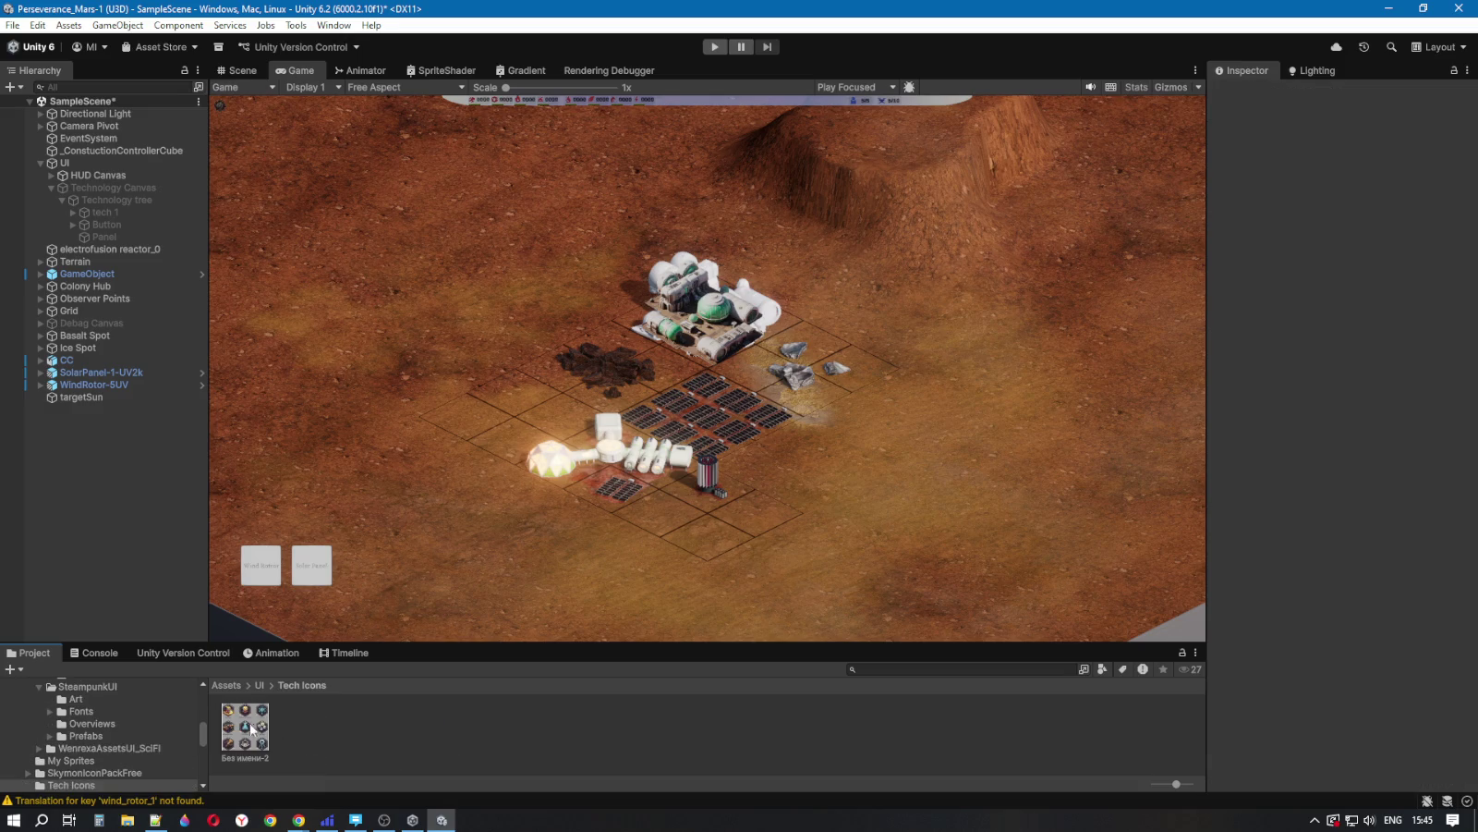
Step: Set Без имени-2 to Sprite (2D and UI), Multiple mode, Tight mesh, apply, and open the Sprite Editor
left_click(250, 729)
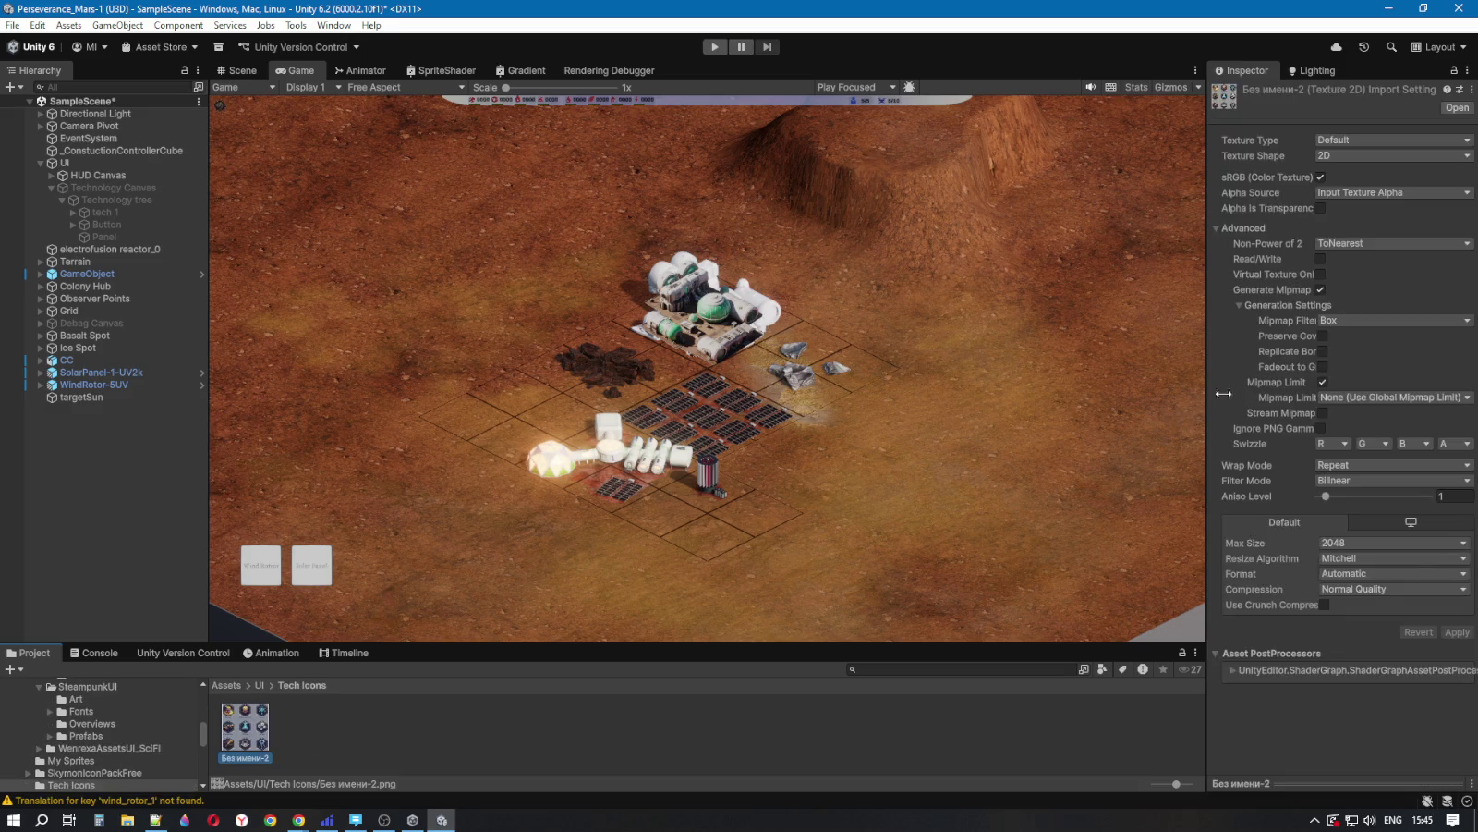
left_click(1343, 138)
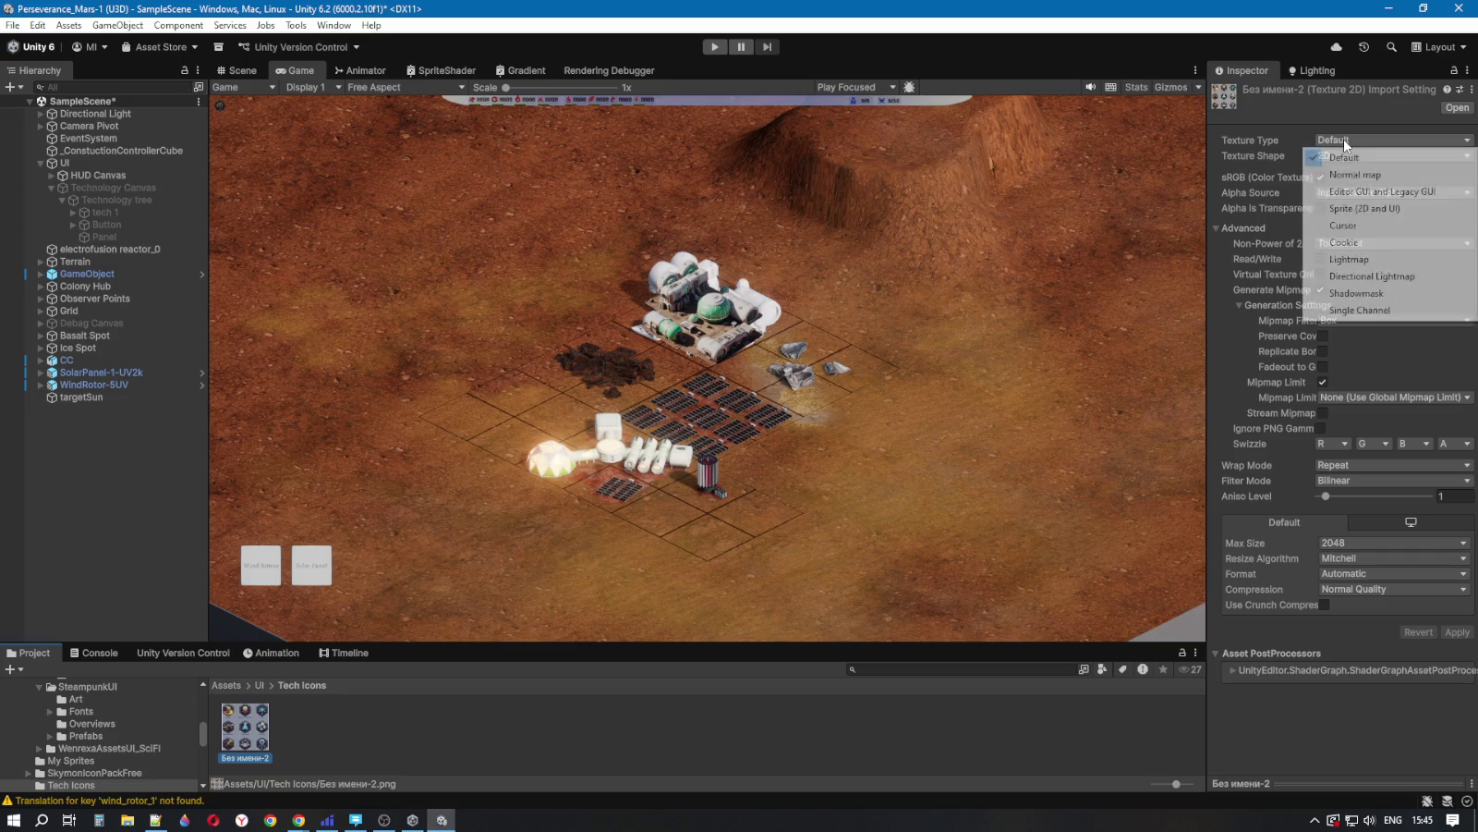
left_click(1388, 208)
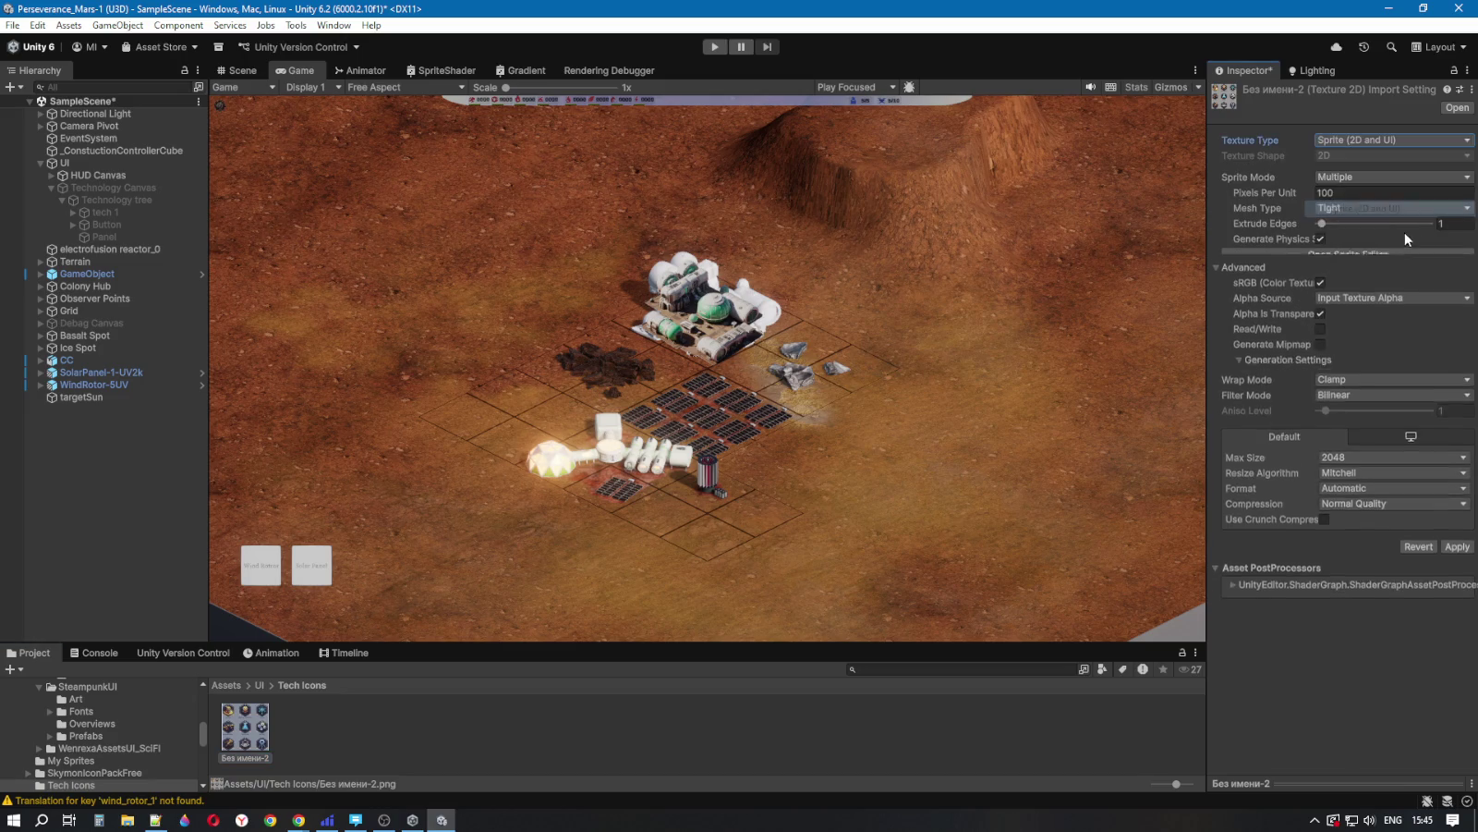
left_click(1375, 176)
left_click(1292, 201)
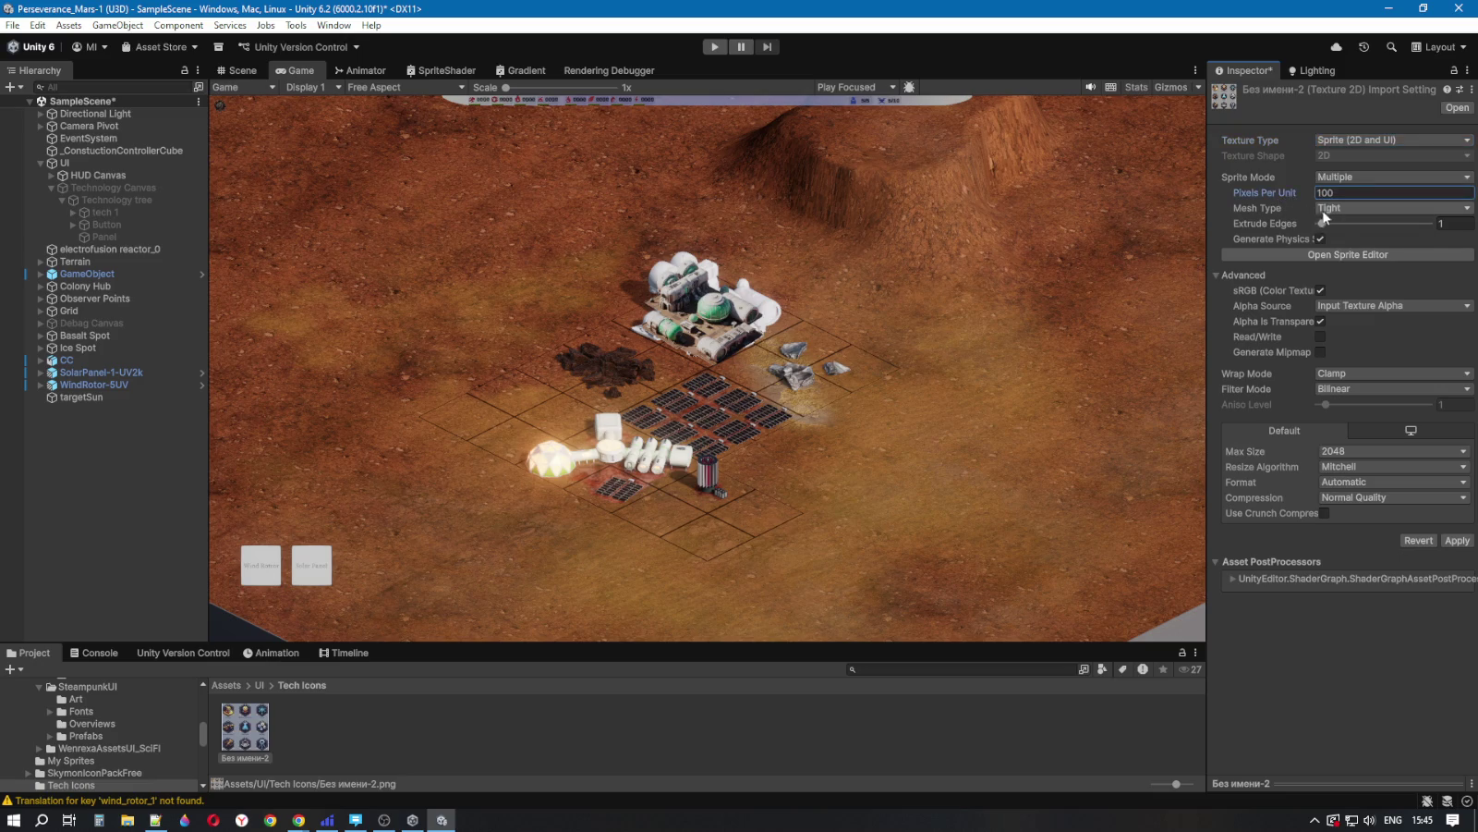
left_click(1338, 209)
left_click(1352, 242)
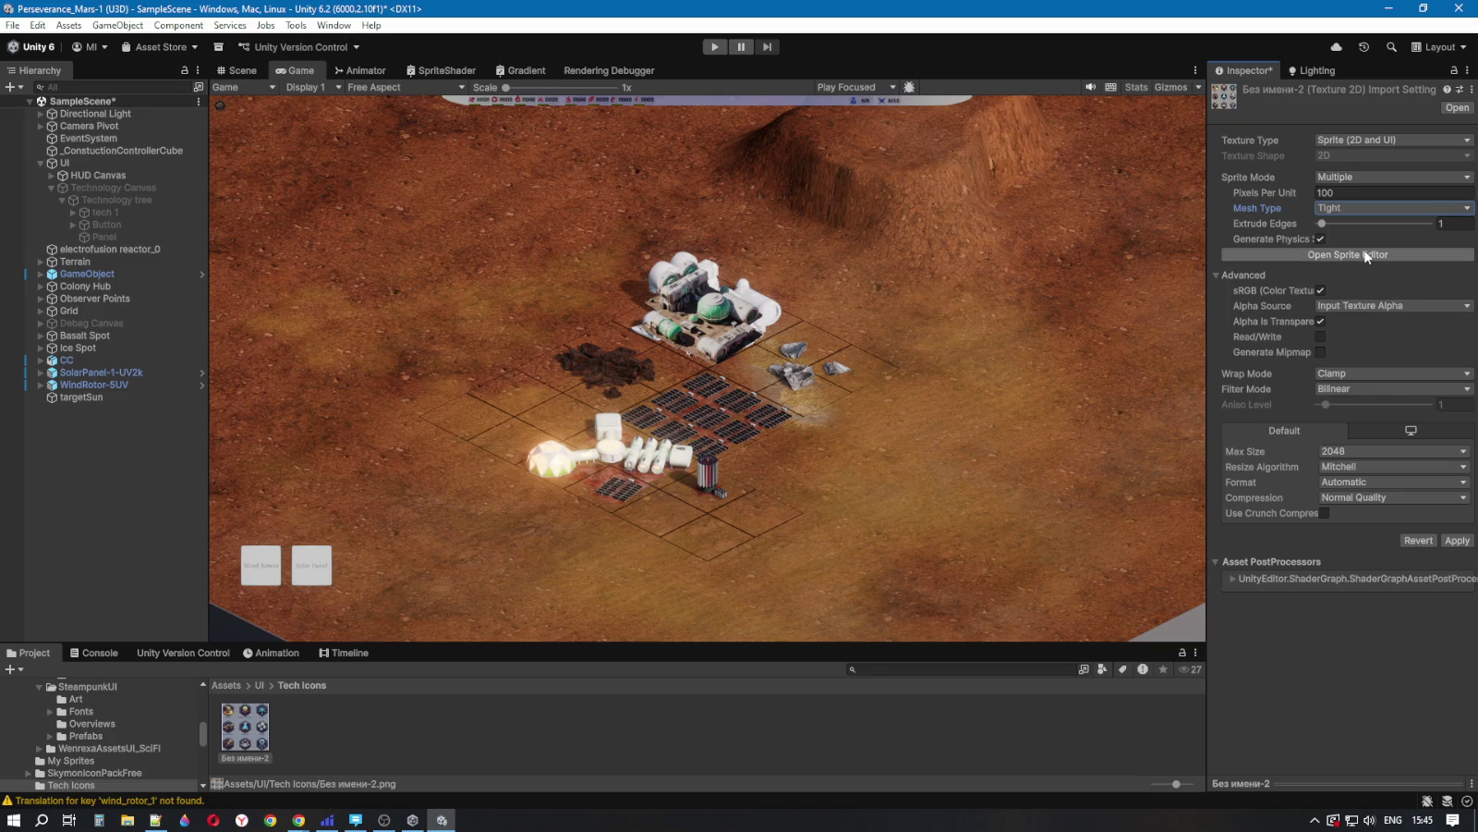
left_click(1367, 255)
left_click(785, 439)
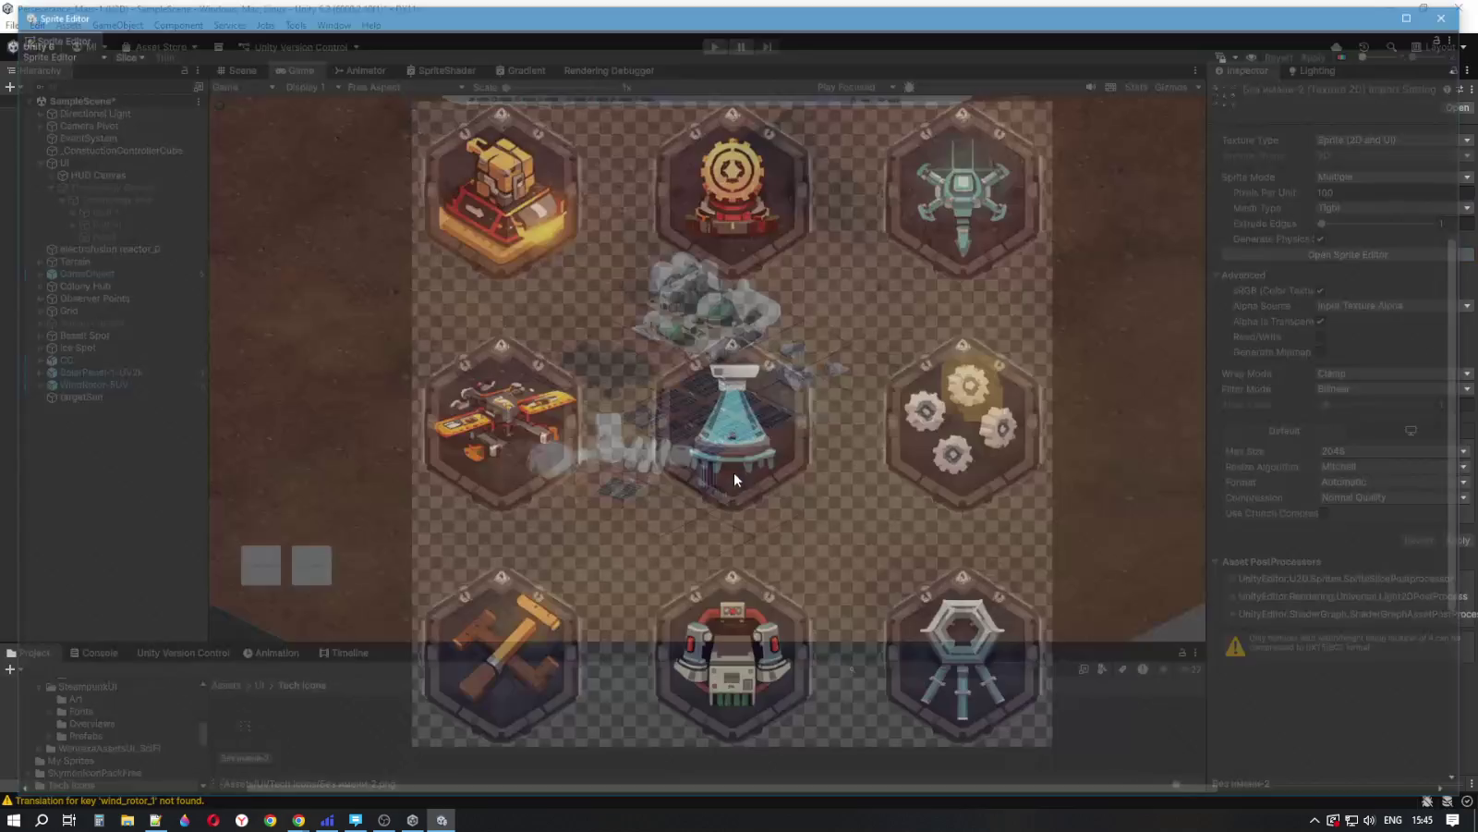
Step: Auto-slice Без имени-2 into nine sprites with Center pivot, apply, and close the Sprite Editor
left_click(118, 52)
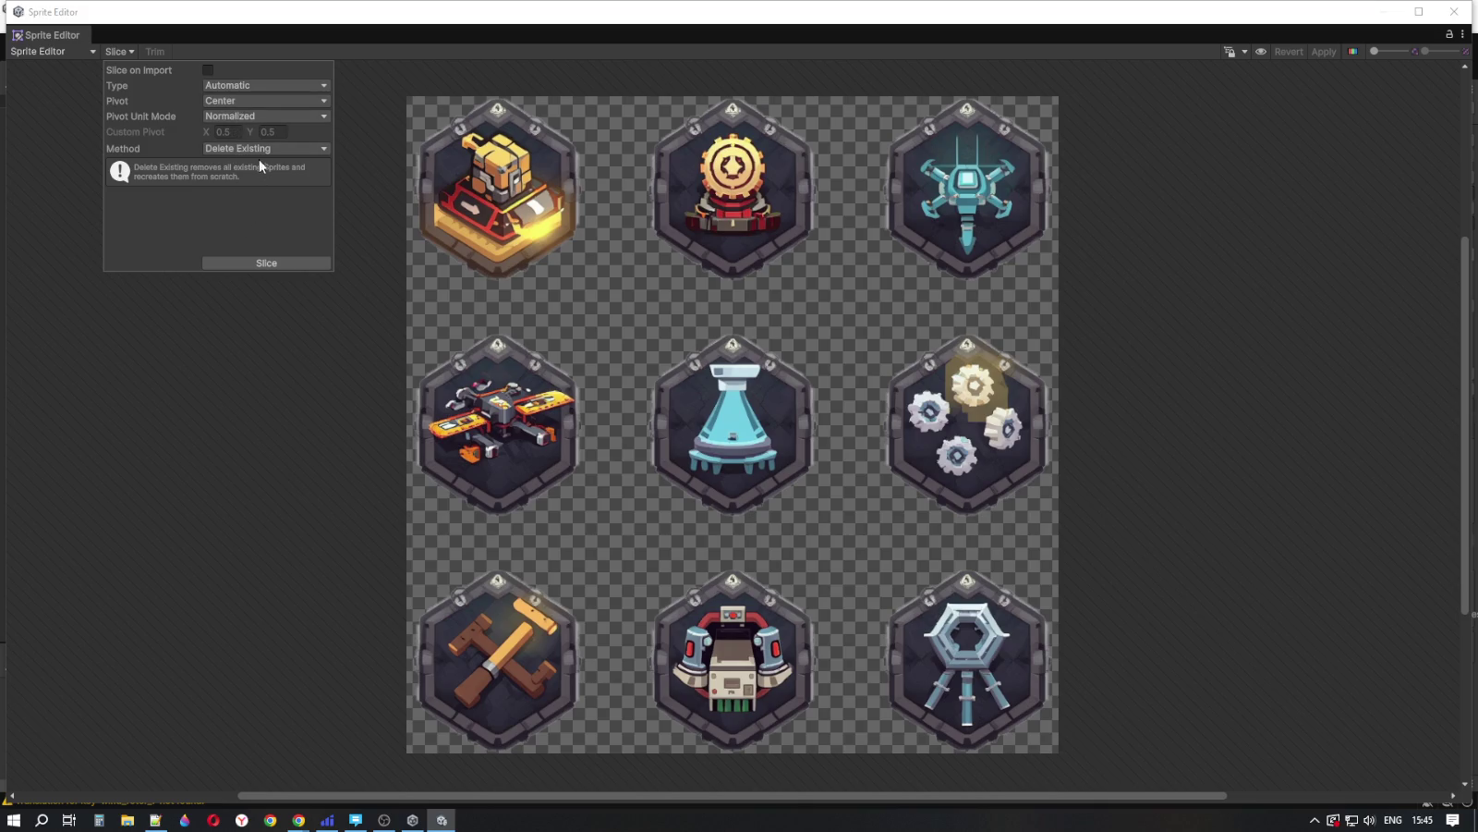
left_click(248, 103)
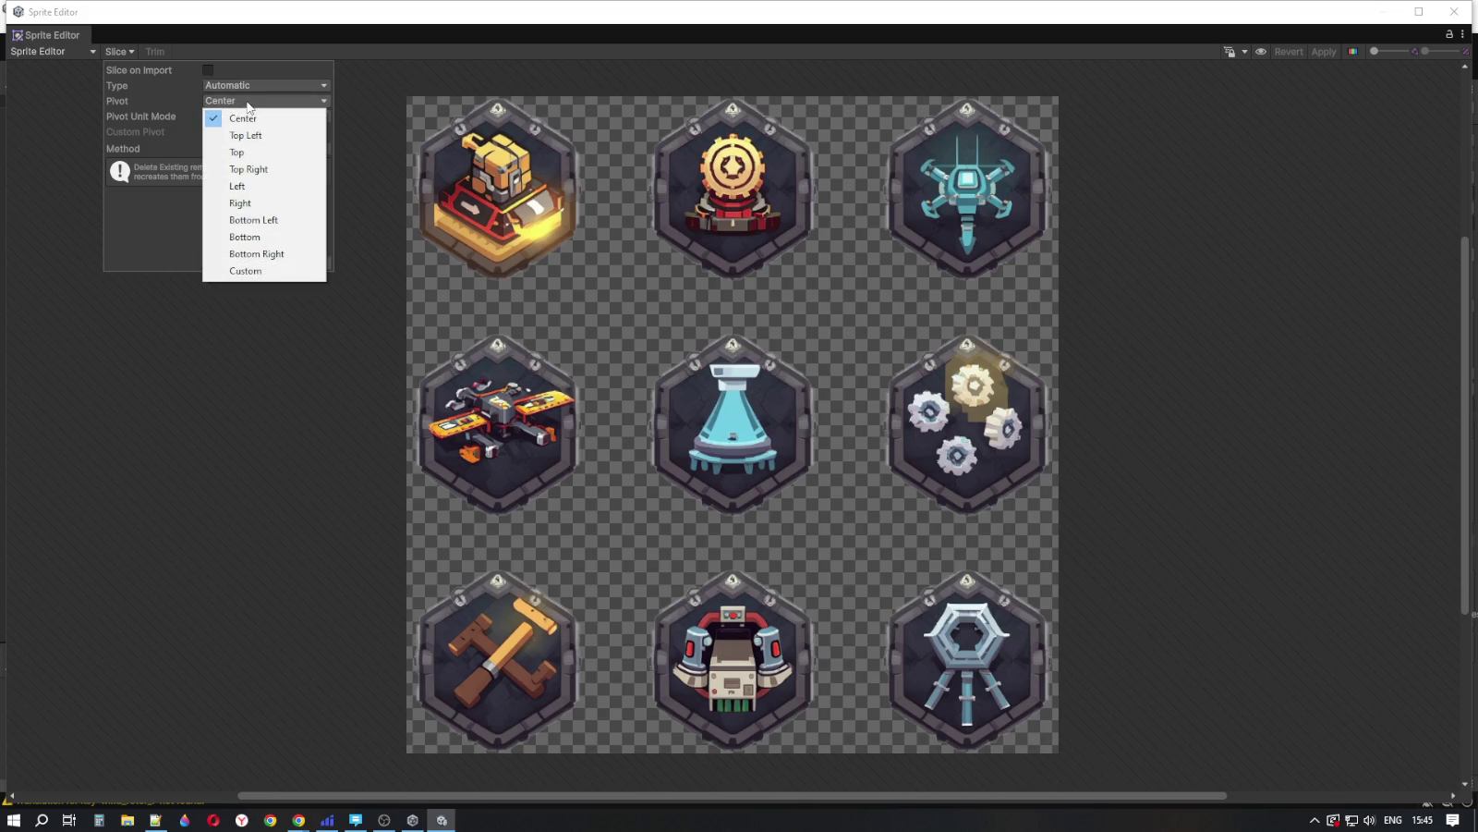
left_click(246, 95)
left_click(208, 70)
left_click(258, 261)
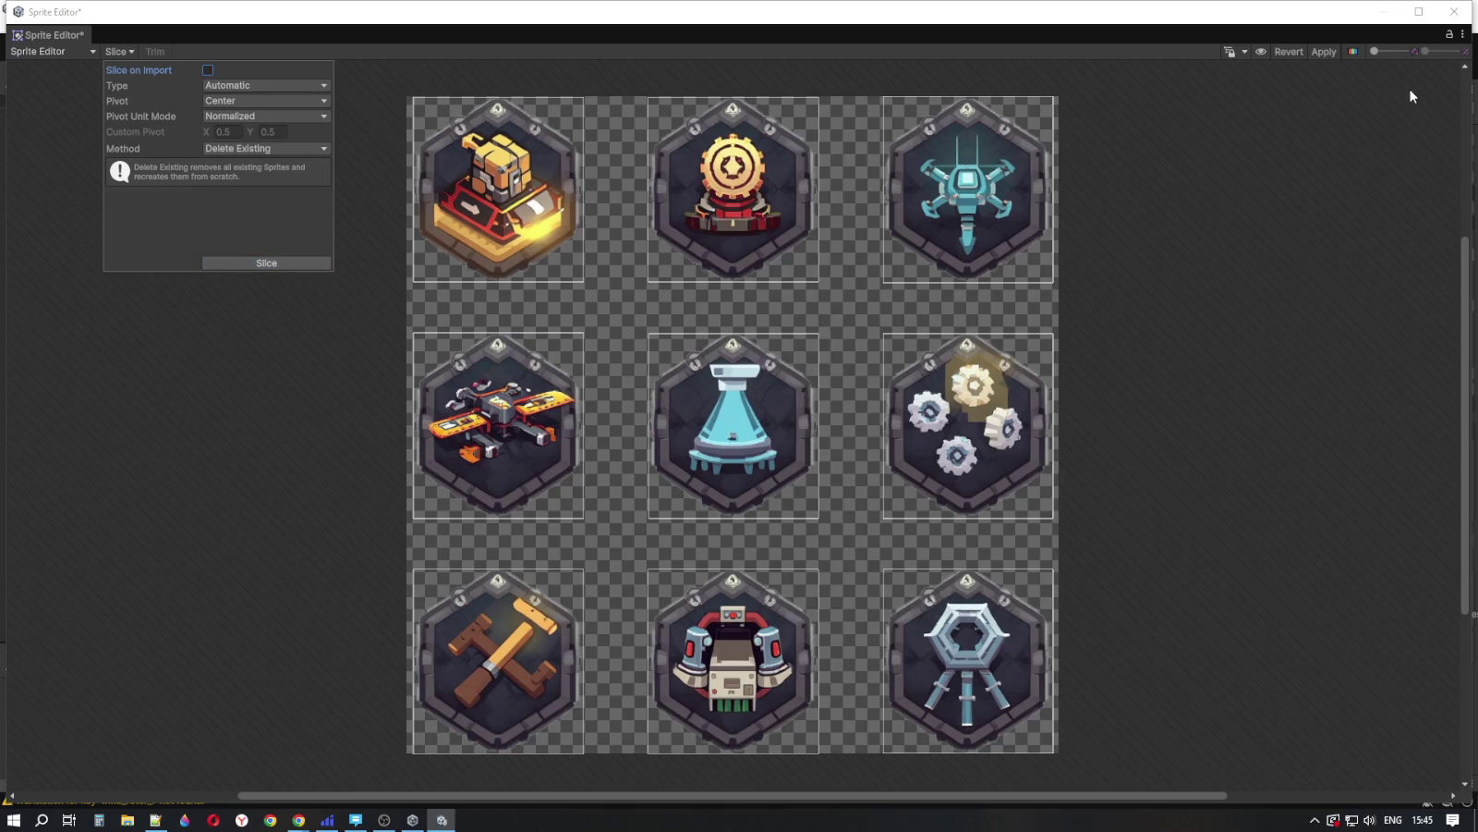
left_click(1324, 52)
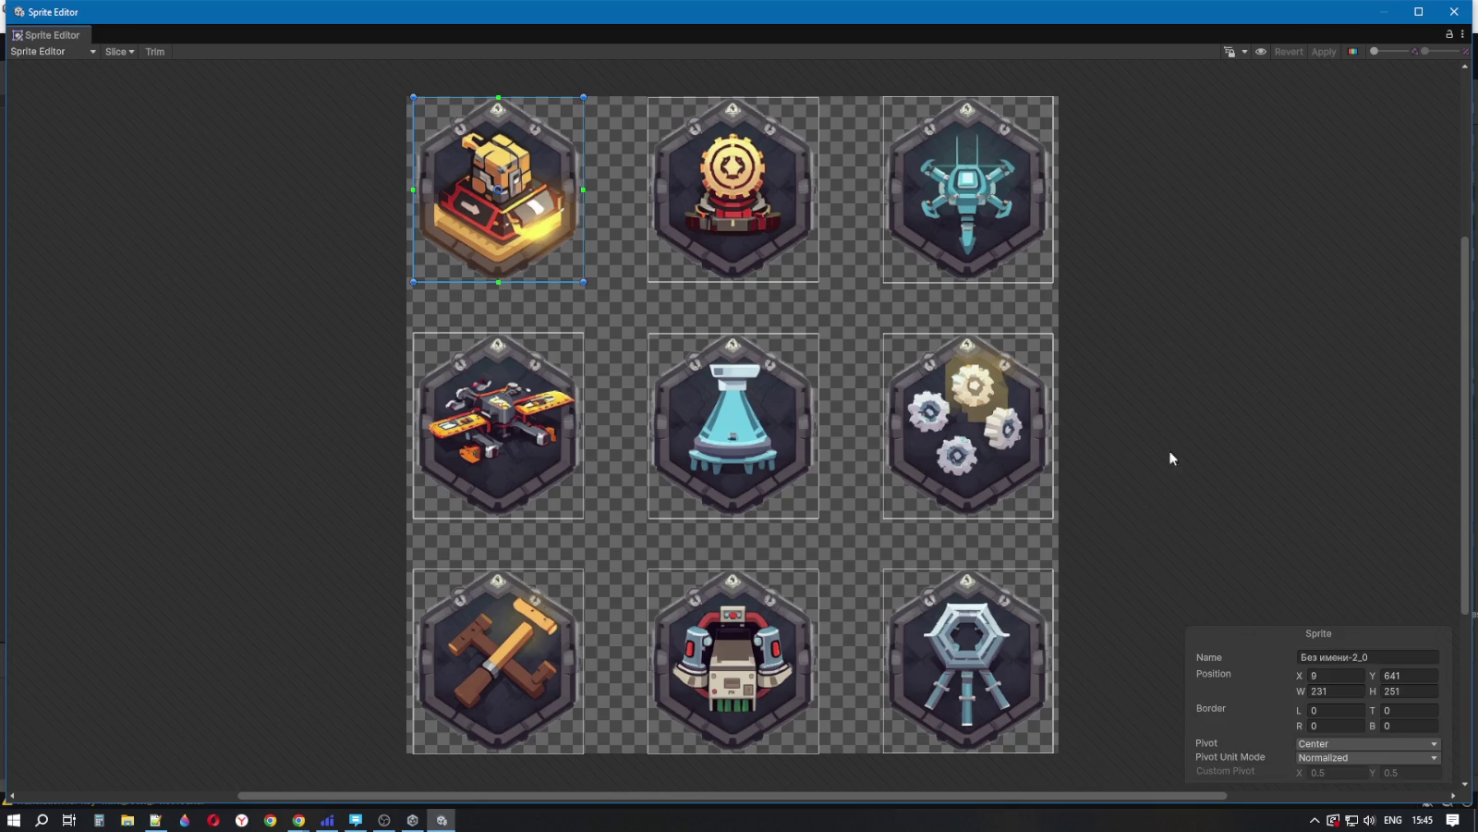
left_click(1456, 11)
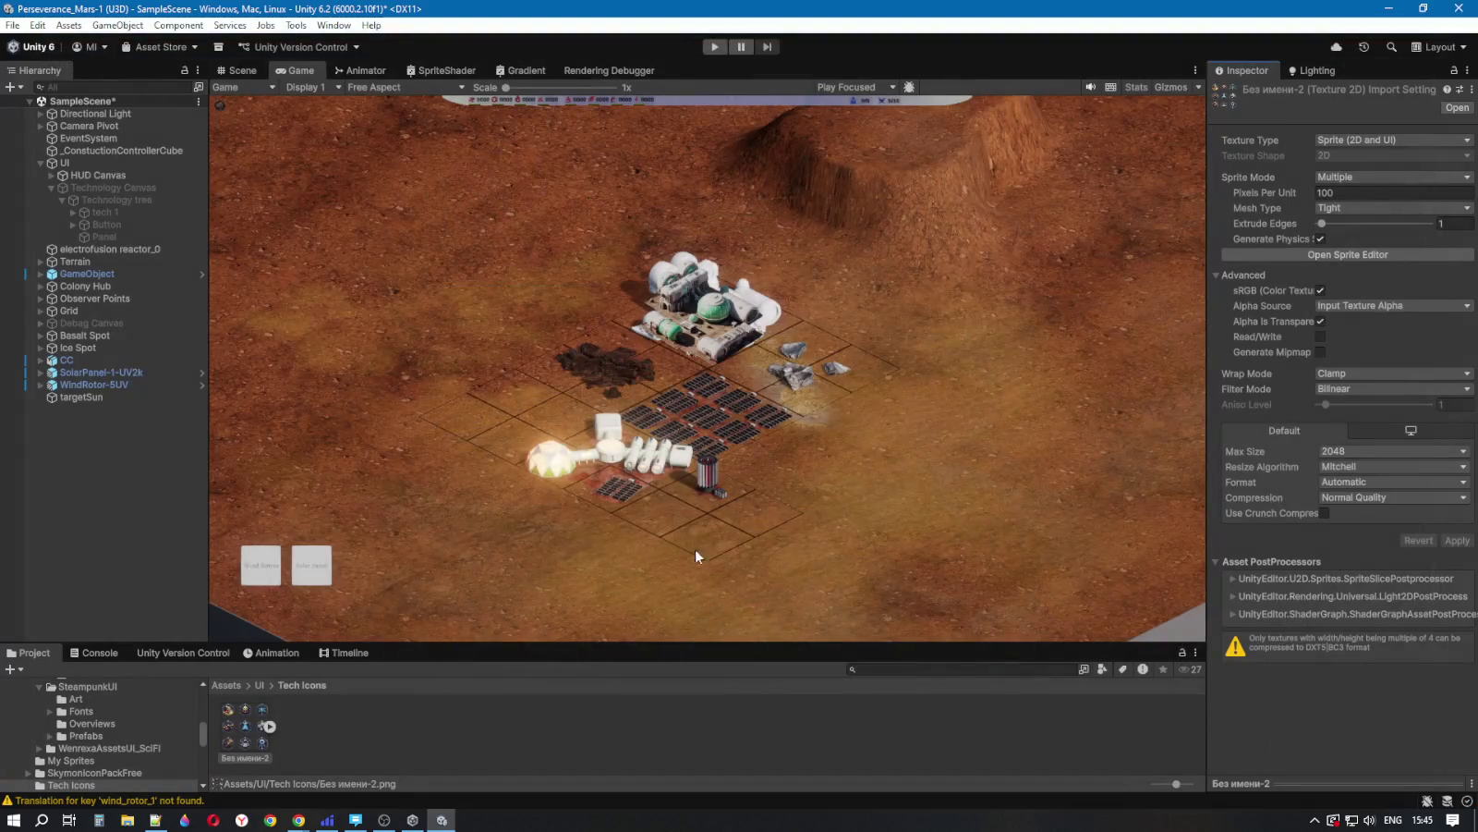
Step: Expand the icon sheet's sprites and make the Technology Canvas visible
left_click(269, 726)
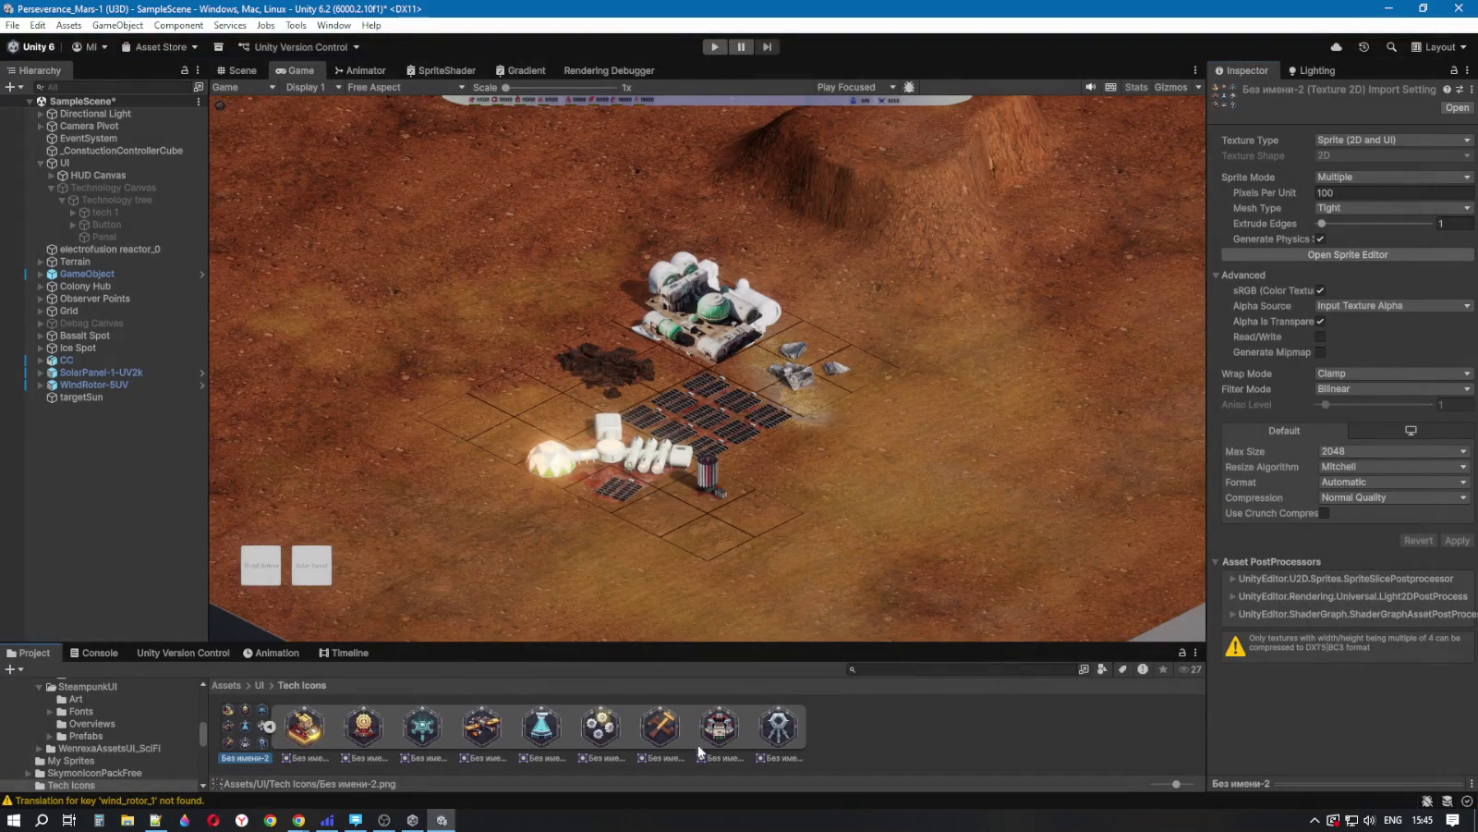
left_click(97, 186)
left_click(1248, 93)
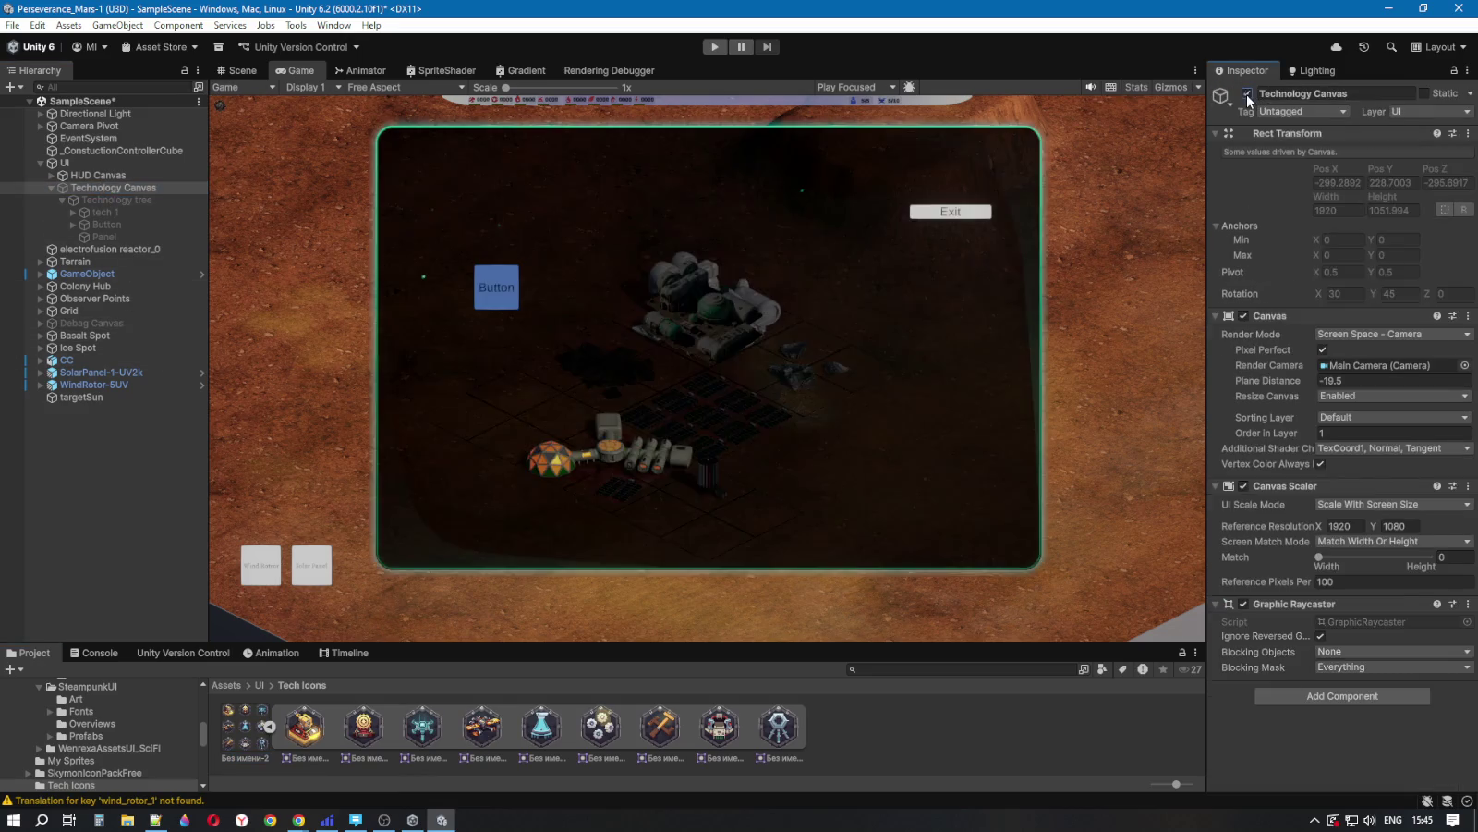
Step: Assign the Без имени-2_4 flask sprite as the Source Image of Button and tech 1
left_click(107, 224)
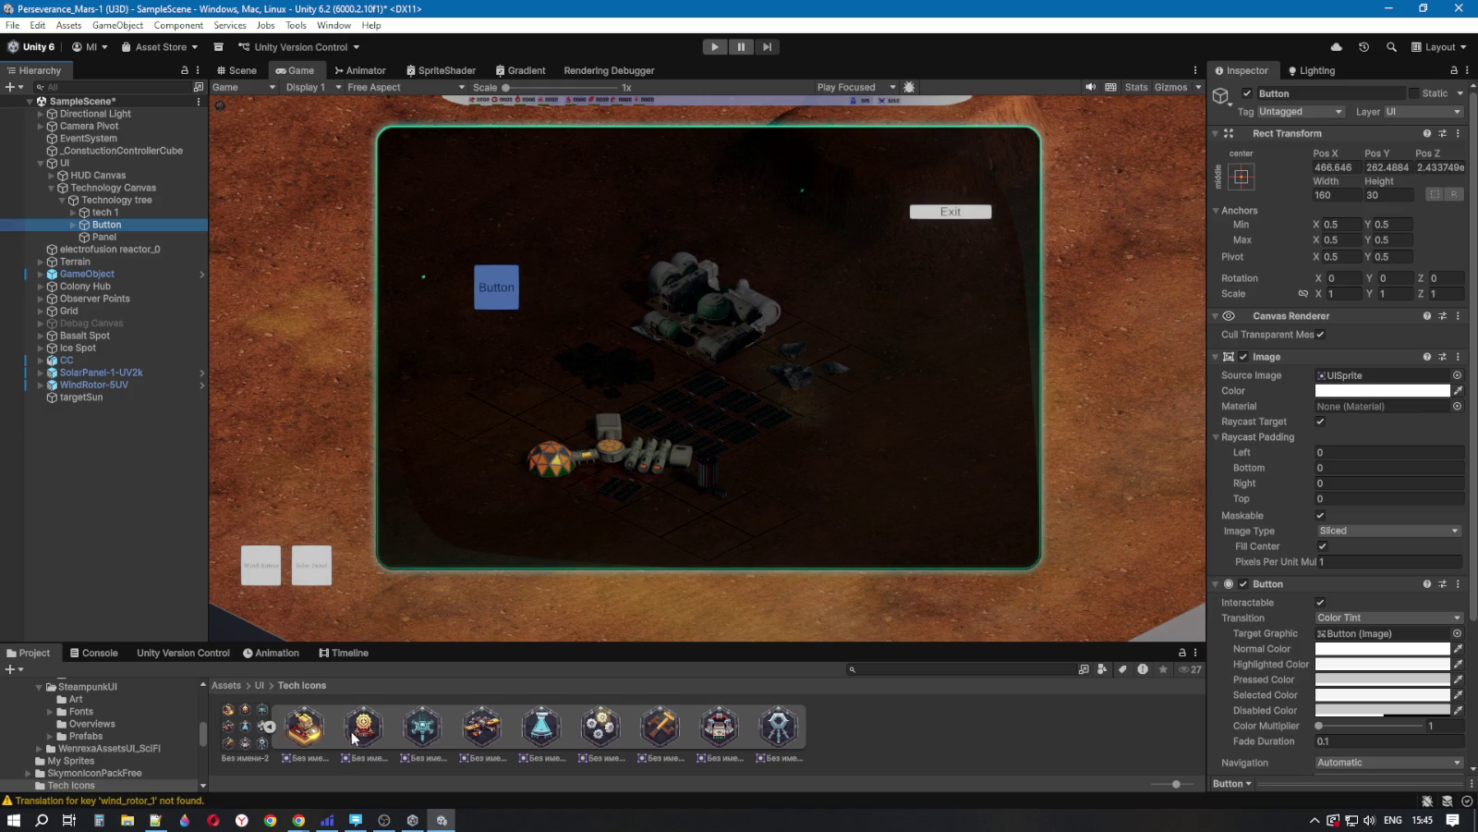
left_click_drag(541, 729, 1354, 375)
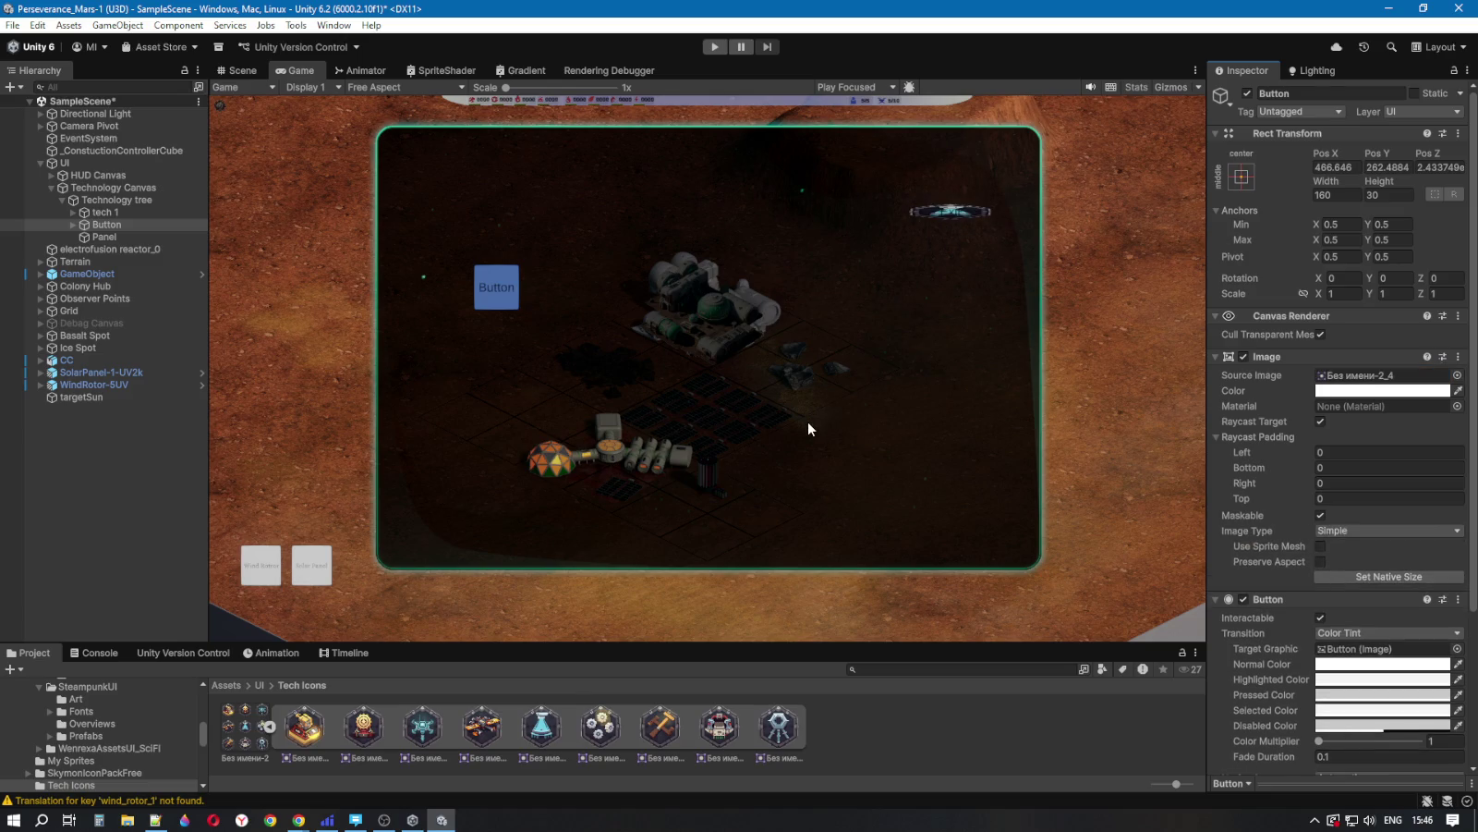
left_click(104, 213)
left_click_drag(543, 731, 1354, 381)
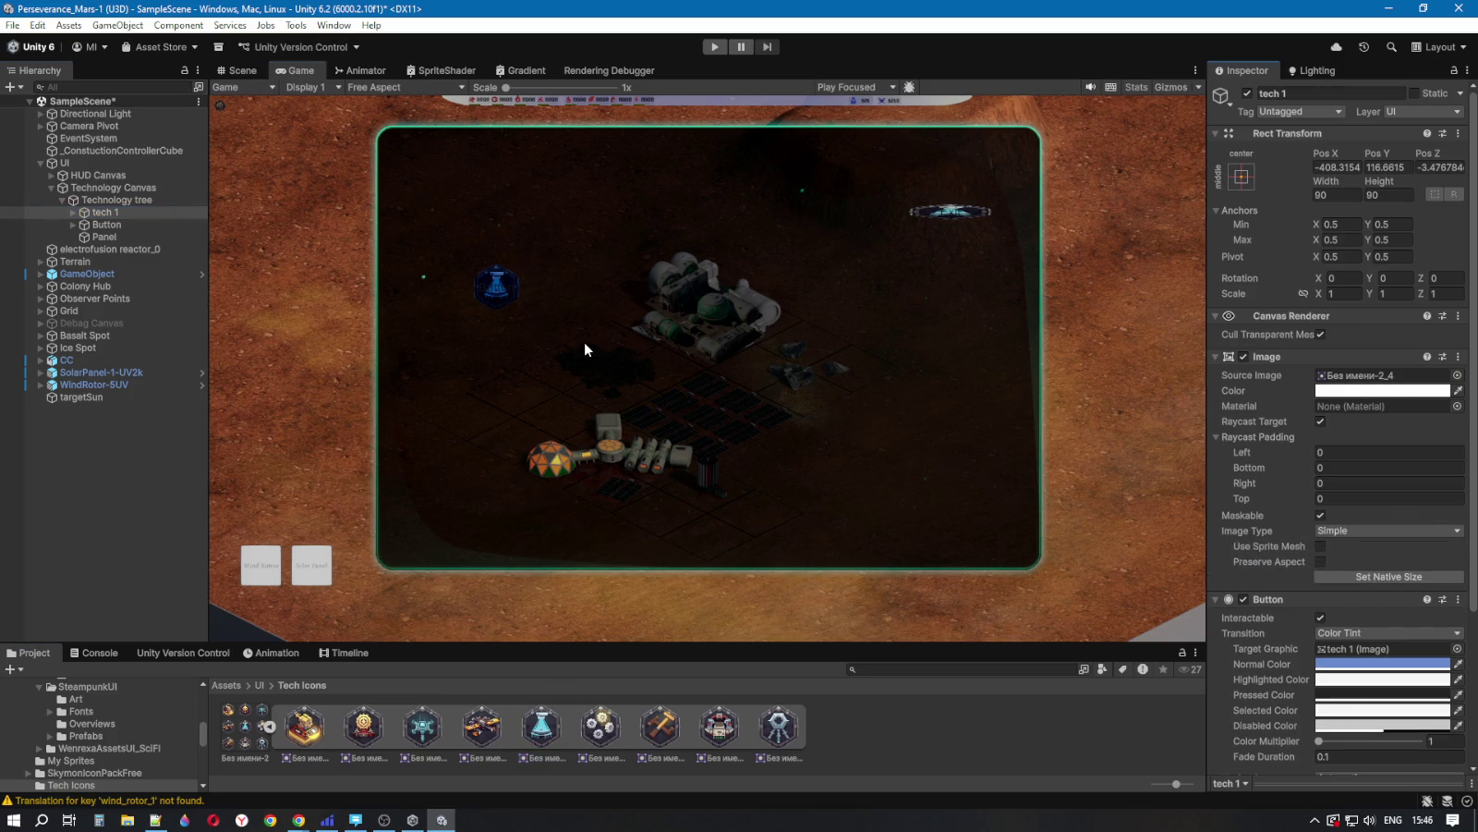
Step: After trying cyan, near-white and cornsilk, set tech 1's Normal Color to white FFFFFF
left_click(1337, 665)
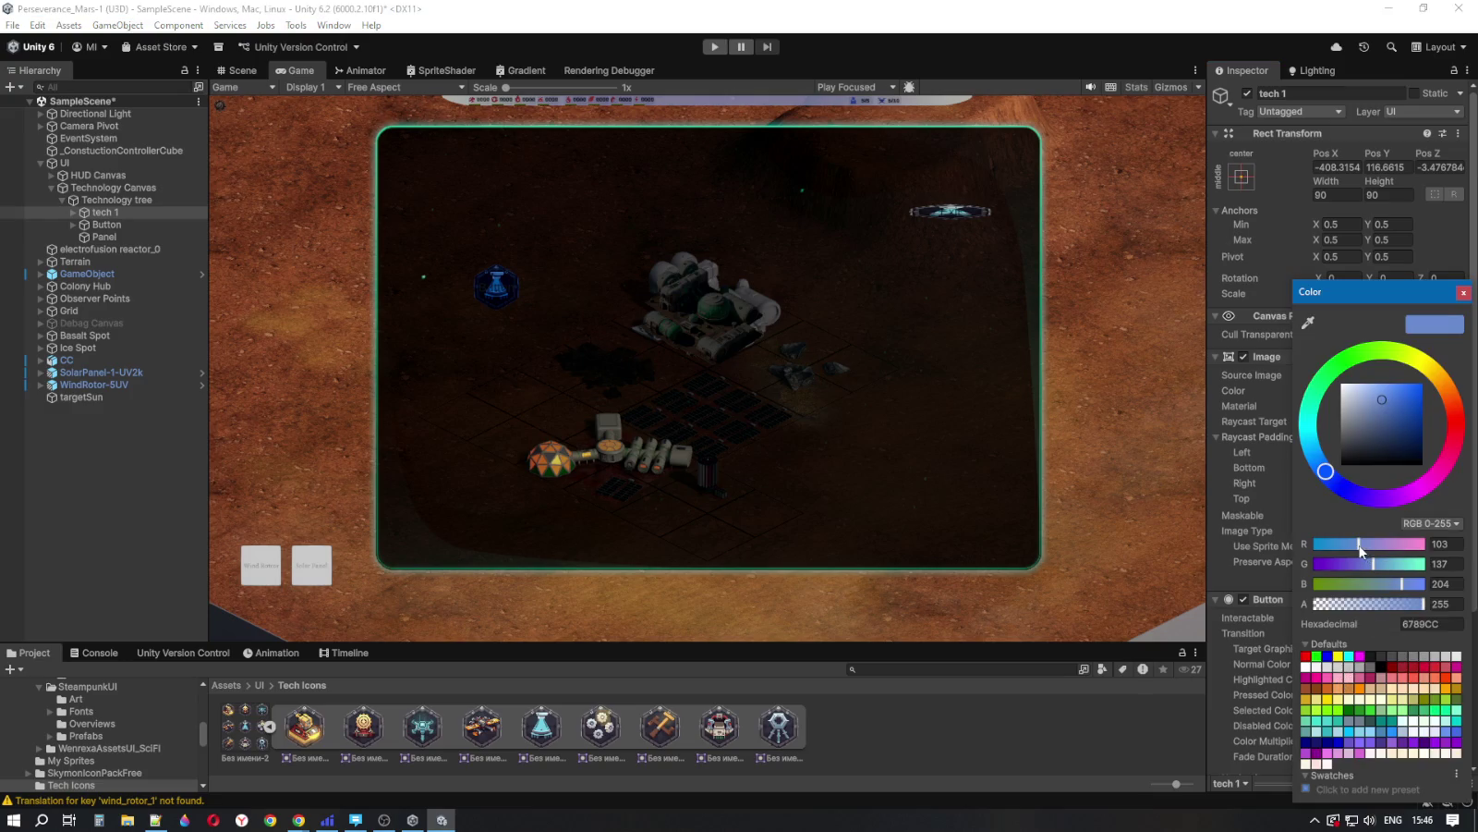
left_click(1350, 656)
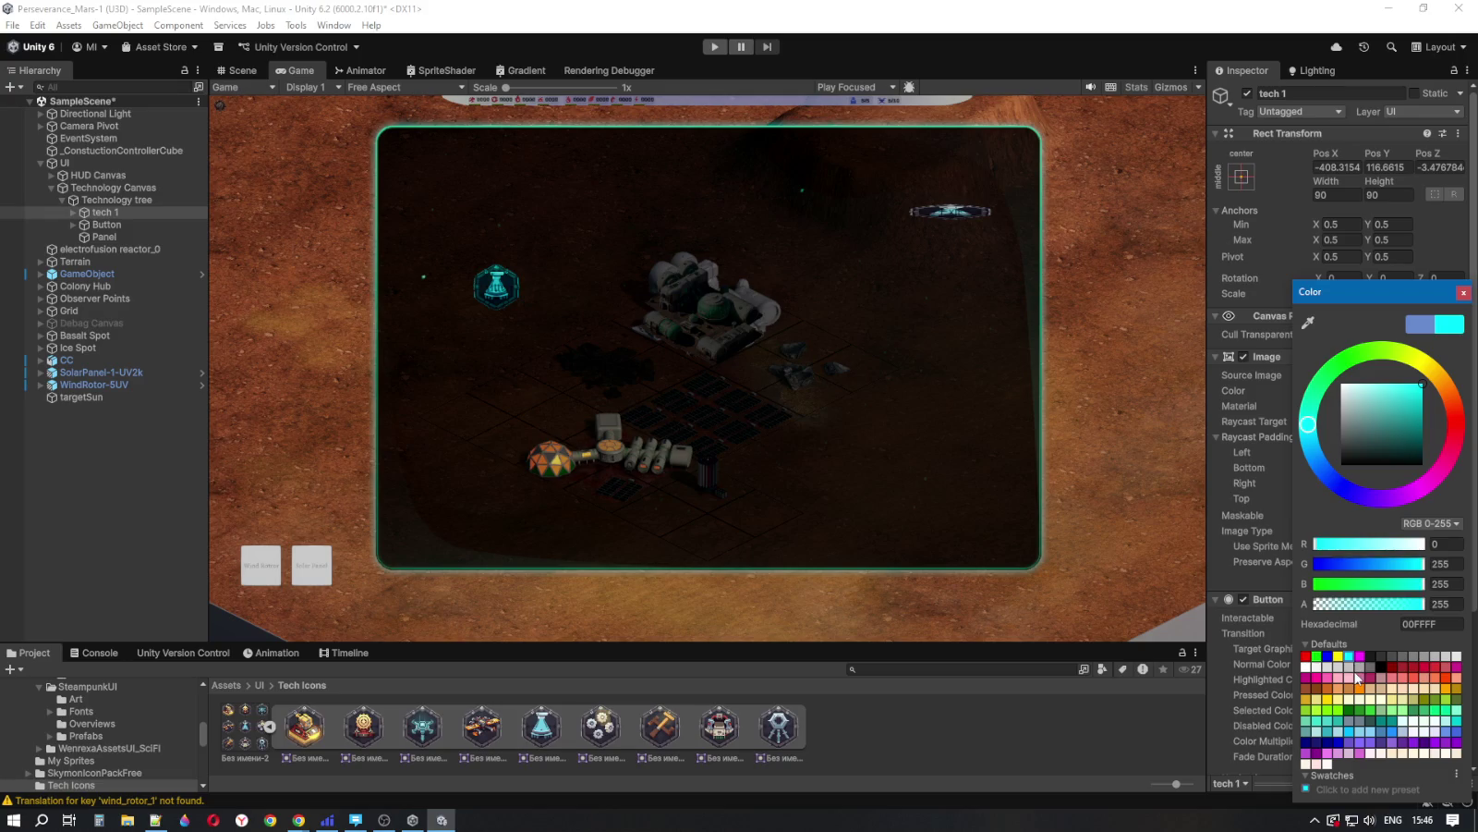
left_click(1305, 665)
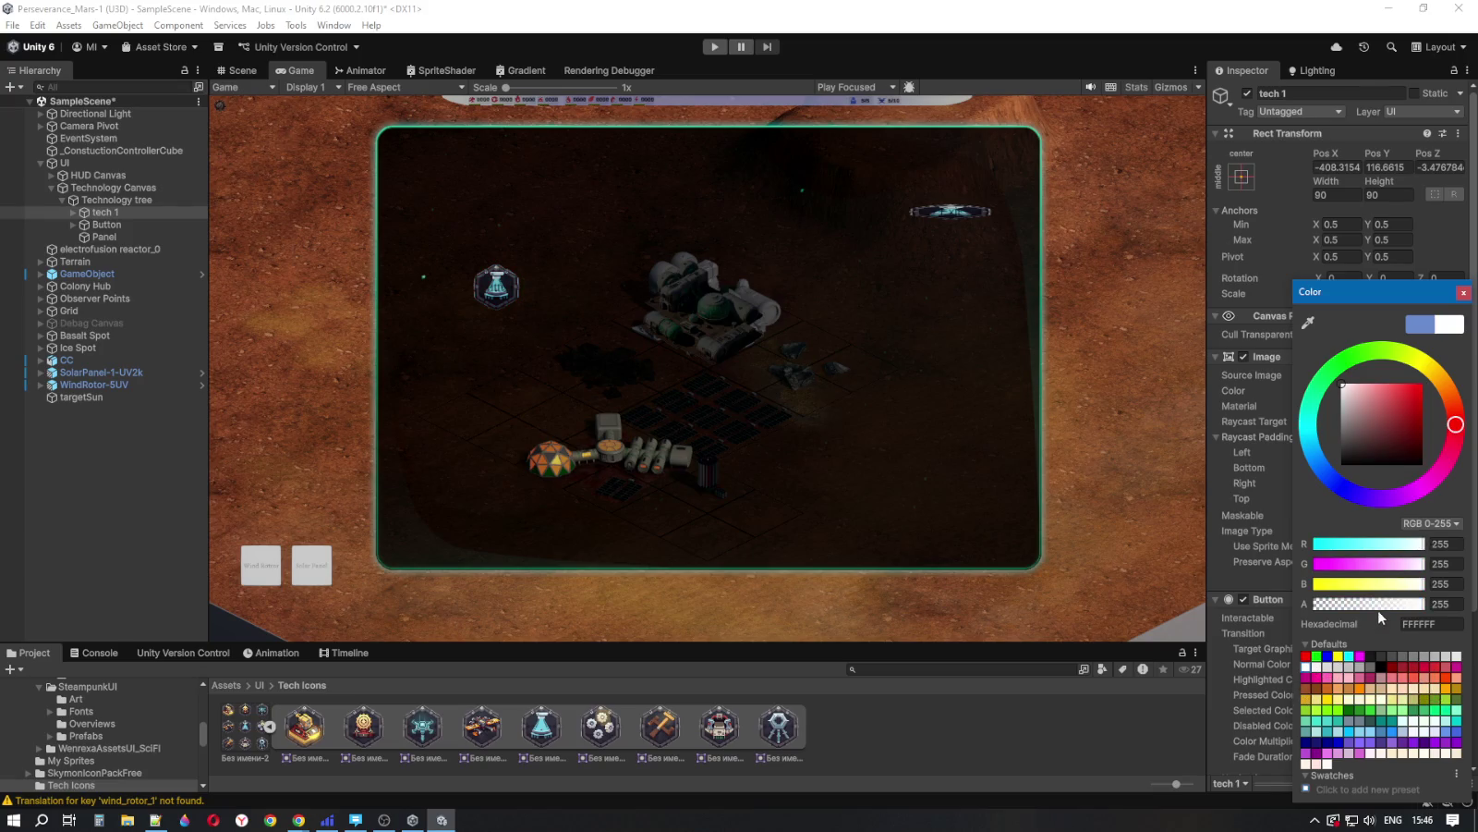
left_click_drag(1409, 608, 1392, 610)
mouse_move(1424, 608)
left_mouse_down()
mouse_move(1385, 613)
mouse_move(1431, 610)
left_mouse_up()
left_click(1350, 657)
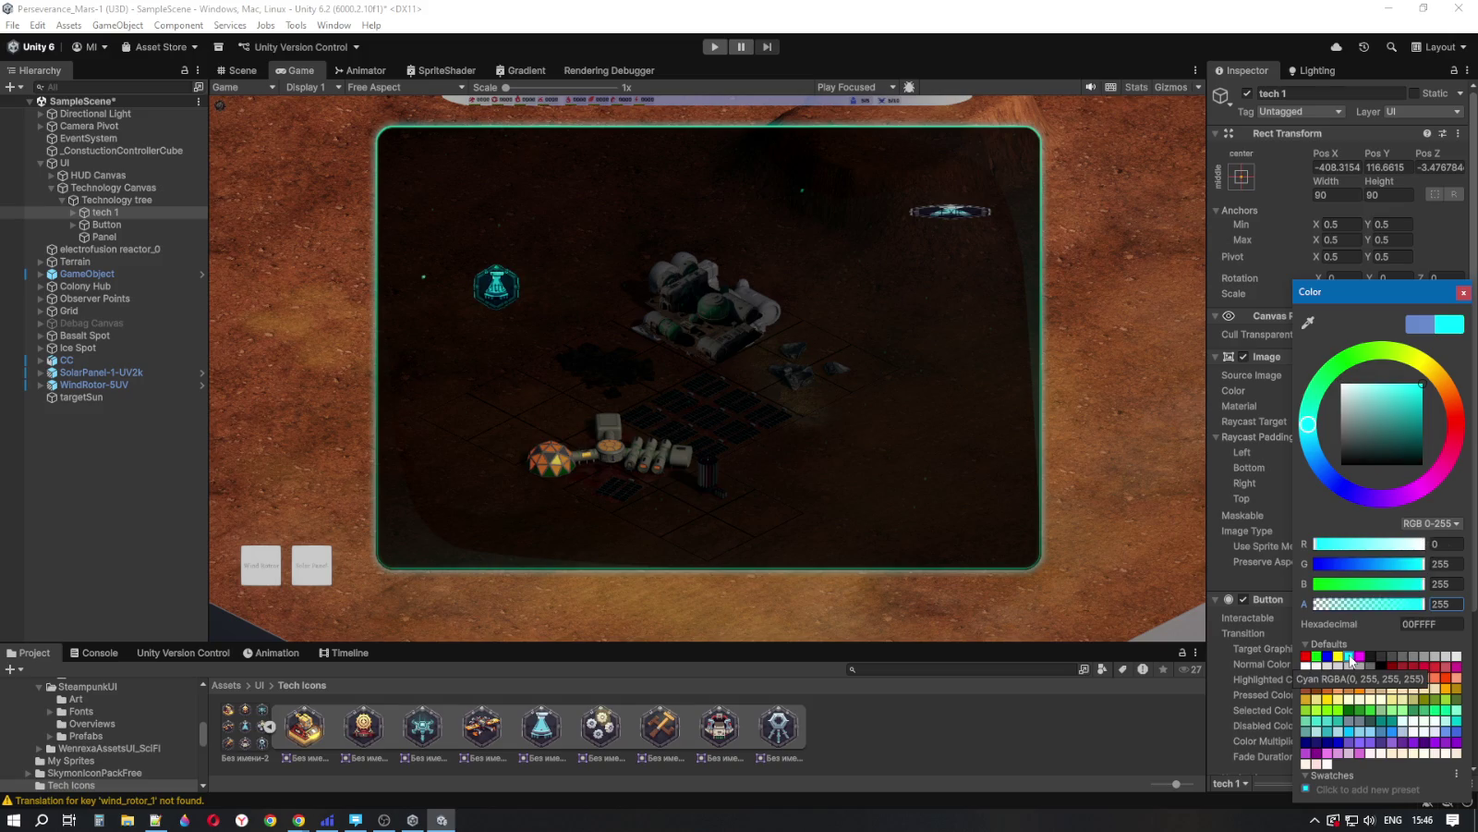
left_click(1414, 722)
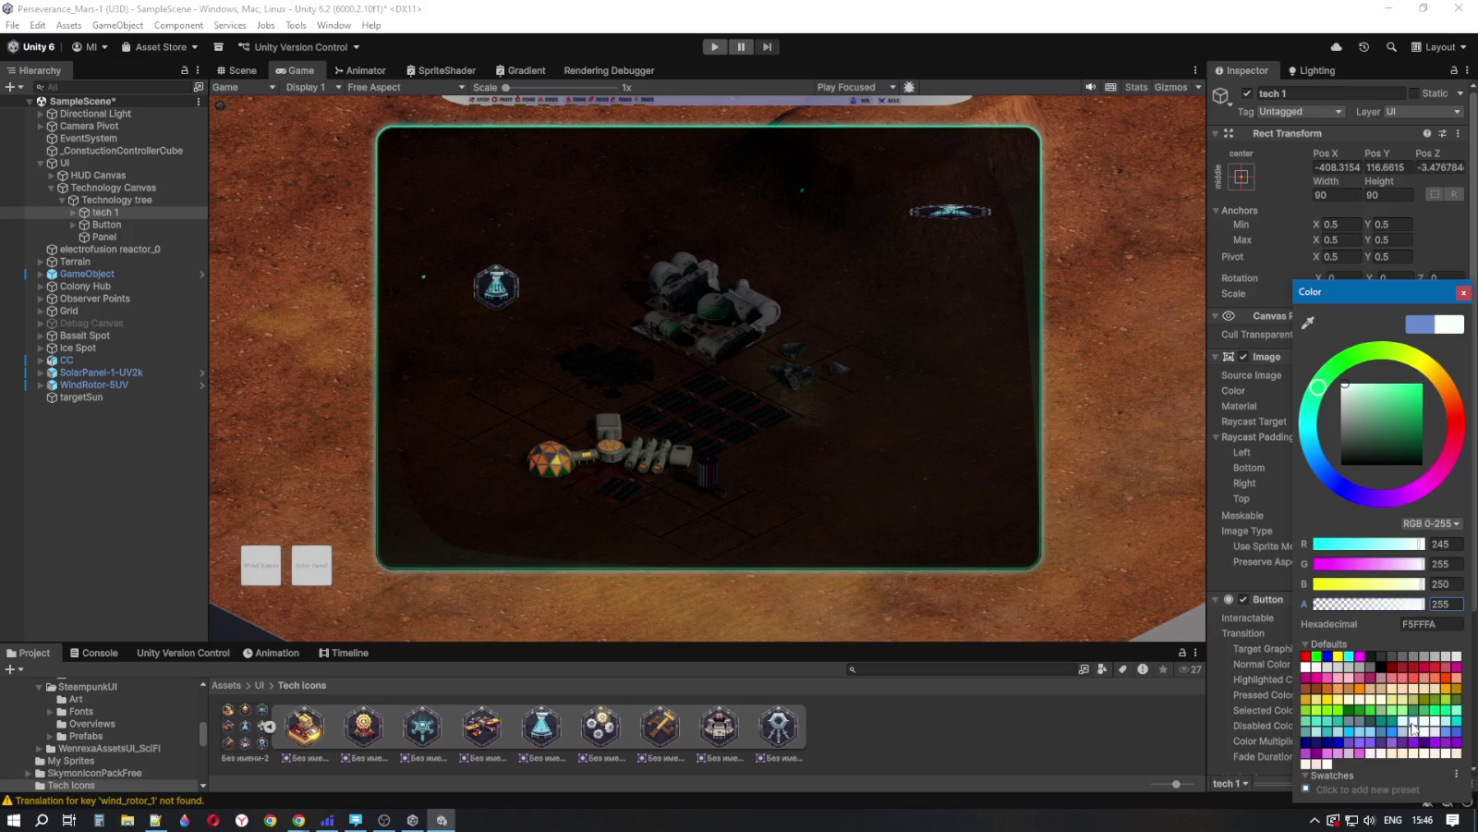
left_click(1414, 753)
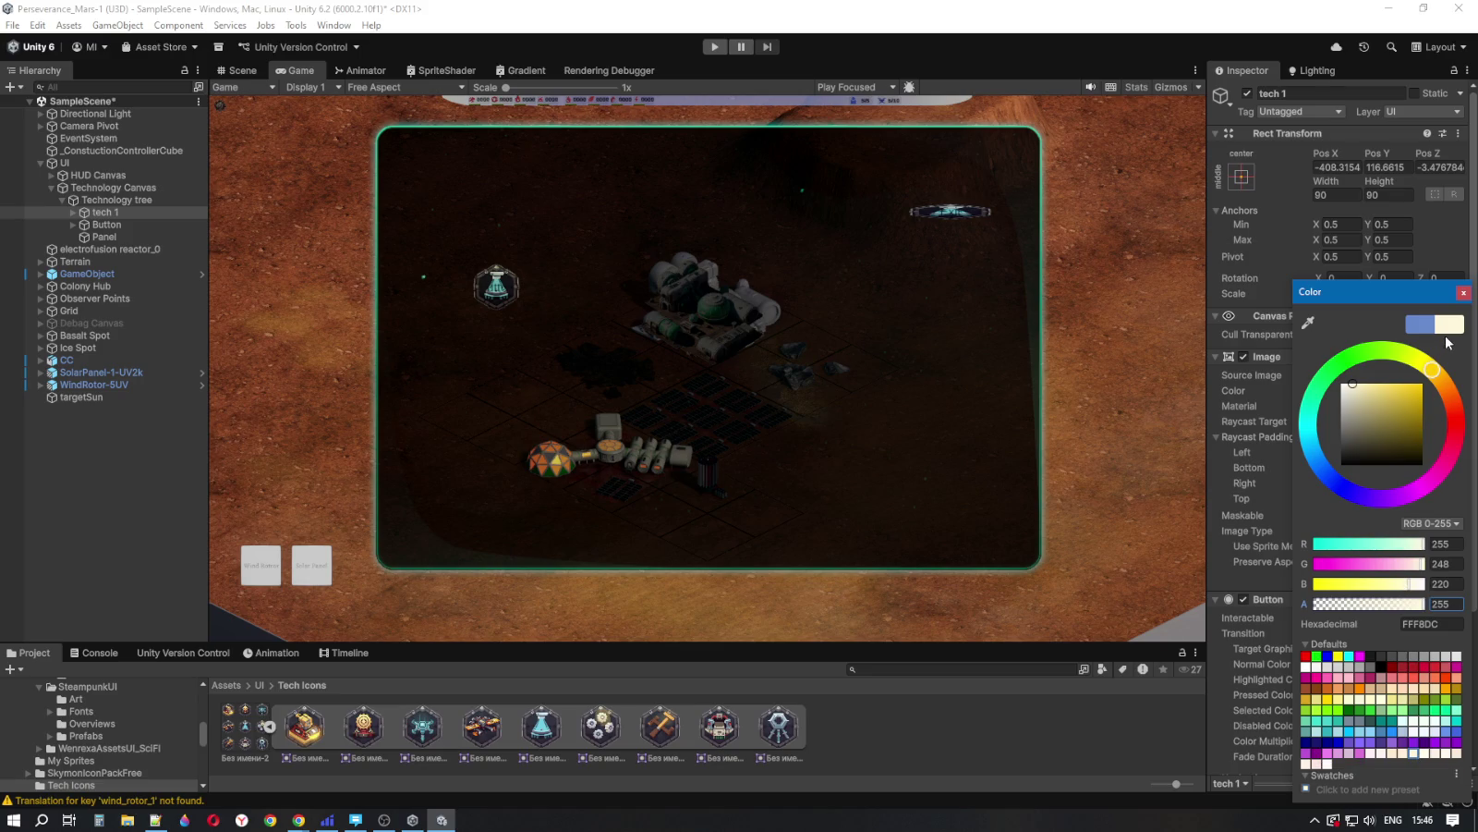
left_click_drag(1348, 386, 1339, 382)
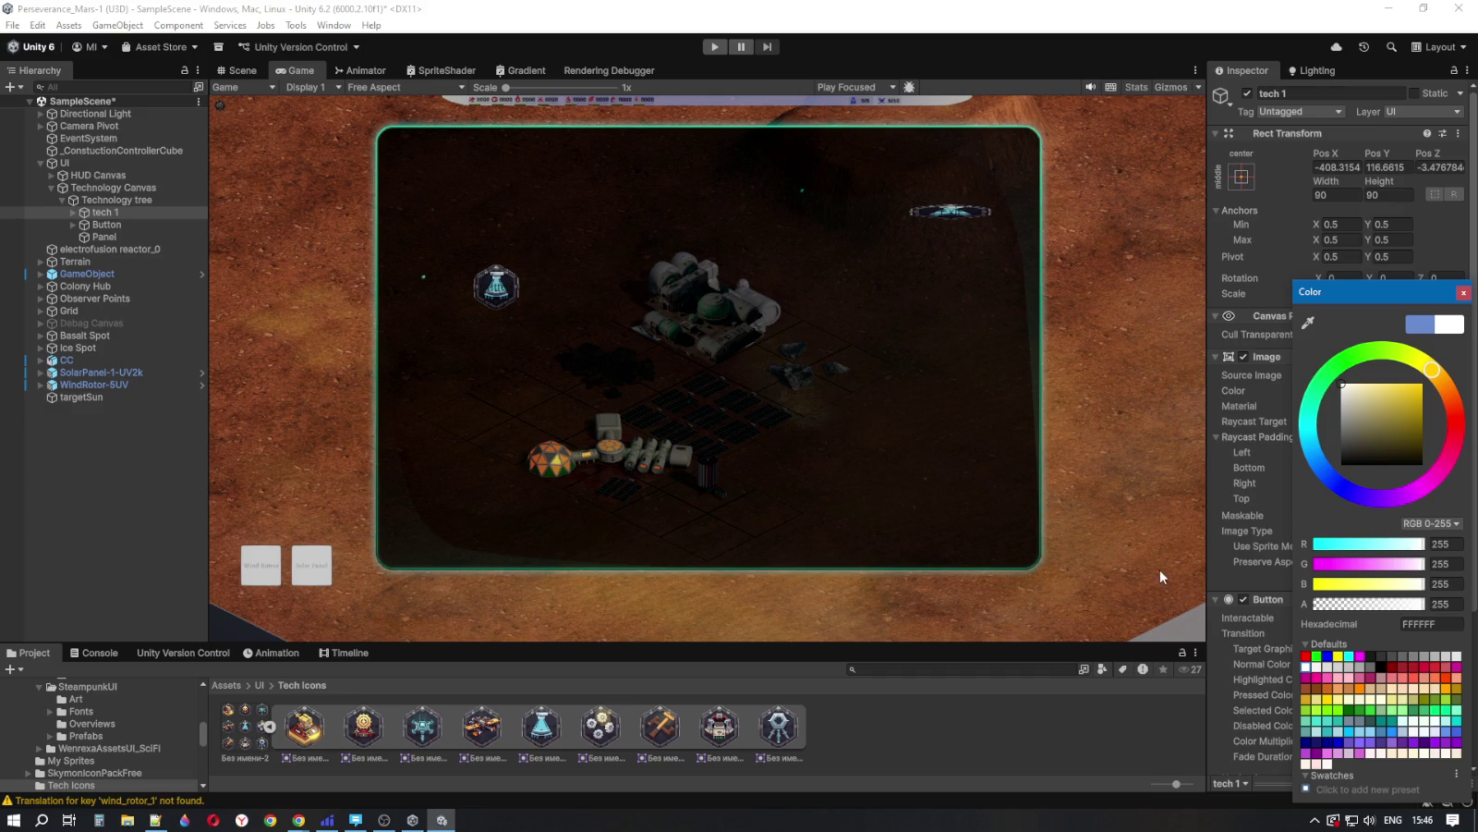
left_click(1464, 294)
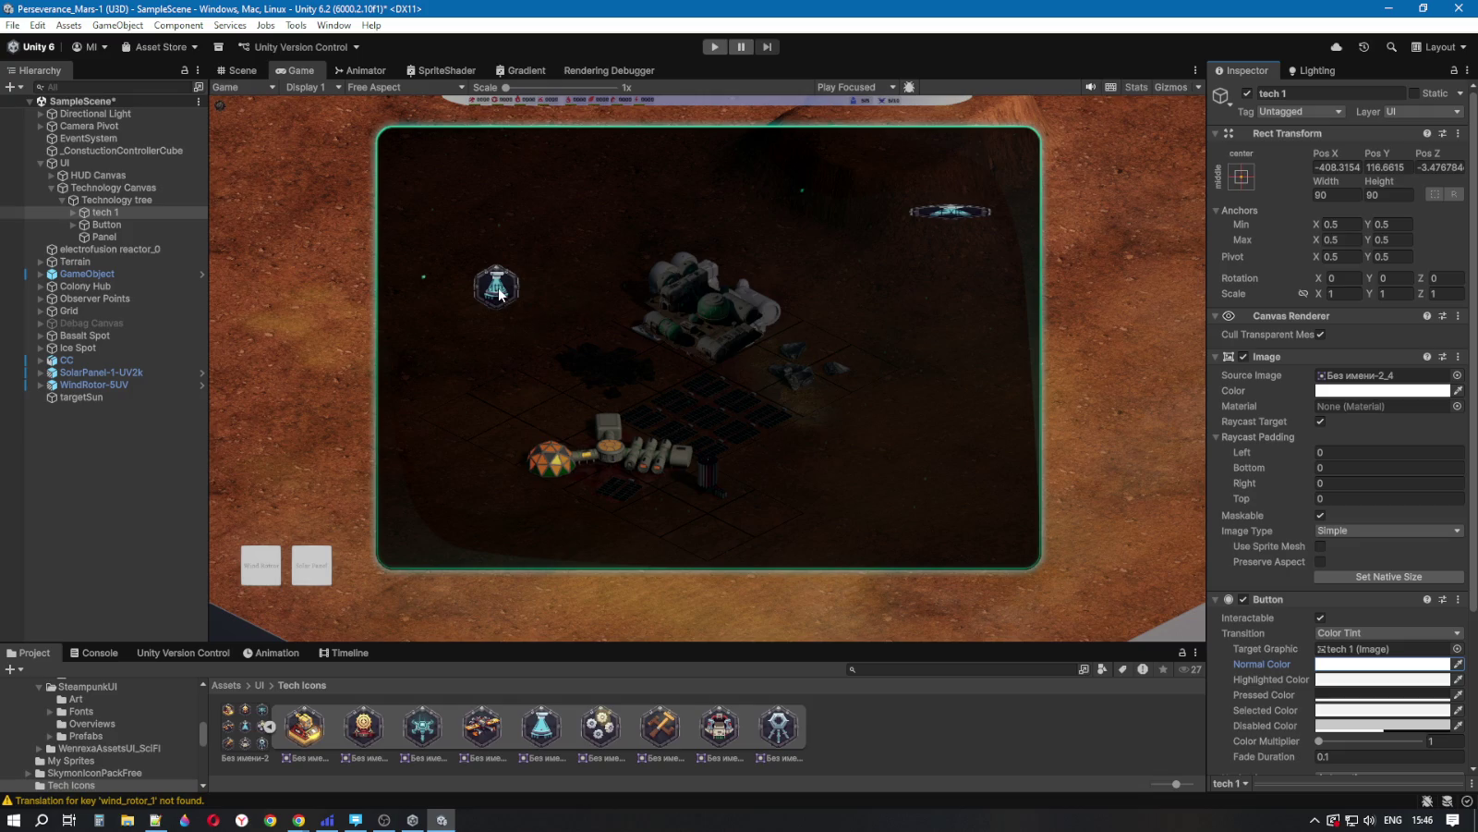
Step: Frame tech 1 in the Scene view and clear its 'Button' label text
key("ctrl+1")
left_click_drag(490, 284, 636, 365)
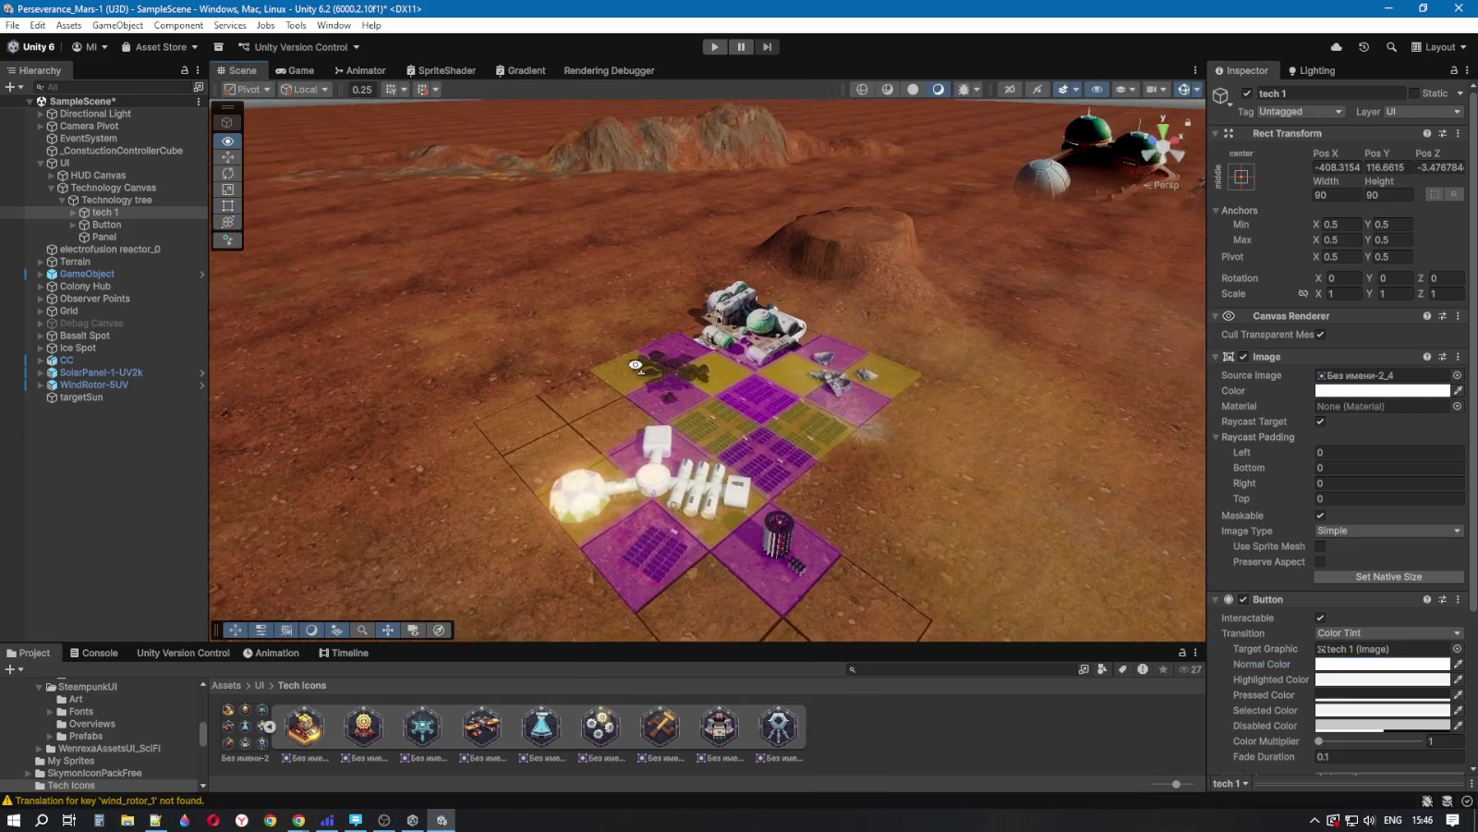
key("f")
scroll(635, 366, "up", 10)
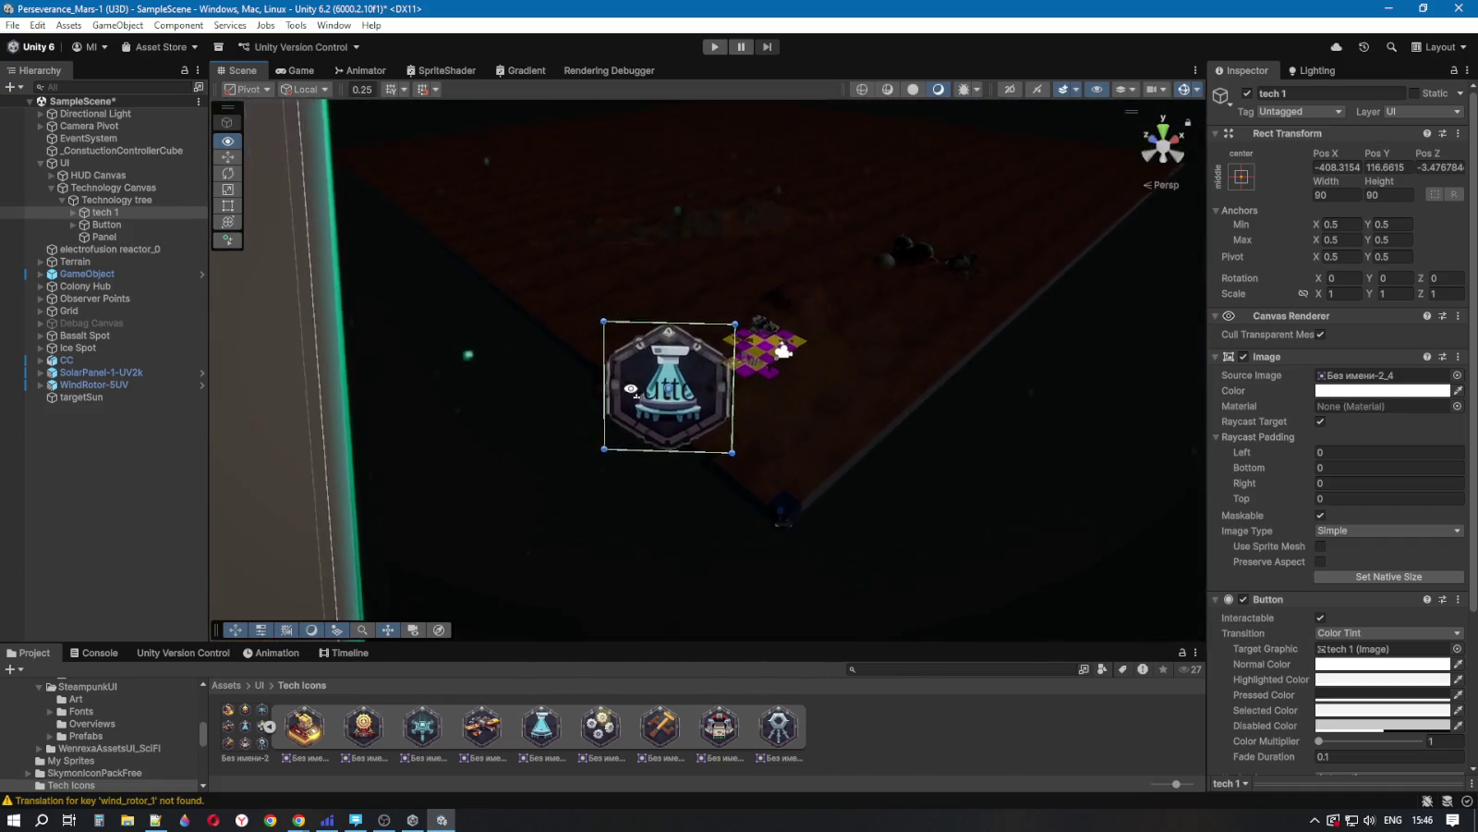
scroll(633, 390, "up", 3)
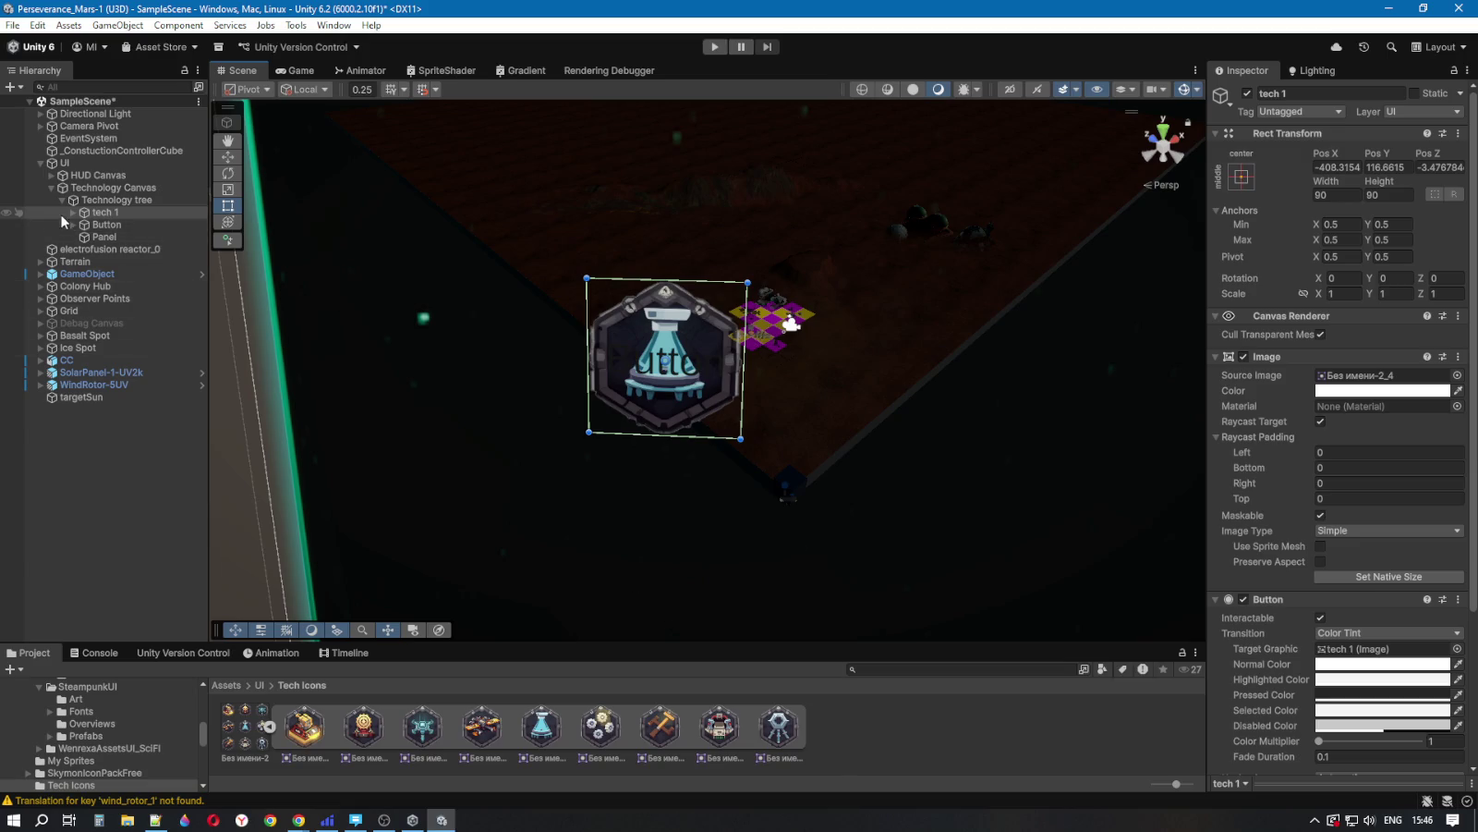
left_click(73, 212)
left_click(125, 225)
left_click(1261, 420)
key("BackSpace")
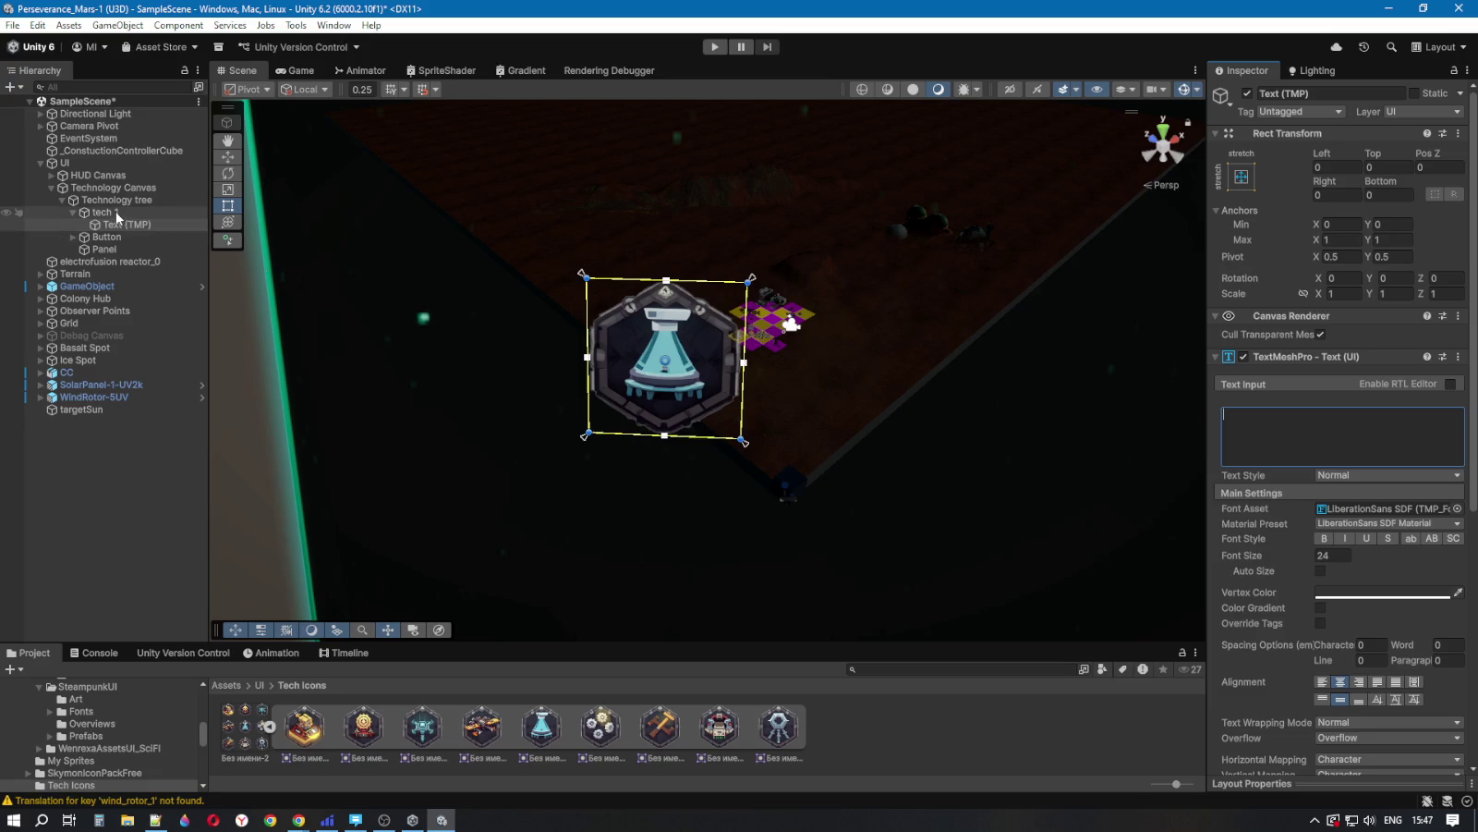
Step: Zoom out to the whole canvas and inspect the Panel's stretch layout with -10 offsets
left_click(180, 212)
mouse_move(833, 560)
left_mouse_down()
mouse_move(848, 475)
mouse_move(851, 495)
mouse_move(885, 501)
mouse_move(858, 504)
left_mouse_up()
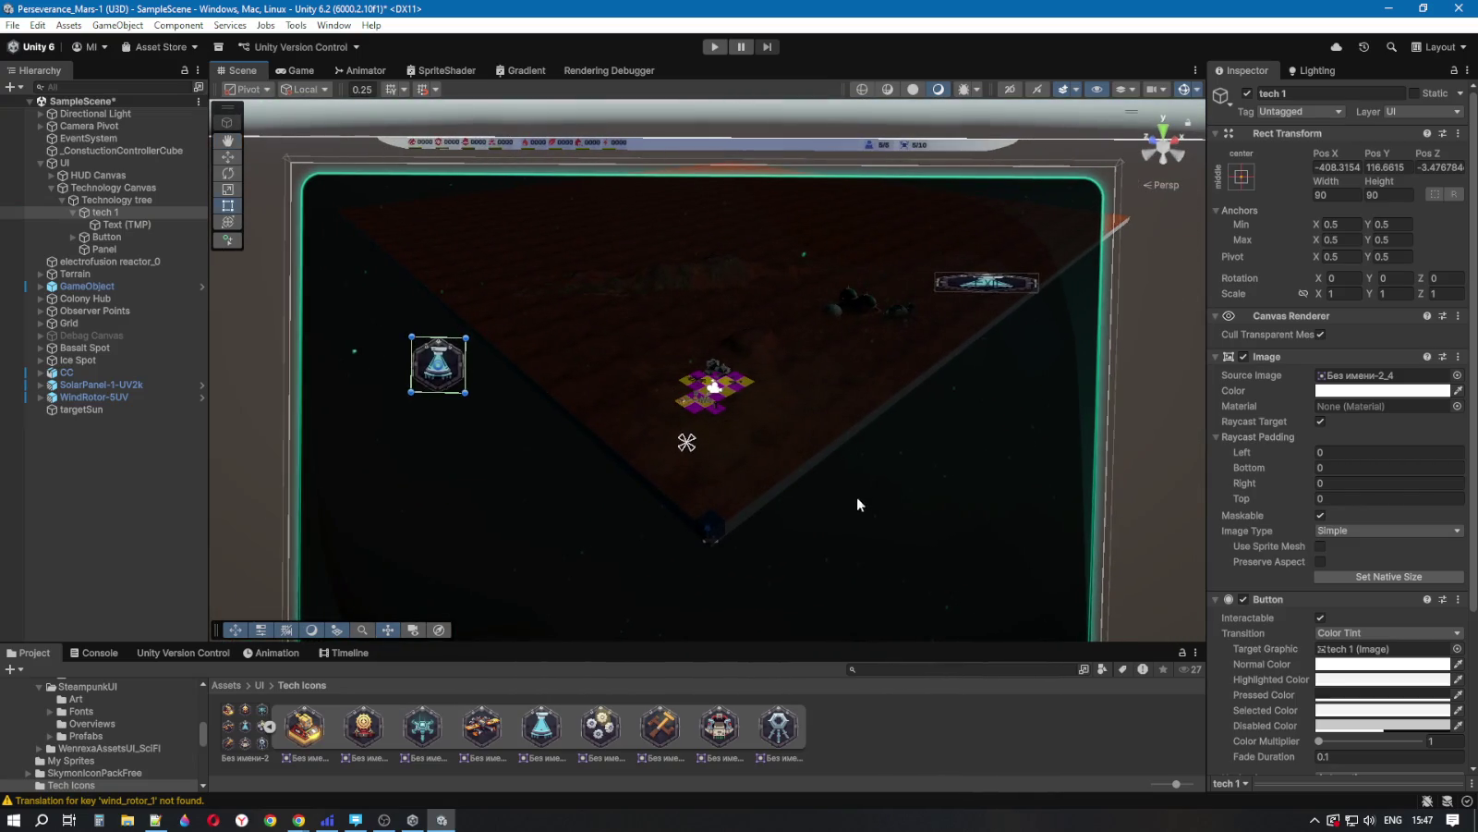
left_click(97, 235)
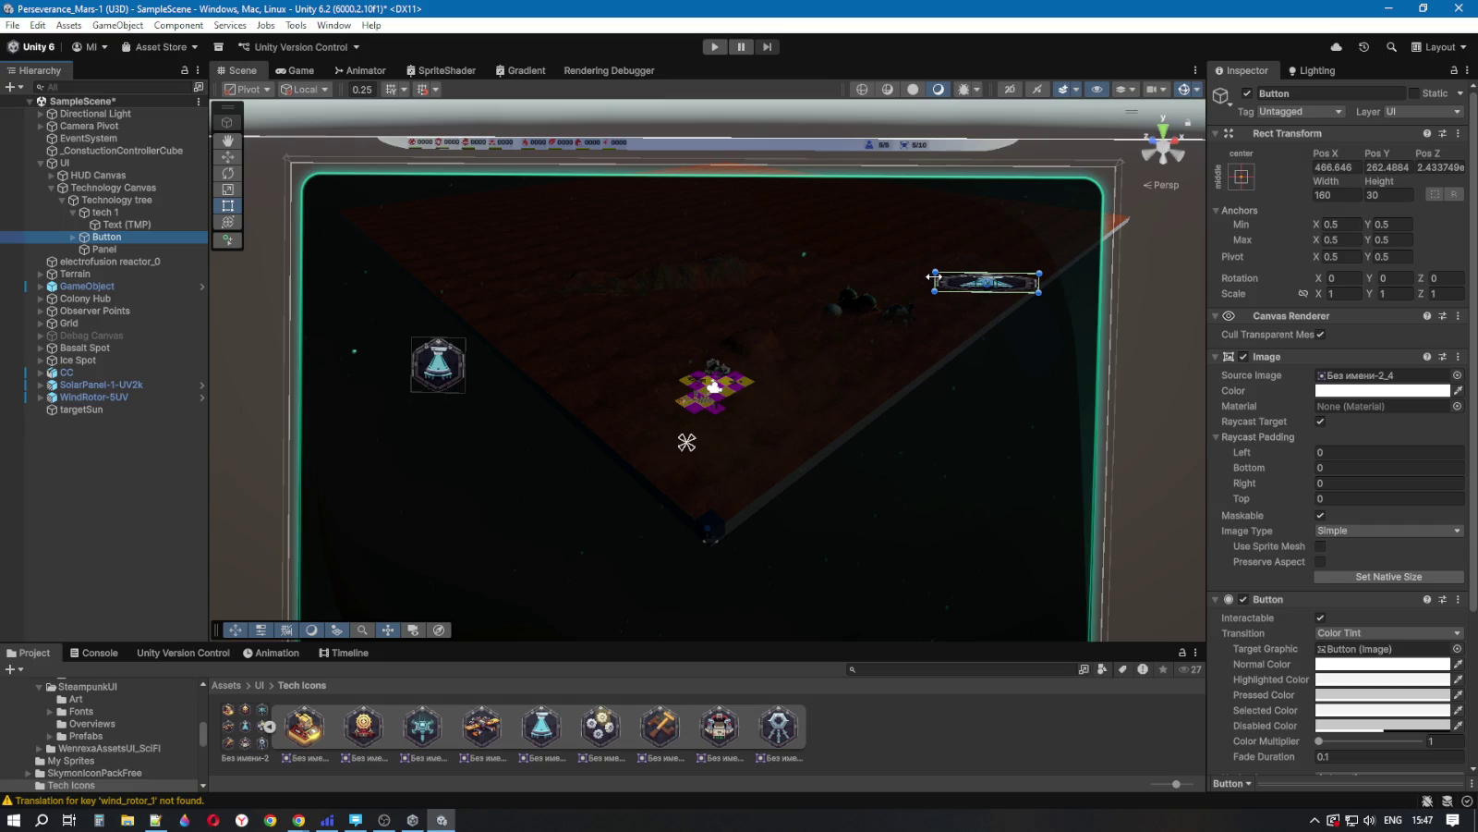
left_click(430, 369)
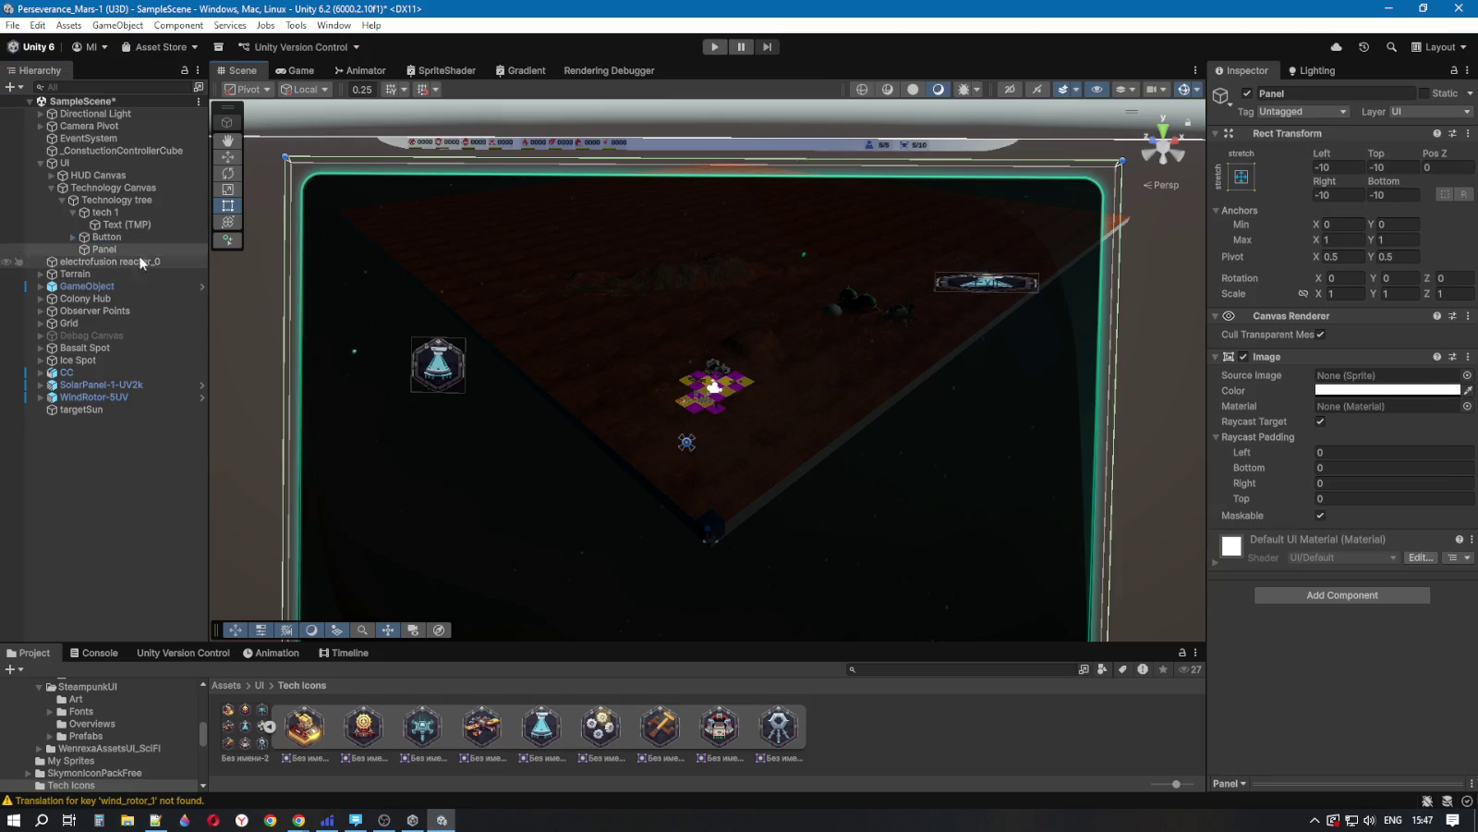
Step: Resize the Button to a 50 × 50 square
left_click(122, 212)
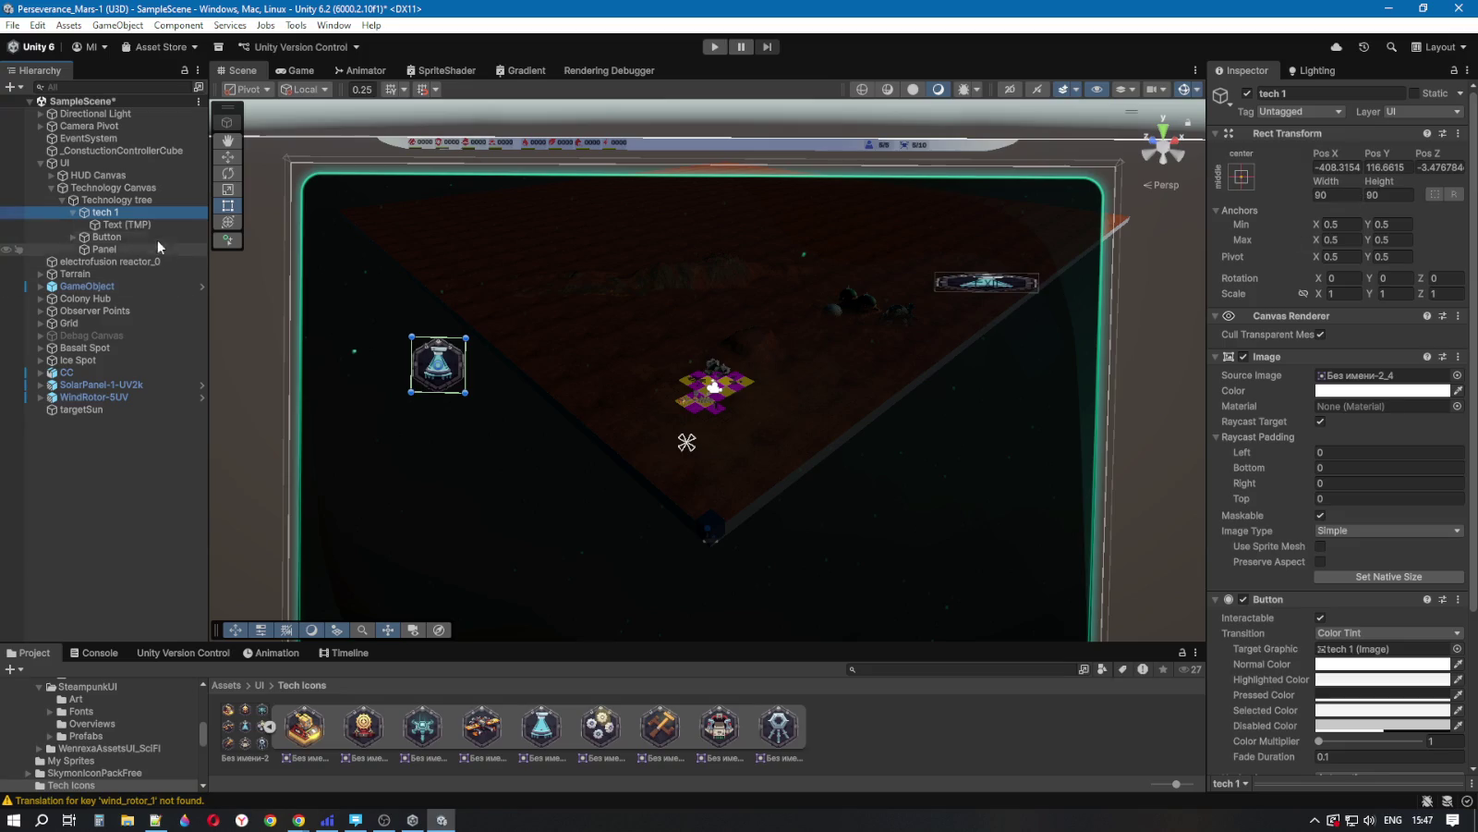
left_click(124, 239)
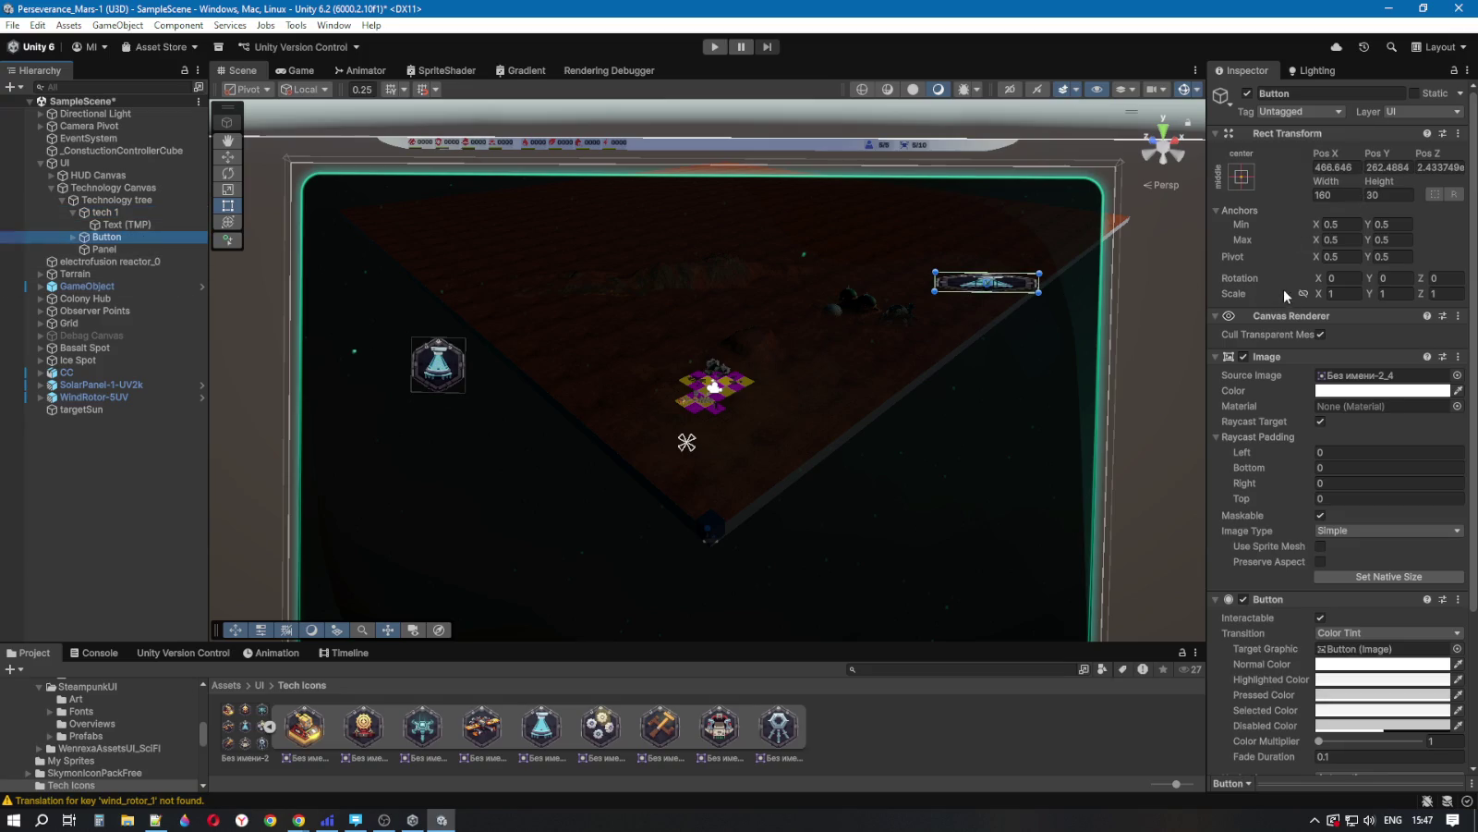
left_click(1345, 196)
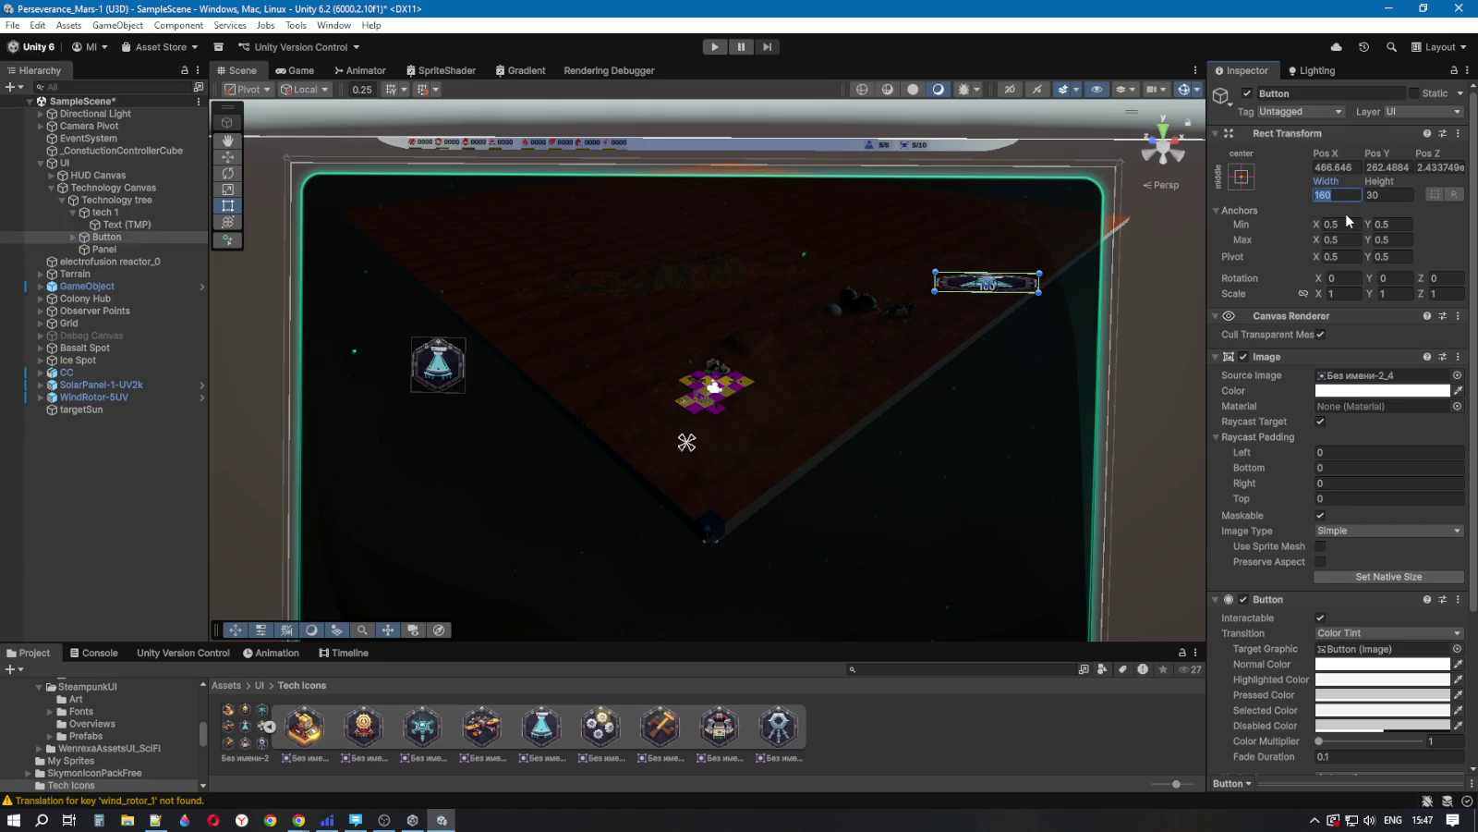
type("30")
key("BackSpace")
key("BackSpace")
type("0")
left_click(1388, 195)
type("50")
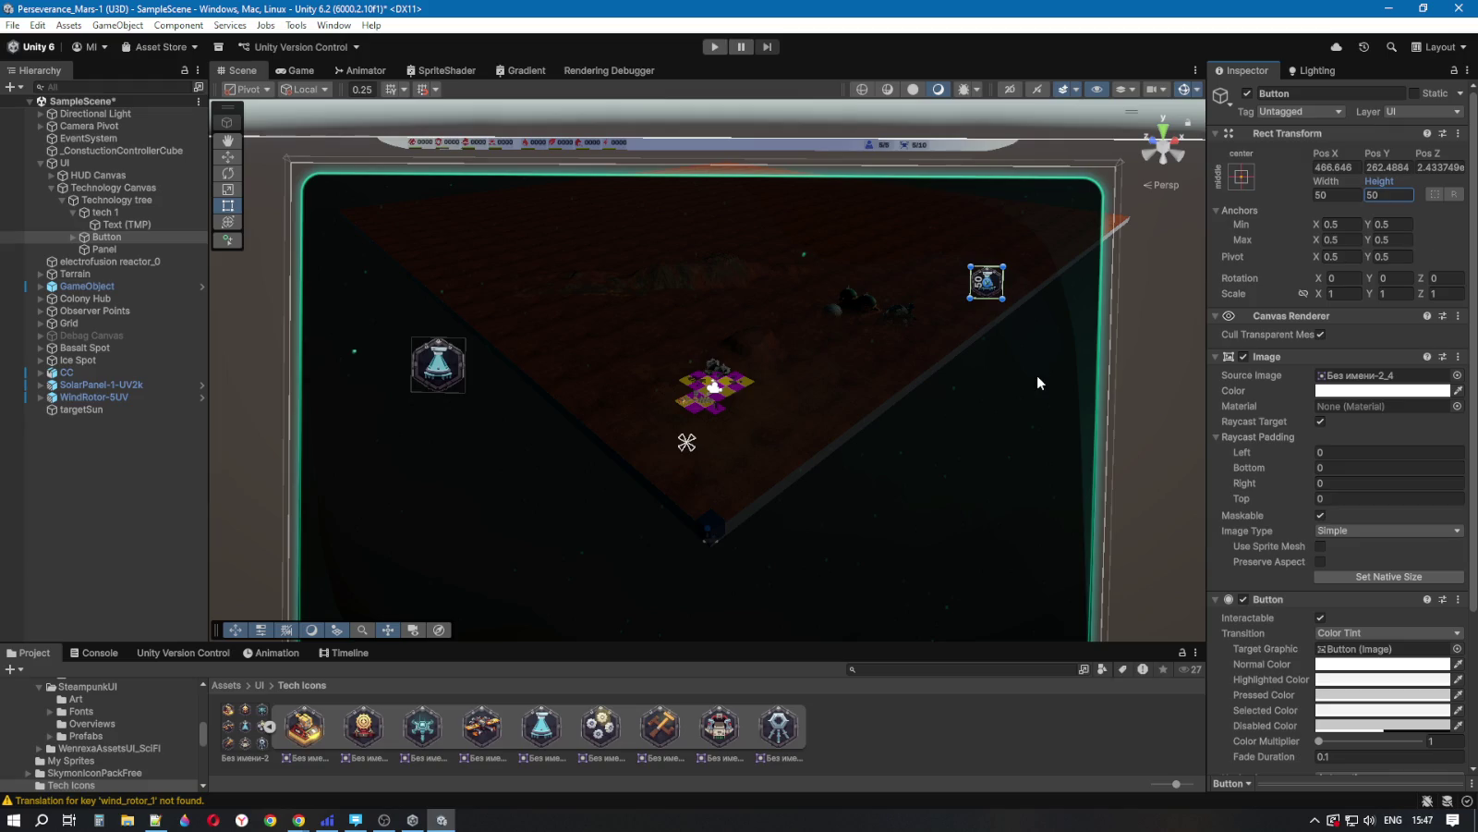
Step: Delete 'Exit' from the Button's Text (TMP) child so the label is empty
left_click(73, 237)
left_click(205, 248)
left_click(1270, 429)
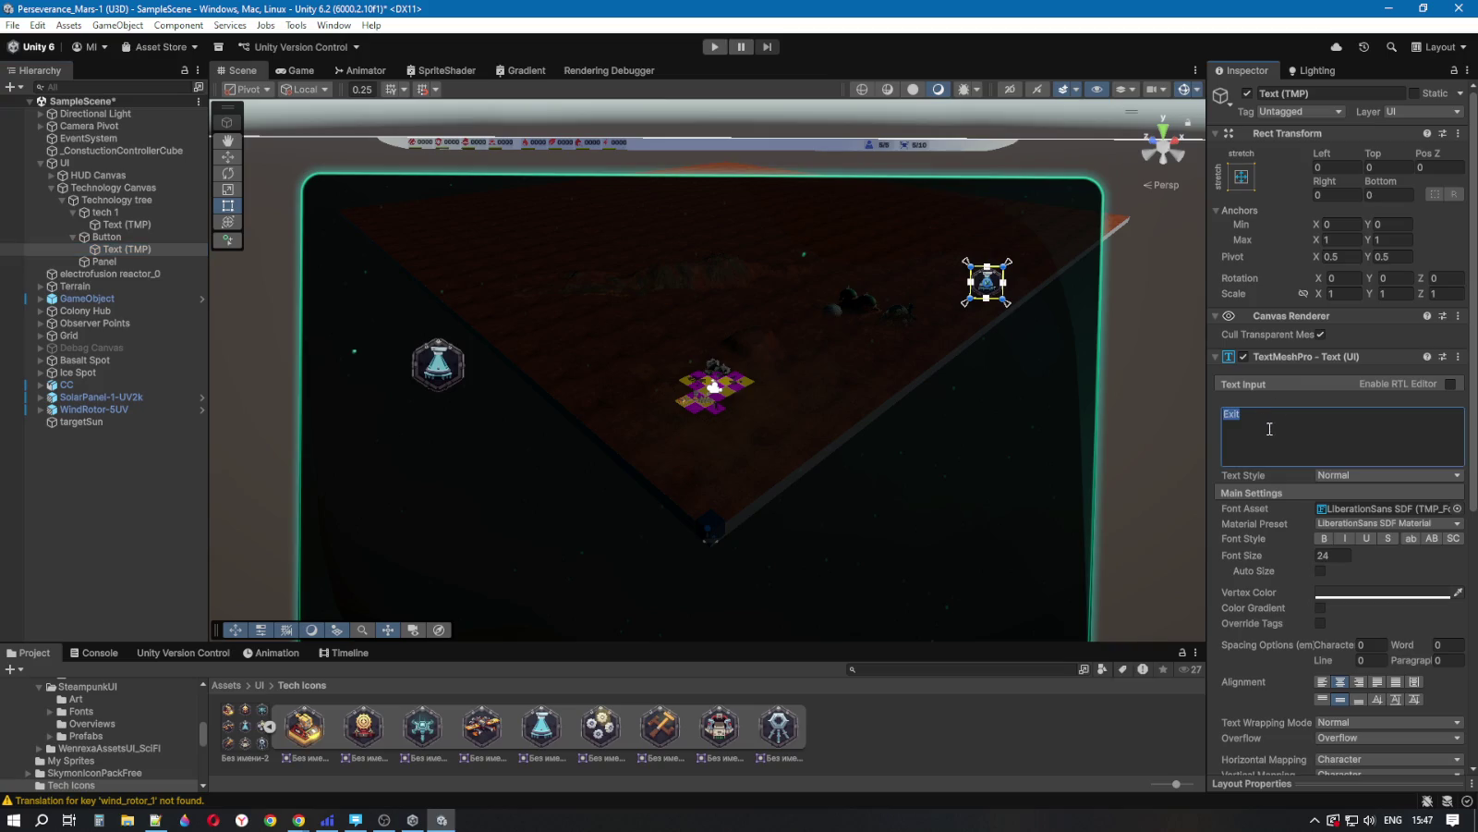
key("BackSpace")
left_click(270, 728)
left_click(259, 685)
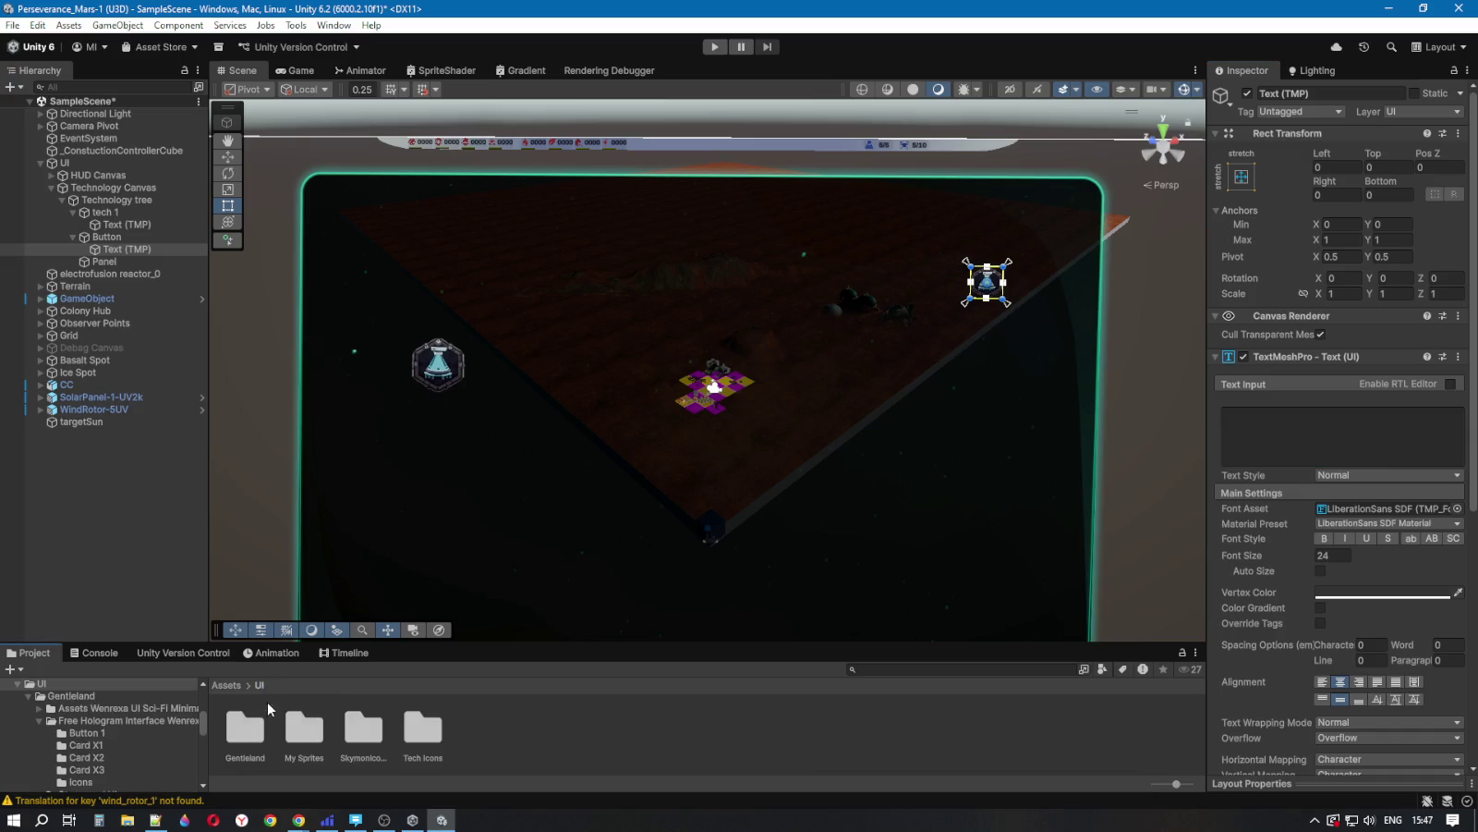
Step: Browse to Assets/UI/SkymonIconPackFree/skymon-icons-white and enlarge the Project panel
left_click(228, 688)
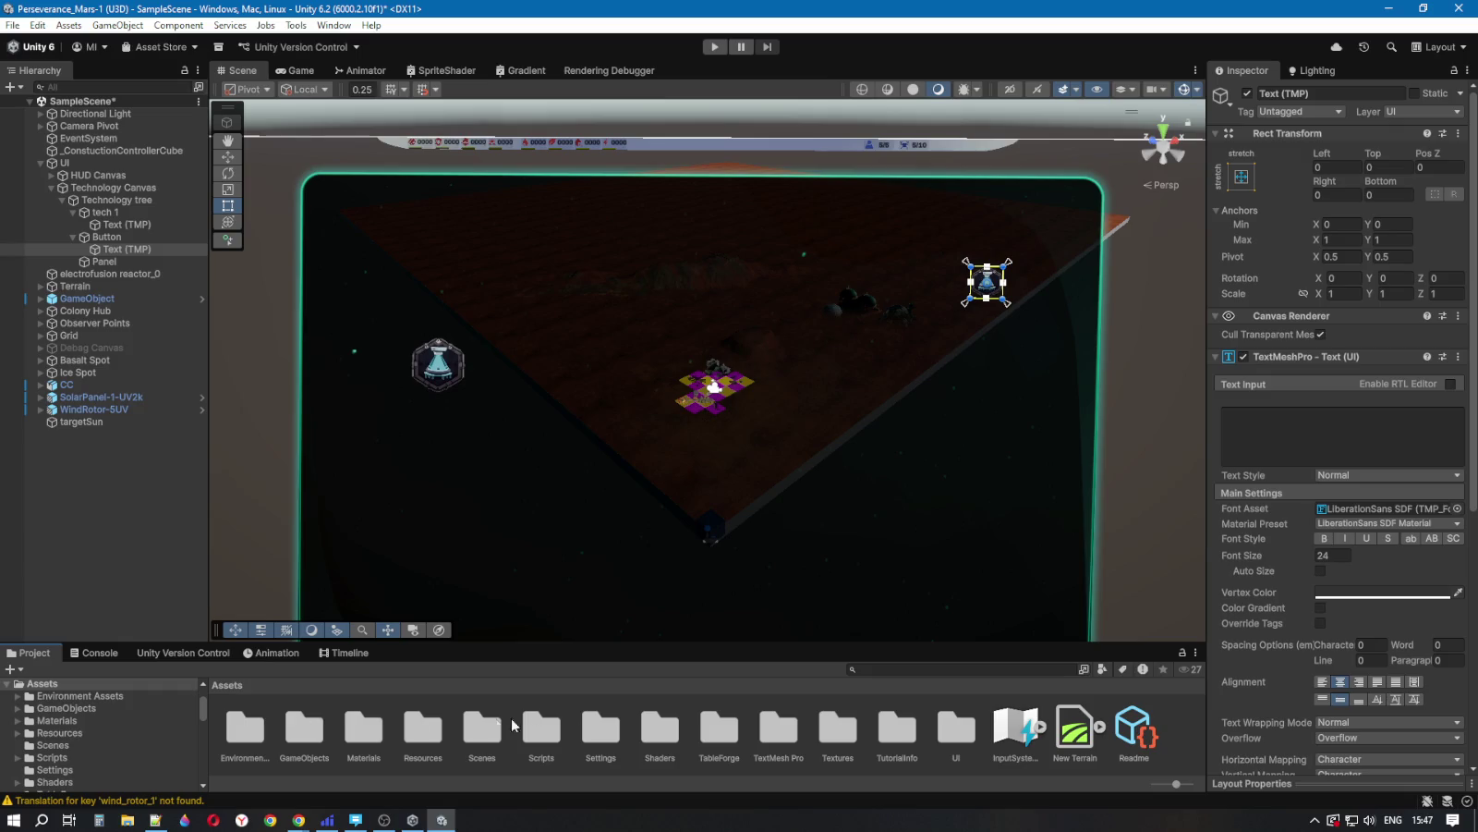
double_click(963, 734)
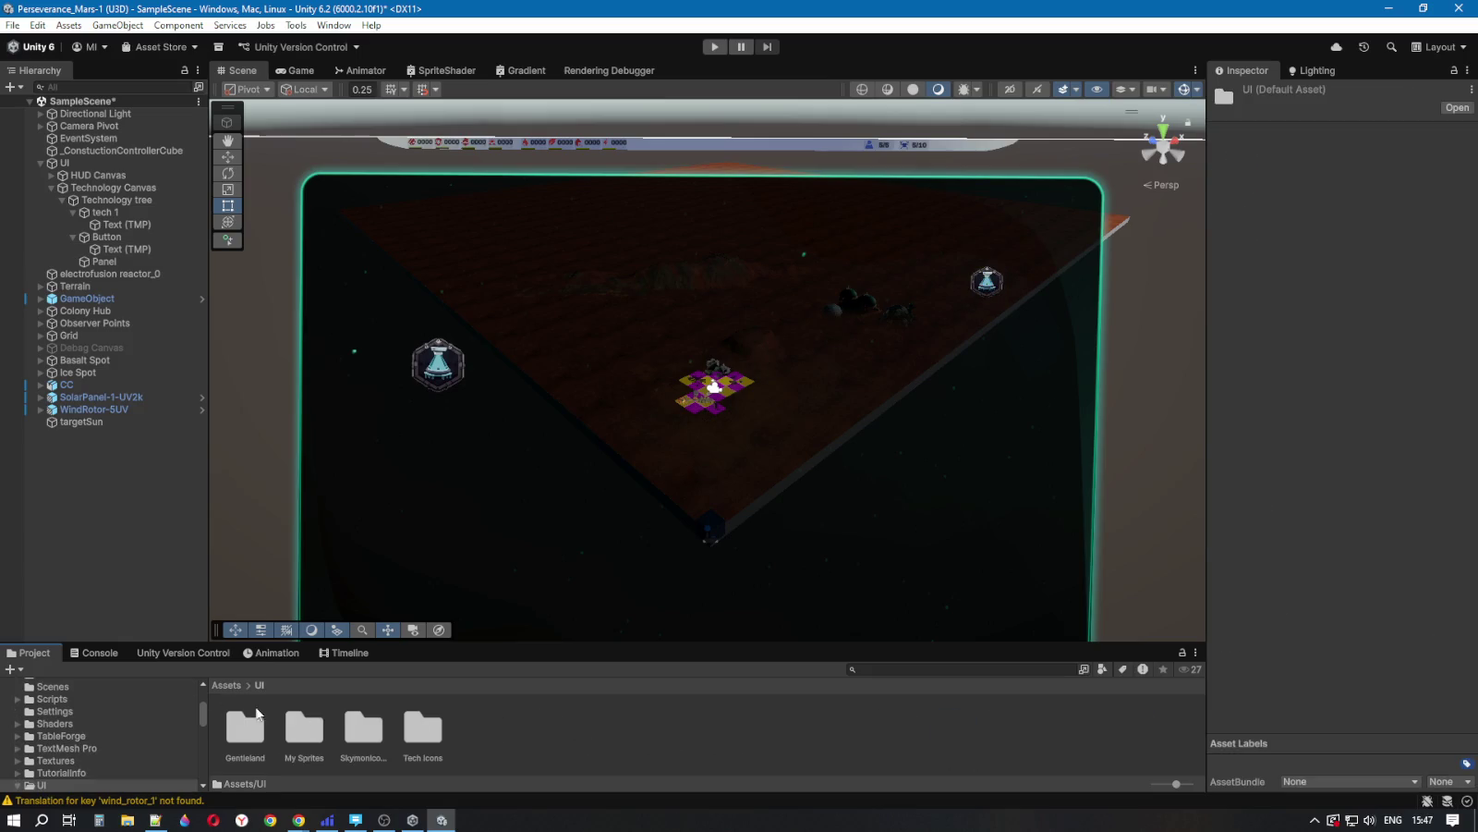
double_click(303, 739)
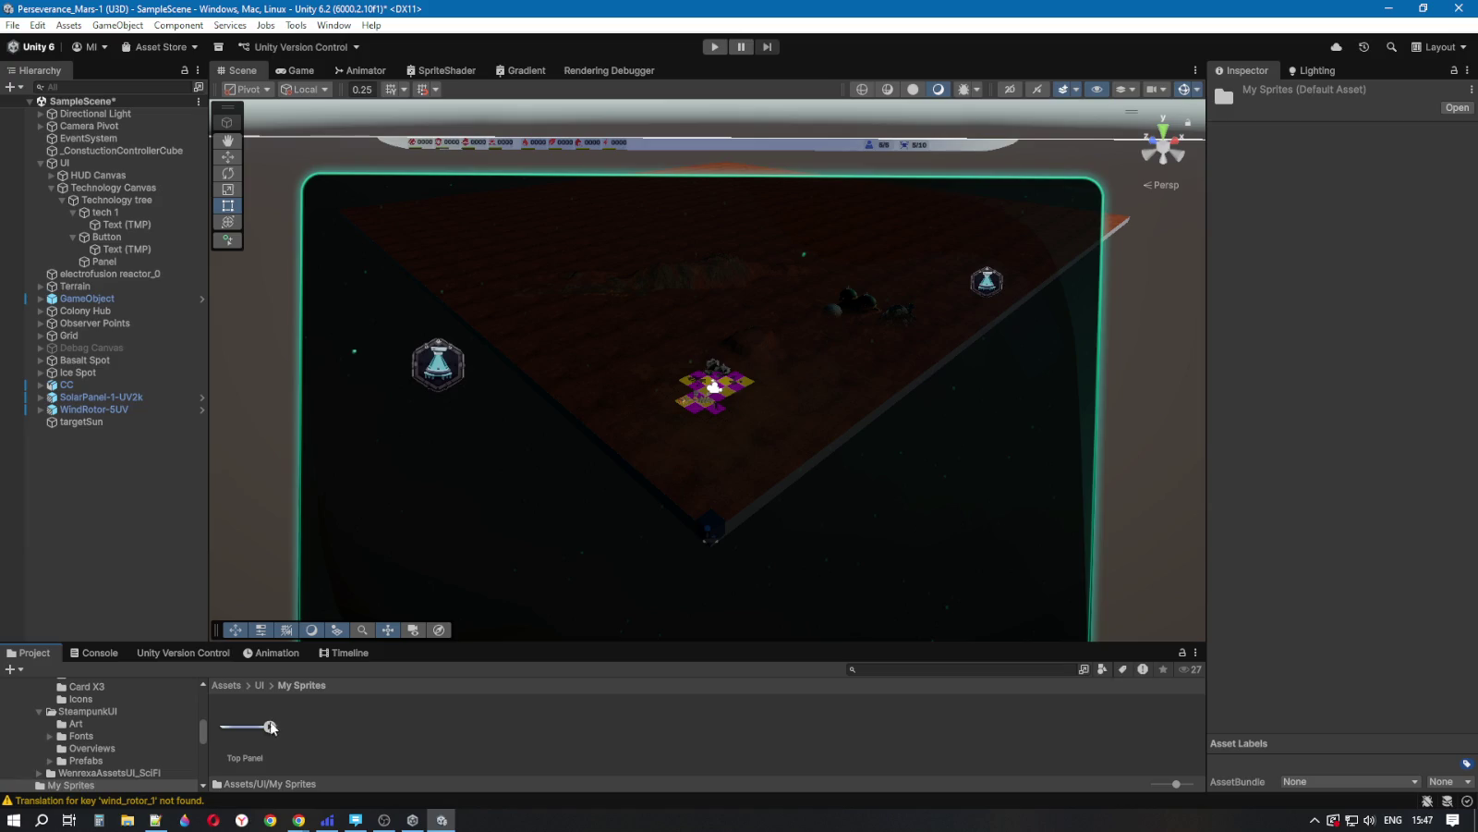
left_click(262, 684)
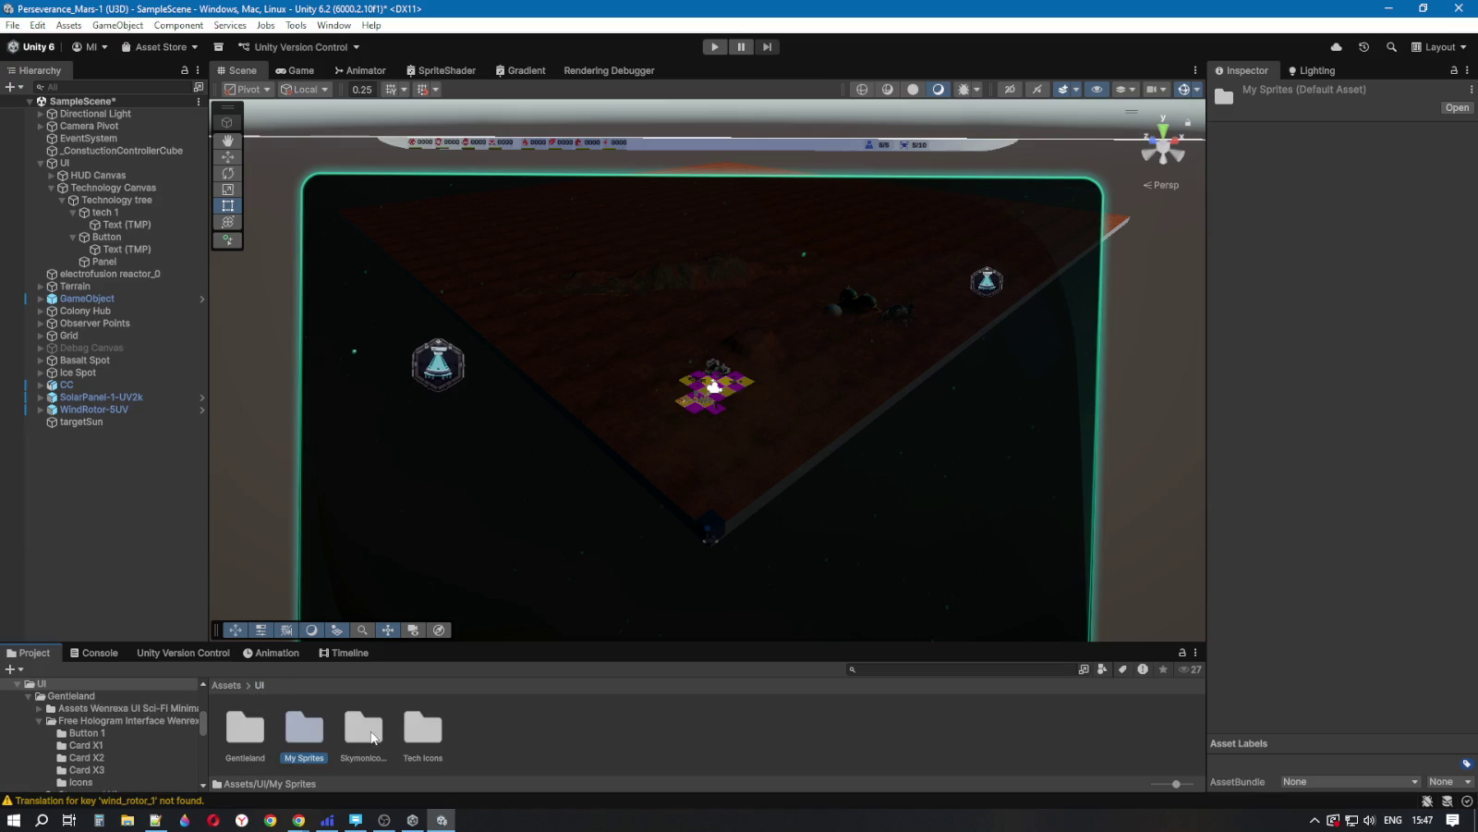
double_click(364, 730)
double_click(262, 744)
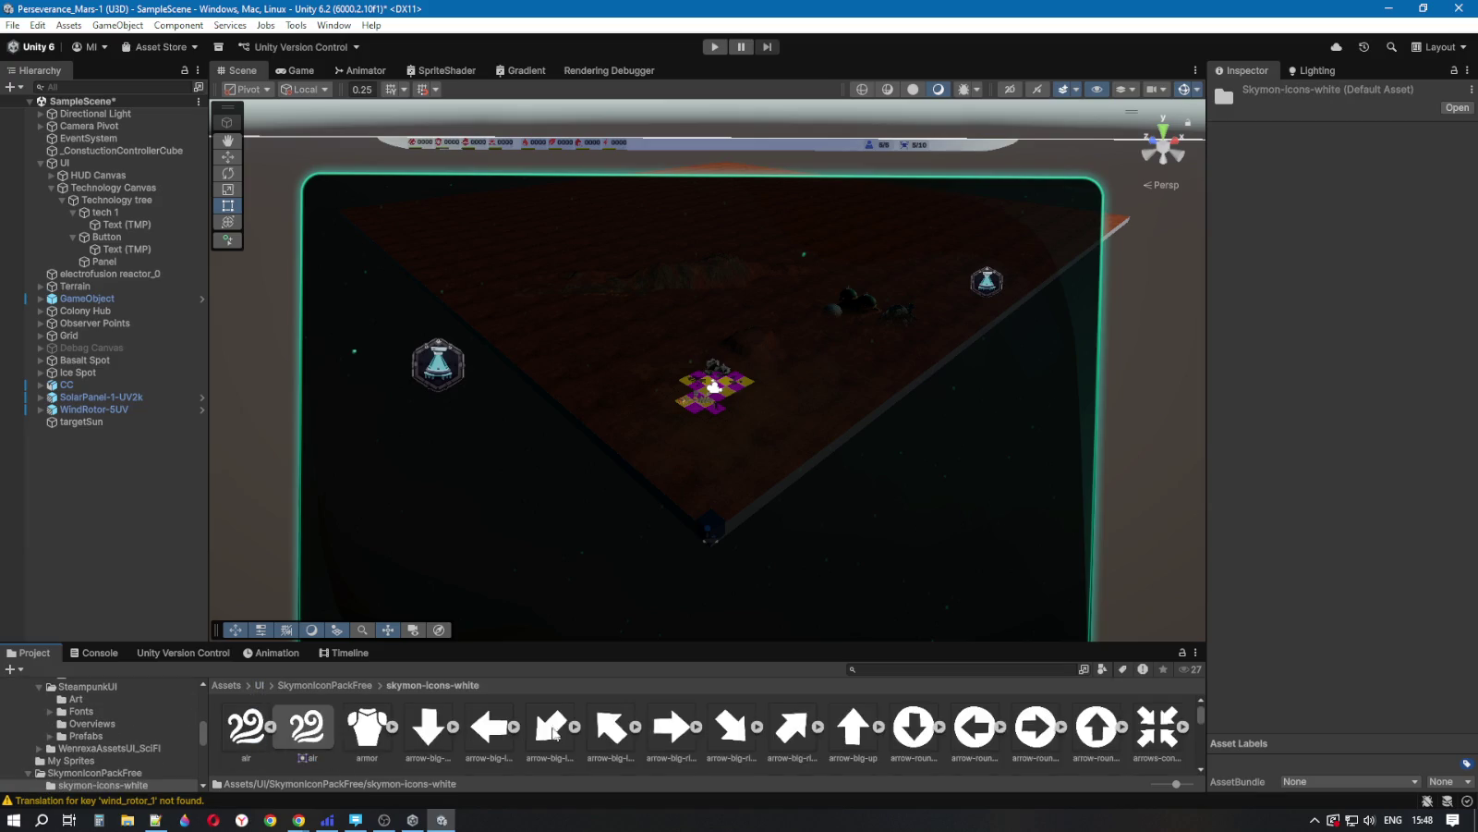
scroll(996, 750, "down", 1)
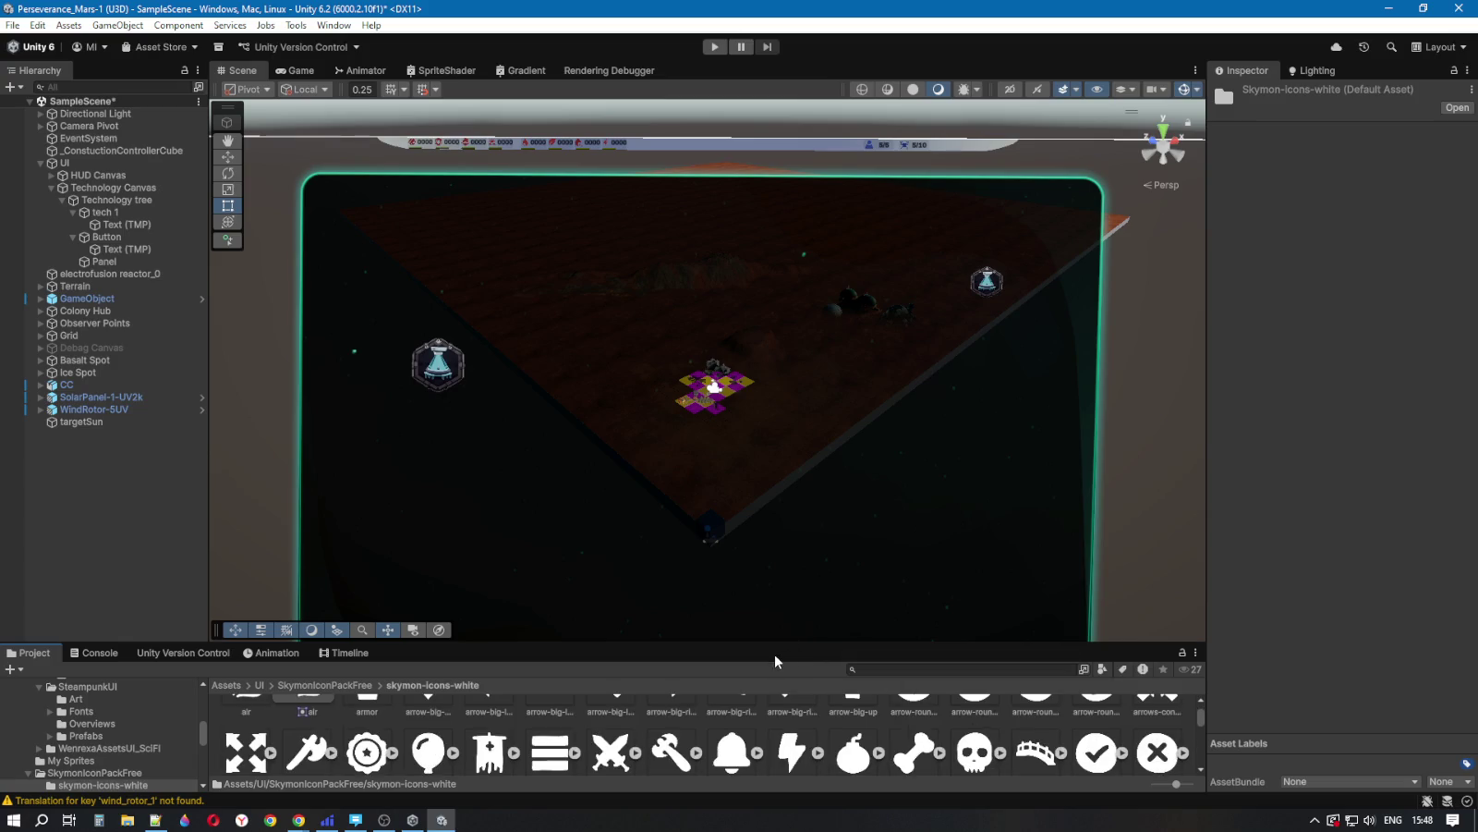
left_click_drag(770, 646, 771, 490)
scroll(713, 679, "down", 2)
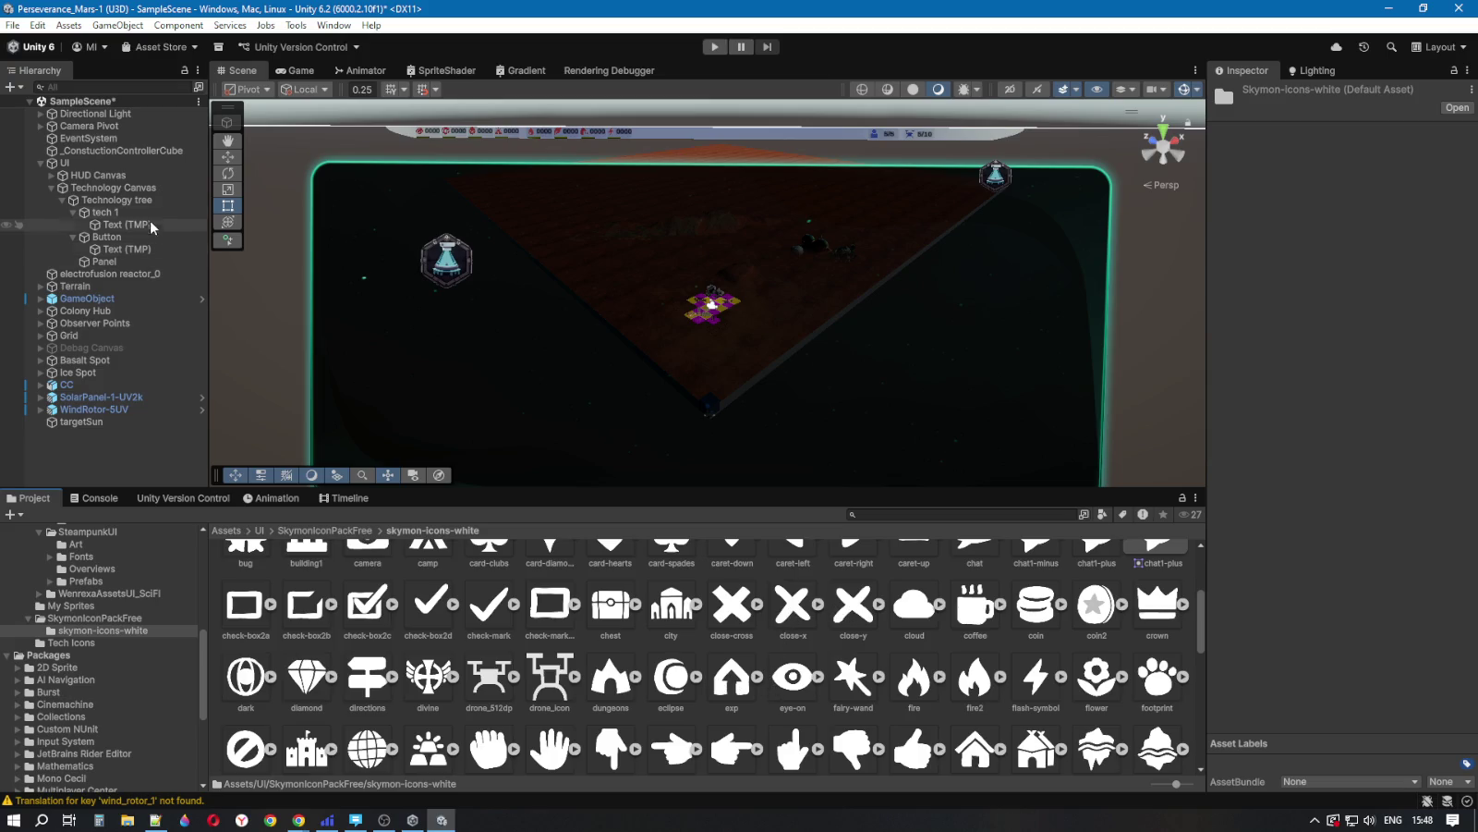
left_click(107, 237)
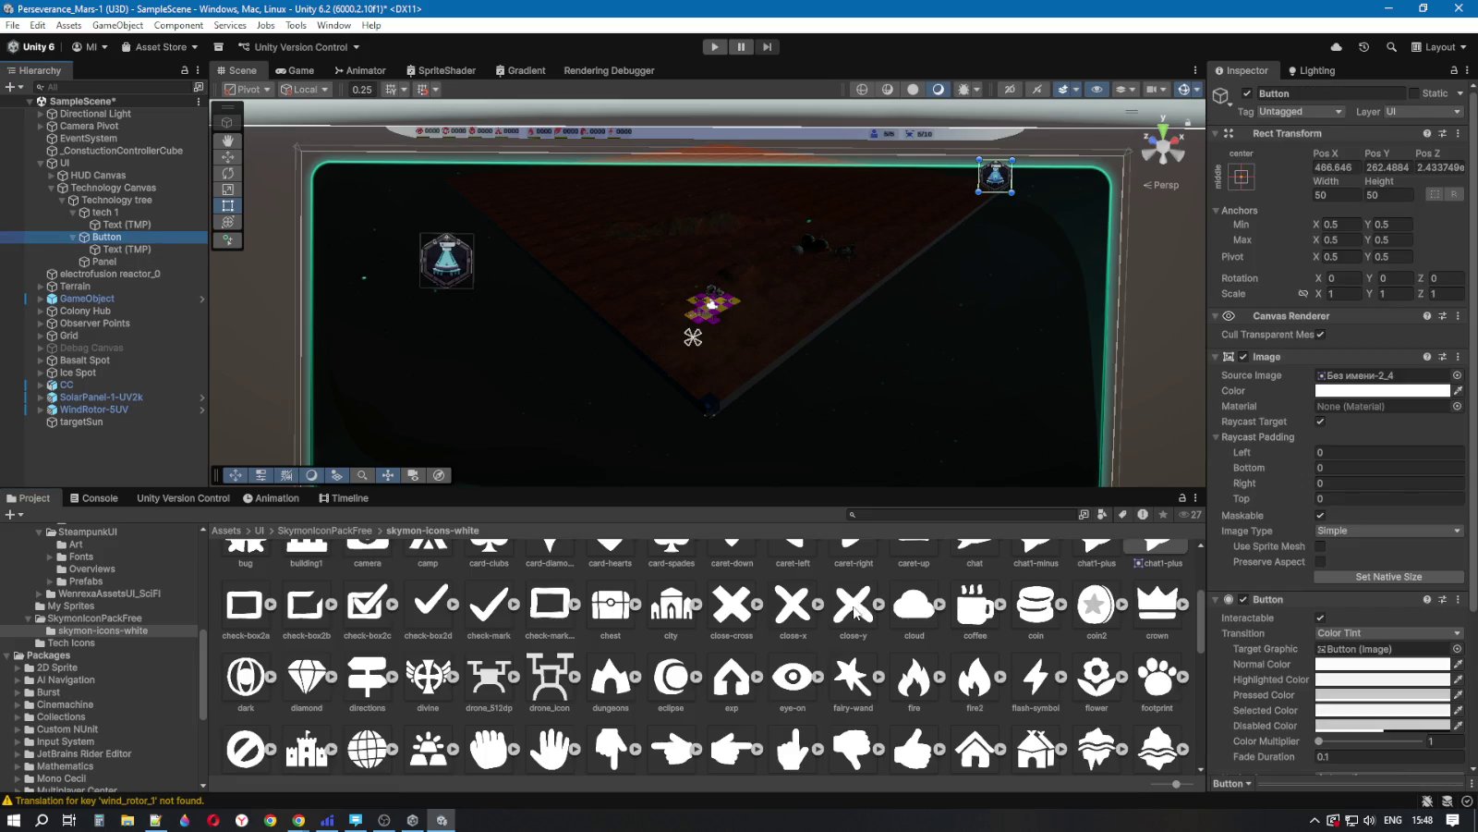
Step: Give the Button the close-y source image and a pale grey C6BCBC tint
left_click_drag(852, 615, 1359, 383)
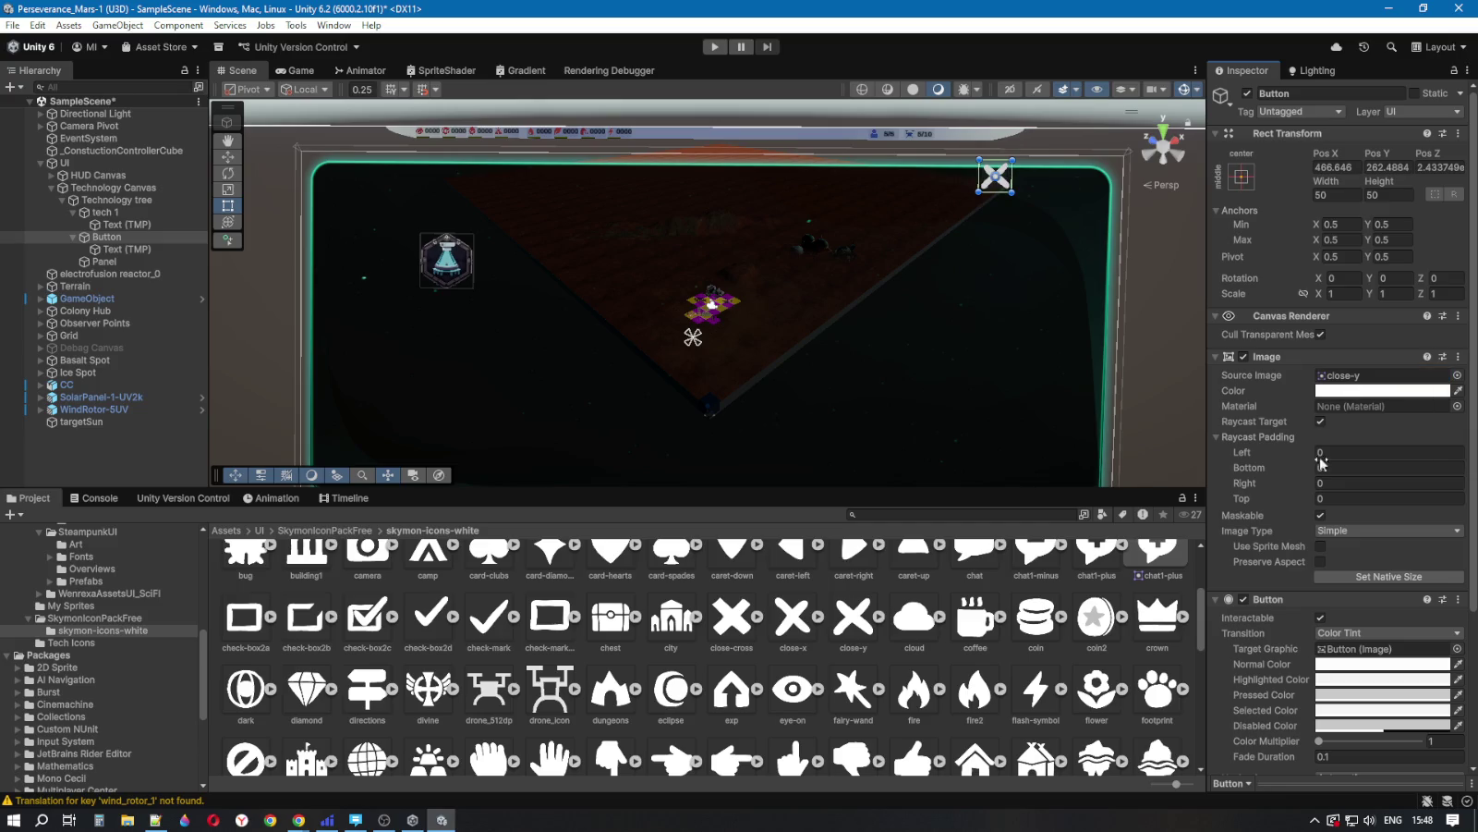
left_click(1363, 392)
left_click(1364, 432)
left_click_drag(1369, 454, 1348, 409)
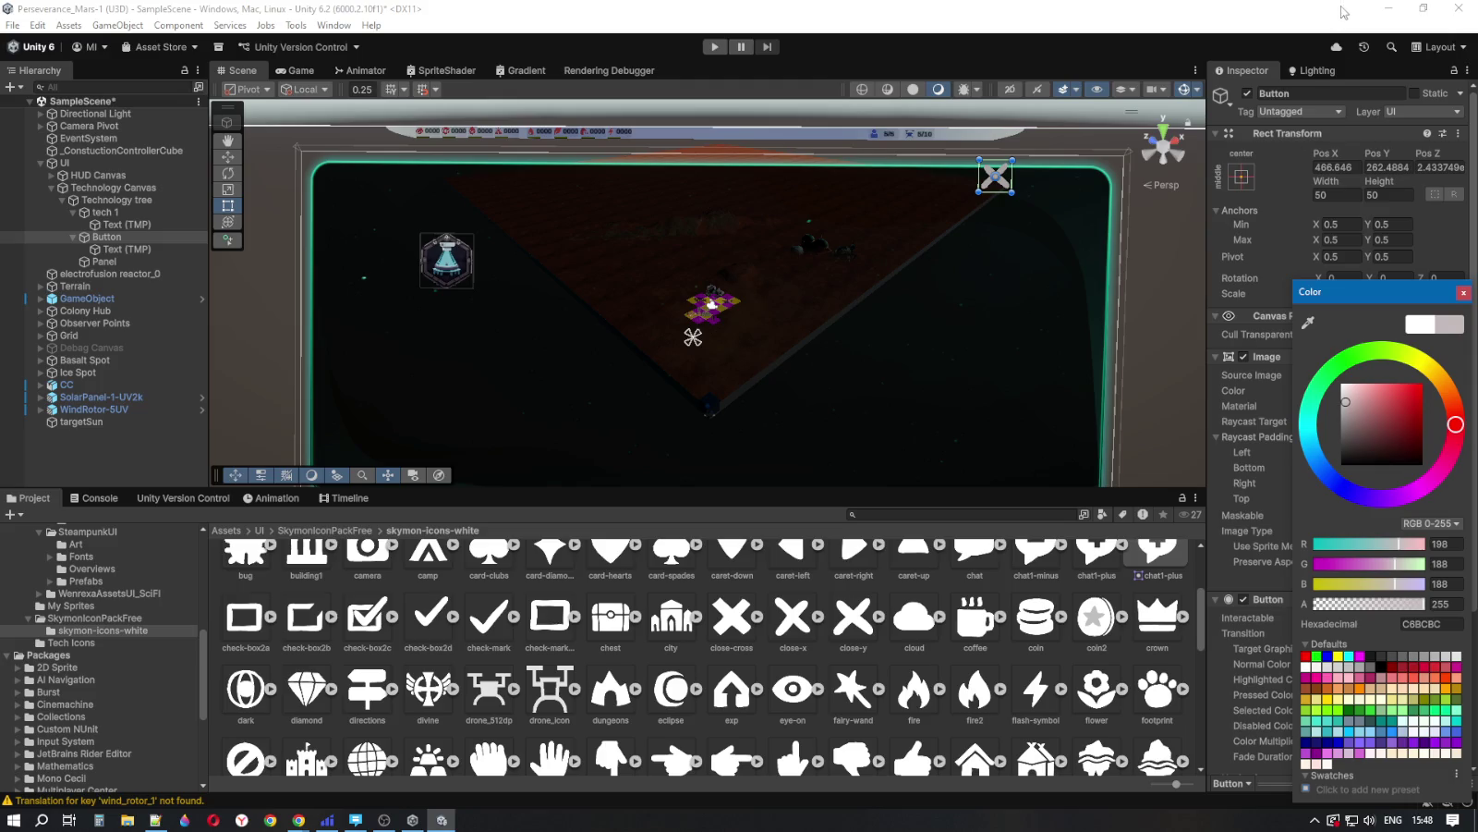
left_click(1386, 12)
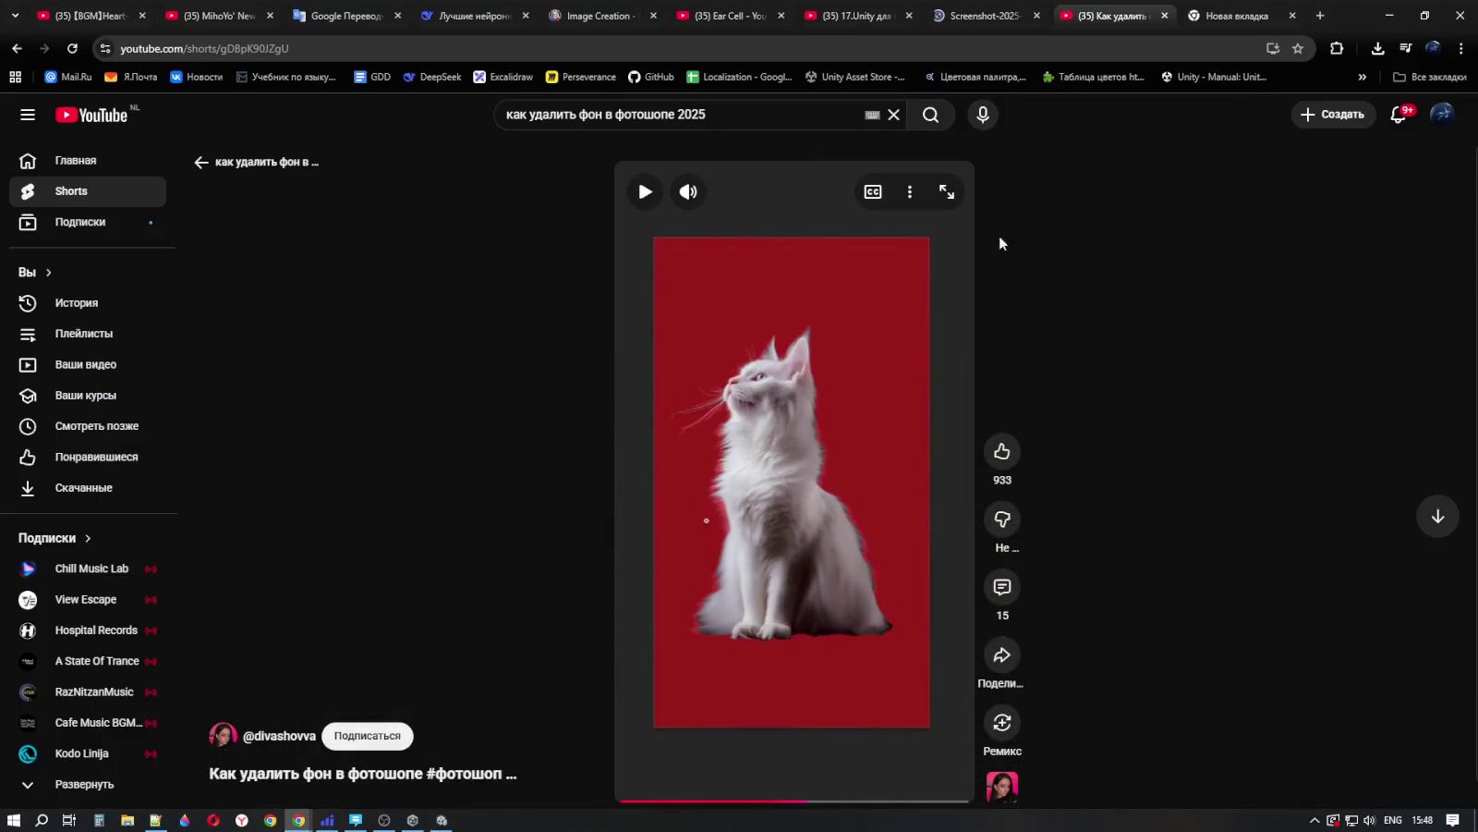
left_click(982, 6)
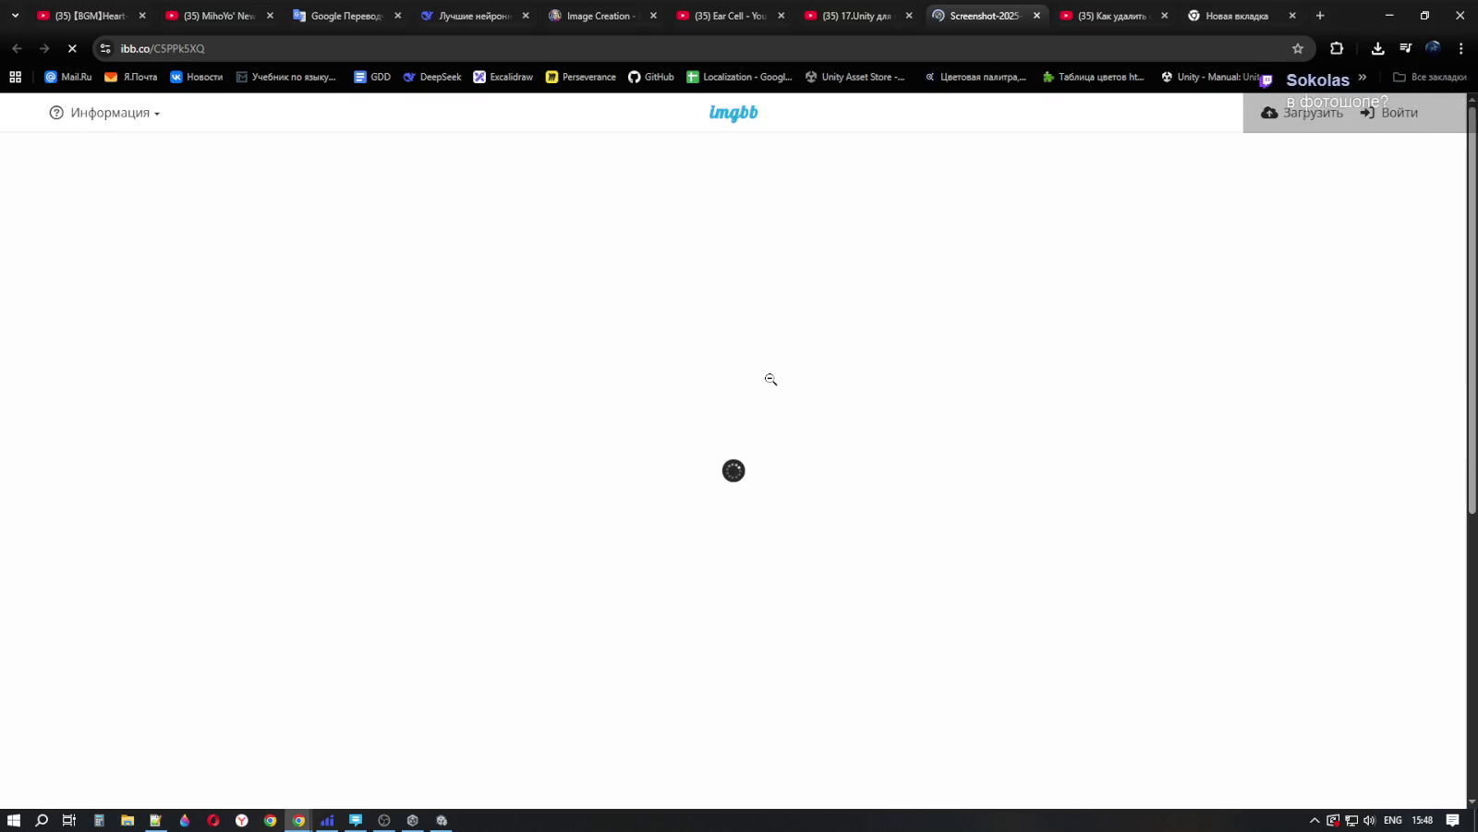
left_click(857, 13)
left_click(730, 15)
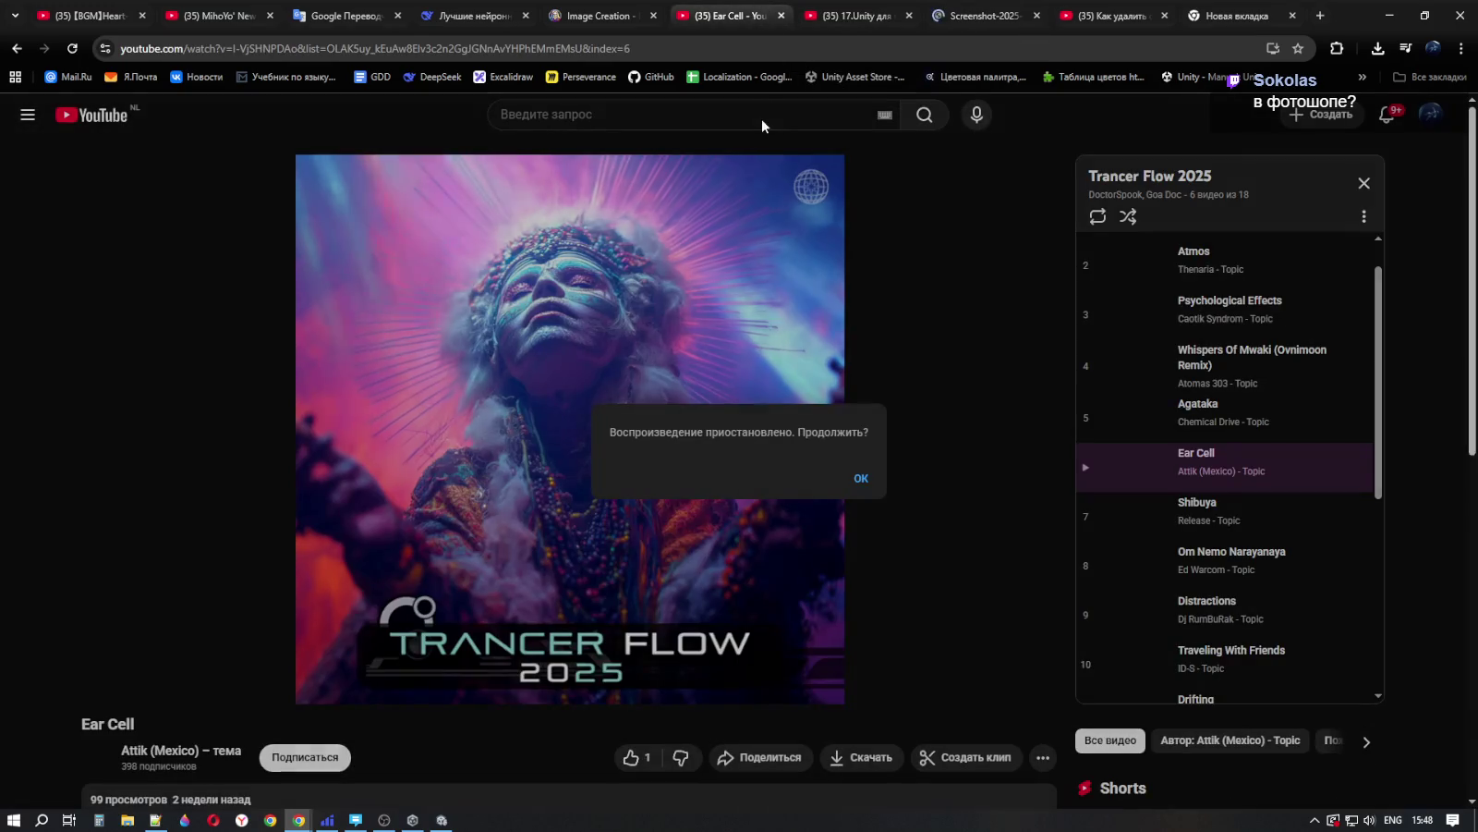
left_click(855, 471)
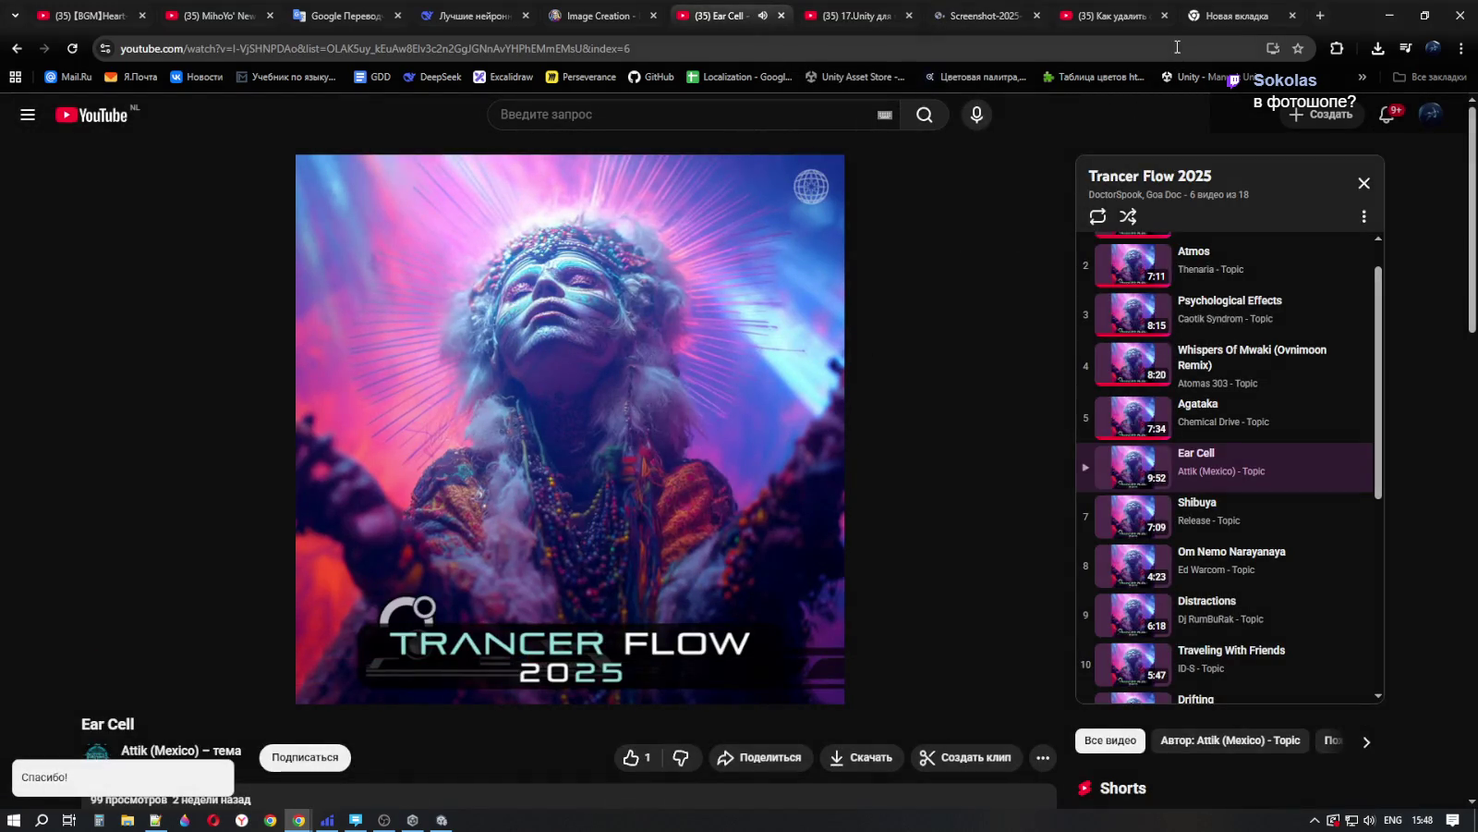
left_click(441, 822)
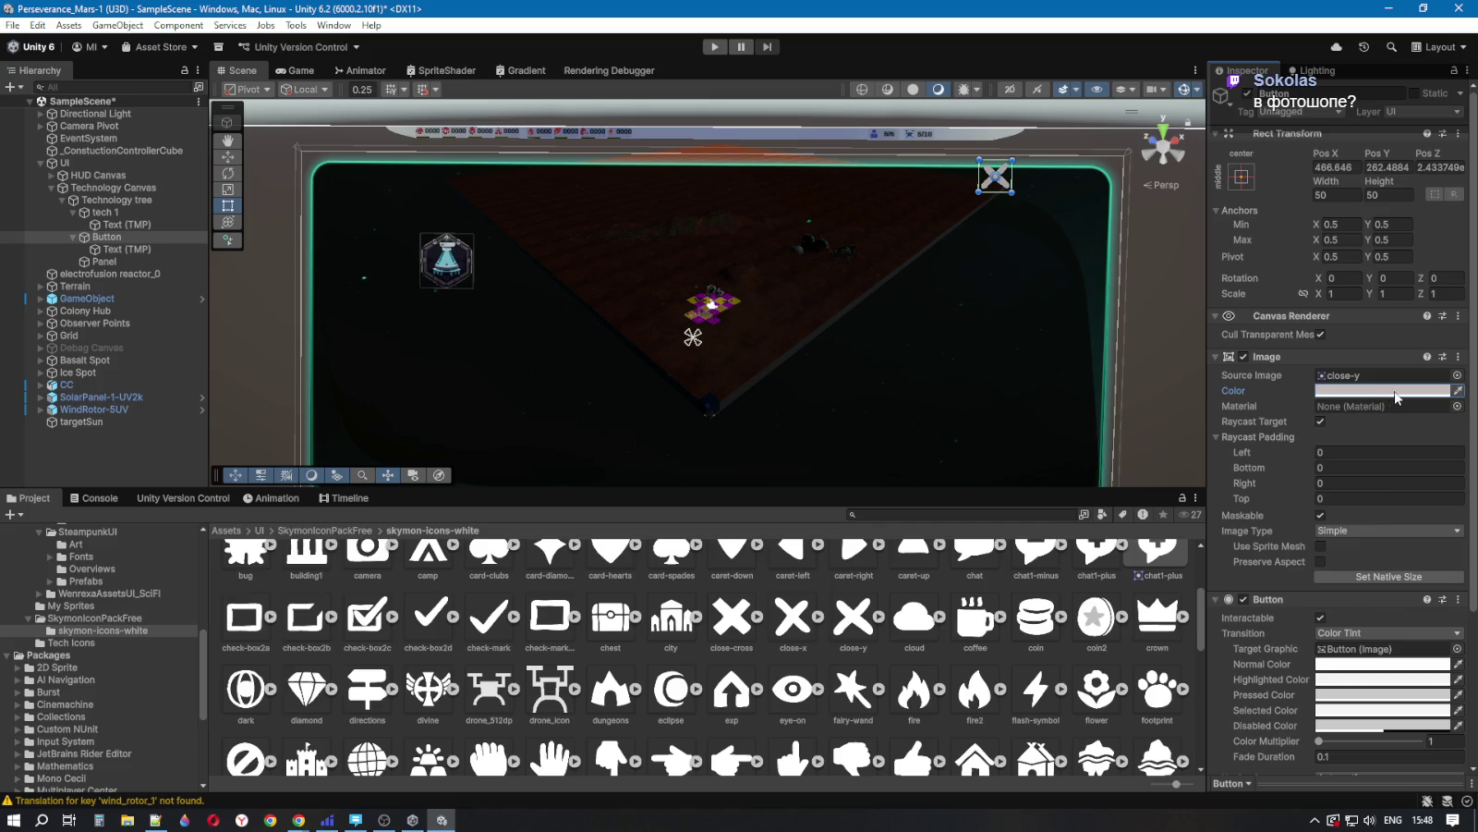
Step: Tint the Button dark red 291111 and add a child UI Image under it
left_click(1395, 392)
left_click_drag(1390, 446, 1393, 453)
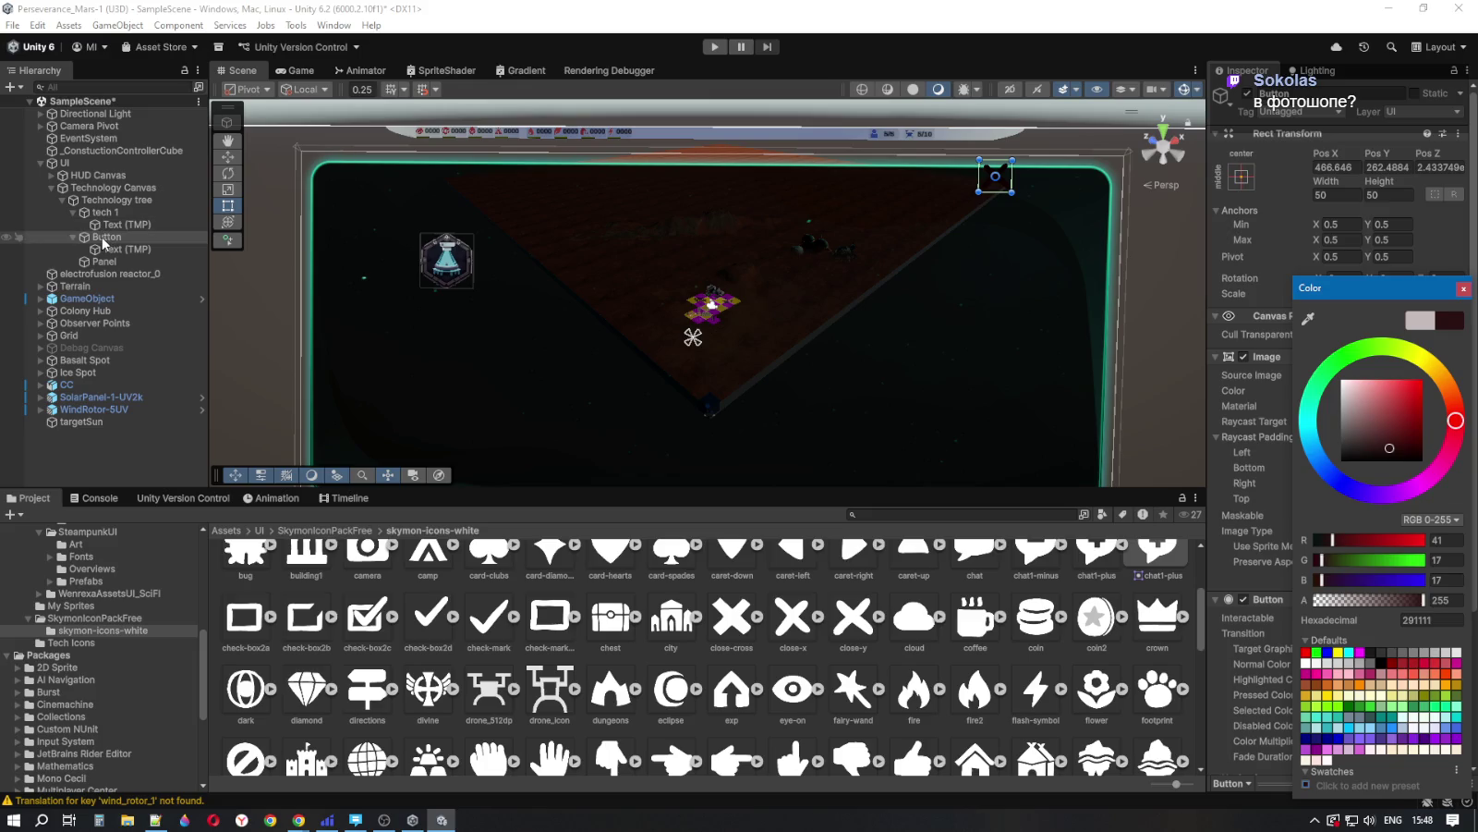
right_click(104, 241)
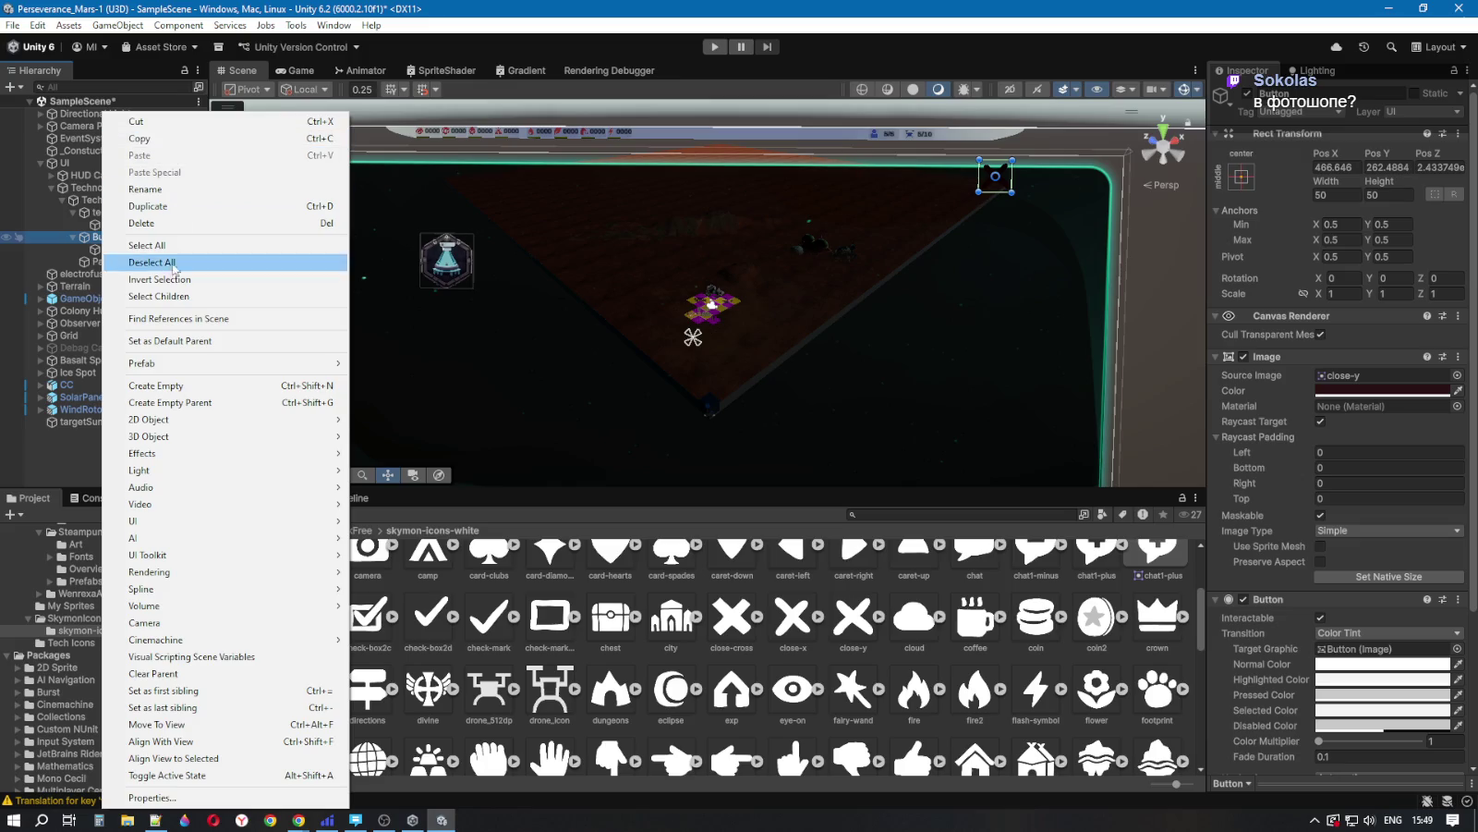
mouse_move(185, 454)
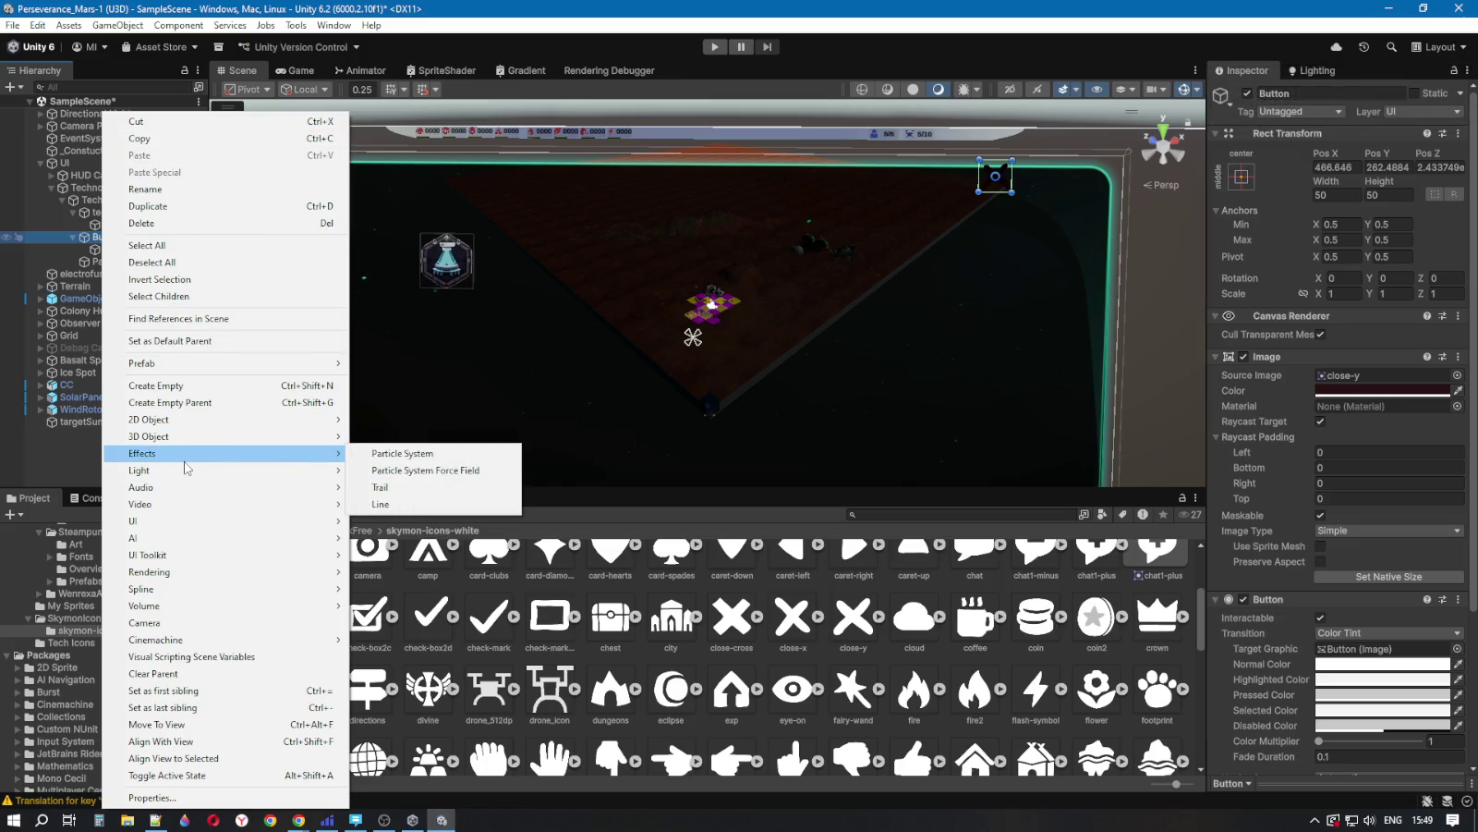
mouse_move(188, 559)
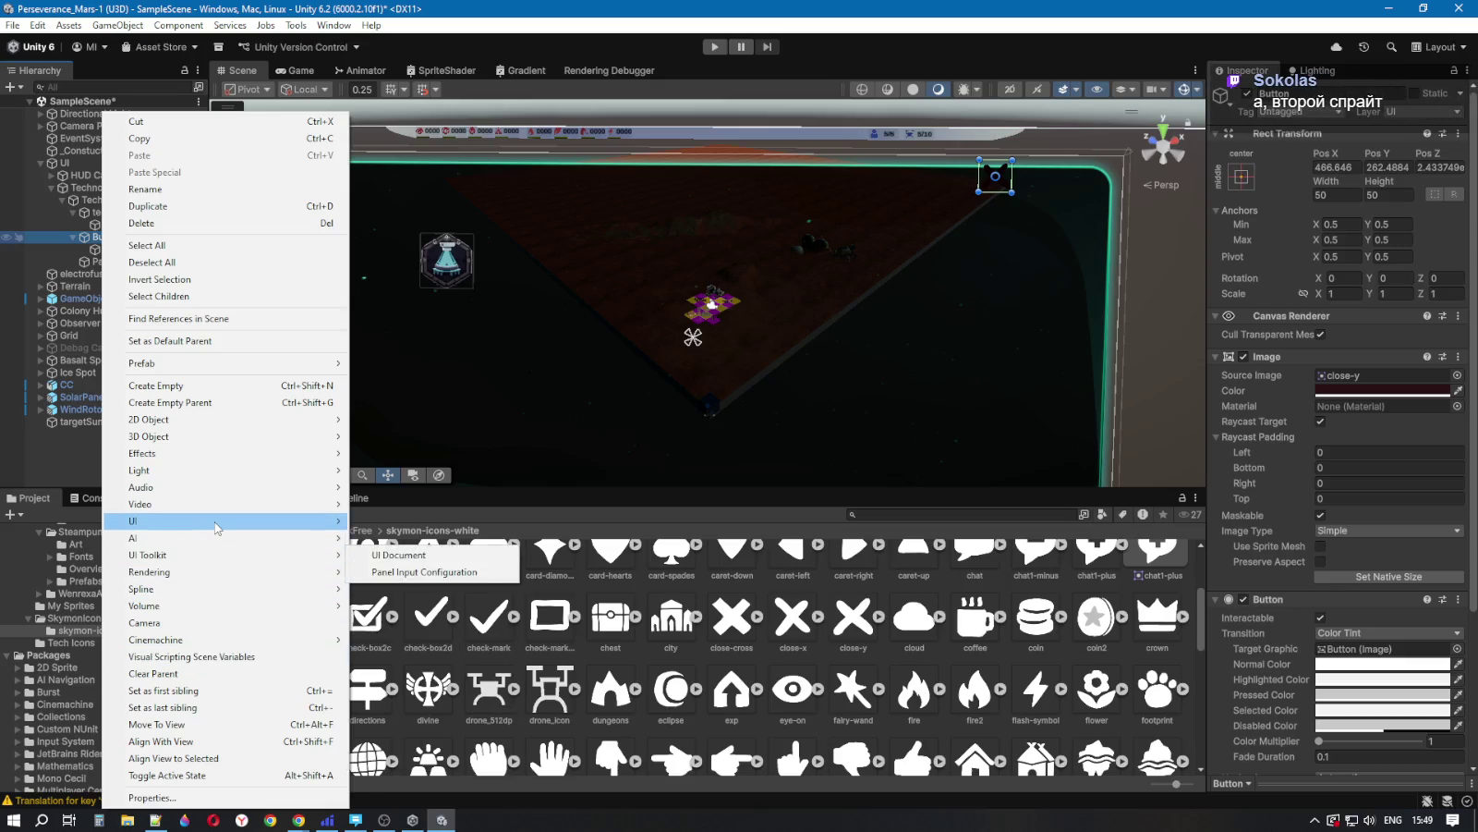
mouse_move(234, 524)
left_click(369, 522)
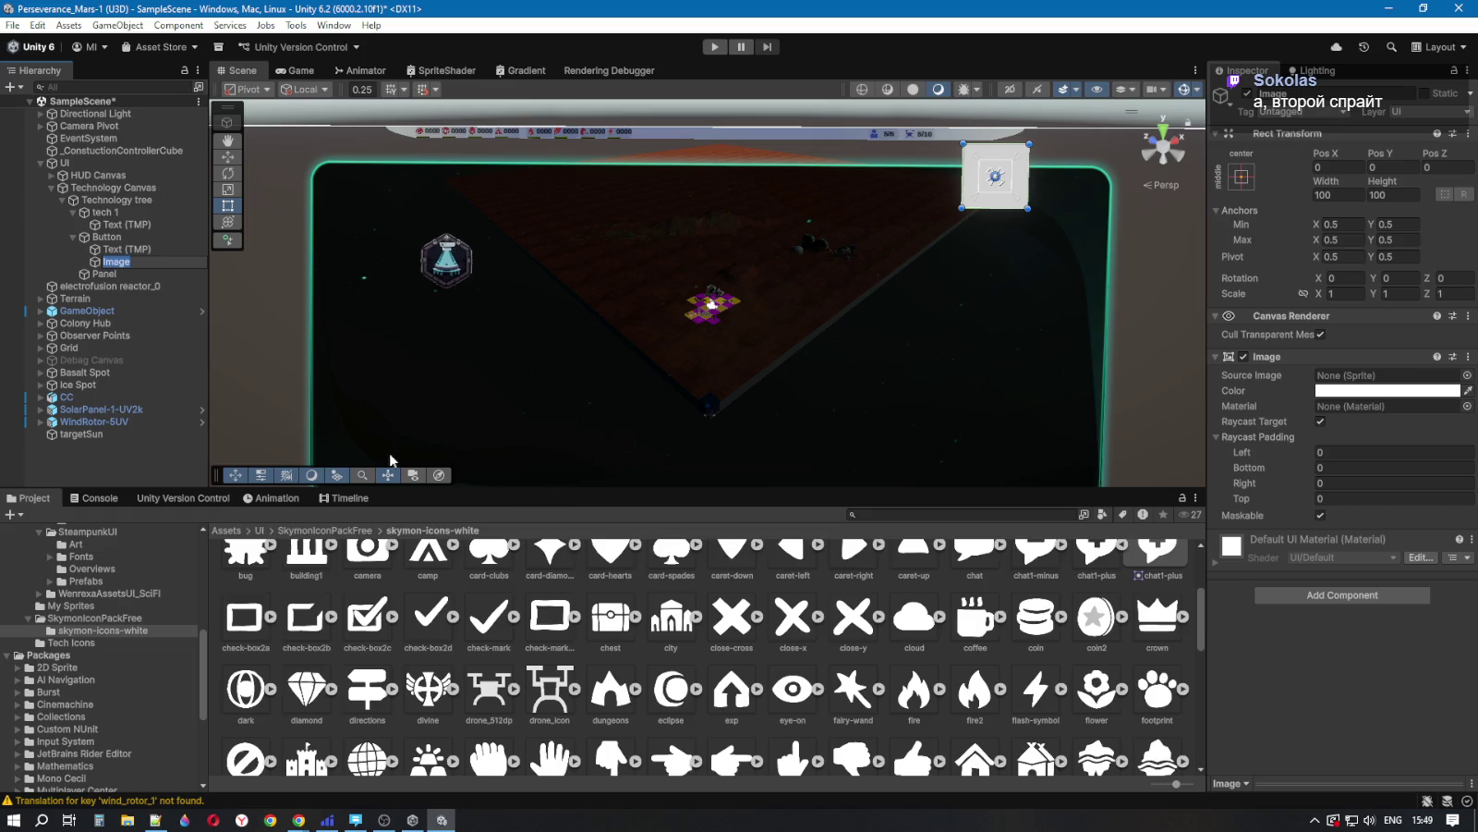
Step: Give the new child Image the close-y sprite and size it 45 × 45
left_click(1336, 198)
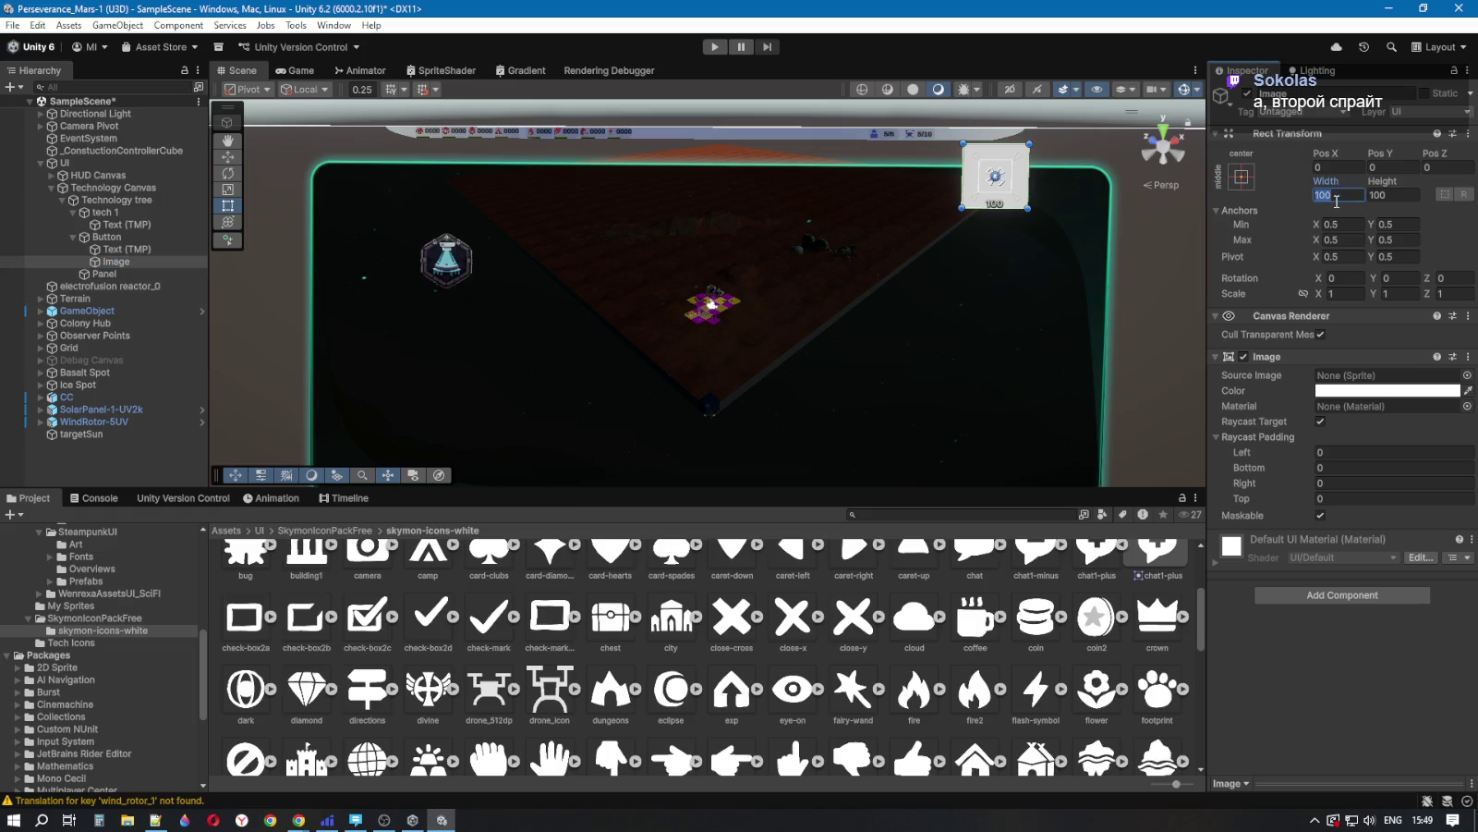
type("50")
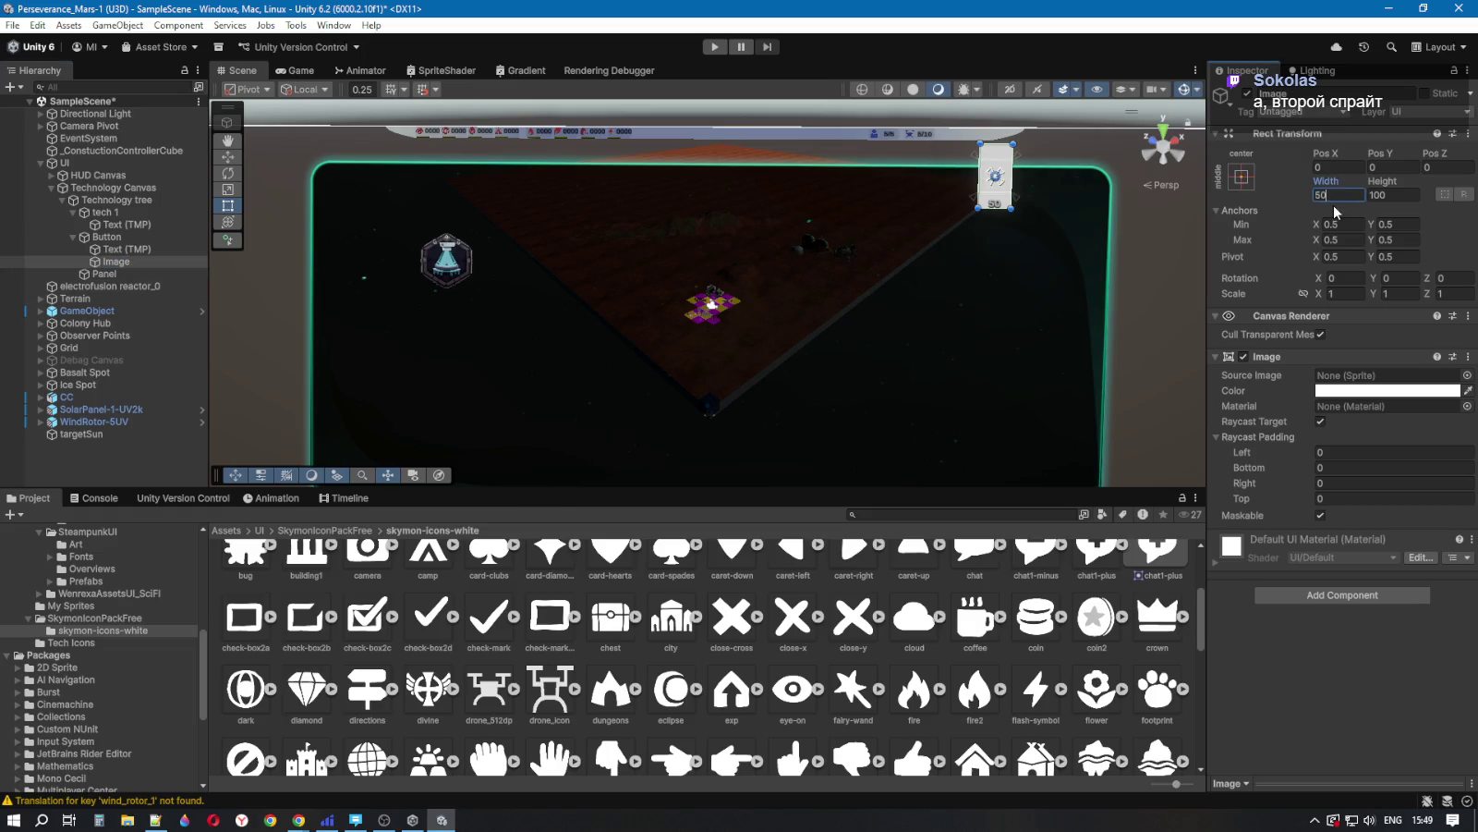
left_click(1393, 192)
type("50")
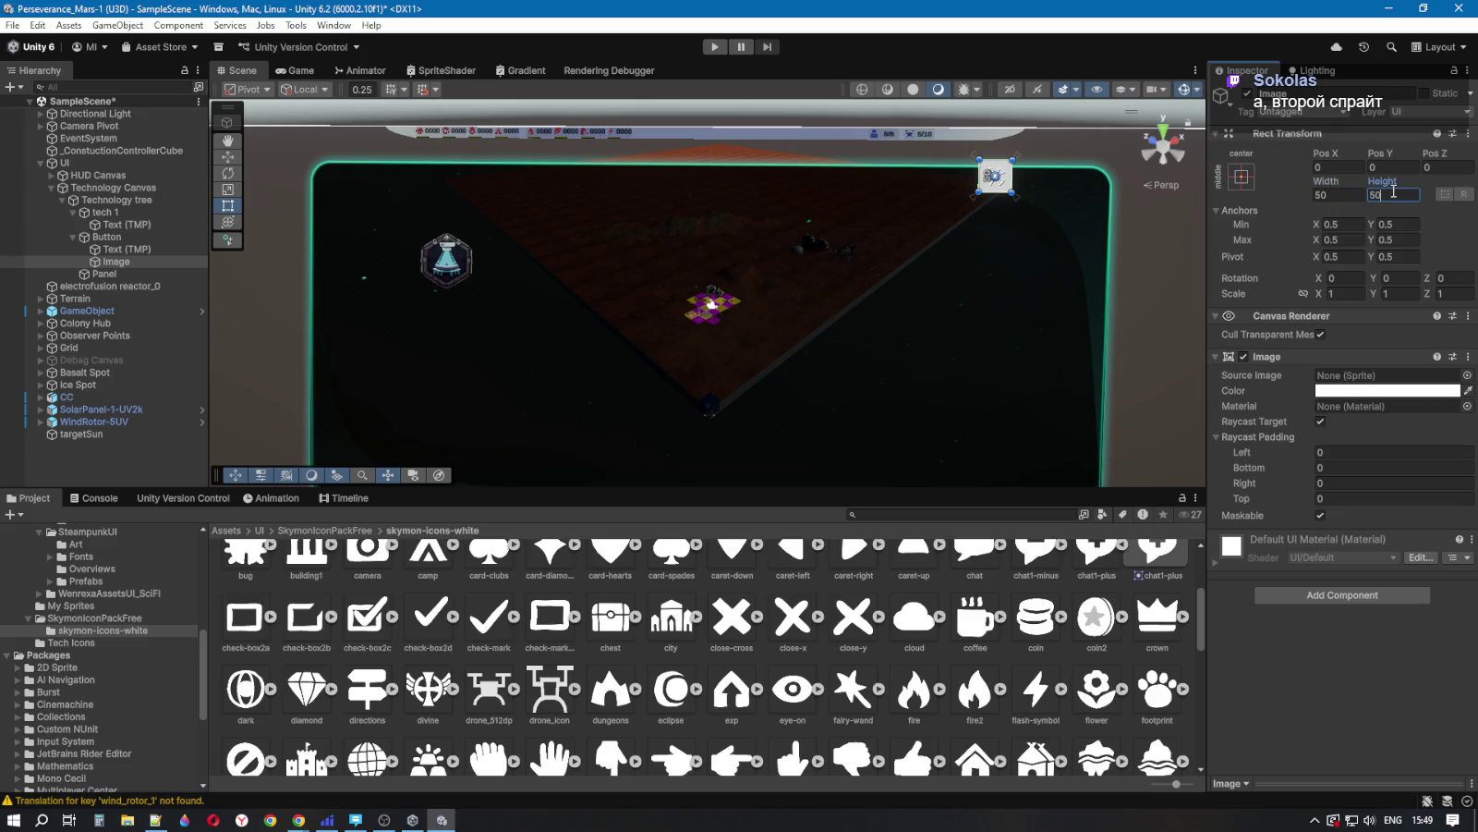
mouse_move(854, 634)
left_mouse_down()
mouse_move(1358, 388)
mouse_move(1305, 375)
left_mouse_up()
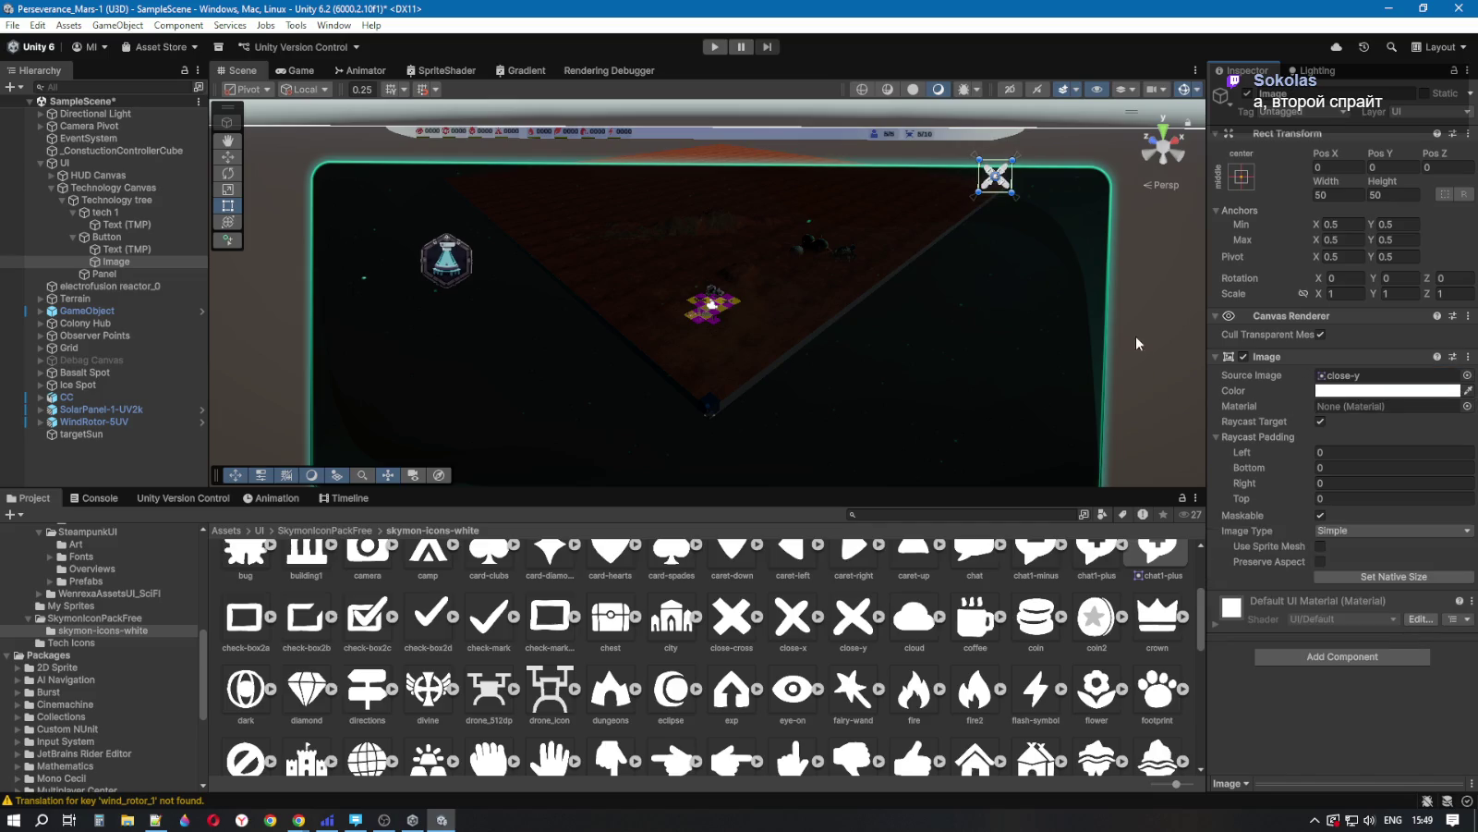
left_click(1330, 194)
type("45")
left_click(1394, 194)
type("45")
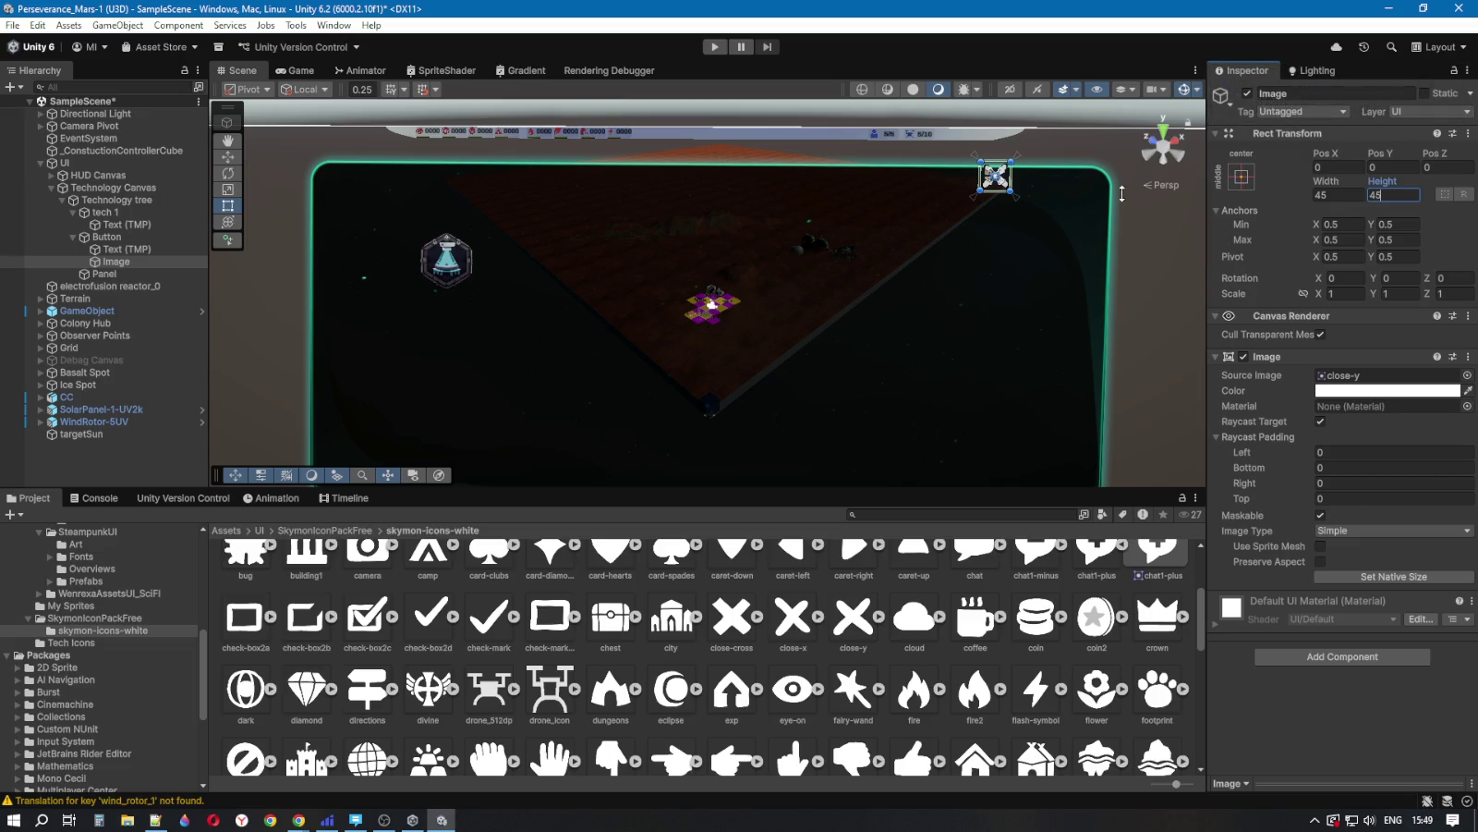
left_click(441, 257)
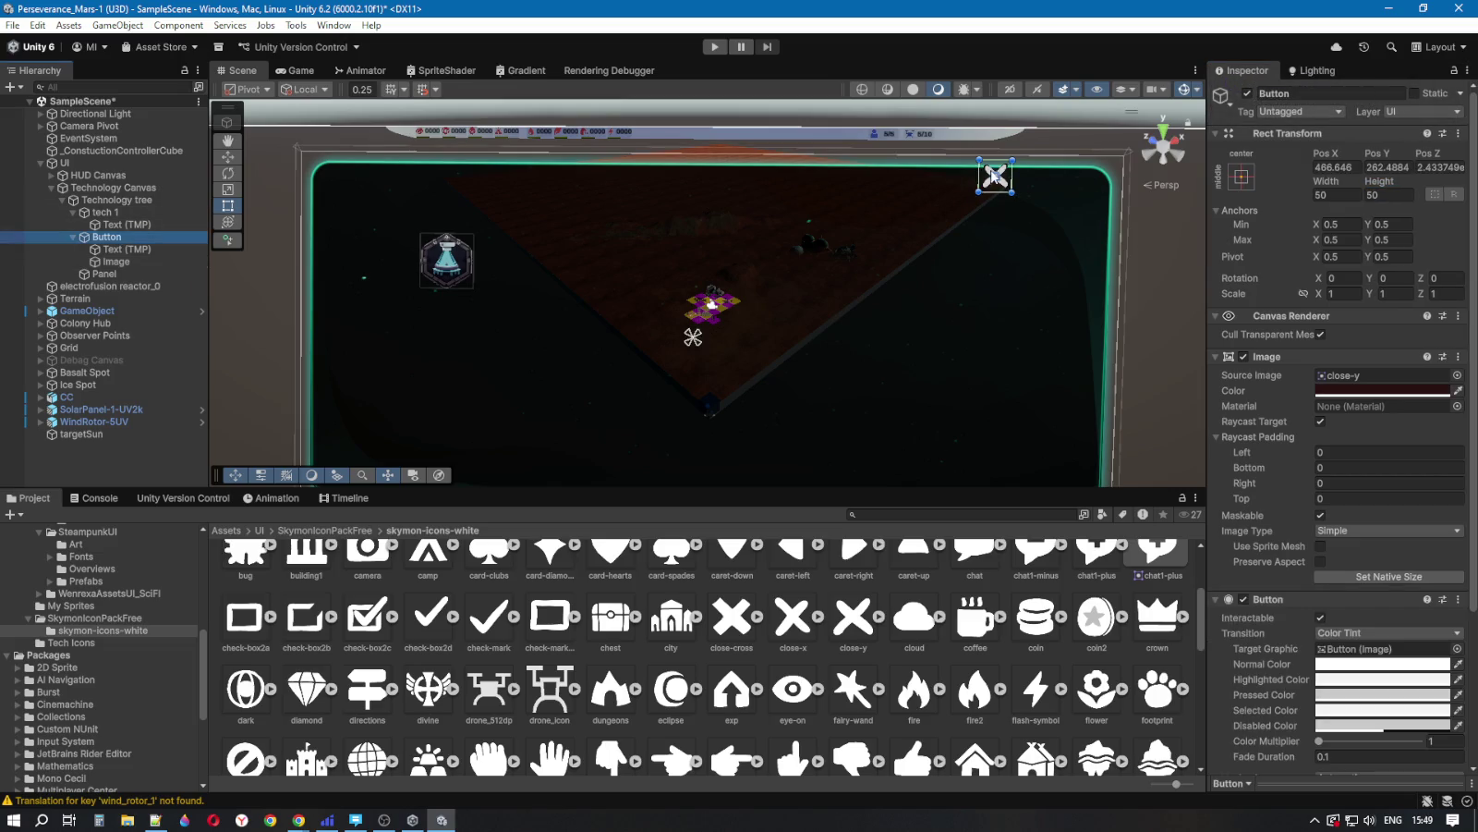
Step: Orbit toward the X button and set the child Image to 45 × 45
right_click(880, 336)
left_click_drag(880, 336, 886, 289)
mouse_move(913, 290)
left_mouse_down()
mouse_move(865, 329)
mouse_move(941, 320)
mouse_move(894, 336)
left_mouse_up()
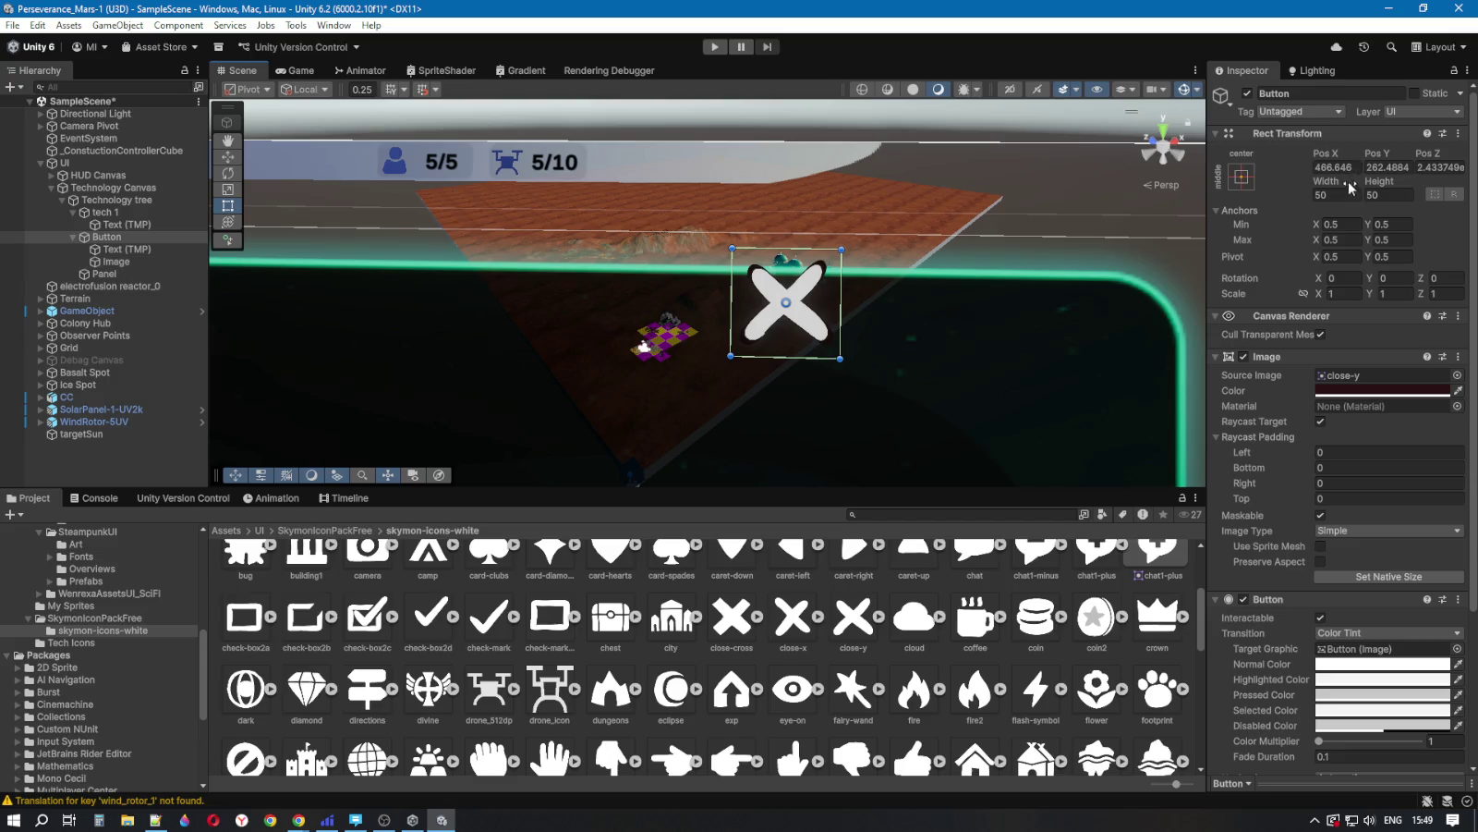
left_click(117, 263)
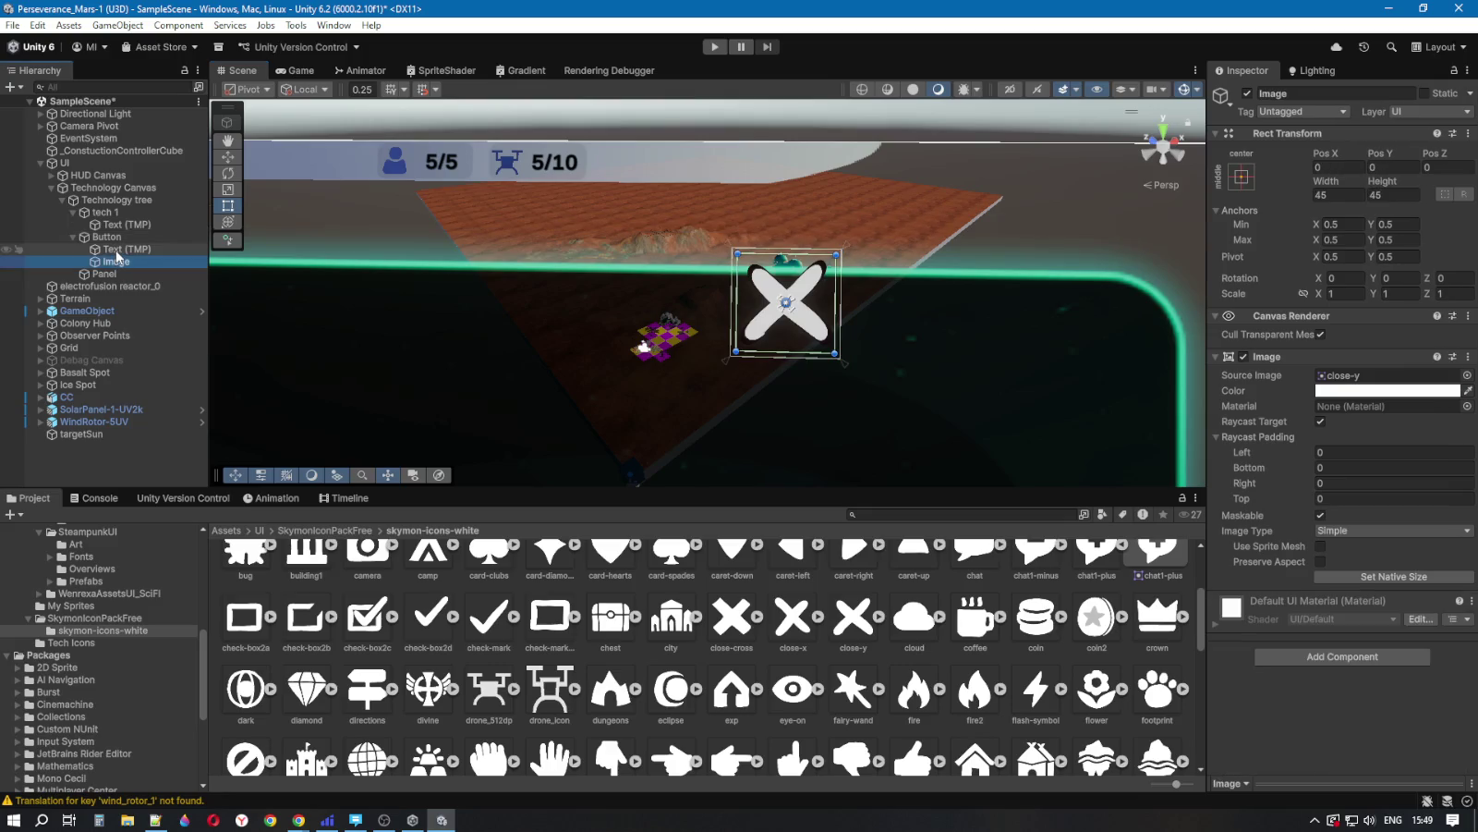
left_click(1345, 195)
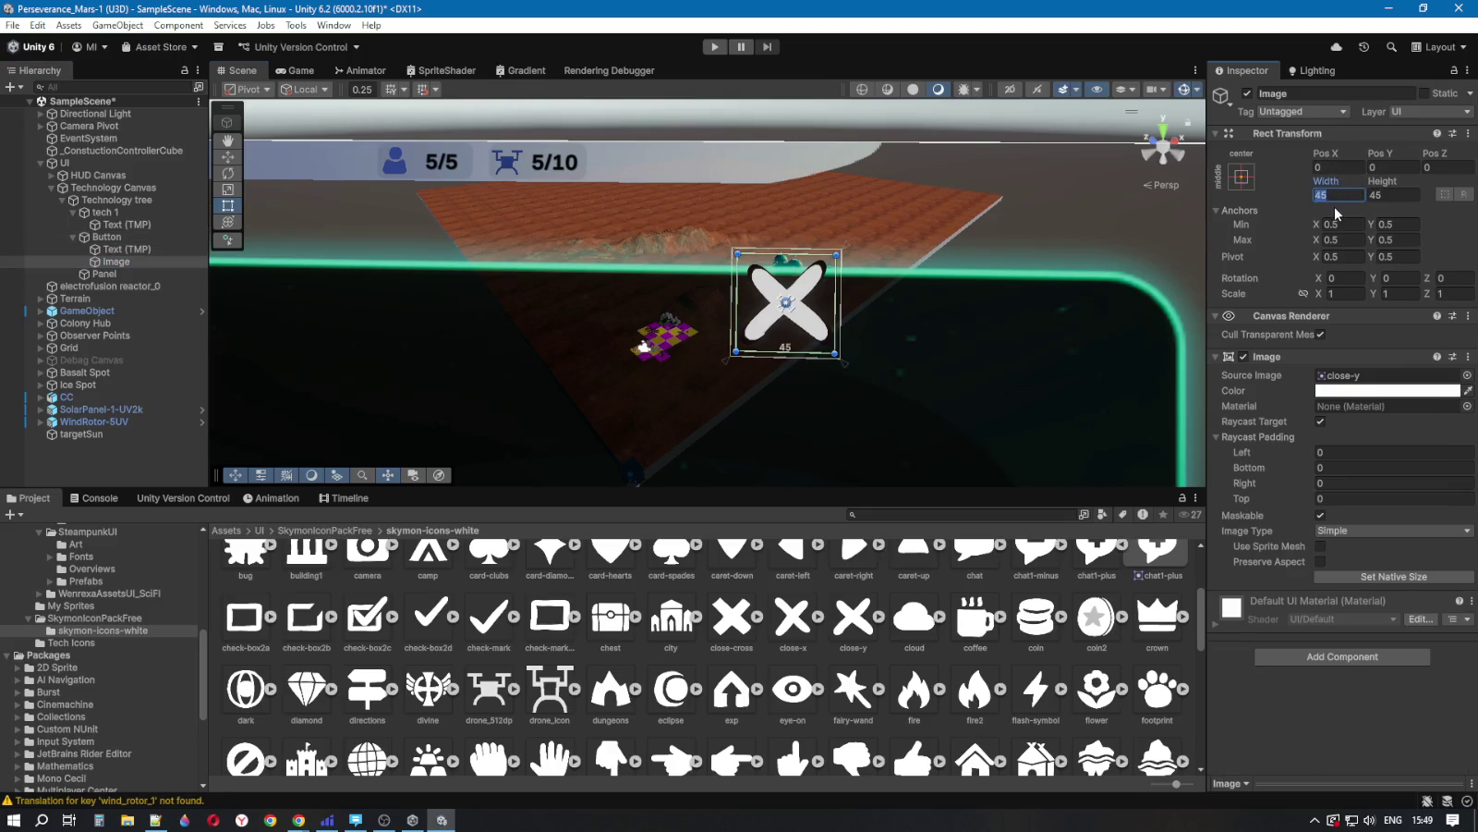
type("50")
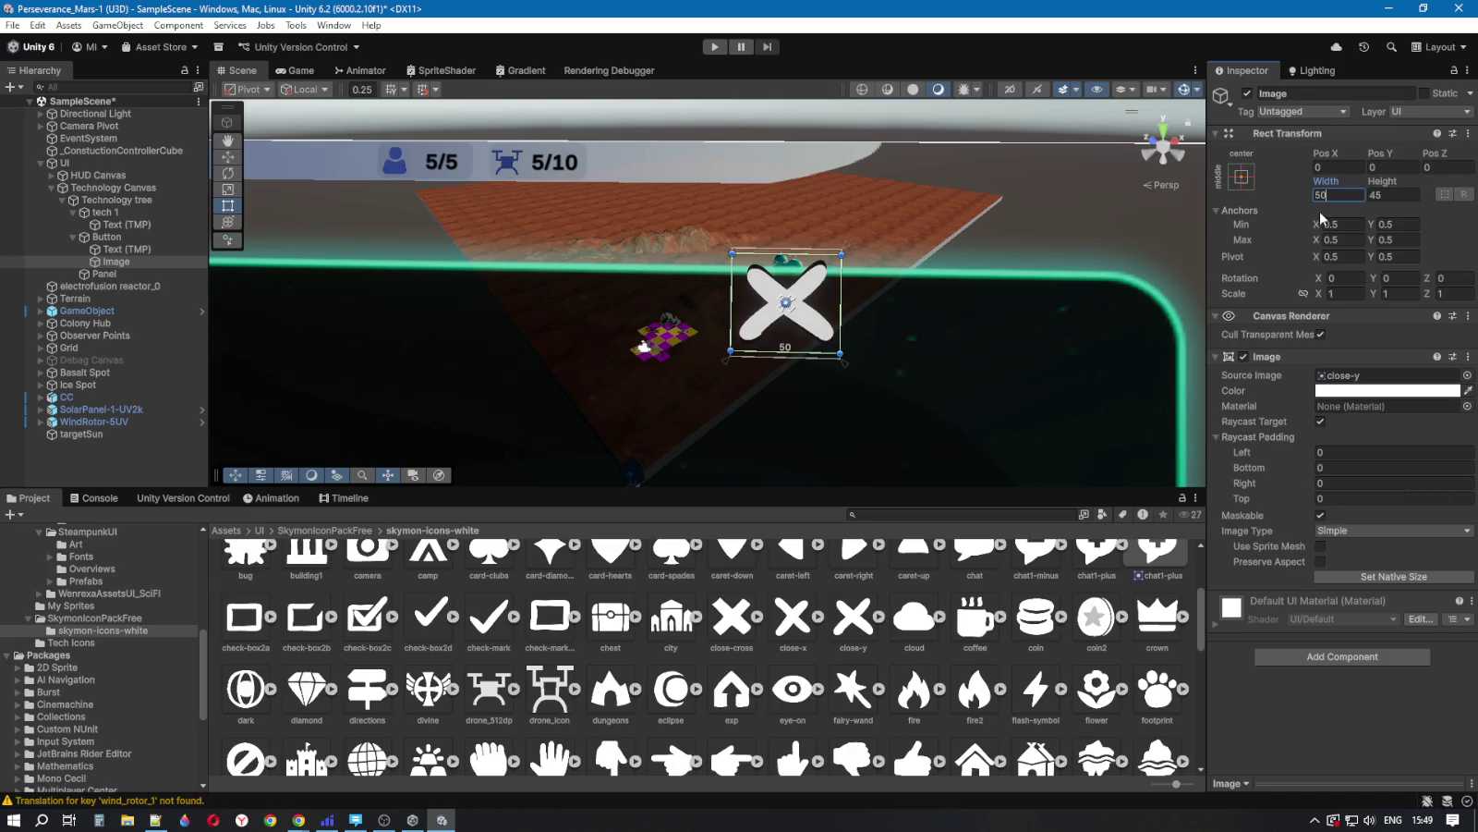
left_click(1388, 196)
type("50")
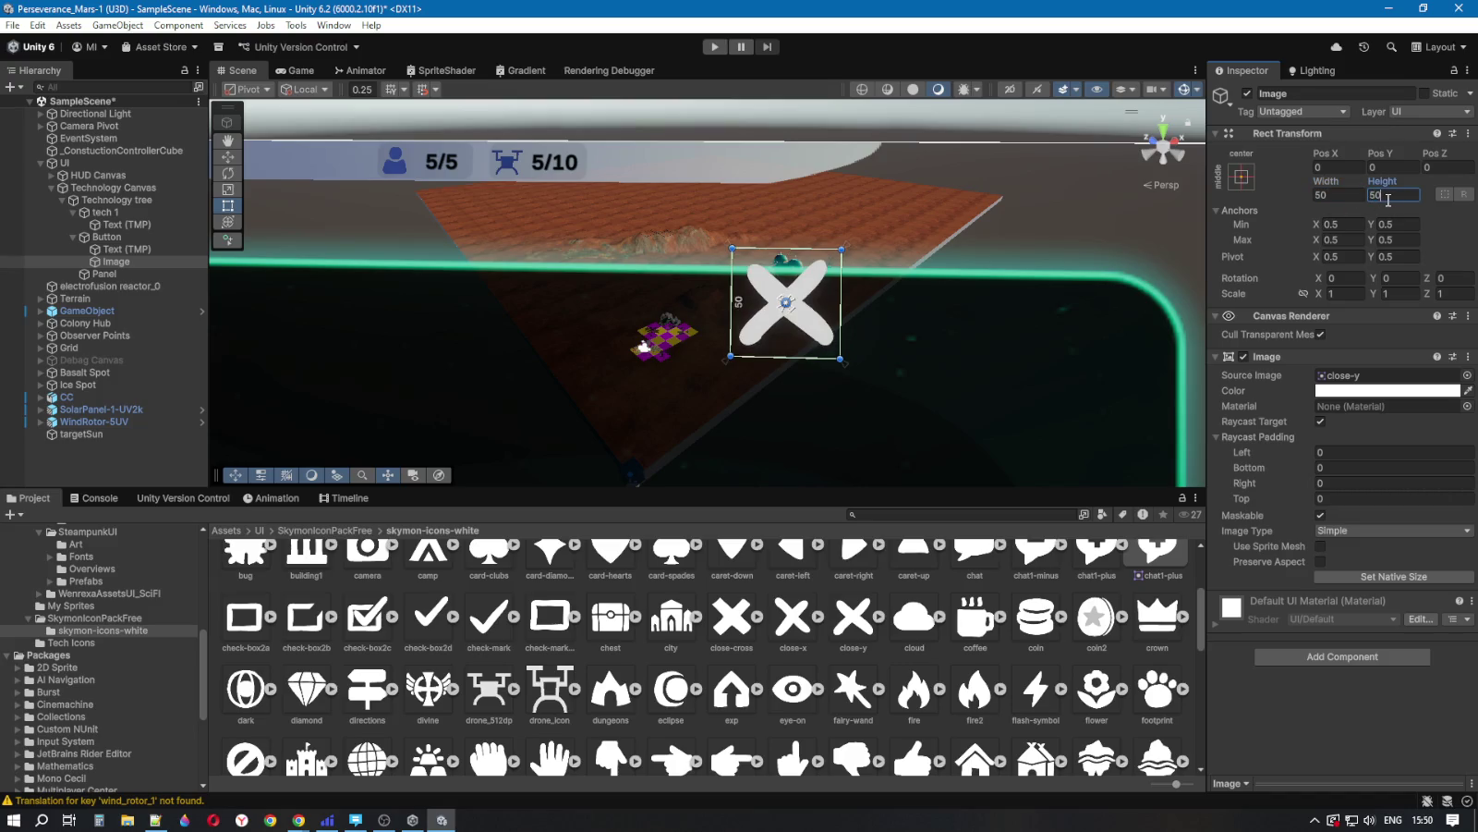
left_click(1345, 195)
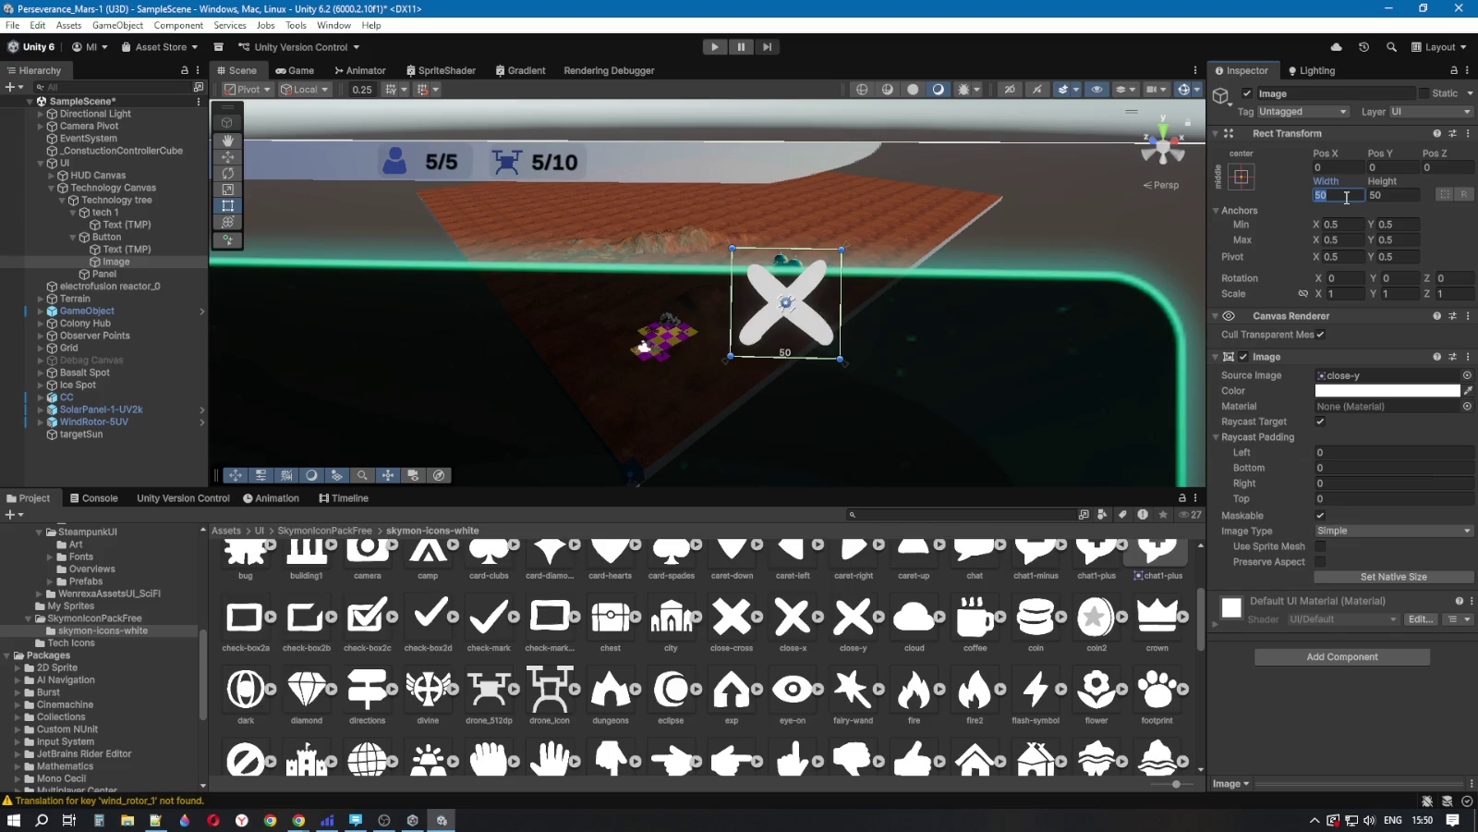
type("5")
key("BackSpace")
type("45")
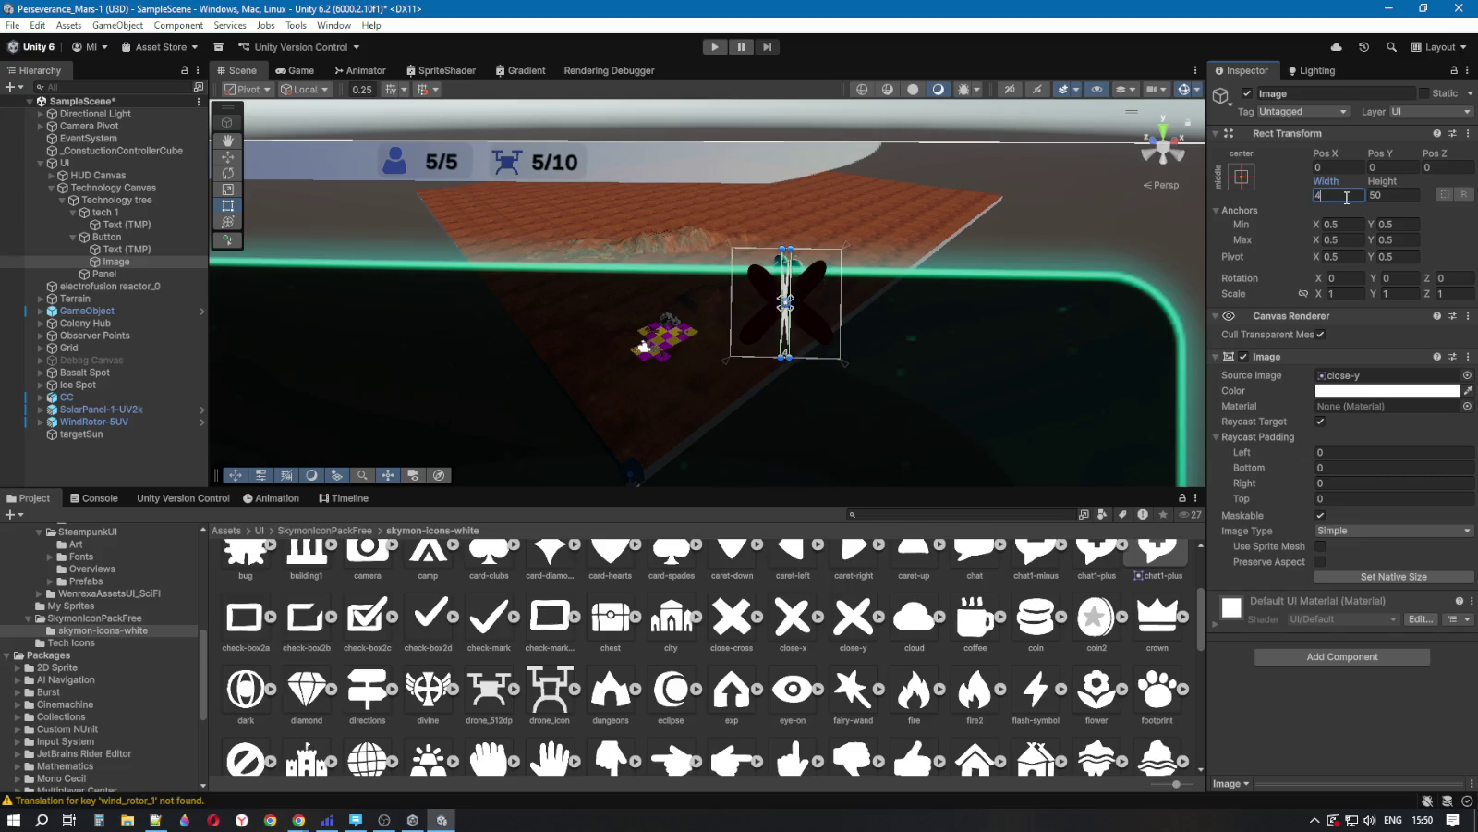
left_click(1388, 196)
type("45")
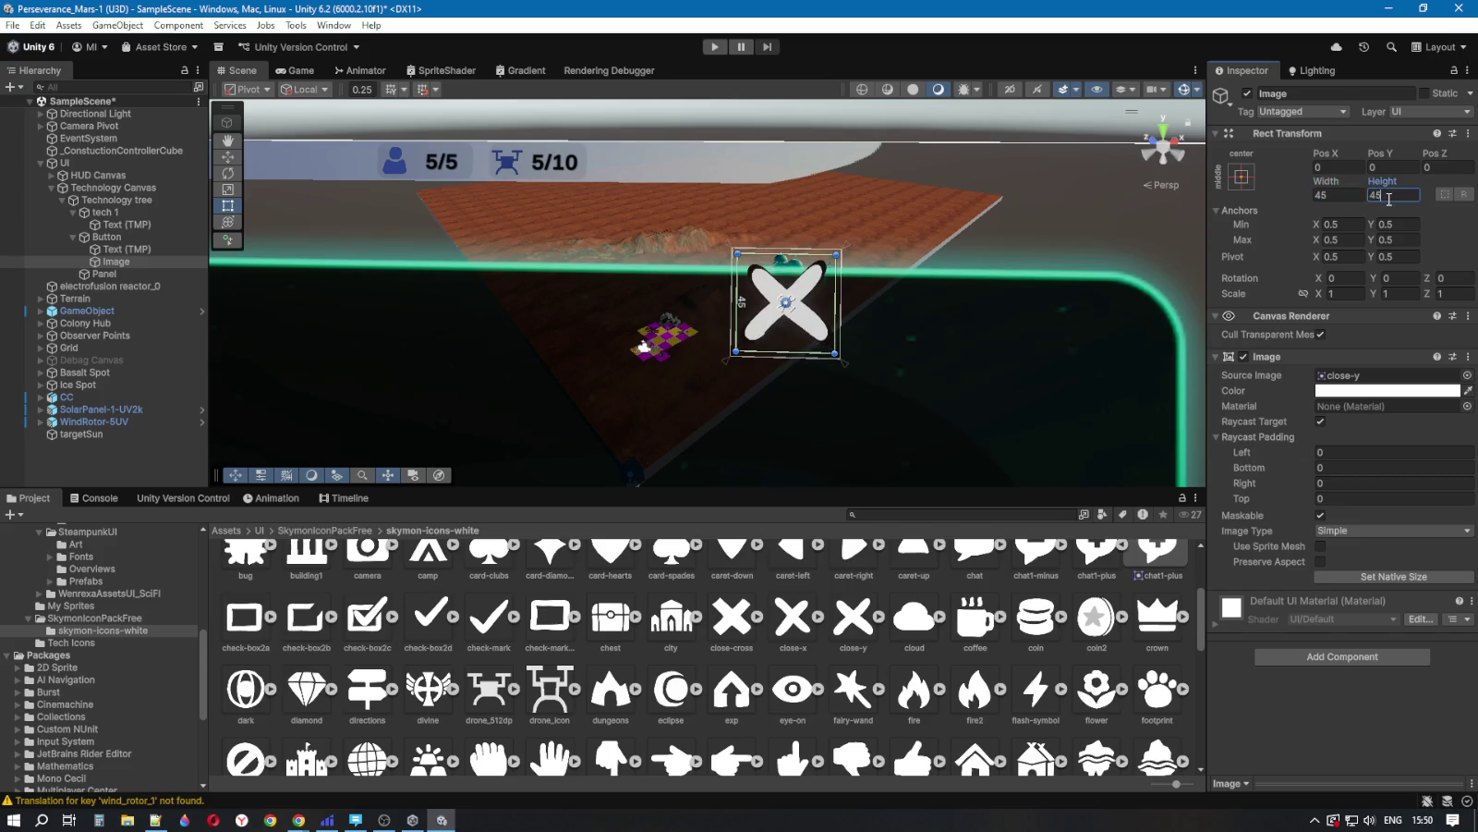
key("Tab")
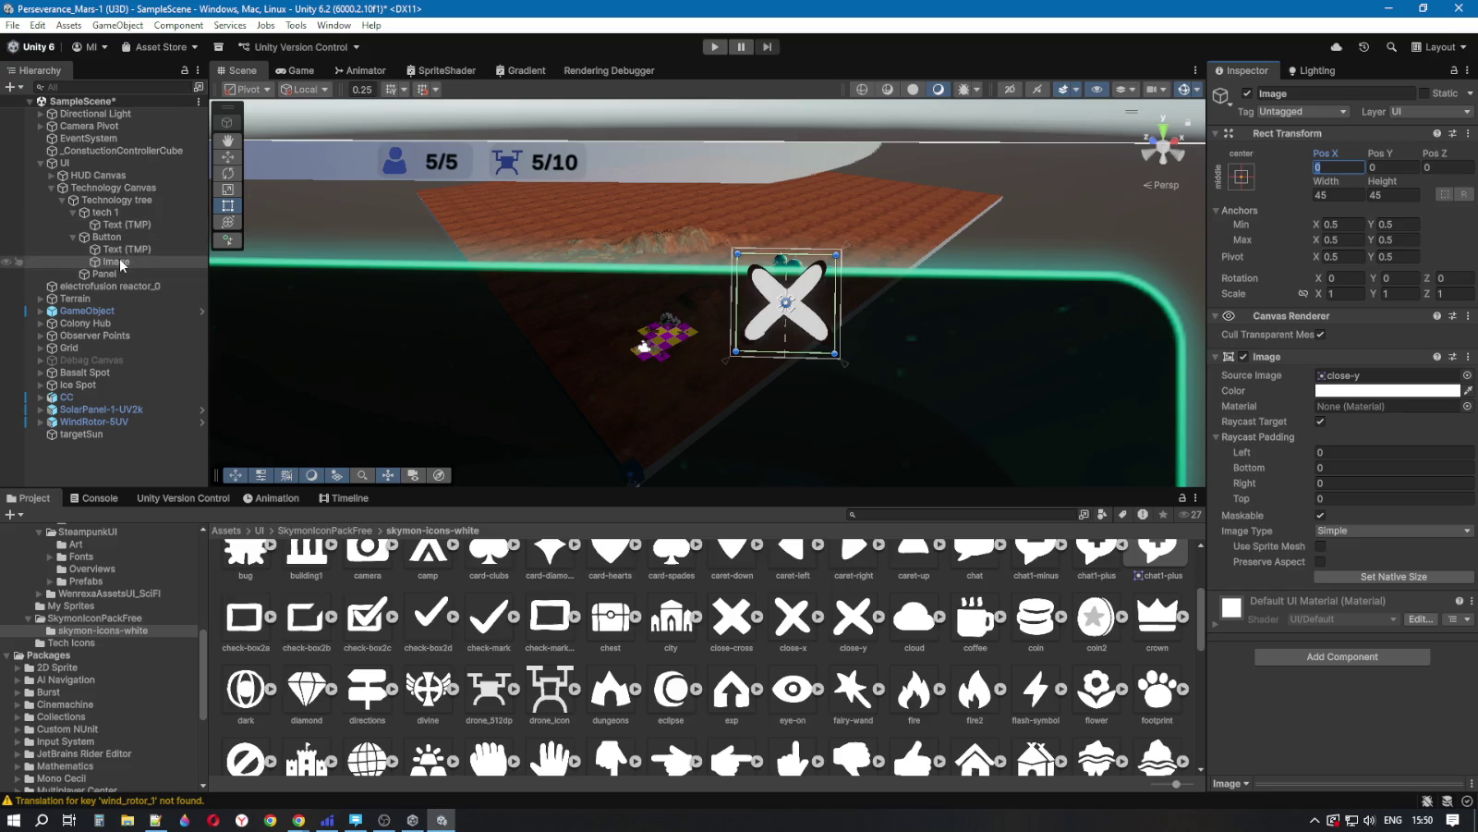
Step: Anchor the X Image to the Button's top-left, positioned at 22.5, -22.5
left_click(1241, 178)
left_click(1294, 305)
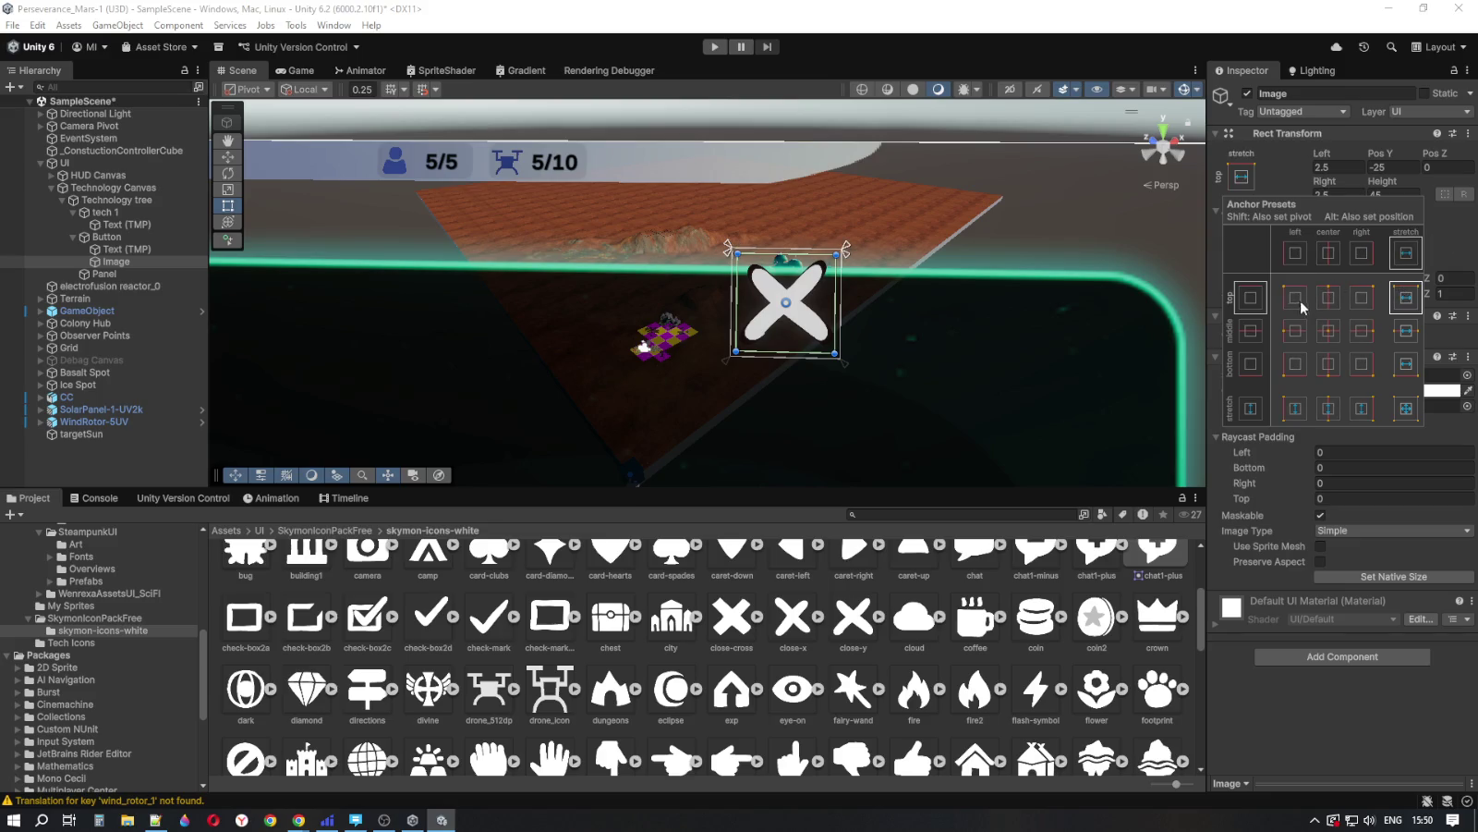
left_click(1294, 297, "alt")
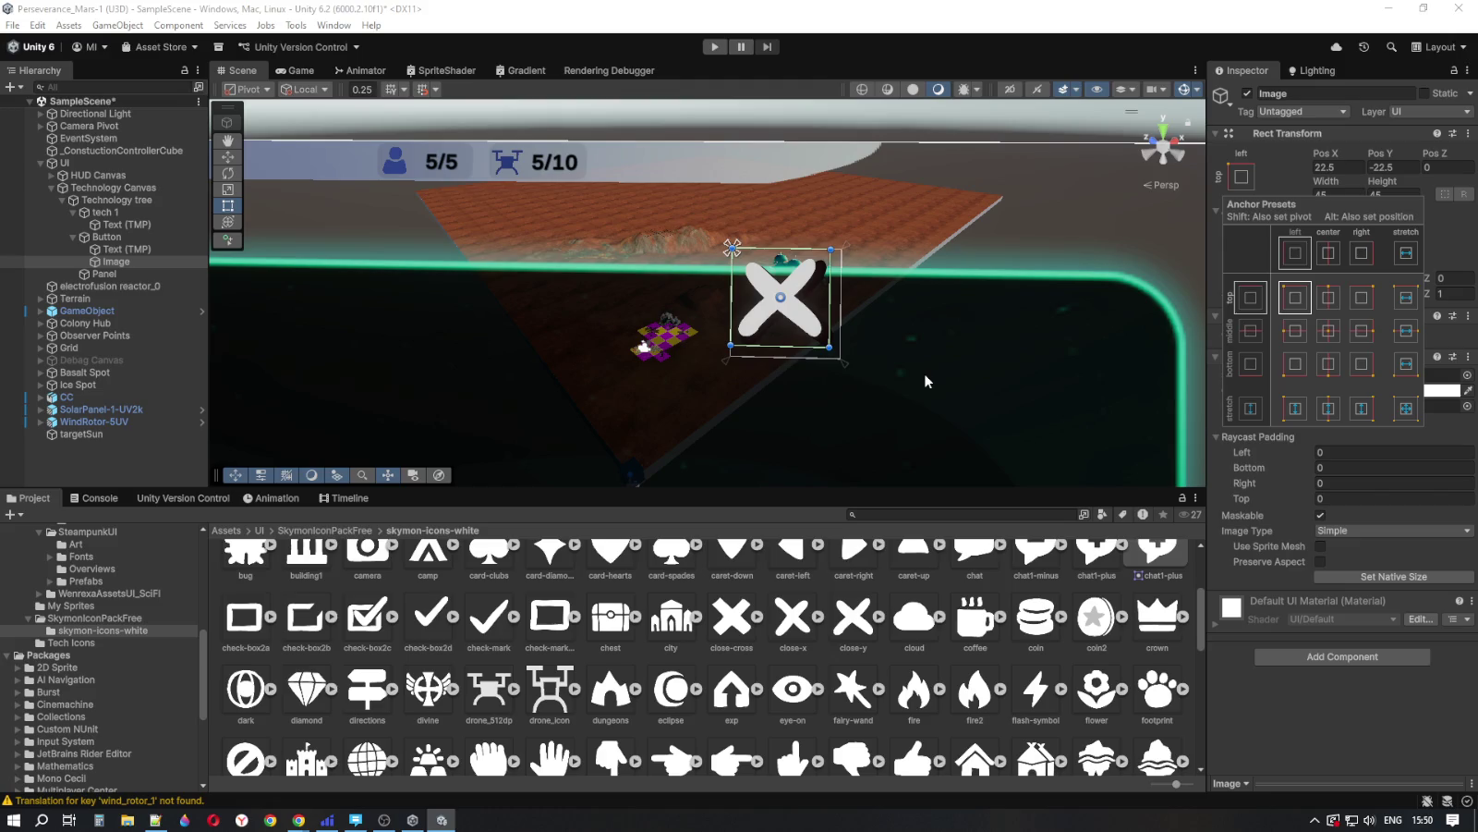
Step: Set the Button's background colour to black with alpha 200
left_click(106, 237)
left_click(1344, 389)
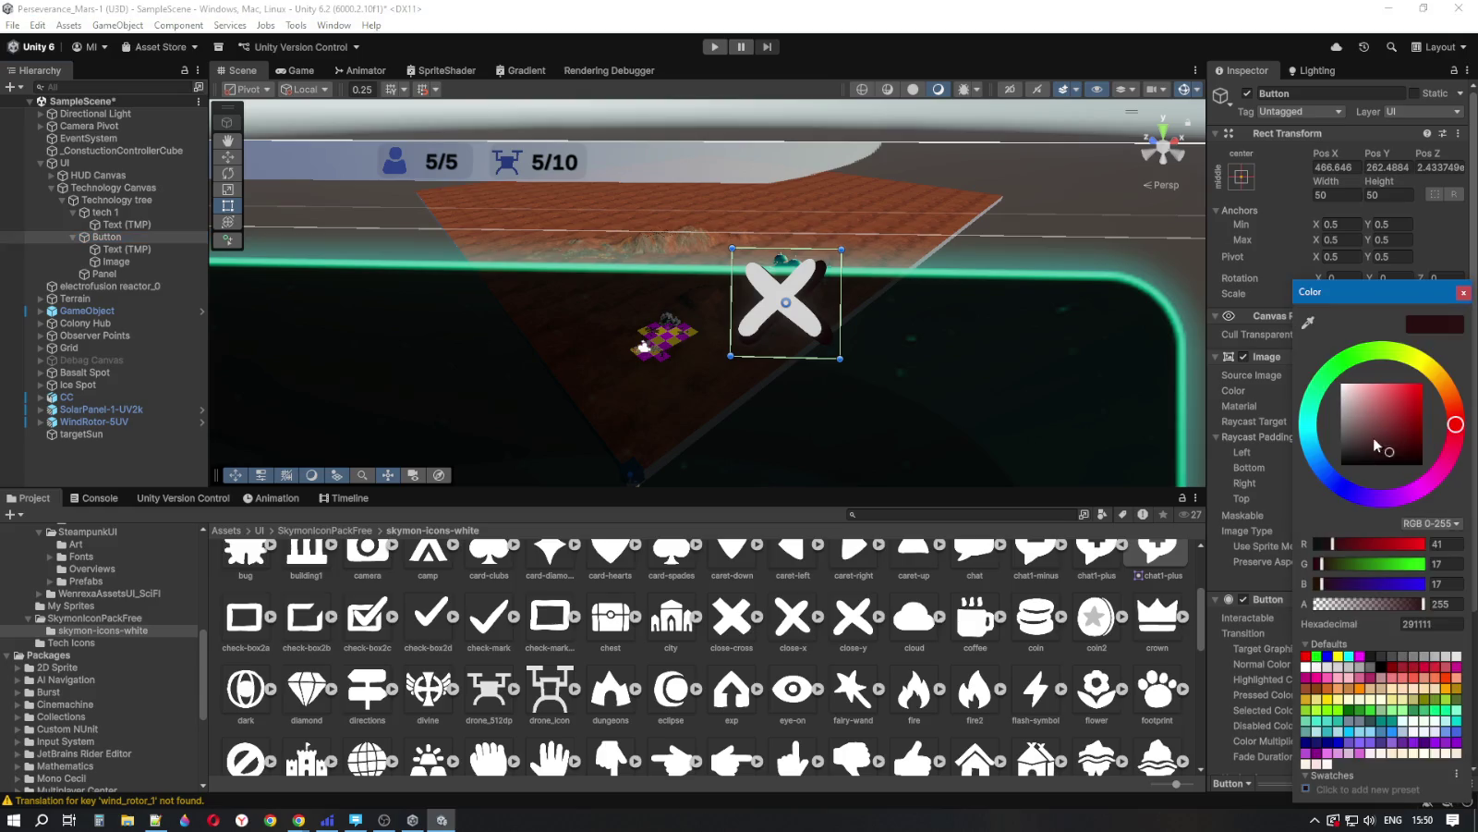
left_click_drag(1378, 441, 1352, 440)
mouse_move(1449, 447)
left_mouse_down()
mouse_move(1321, 471)
mouse_move(1316, 458)
mouse_move(1401, 422)
mouse_move(1414, 453)
mouse_move(1434, 442)
mouse_move(1412, 450)
mouse_move(1421, 412)
mouse_move(1423, 438)
mouse_move(1356, 457)
mouse_move(1395, 452)
mouse_move(1400, 432)
left_mouse_up()
left_click_drag(1423, 604, 1380, 605)
left_click(1380, 665)
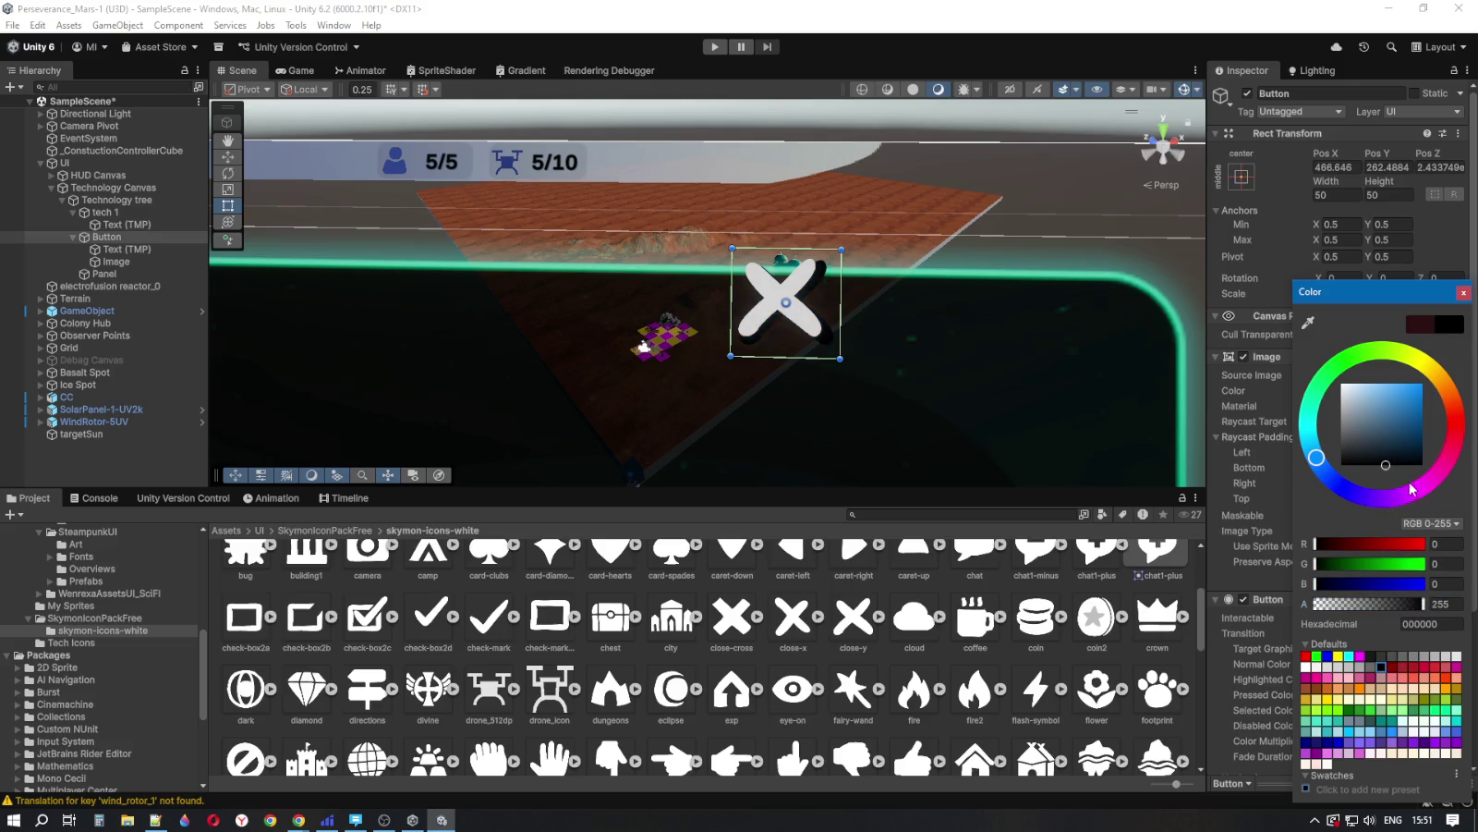
mouse_move(1424, 604)
left_mouse_down()
mouse_move(1398, 606)
mouse_move(1452, 603)
mouse_move(1411, 610)
left_mouse_up()
left_click(1450, 604)
type("200")
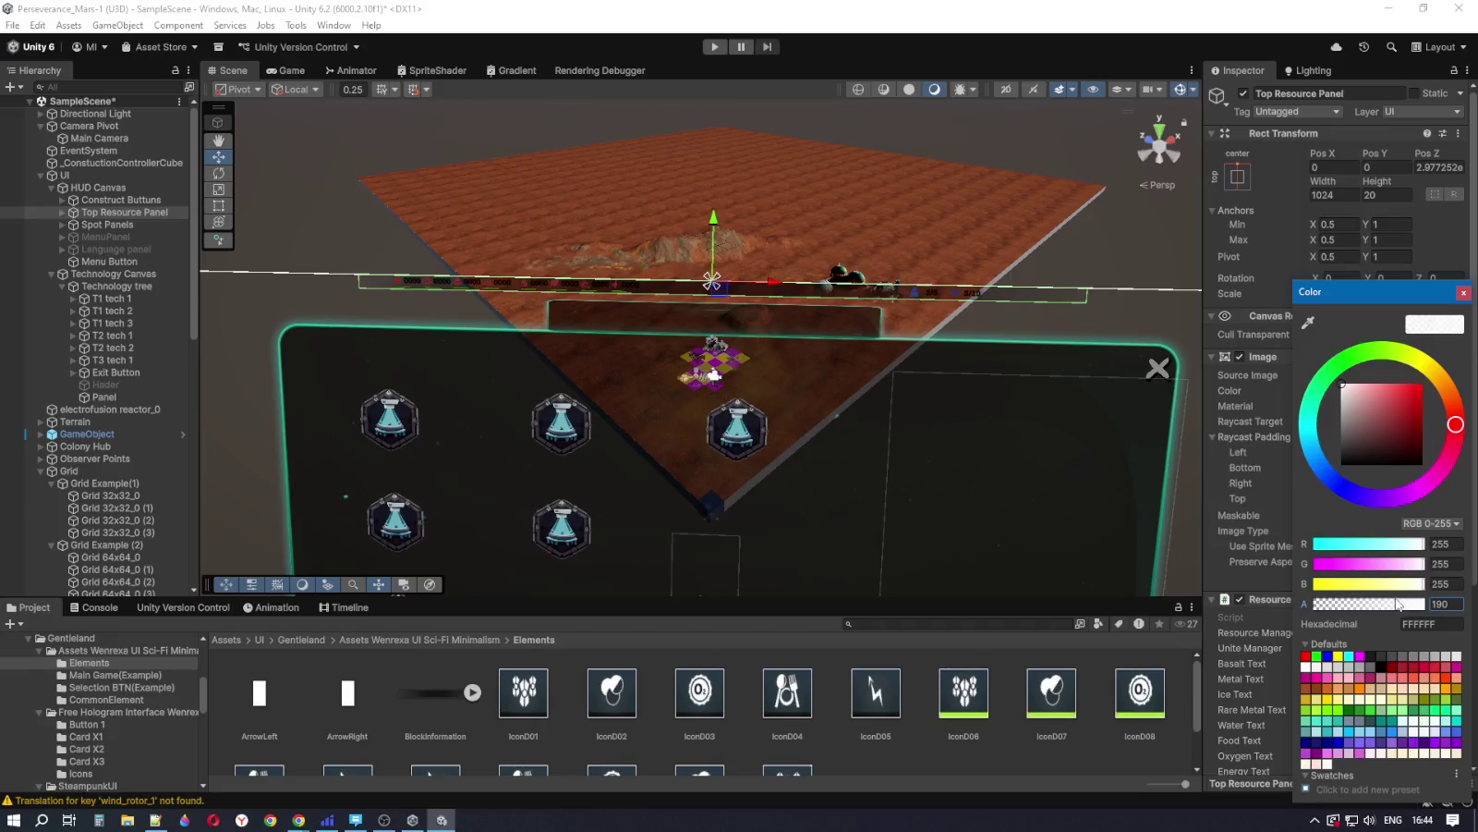
Step: Lower the Top Resource Panel's opacity and keep its width at 1024 after trying 1600
left_click_drag(1413, 603, 1400, 606)
left_click_drag(1400, 604, 1398, 604)
left_click(1340, 195)
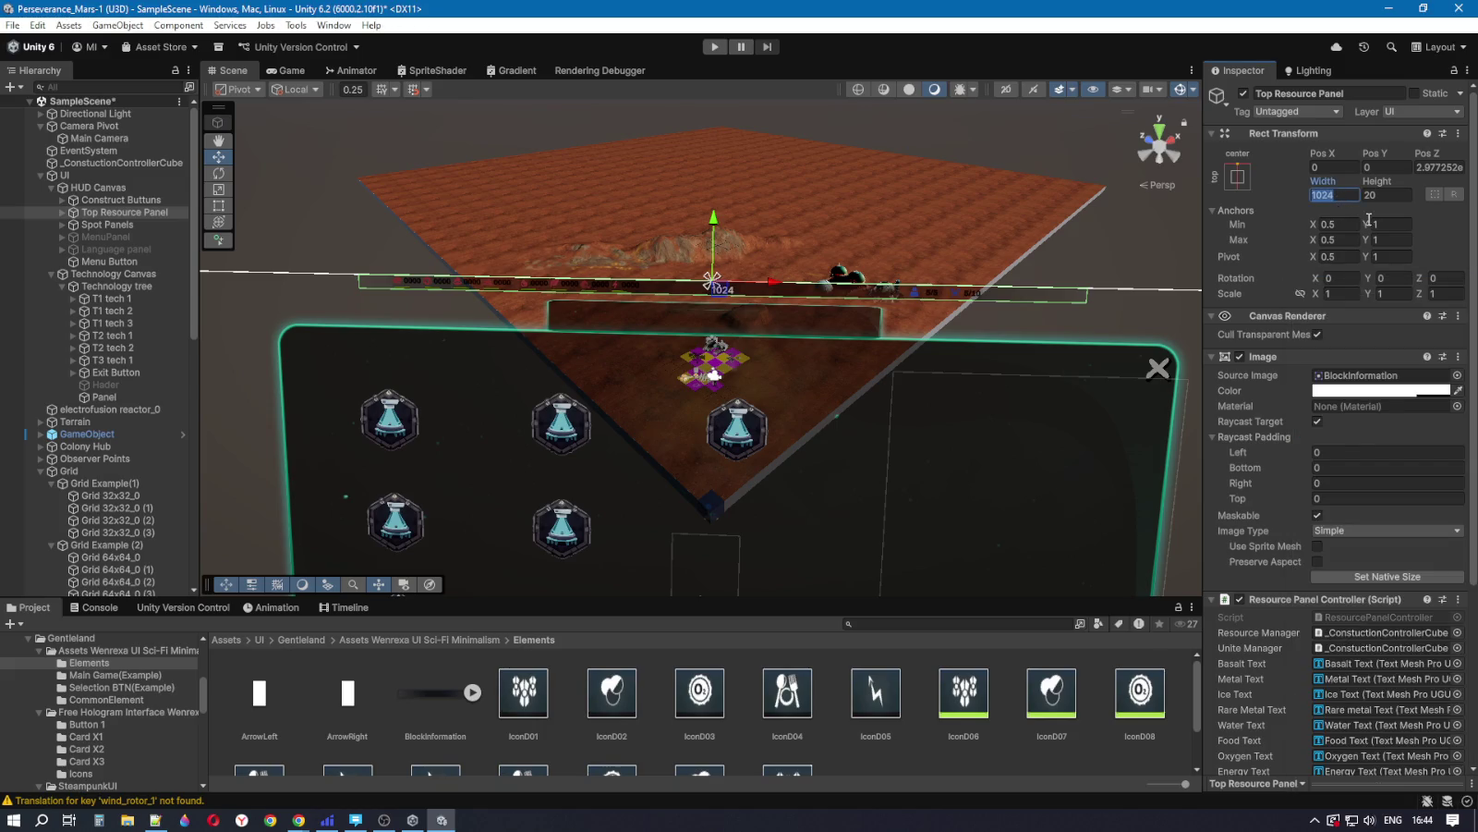
type("1600")
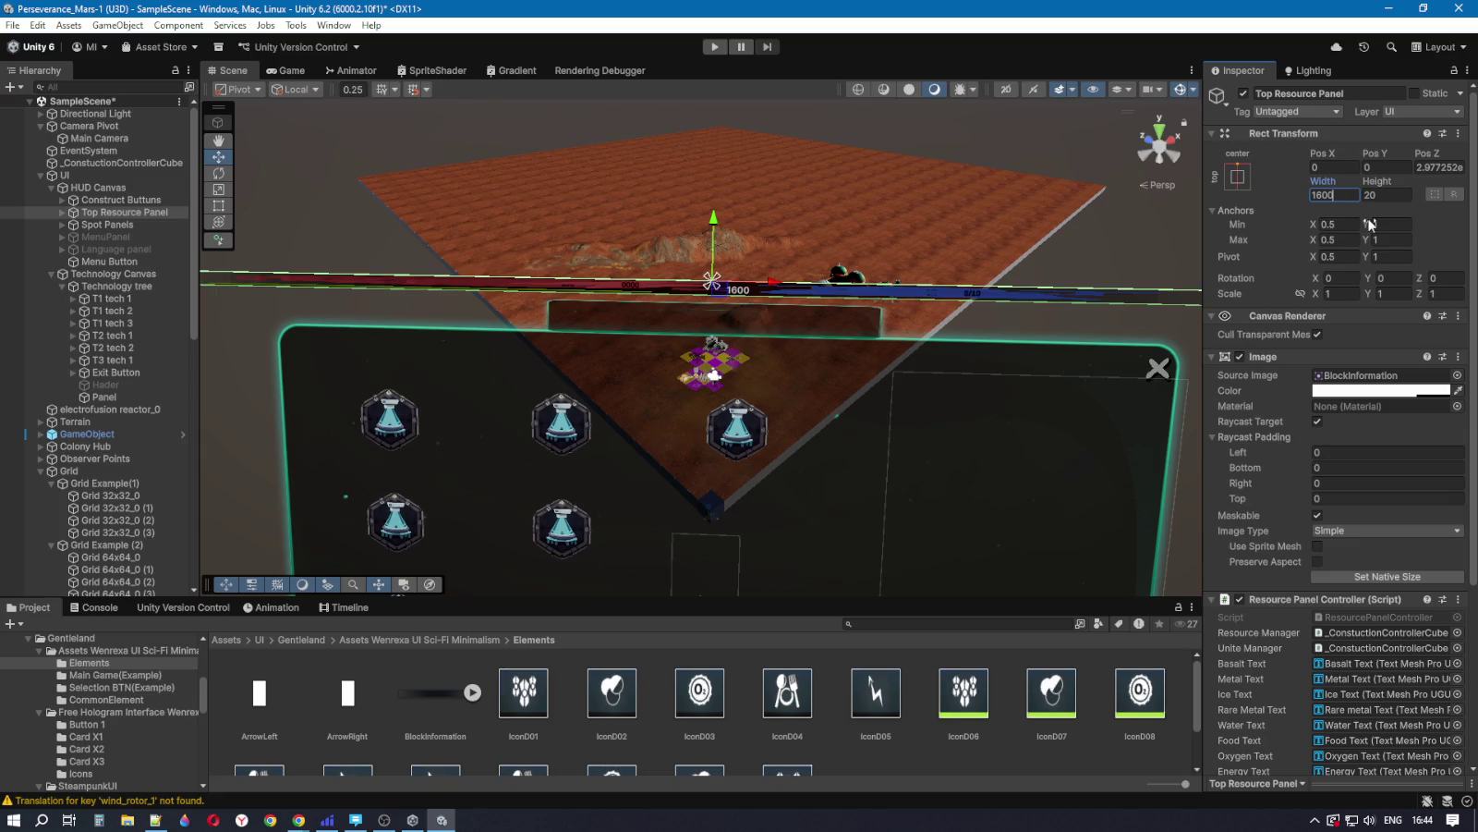
key("BackSpace")
key("BackSpace")
key("BackSpace")
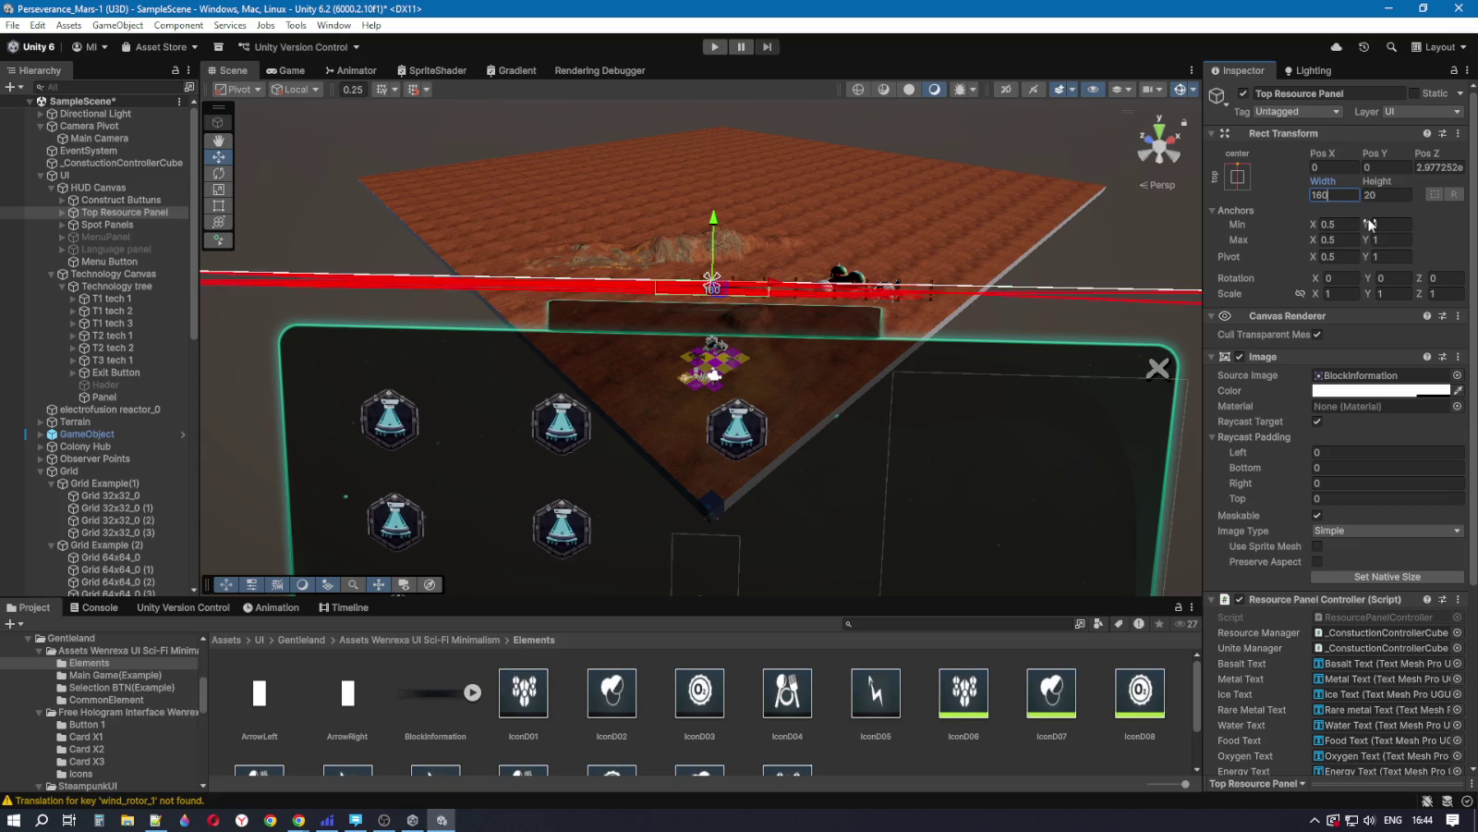
type("024")
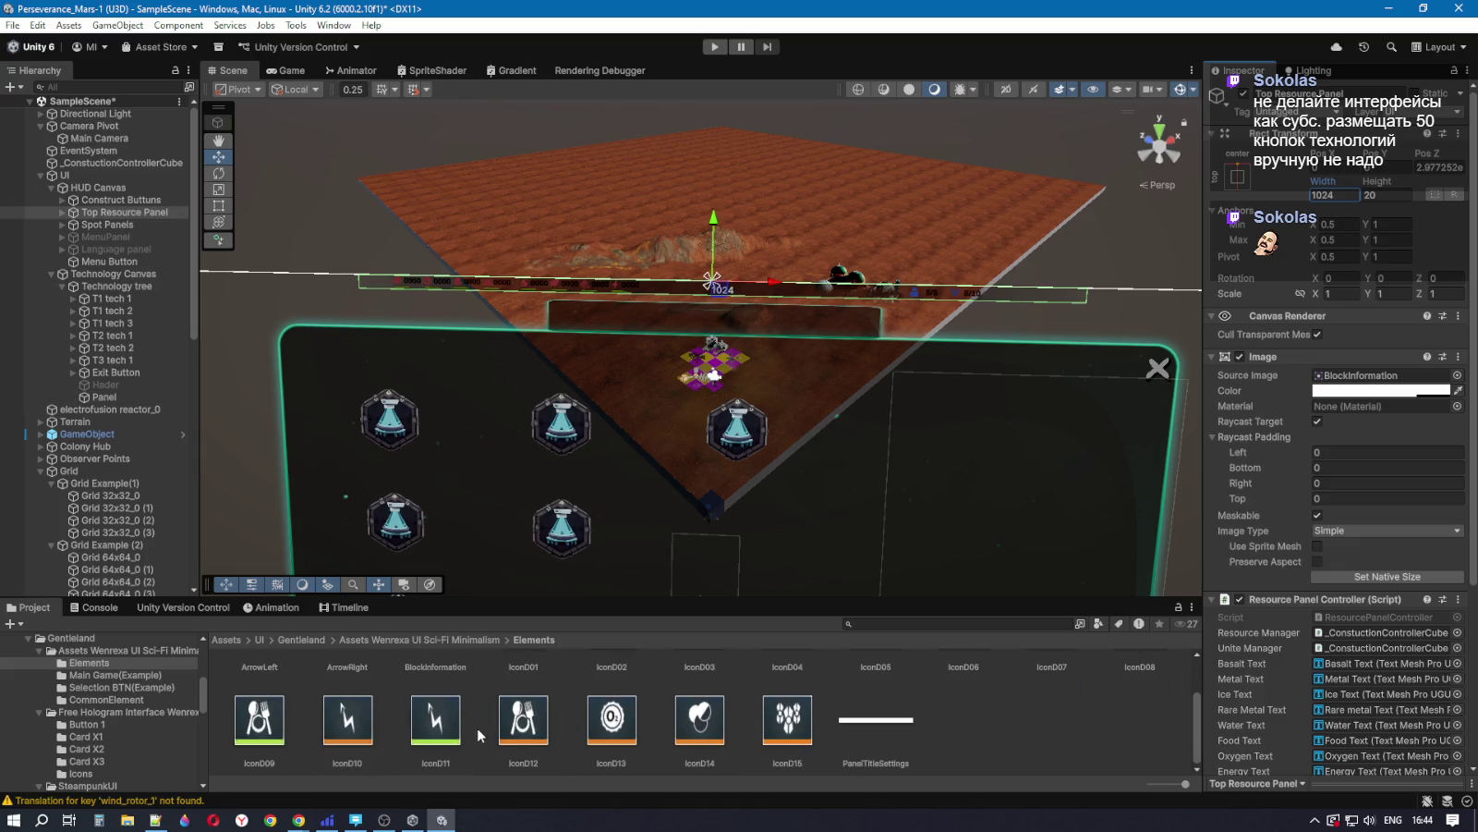
Step: Undo to restore the Top Panel source image on the Top Resource Panel
scroll(488, 710, "down", 2)
scroll(491, 716, "up", 2)
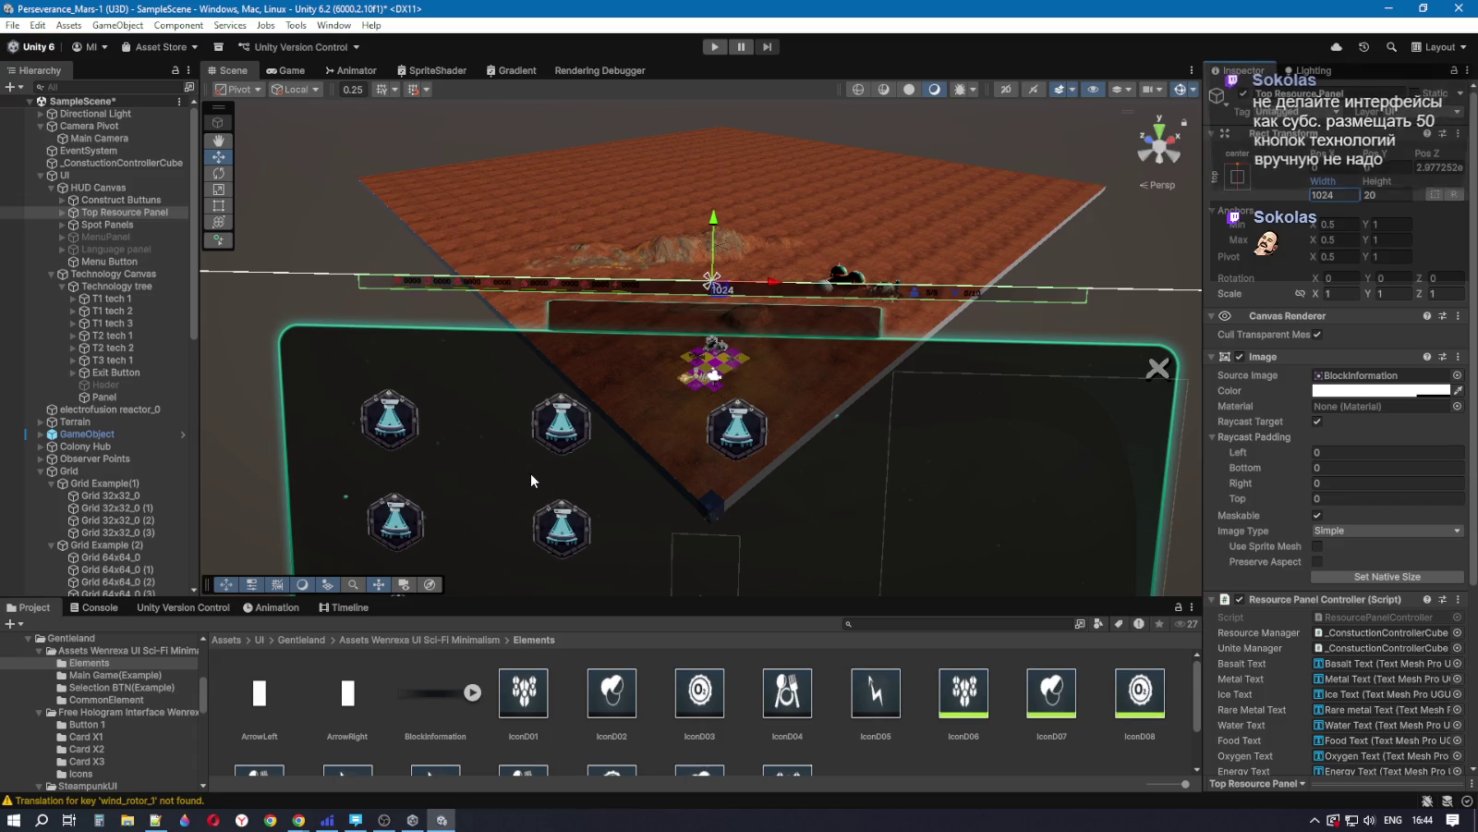
key("ctrl+z")
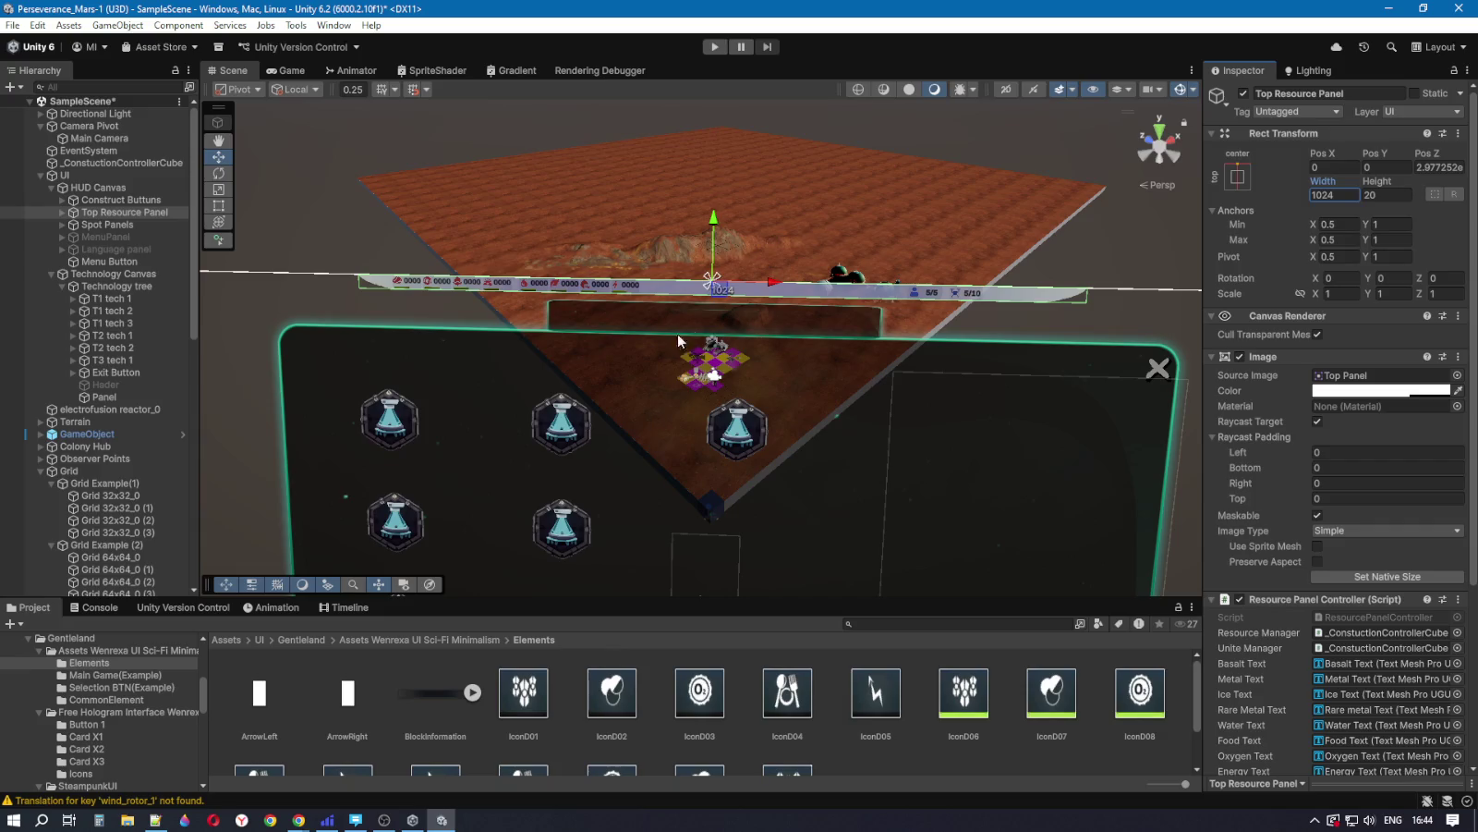
left_click(1381, 390)
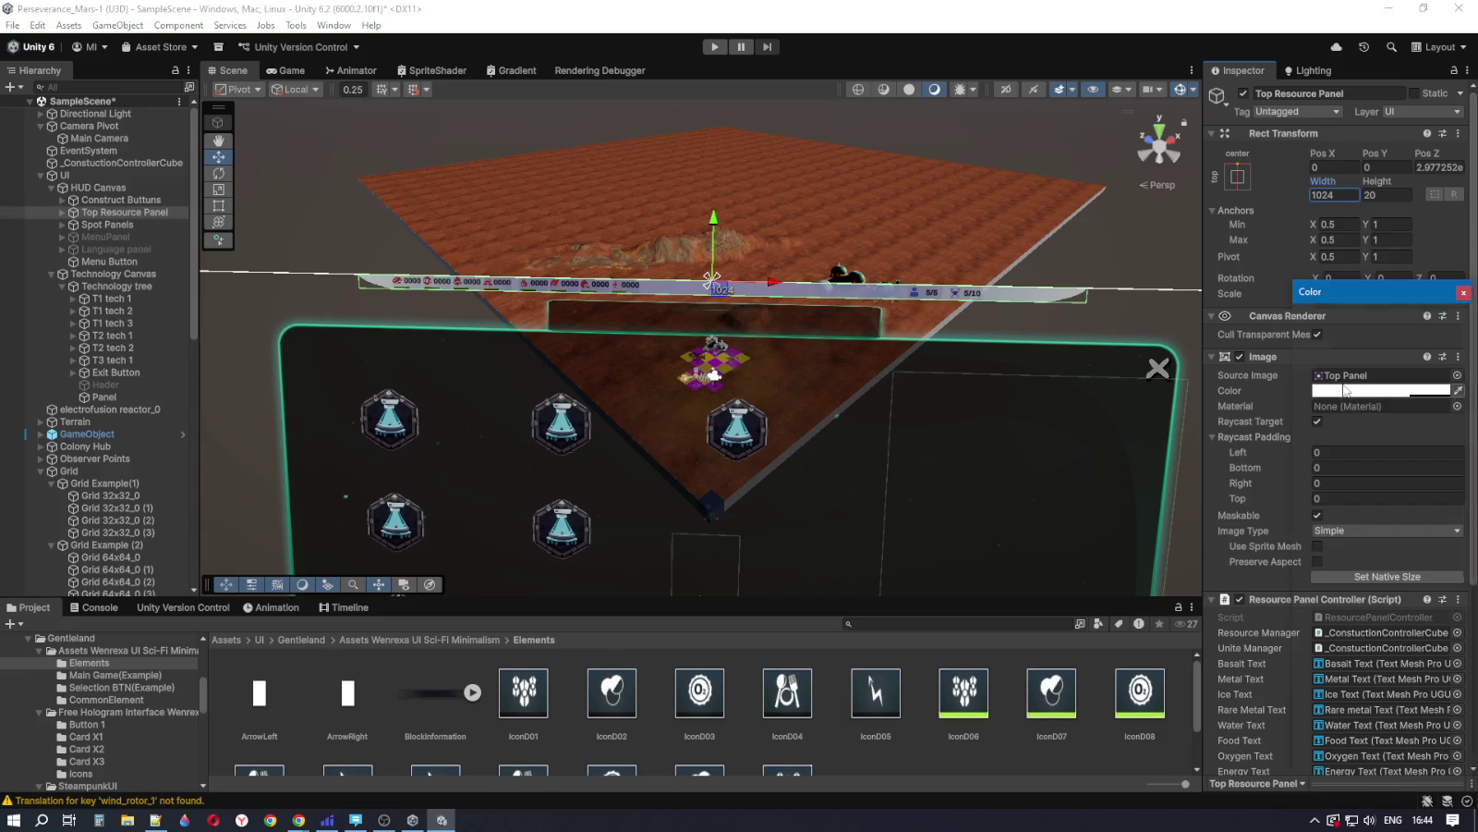
Step: Try Top Resource Panel tints, preview in Game view, then switch to the browser reference
mouse_move(1371, 421)
left_mouse_down()
mouse_move(1397, 467)
mouse_move(1421, 468)
mouse_move(1353, 439)
mouse_move(1365, 428)
mouse_move(1378, 441)
left_mouse_up()
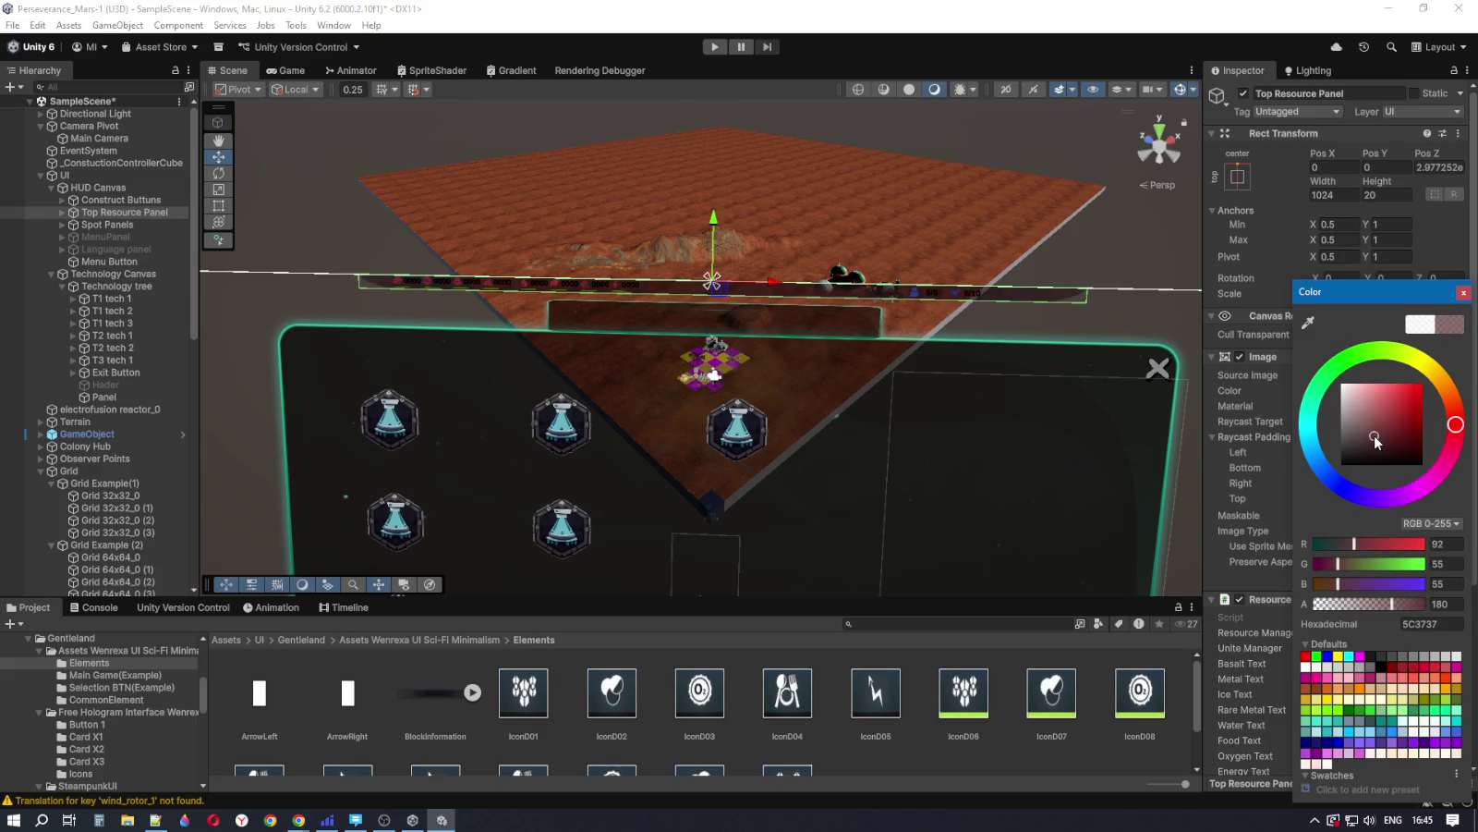
left_click(1380, 604)
left_click_drag(1347, 457, 1423, 470)
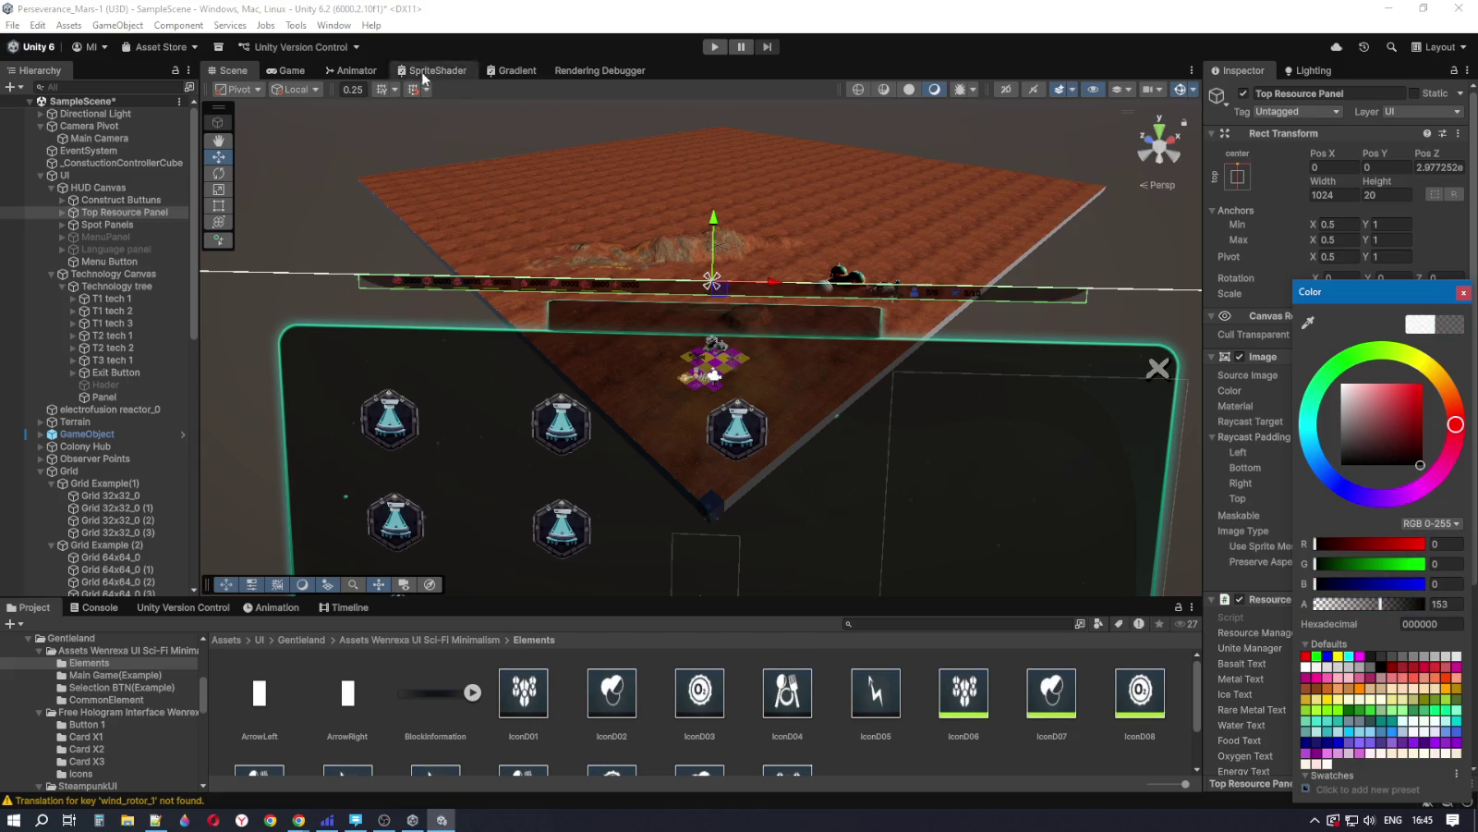
left_click(287, 70)
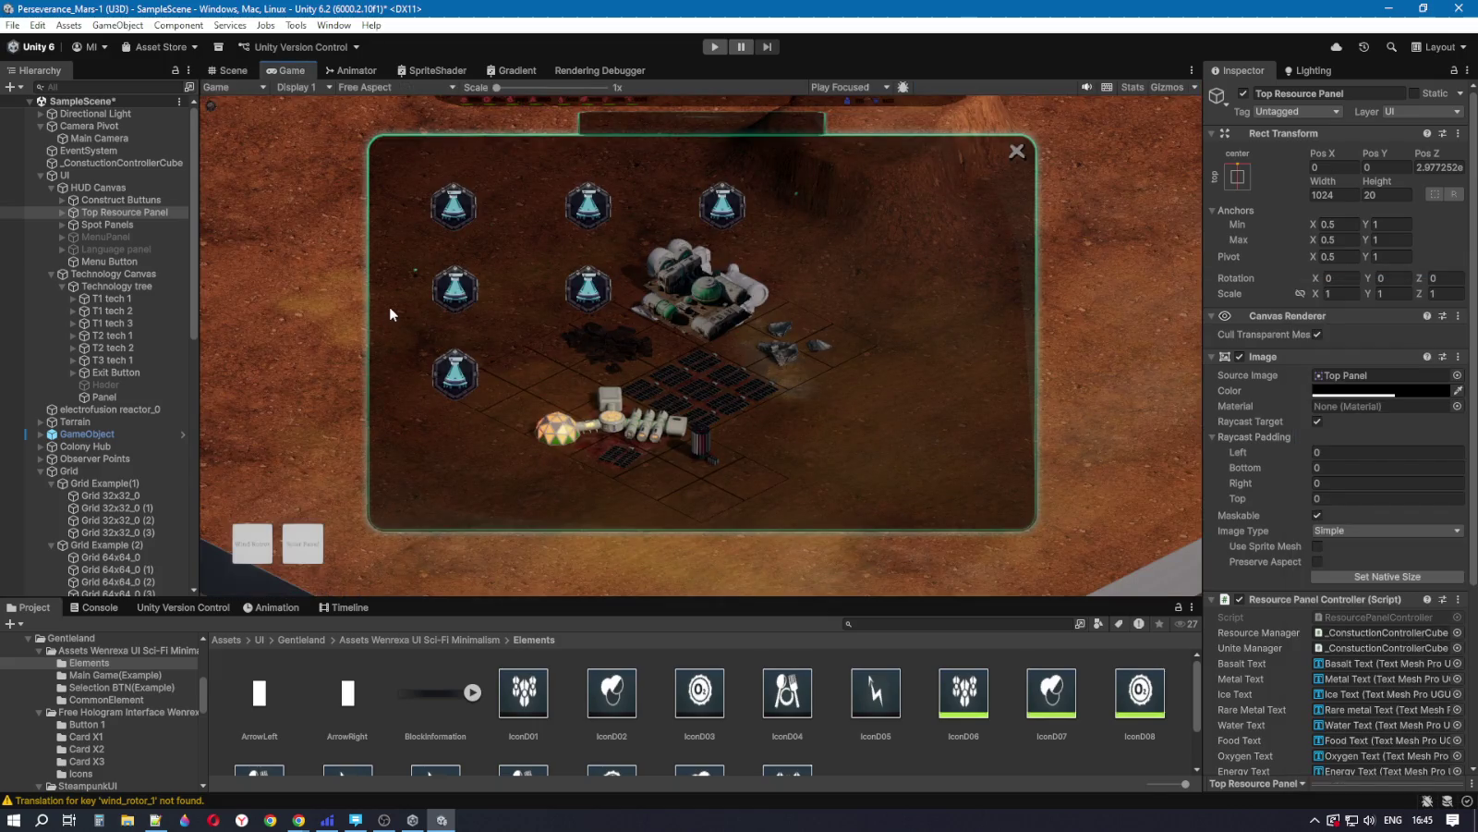
left_click(234, 71)
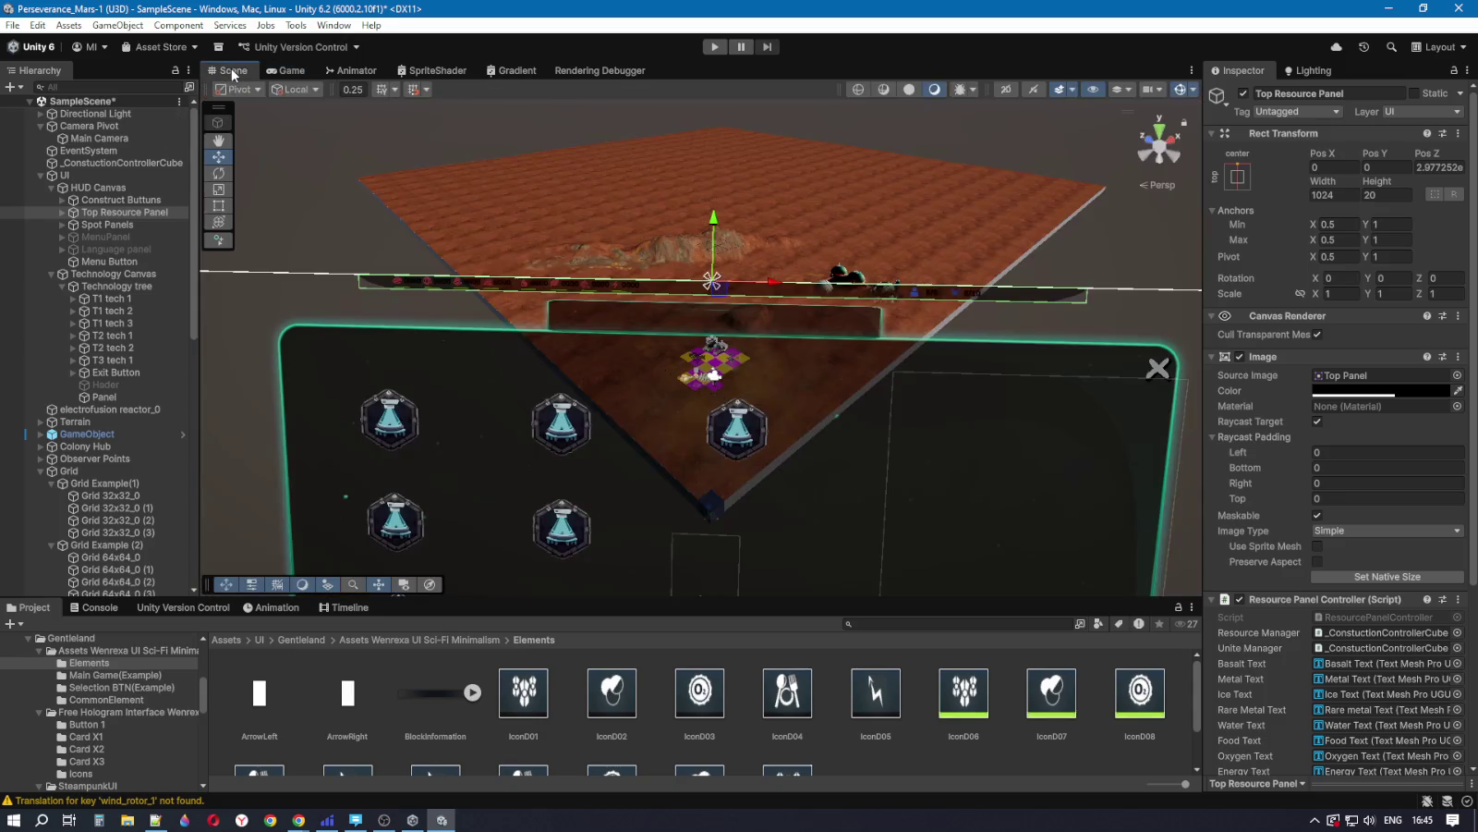
left_click(1346, 392)
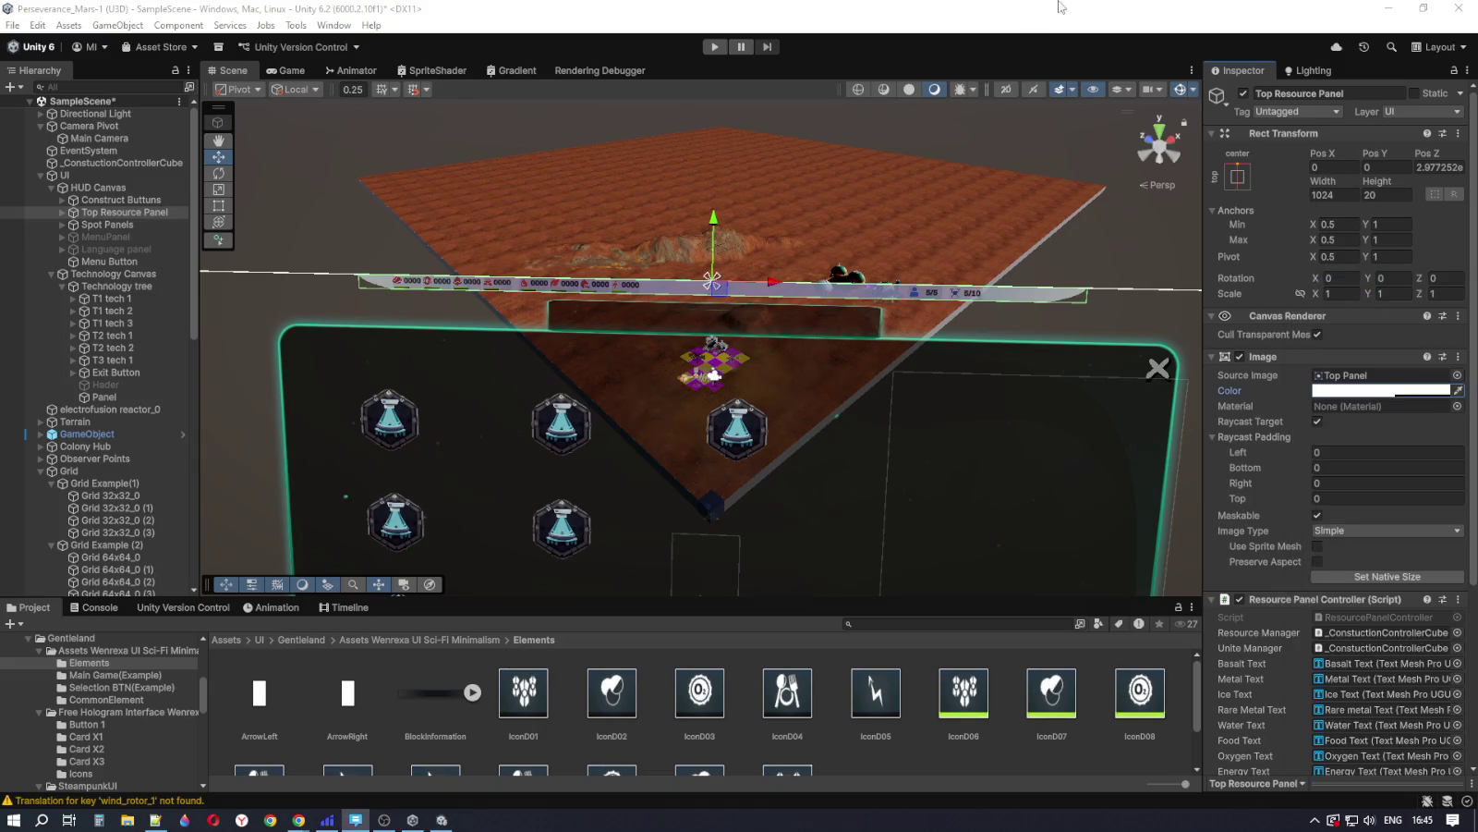
key("alt+Tab")
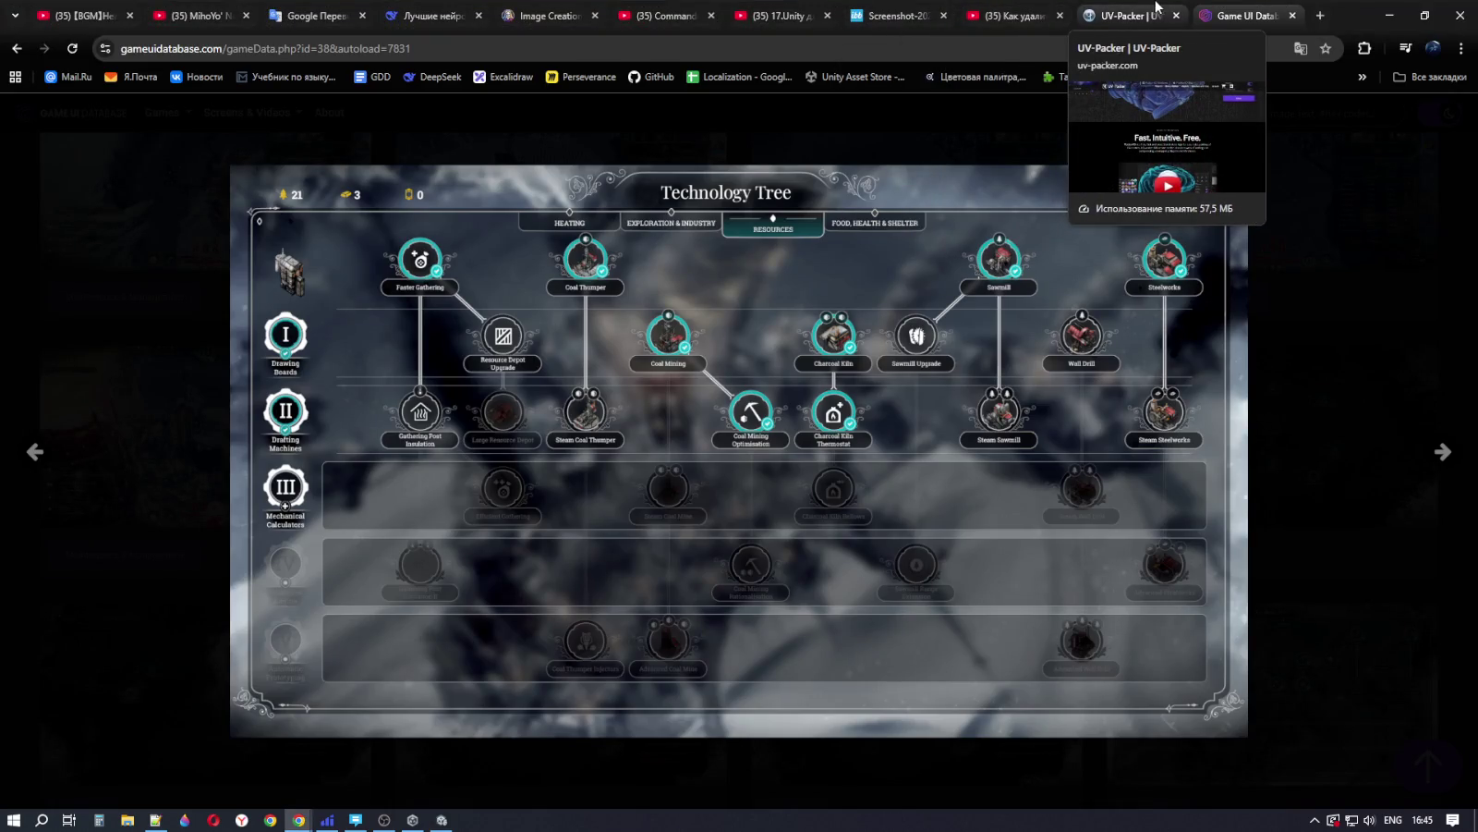
Step: Resume the Commander music video in Chrome, then return to the Unity Editor
left_click(1140, 13)
left_click(1016, 12)
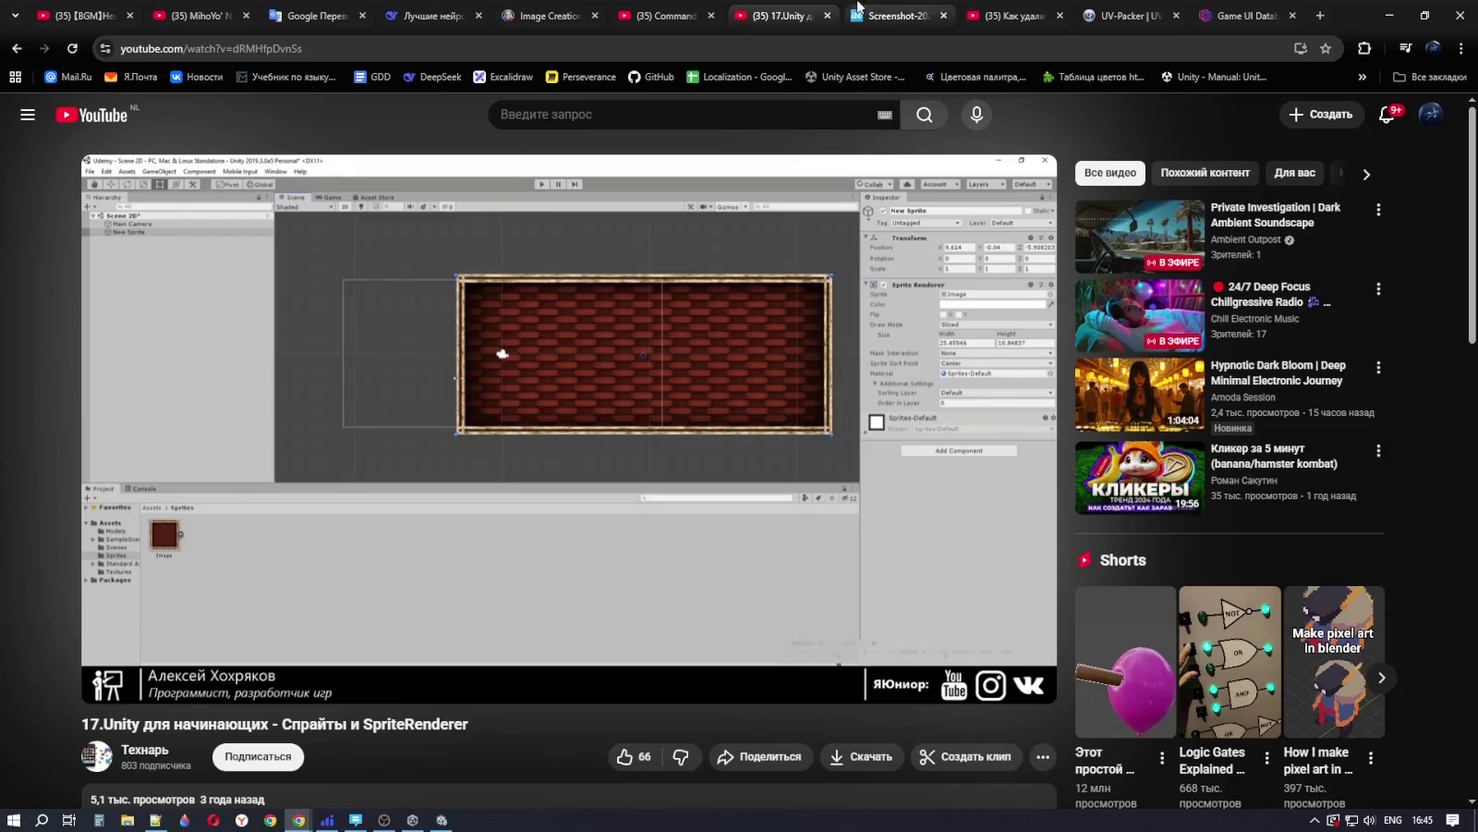
key("ctrl+shift+Tab")
left_click(846, 476)
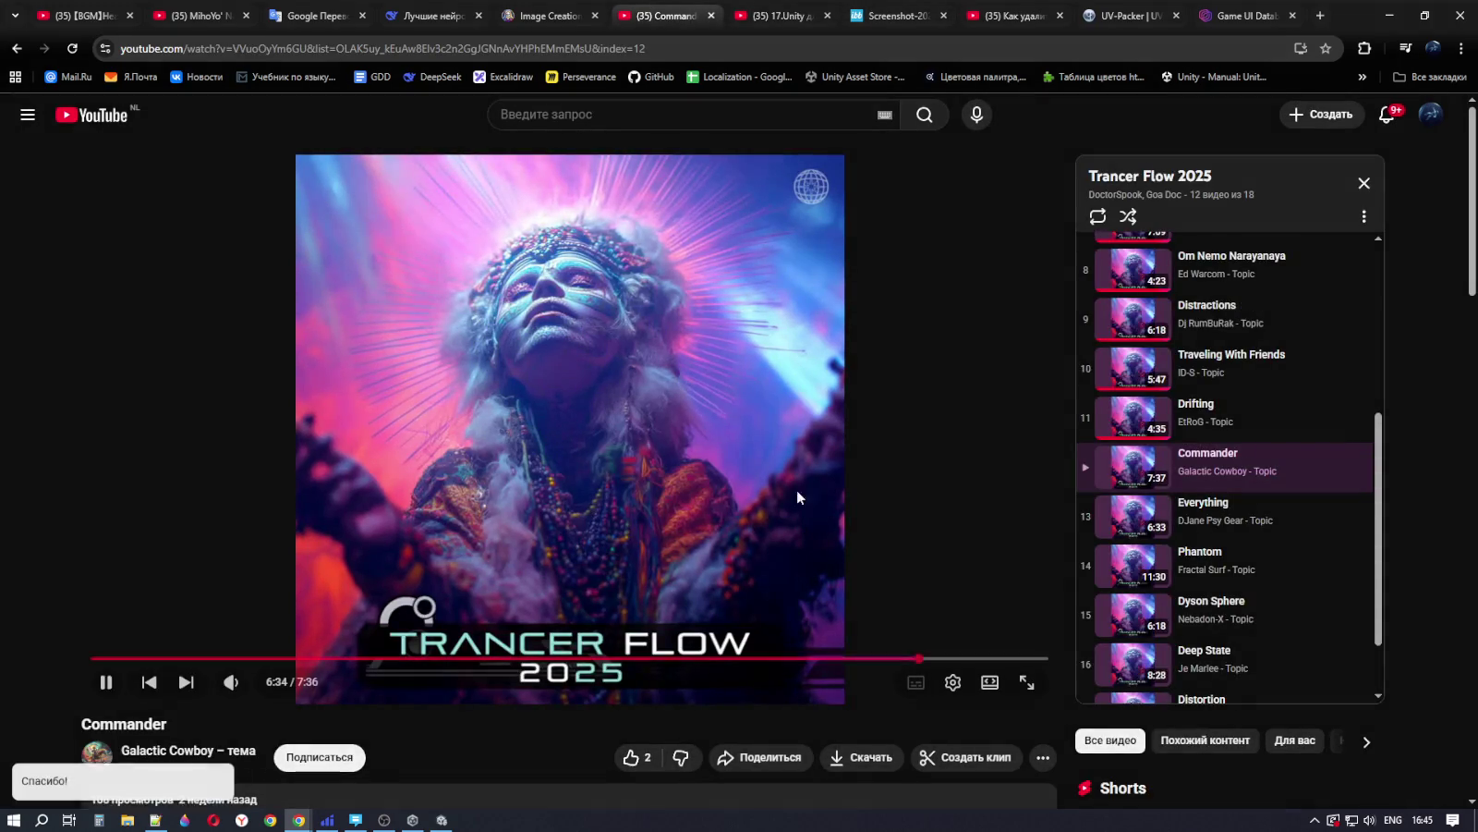
scroll(1237, 545, "down", 1)
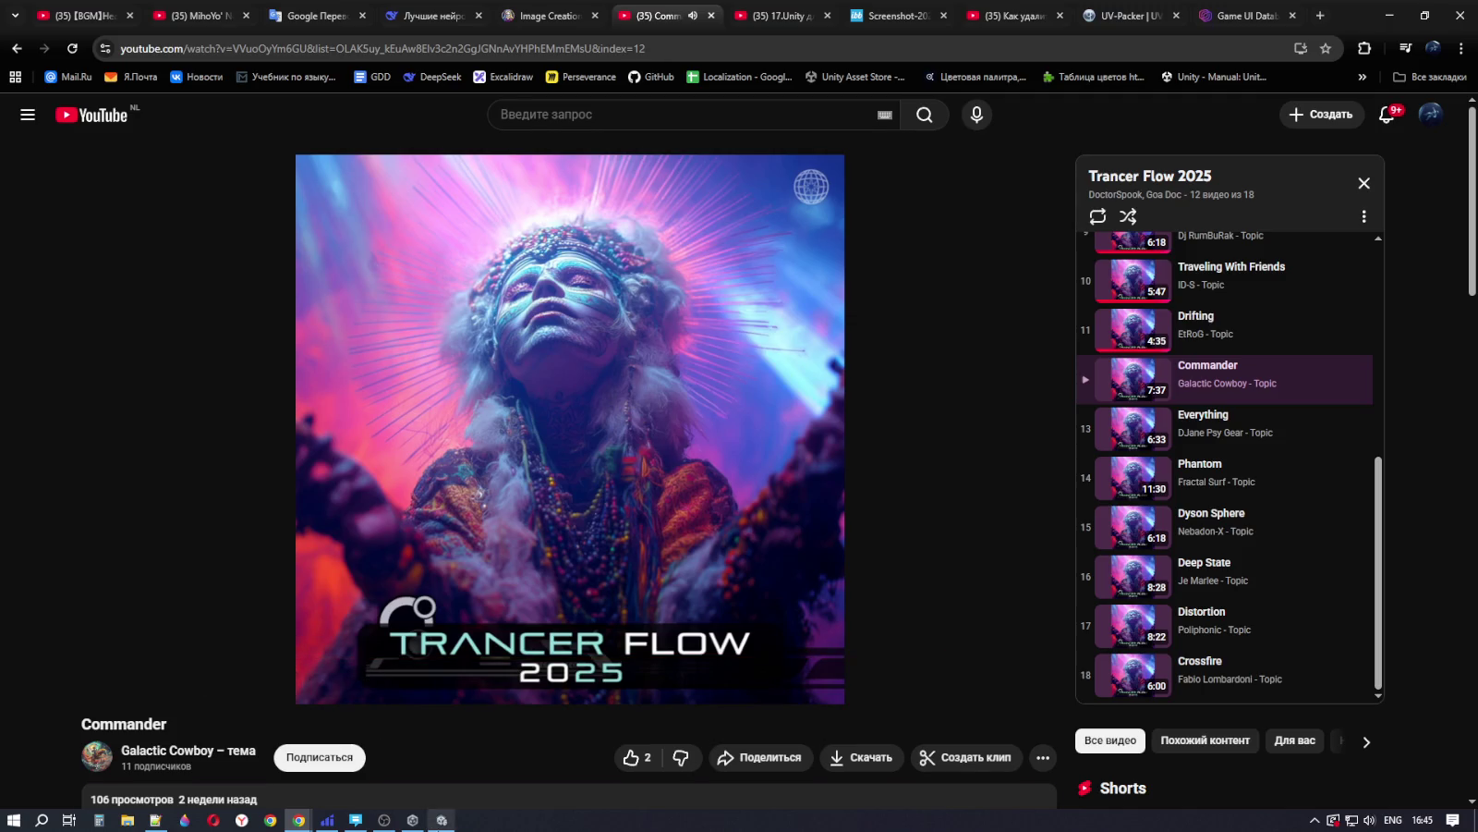
key("alt+Tab")
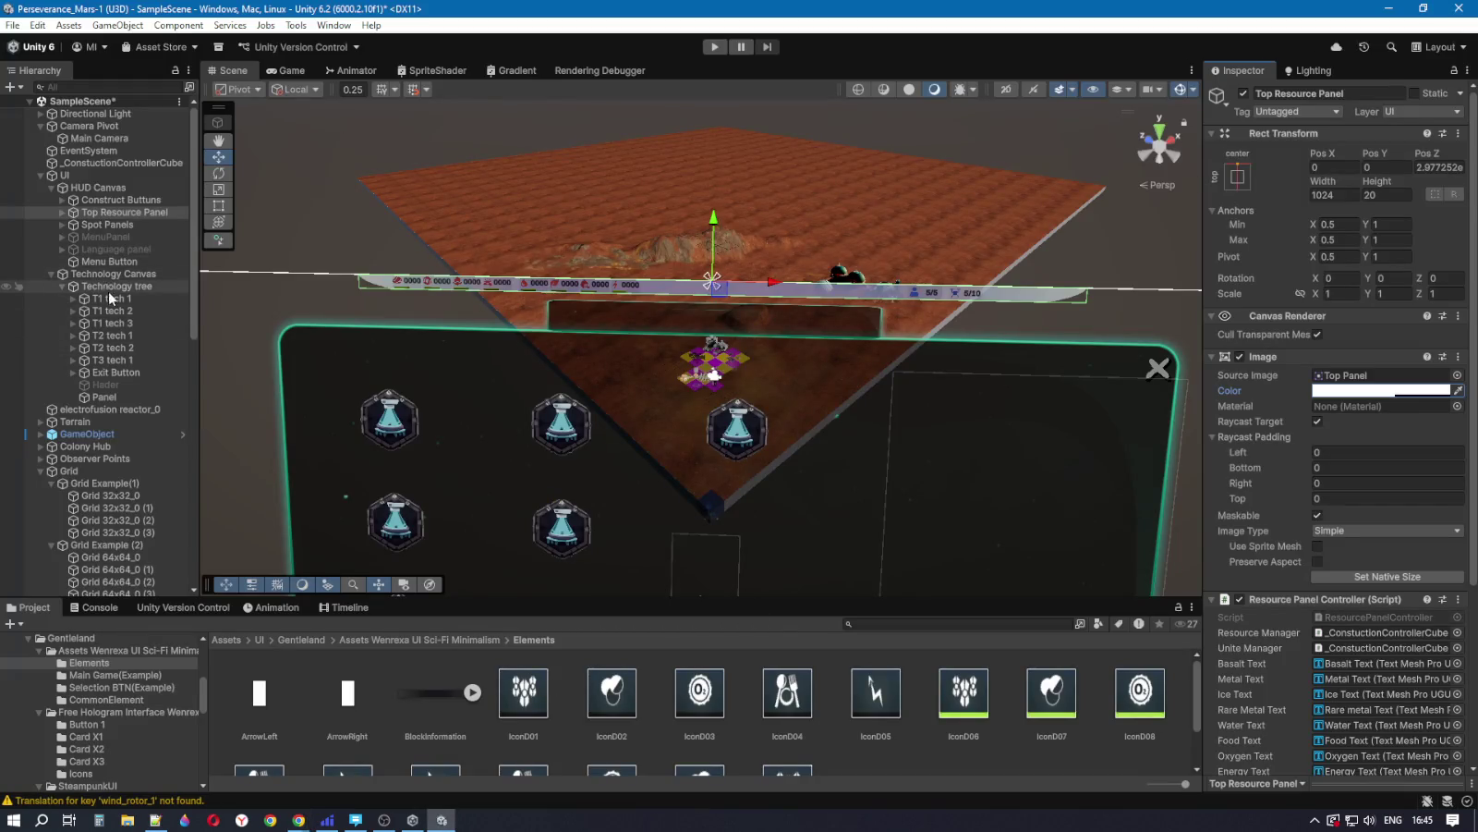
Step: Select the header Panel and shrink it to about 458.64 × 40.35 with the Rect tool
left_click(106, 385)
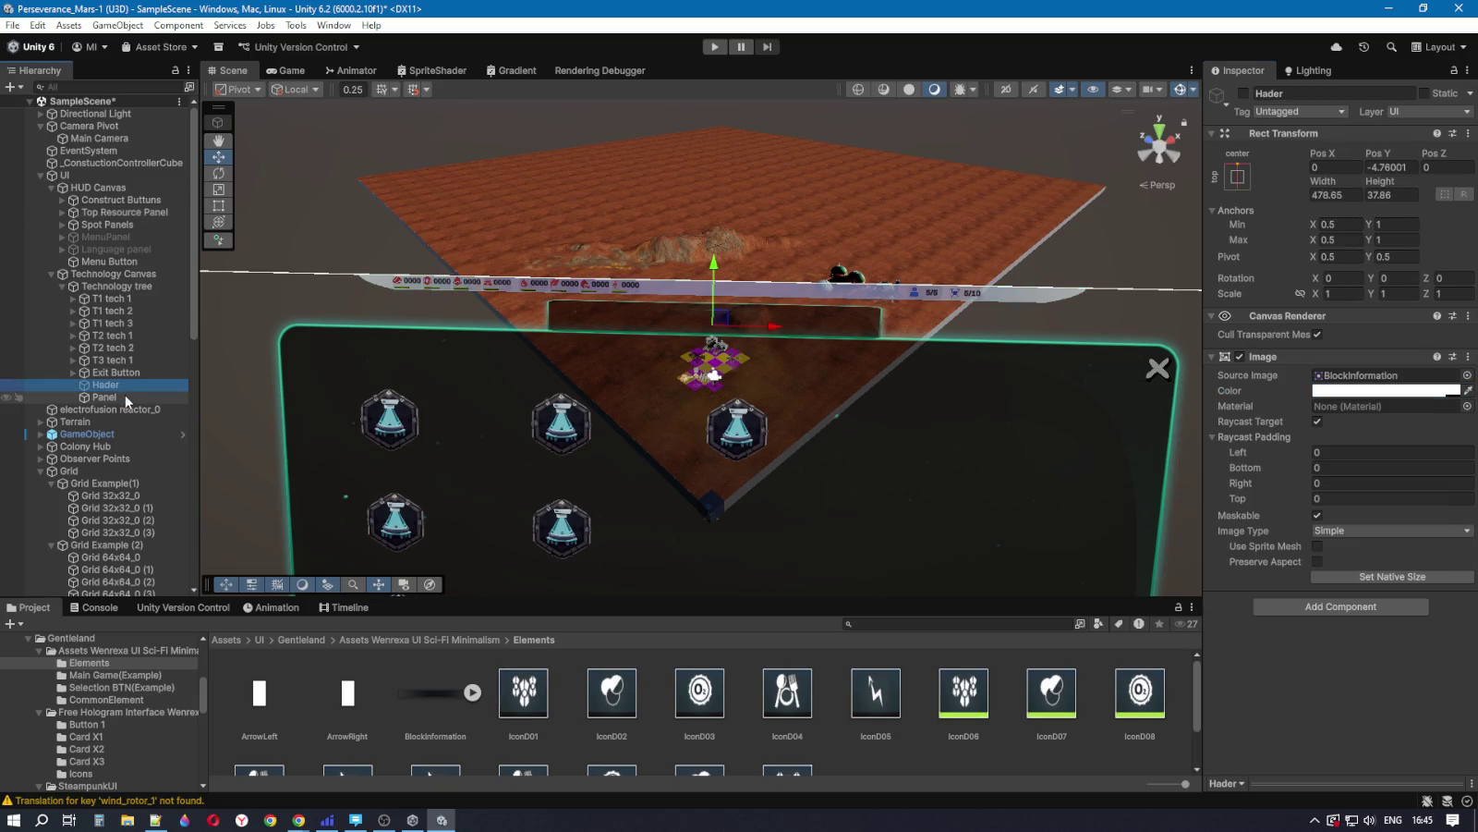
left_click(125, 397)
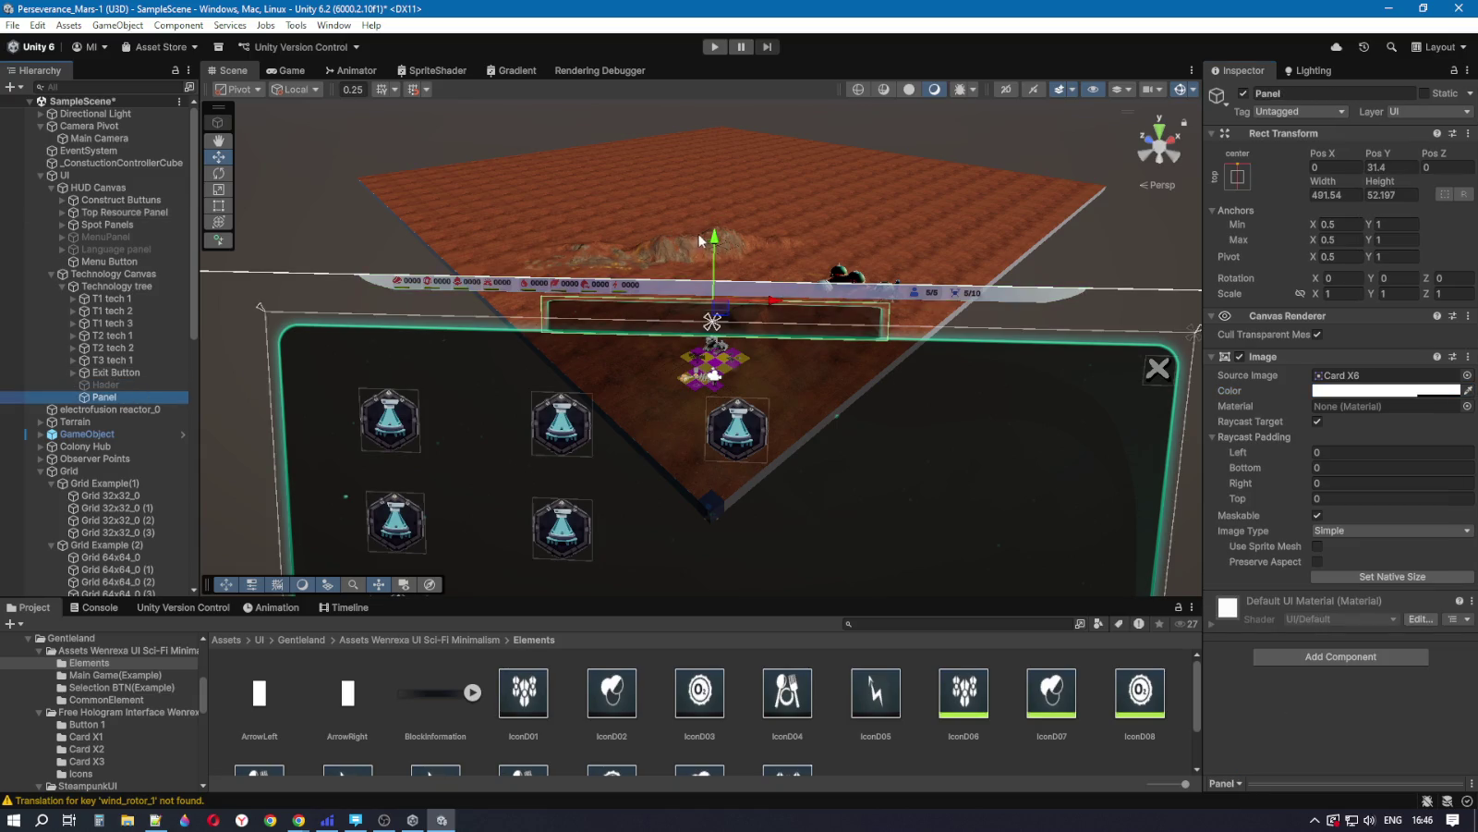
left_click(716, 237)
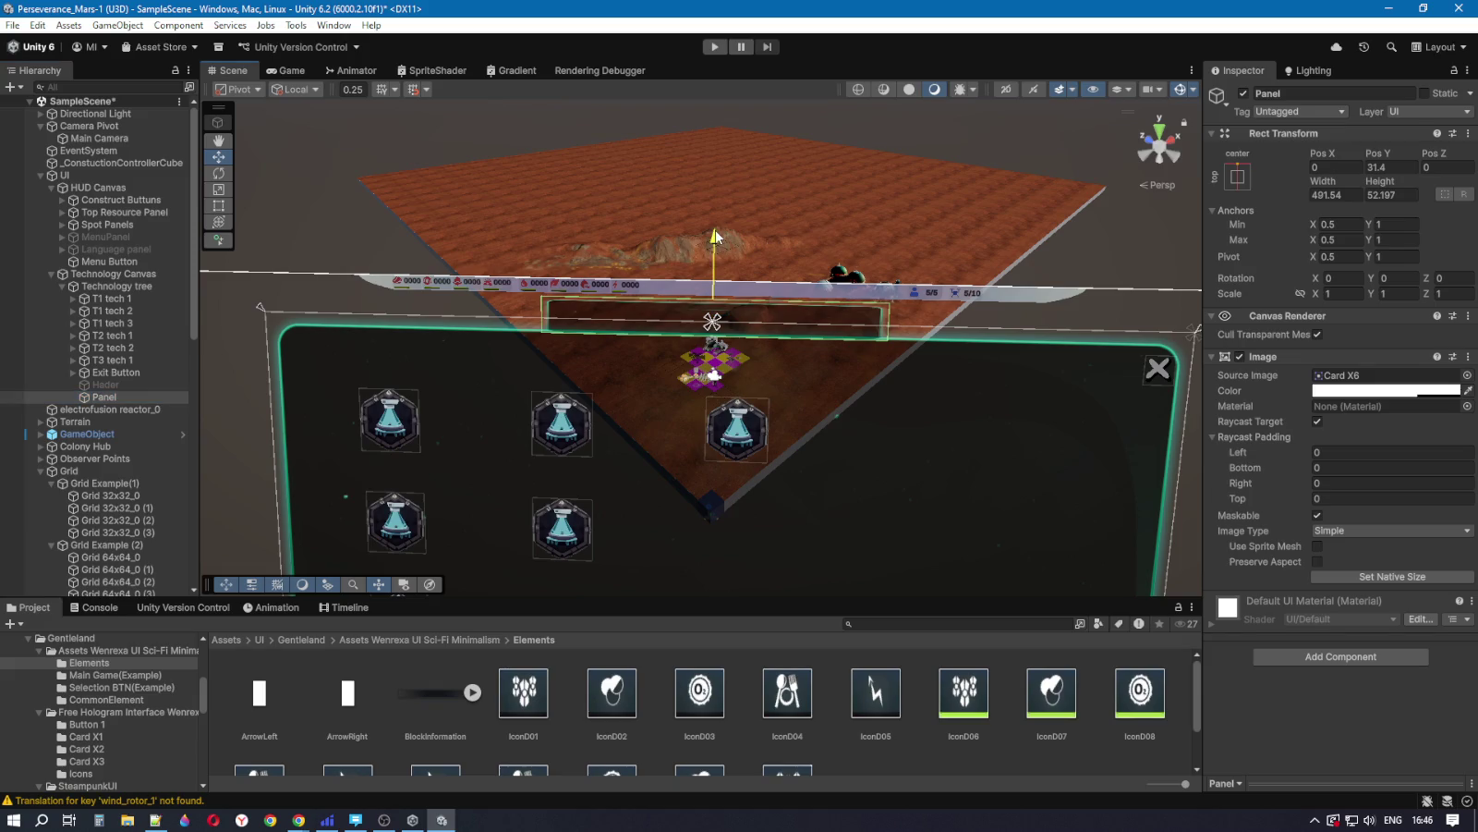
left_click_drag(716, 236, 715, 236)
left_click(218, 205)
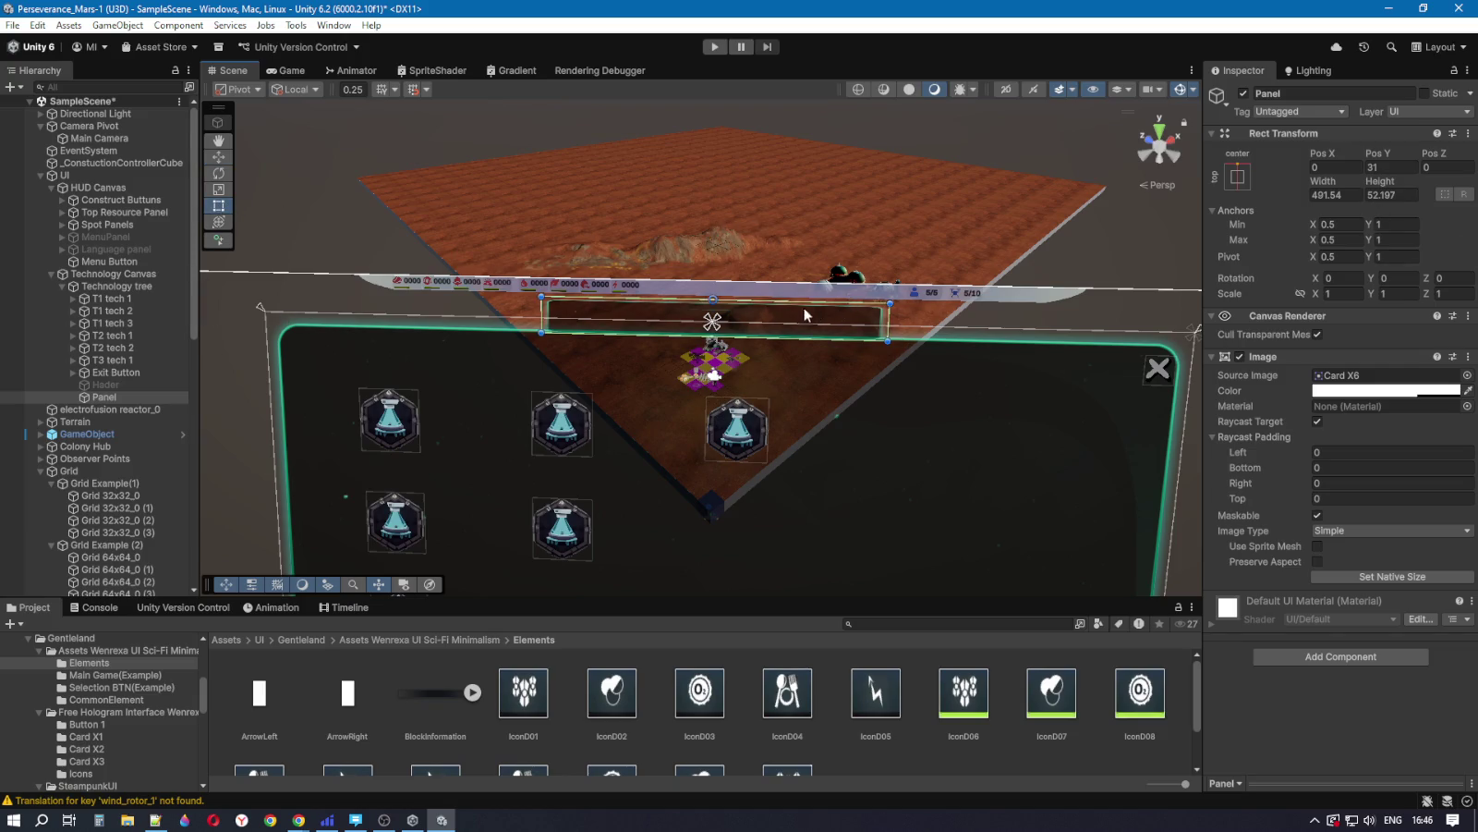
left_click_drag(770, 298, 768, 313)
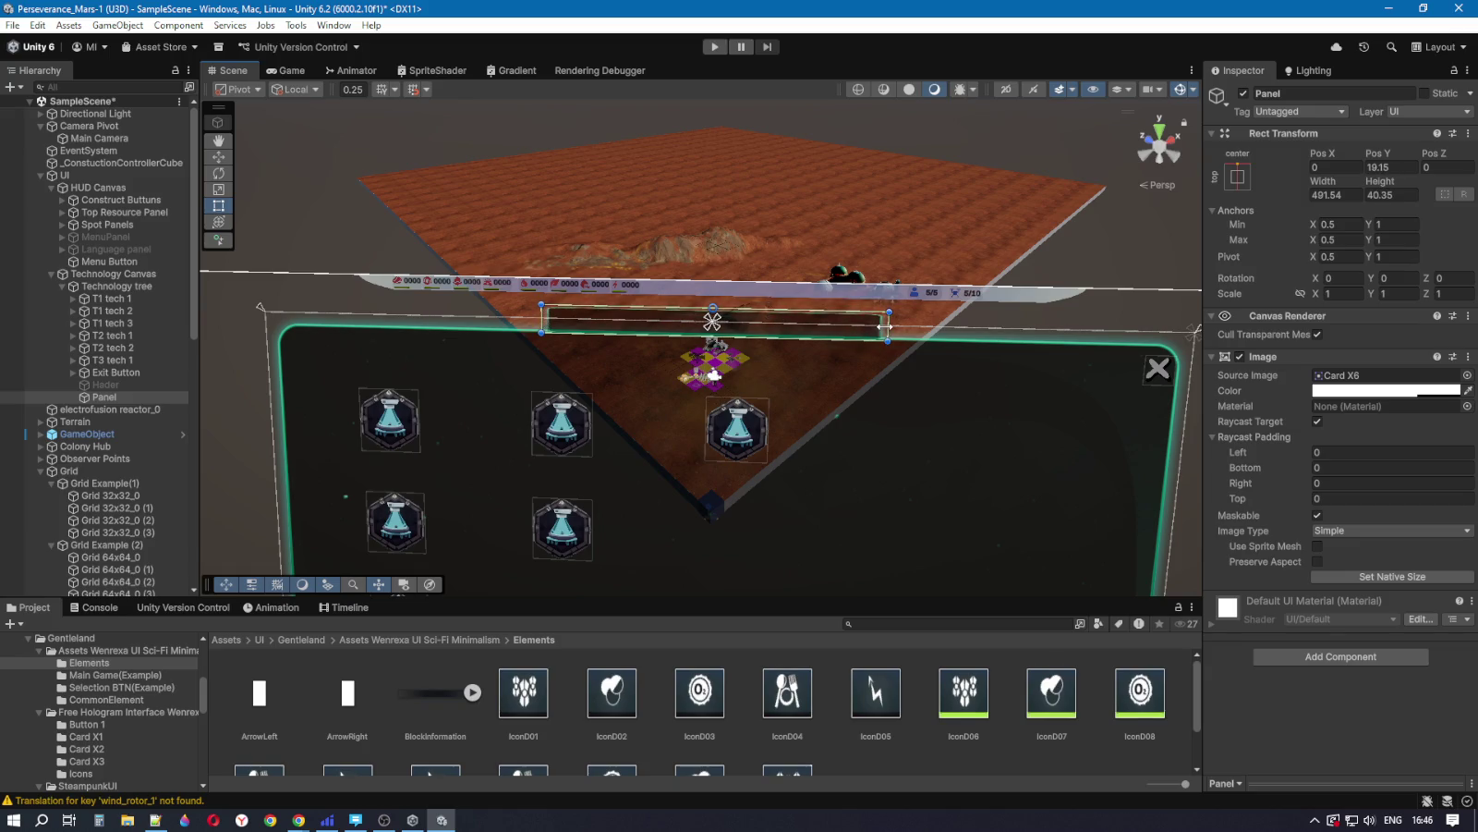
left_click_drag(884, 326, 863, 326)
Step: Anchor the Panel top-centre, using the Alt preset so its position snaps too
left_click(1238, 177)
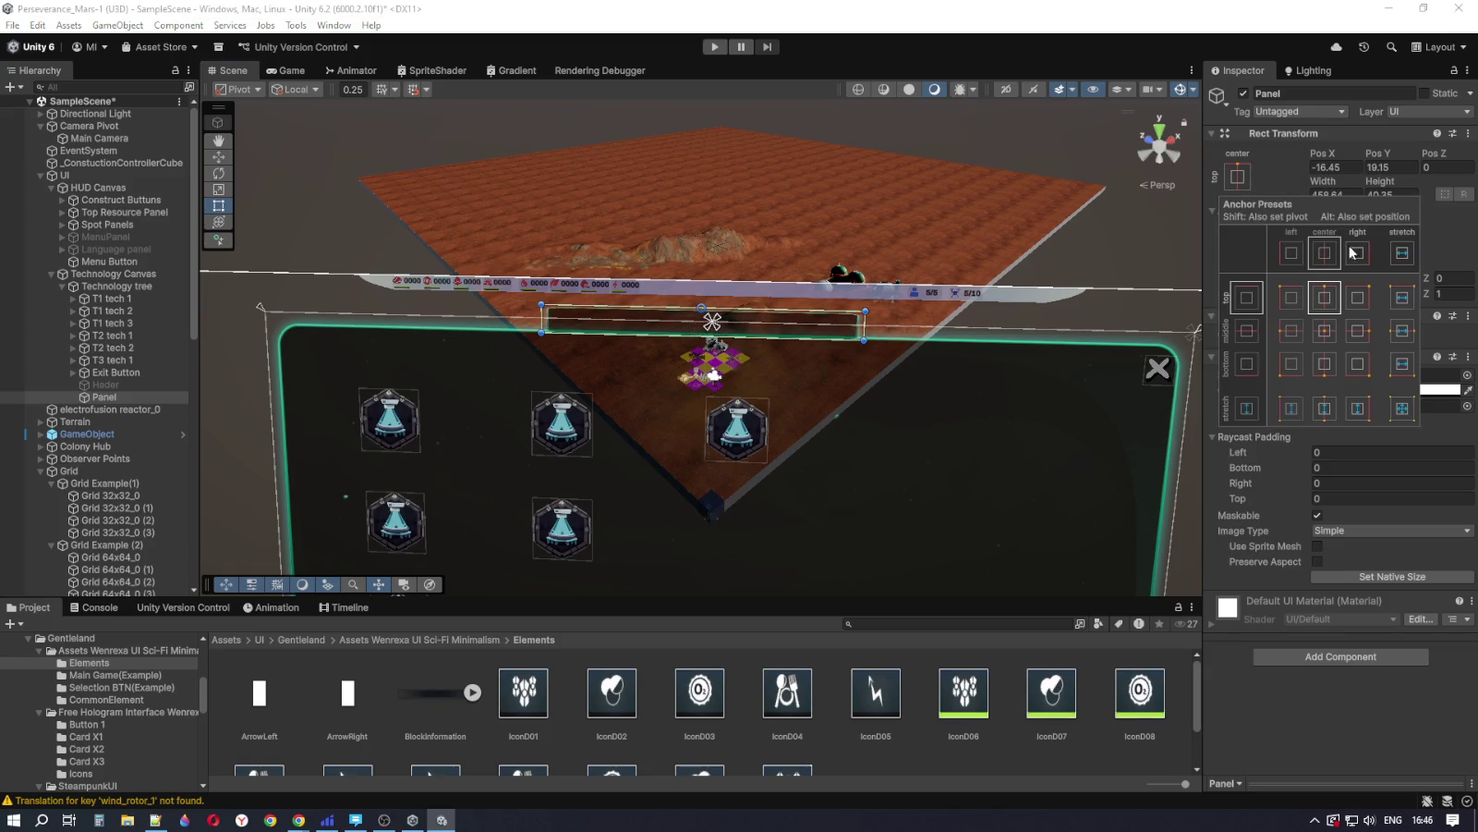
left_click(1327, 301)
key("alt")
left_click(1327, 301, "alt")
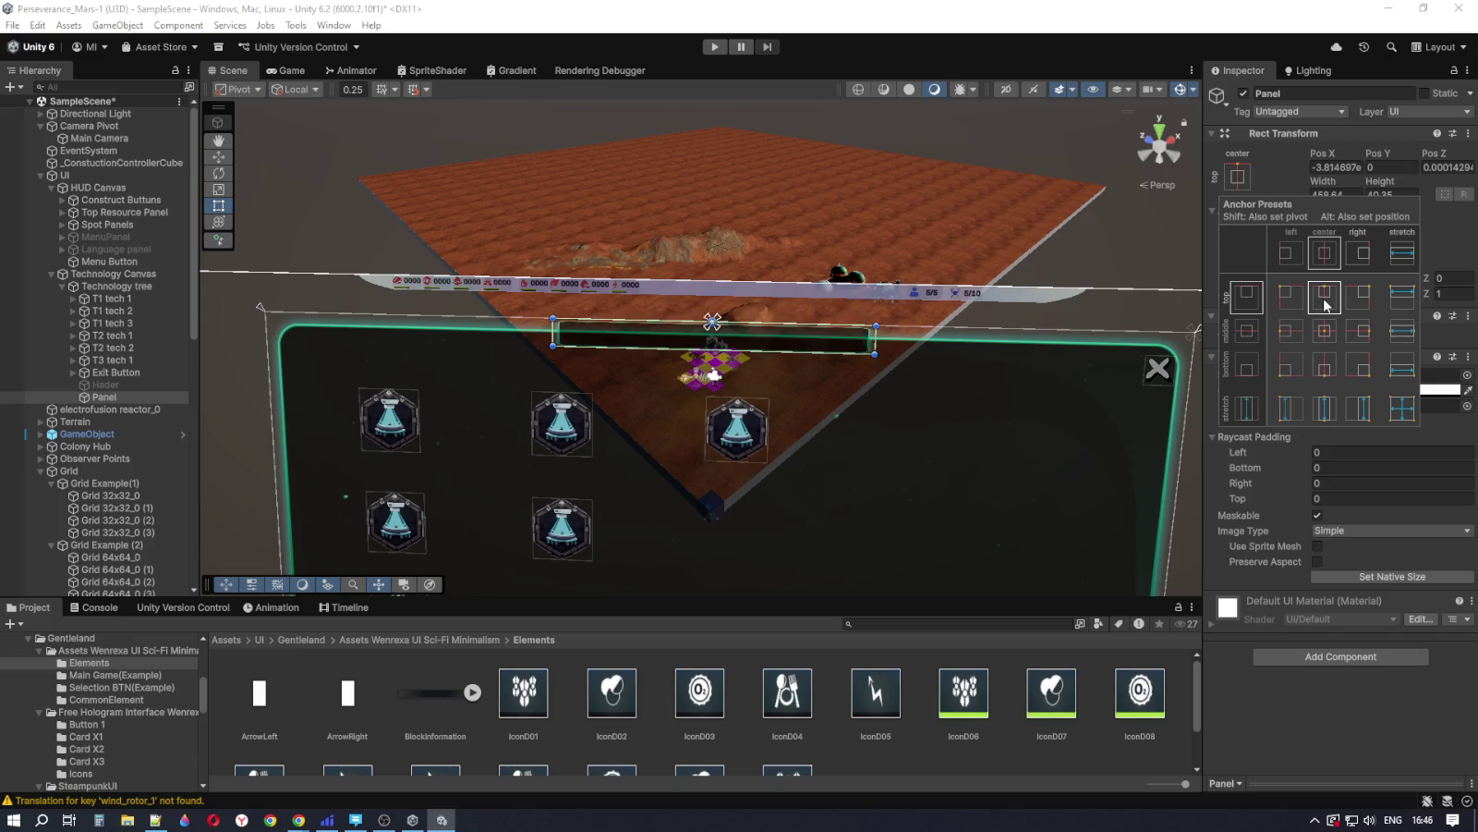
Step: Raise the Panel with the Move tool to Pos Y 21.1
left_click(218, 157)
left_click_drag(714, 262, 717, 249)
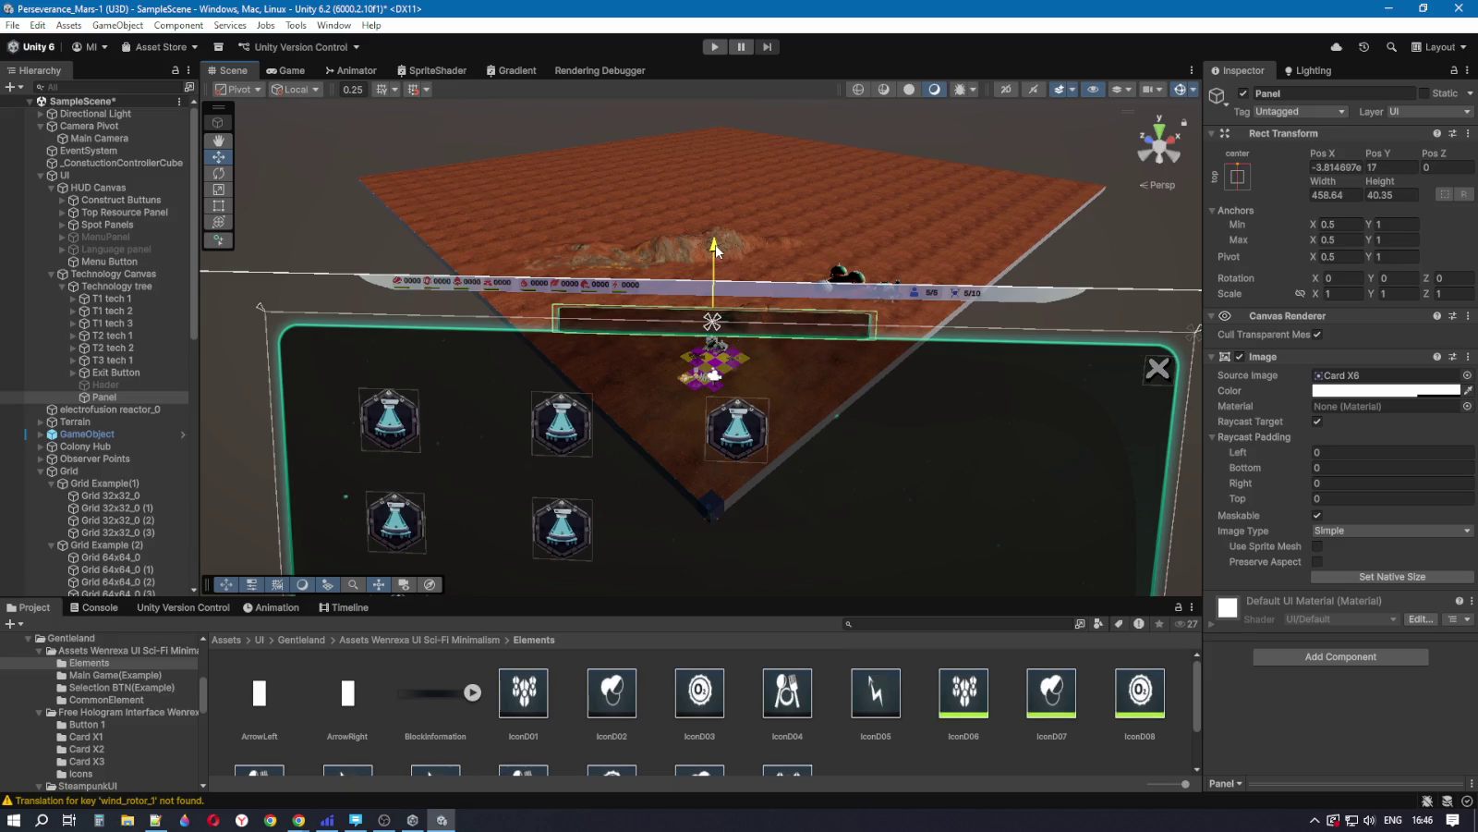
scroll(733, 365, "up", 3)
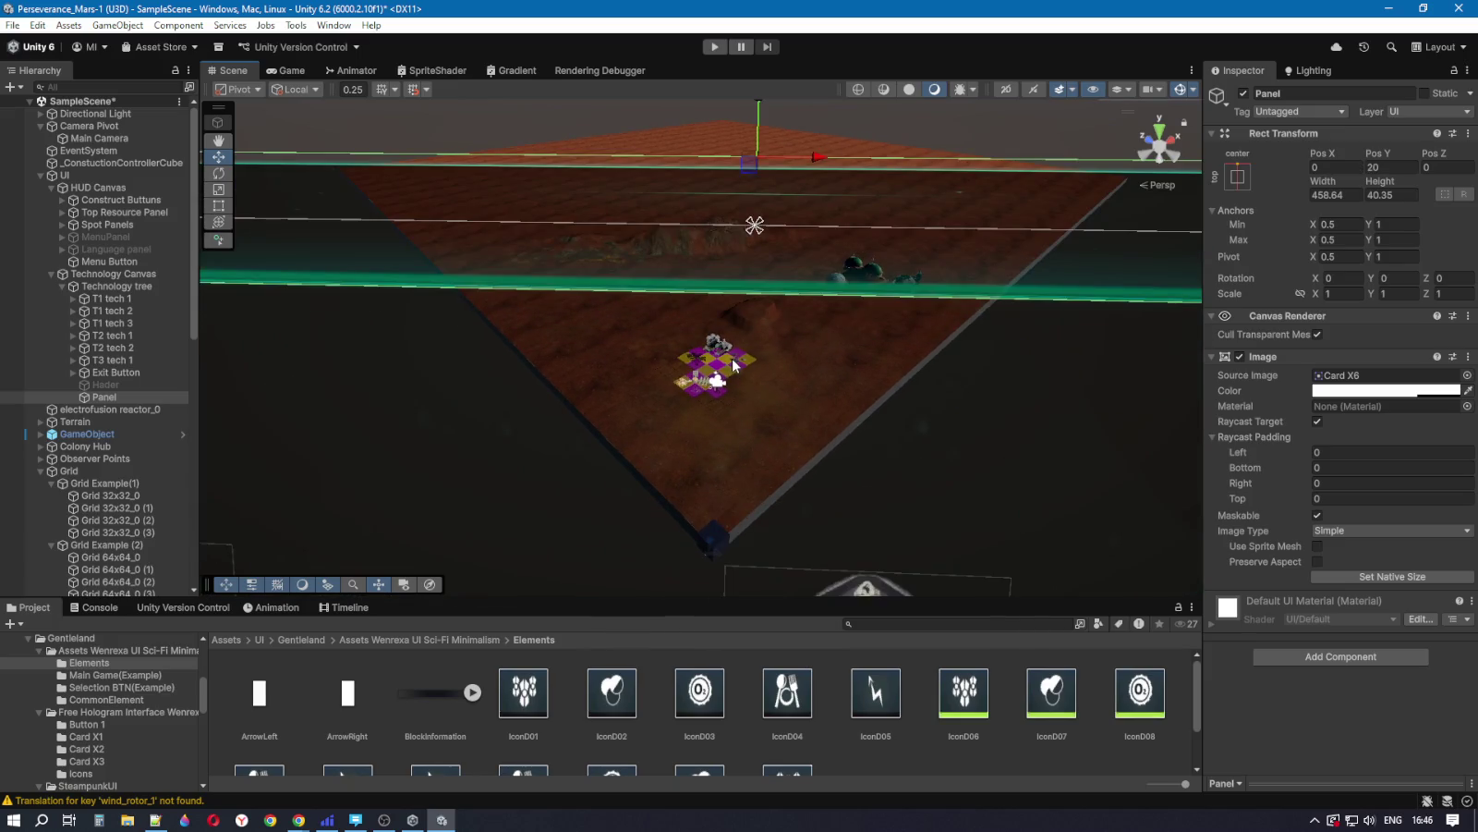
scroll(732, 365, "down", 2)
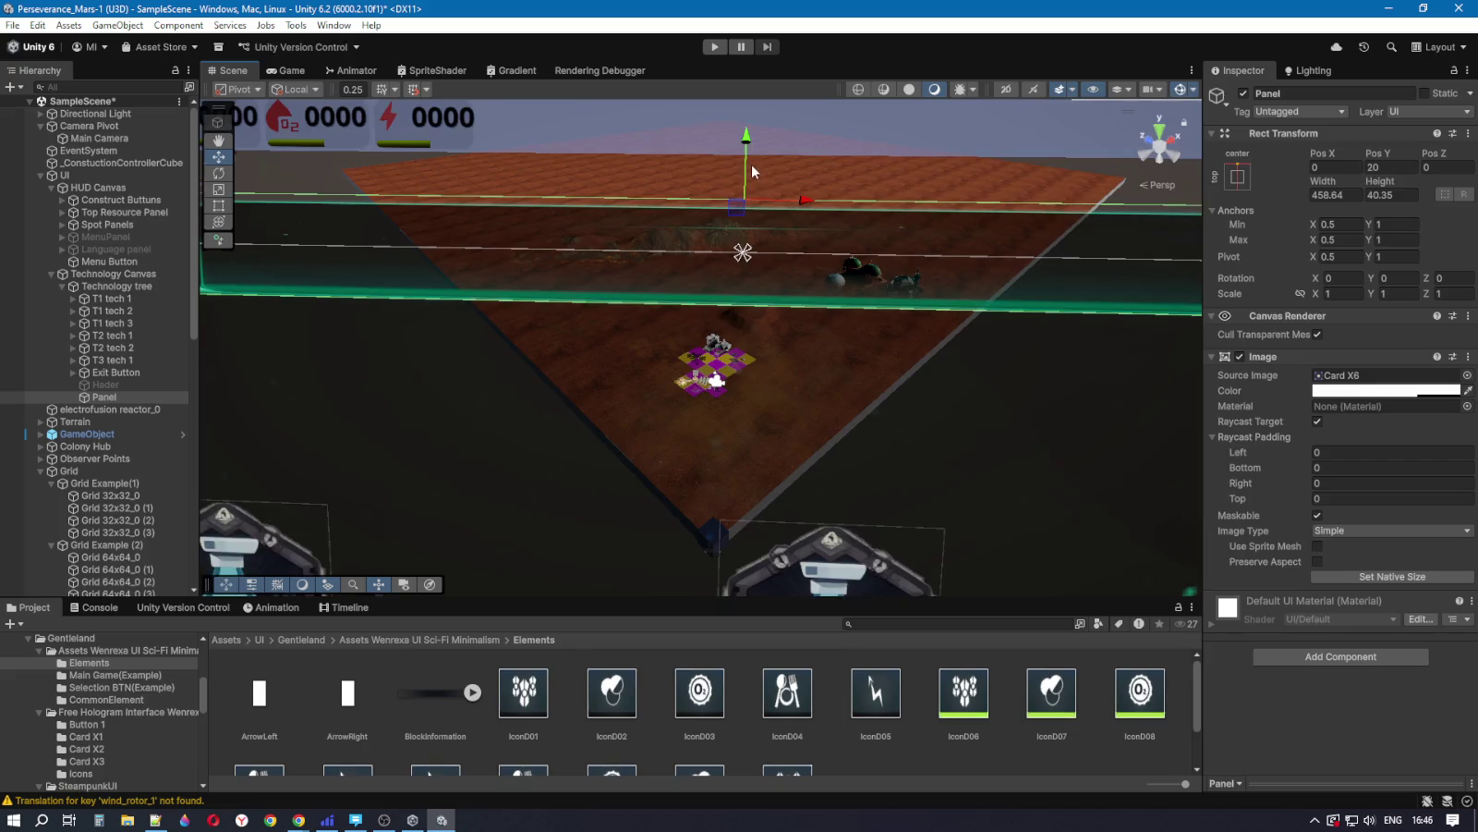
left_click_drag(738, 169, 738, 166)
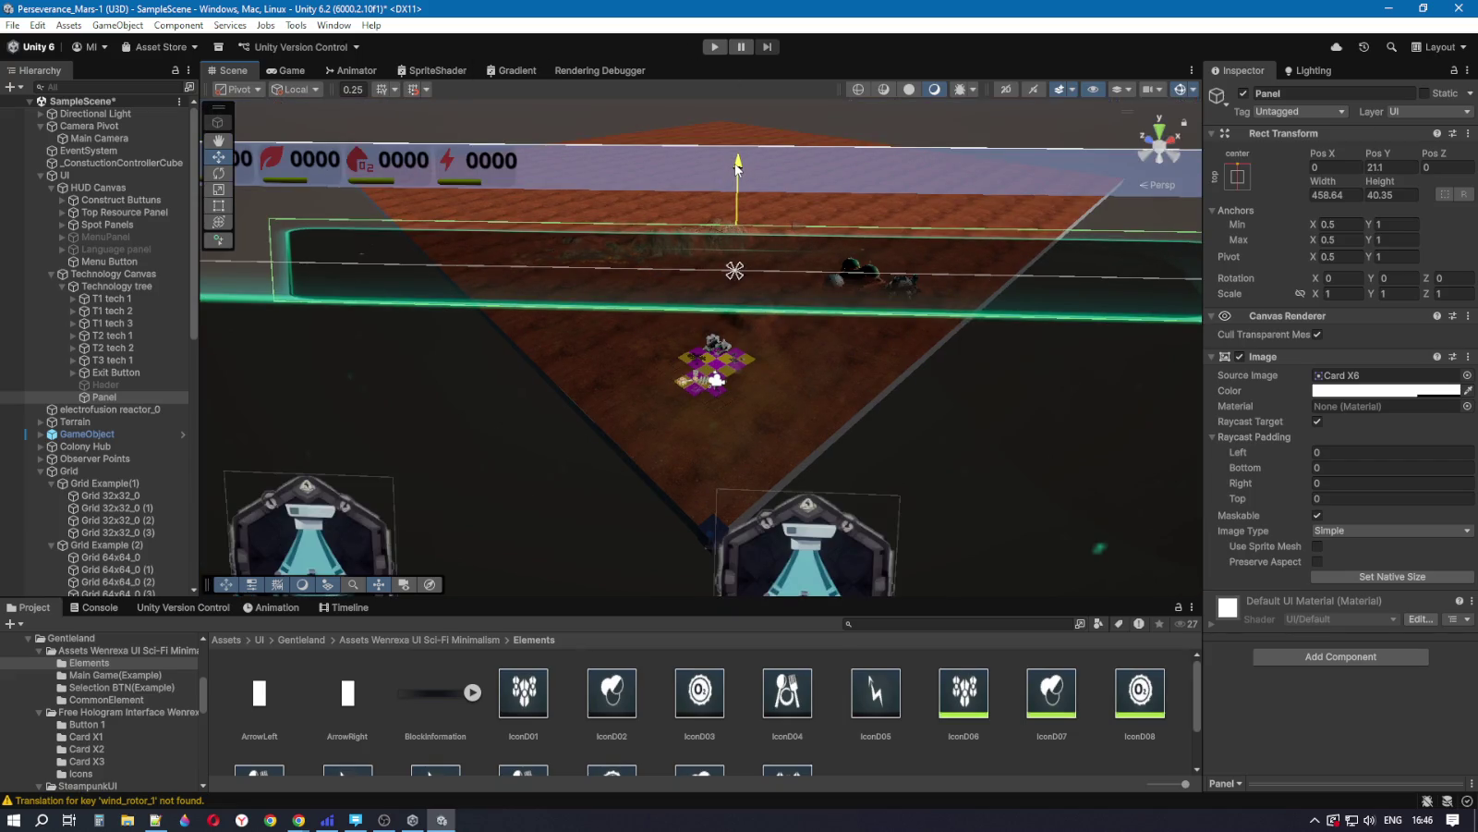
left_click(110, 186)
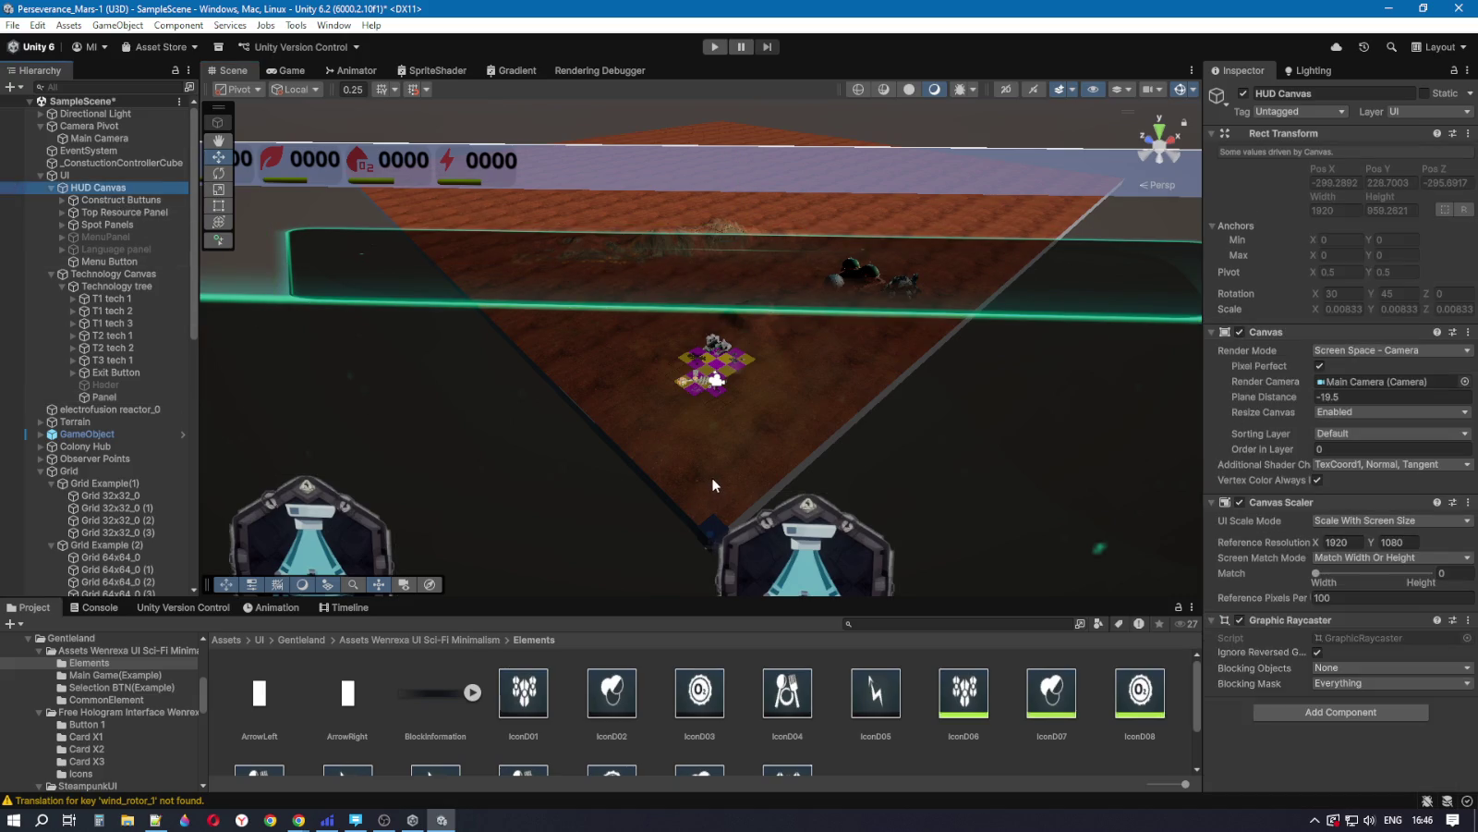
key("f")
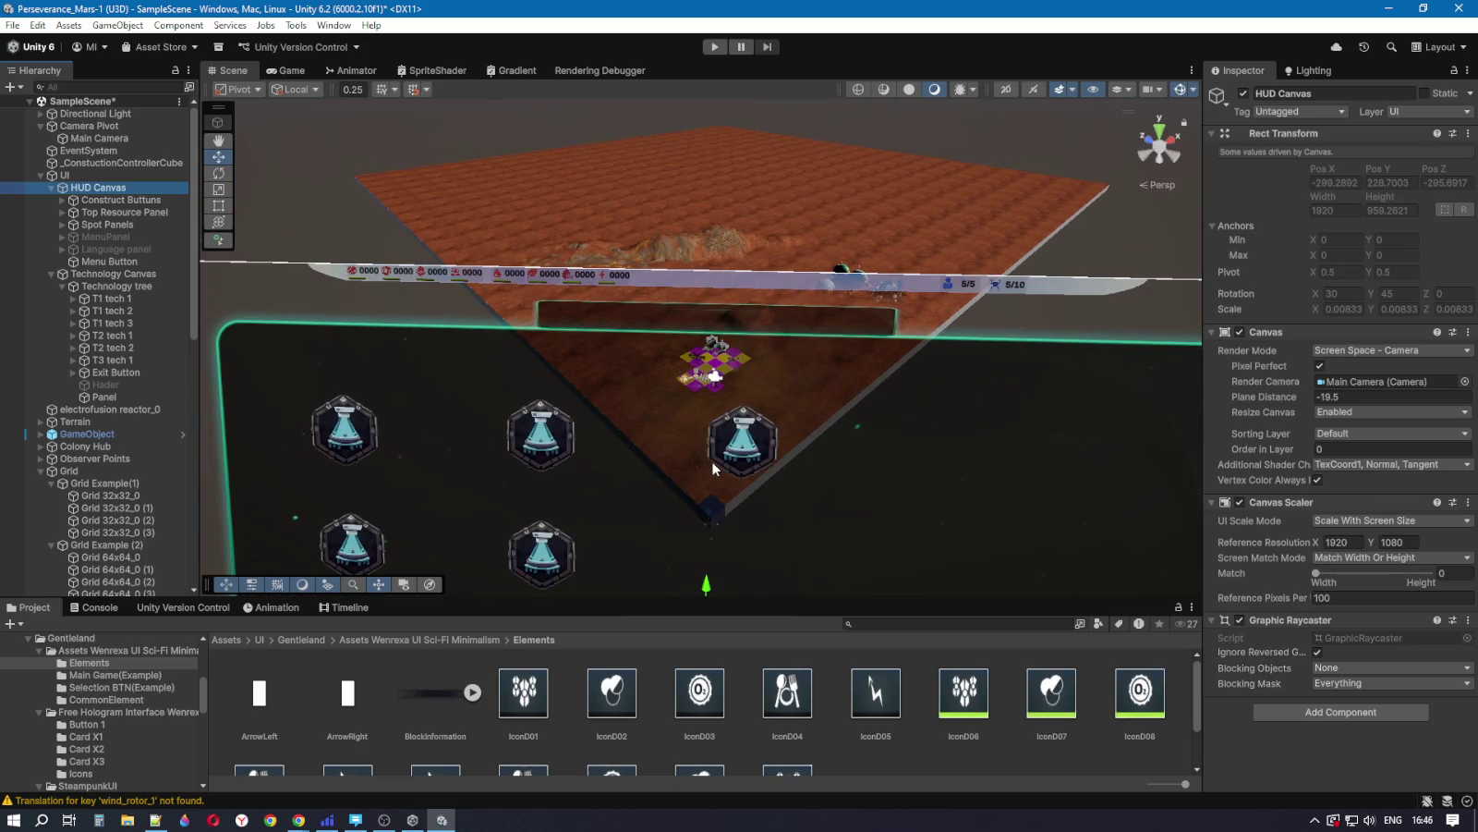
scroll(712, 462, "up", 5)
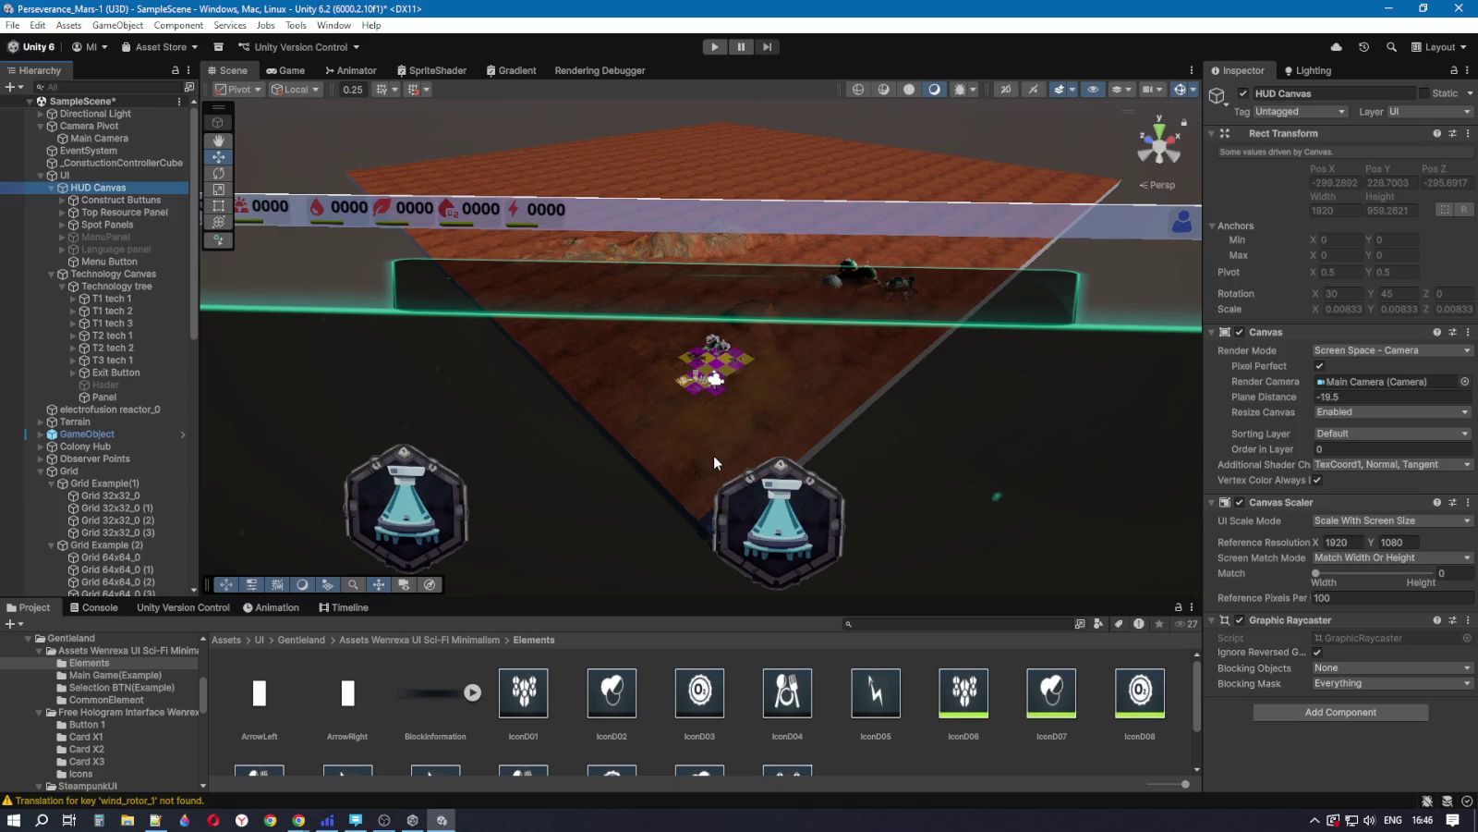
scroll(713, 462, "down", 5)
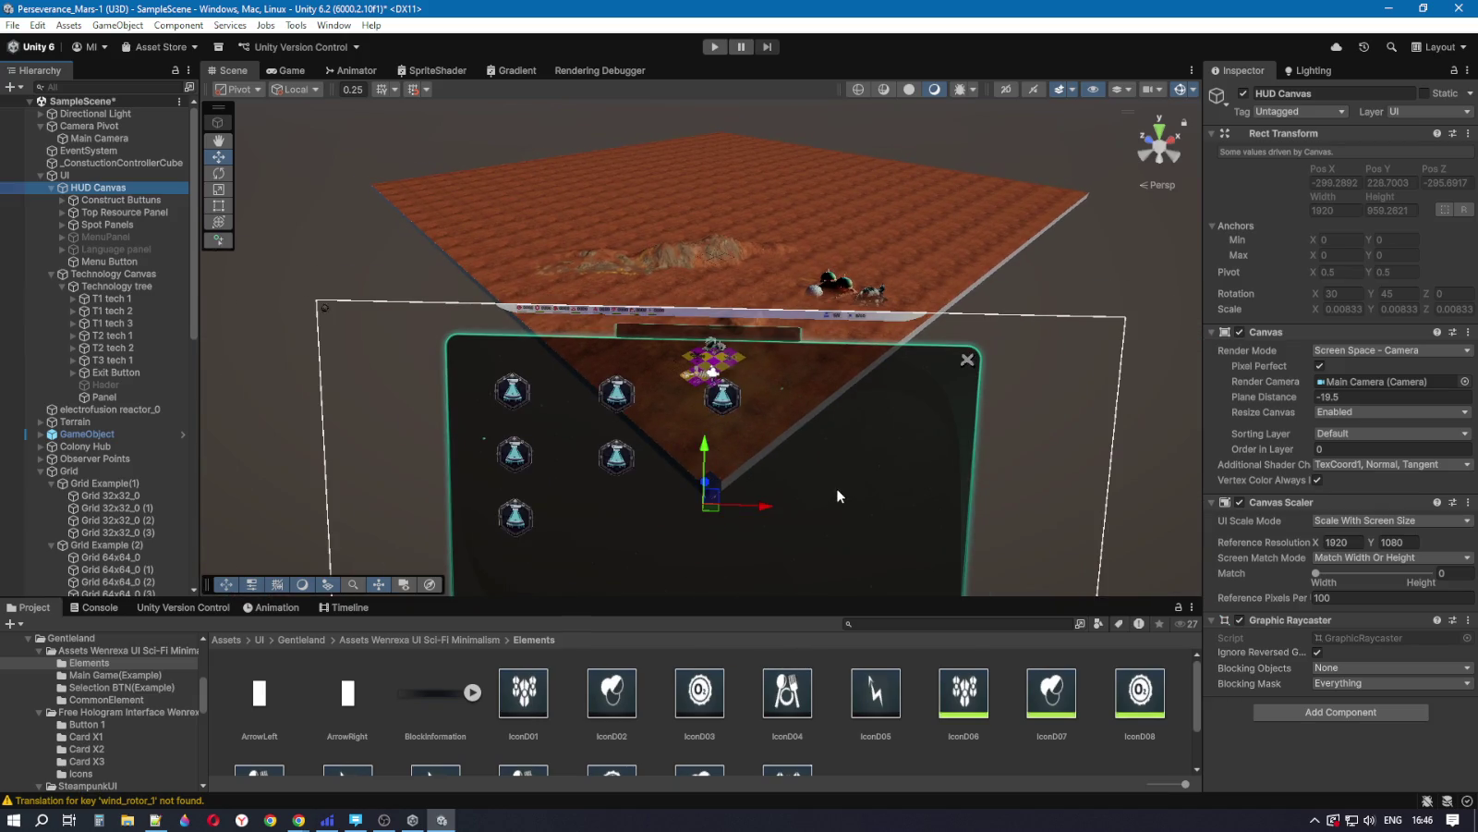
scroll(838, 496, "down", 3)
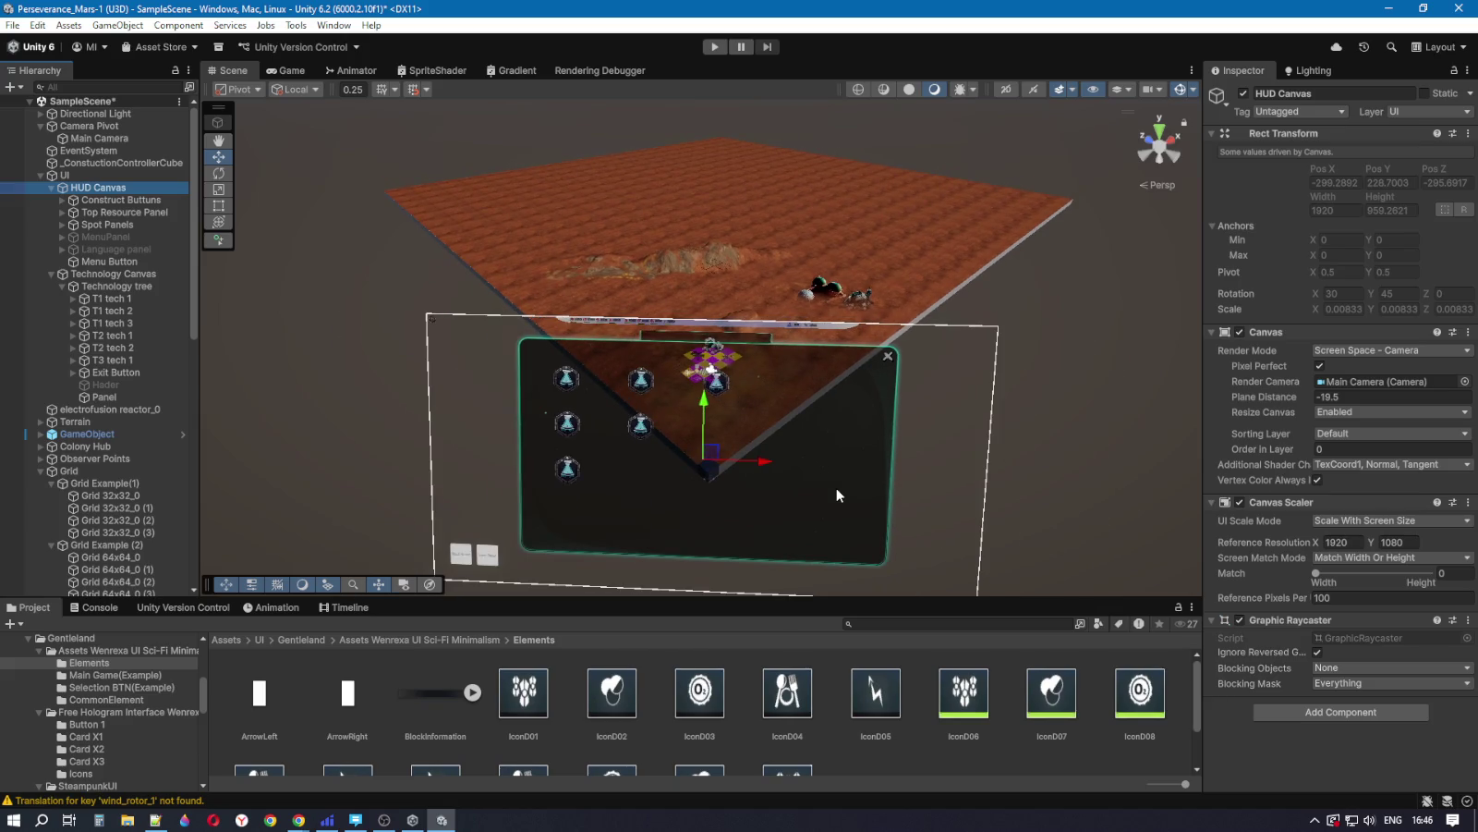
scroll(839, 496, "up", 4)
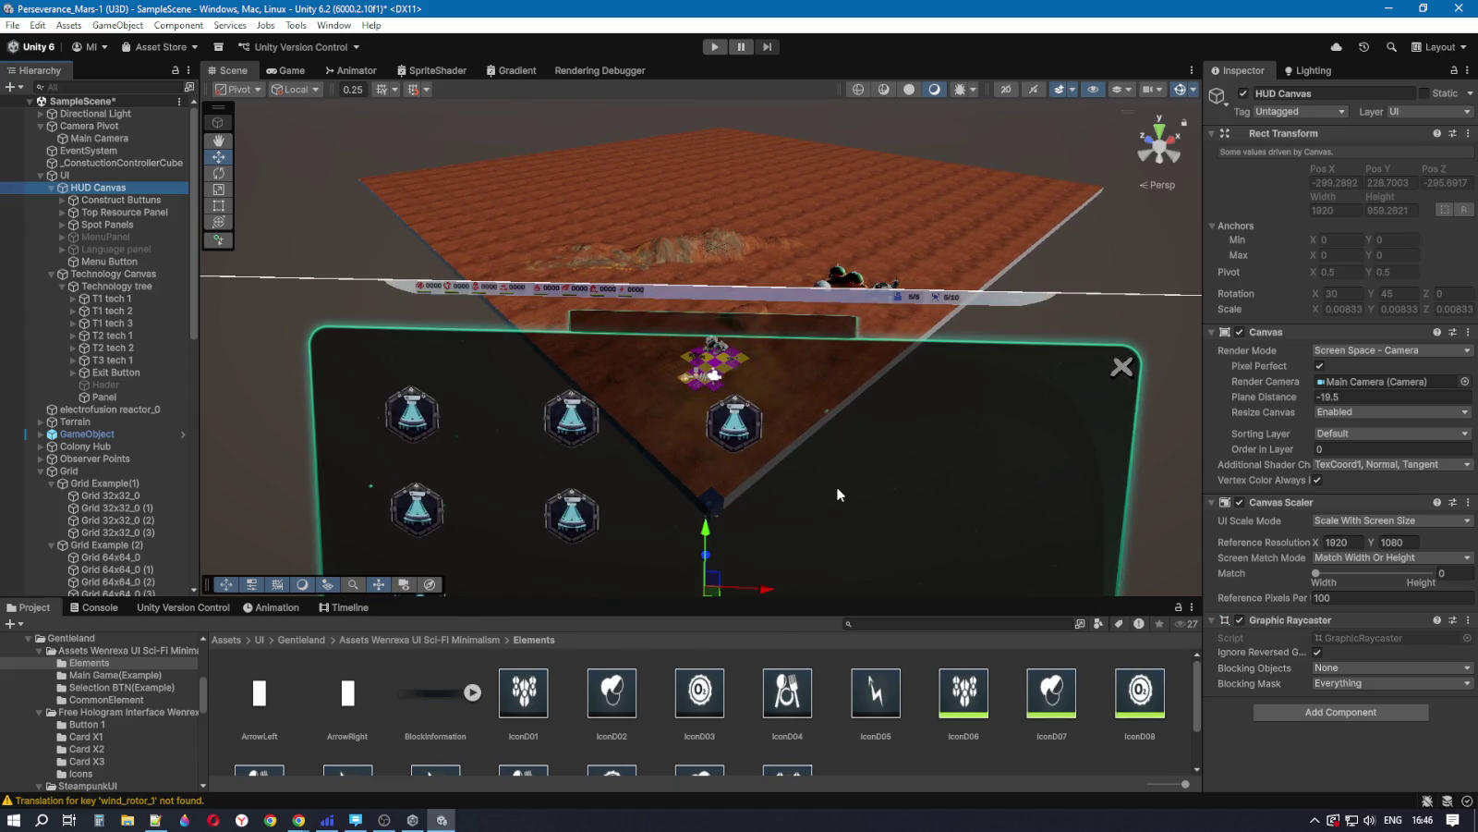
scroll(839, 484, "up", 2)
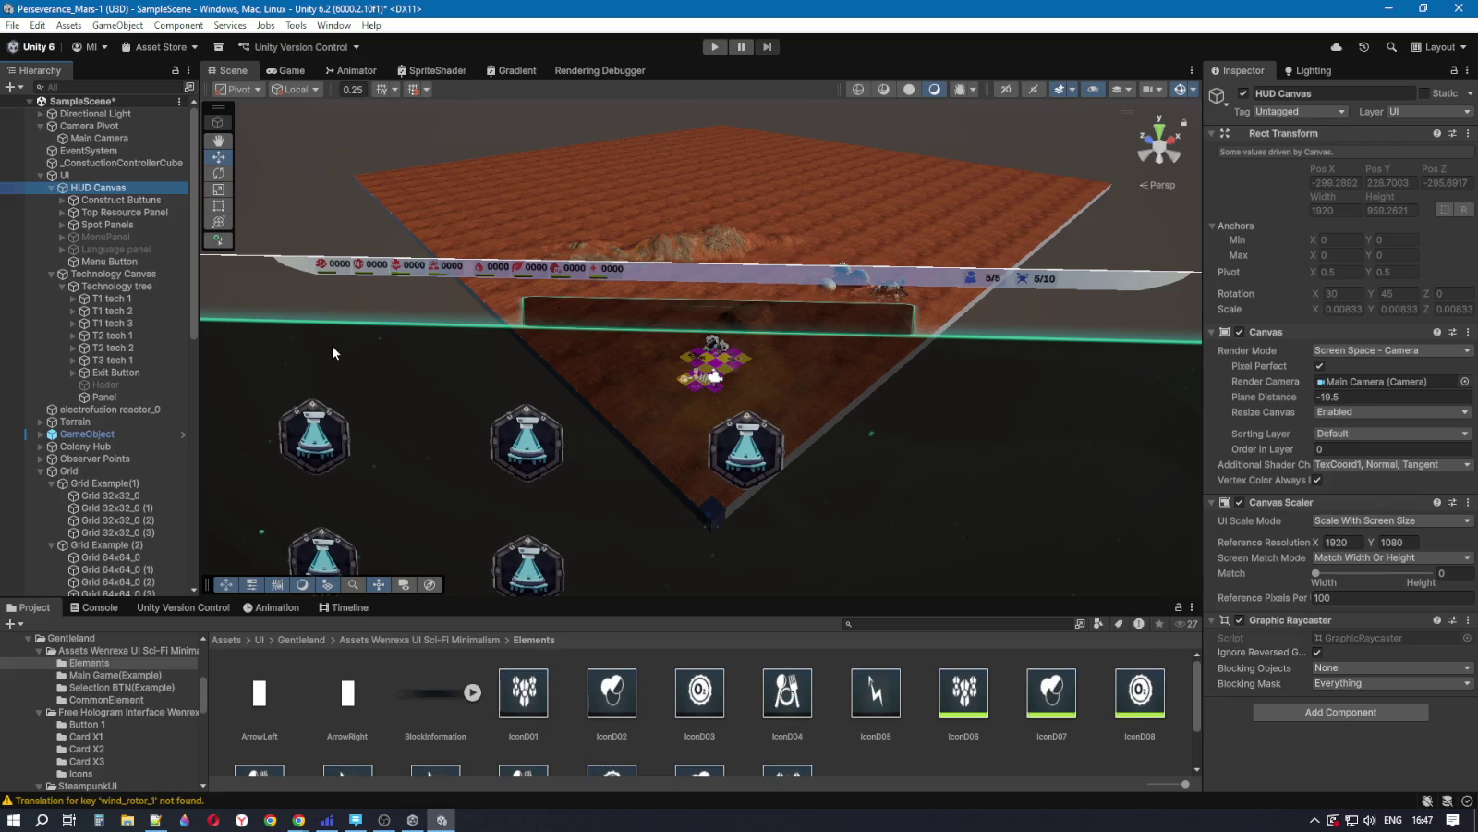
key("f")
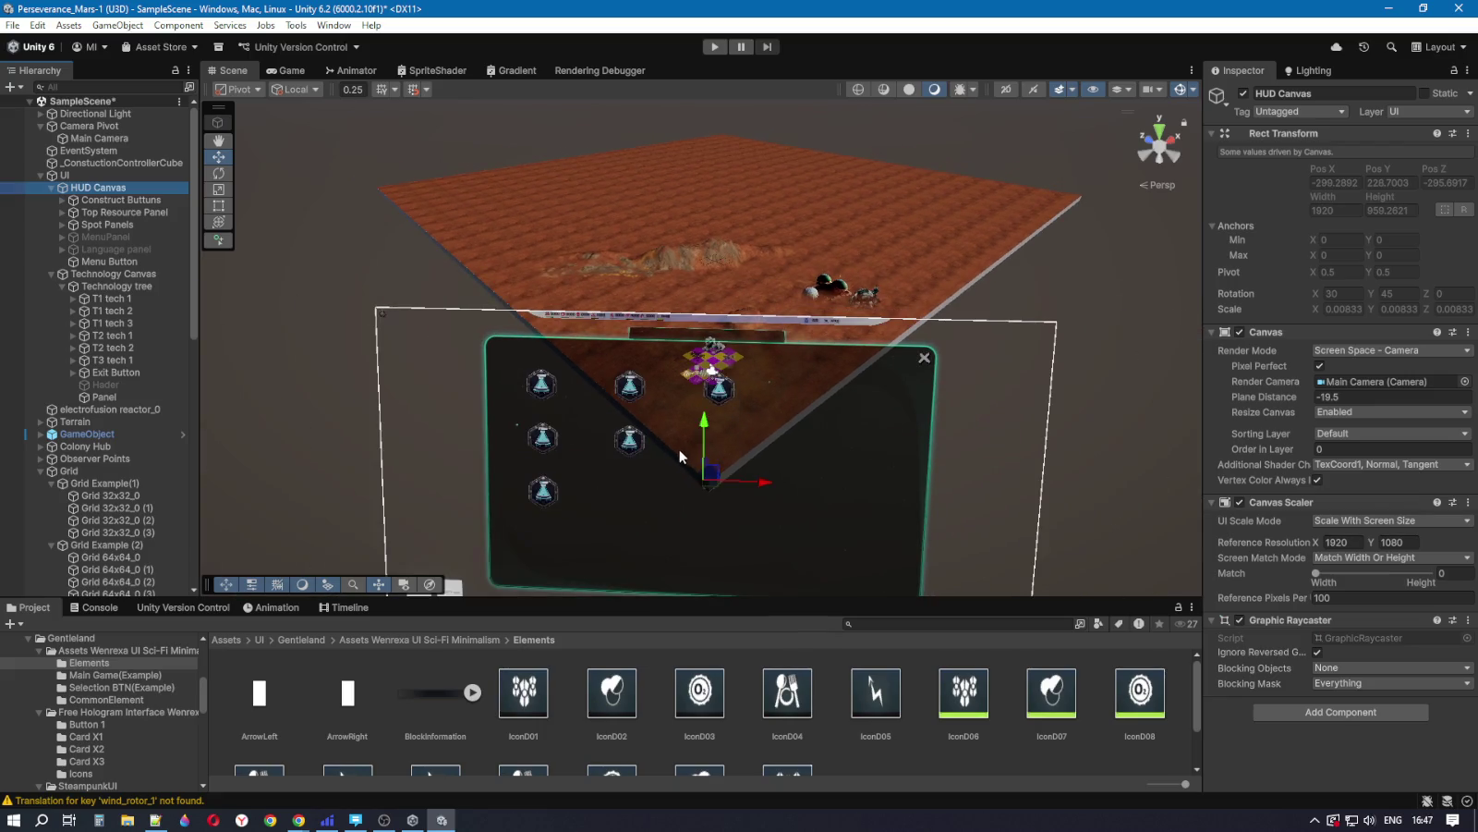
mouse_move(763, 453)
left_mouse_down()
mouse_move(772, 420)
mouse_move(769, 444)
left_mouse_up()
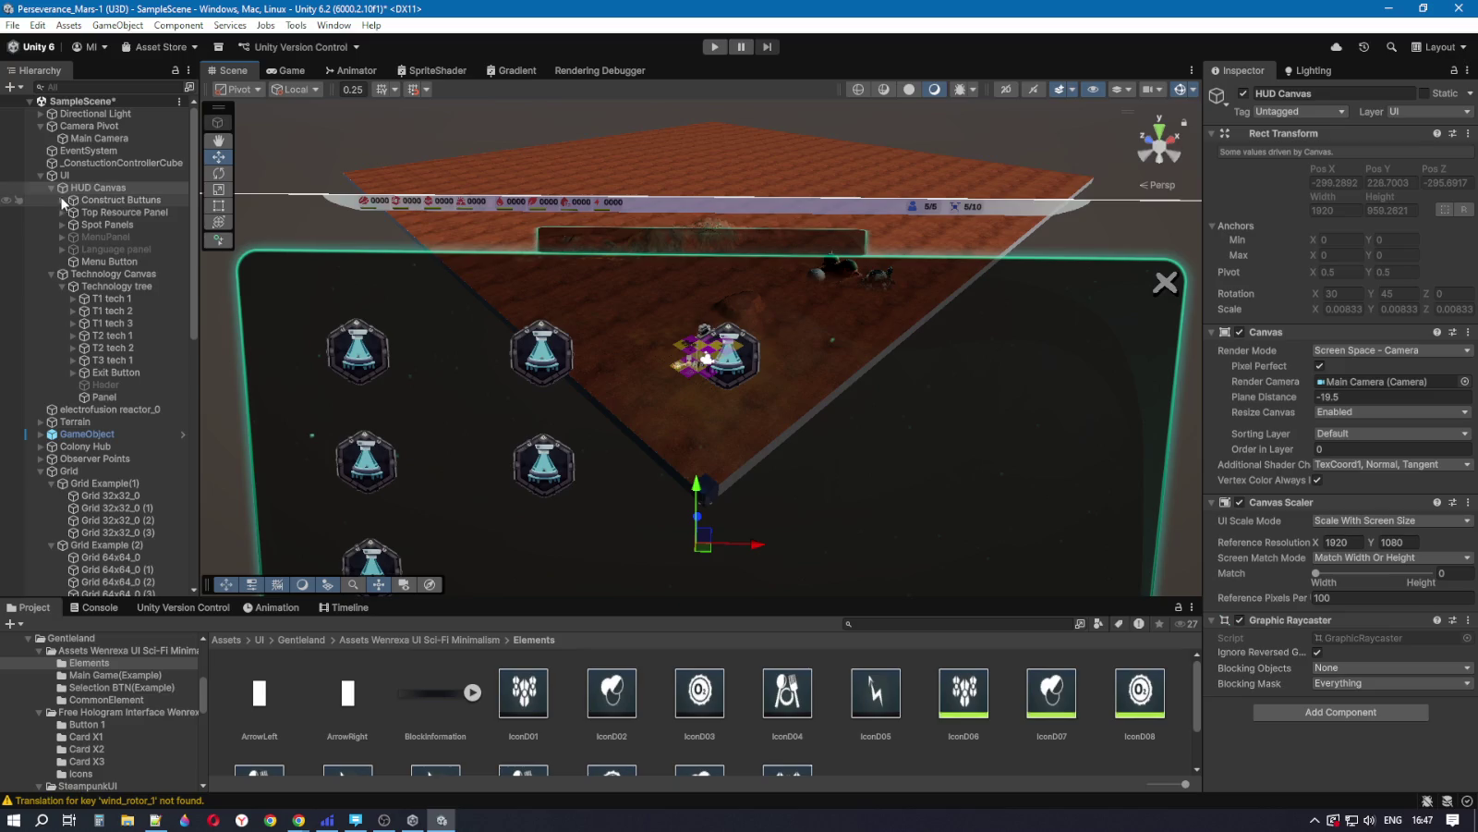
left_click(114, 397)
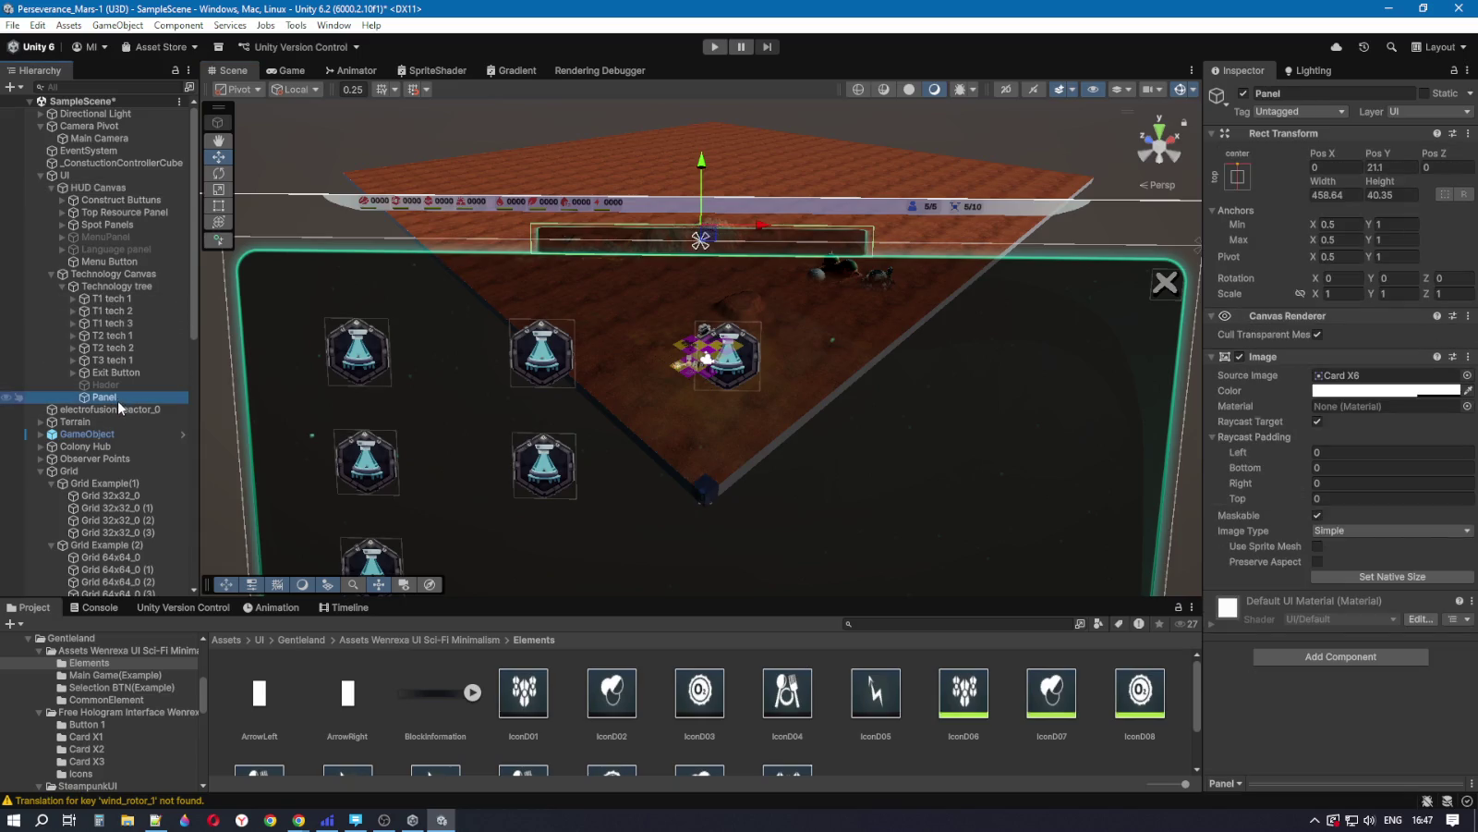
Step: Add a Text - TextMeshPro label under Panel and enable Auto Size
right_click(115, 399)
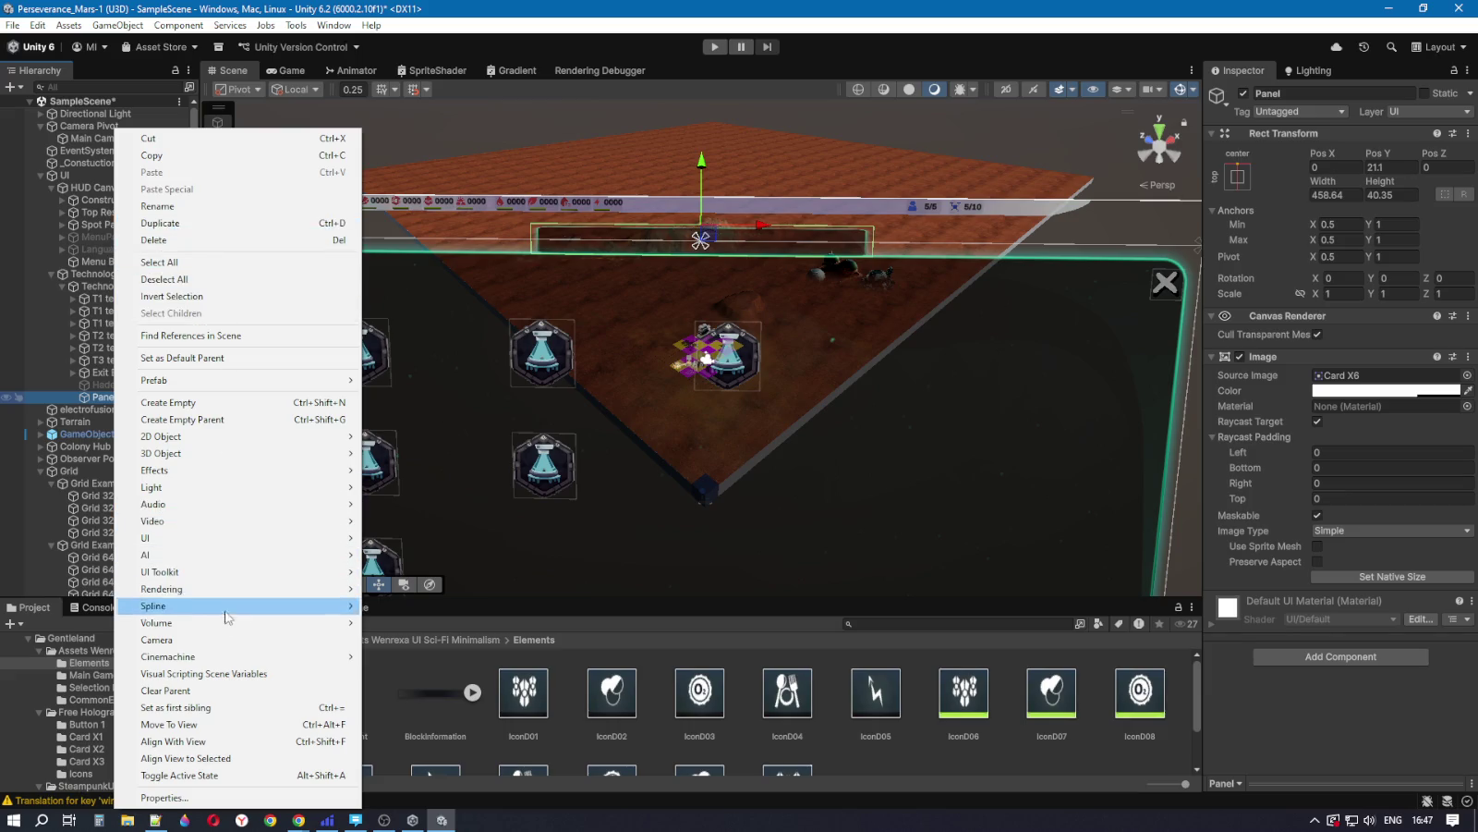
mouse_move(247, 537)
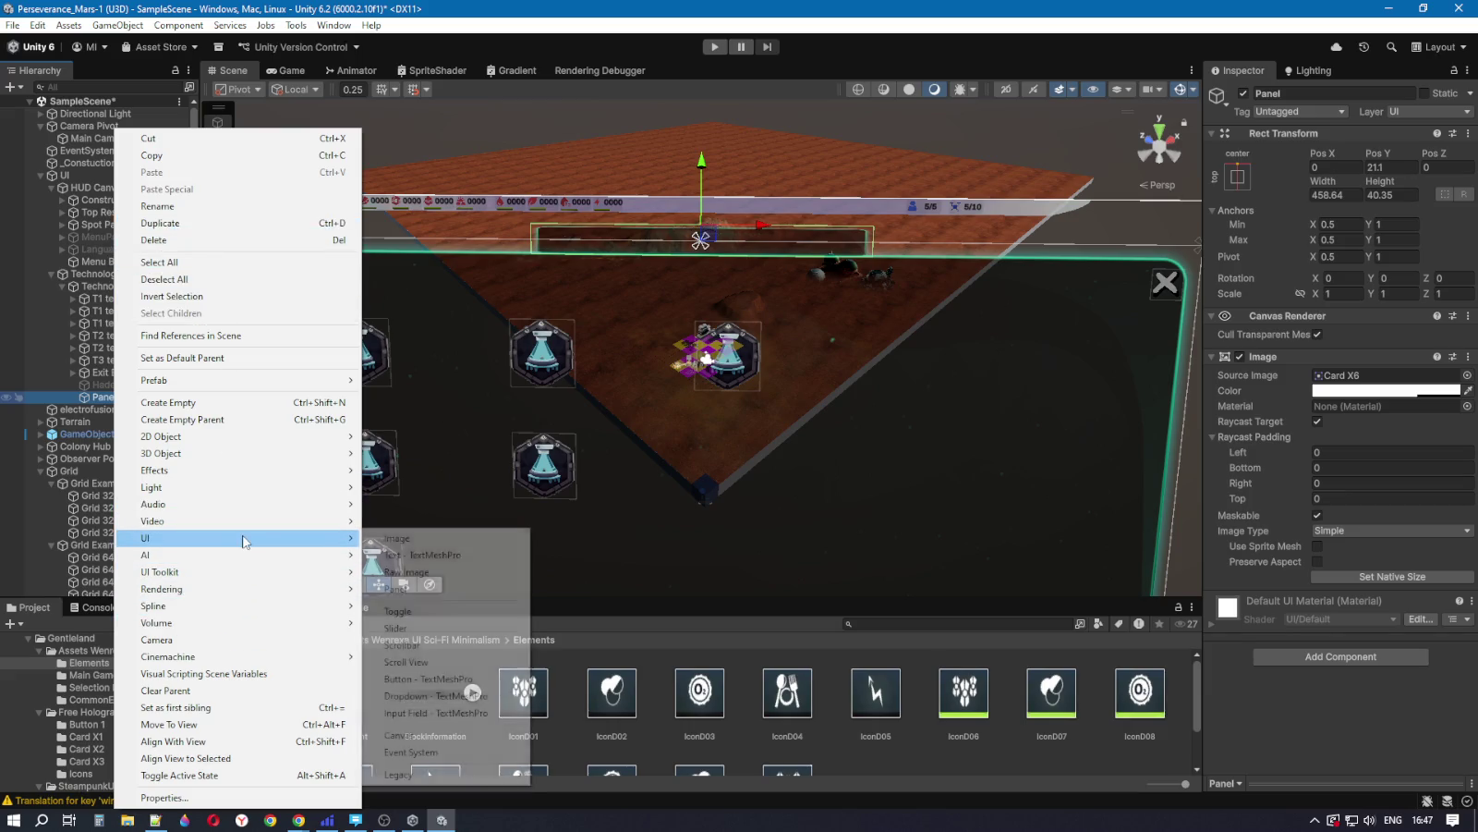
left_click(443, 556)
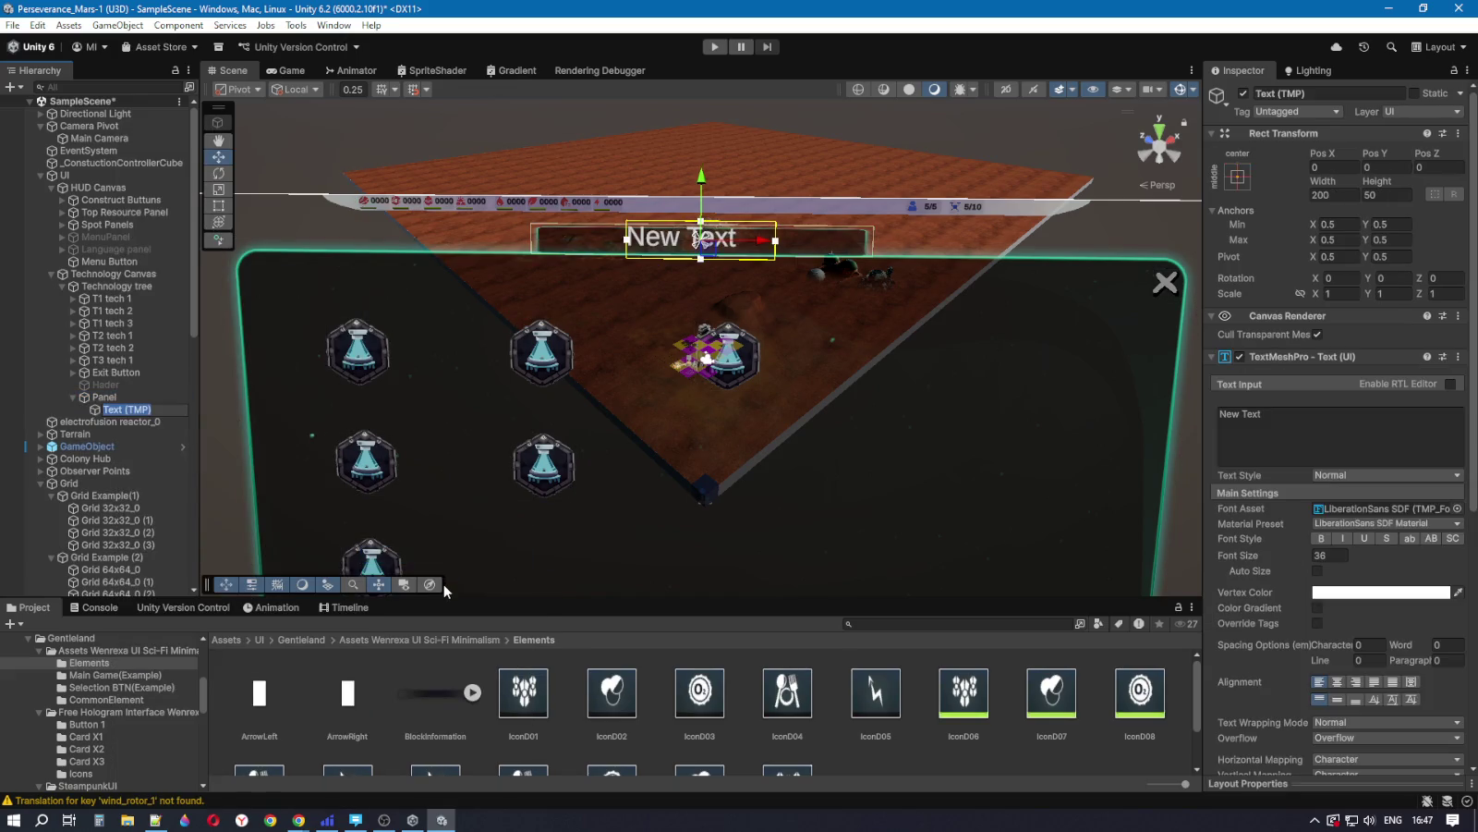
left_click(1318, 570)
left_click(1342, 586)
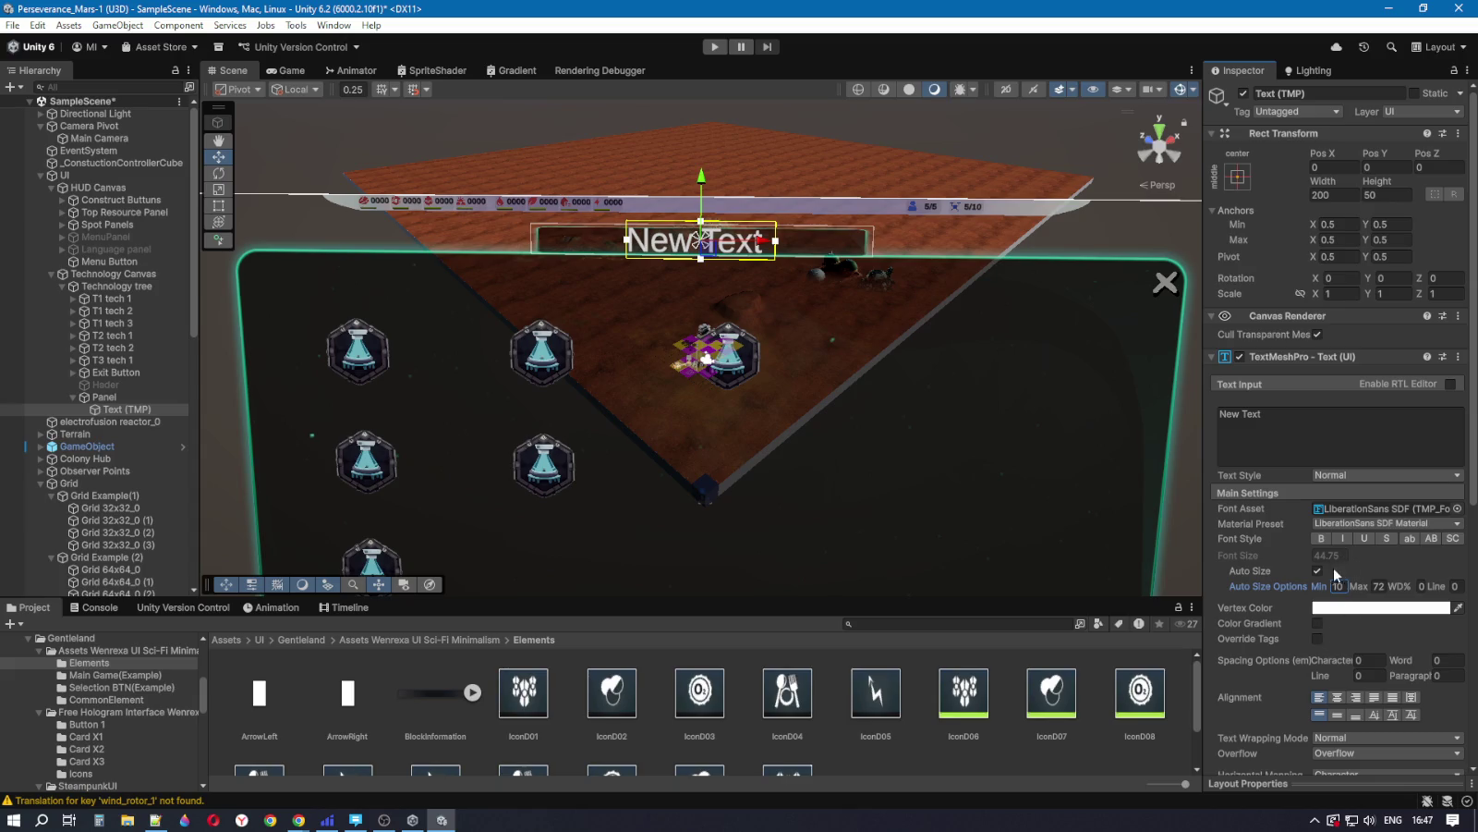
Step: Tint the label's vertex colour a pale grey, then switch to the YouTube video in Chrome
left_click(1336, 610)
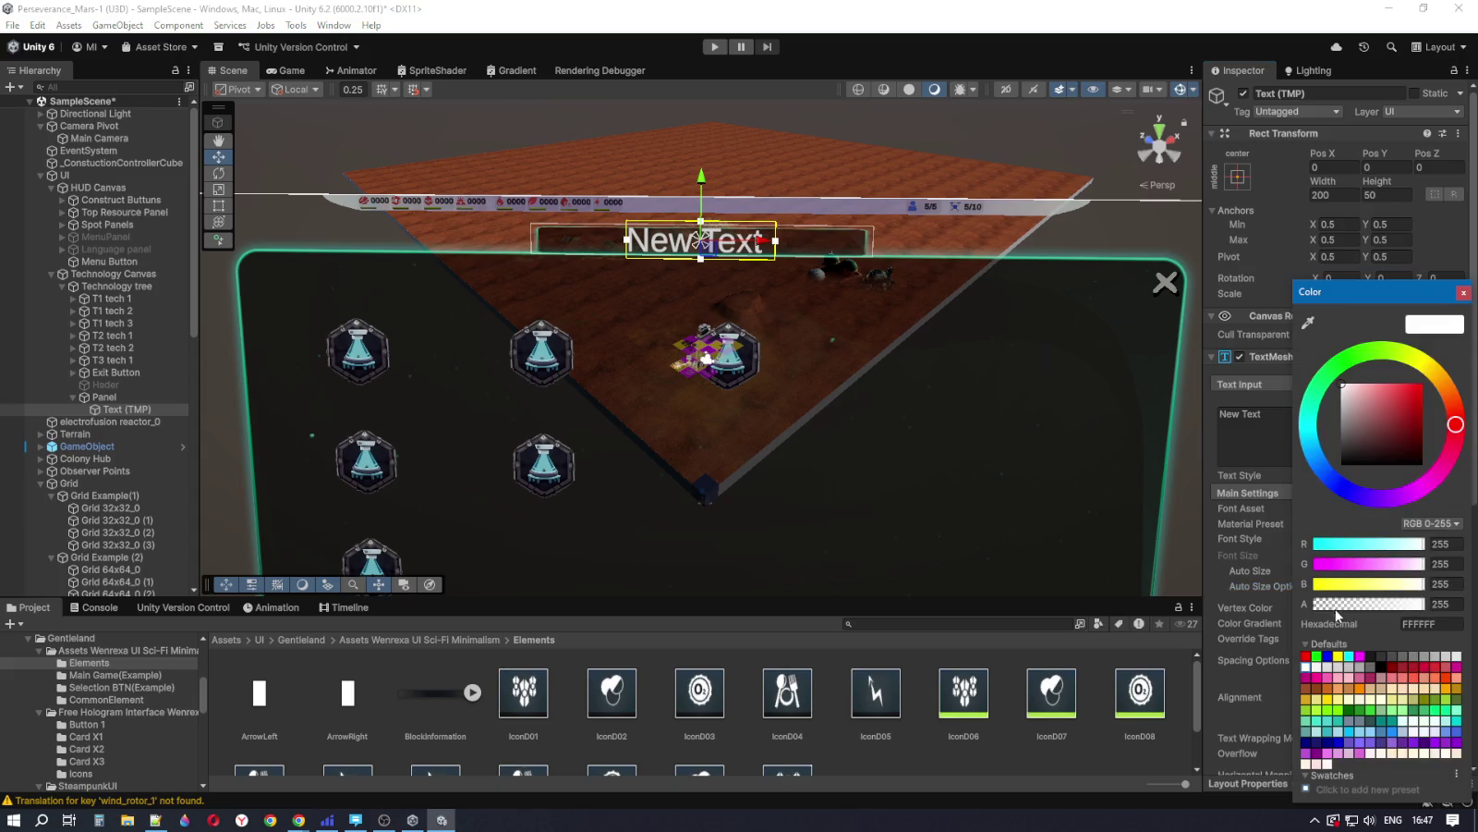
mouse_move(1411, 607)
left_mouse_down()
mouse_move(1358, 607)
mouse_move(1411, 607)
left_mouse_up()
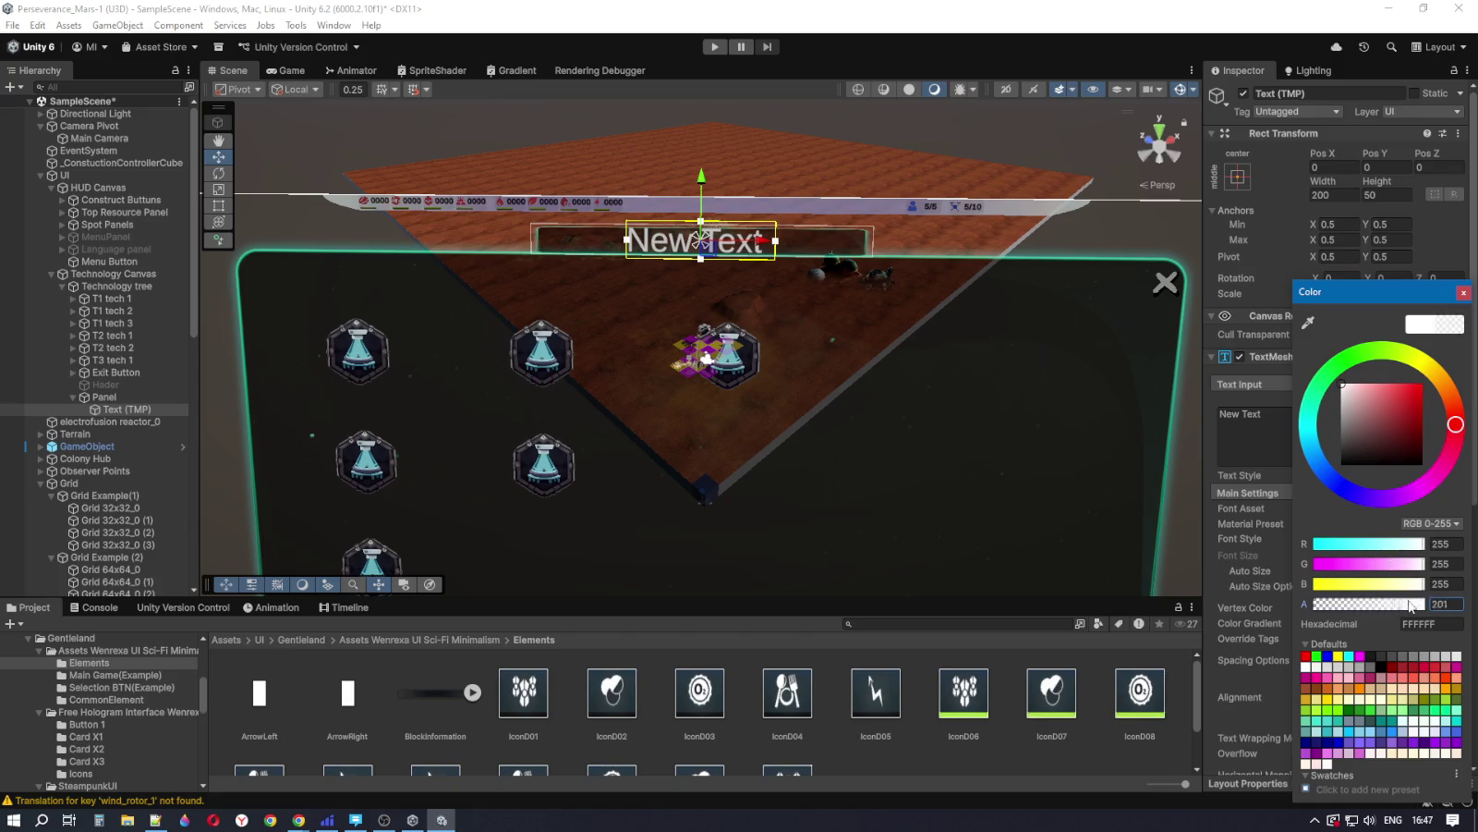
left_click(1351, 390)
mouse_move(1351, 389)
left_mouse_down()
mouse_move(1354, 405)
mouse_move(1357, 384)
mouse_move(1341, 382)
mouse_move(1322, 435)
mouse_move(1320, 420)
left_mouse_up()
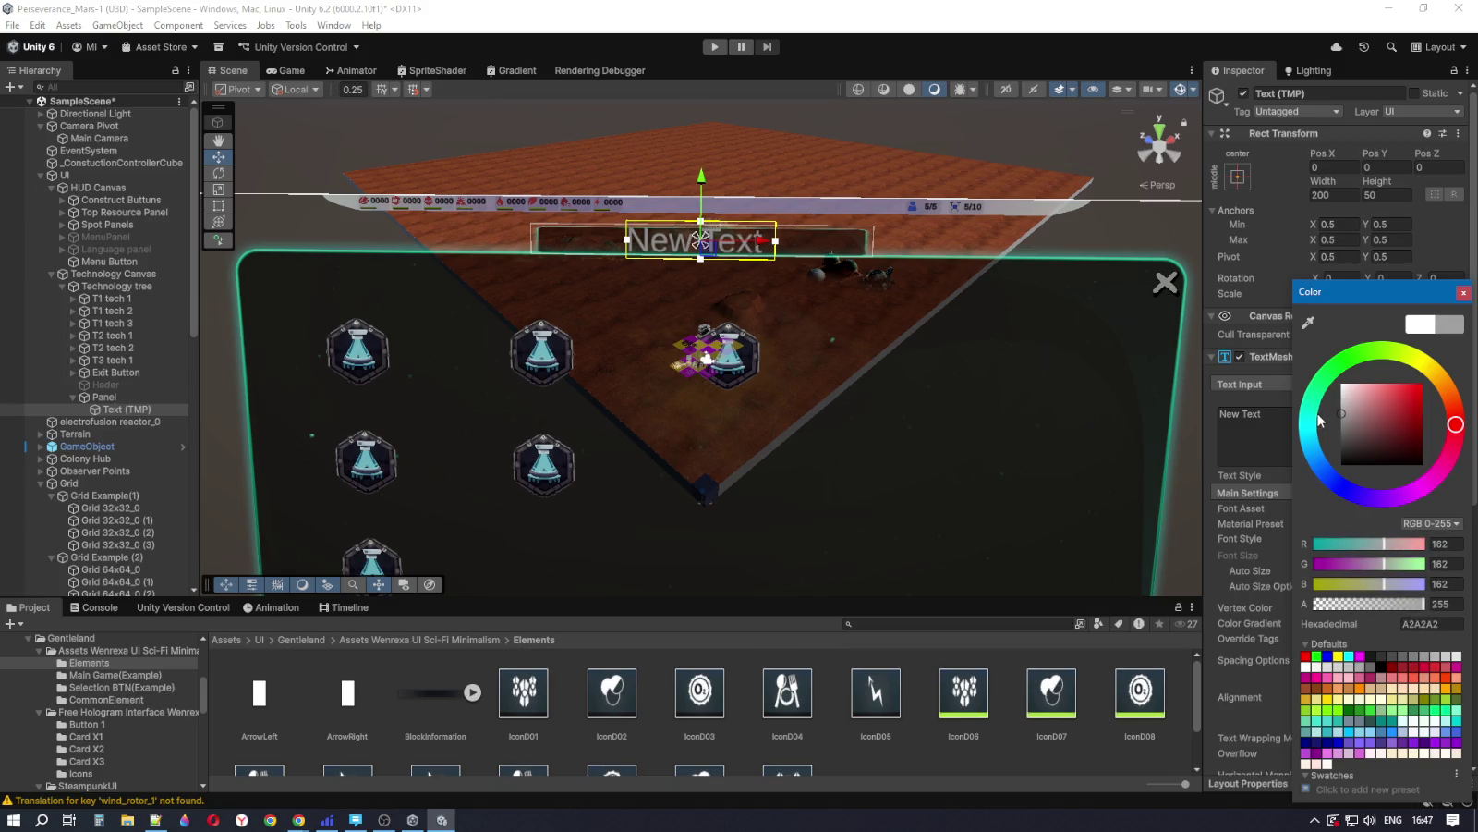
key("alt+Tab")
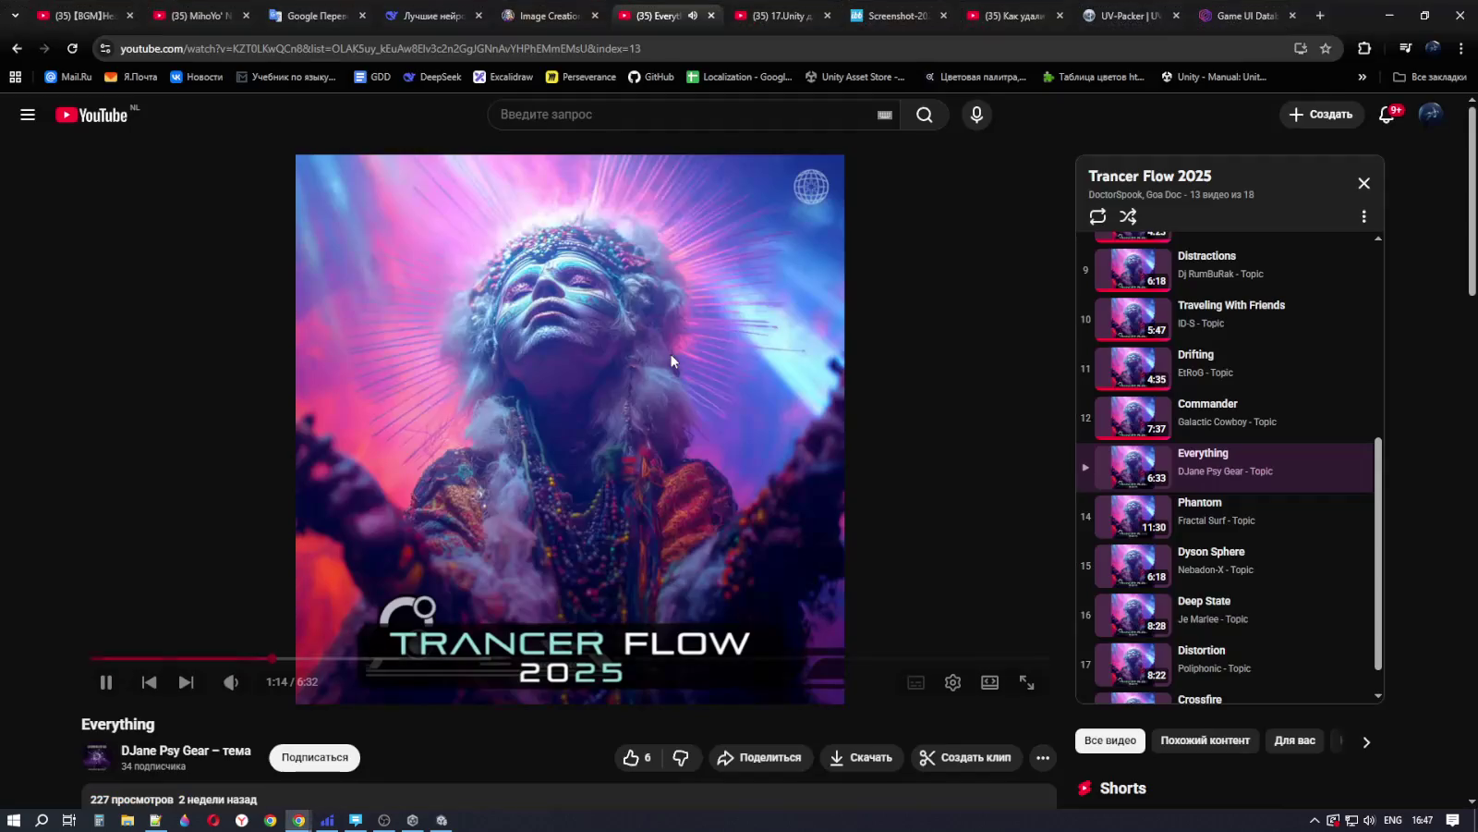
Step: Glance at the Technology Tree reference screenshot in Chrome, then return to Unity
left_click(1123, 16)
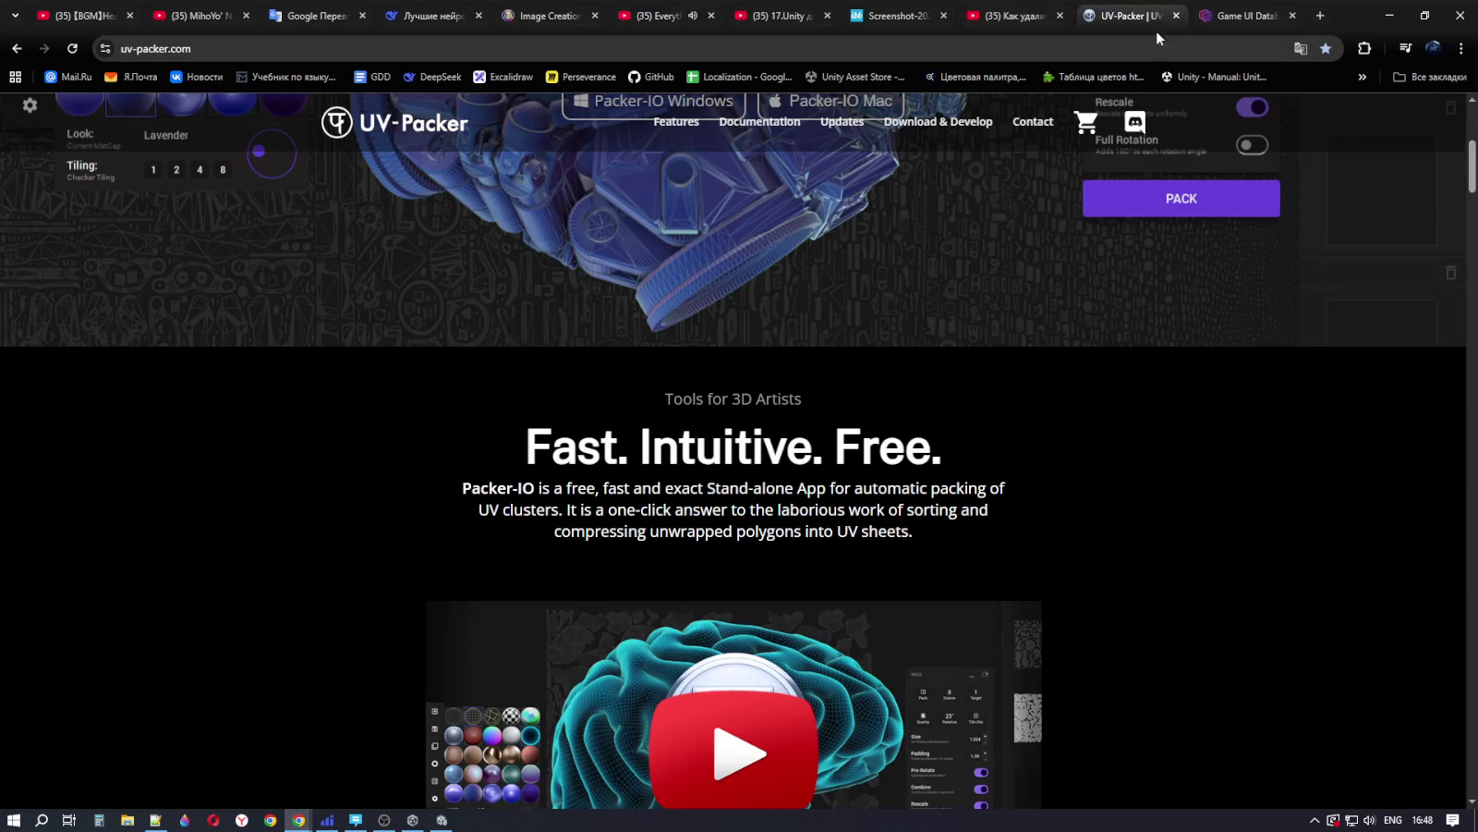
left_click(1214, 9)
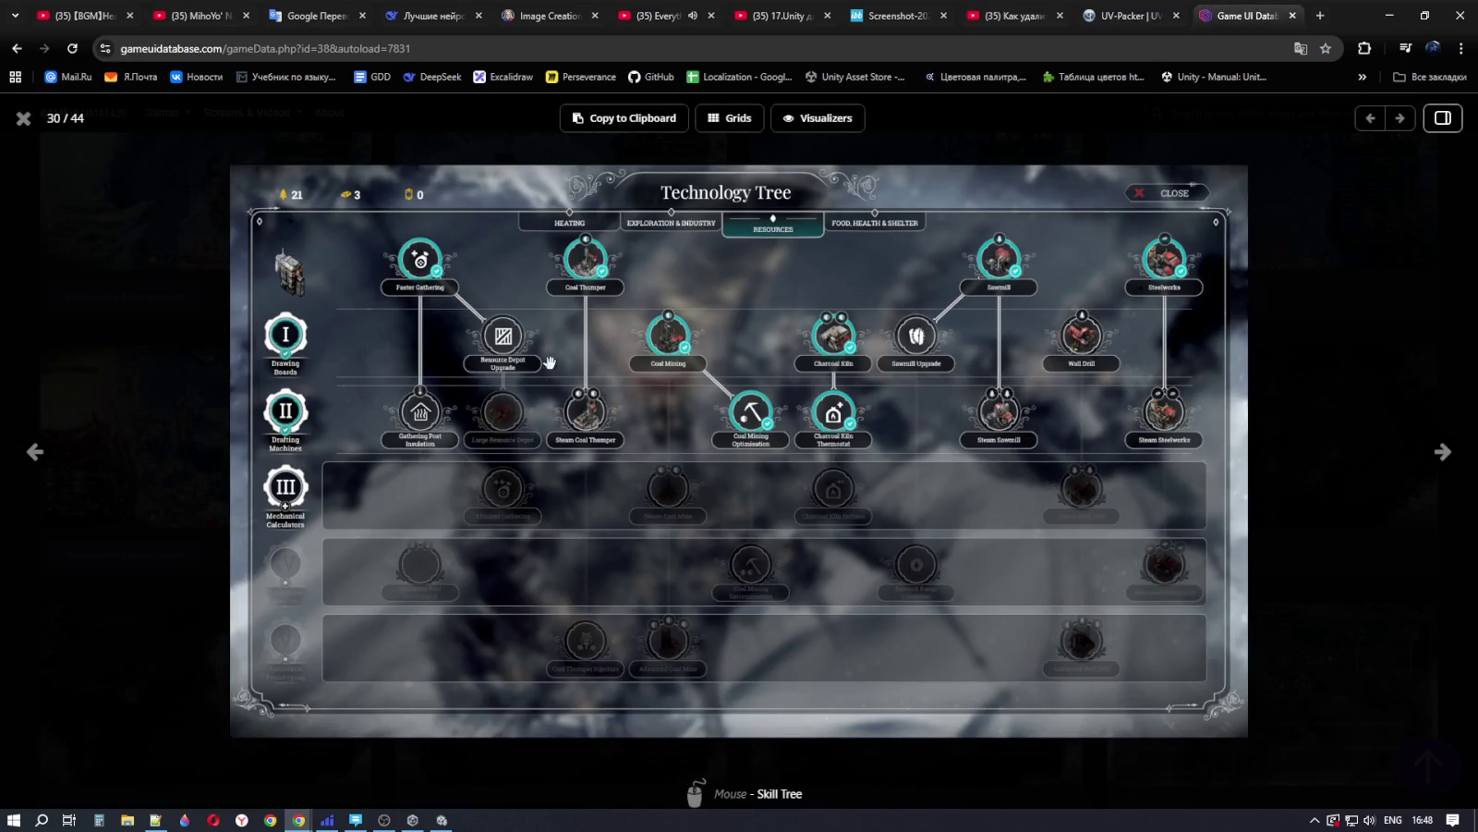
key("alt+Tab")
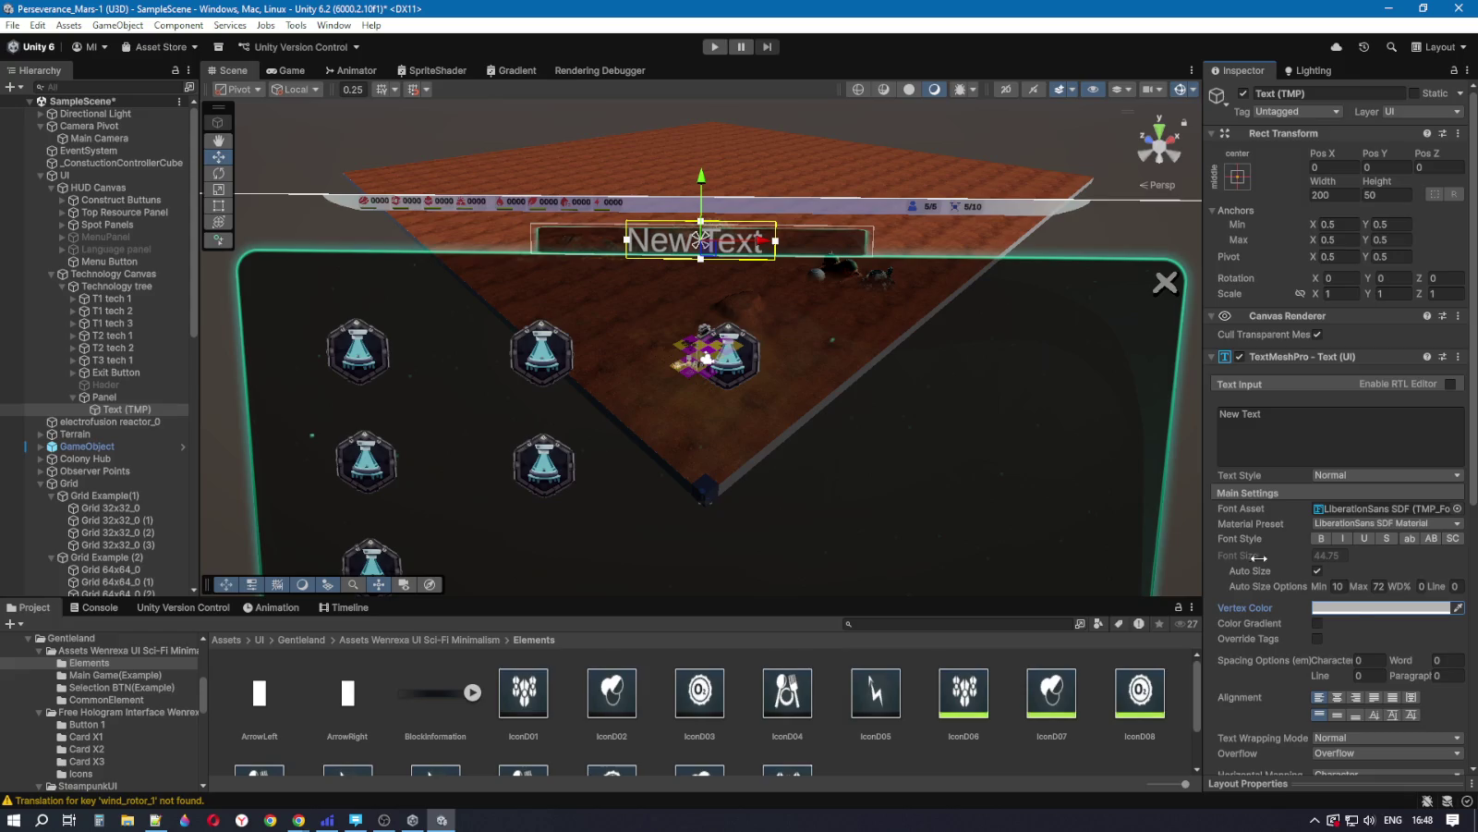
Step: Set the label's vertex colour to white FFFFFF and keep the Normal text style
left_click(1360, 608)
left_click(1337, 372)
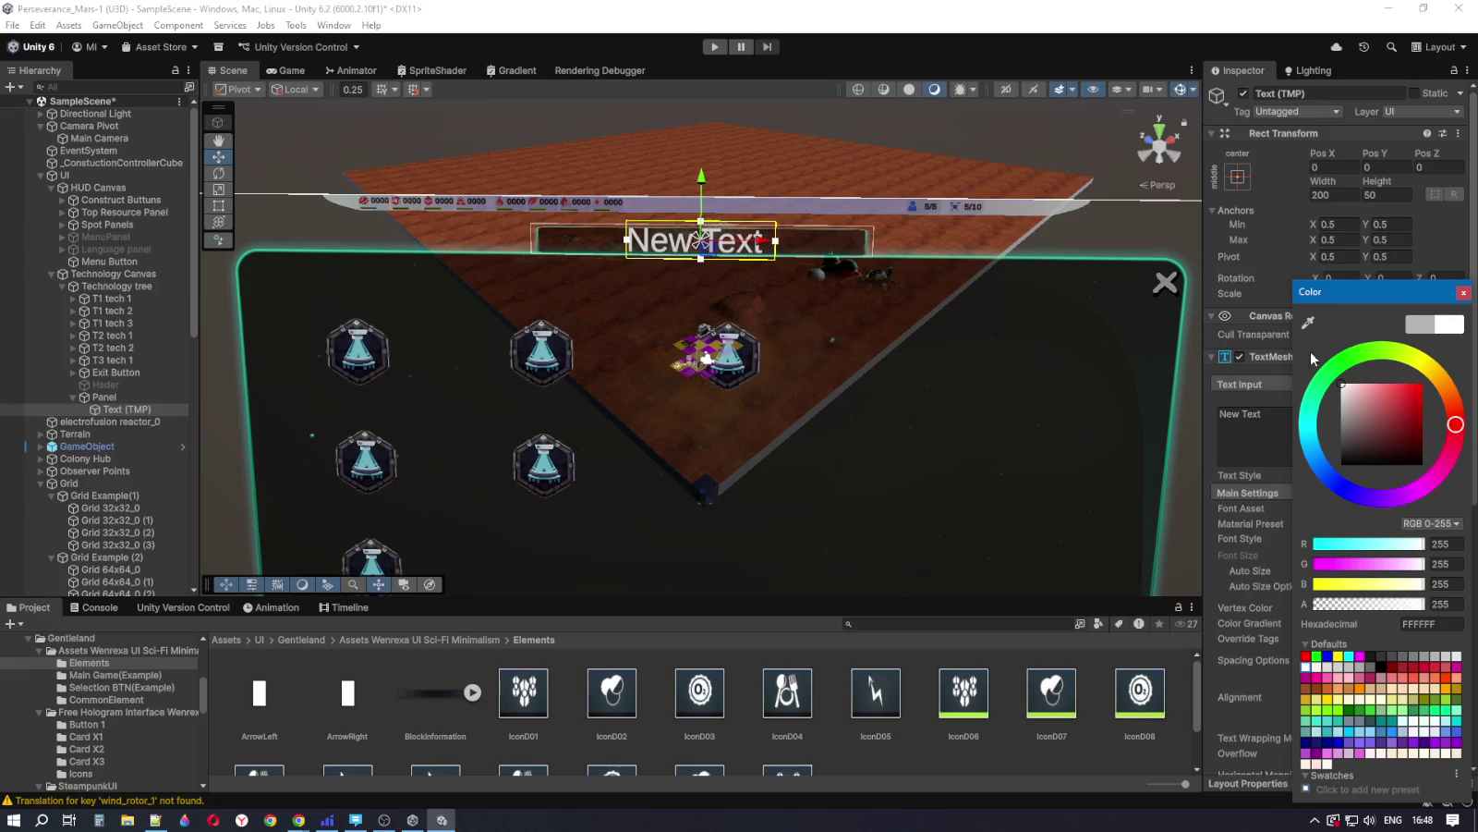
left_click(1463, 292)
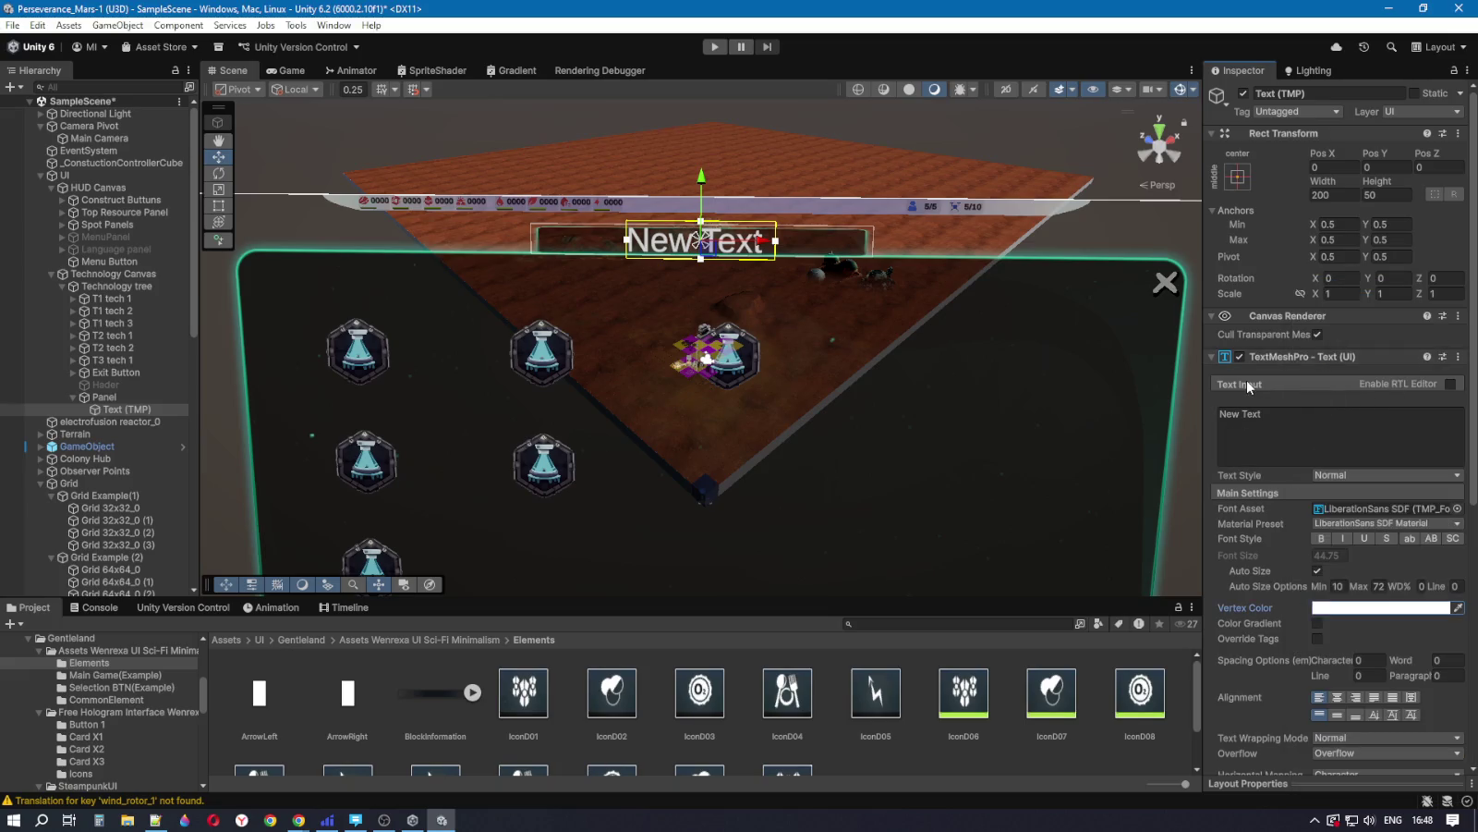
left_click(1327, 475)
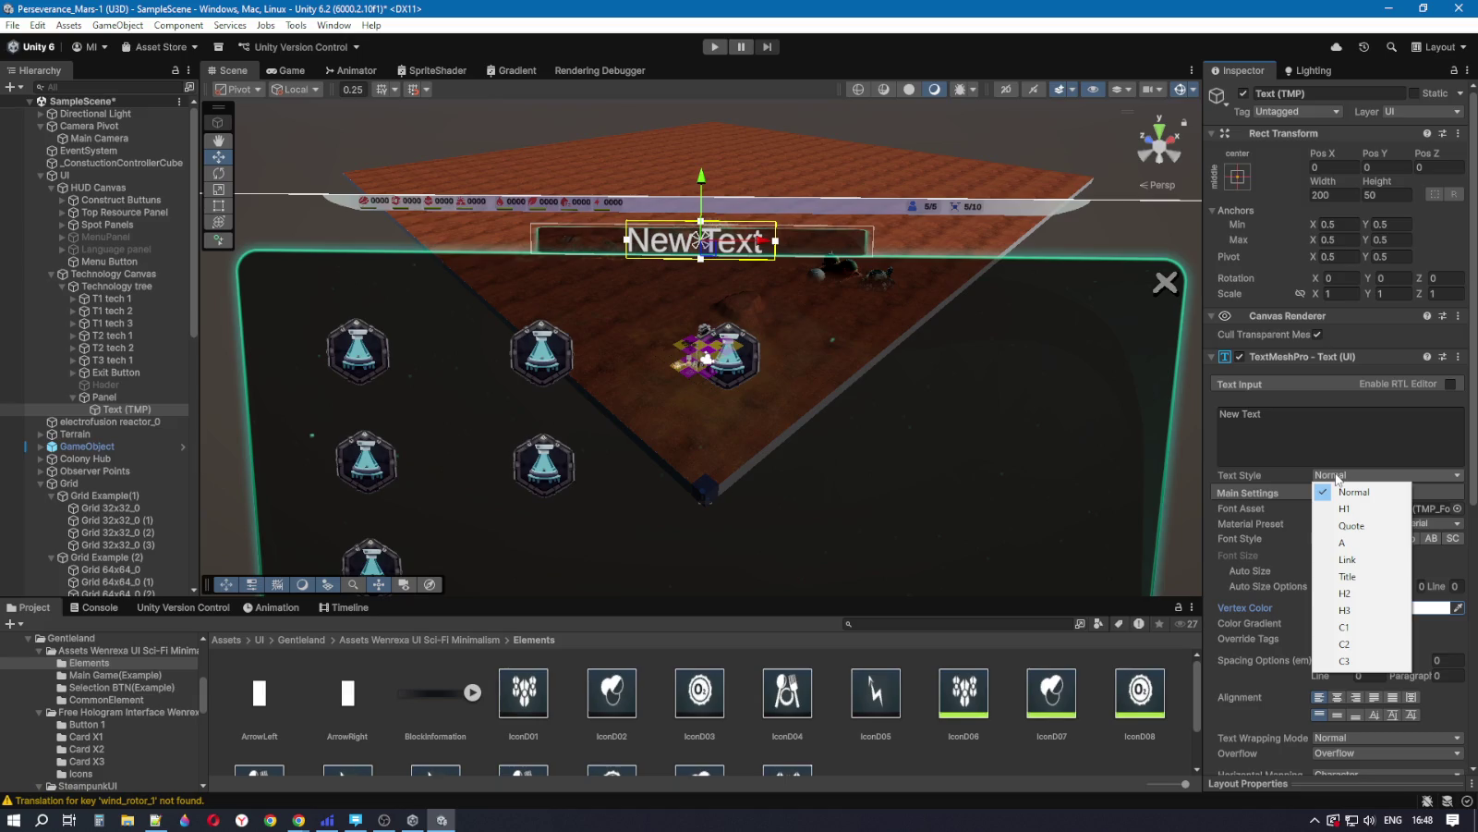
left_click(1267, 497)
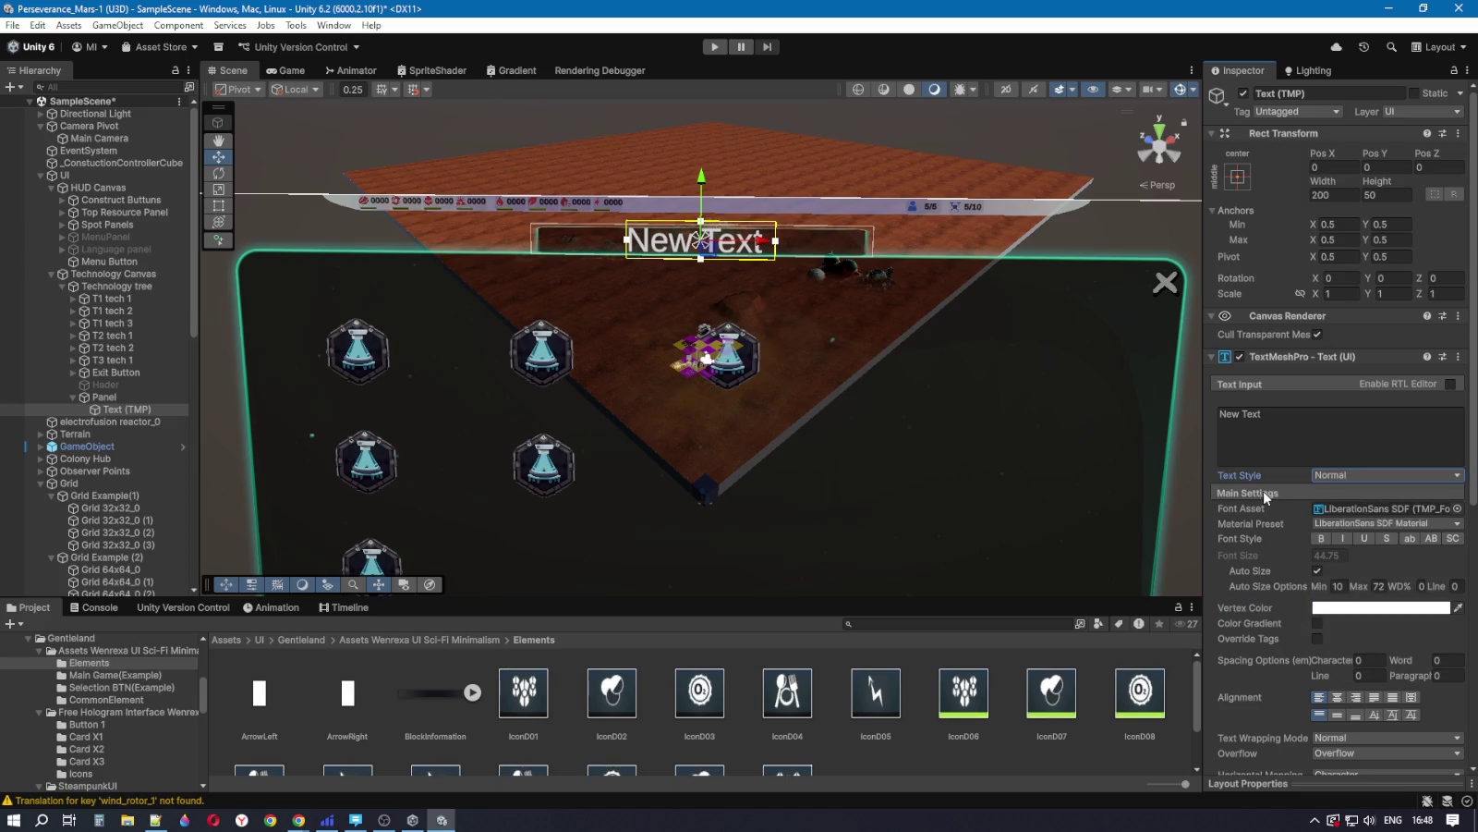
Step: Browse the TextMesh Pro Resources folders: Style Sheets, Fonts & Materials and Sprite Assets
left_click(1351, 509)
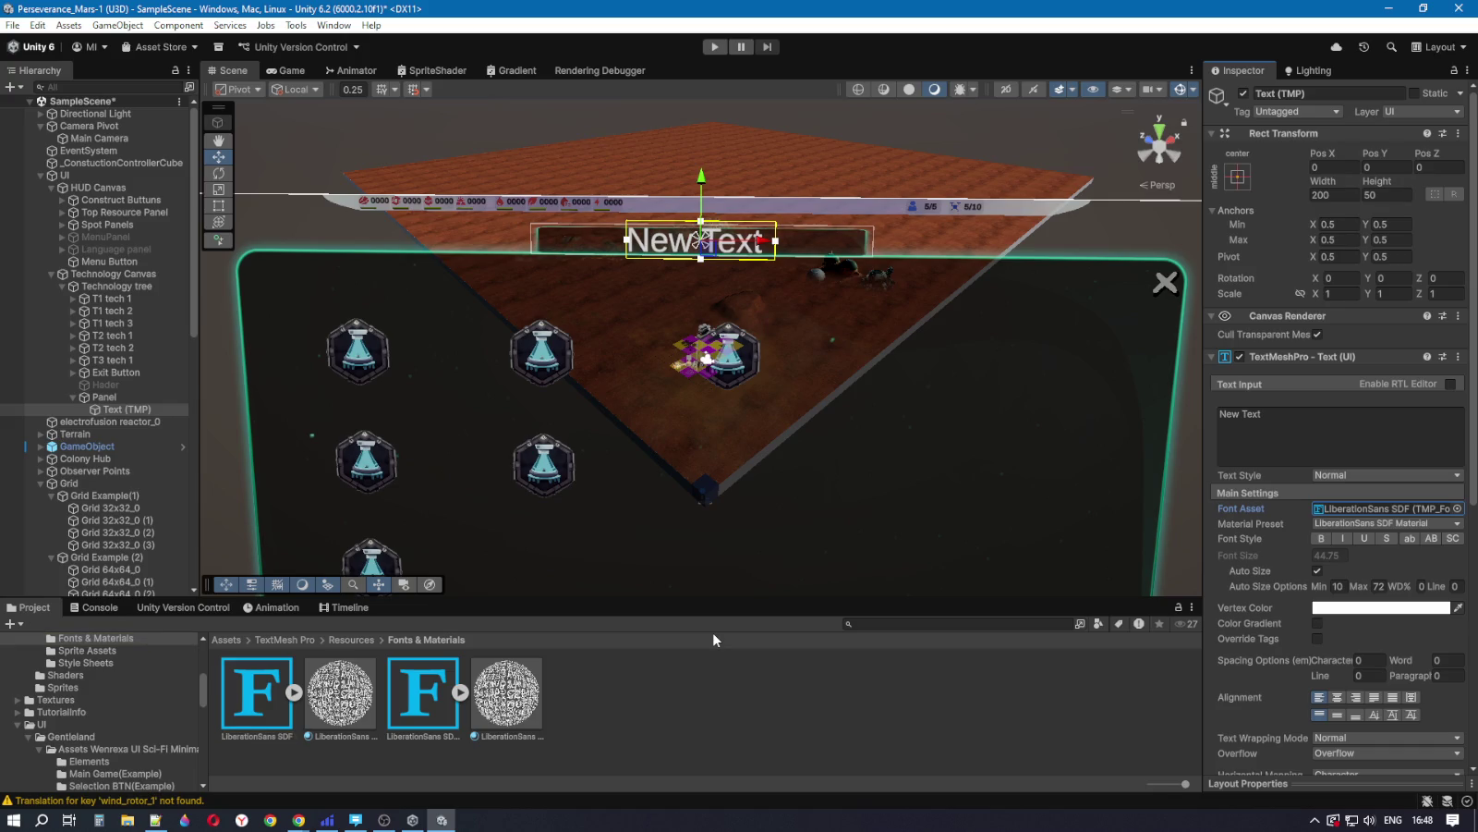
left_click(353, 640)
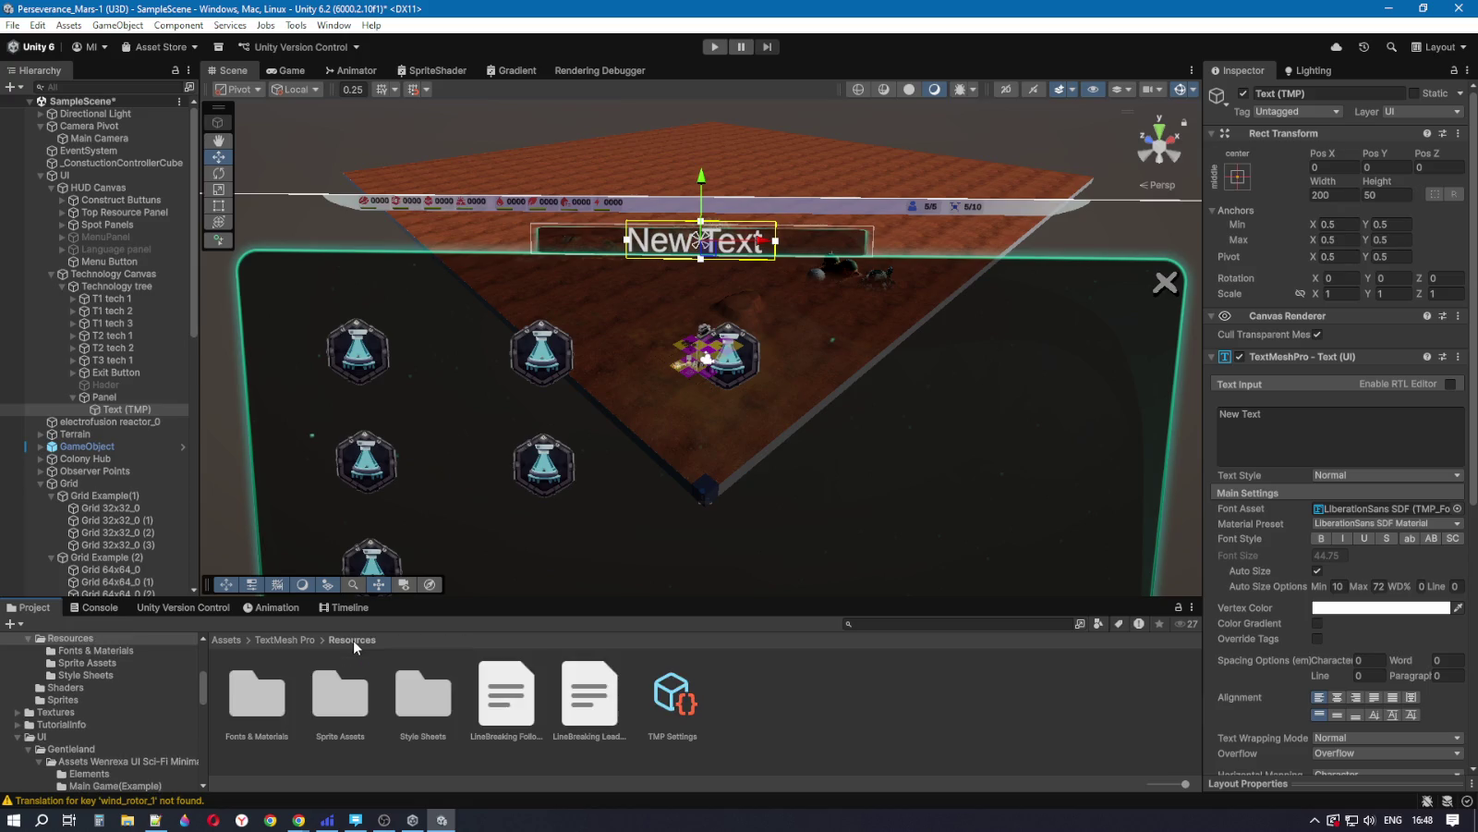
left_click(424, 714)
double_click(425, 712)
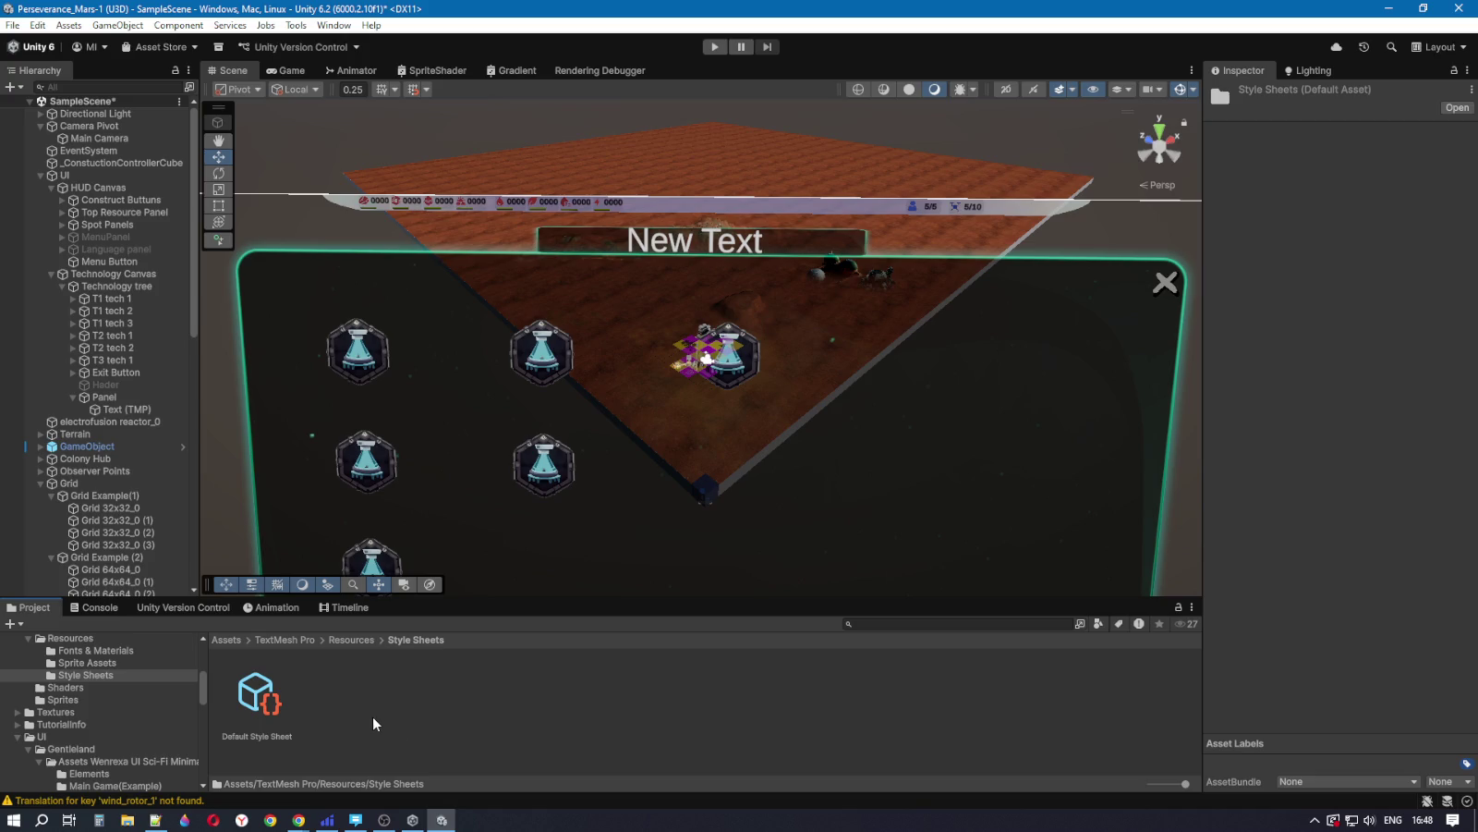
left_click(363, 640)
double_click(262, 699)
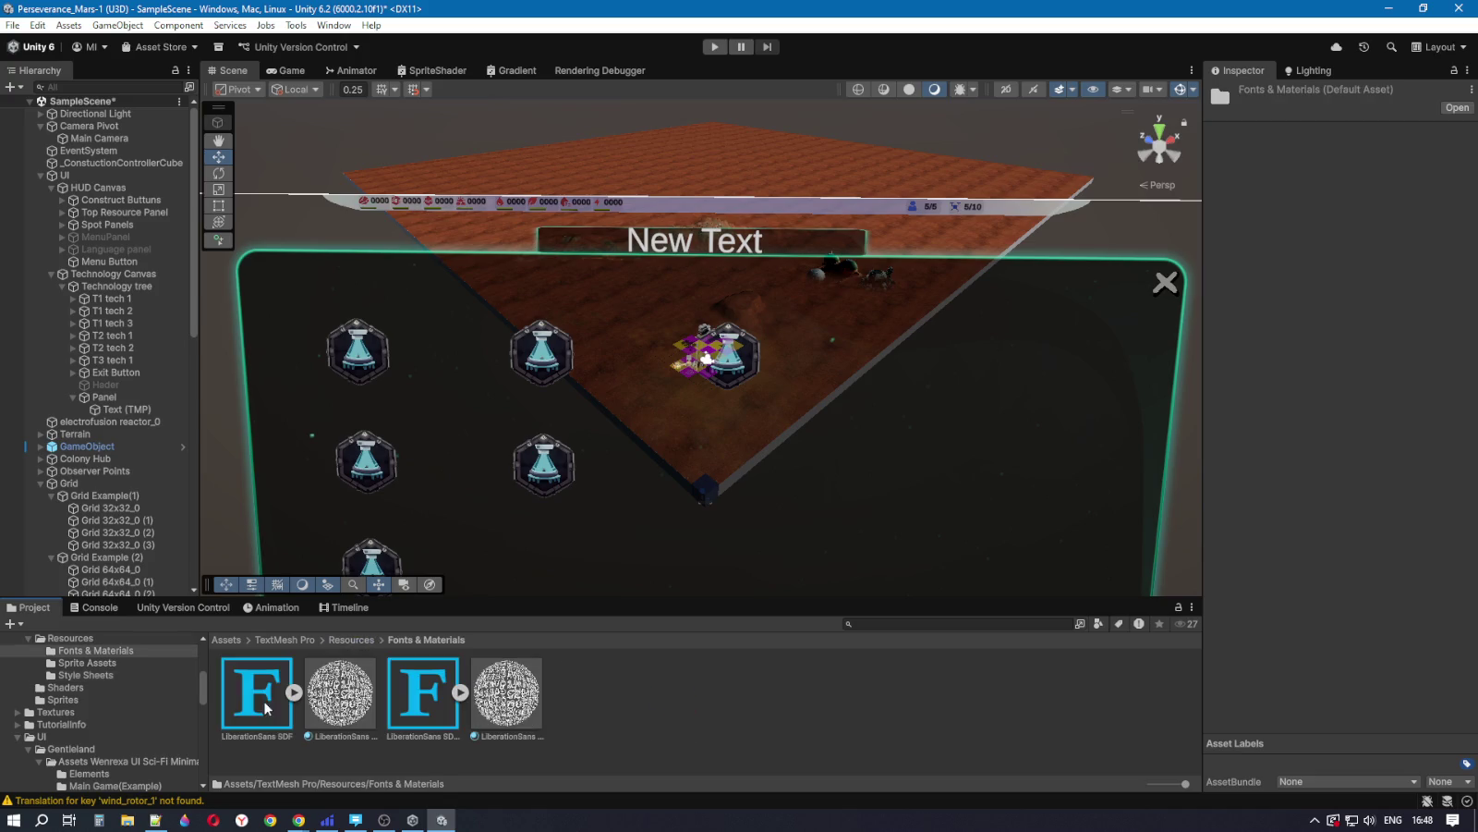
left_click(352, 639)
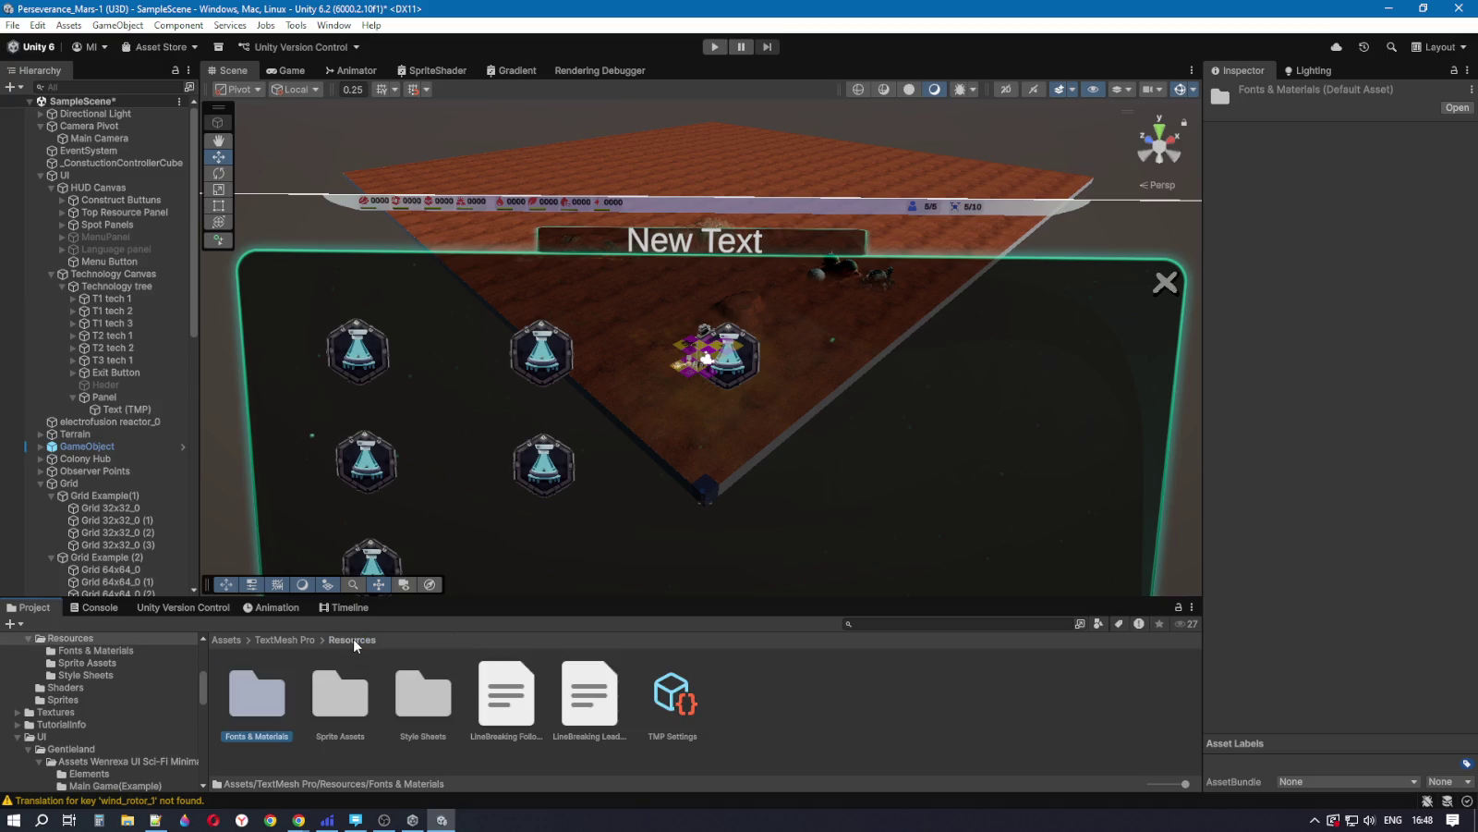
double_click(352, 700)
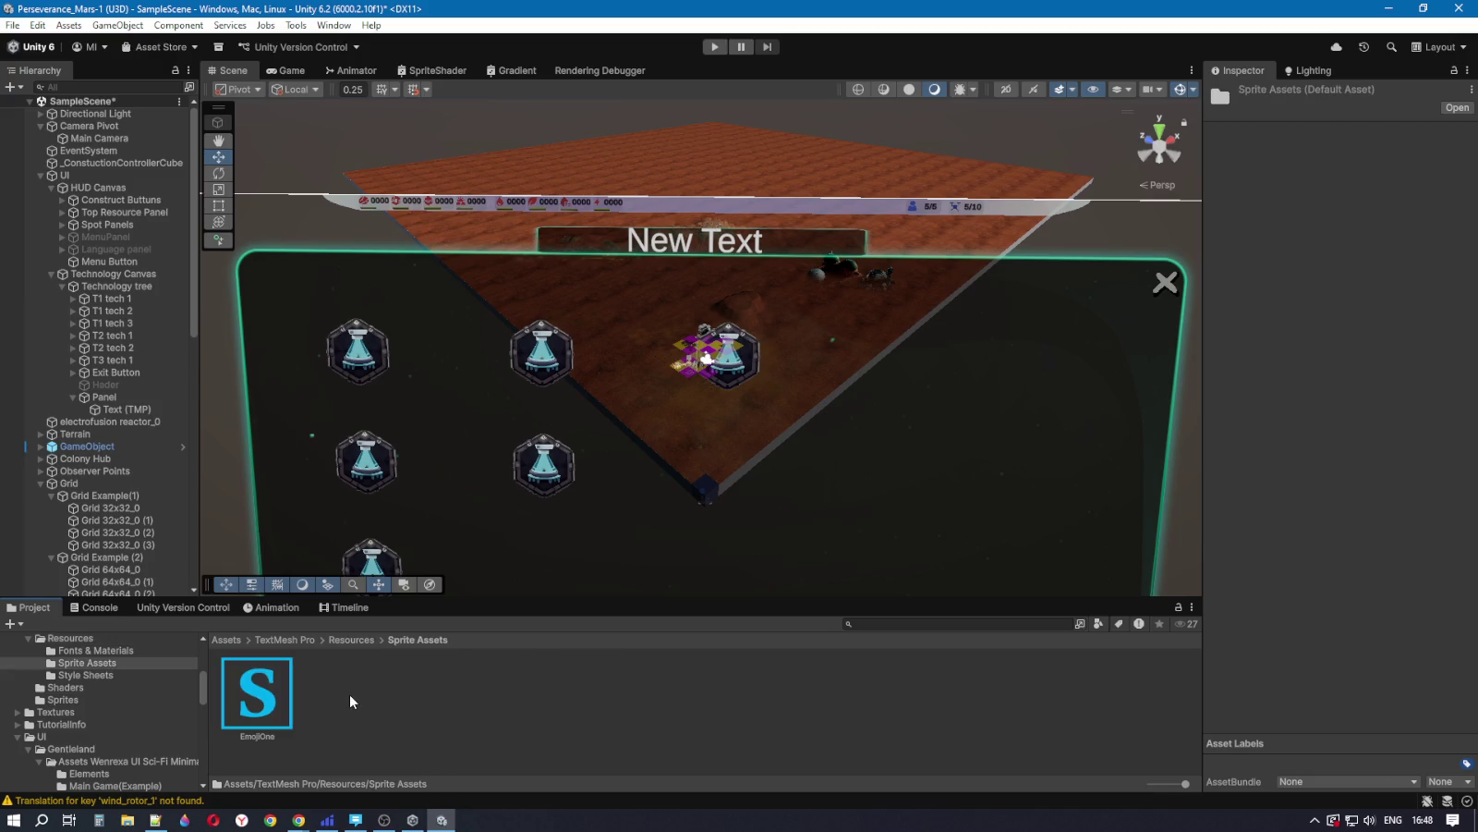
left_click(362, 646)
double_click(422, 705)
left_click(351, 639)
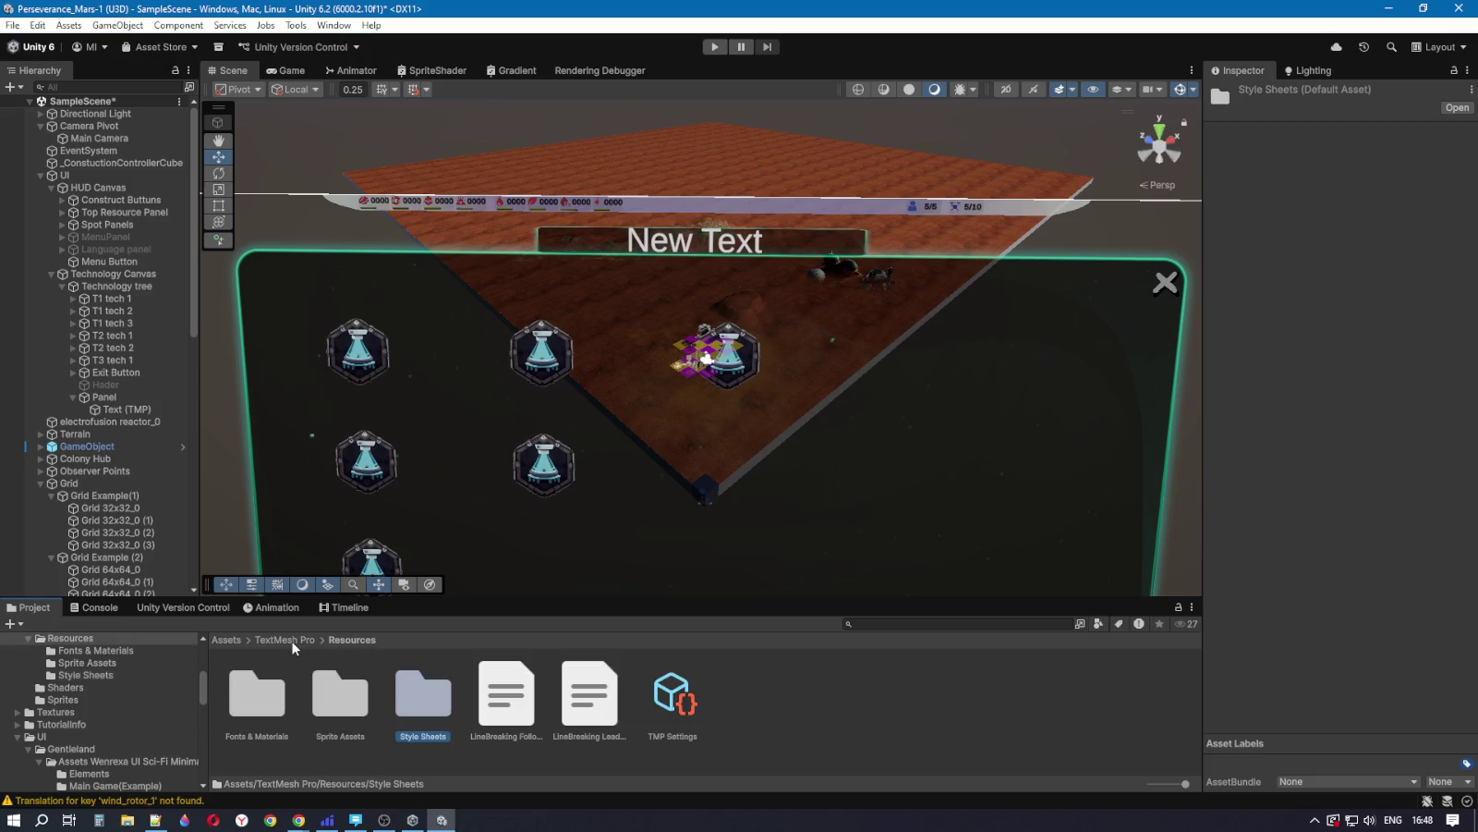
left_click(287, 640)
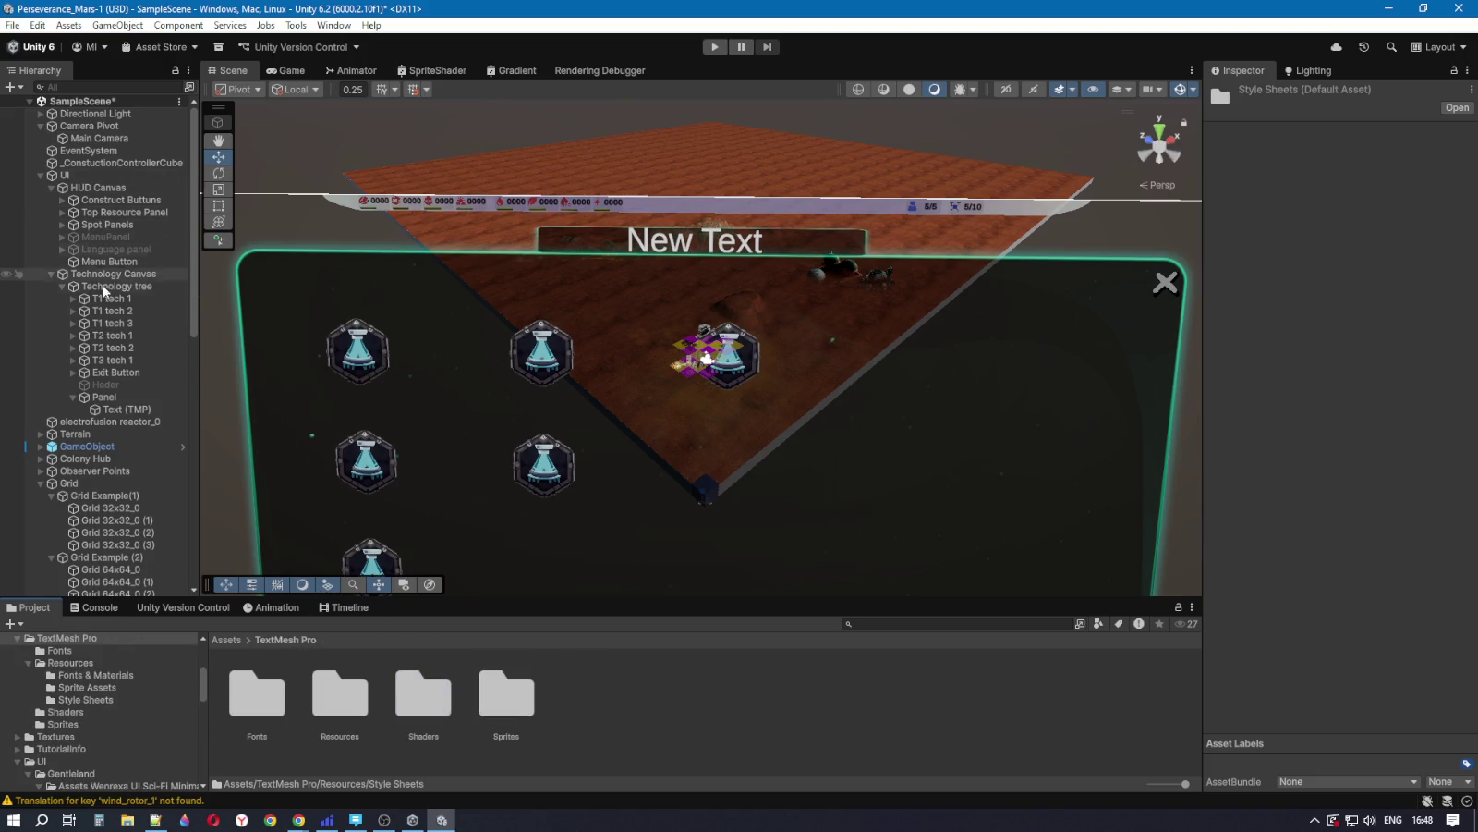
Step: Expand Spot Panels > Resource Spot Panel 1 and select its Panel Name Text
left_click(111, 211)
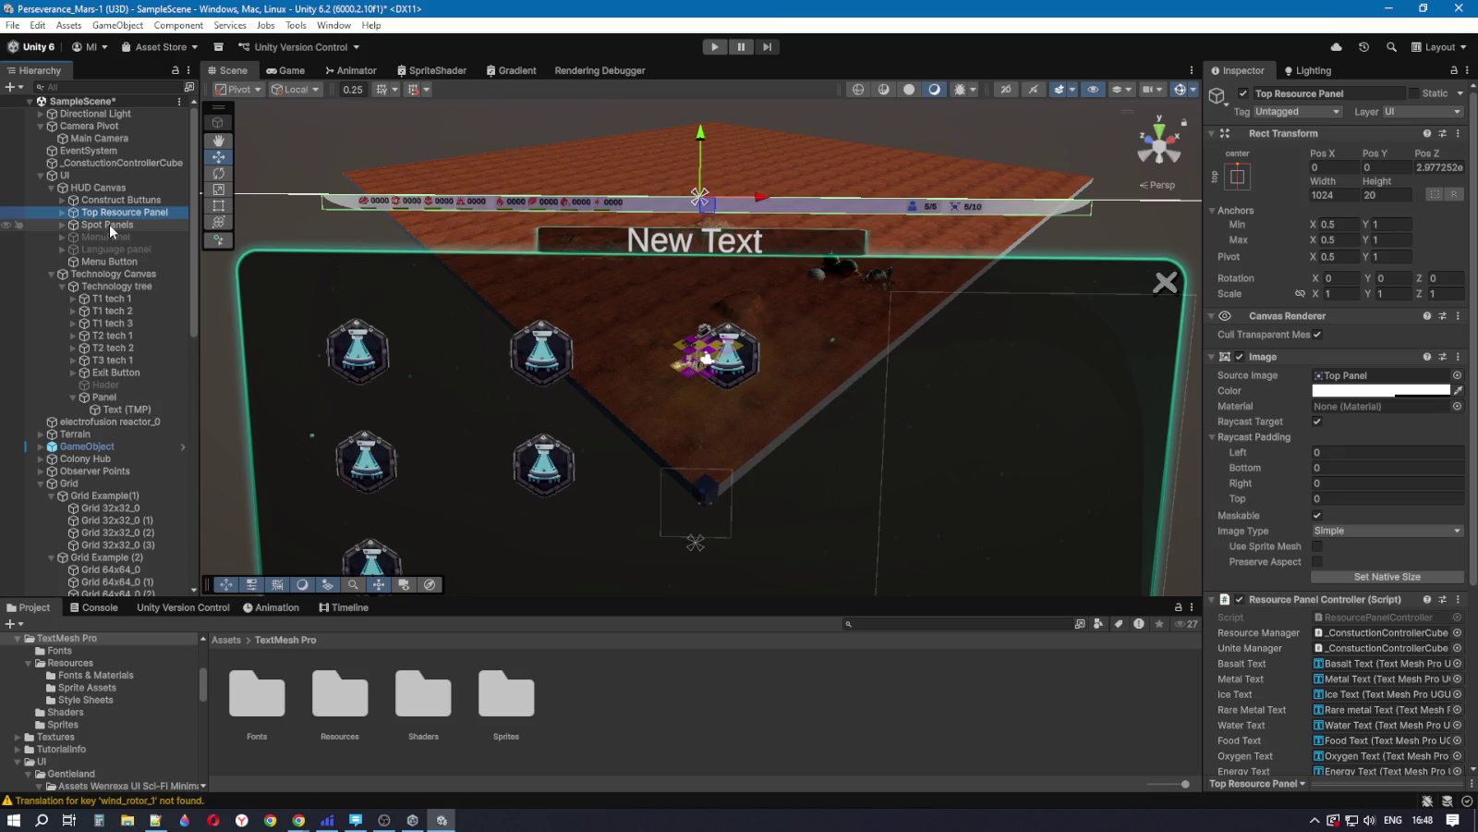
left_click(115, 226)
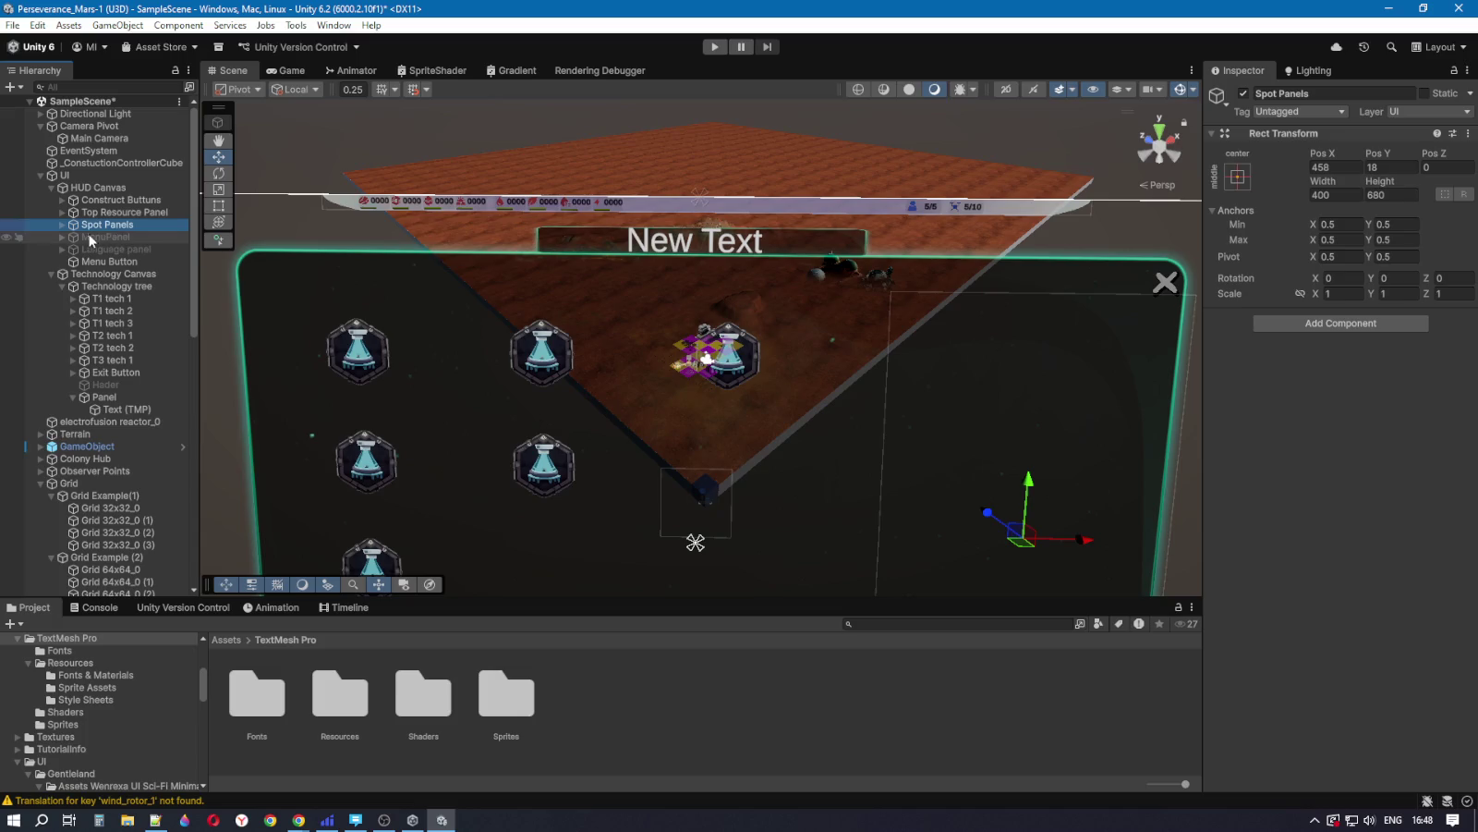
left_click(61, 225)
left_click(70, 237)
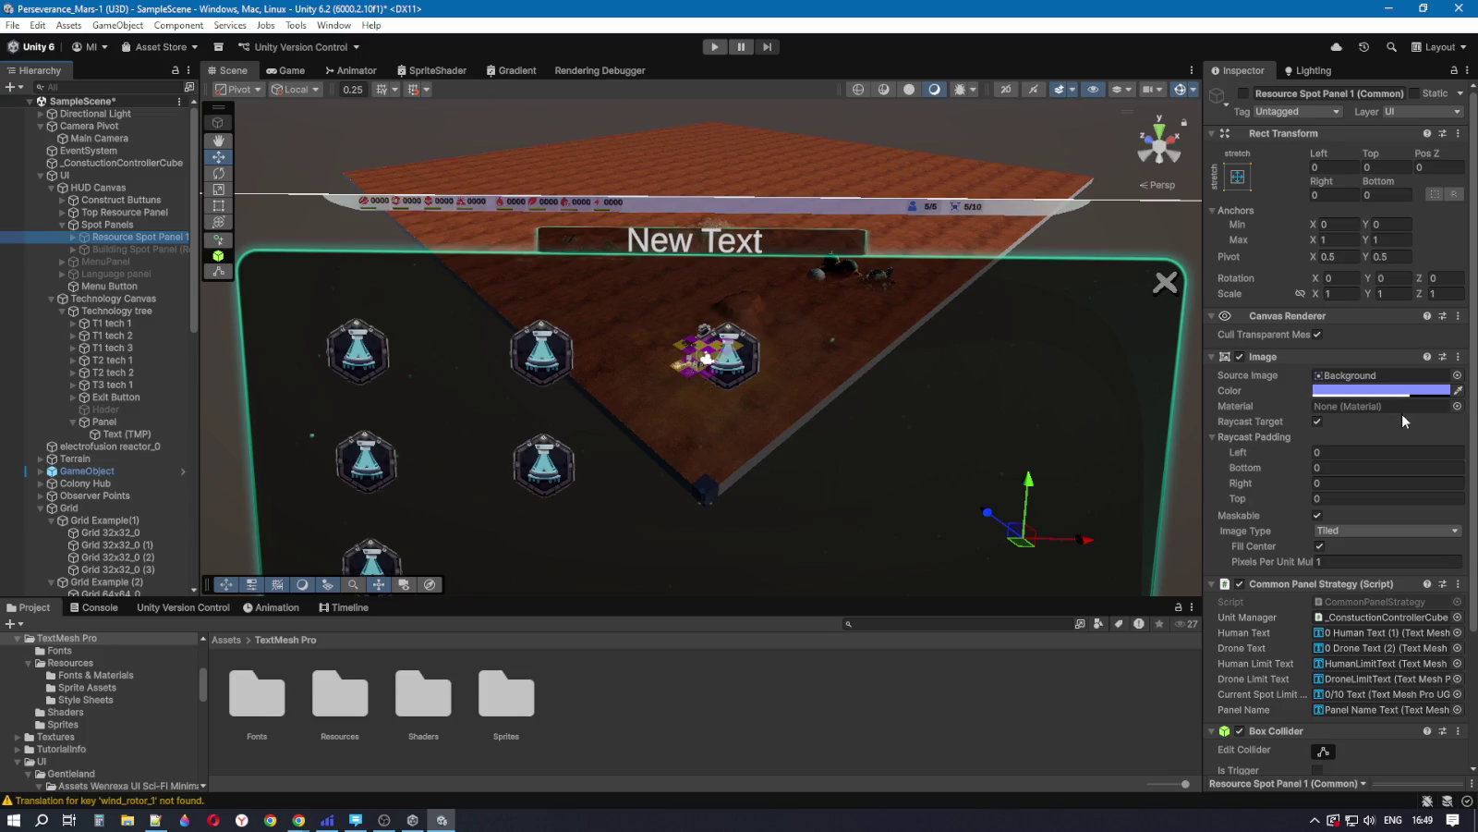
left_click(73, 236)
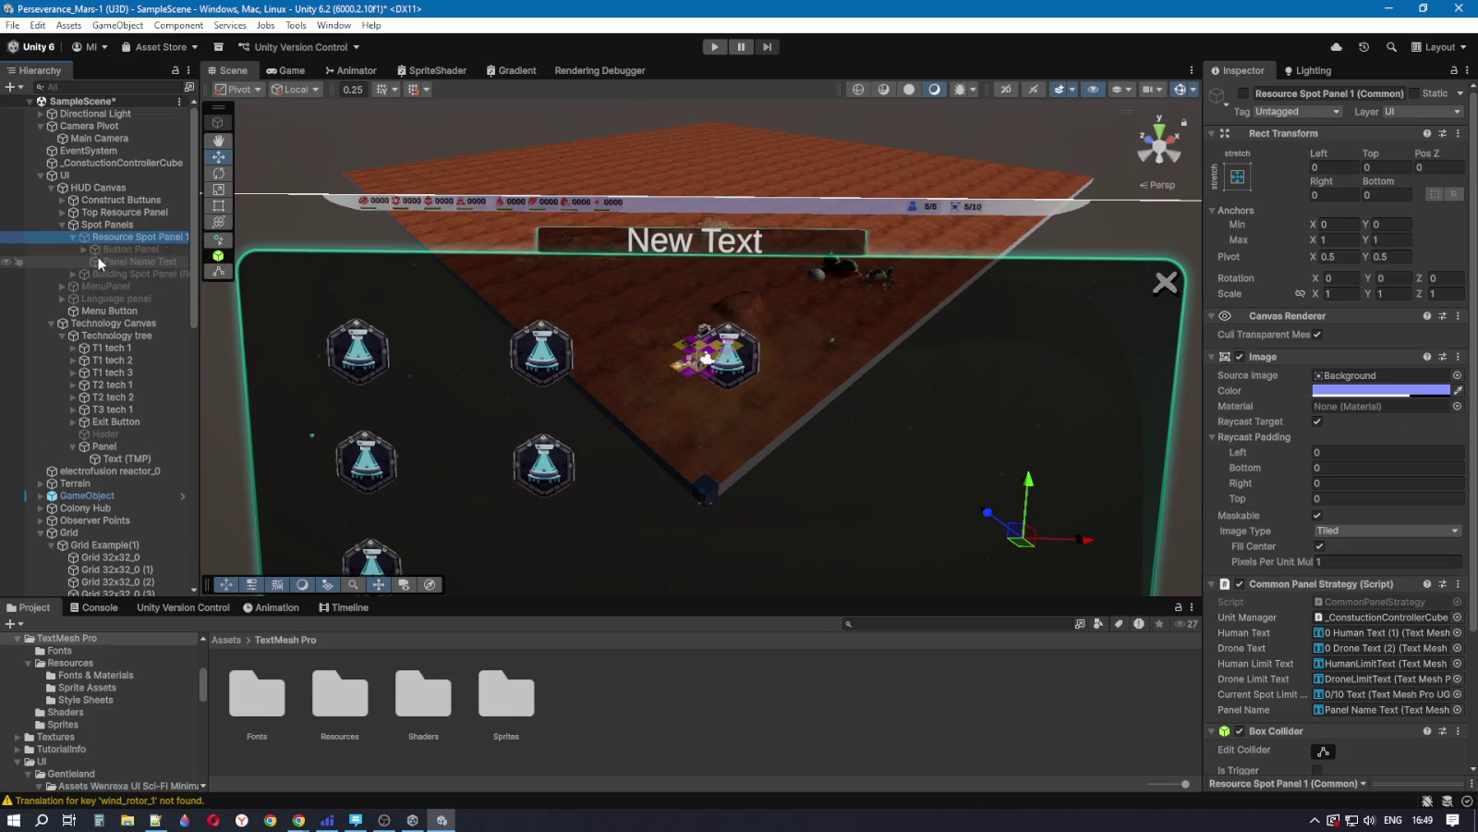
left_click(102, 250)
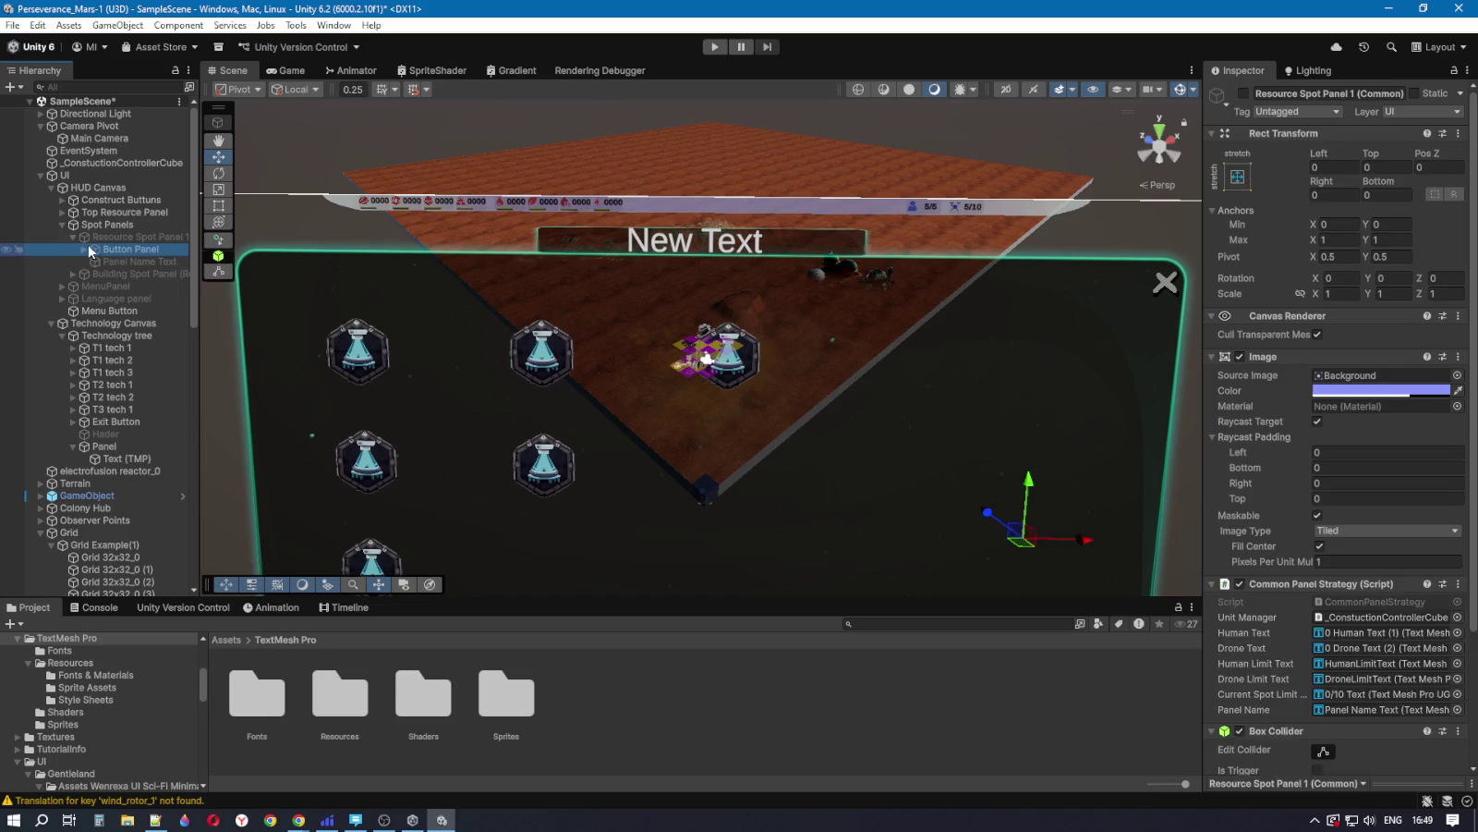
left_click(85, 249)
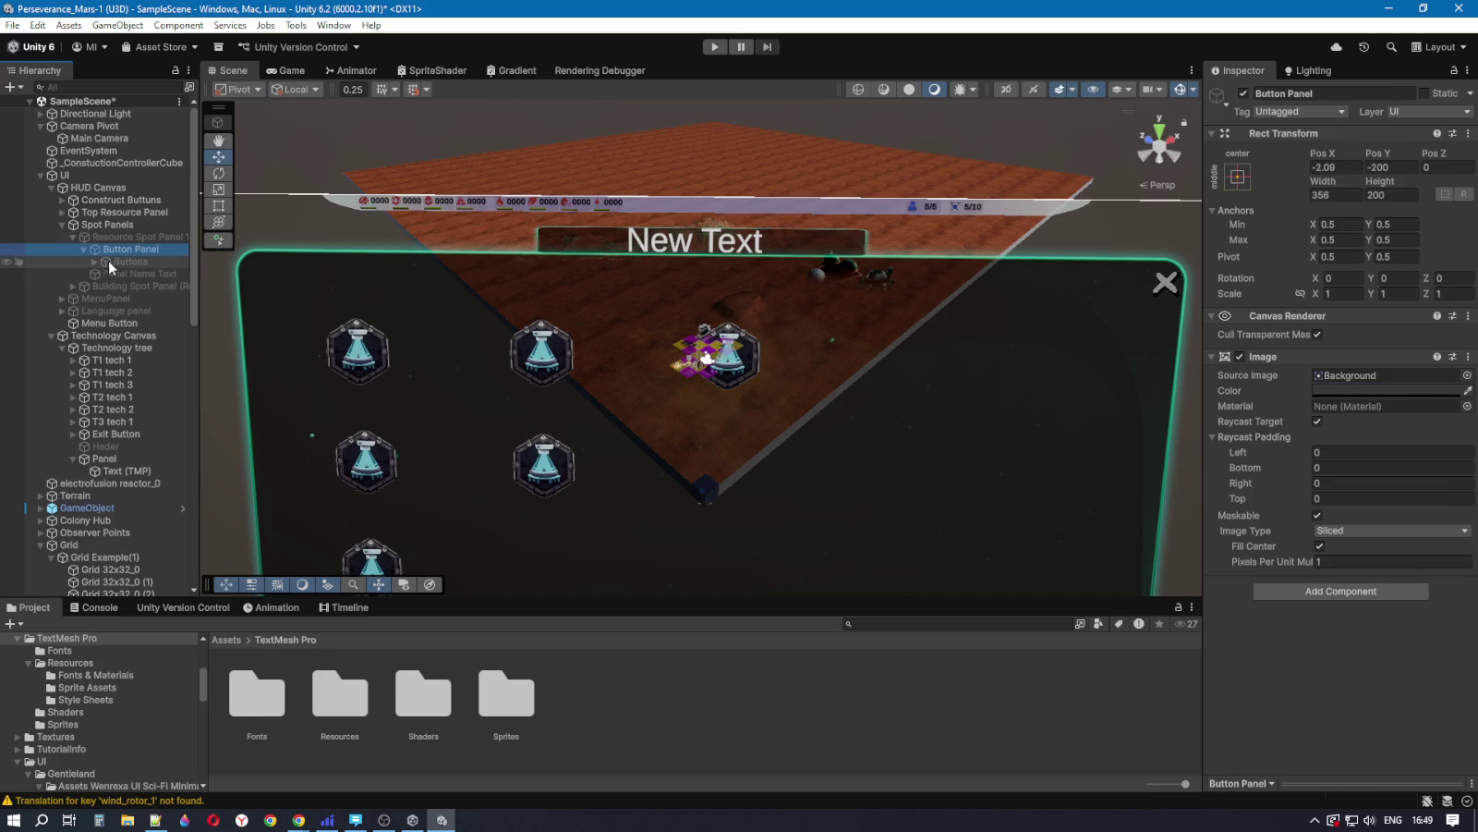
left_click(85, 248)
left_click(104, 262)
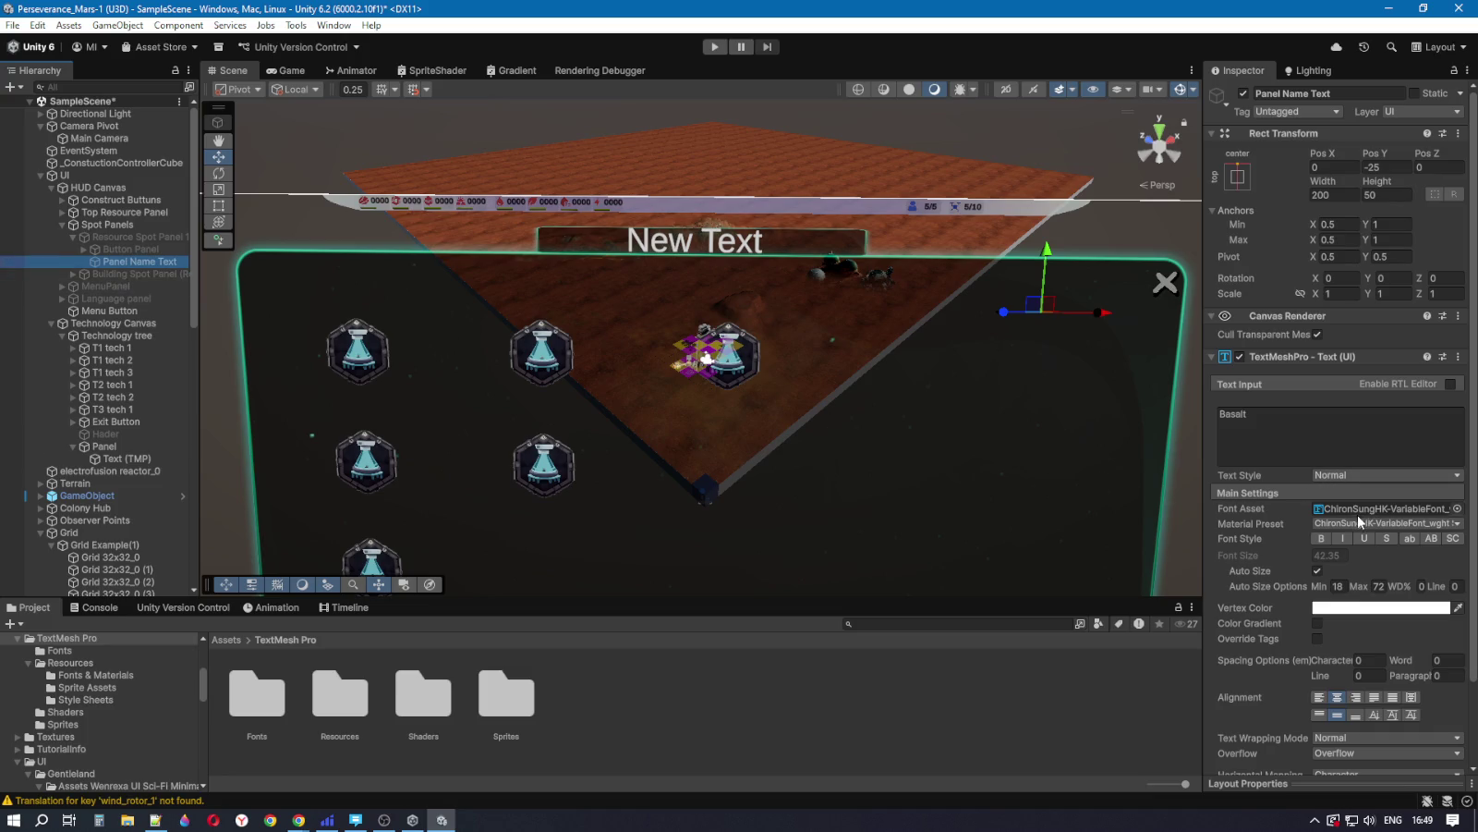
Step: Check Panel Name Text's font asset (ChironSungHK) without changing it, then select the header Text (TMP)
left_click(1457, 508)
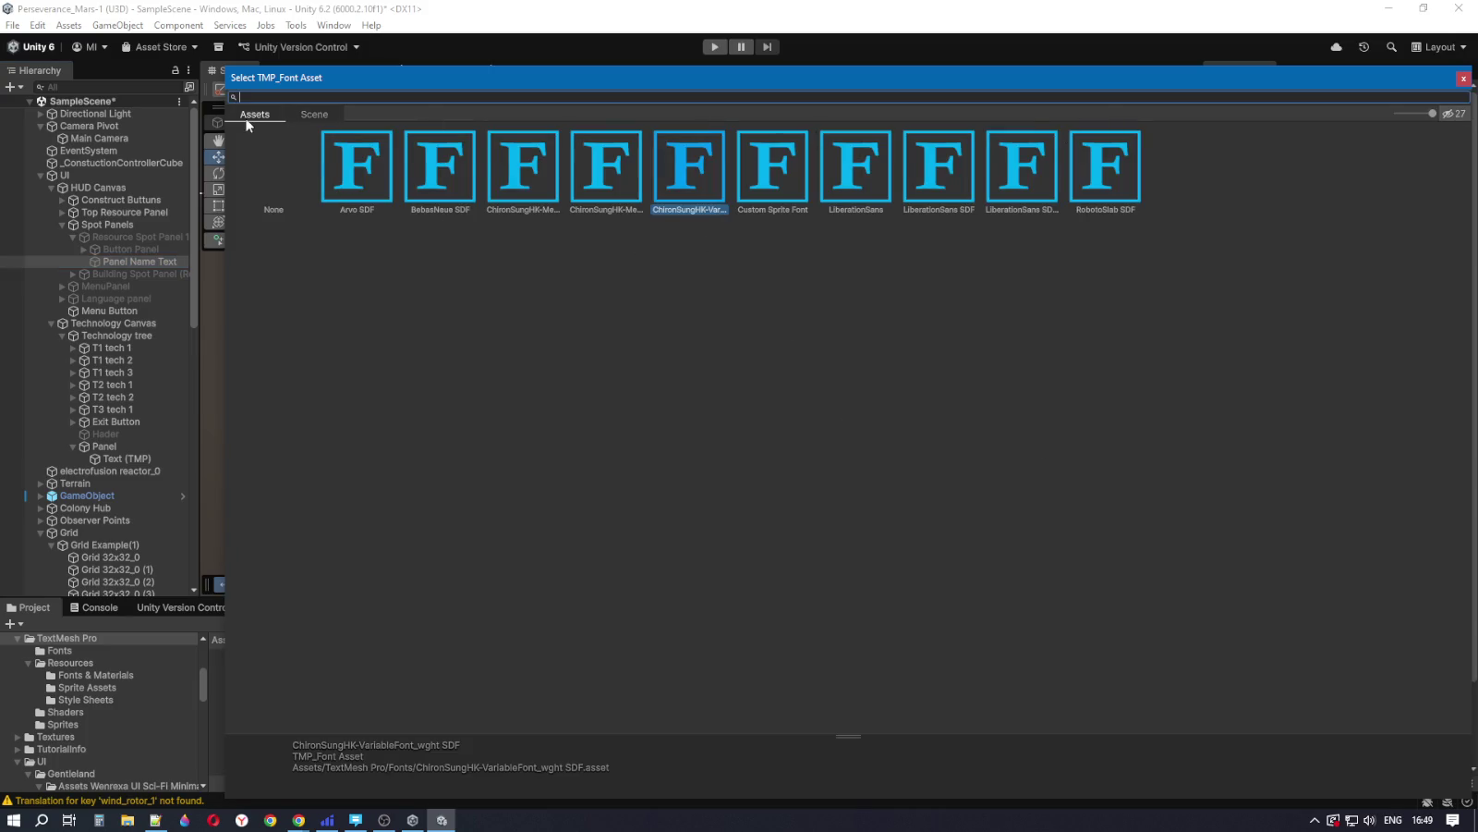
left_click(1463, 80)
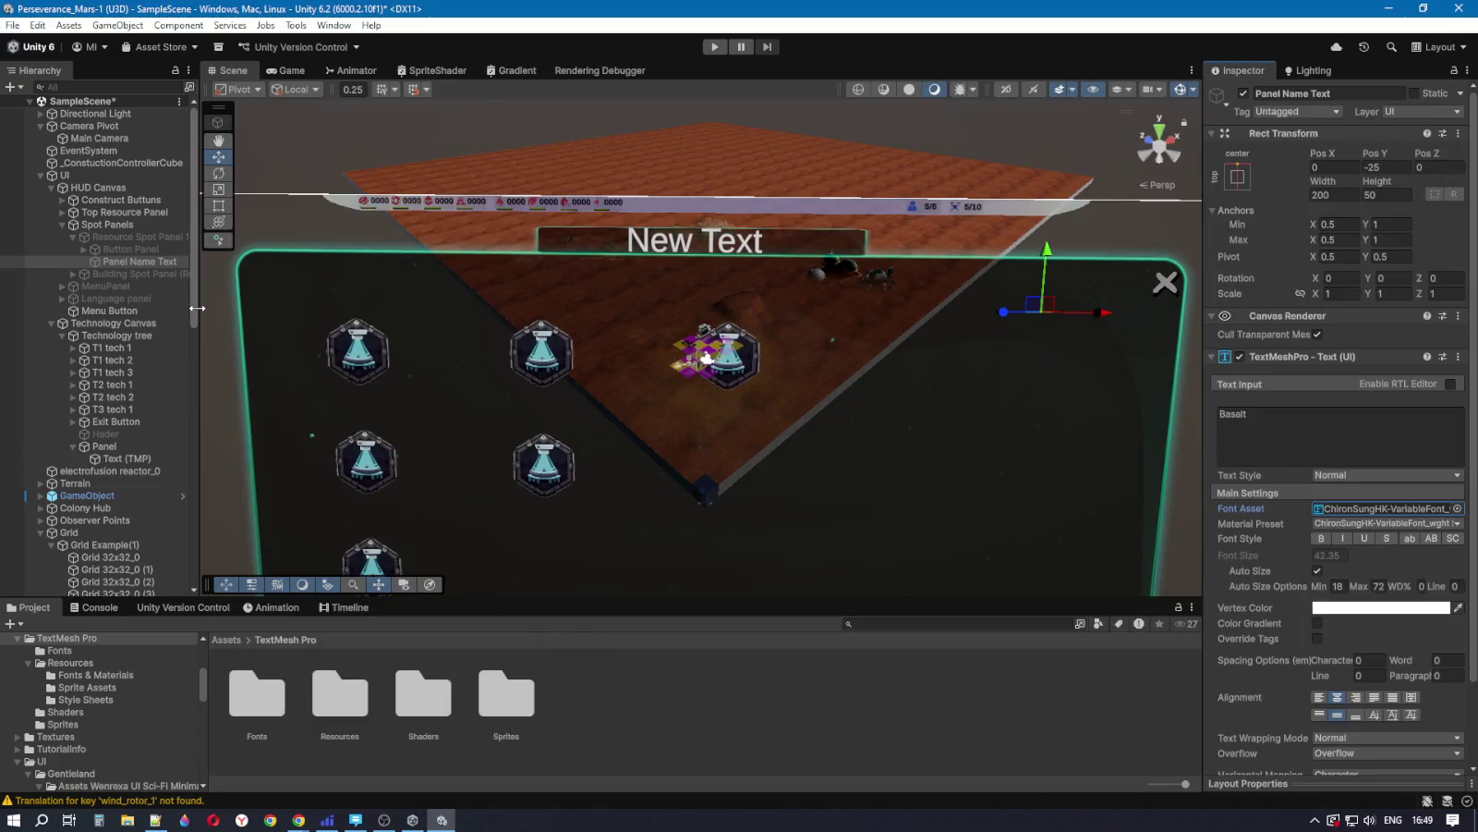
left_click(75, 246)
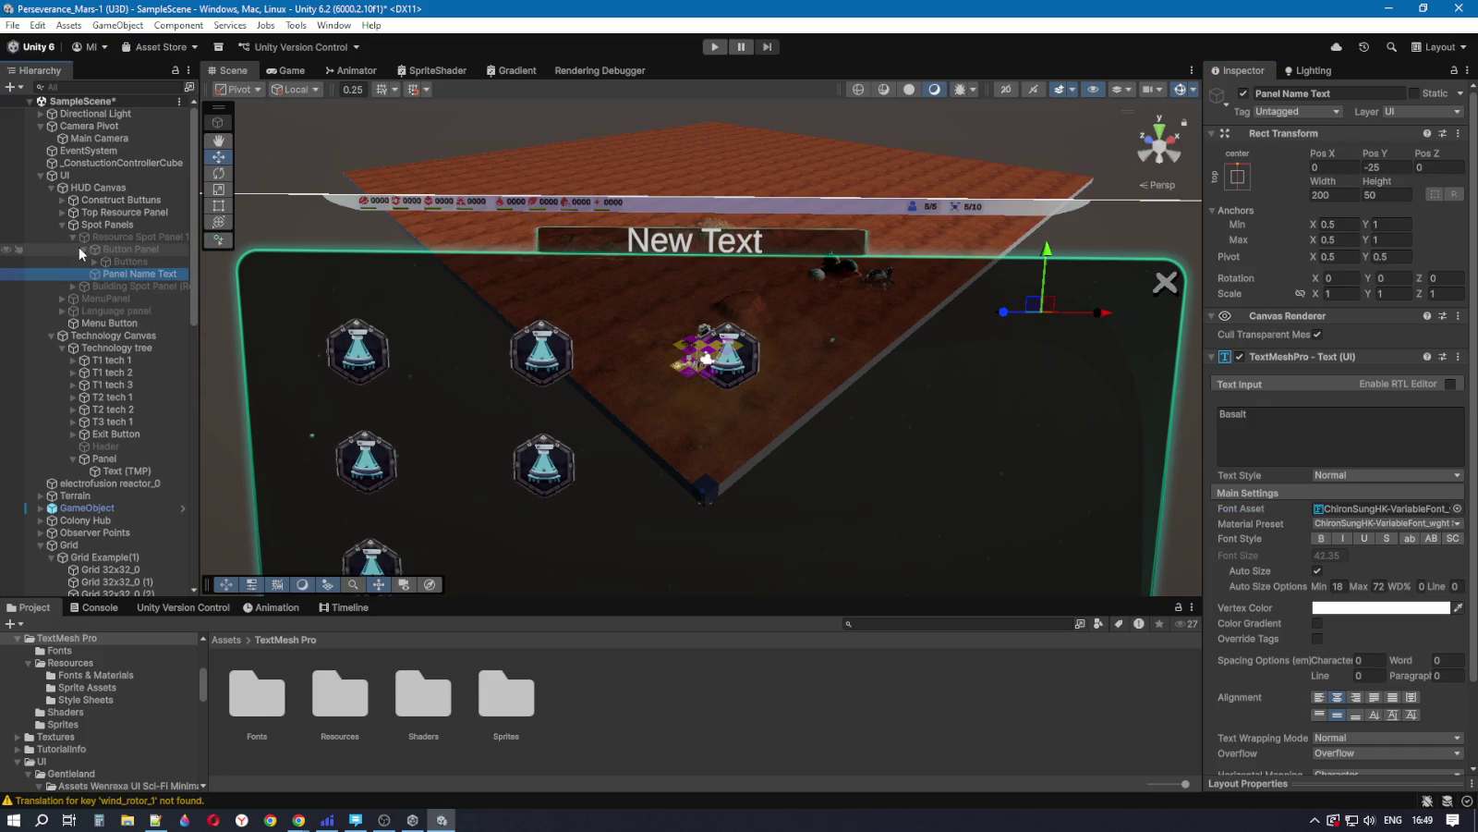
left_click(73, 236)
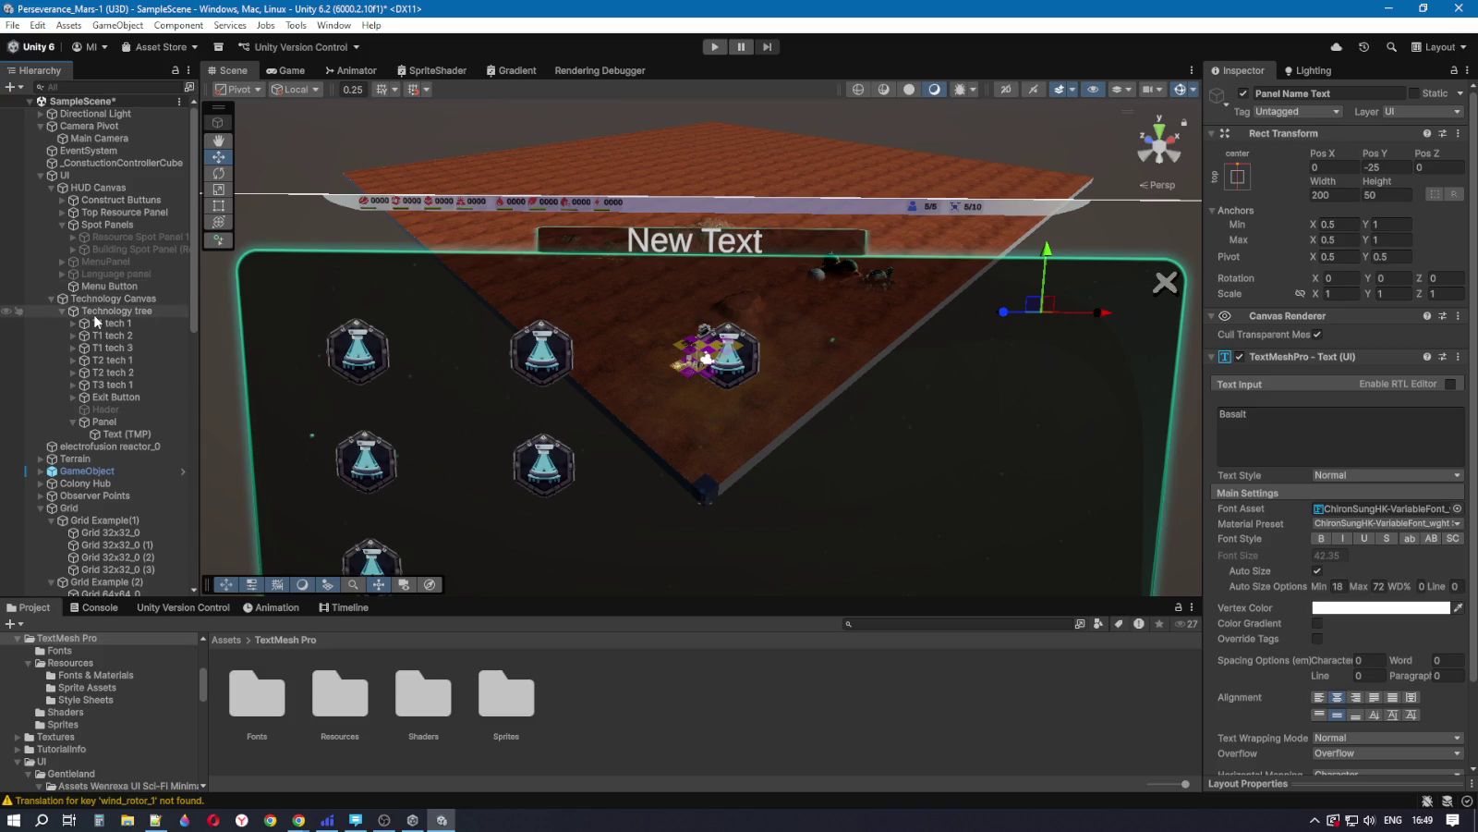
left_click(118, 434)
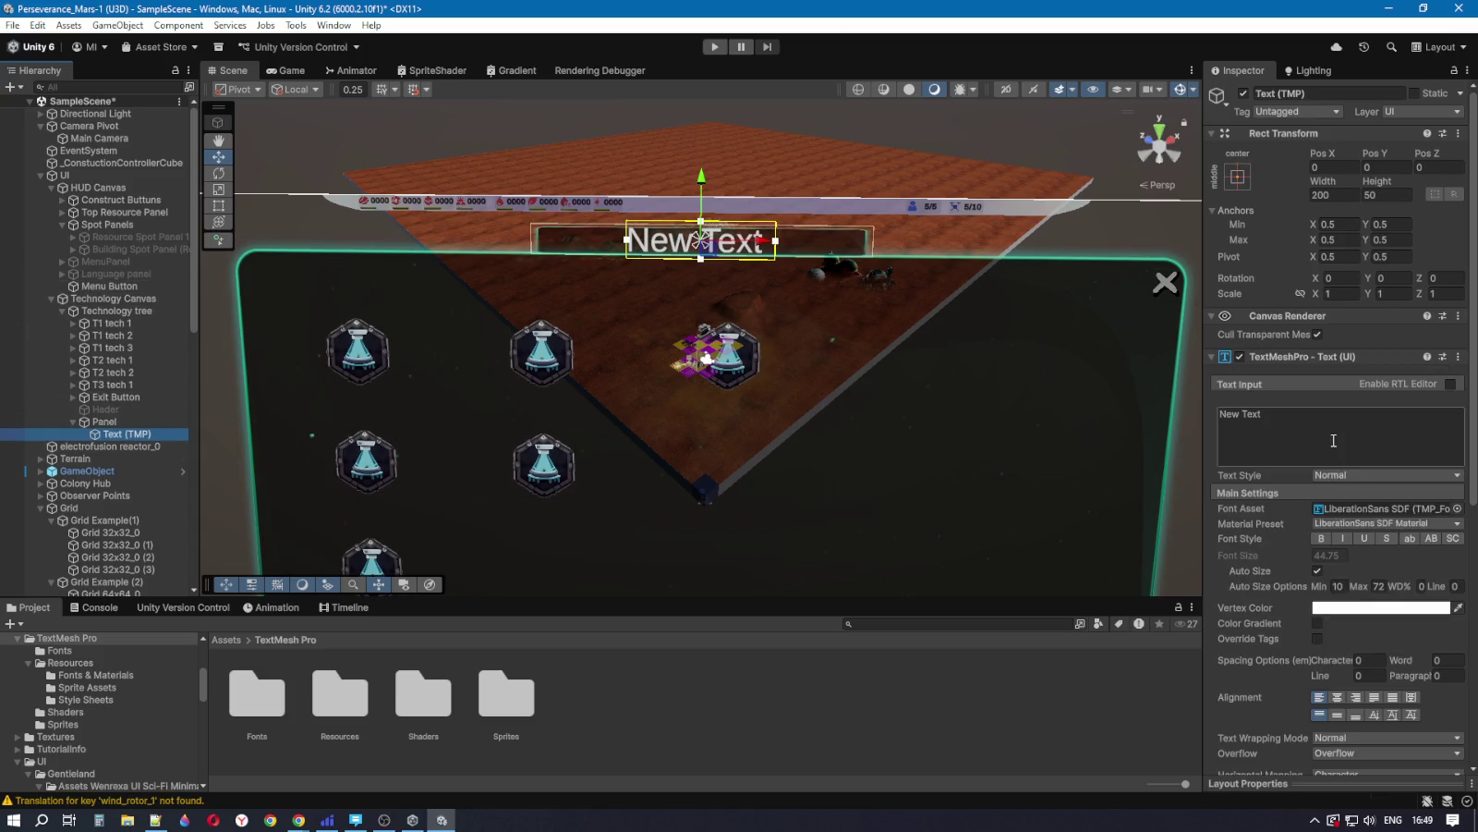
Step: Change the header label's font asset to ChironSungHK-VariableFont_wght SDF
left_click(1458, 509)
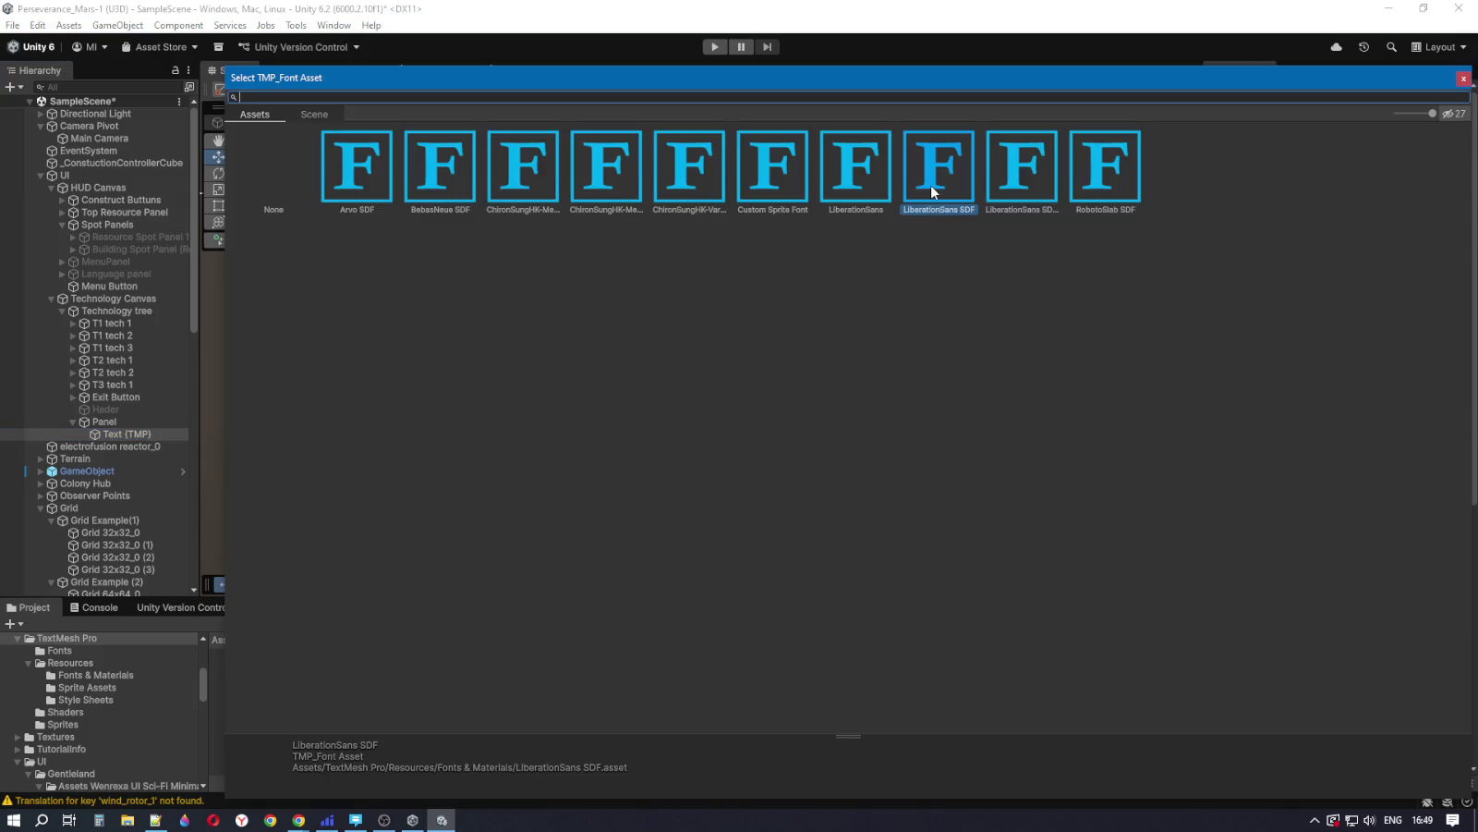
left_click(695, 183)
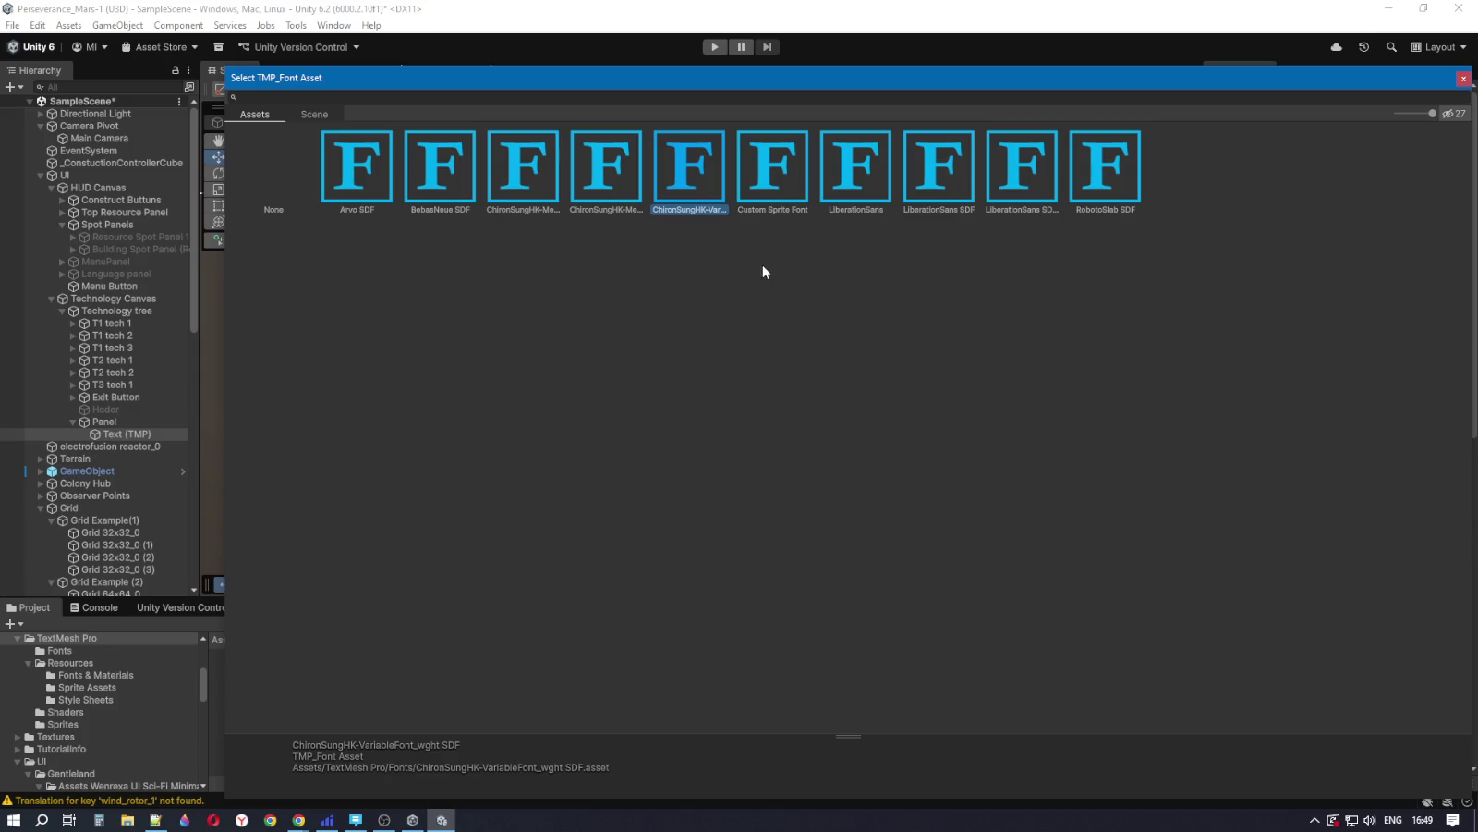
left_click(1462, 81)
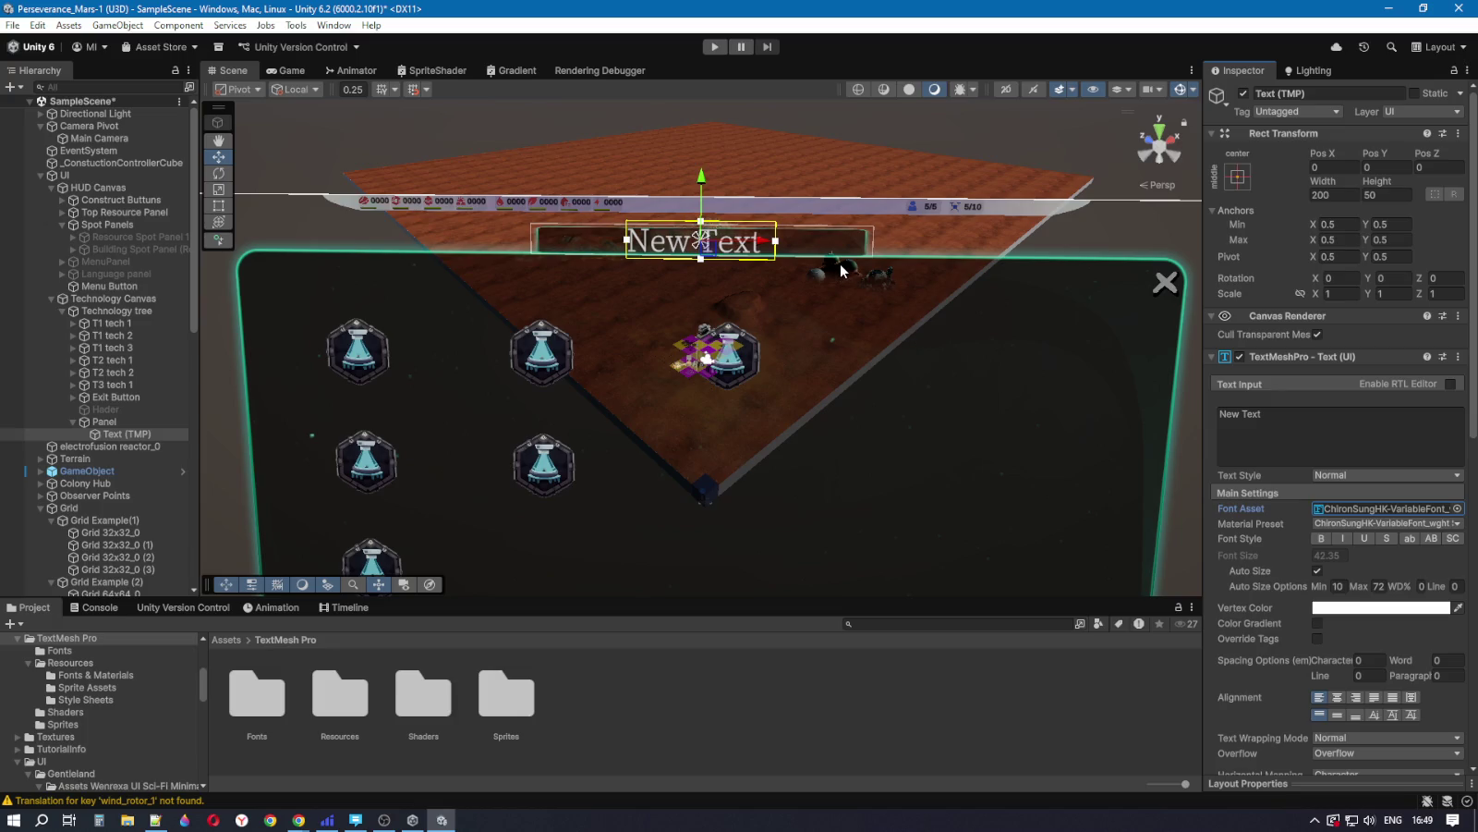
left_click(1238, 417)
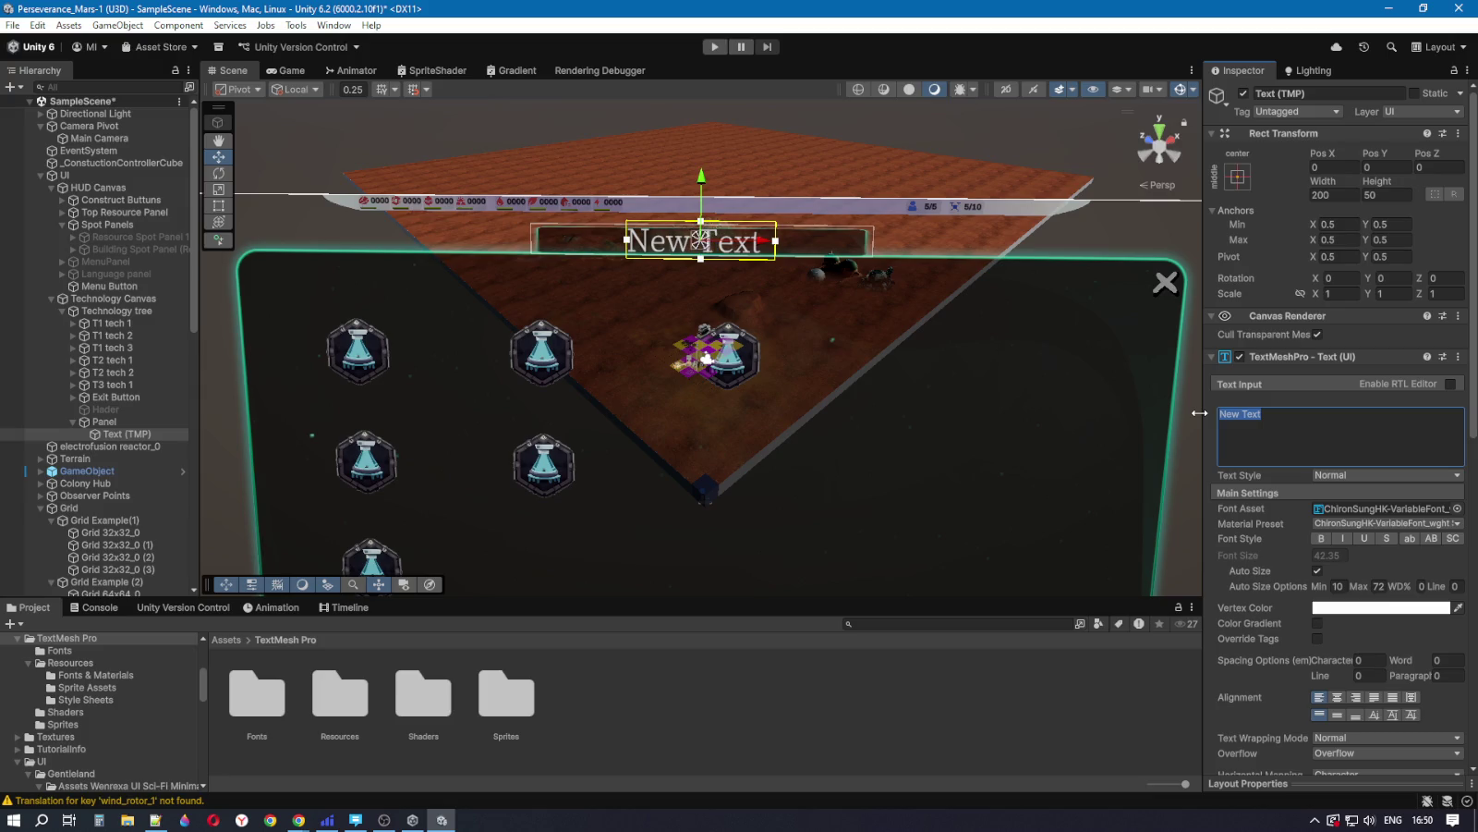
Step: Replace the placeholder New Text with 'Technology Tree'
key("BackSpace")
key("BackSpace")
key("BackSpace")
type("T")
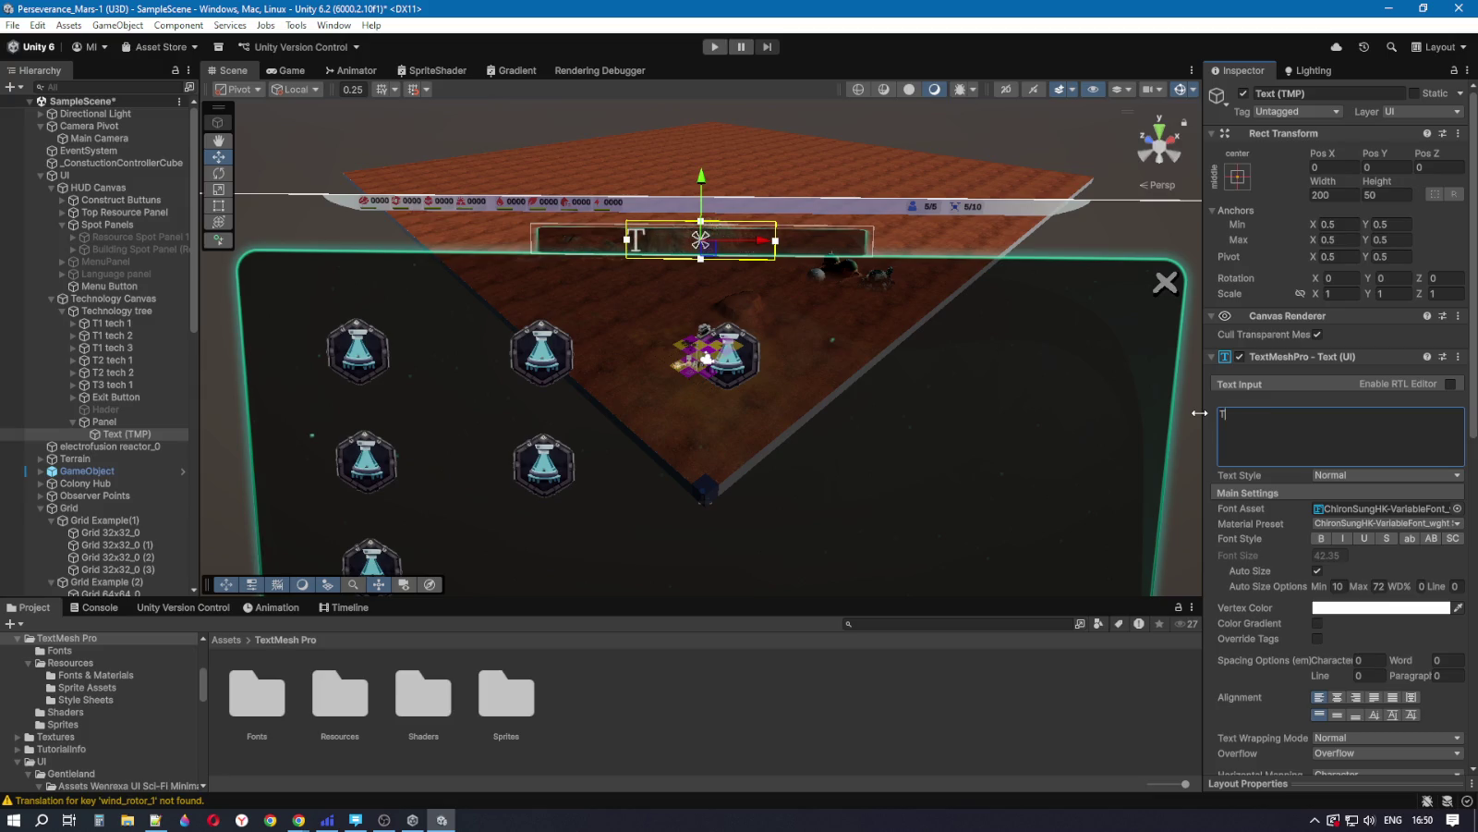
type("echno")
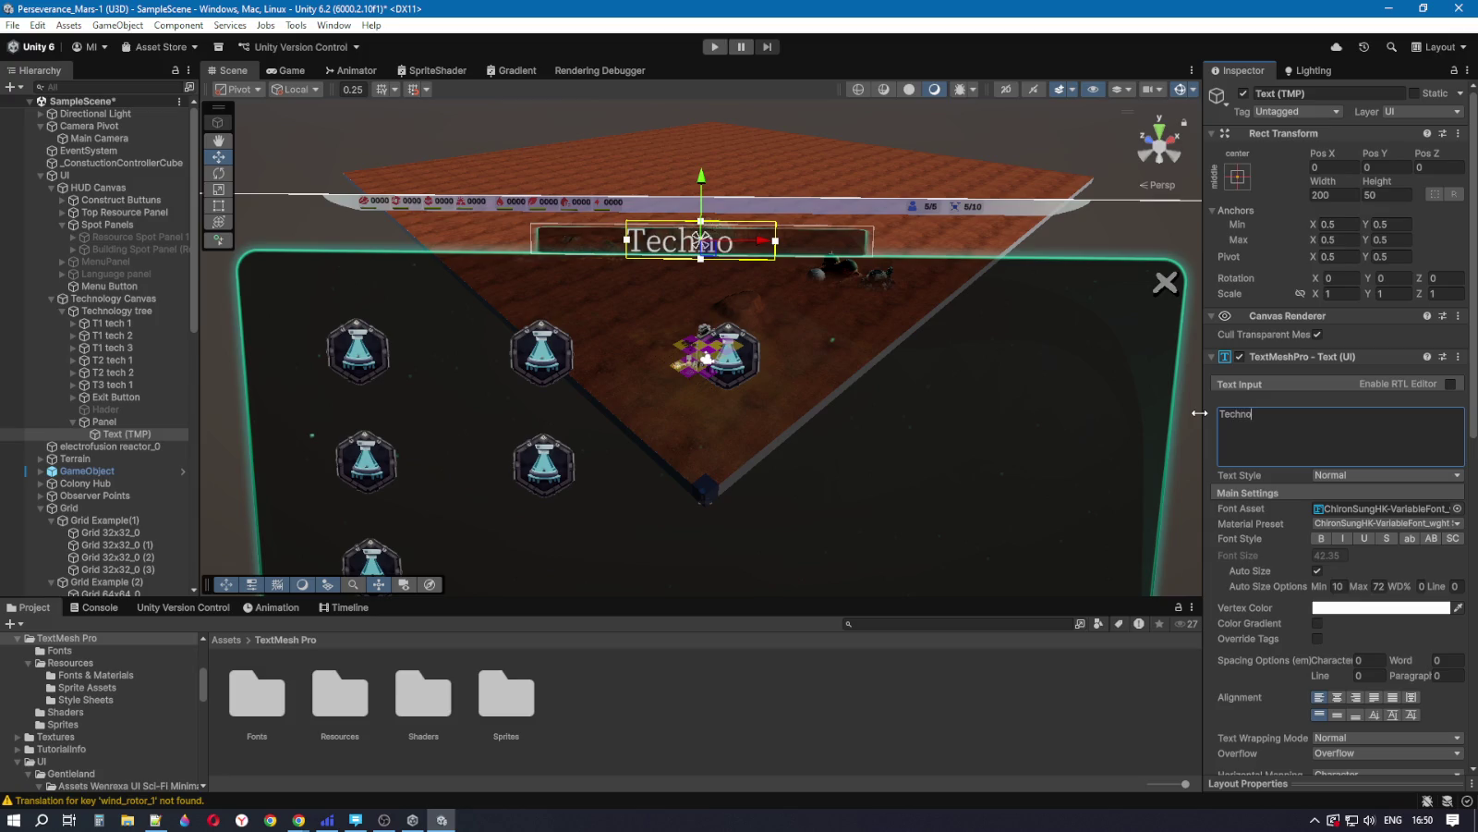
type("logy")
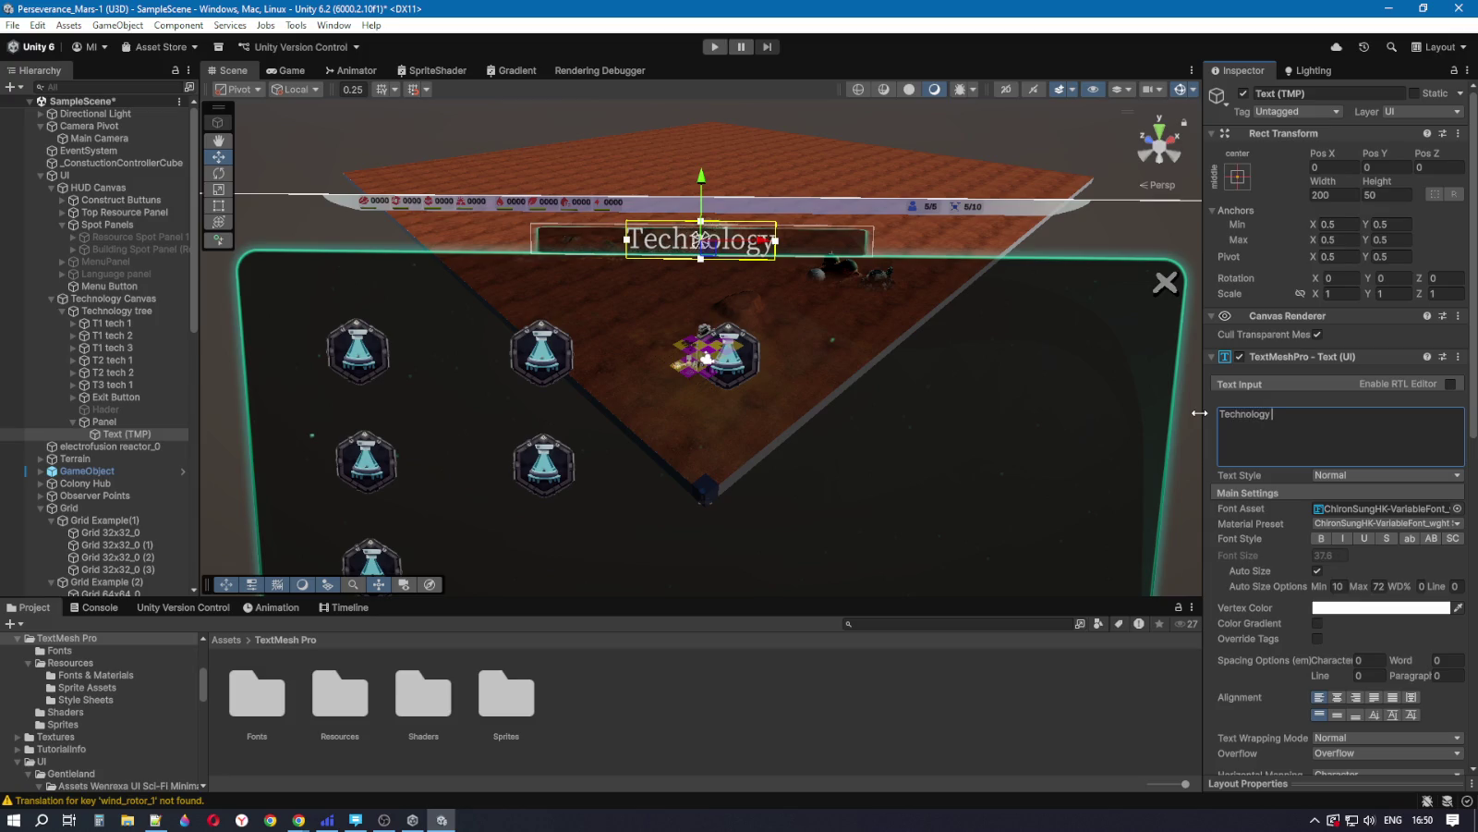
type(" Tree")
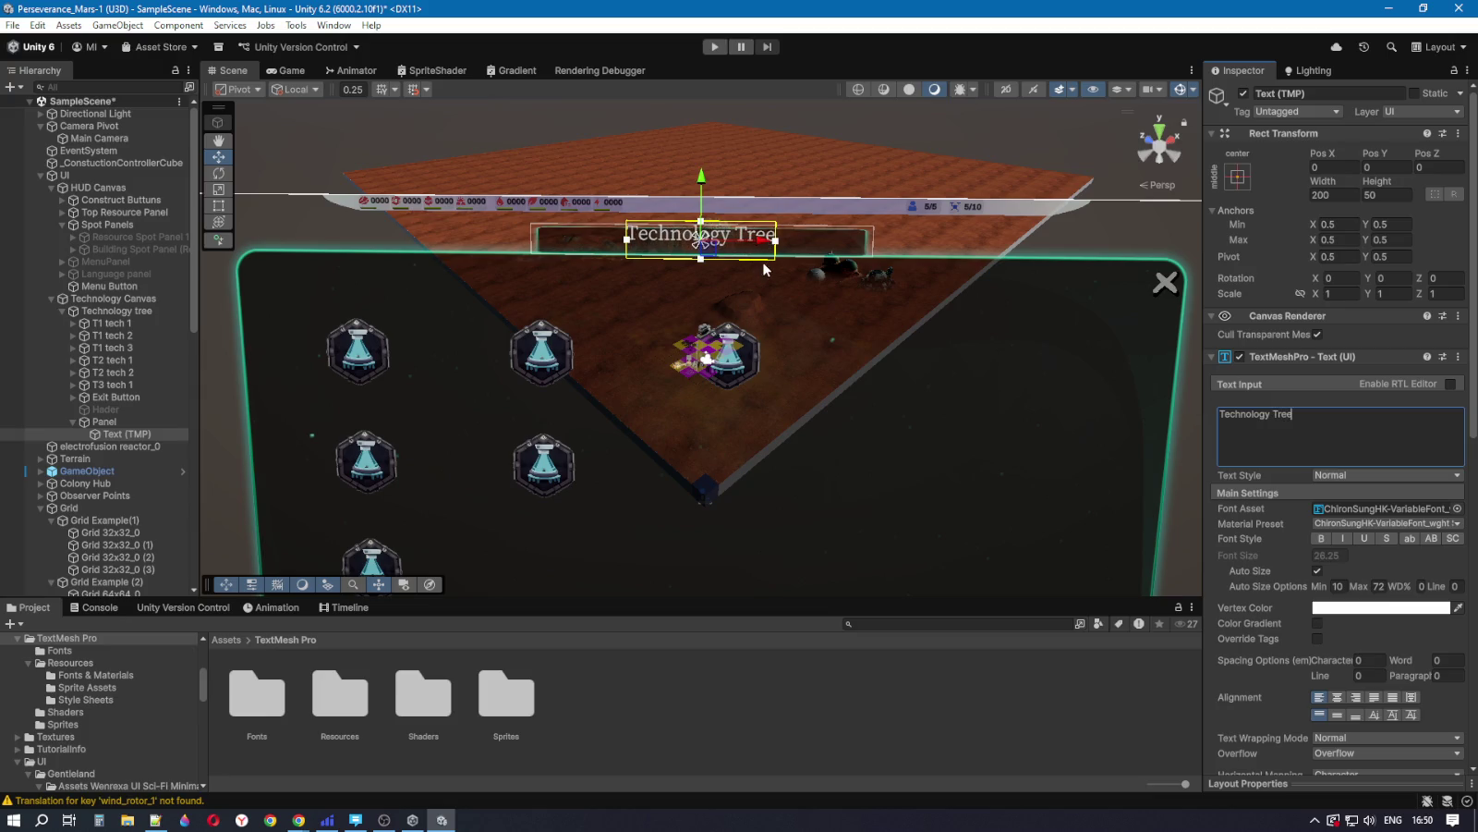
scroll(754, 273, "up", 2)
left_click_drag(656, 279, 733, 322)
Step: Stretch the title text box over the dark header bar, centre-align it, and check it in Game view
scroll(733, 321, "down", 2)
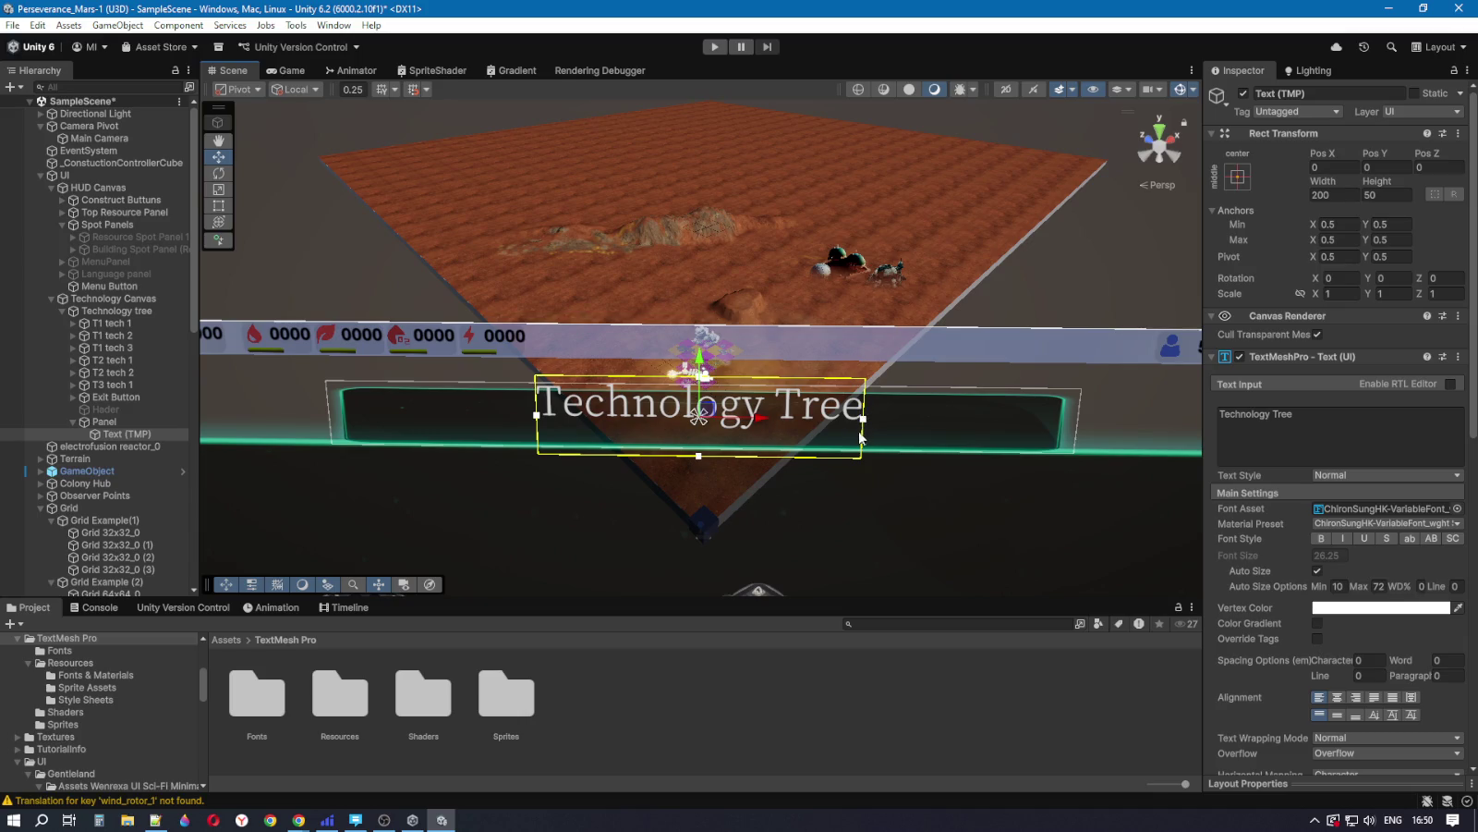
left_click(122, 423)
left_click(123, 438)
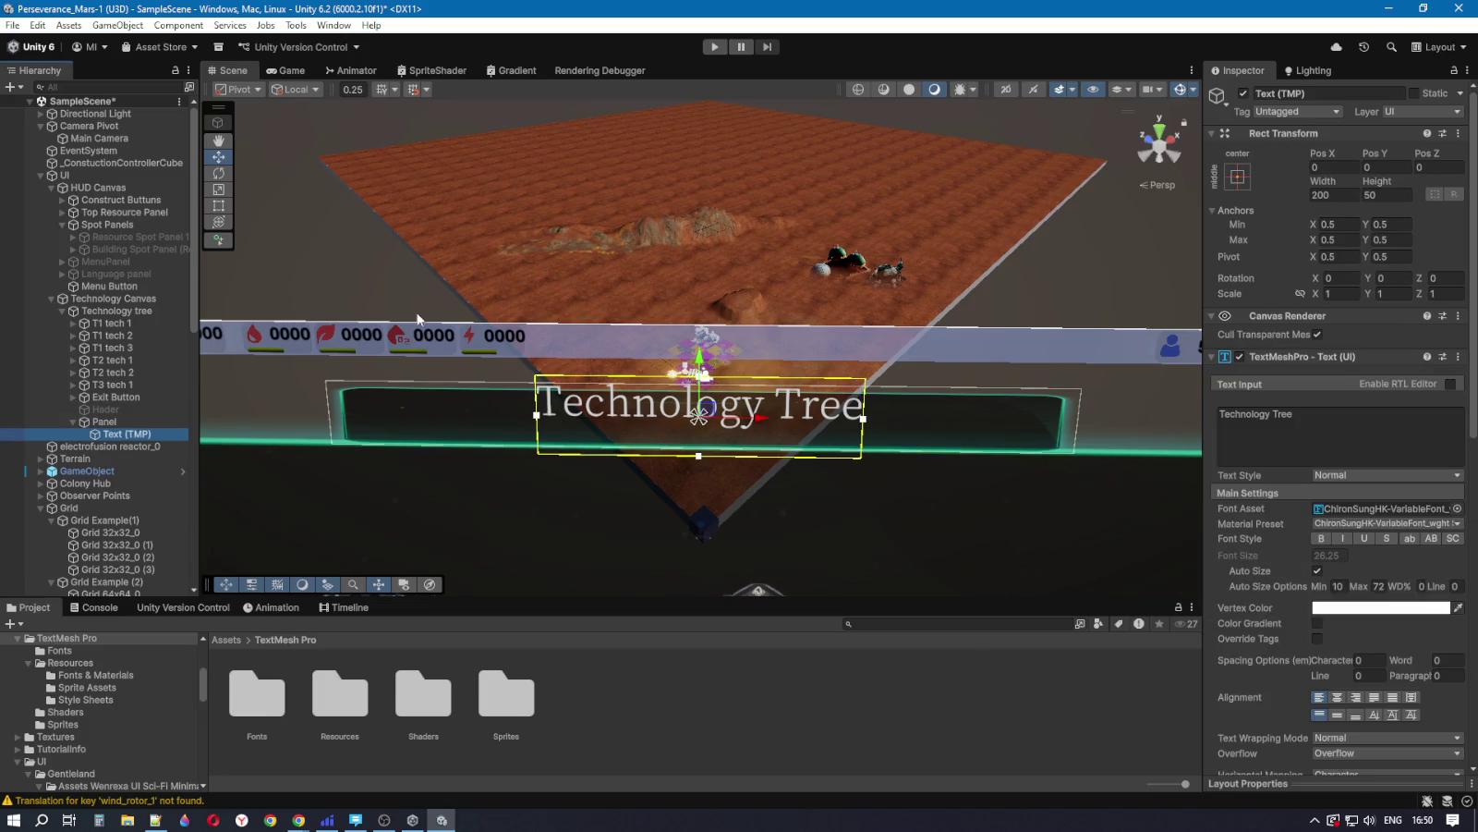
left_click(219, 205)
mouse_move(532, 396)
left_mouse_down()
mouse_move(339, 395)
mouse_move(392, 394)
left_mouse_up()
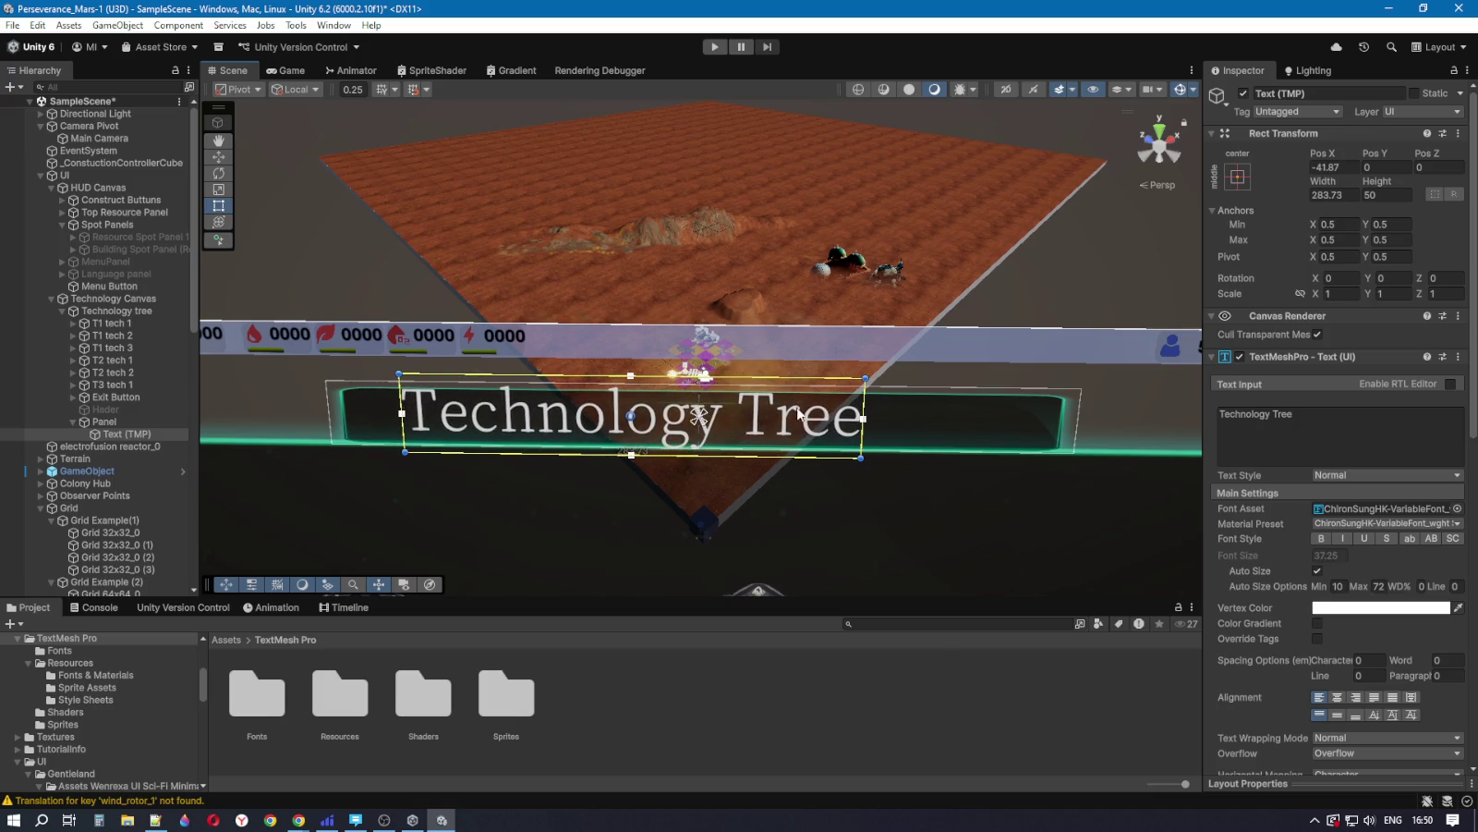
left_click_drag(863, 399, 1063, 400)
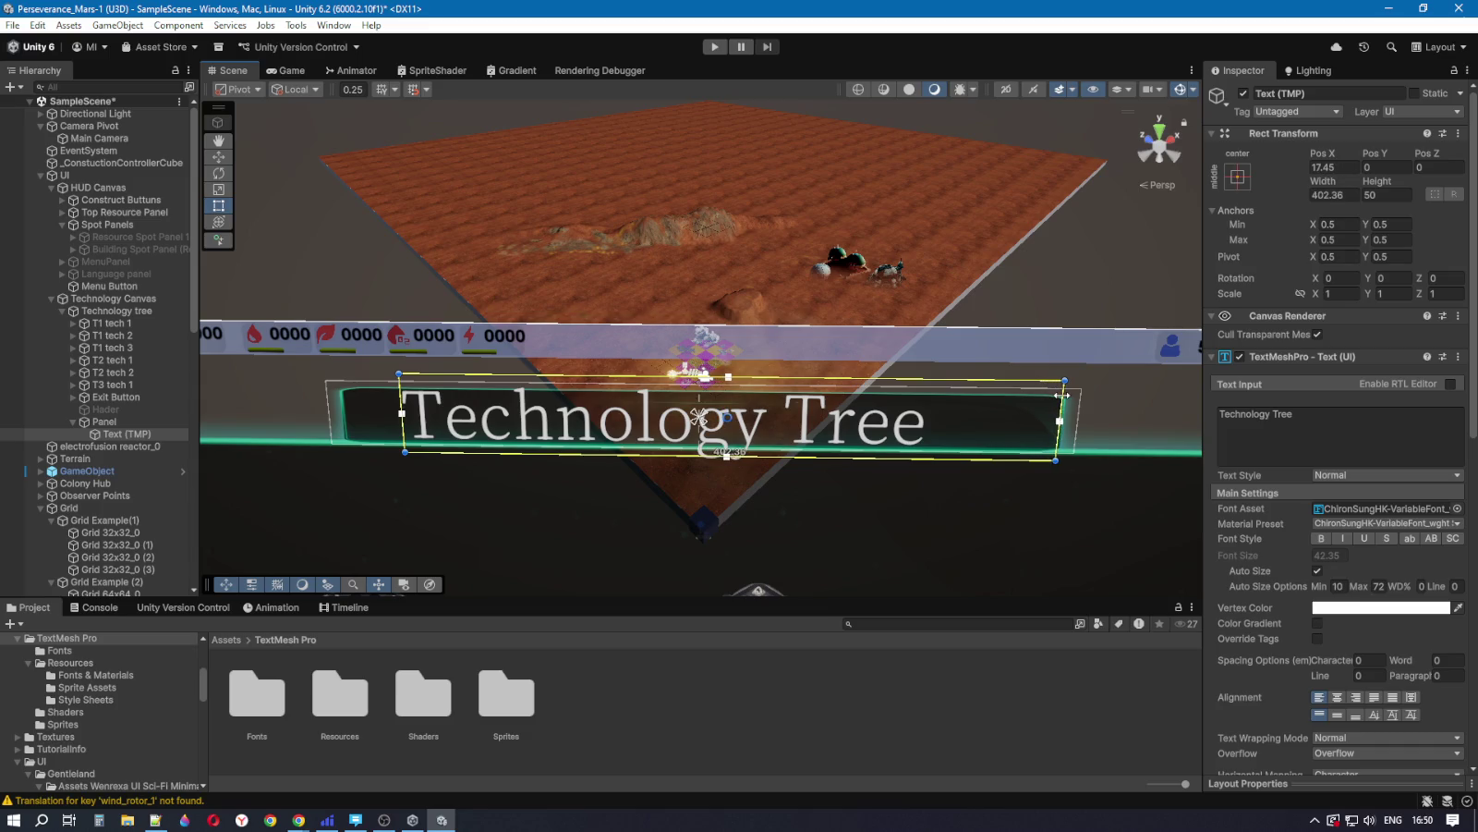
left_click_drag(756, 379, 756, 391)
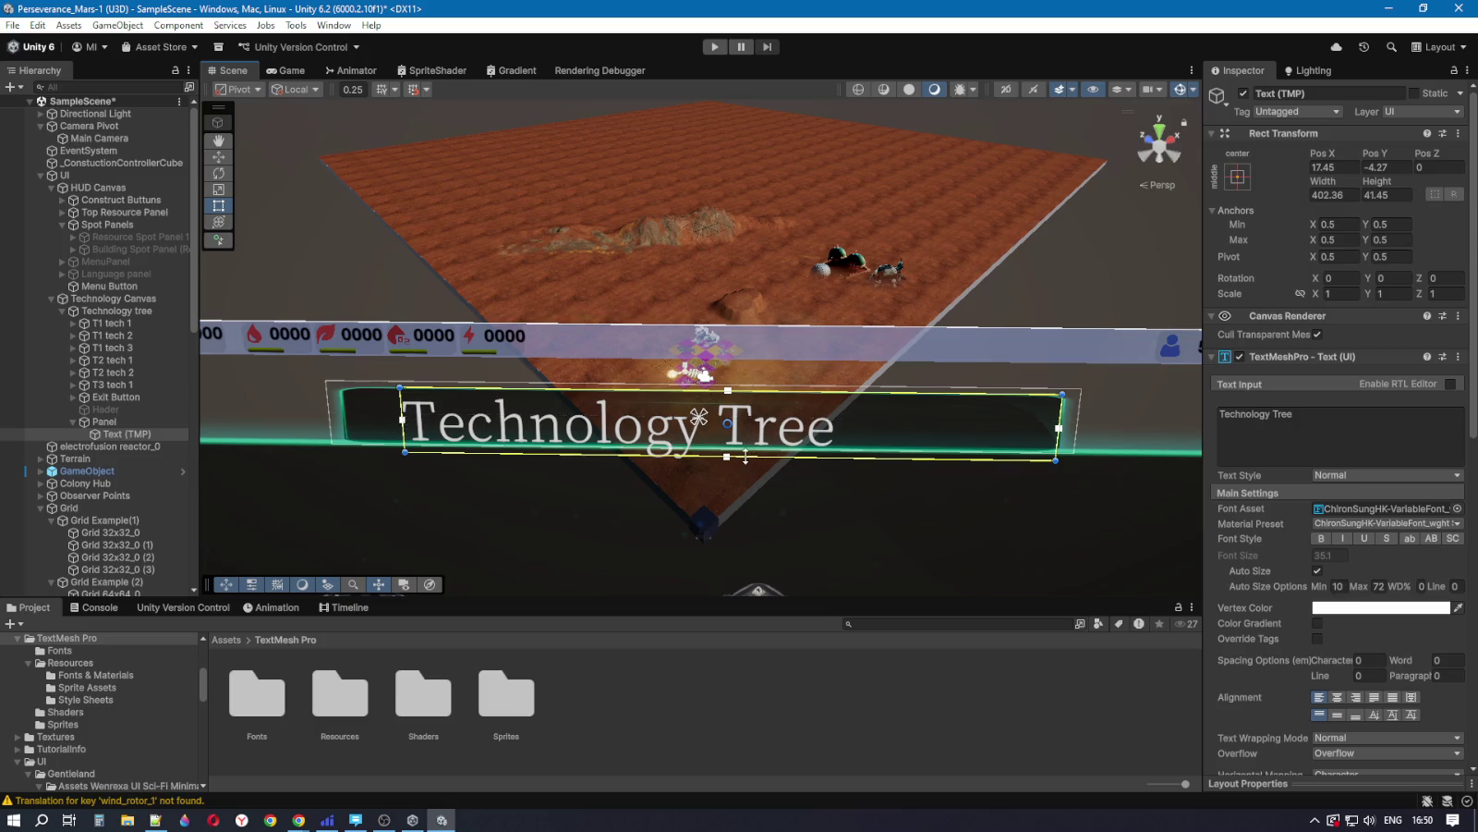
left_click_drag(744, 457, 744, 445)
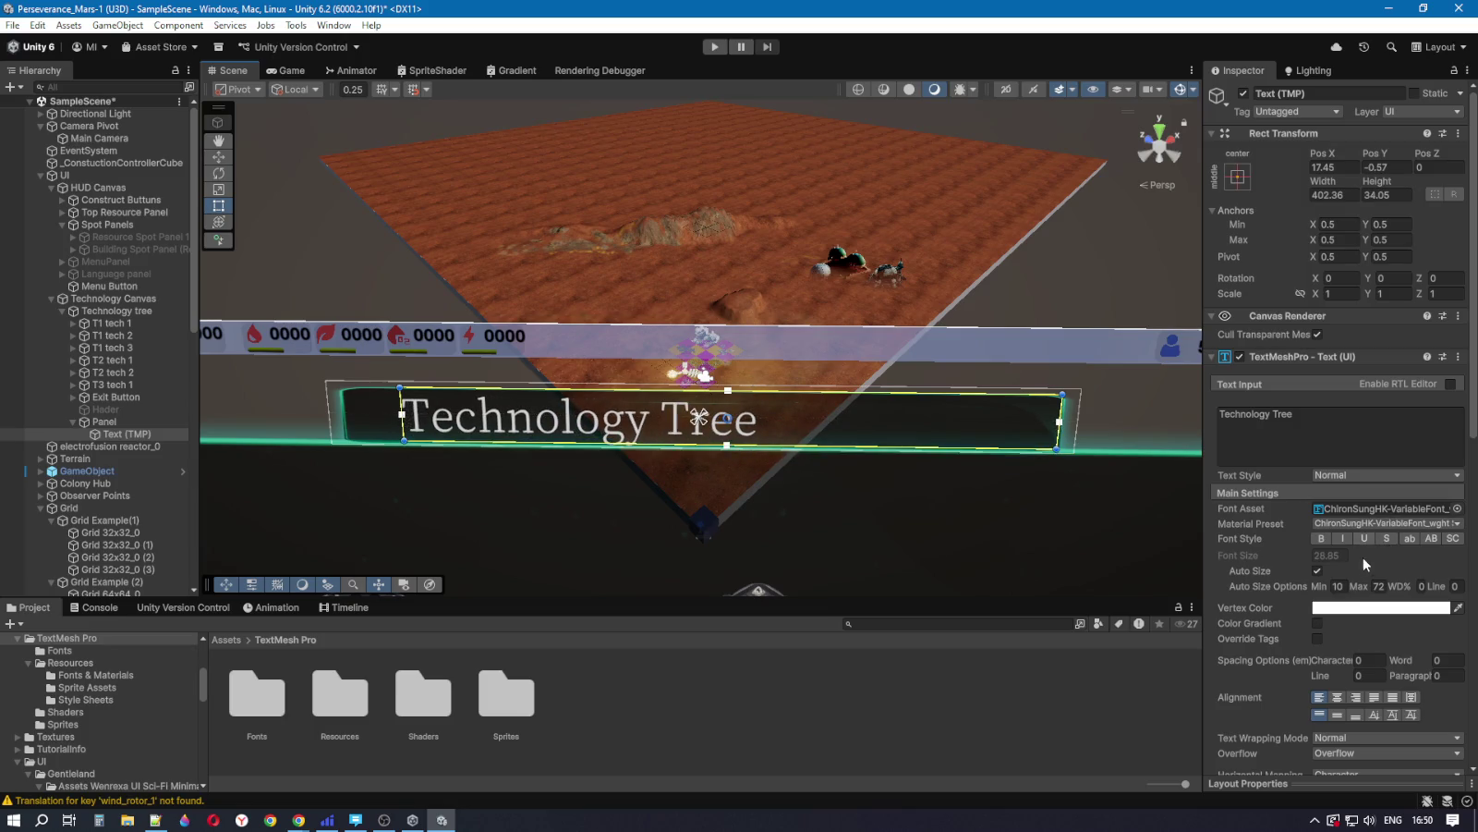
left_click(1337, 698)
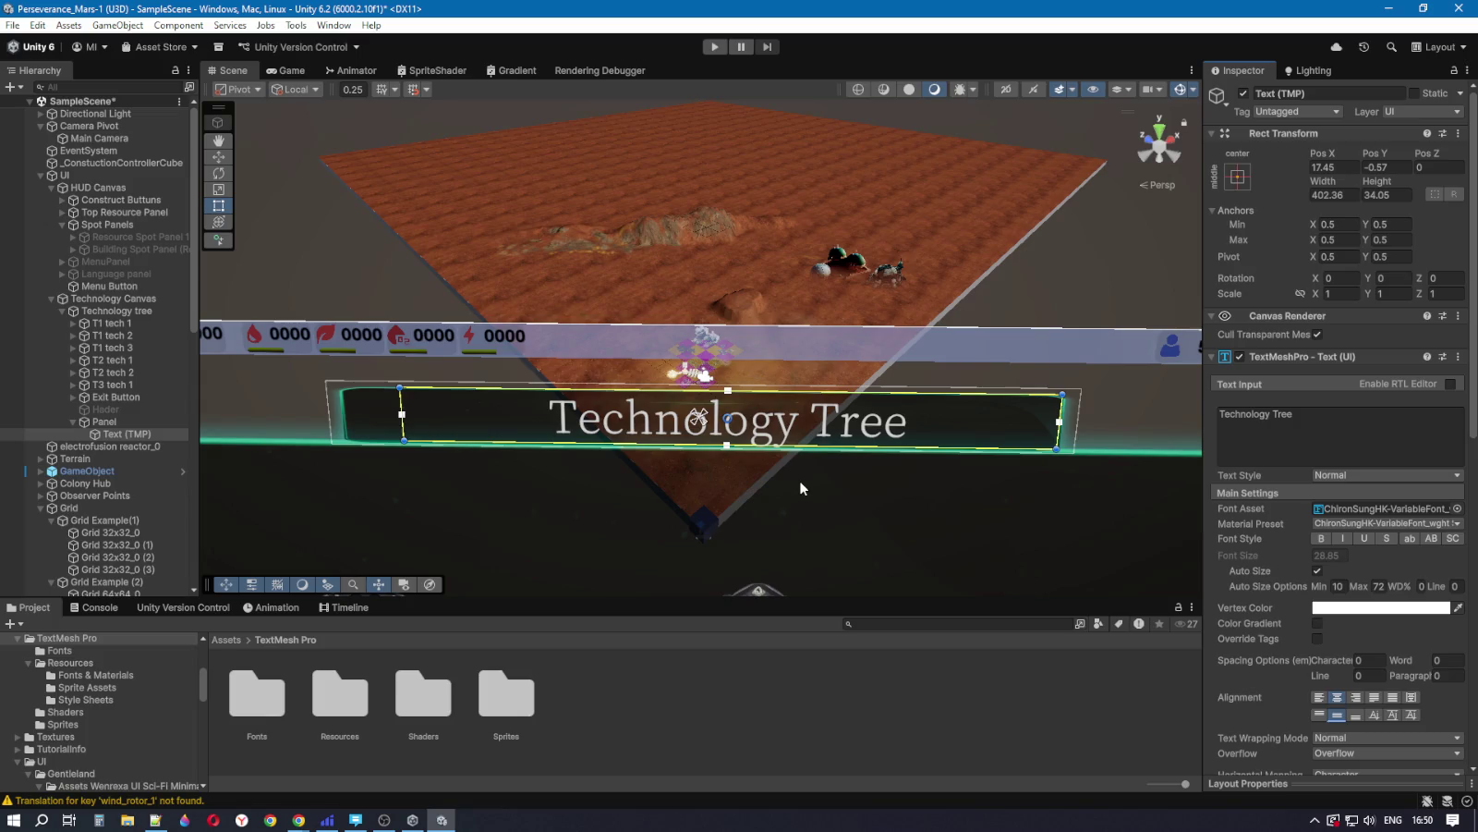
left_click(288, 70)
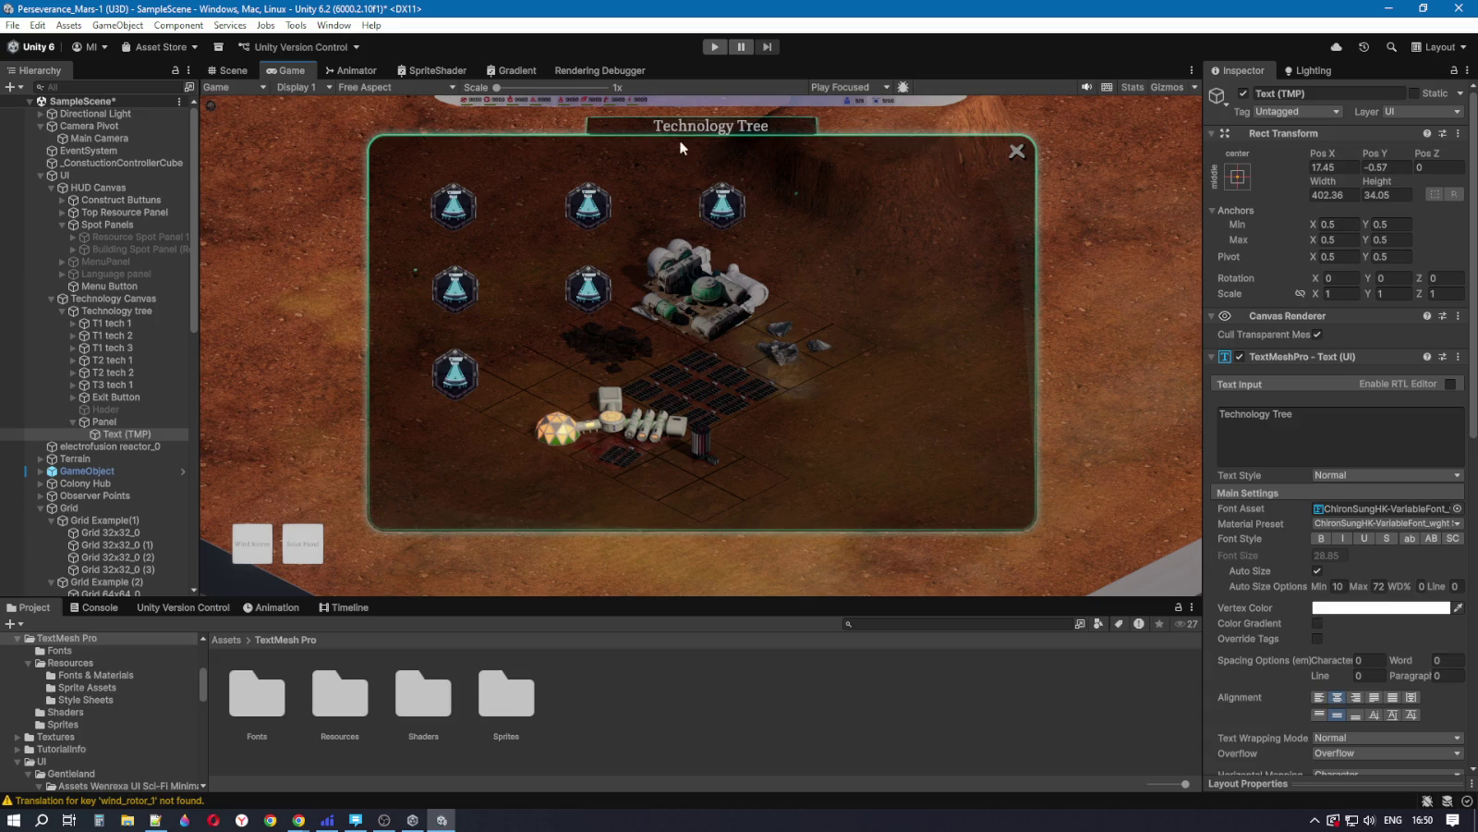
left_click(234, 70)
mouse_move(694, 433)
left_mouse_down()
mouse_move(741, 412)
mouse_move(800, 482)
mouse_move(801, 447)
left_mouse_up()
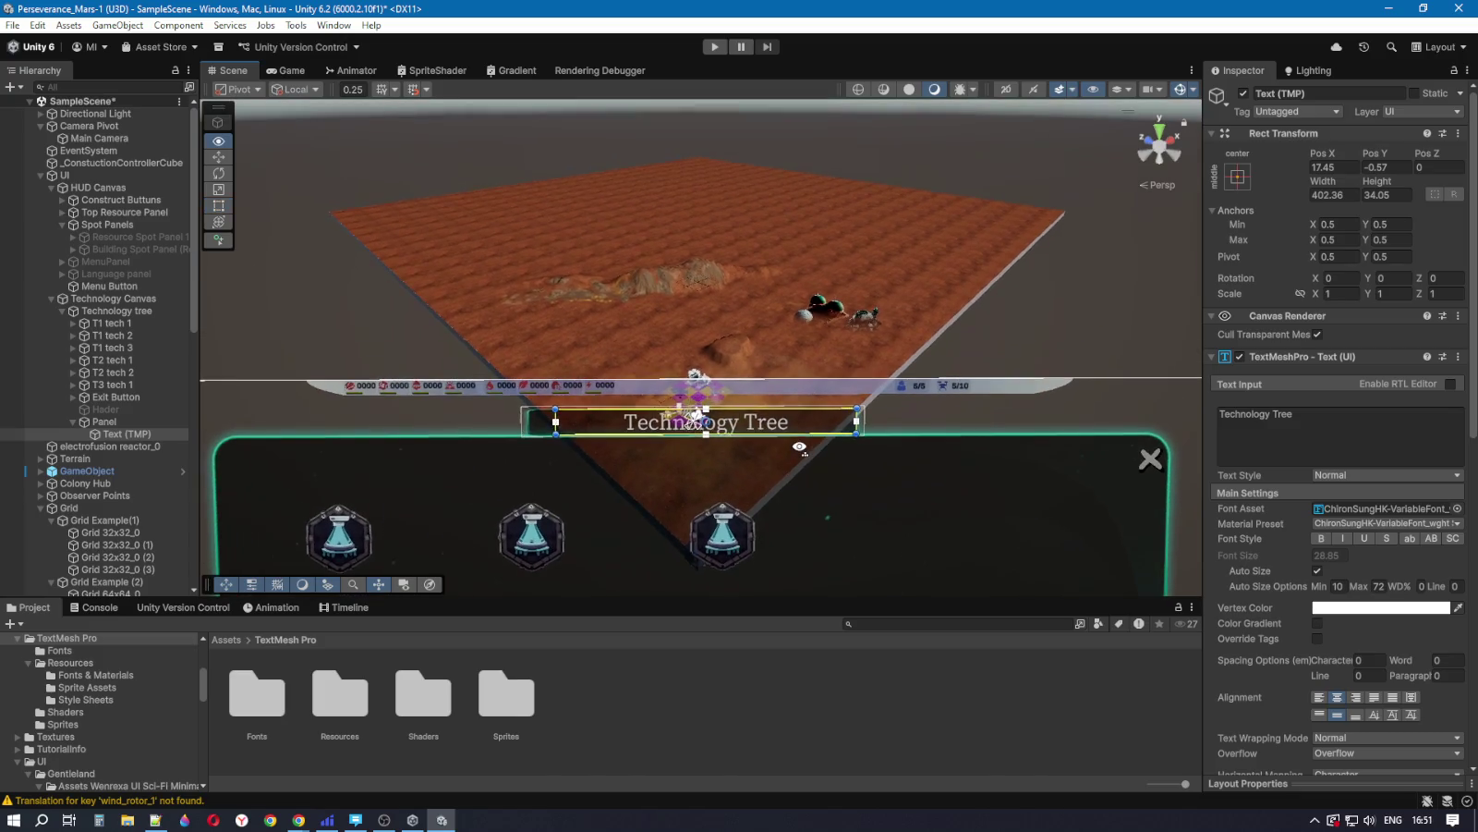
key("q")
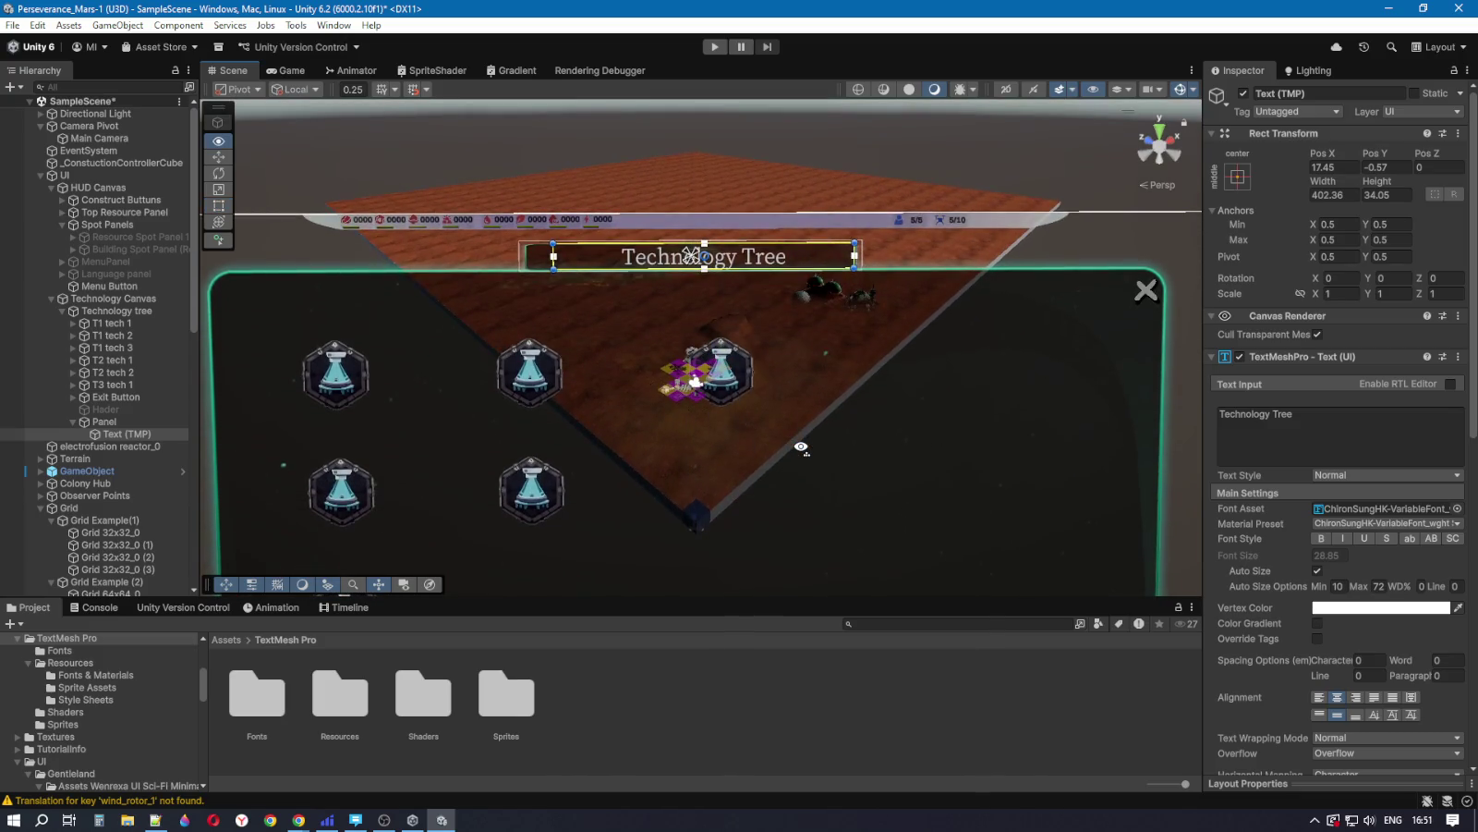
scroll(801, 447, "up", 5)
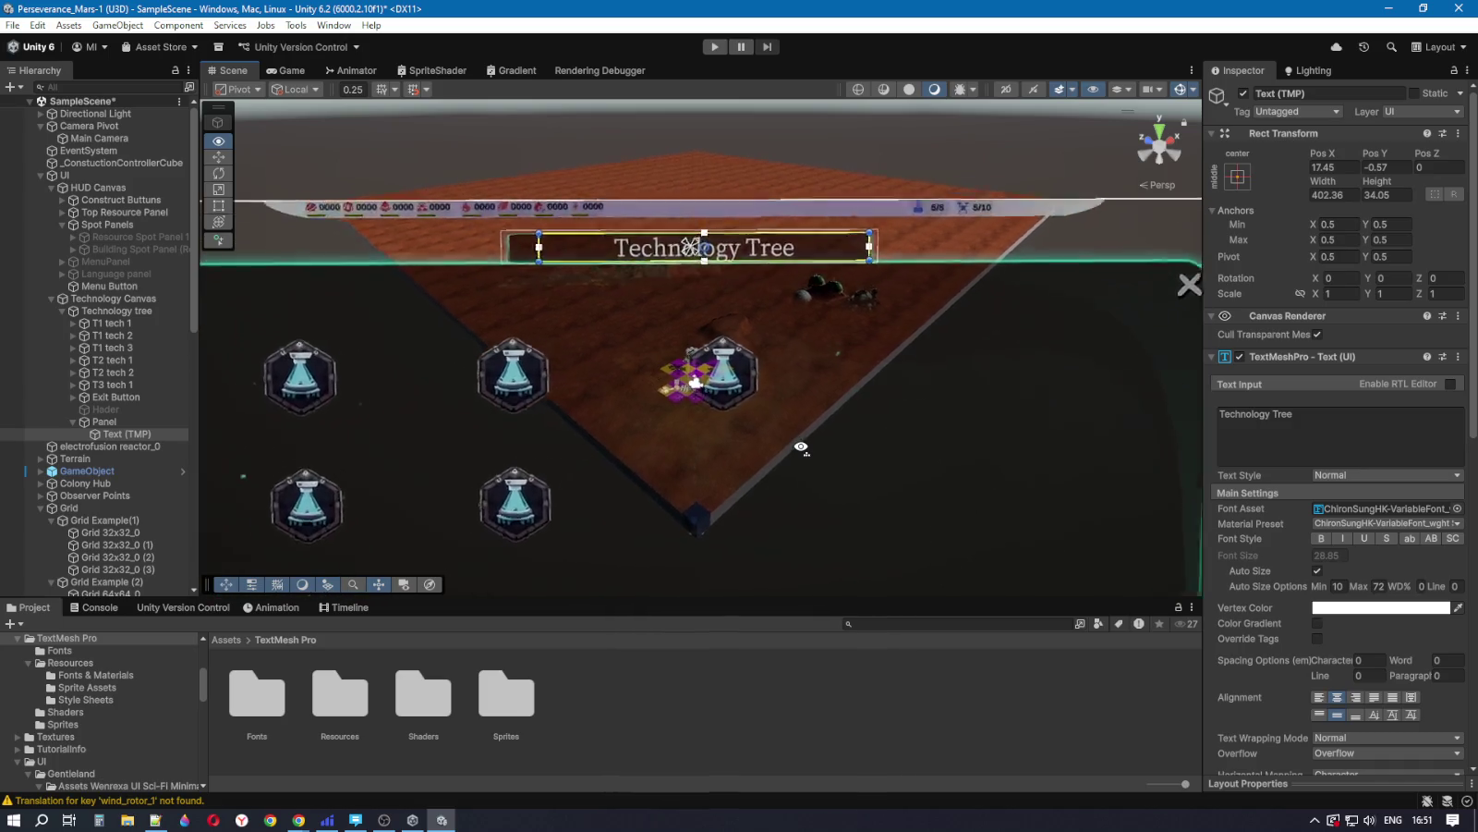
scroll(800, 444, "down", 5)
scroll(798, 442, "up", 6)
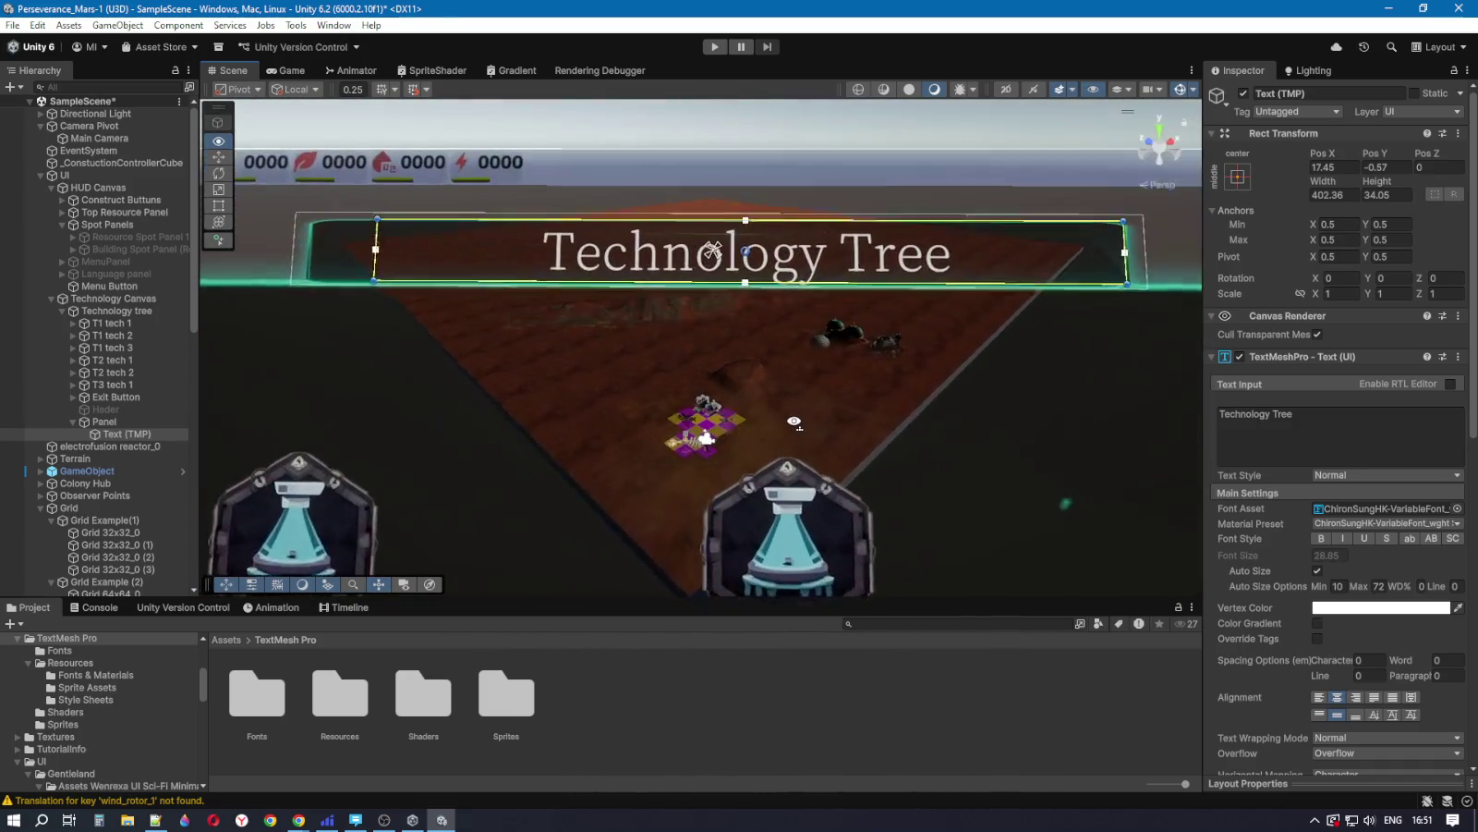
left_click(288, 71)
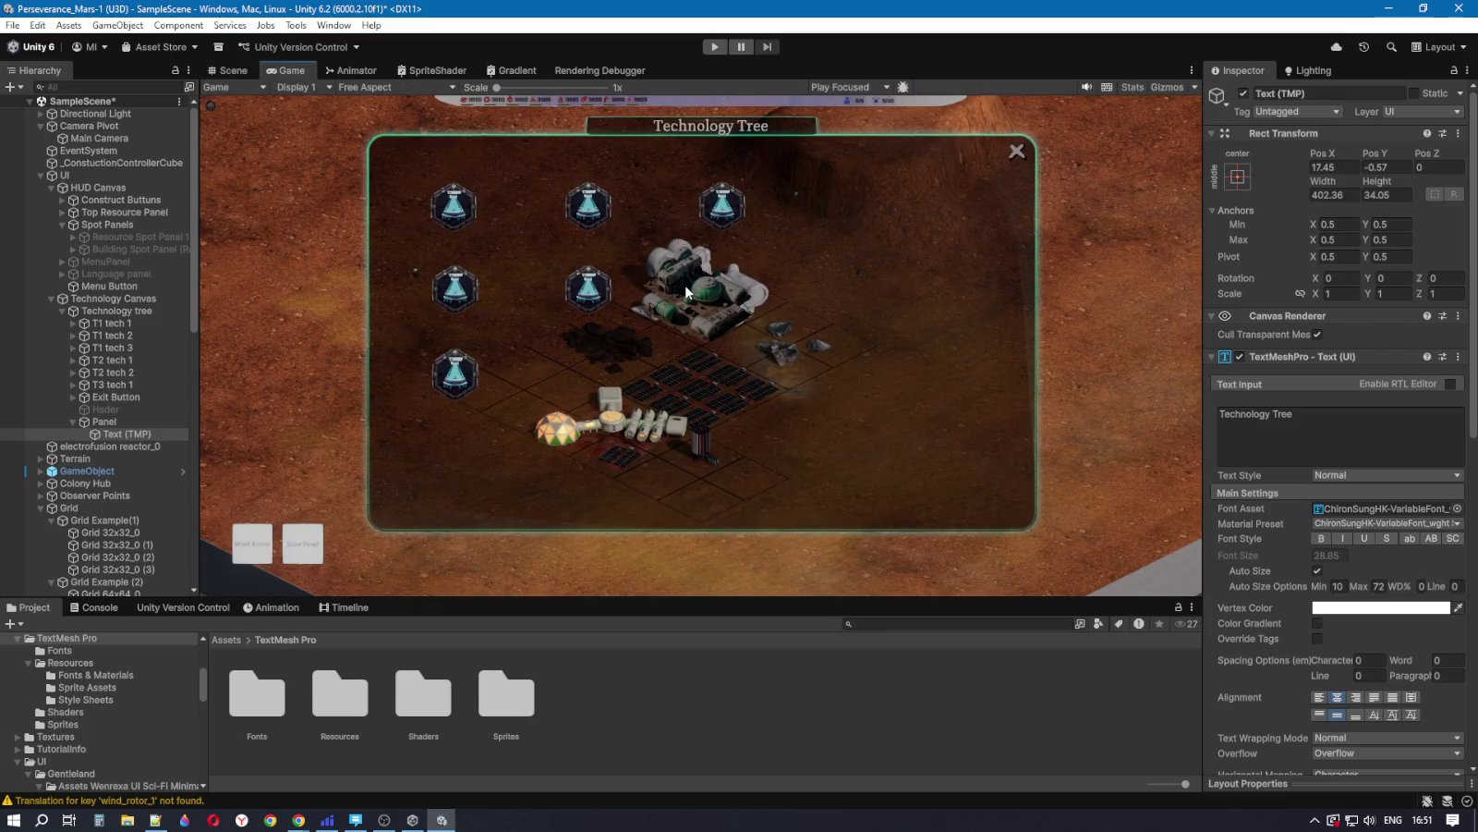
key("ctrl+p")
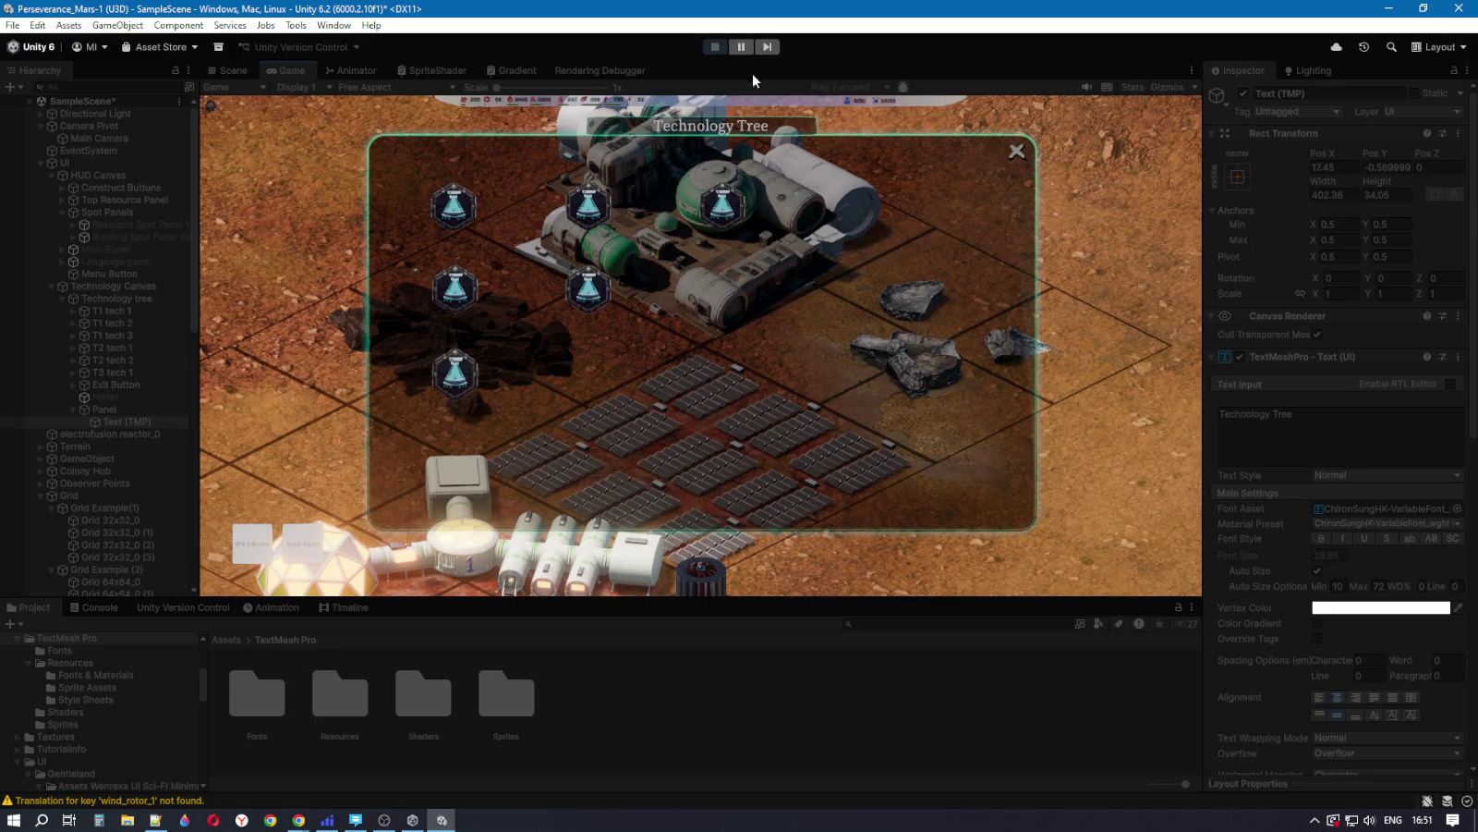
left_click(714, 46)
key("shift+space")
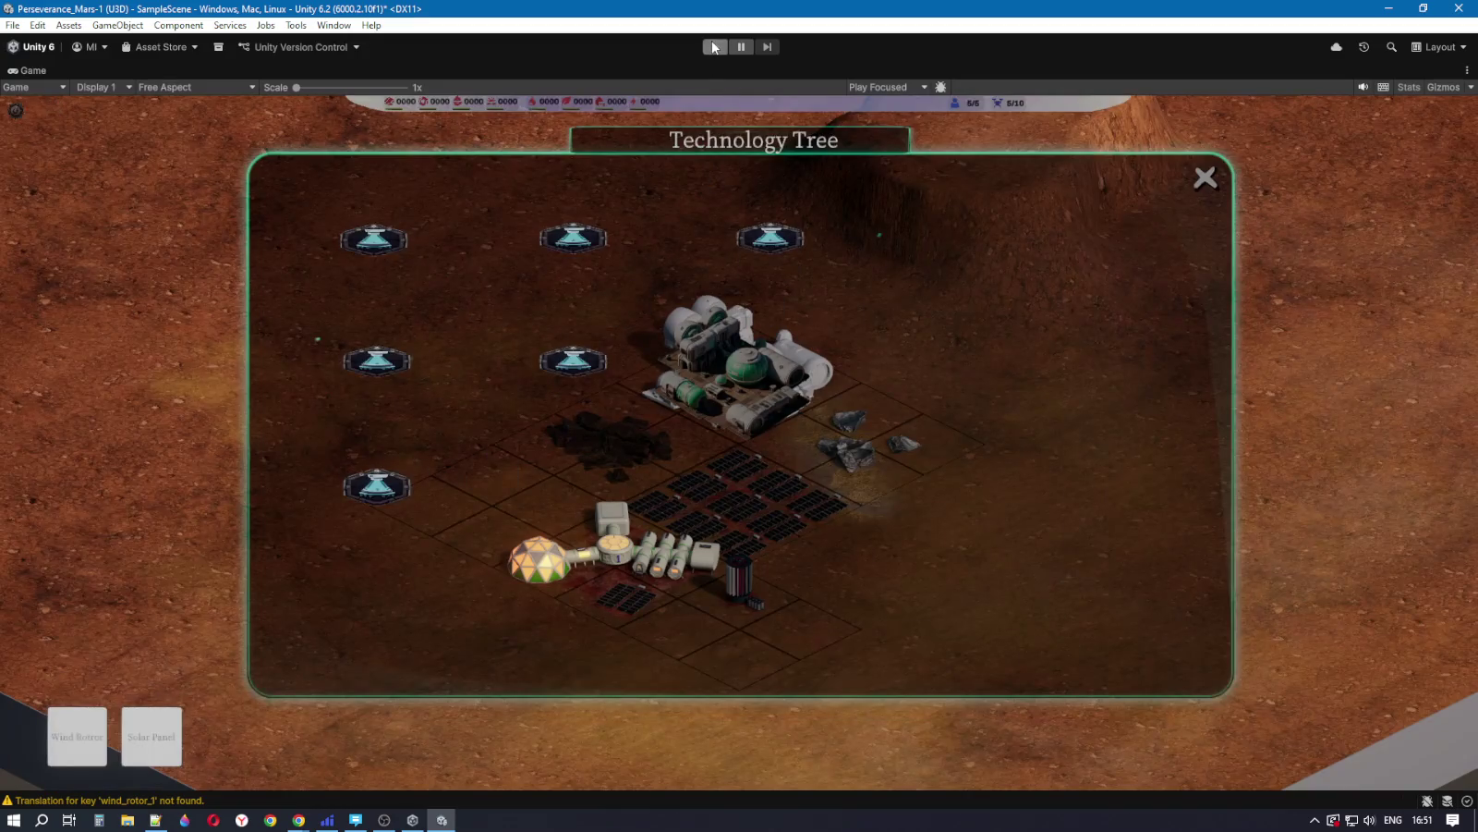
left_click(714, 47)
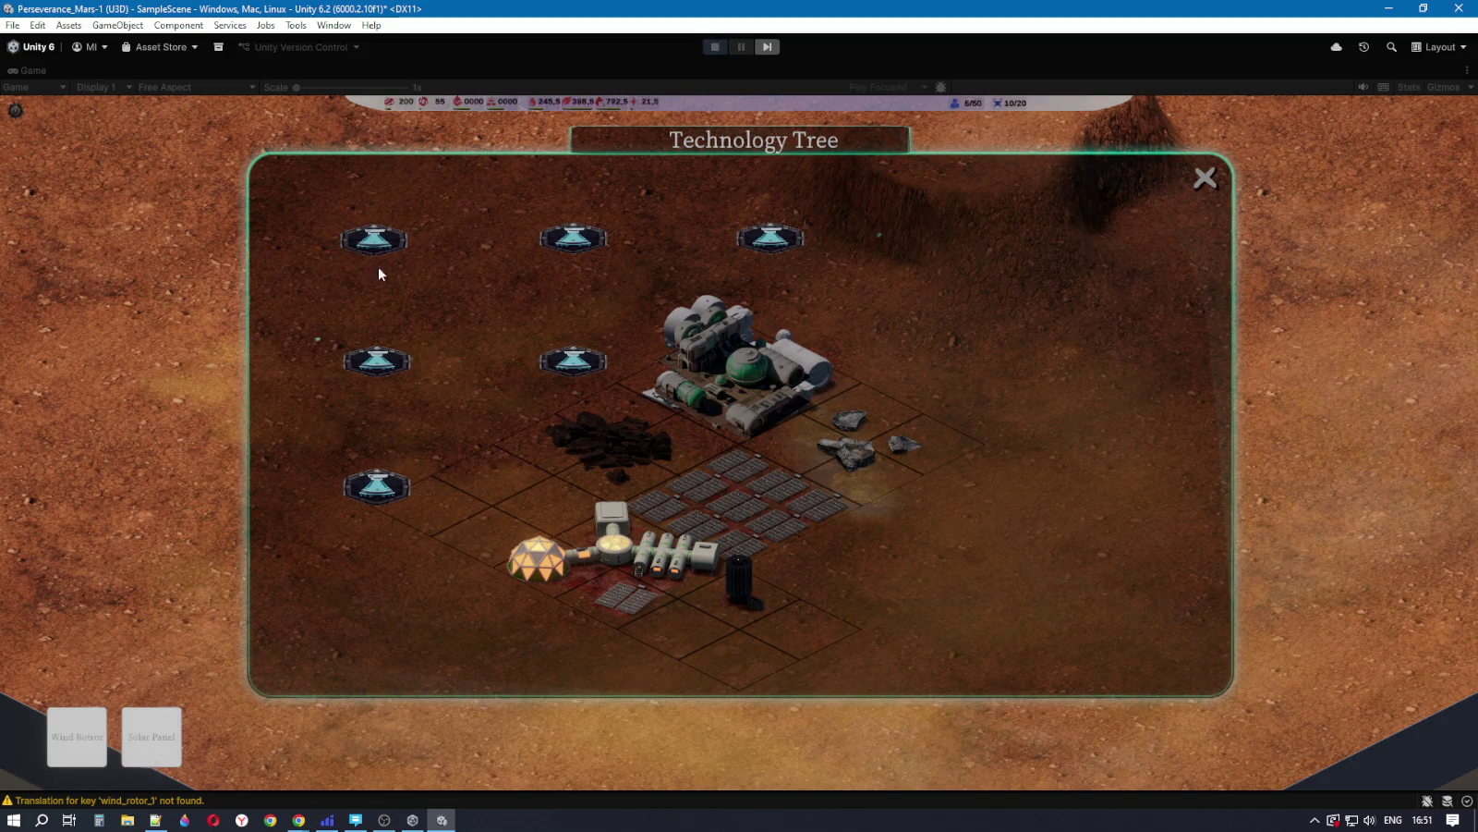
left_click(1205, 177)
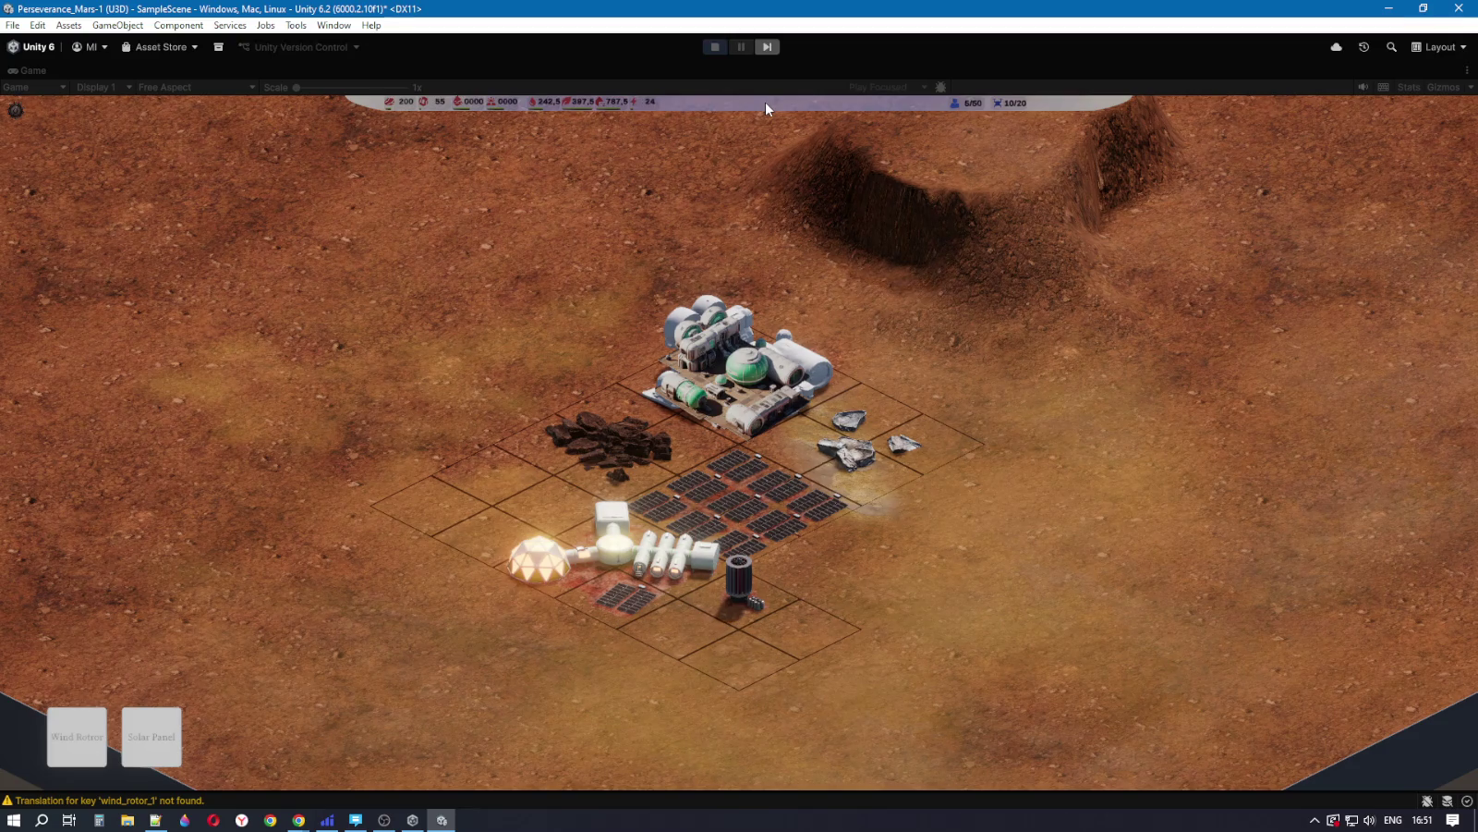
left_click(713, 48)
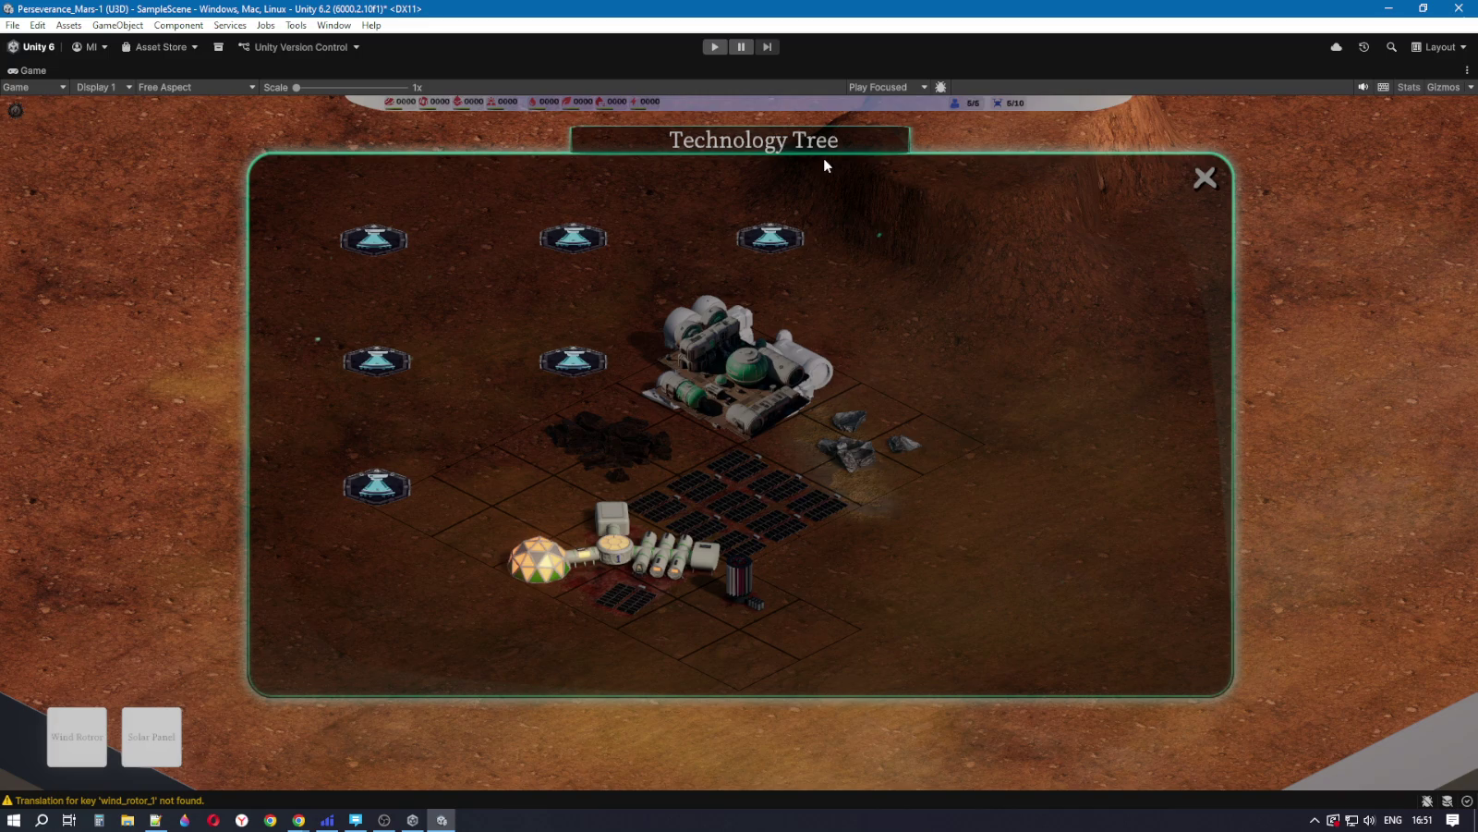
key("shift+space")
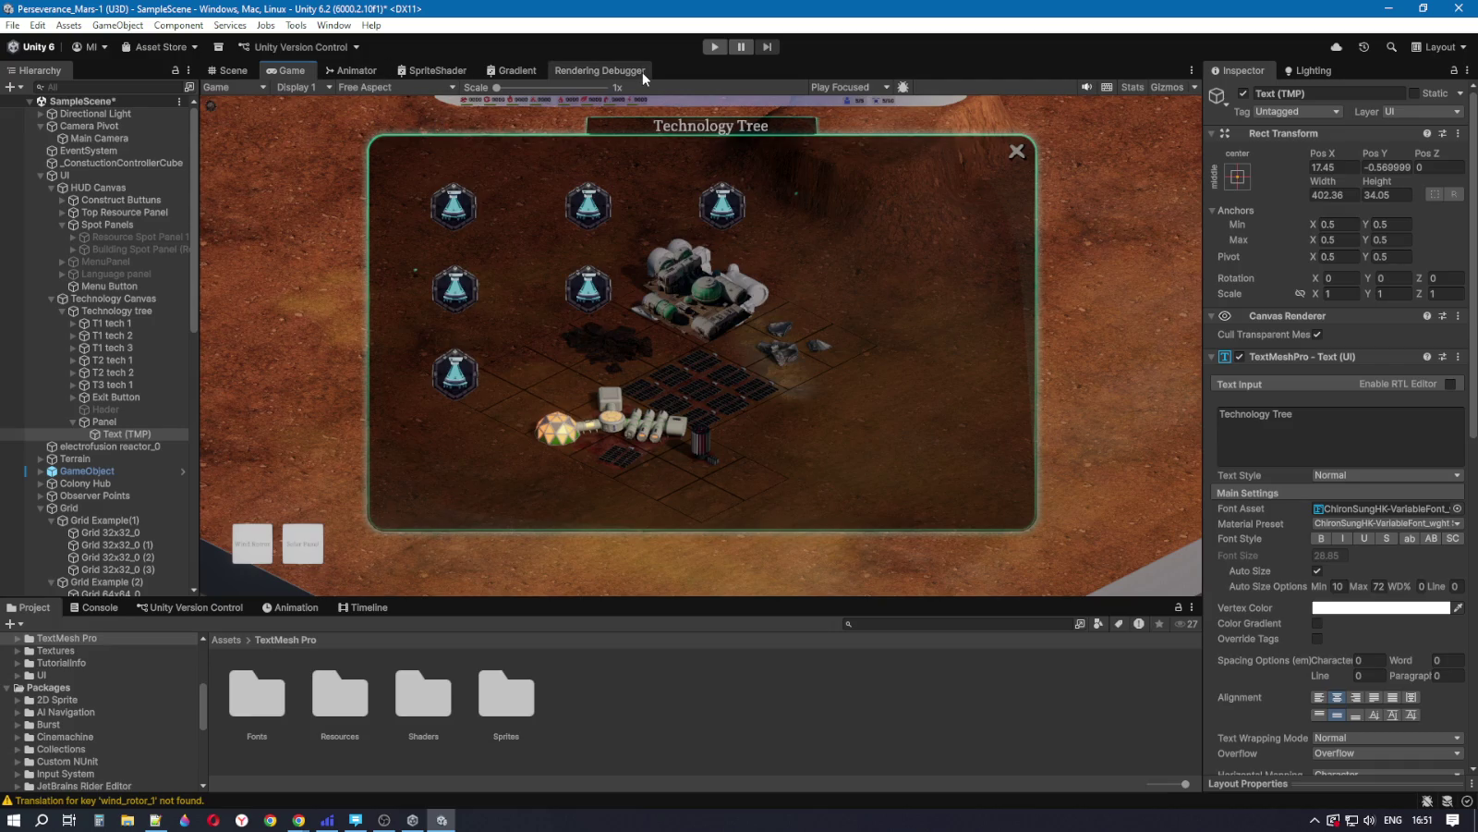
Step: Maximize the Game view with Shift+Space, then bring up the Chrome reference tech-tree page
key("shift+space")
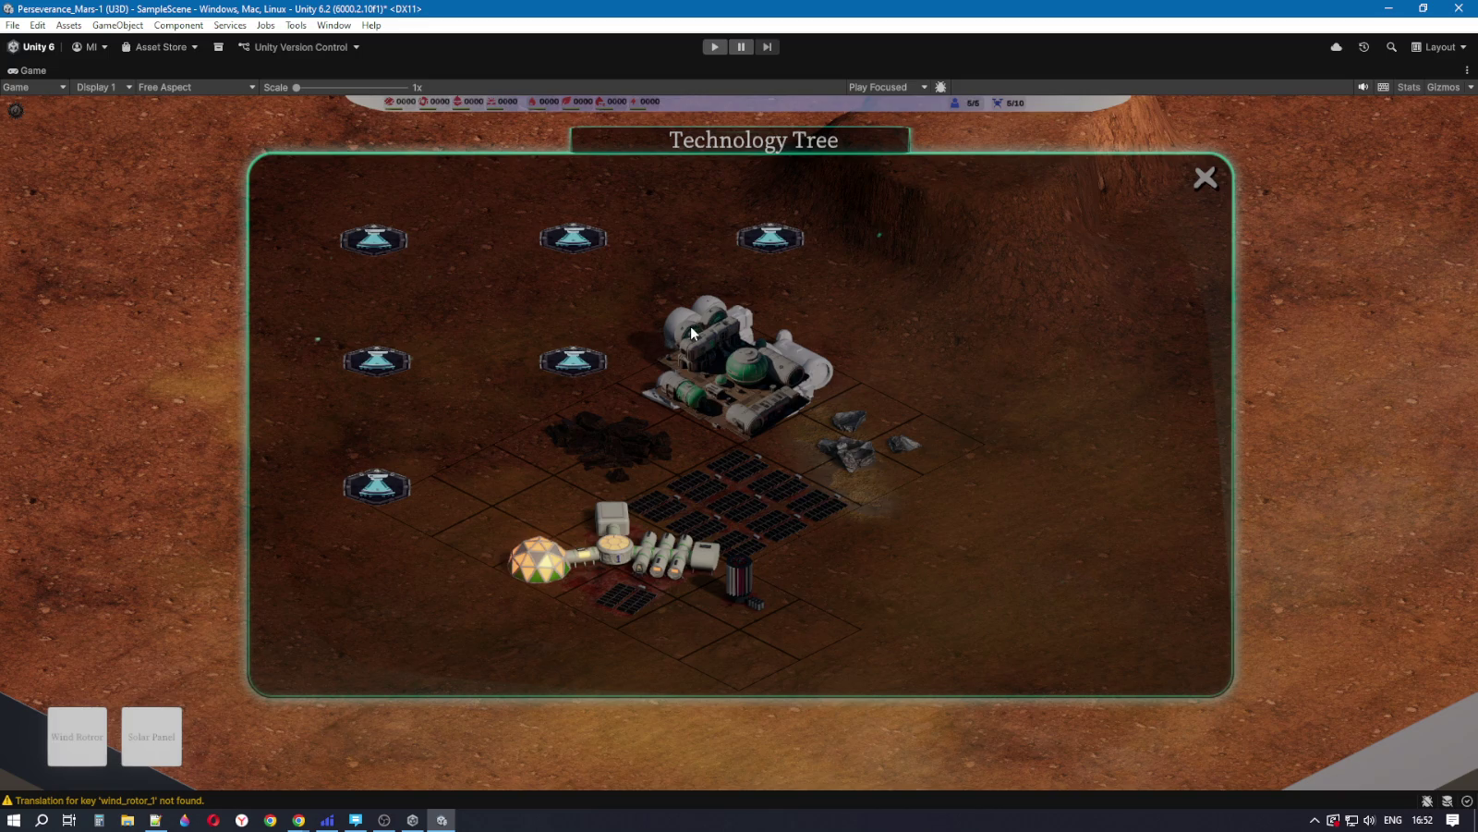
key("alt+Tab")
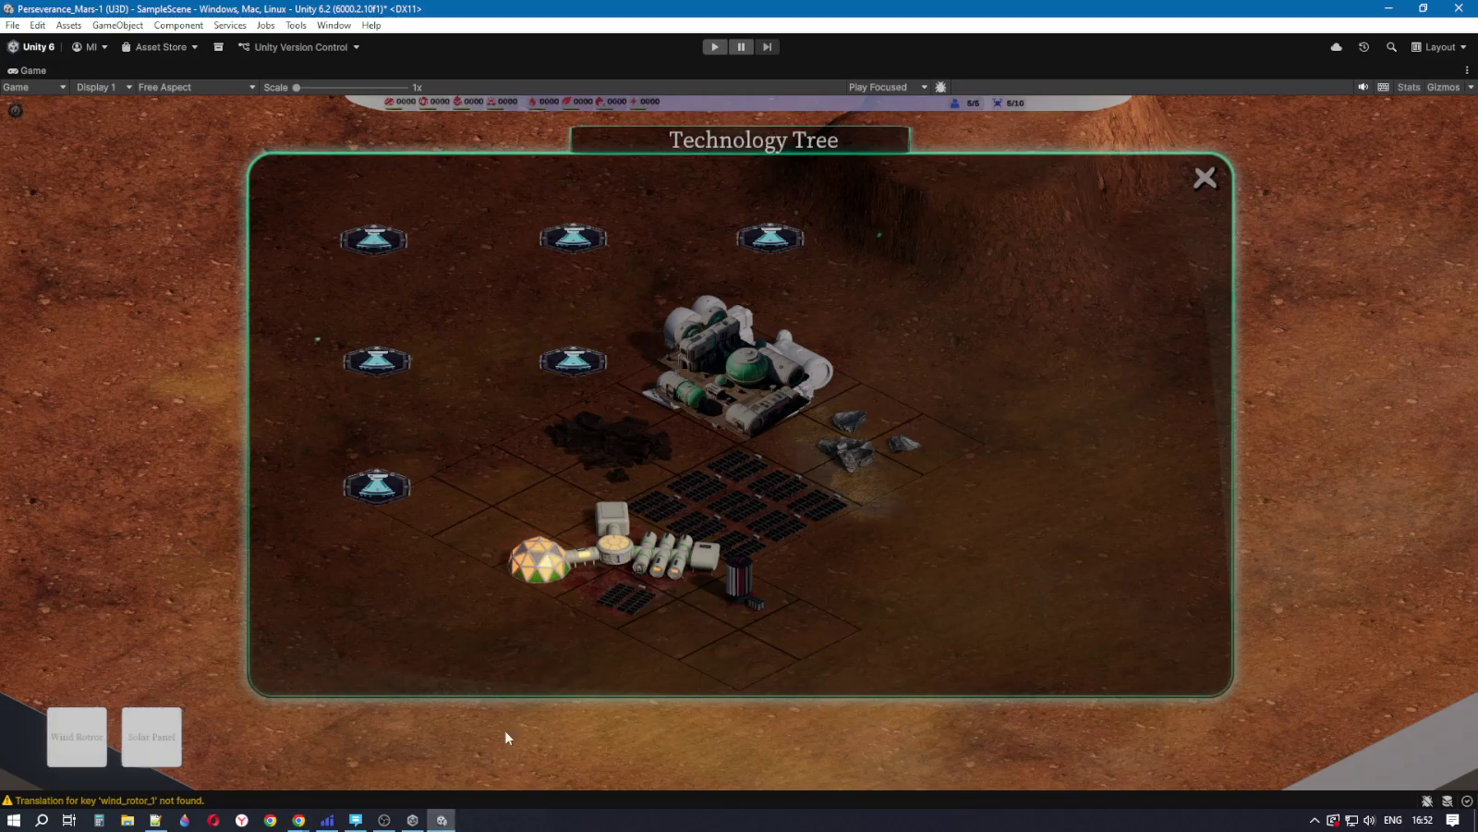
Step: Switch between the Chrome tech-tree reference page and Unity, ending on Unity's maximized Game view
left_click(442, 819)
left_click(413, 820)
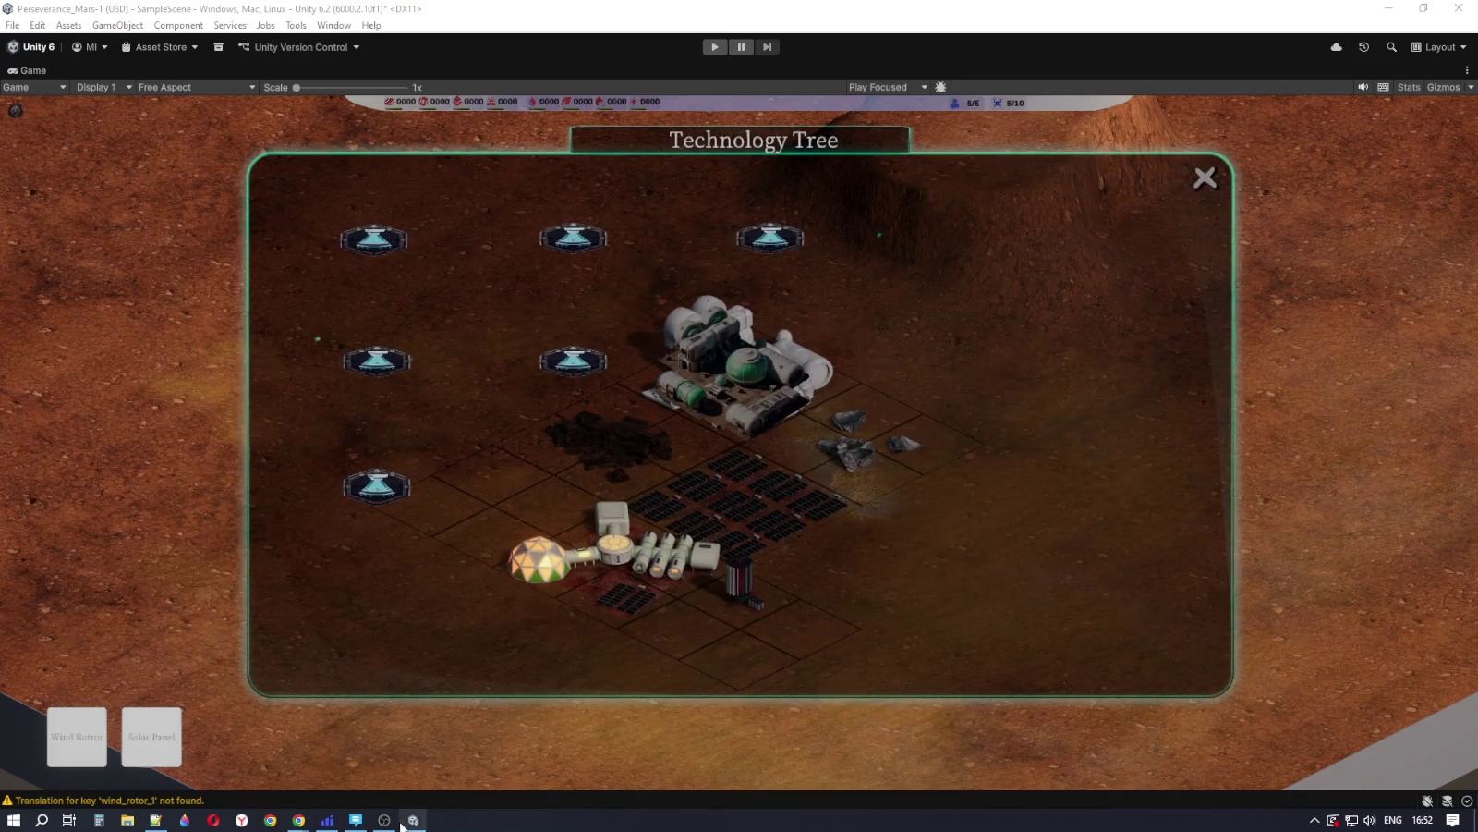
left_click(474, 744)
mouse_move(308, 825)
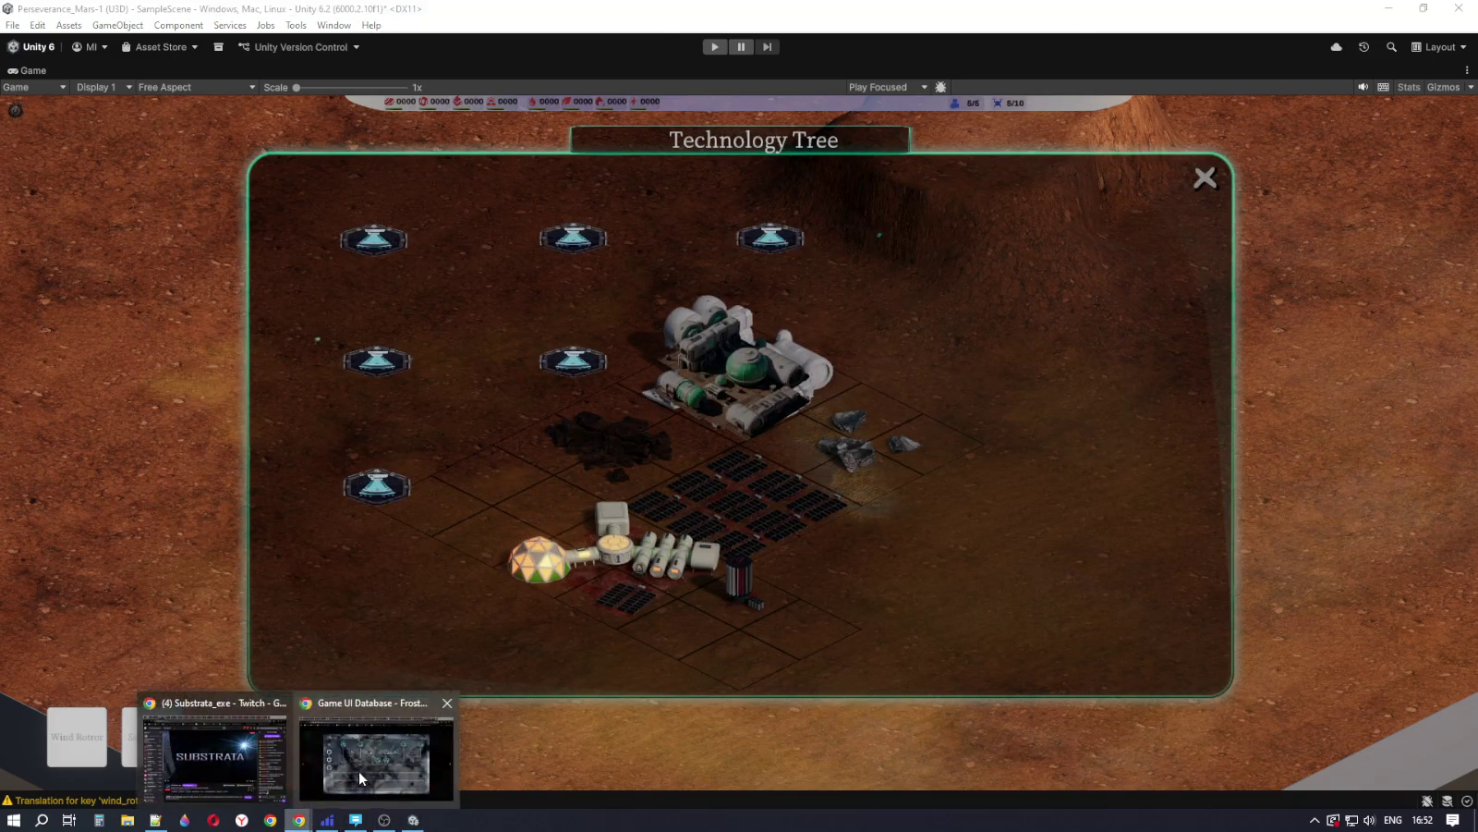
left_click(379, 748)
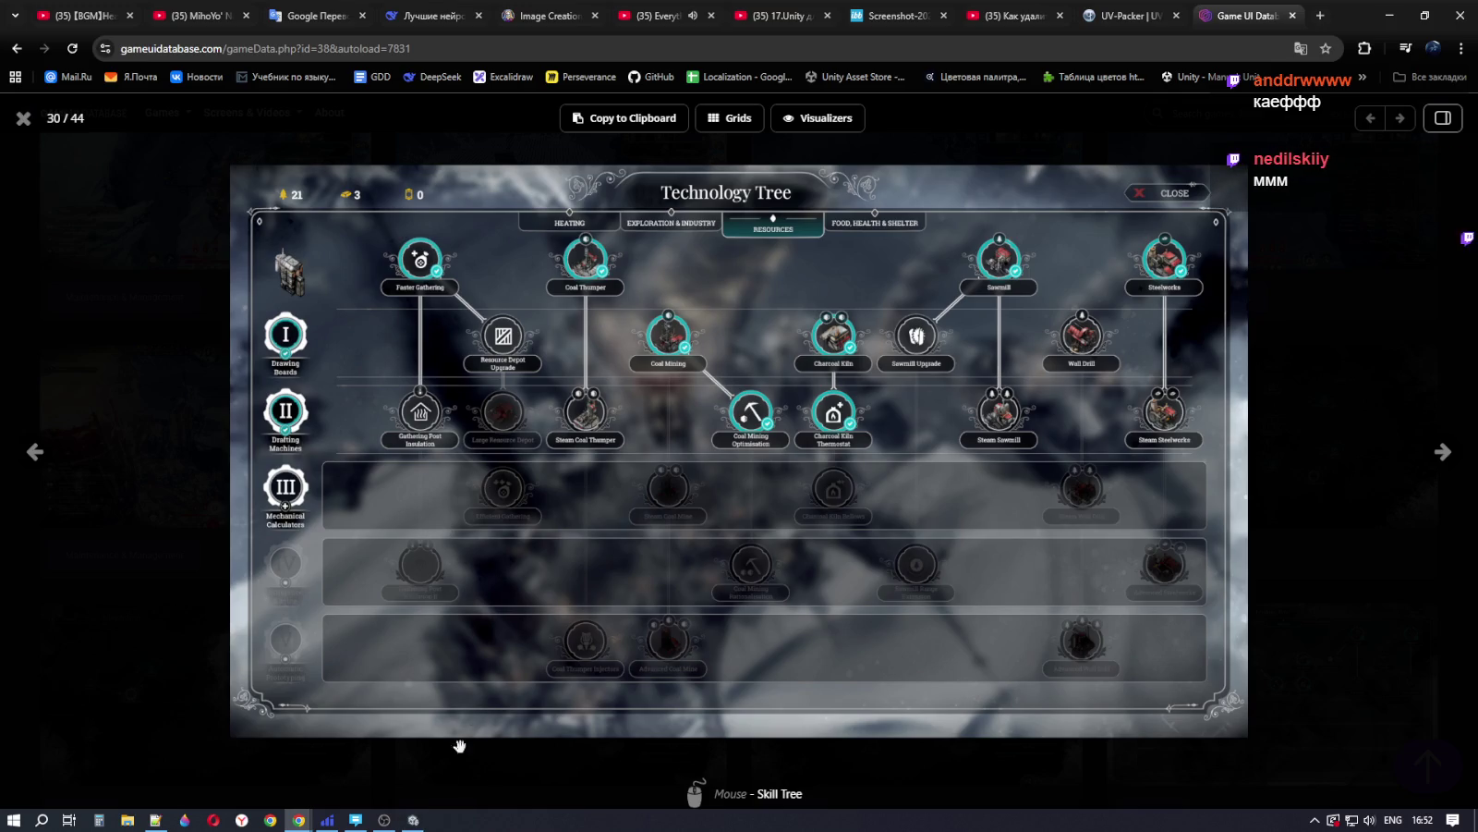
mouse_move(415, 821)
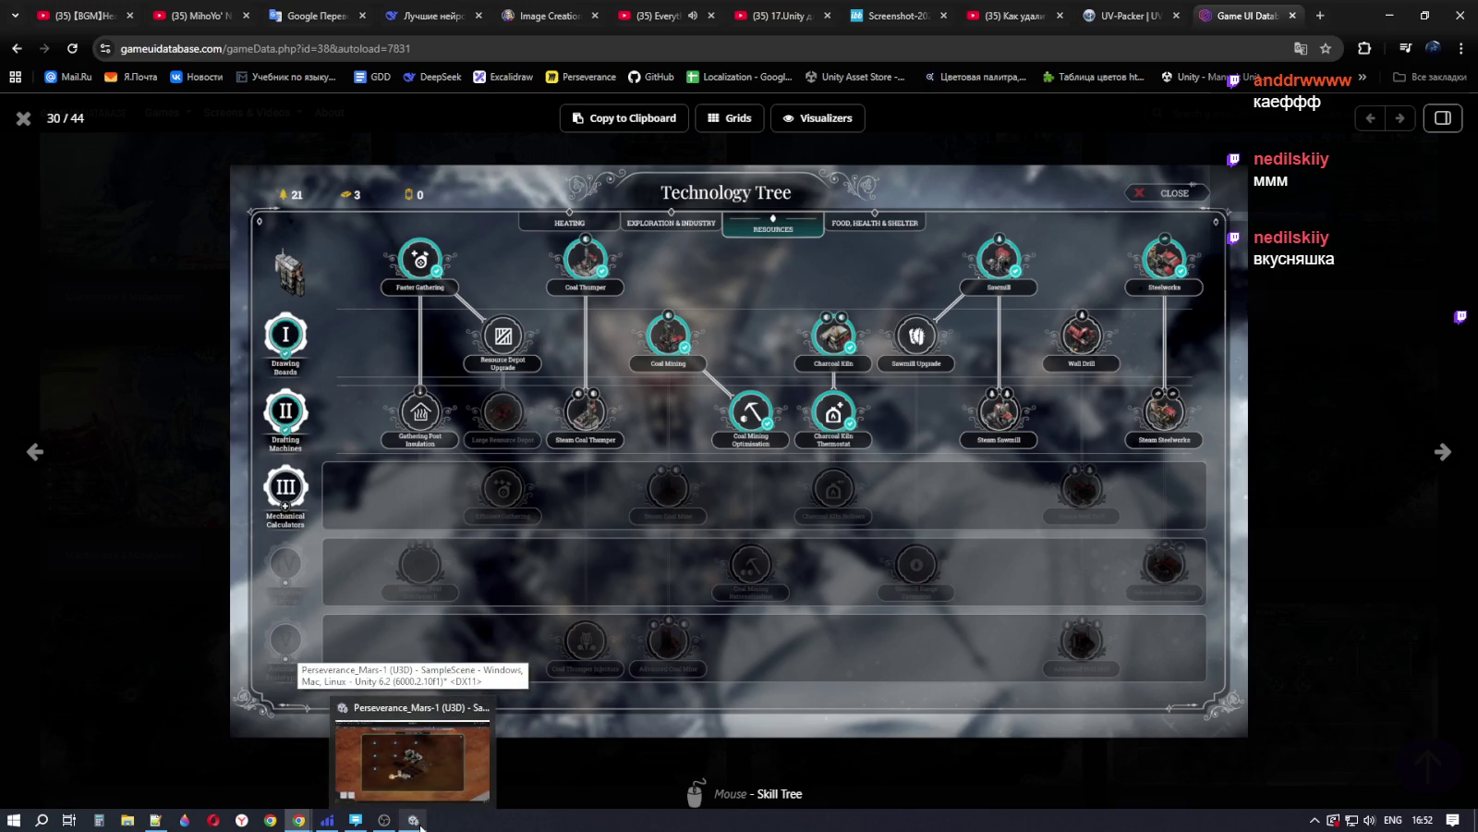
left_click(415, 821)
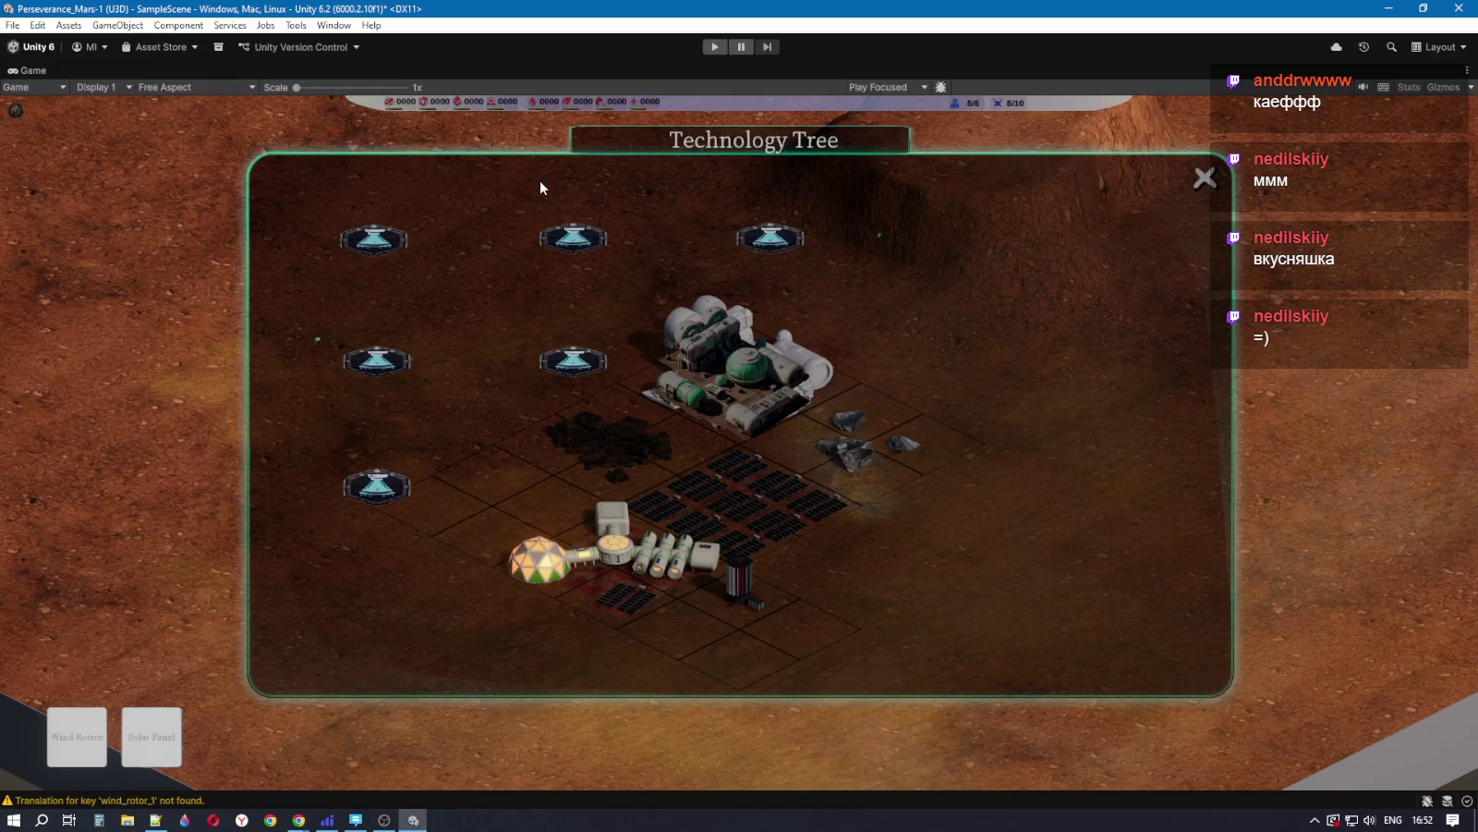
Step: Restore the full editor layout, expand Top Resource Panel and select Basalt to view its Rect Transform
key("shift+space")
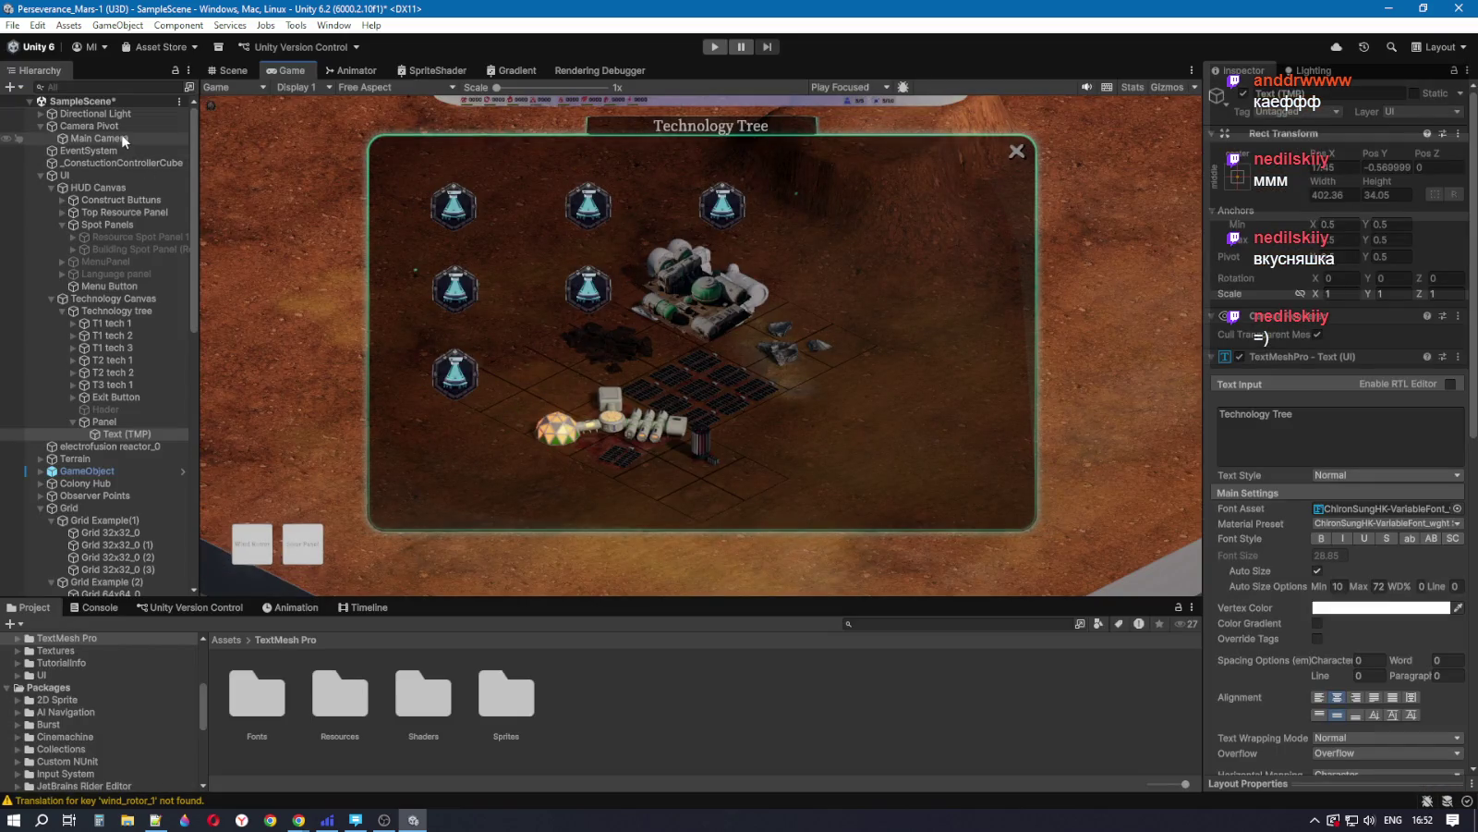
left_click(110, 199)
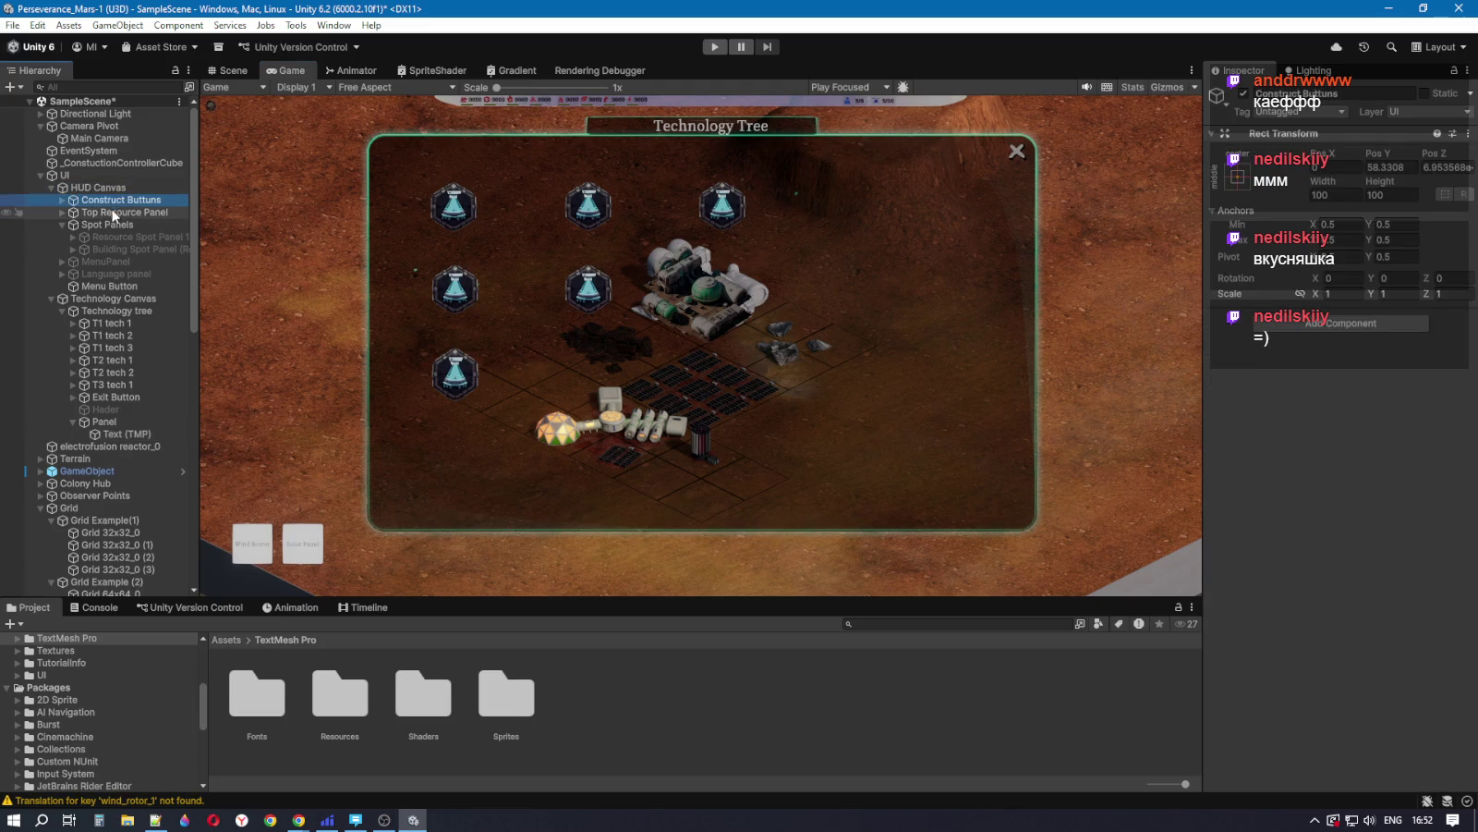
left_click(118, 213)
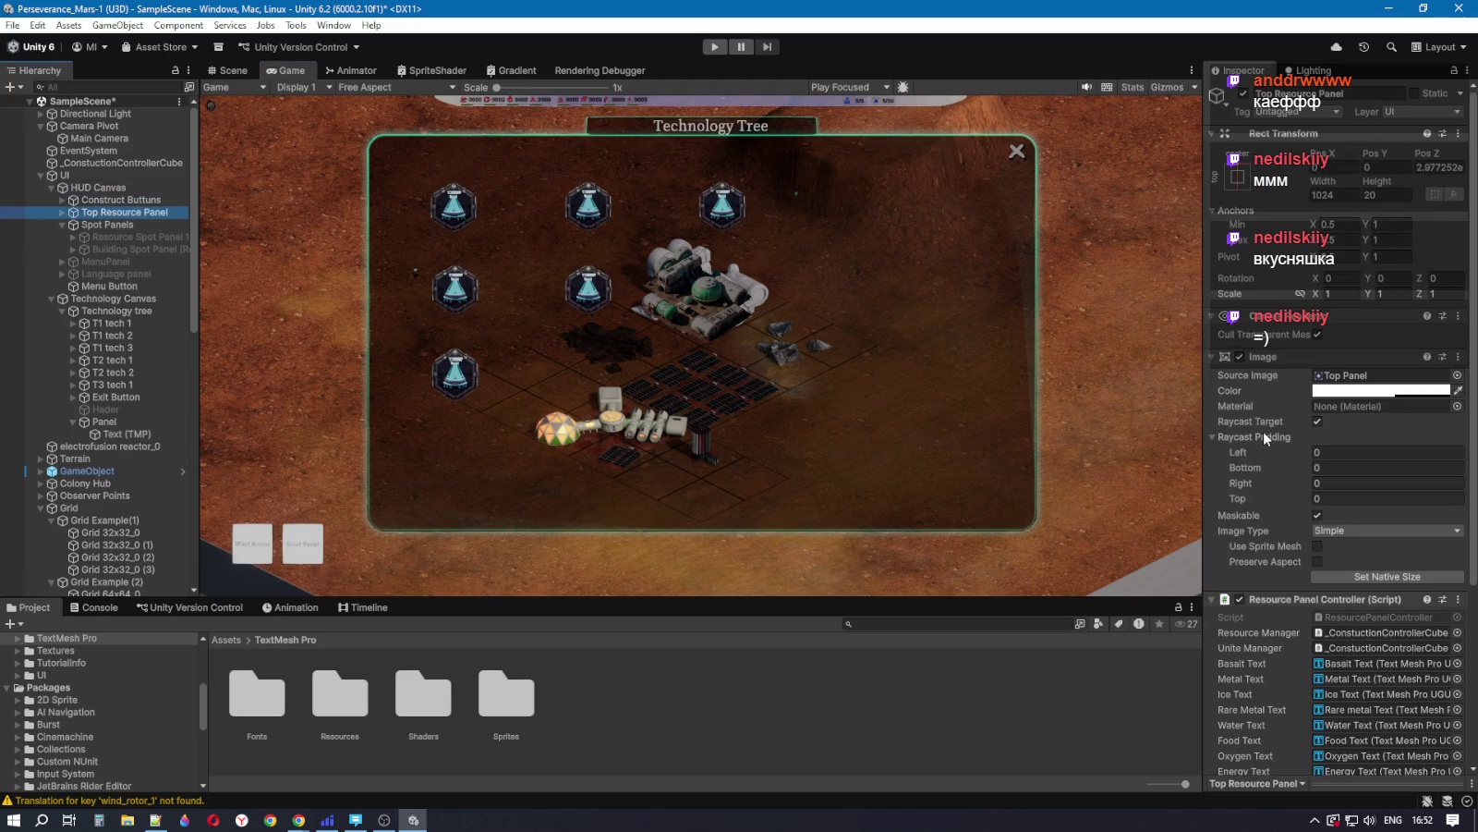
scroll(1264, 436, "down", 2)
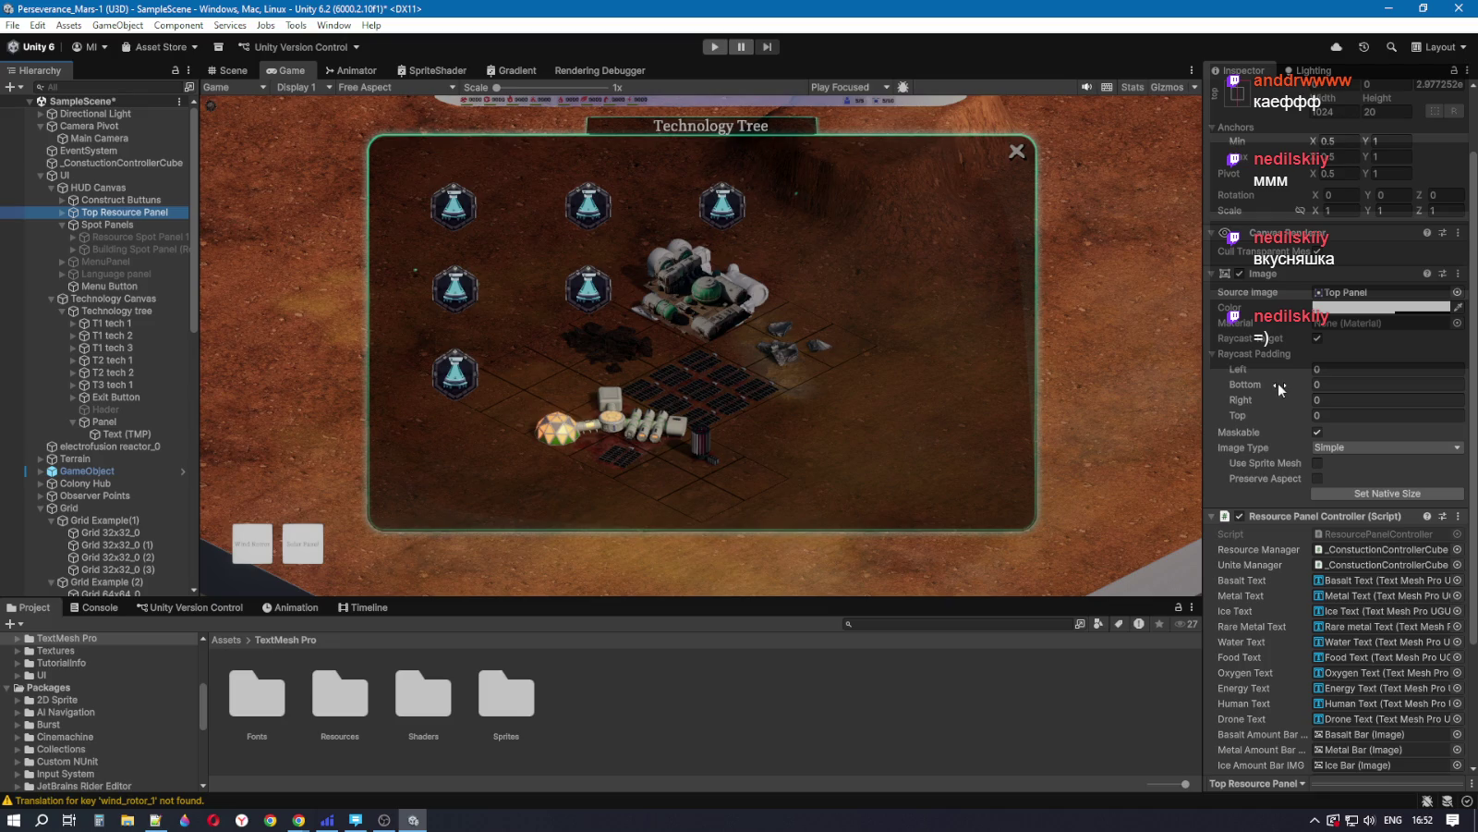
left_click(61, 211)
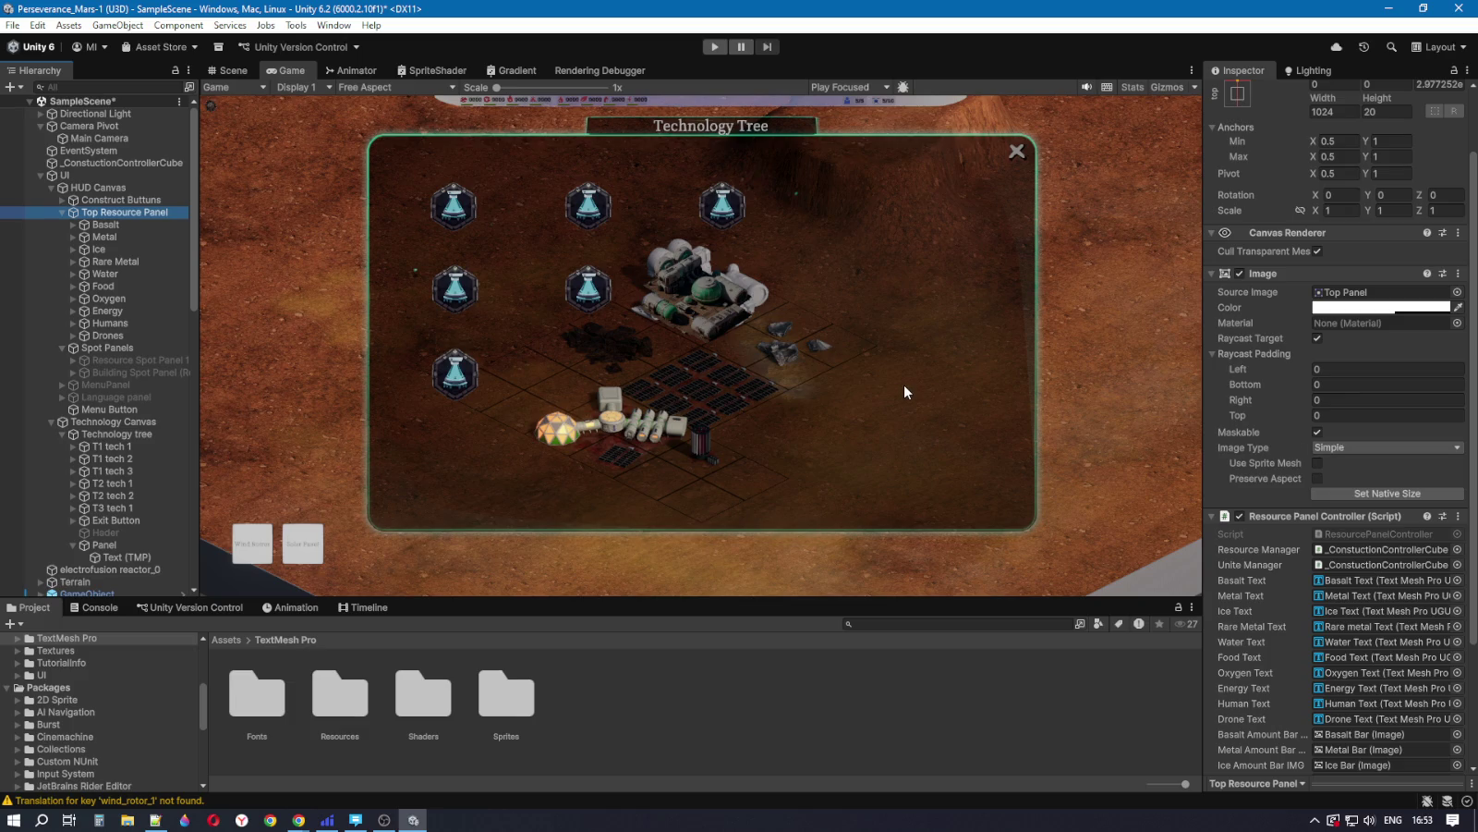
left_click(105, 225)
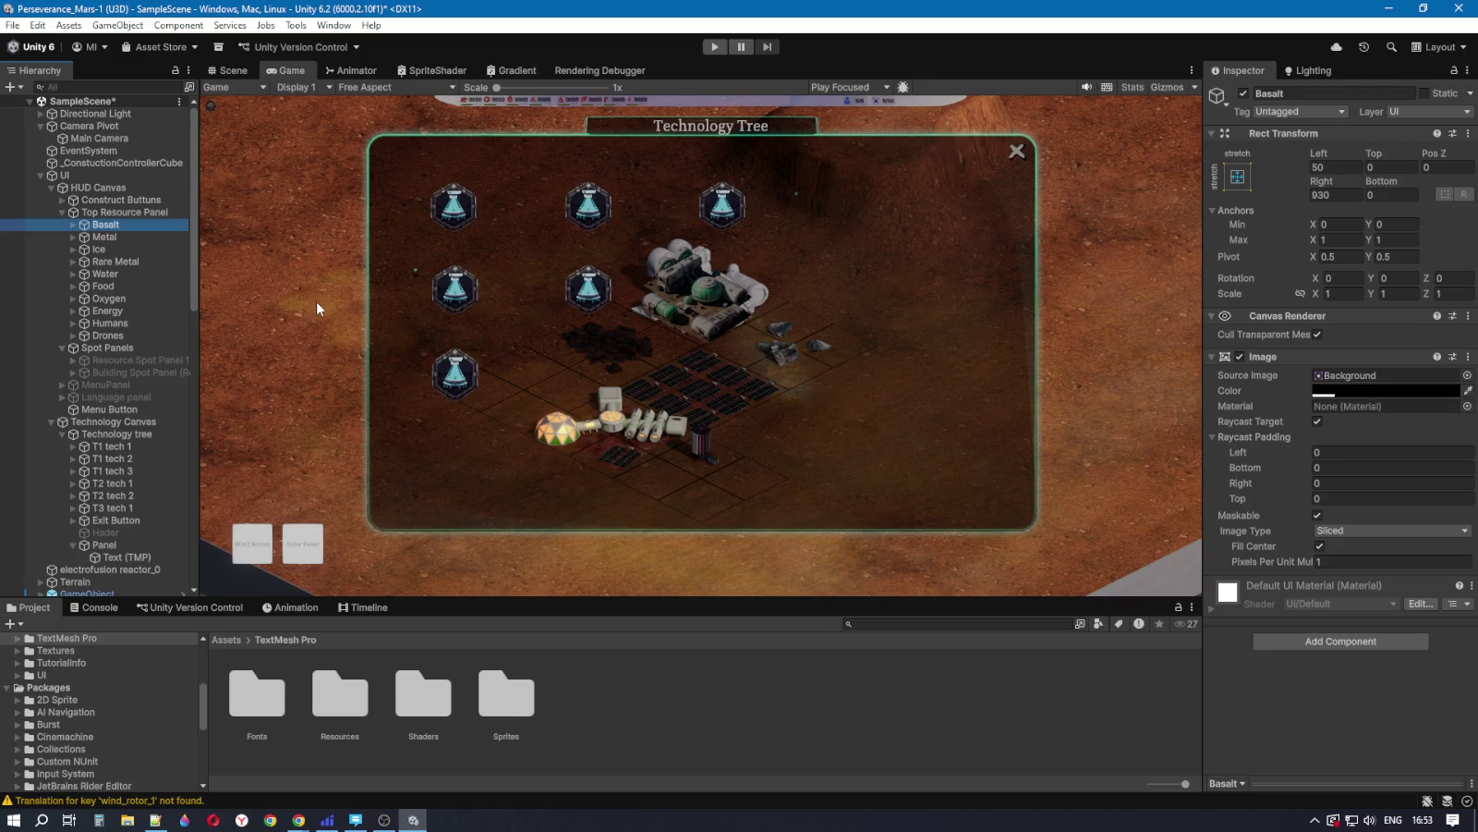
Step: Review the anchor presets for Basalt and Metal with Alt held to reposition
left_click(1239, 178)
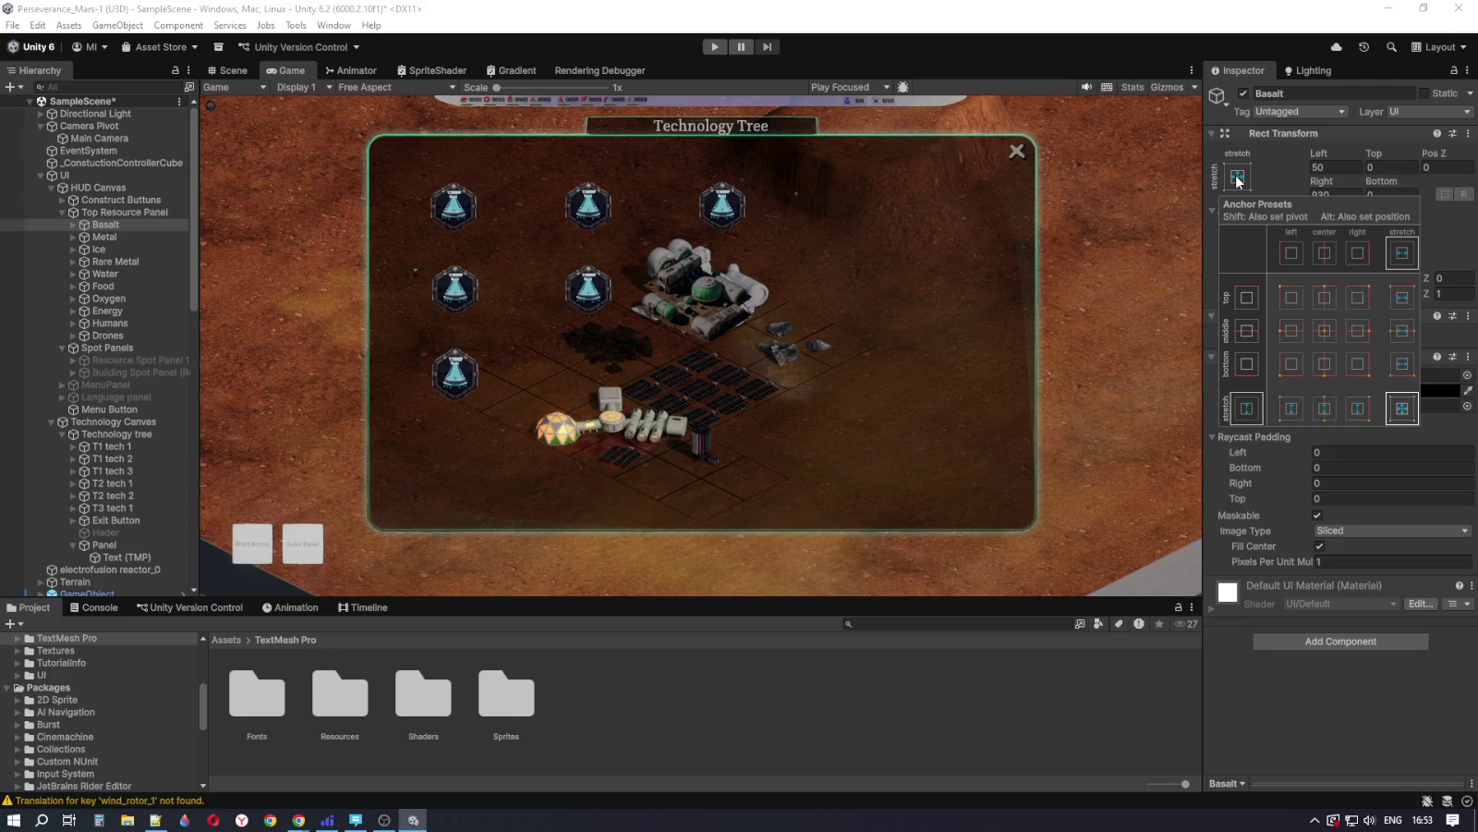
left_click(100, 239)
left_click(1246, 175)
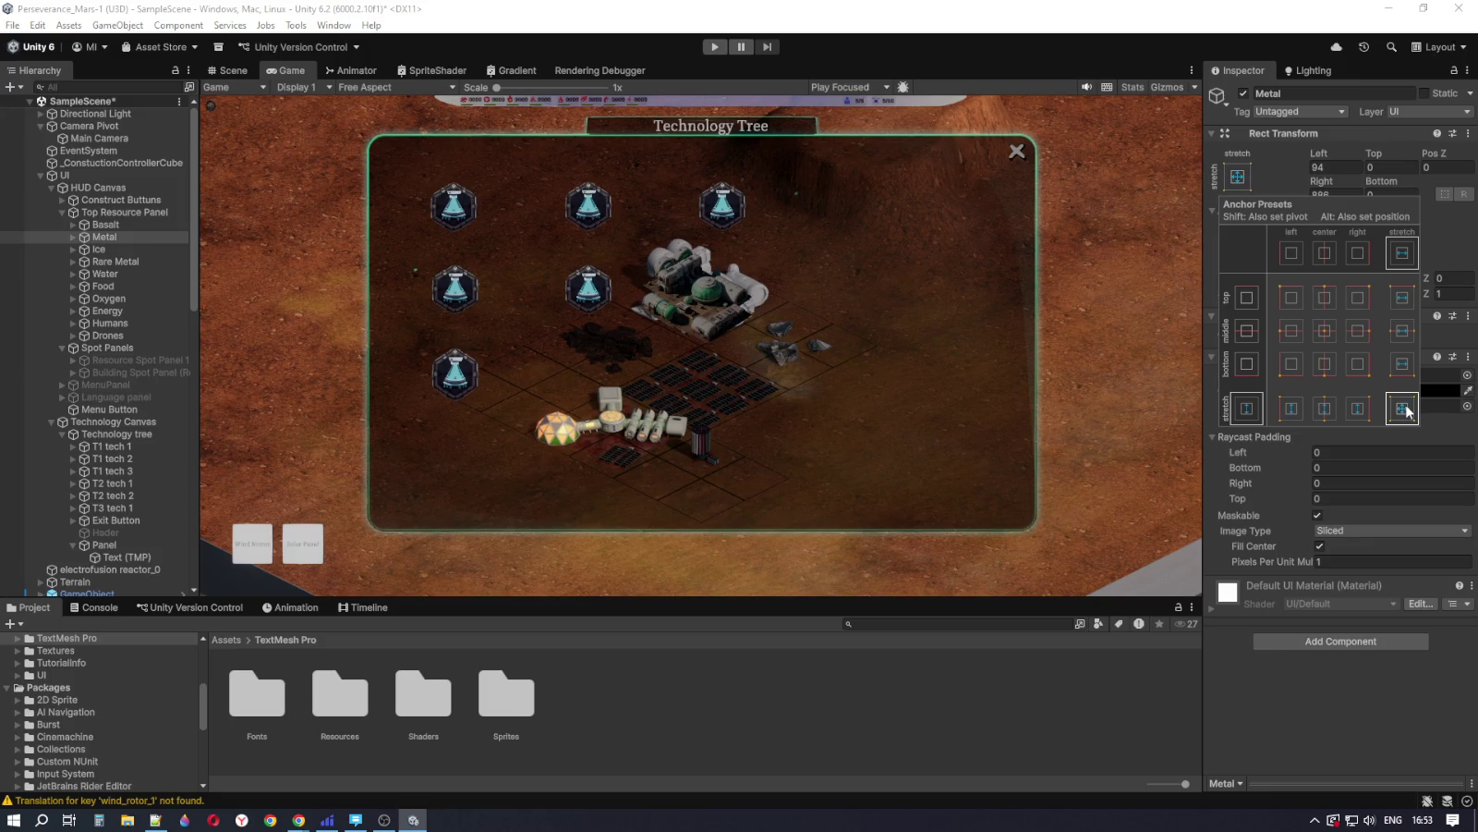
key("alt")
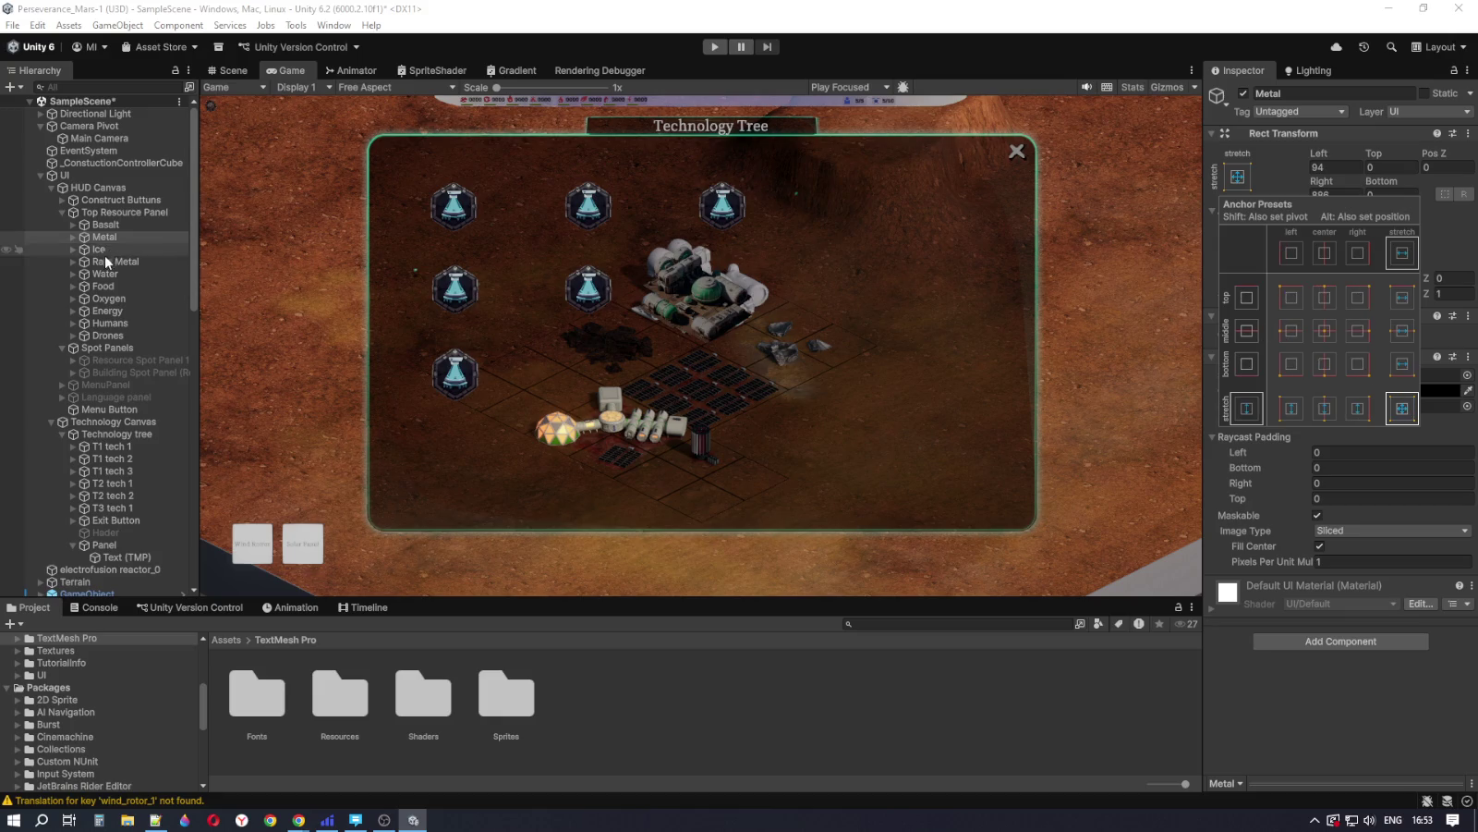
Step: Stretch T1 tech 1 to fill its parent, undo it, and maximize the Game view
left_click(103, 447)
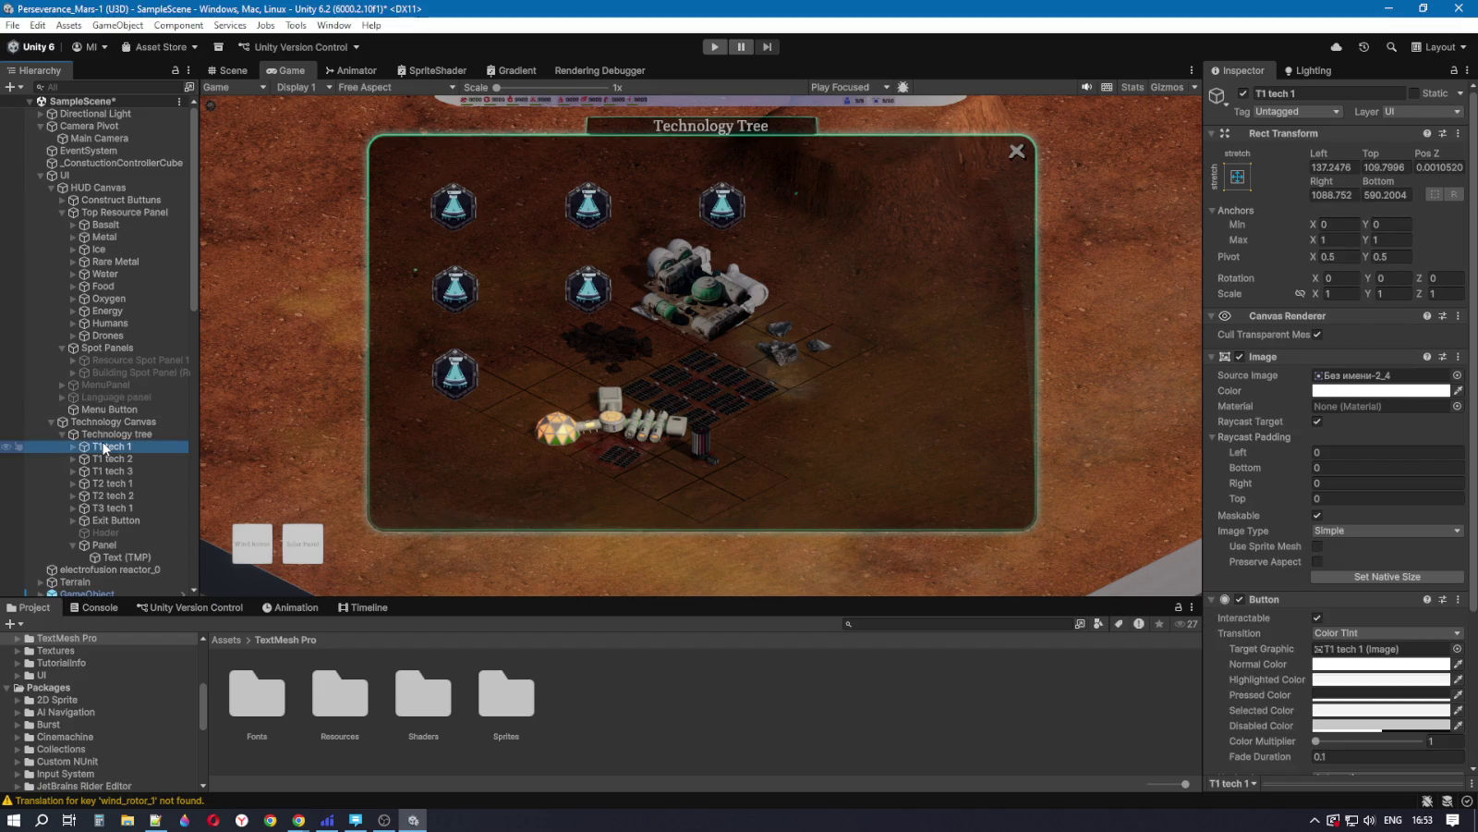
left_click(1239, 175)
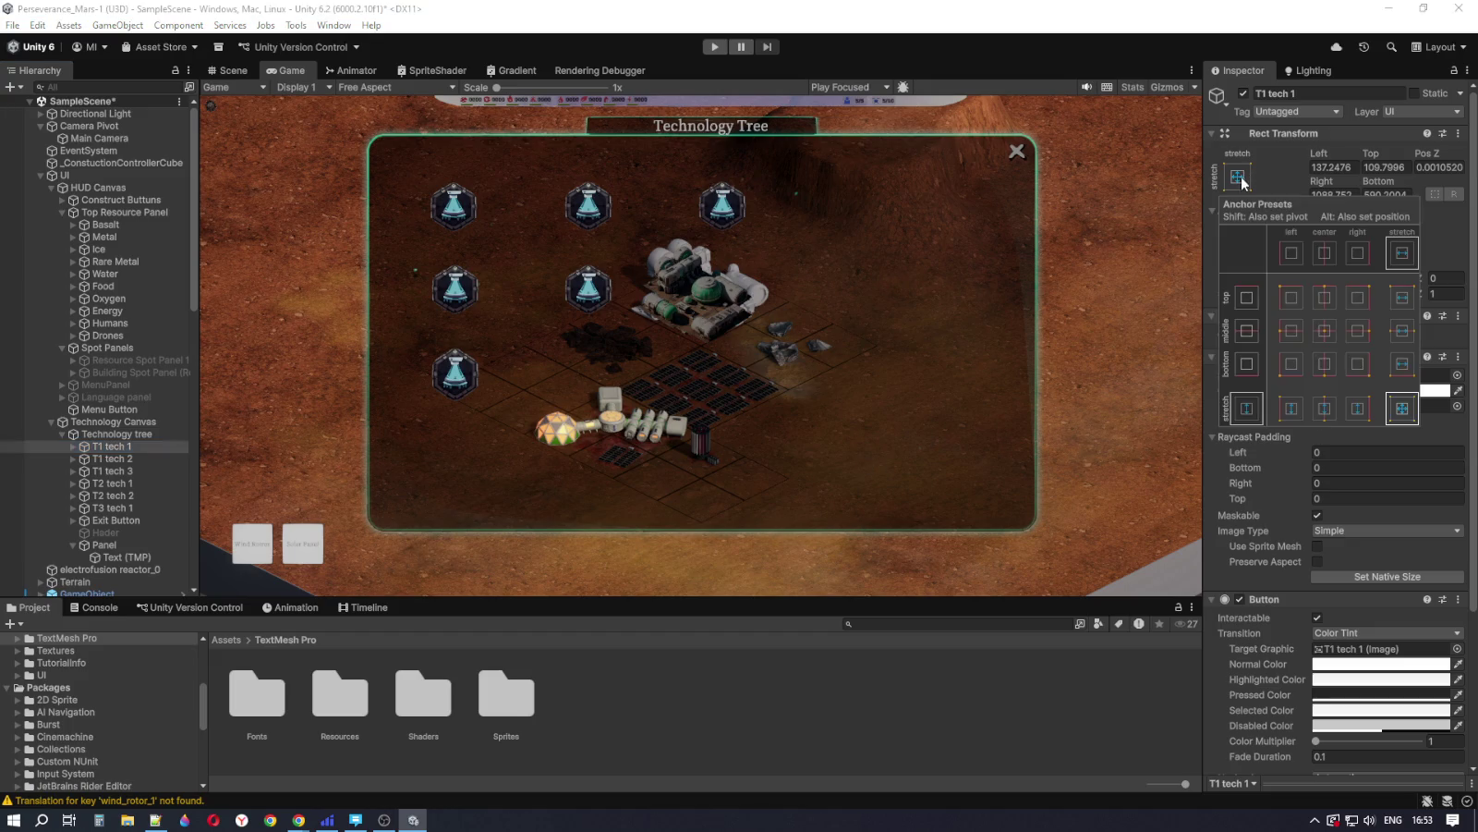
left_click(1403, 414, "alt+shift")
key("alt+shift")
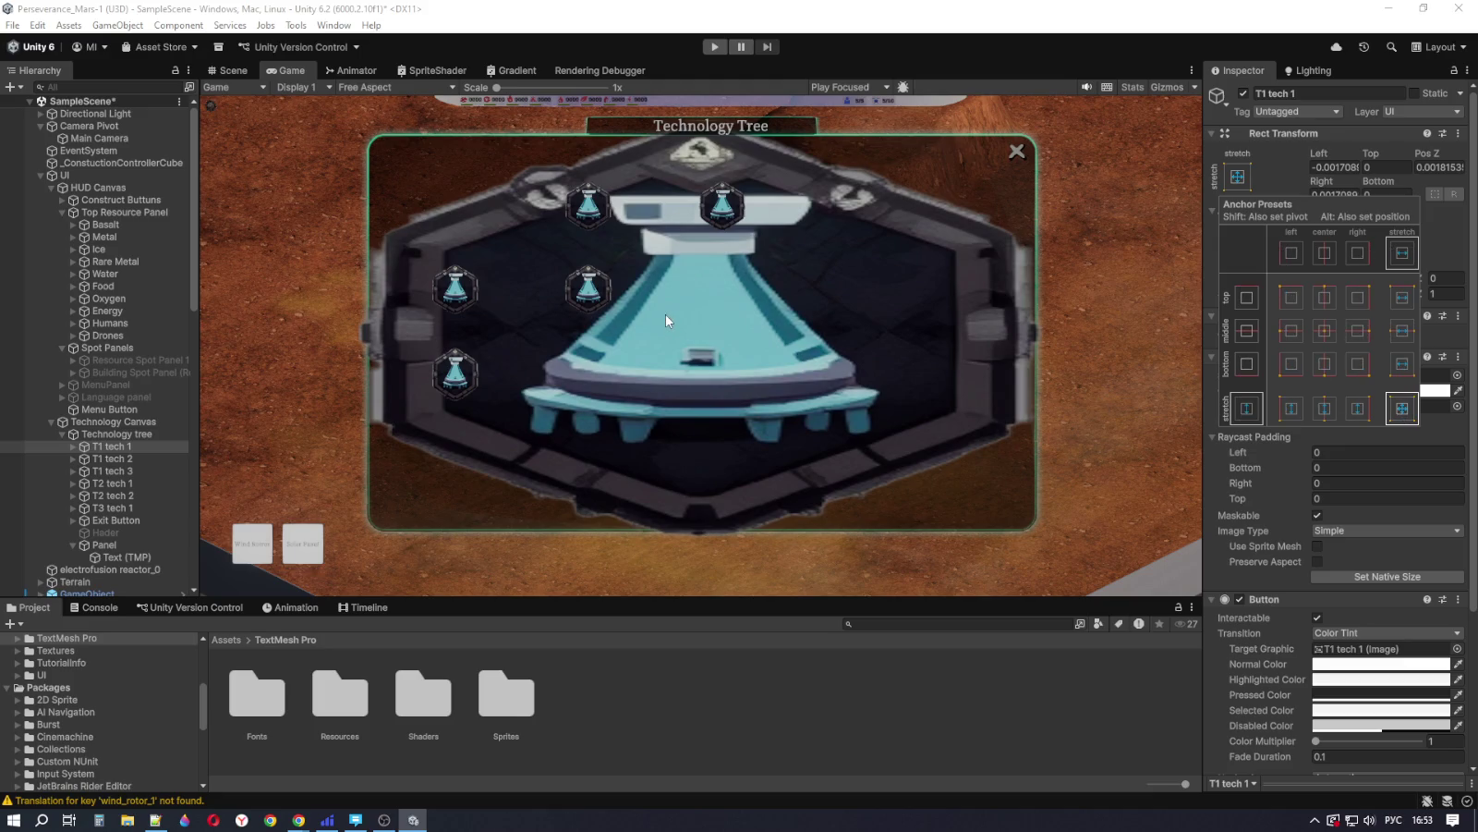
left_click(665, 312)
key("ctrl+z")
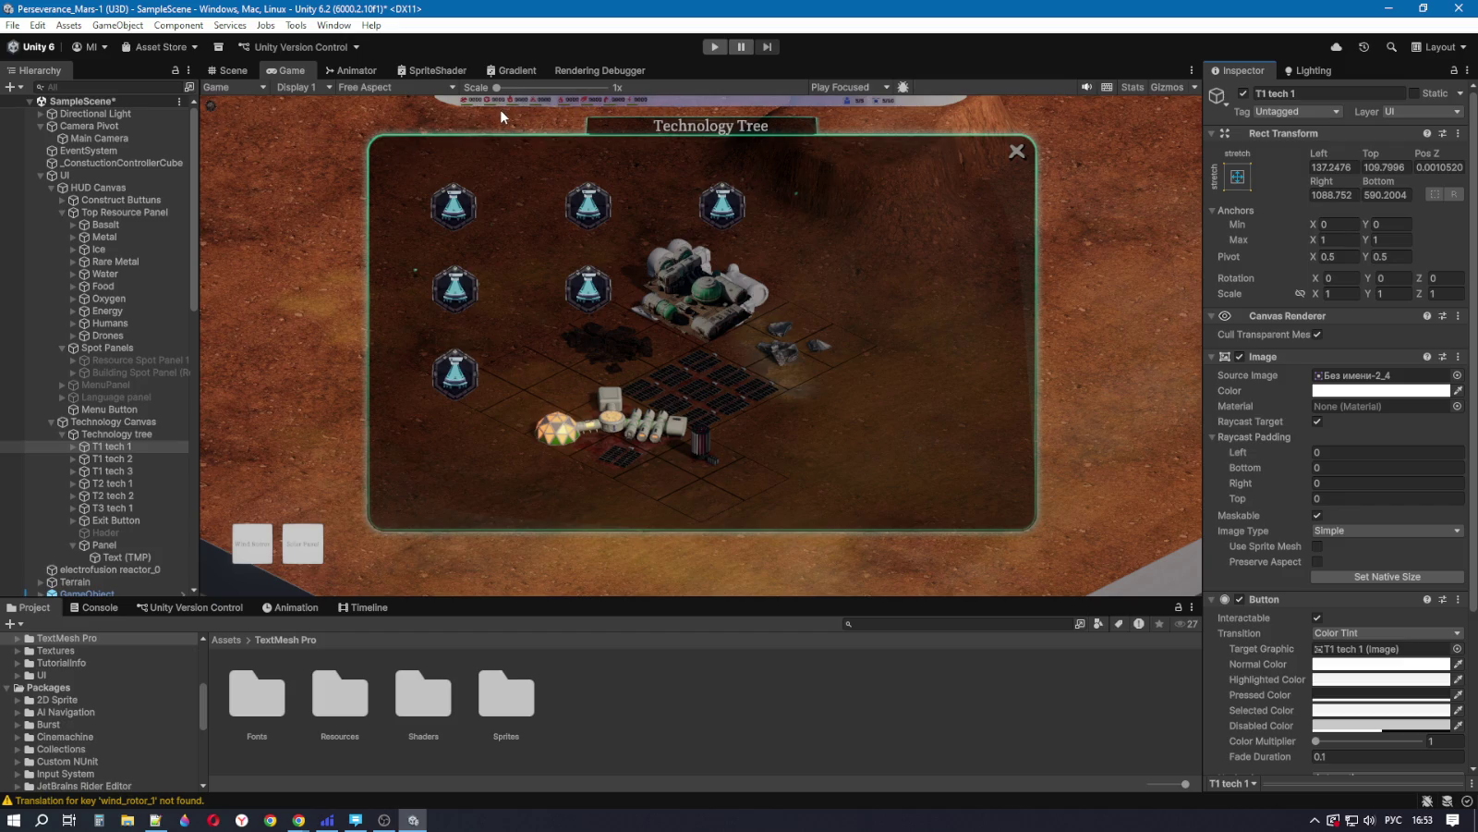
double_click(262, 71)
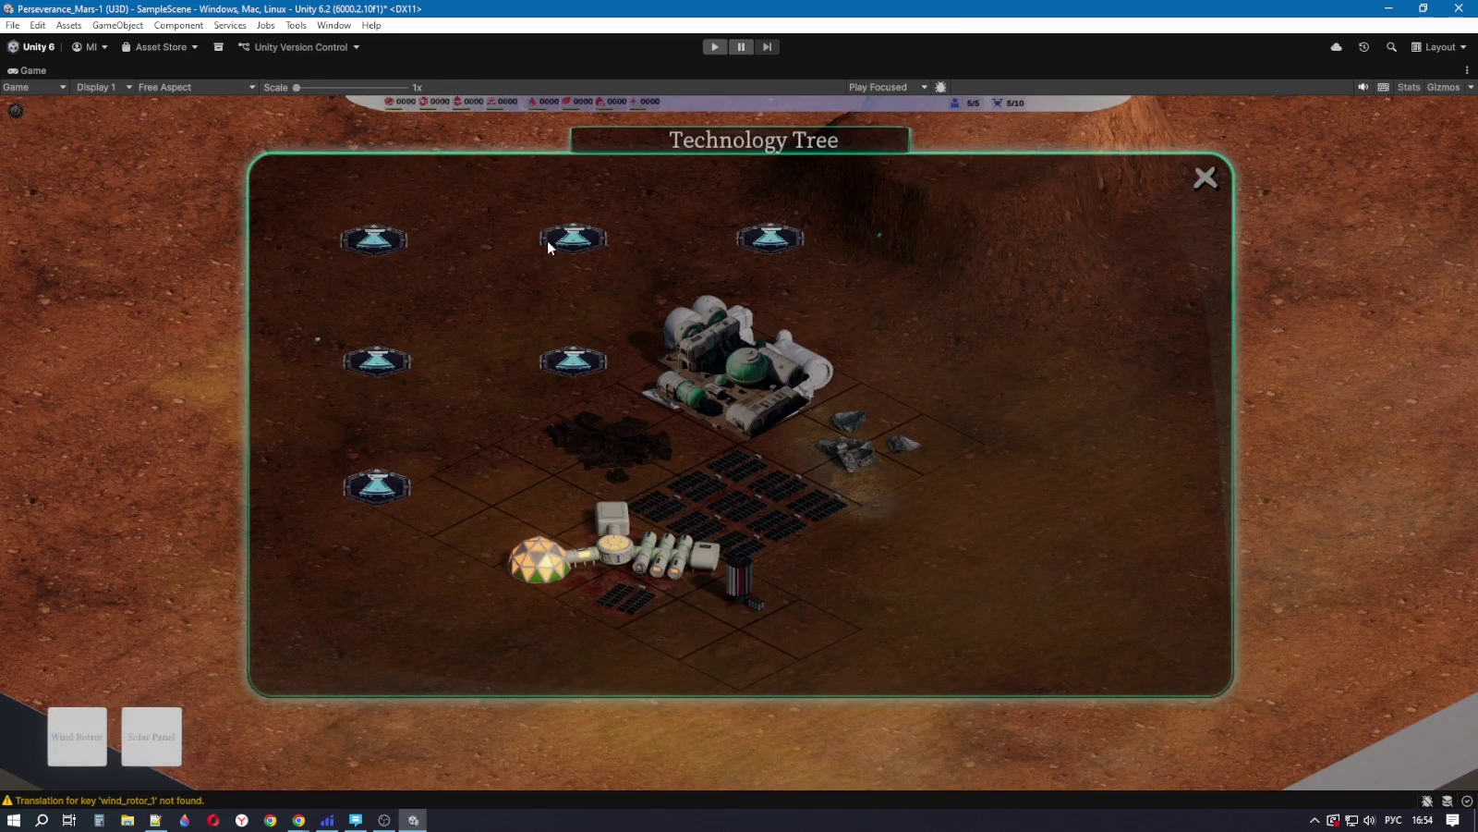
Step: Restore the editor layout and inspect Basalt's Icon, Text and Bar children
key("shift+space")
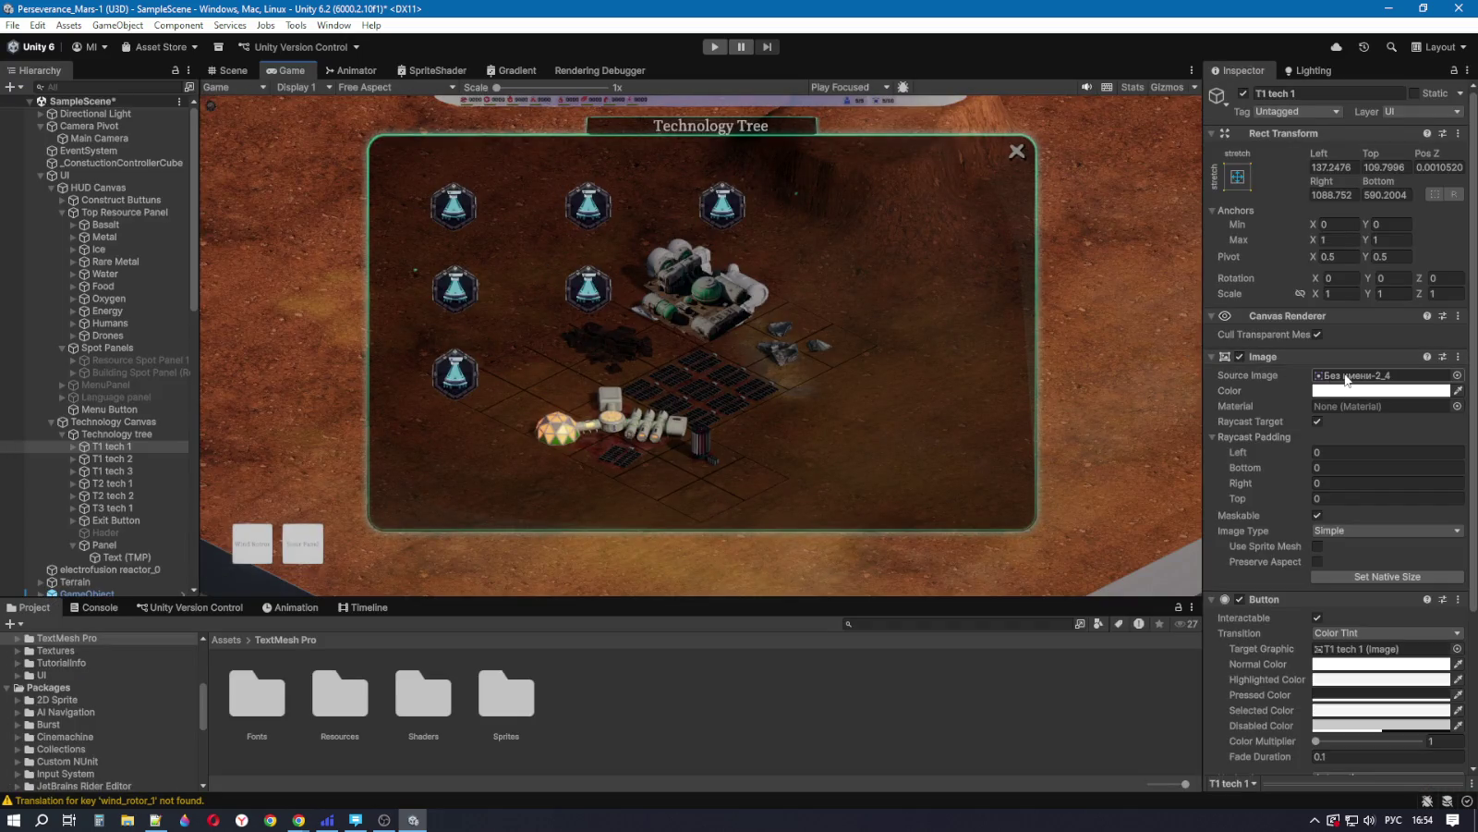
left_click(109, 224)
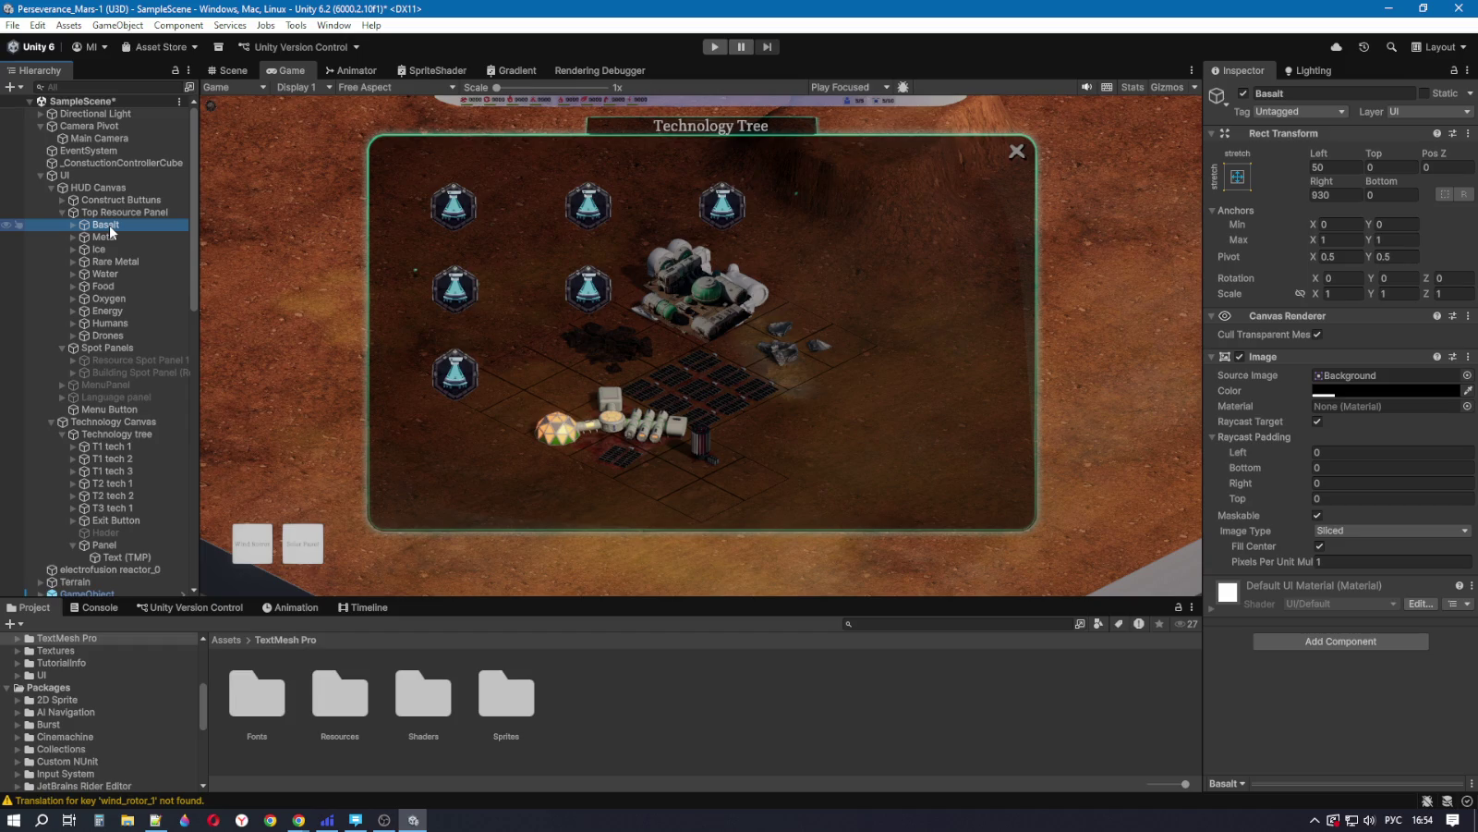
left_click(72, 224)
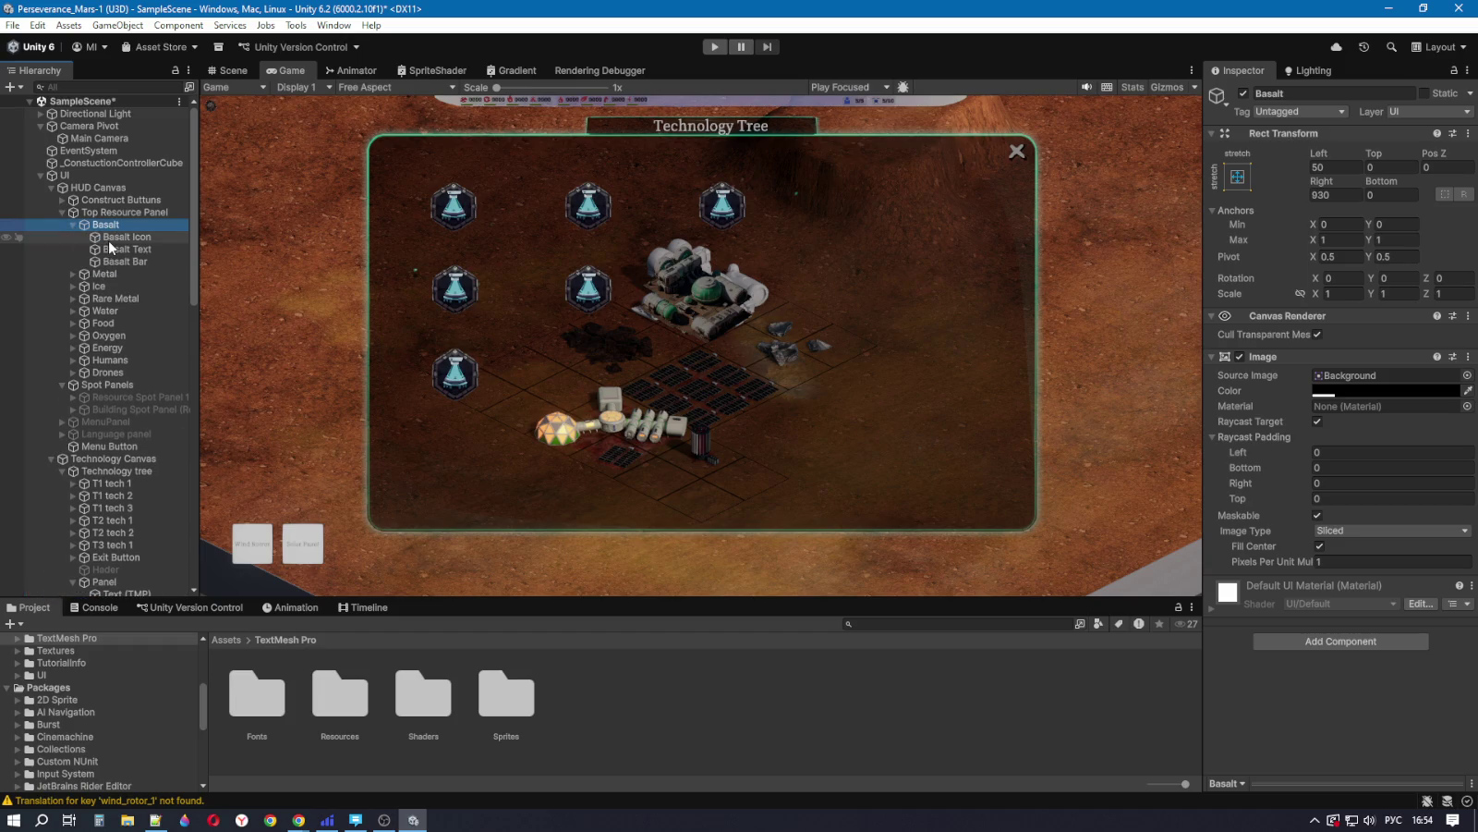
left_click(110, 237)
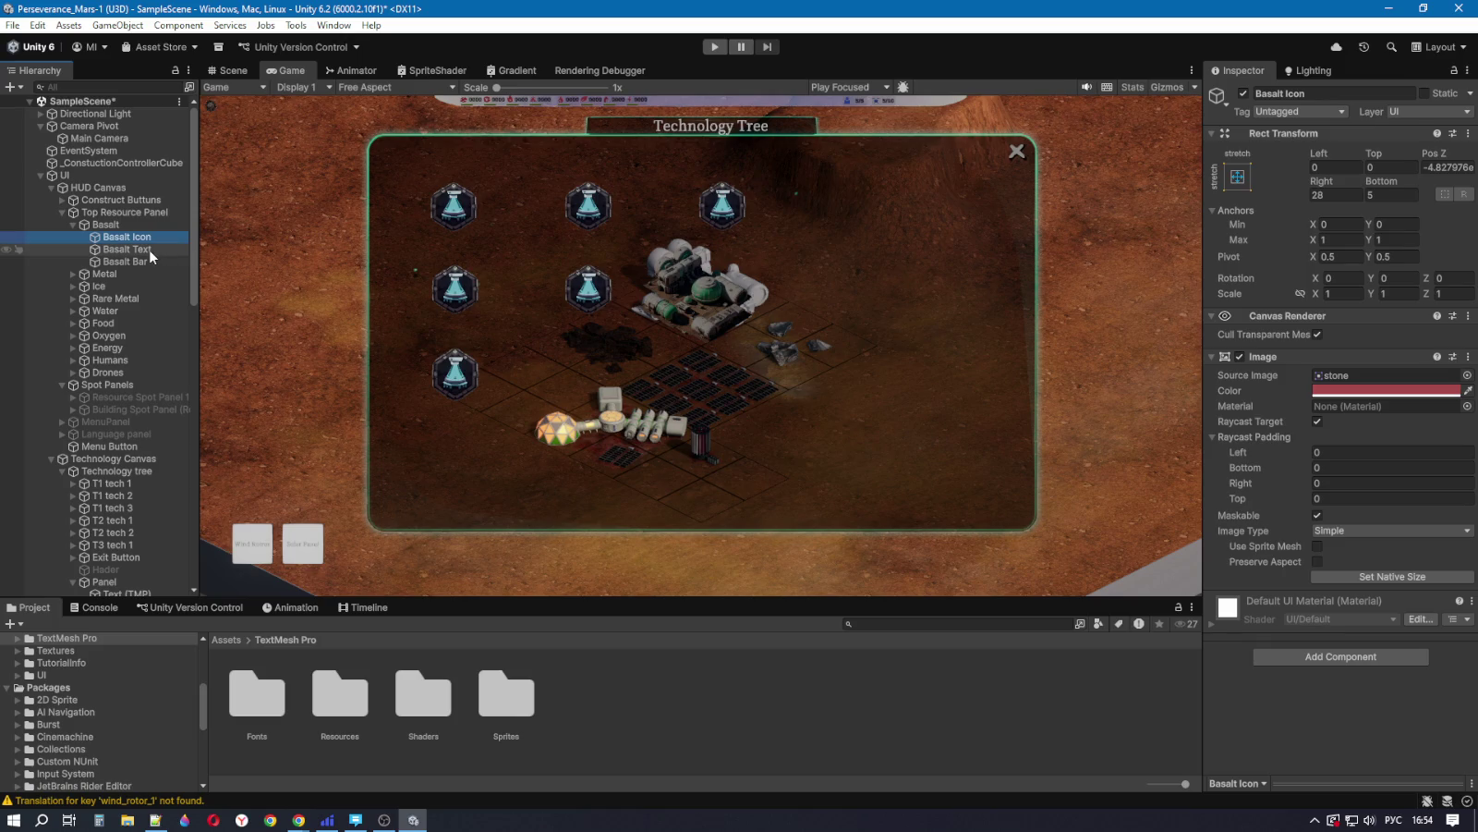
left_click(149, 249)
left_click(140, 260)
Step: Collapse Basalt and select T1 tech 1 to view its stretch-anchored Rect Transform
left_click(141, 237)
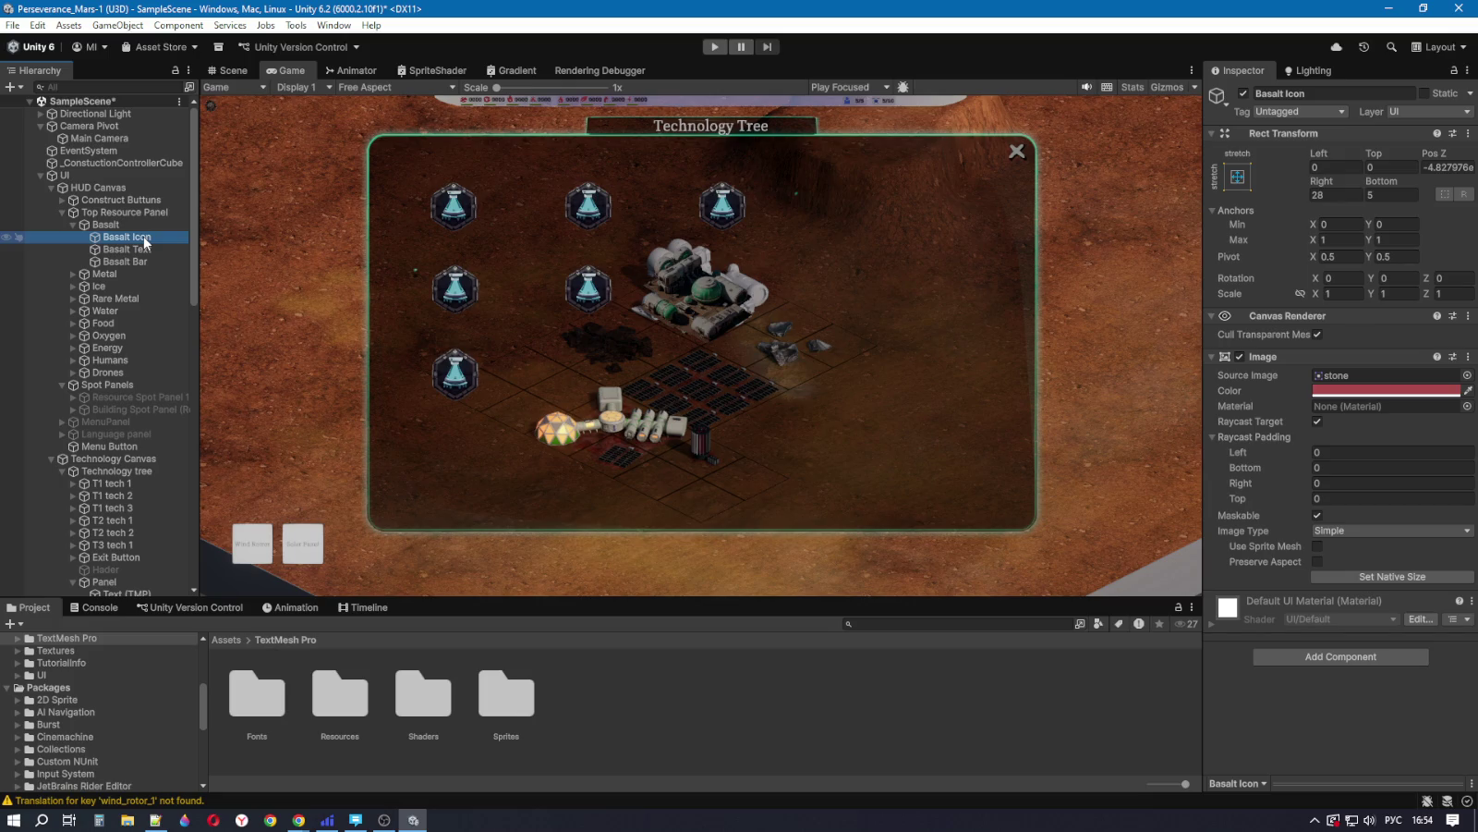
left_click(138, 226)
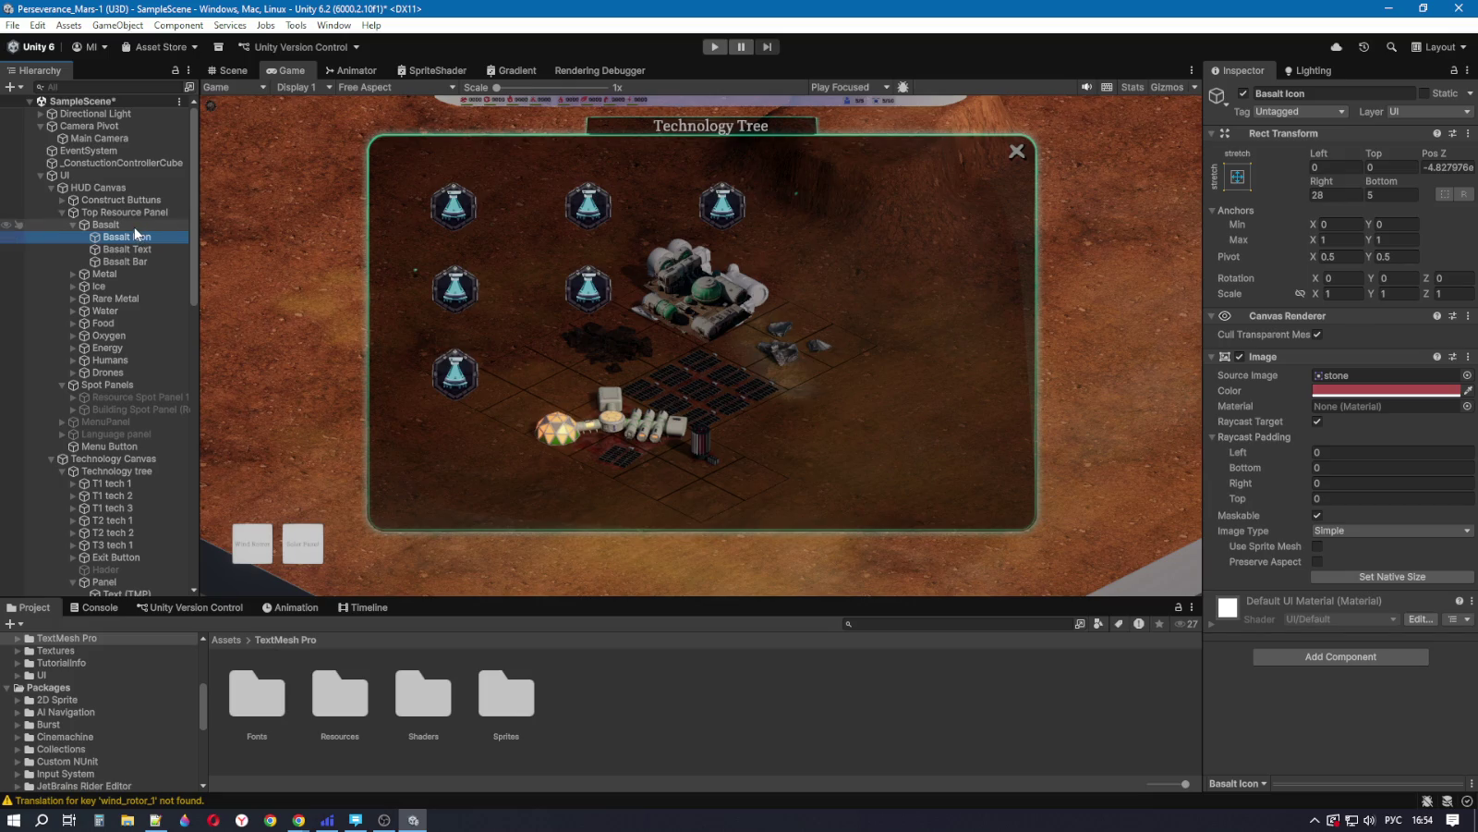
left_click(73, 225)
left_click(116, 448)
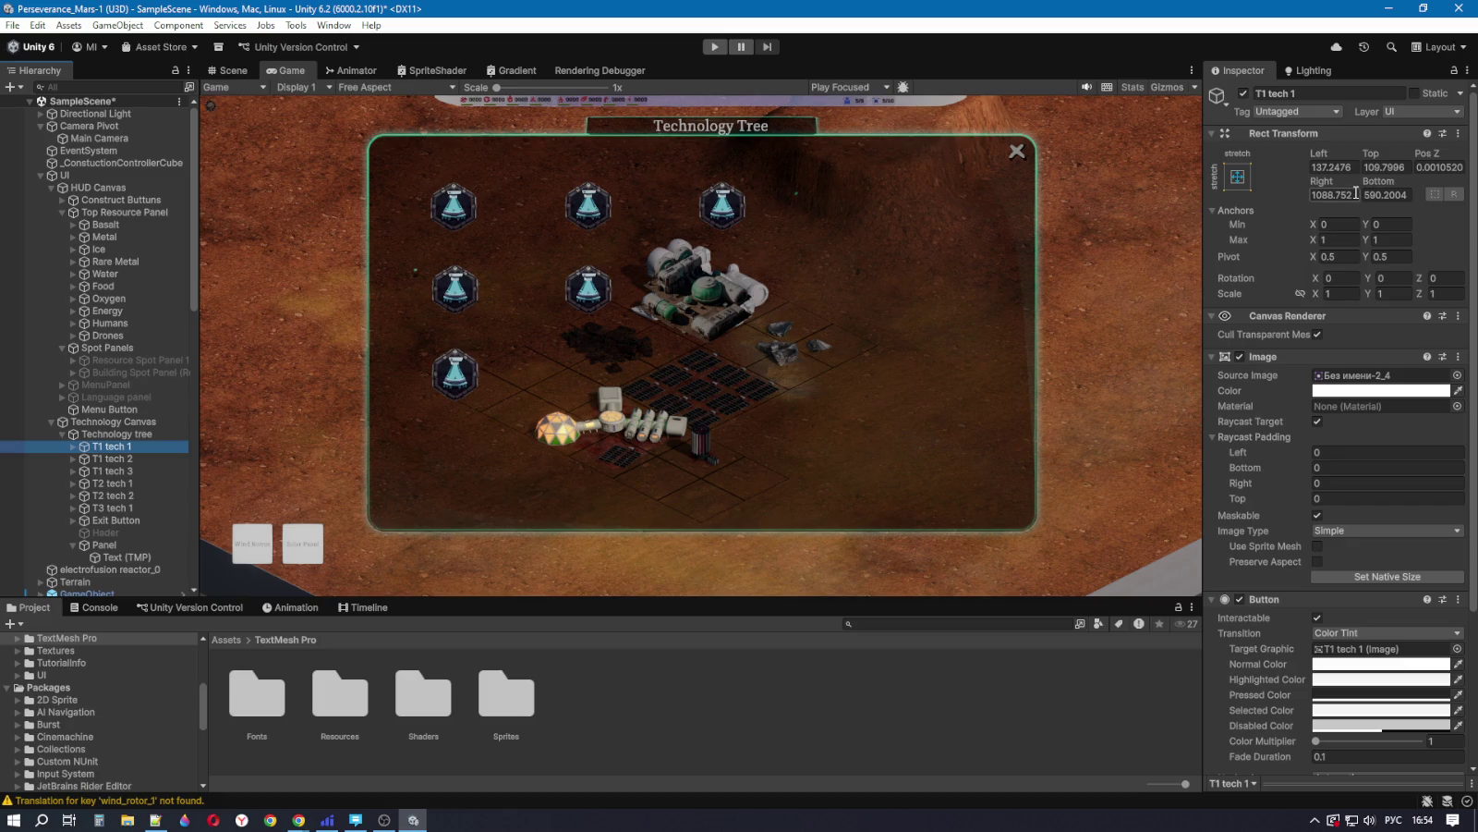
Step: Set T1 tech 1's Right and Bottom offsets to 50, then return to the Scene view
mouse_move(1320, 180)
left_mouse_down()
mouse_move(1230, 185)
mouse_move(1424, 193)
mouse_move(519, 238)
mouse_move(236, 239)
mouse_move(1386, 218)
mouse_move(225, 212)
mouse_move(1385, 214)
mouse_move(1067, 213)
mouse_move(960, 186)
mouse_move(1354, 174)
mouse_move(961, 275)
left_mouse_up()
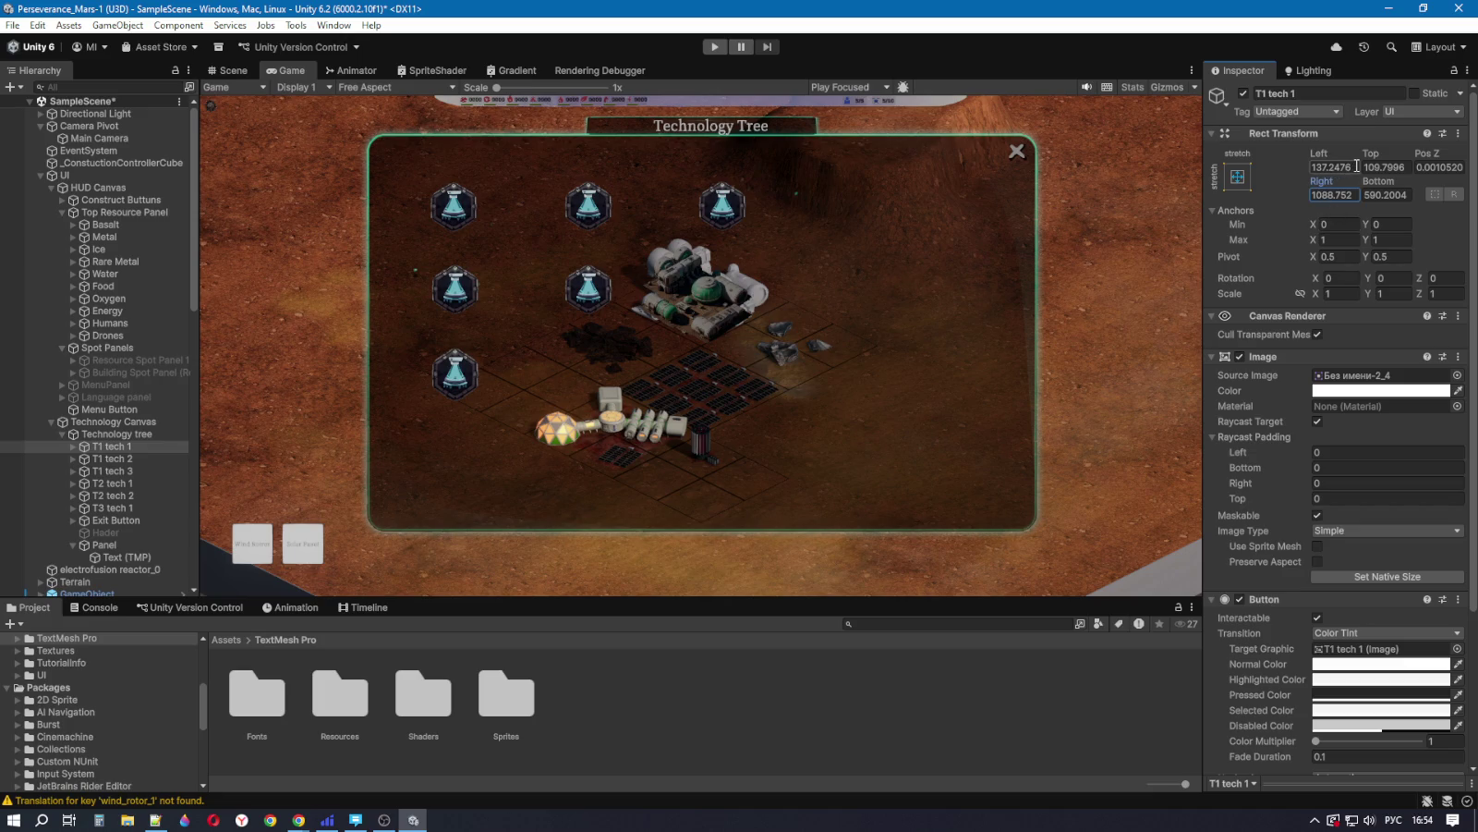
left_click(1352, 195)
type("10")
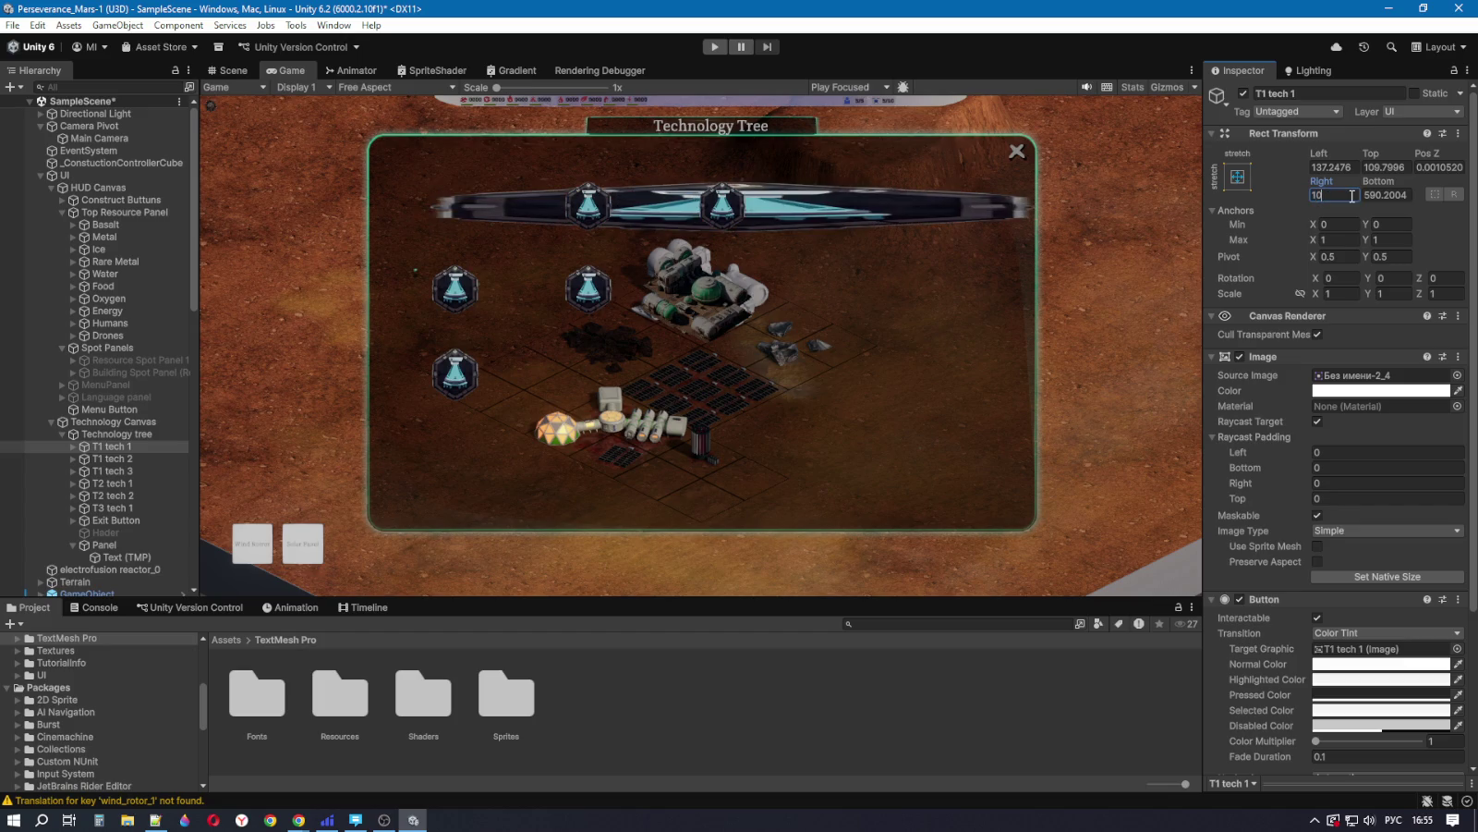
left_click(1392, 195)
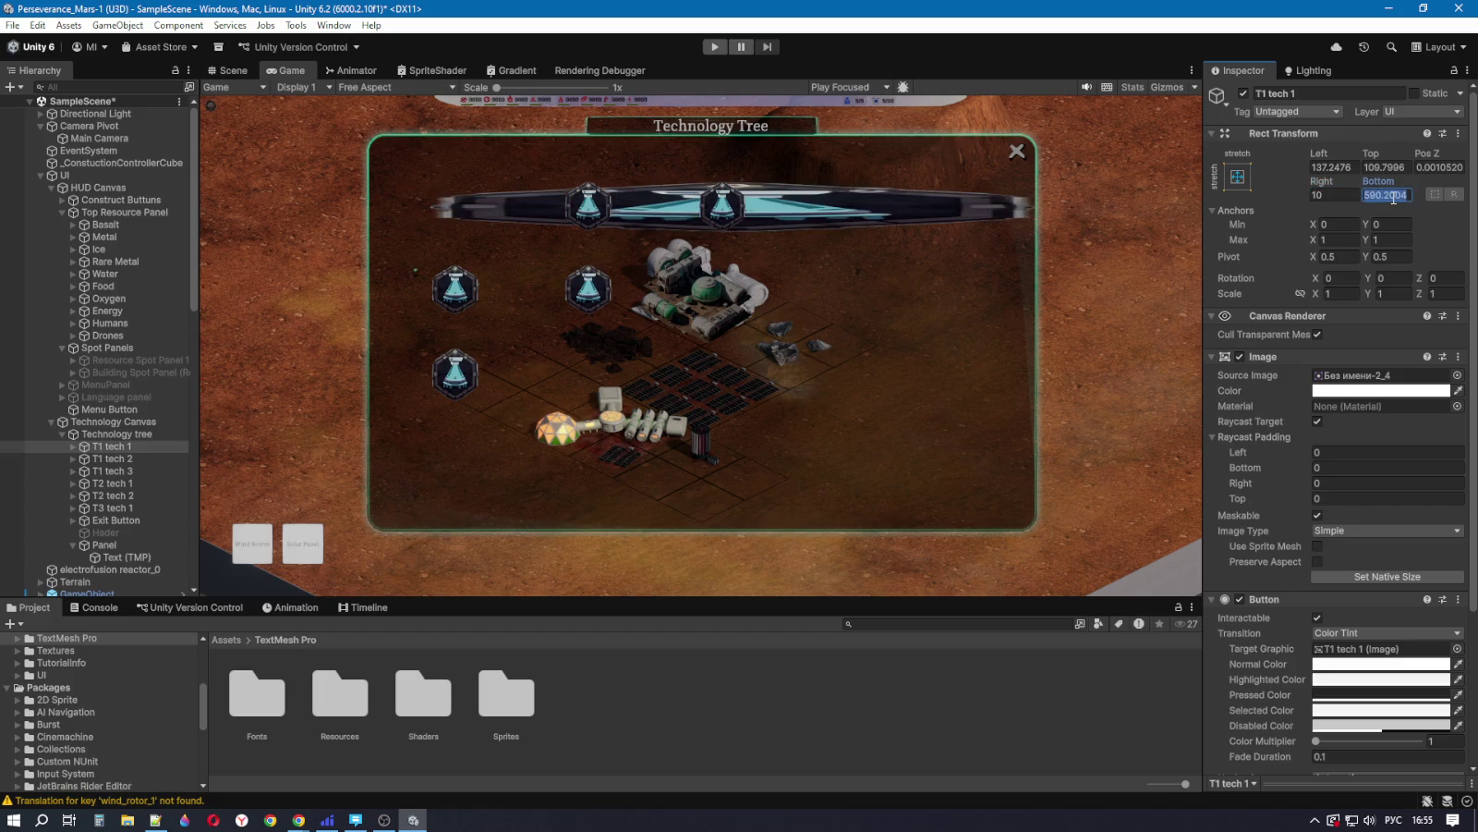
type("10")
left_click(1337, 195)
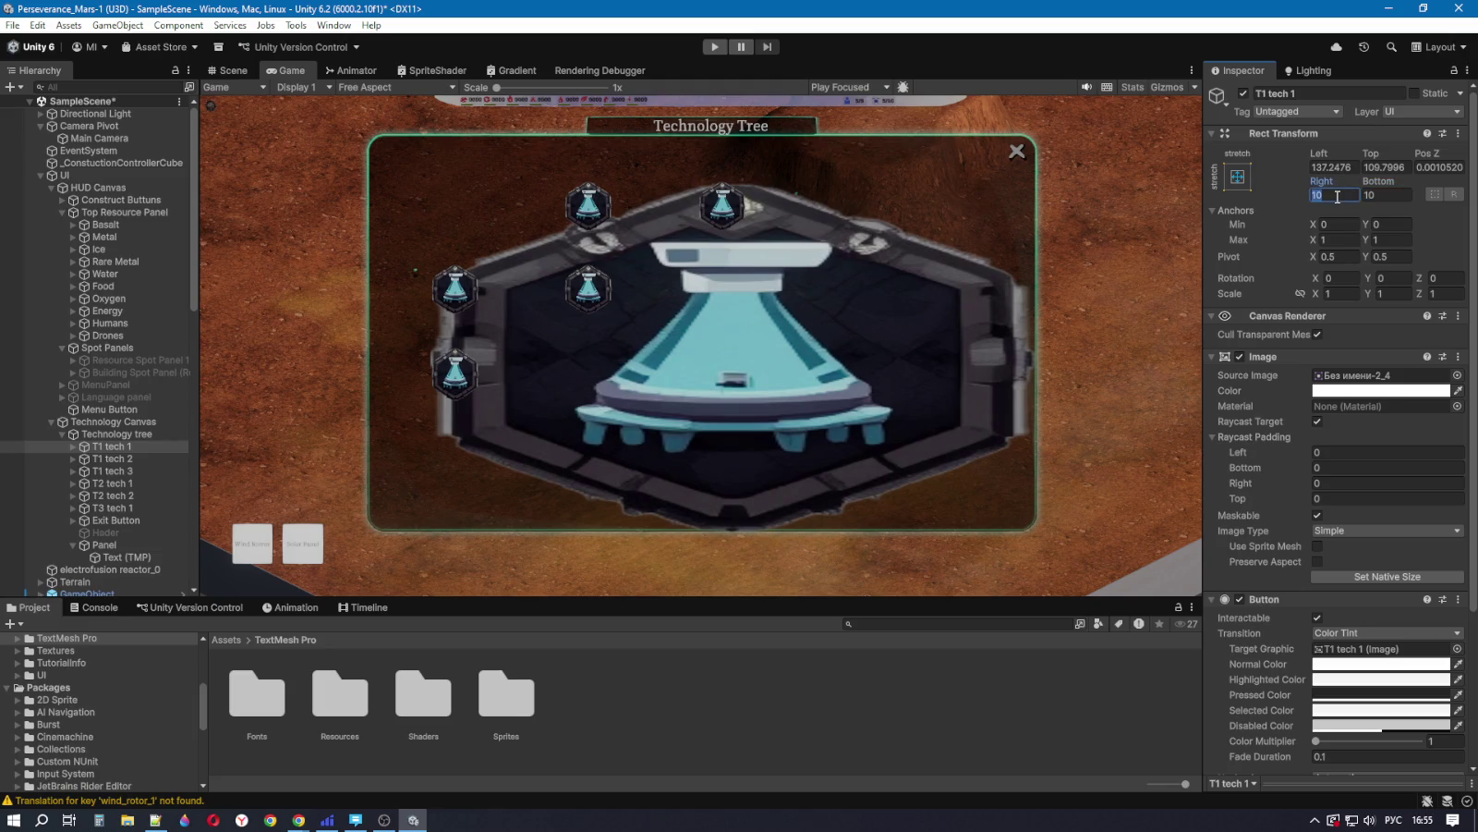
type("50")
left_click(1383, 196)
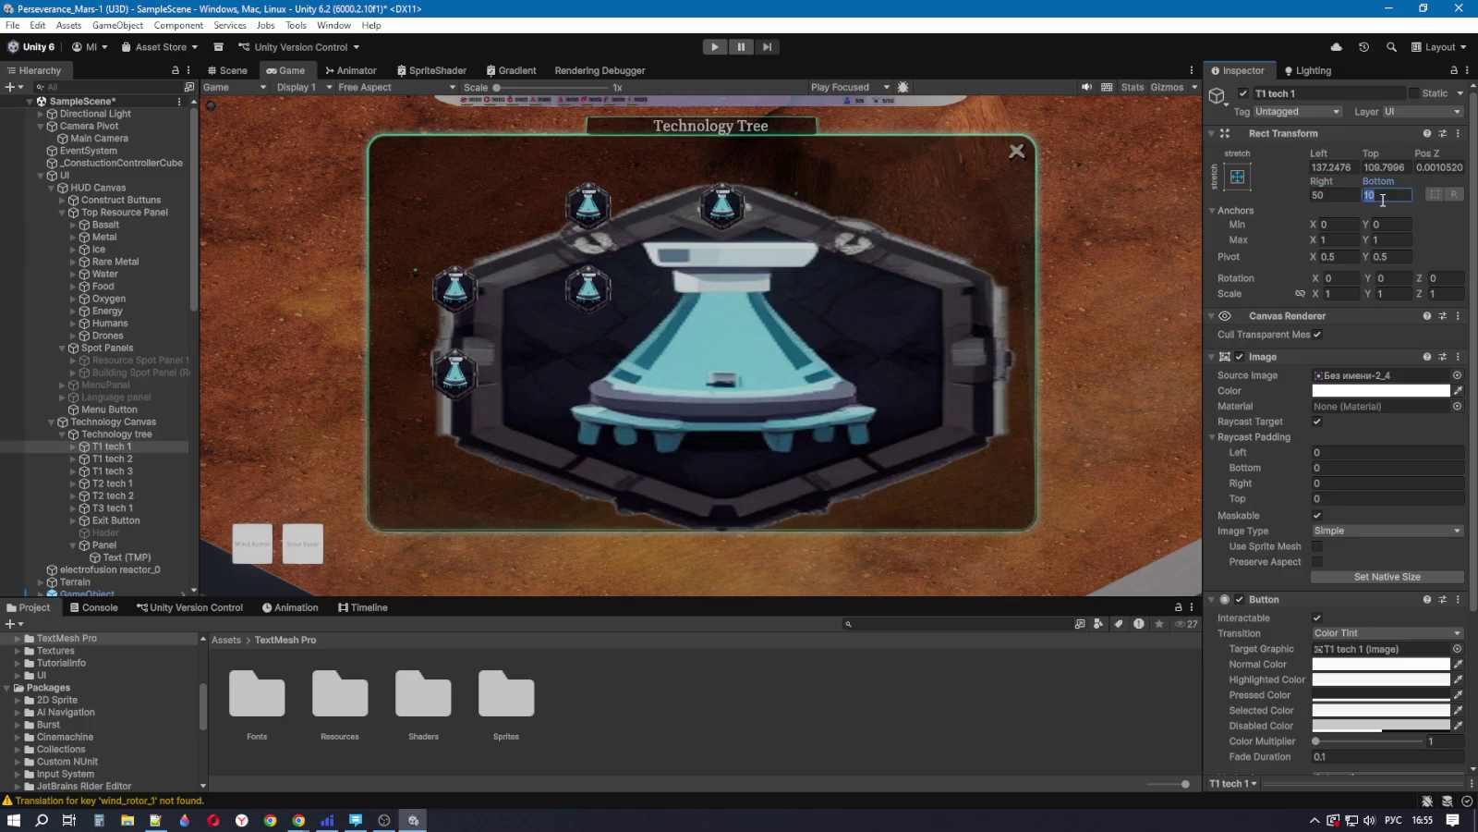
type("50")
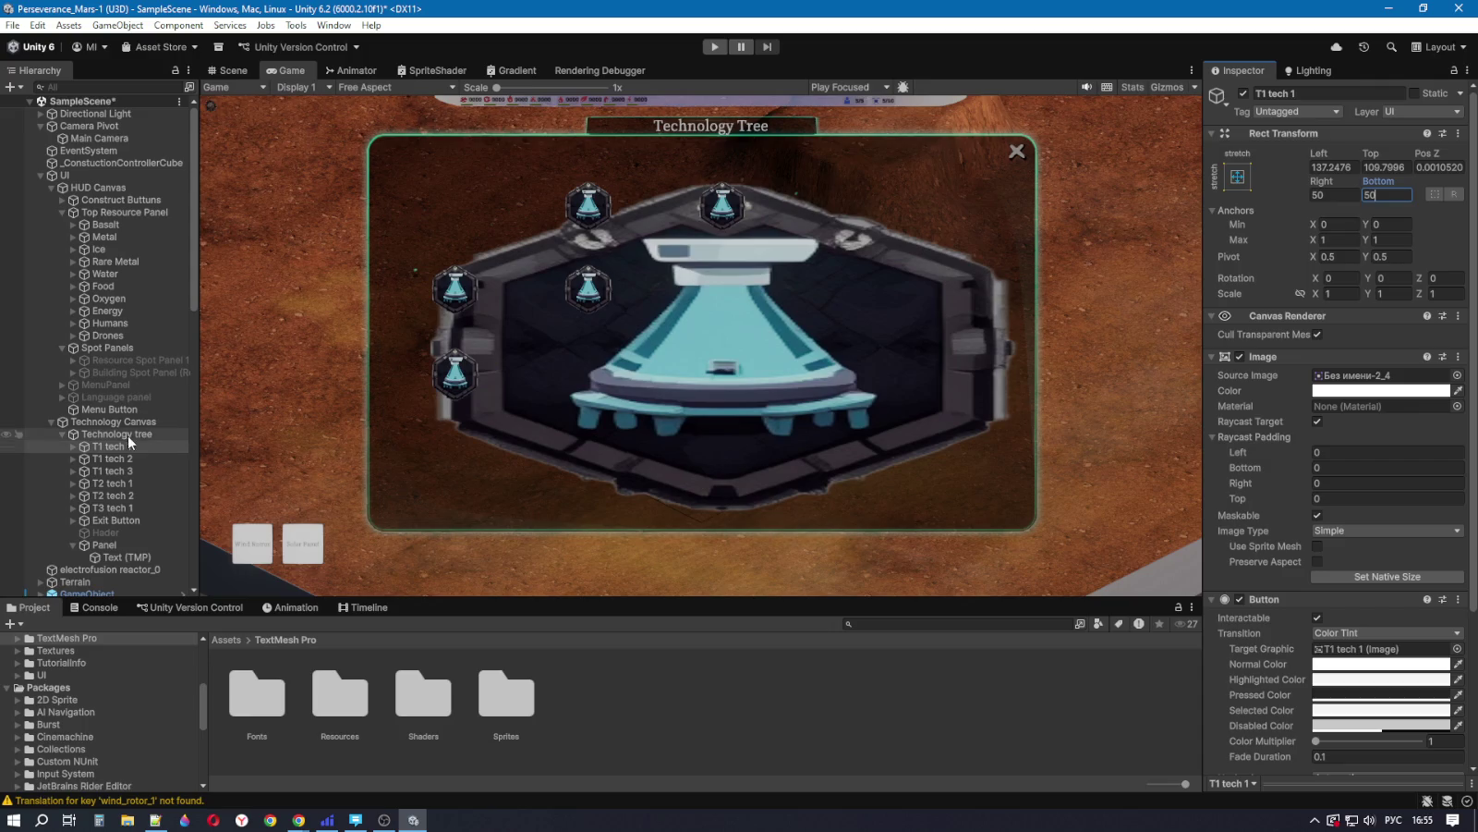
left_click(83, 445)
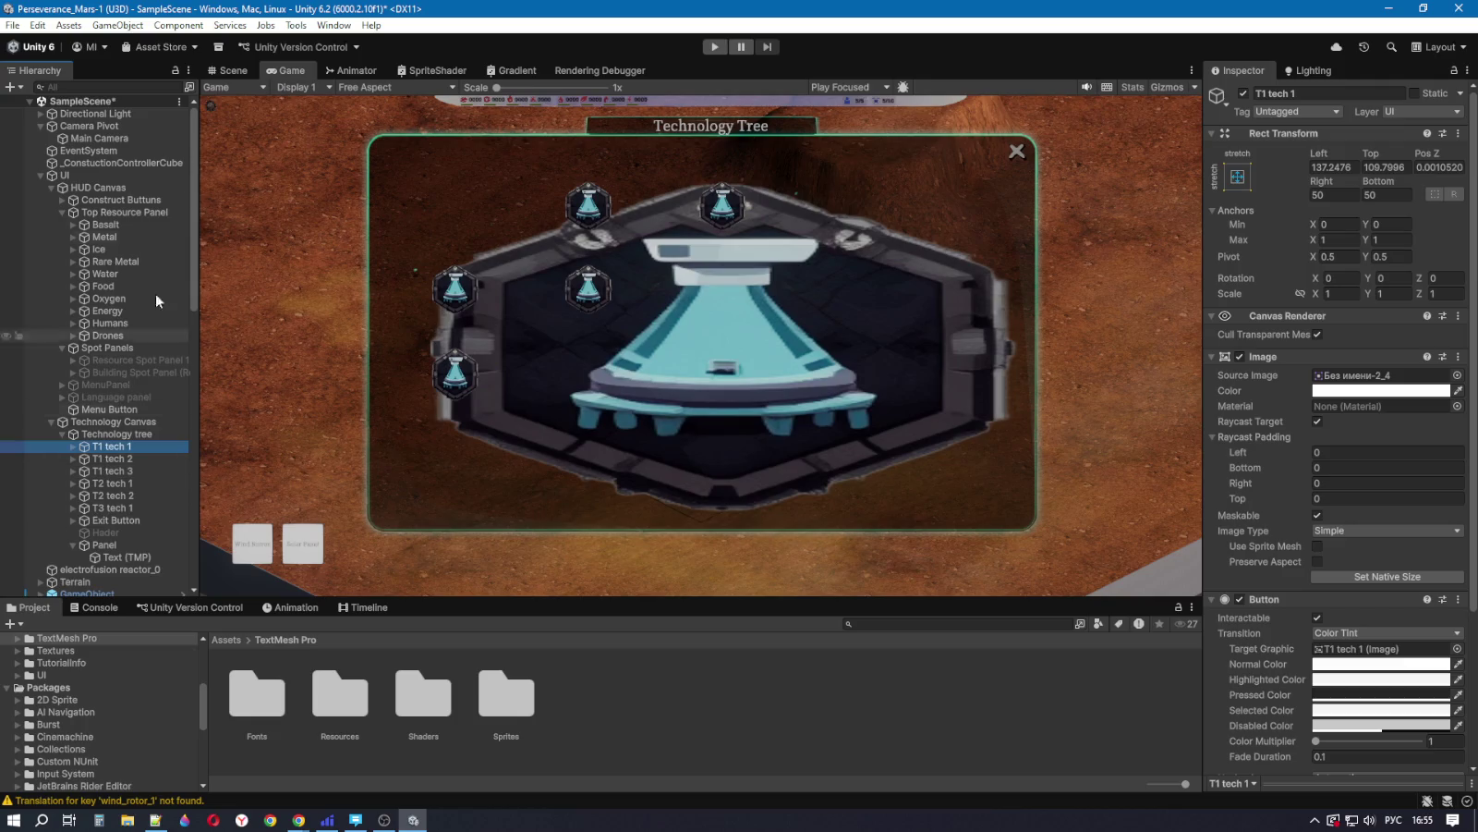
left_click(234, 70)
scroll(688, 422, "down", 3)
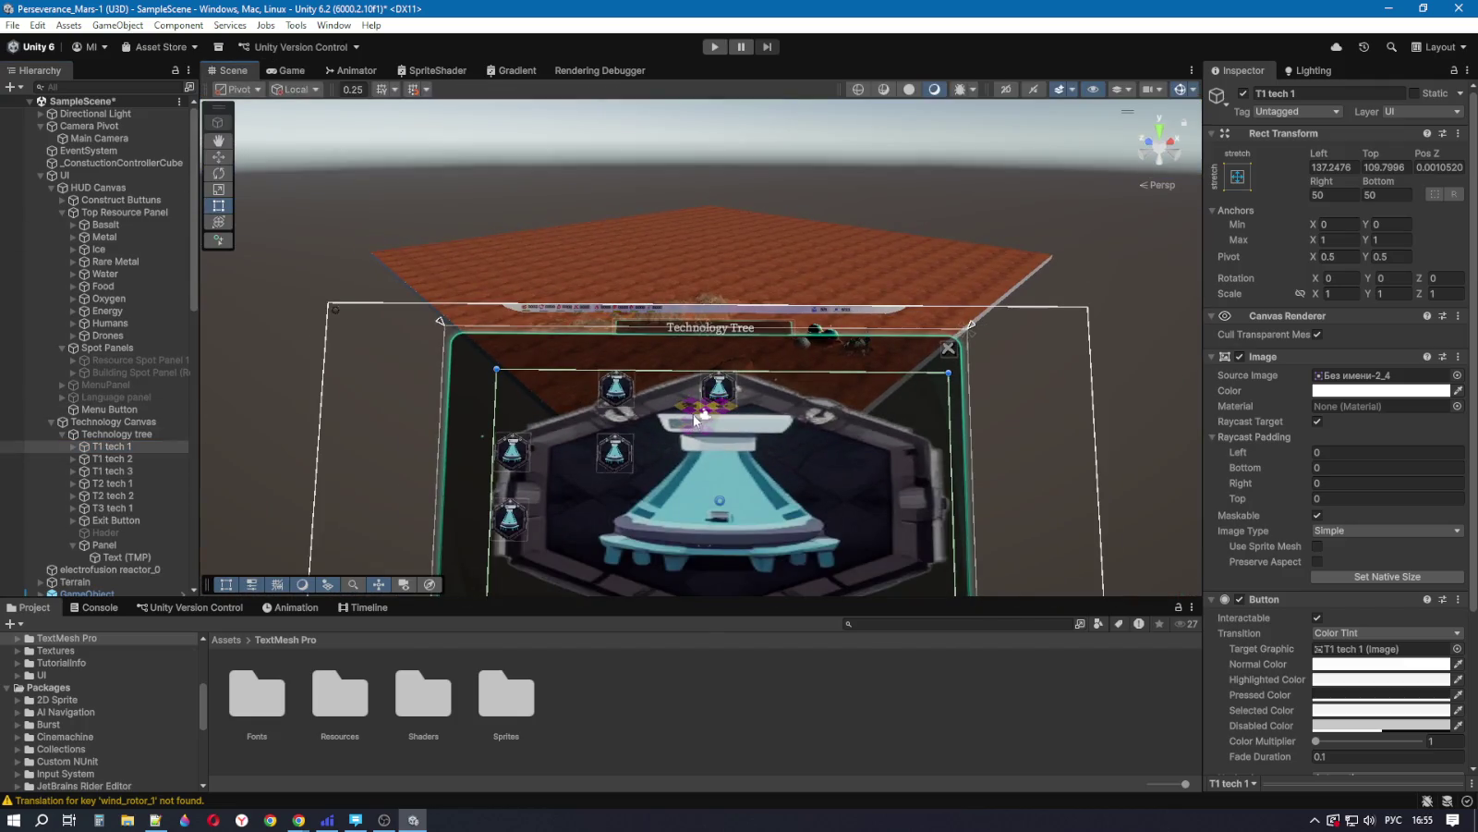
Step: Frame the whole Technology Tree canvas in the Scene view and show Move handles on T1 tech 1
mouse_move(729, 506)
left_mouse_down()
mouse_move(729, 526)
mouse_move(720, 513)
left_mouse_up()
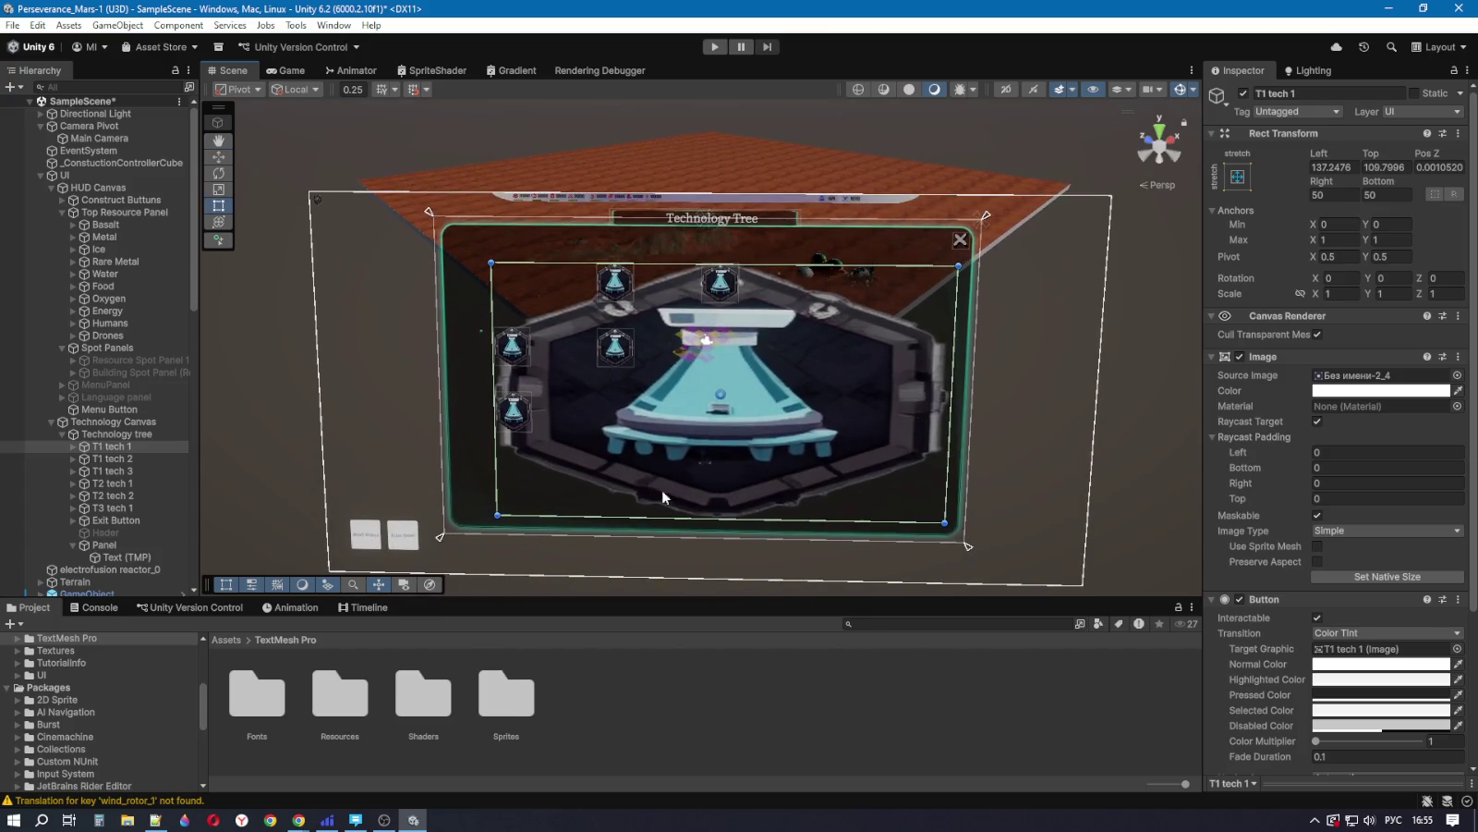
left_click(223, 156)
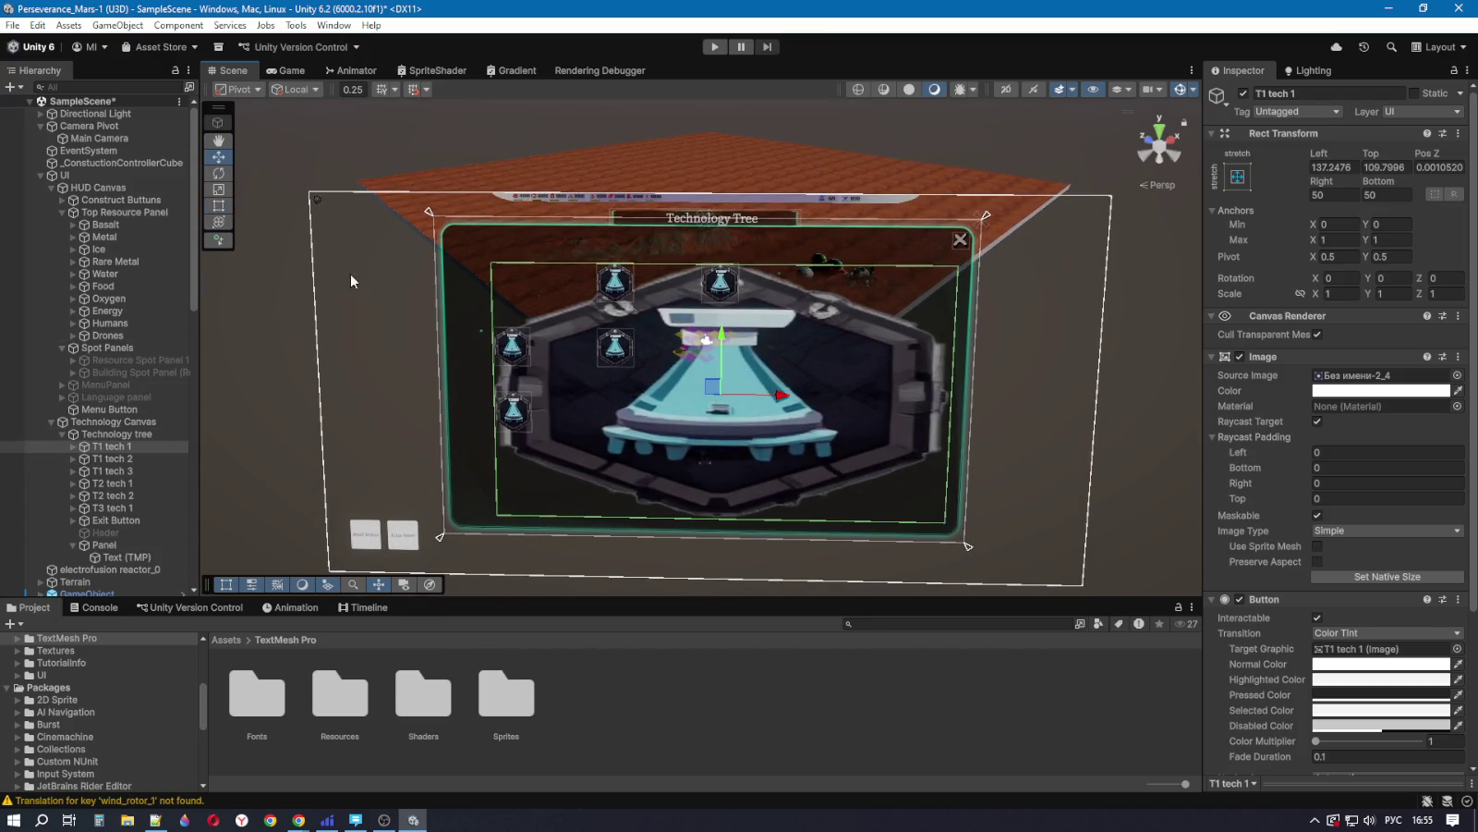
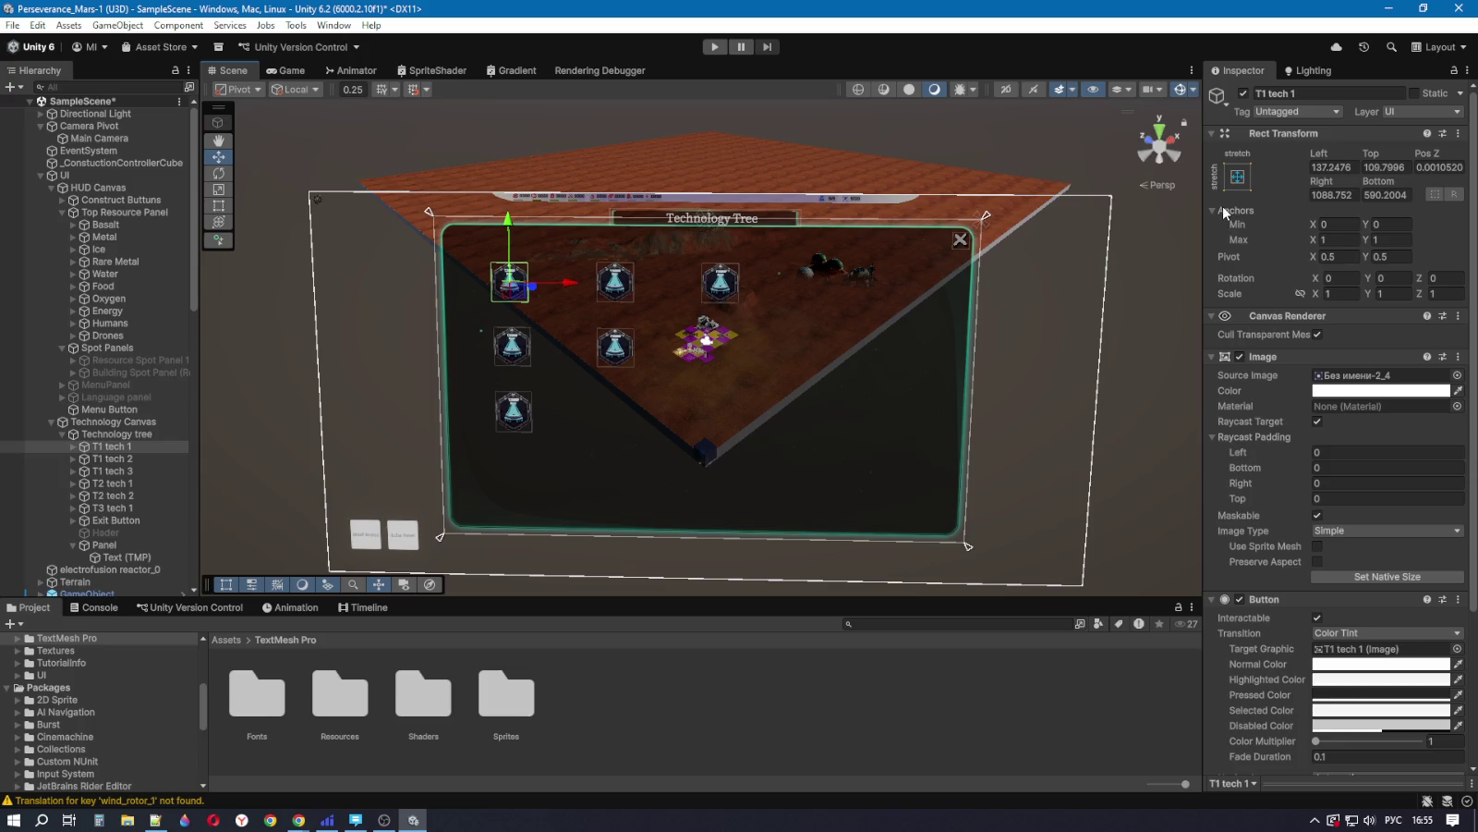
Step: Set T1 tech 1's Anchors Min X and Y to 0.5
left_click(1332, 222)
type(".5")
left_click(1383, 223)
left_click(1386, 225)
type(".5")
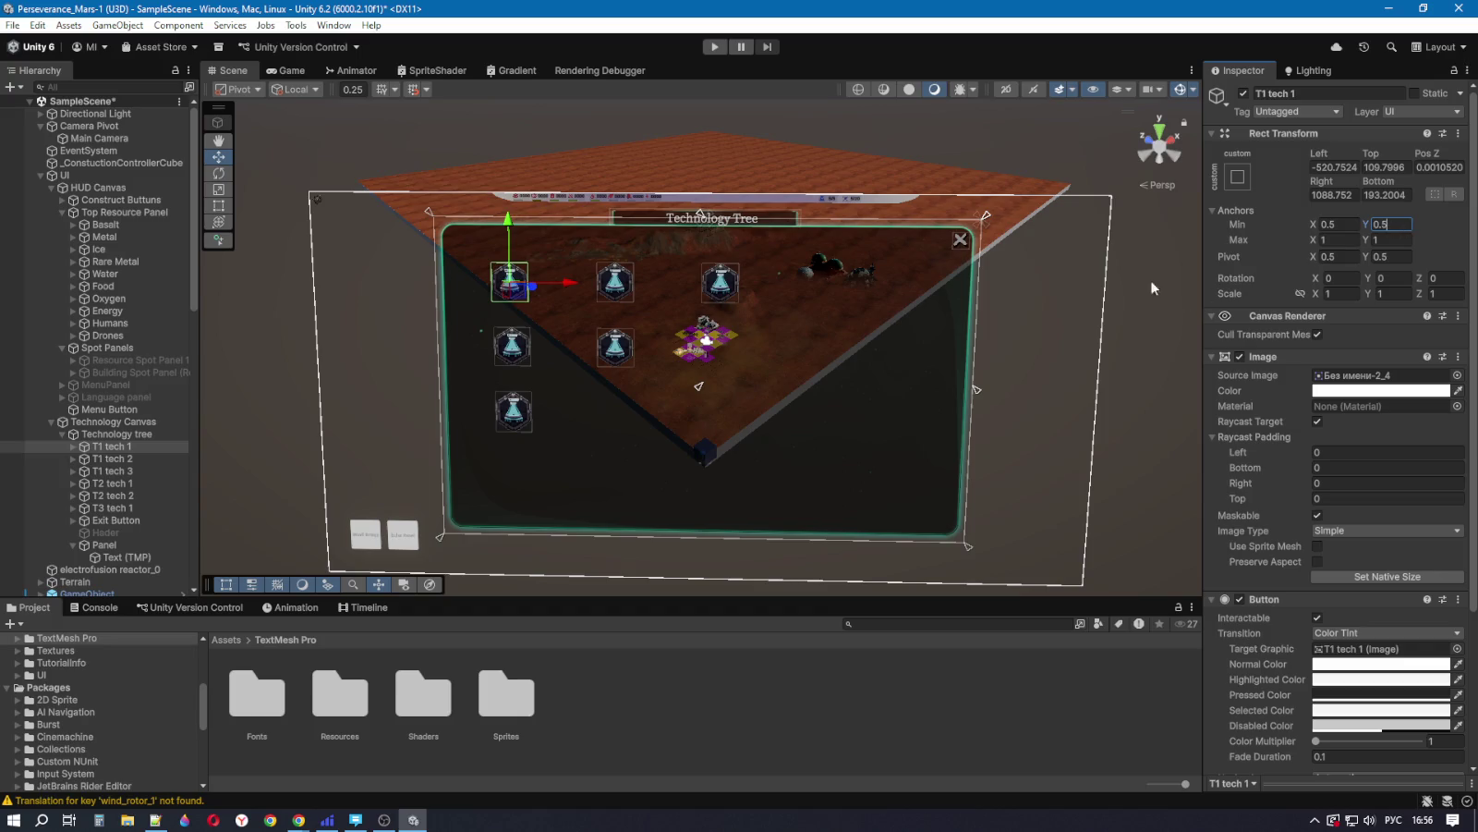
Step: Preview the Technology Tree in the maximized Game view and compare it with the reference image
left_click(291, 72)
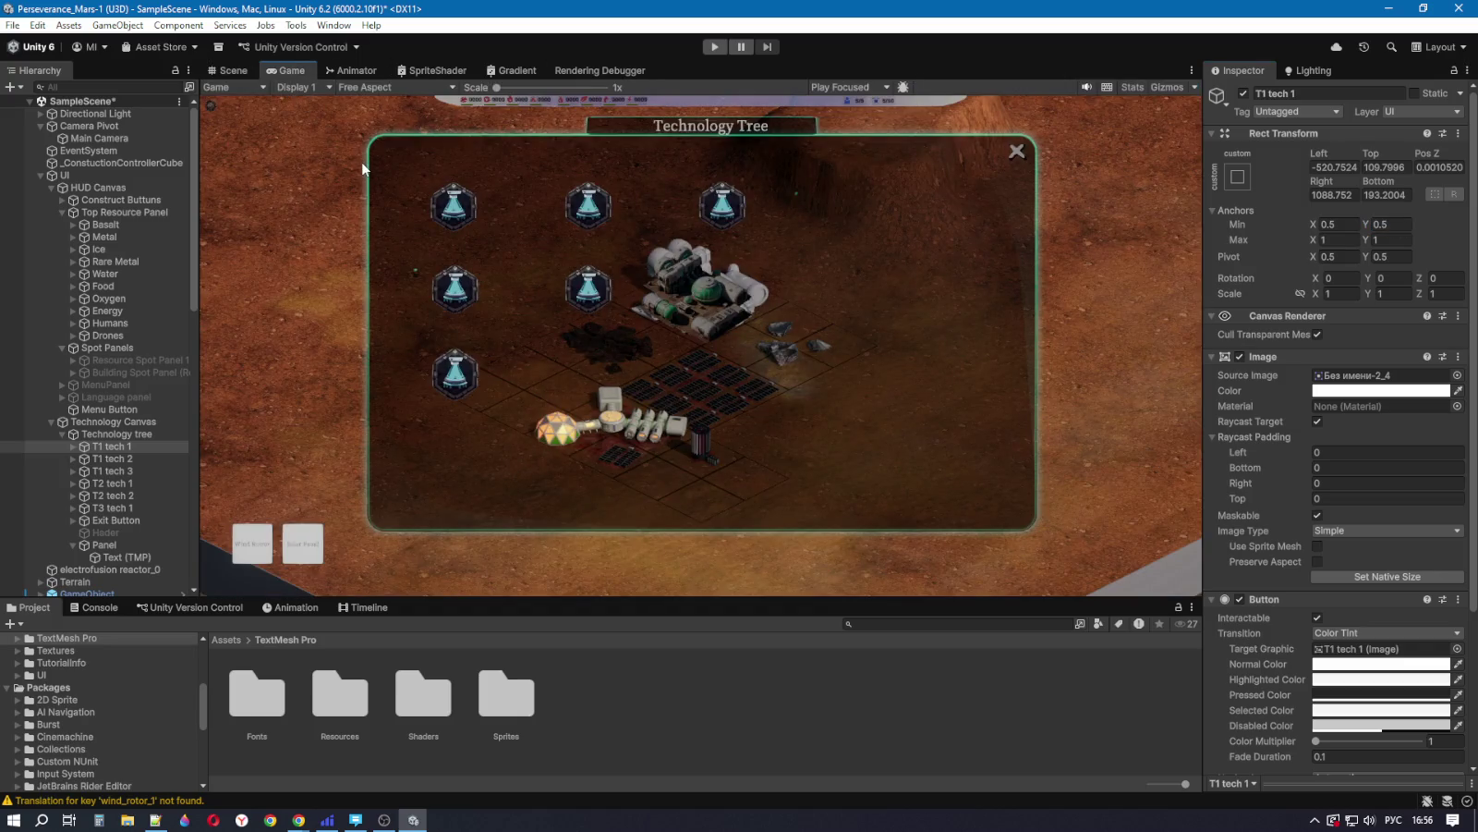
key("shift+space")
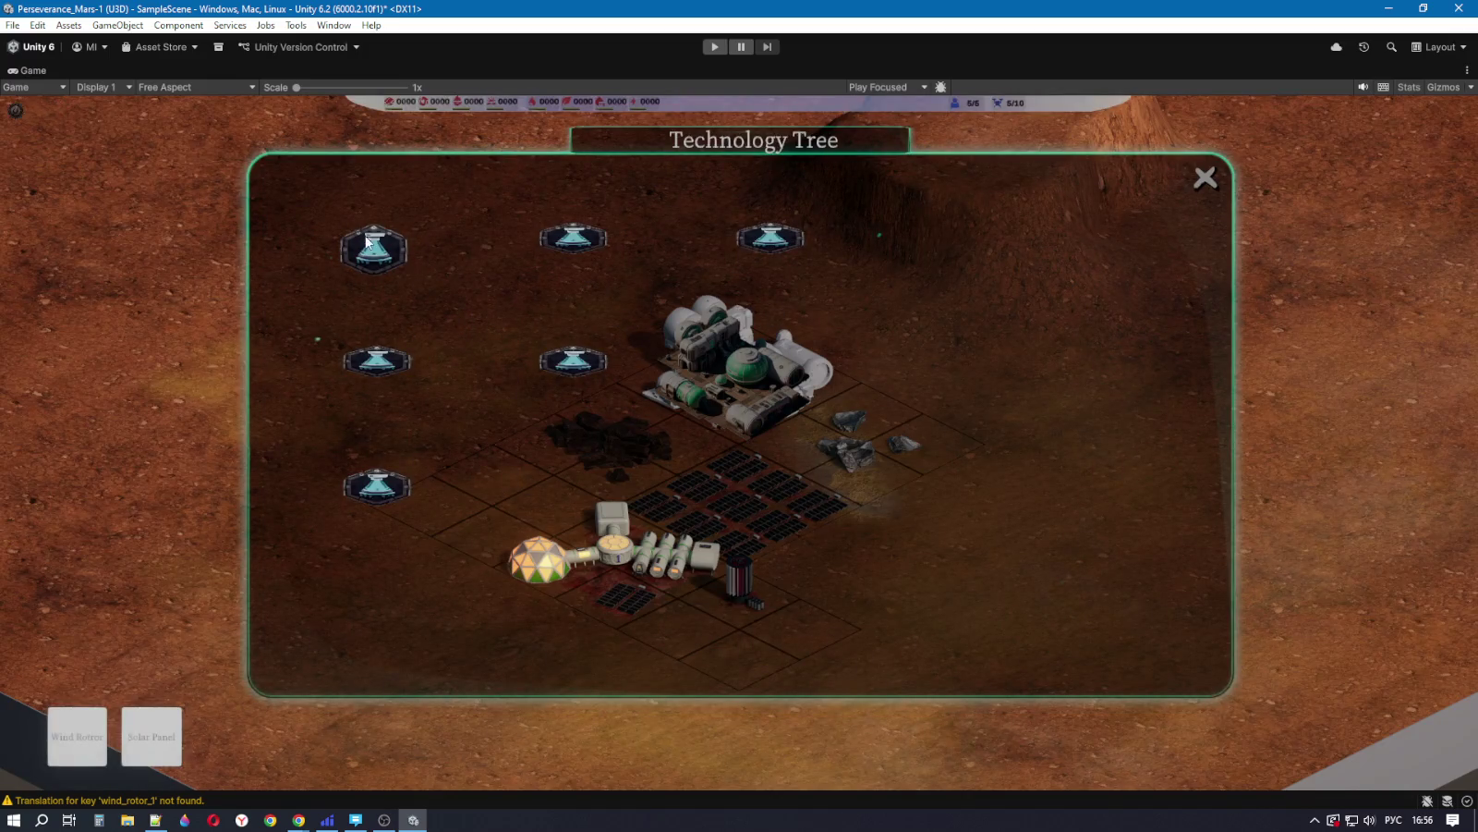
key("alt+Tab")
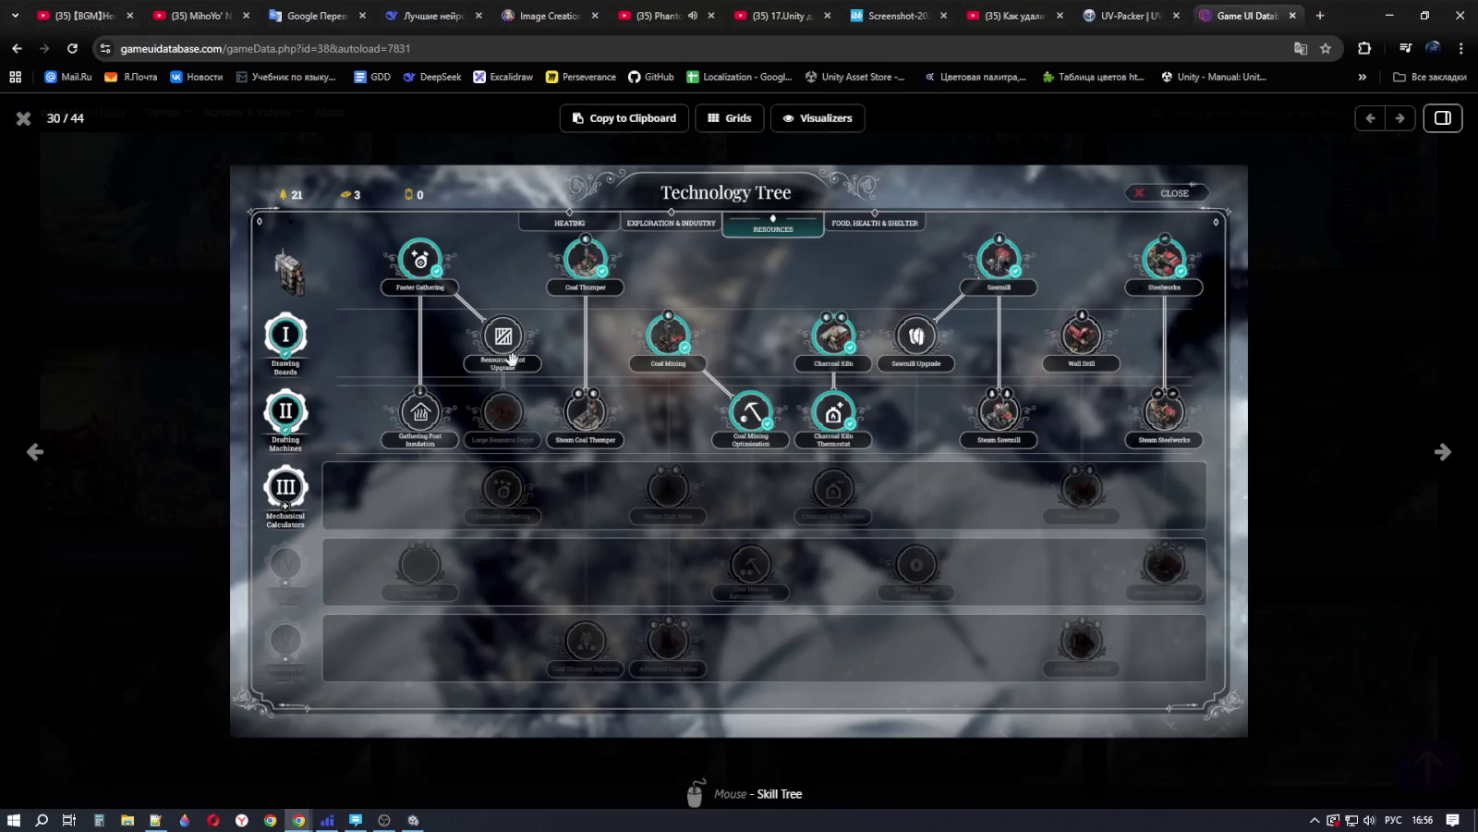
left_click(411, 821)
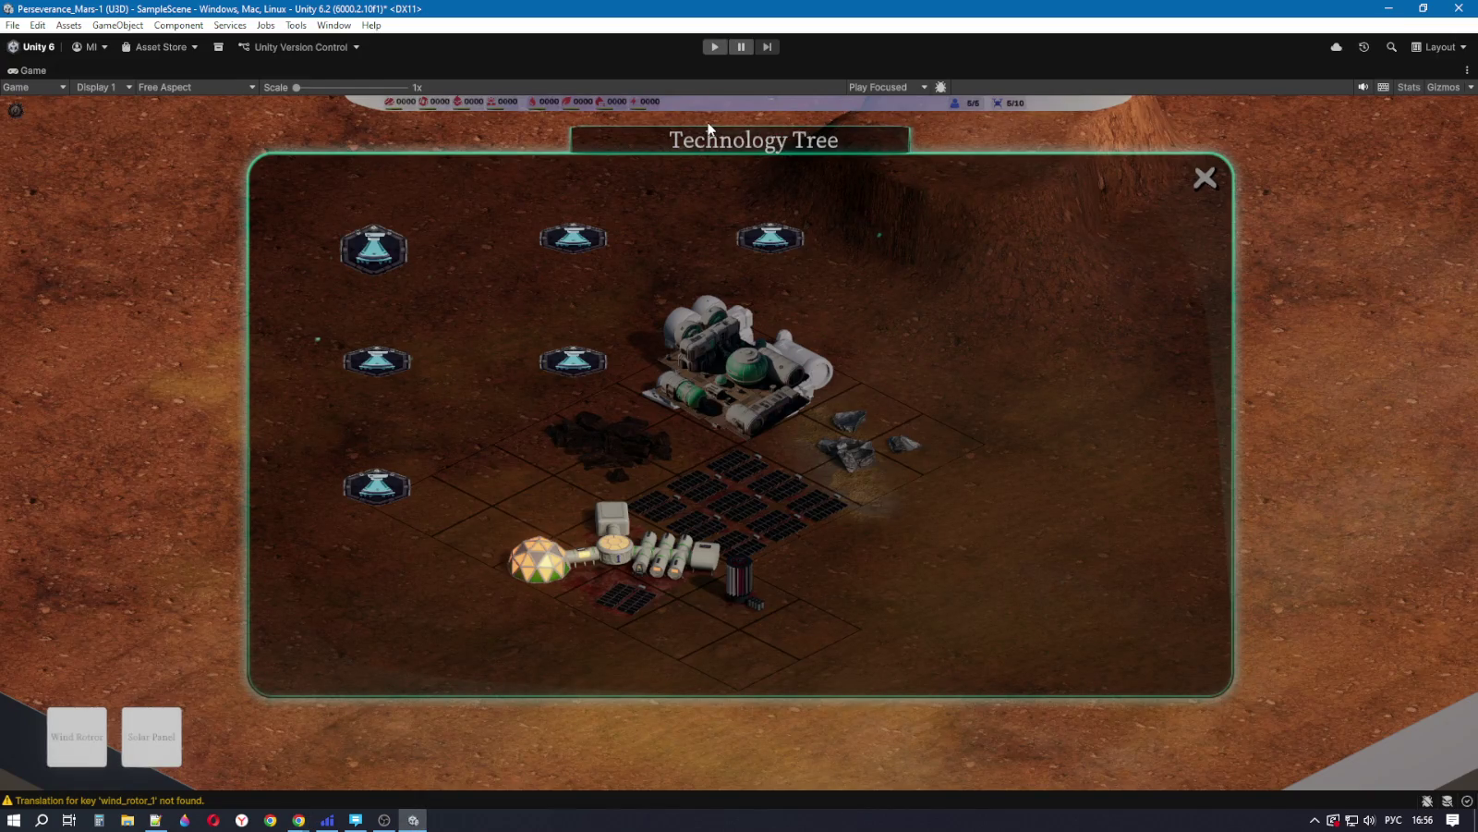
key("shift+space")
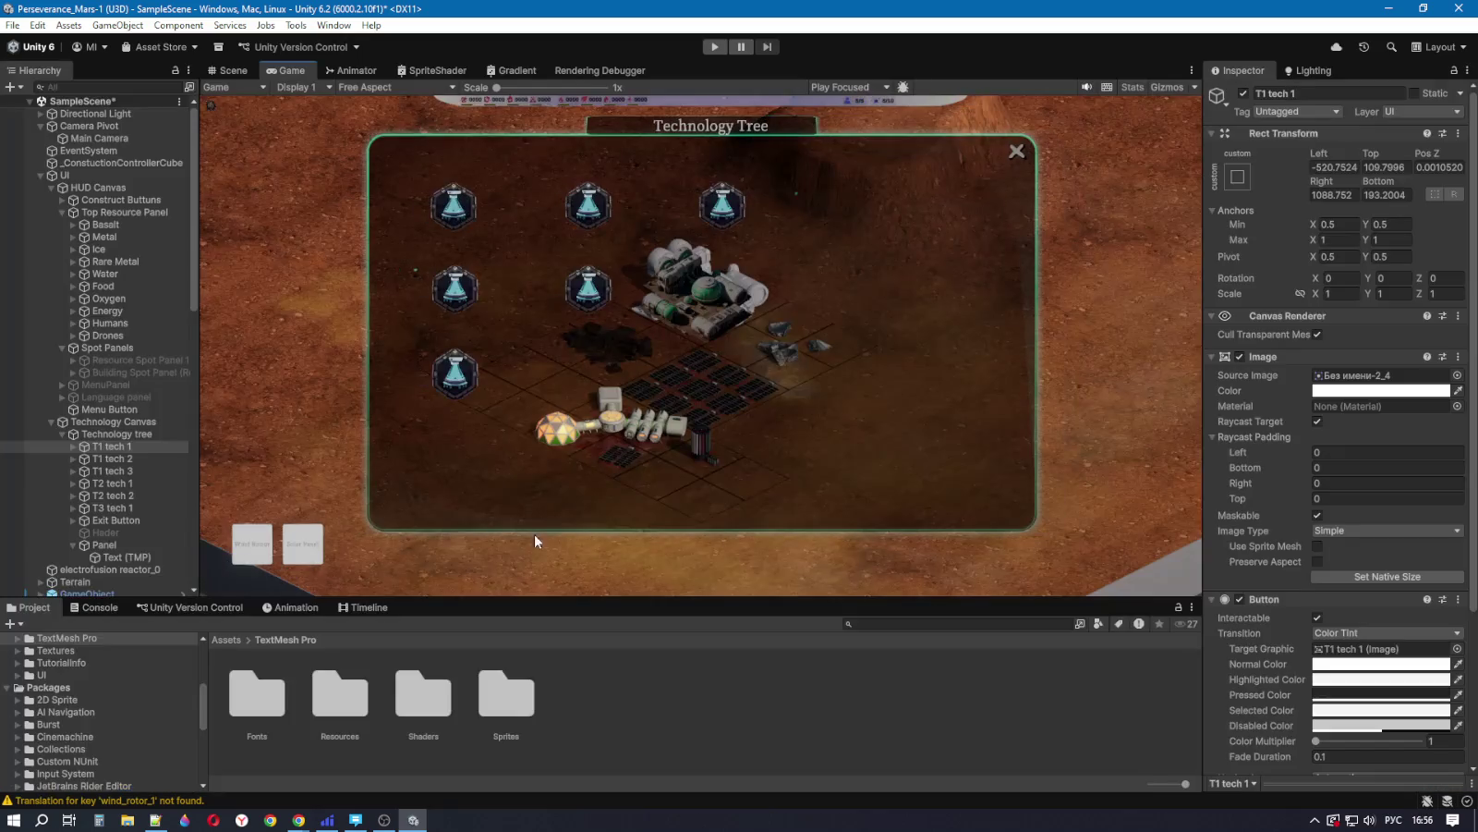
left_click(114, 434)
left_click(231, 71)
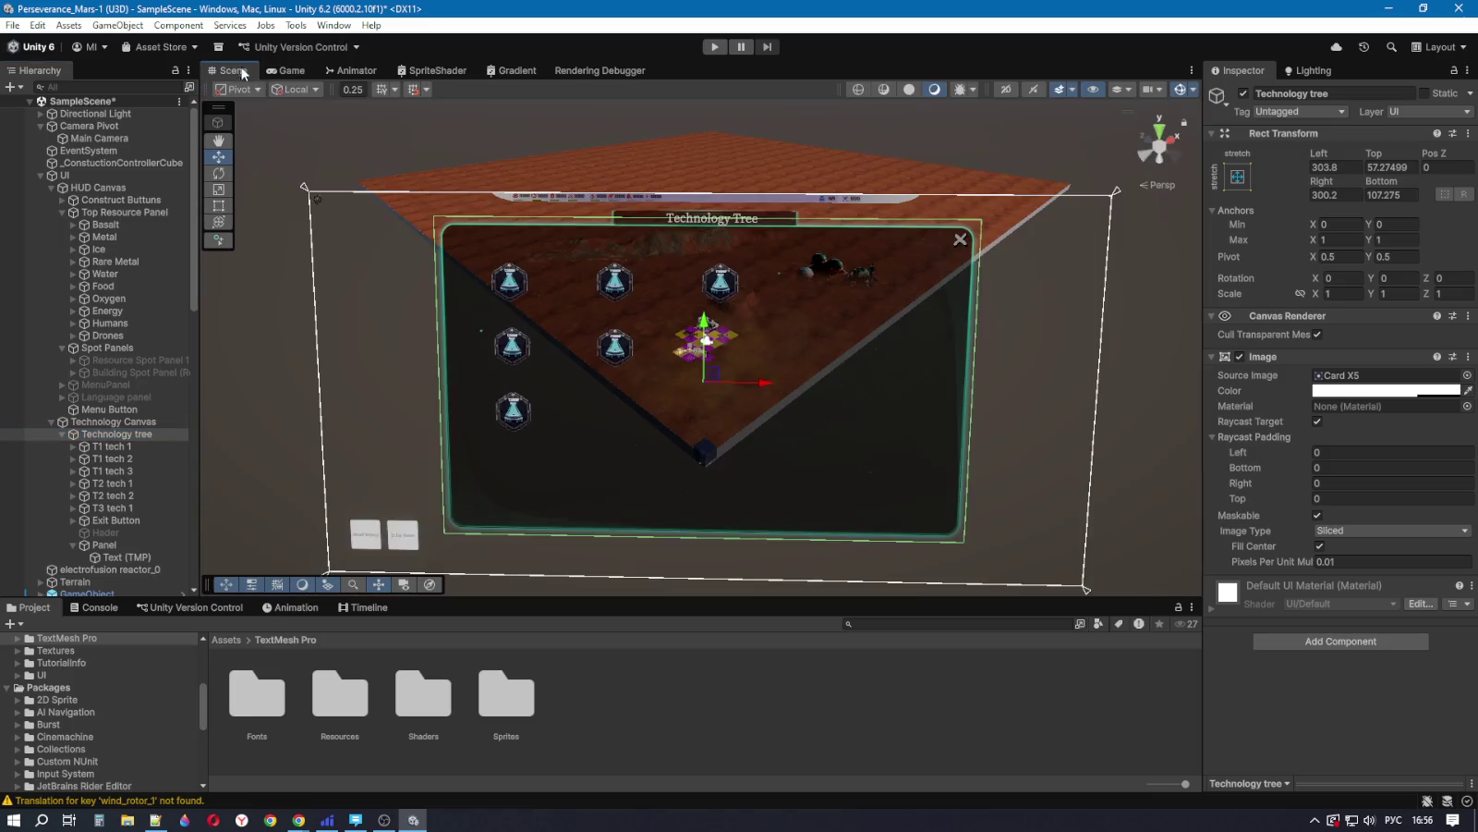
left_click(279, 69)
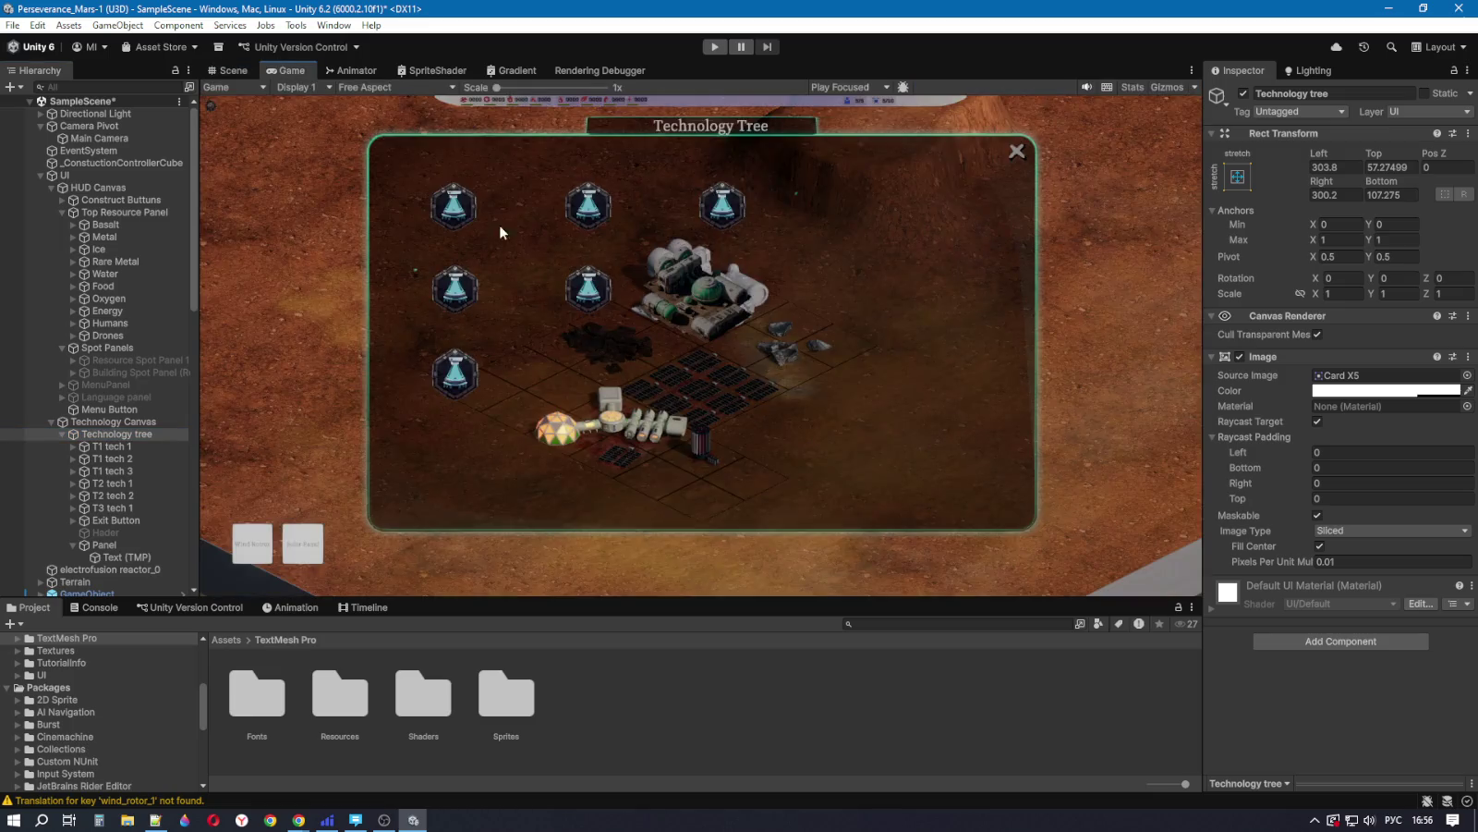
mouse_move(669, 596)
left_mouse_down()
mouse_move(684, 411)
mouse_move(704, 559)
mouse_move(702, 462)
mouse_move(699, 650)
mouse_move(697, 605)
left_mouse_up()
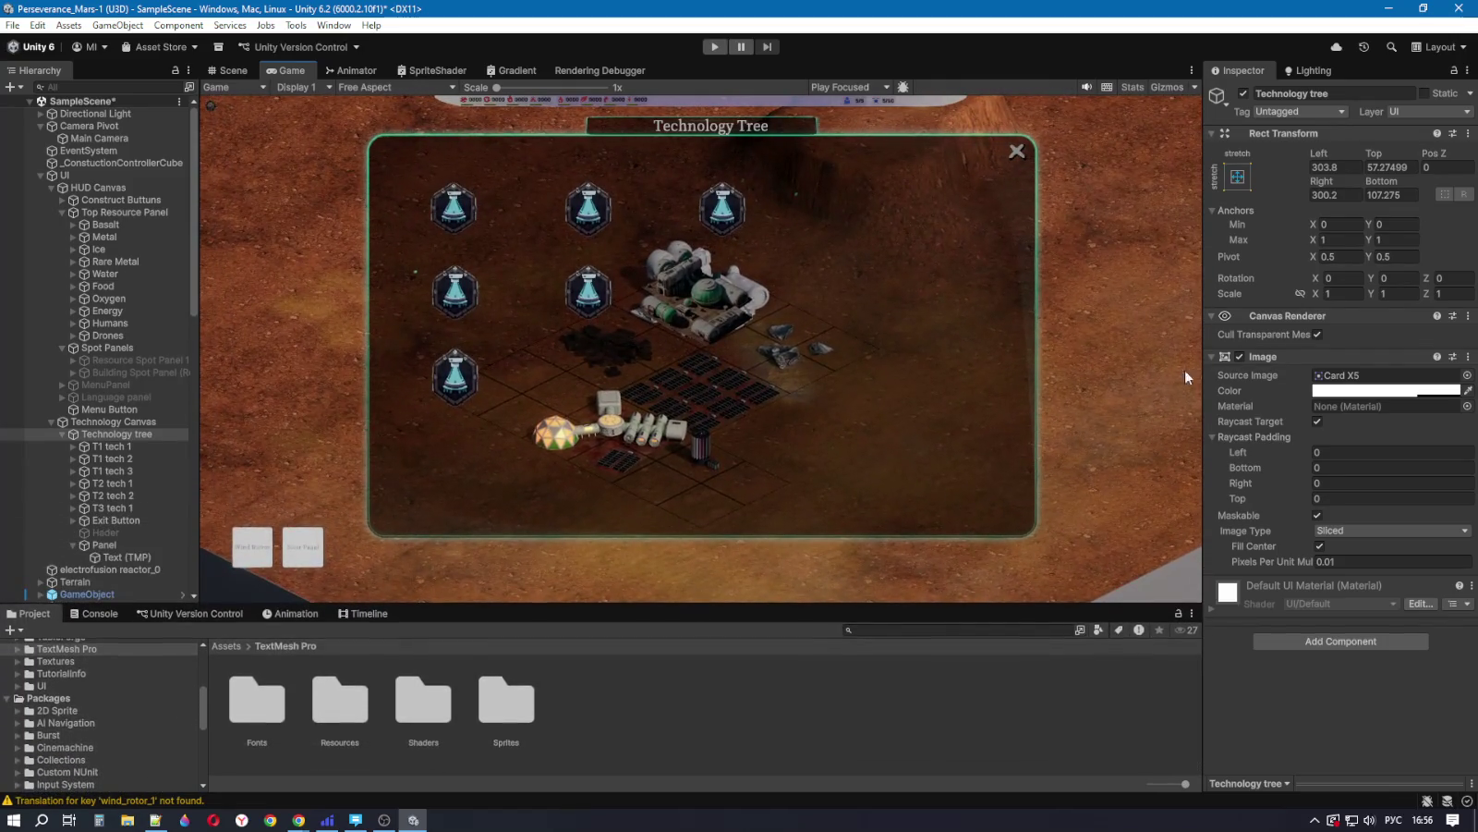
mouse_move(1202, 335)
left_mouse_down()
mouse_move(679, 343)
mouse_move(1238, 336)
mouse_move(1155, 338)
mouse_move(1189, 338)
left_mouse_up()
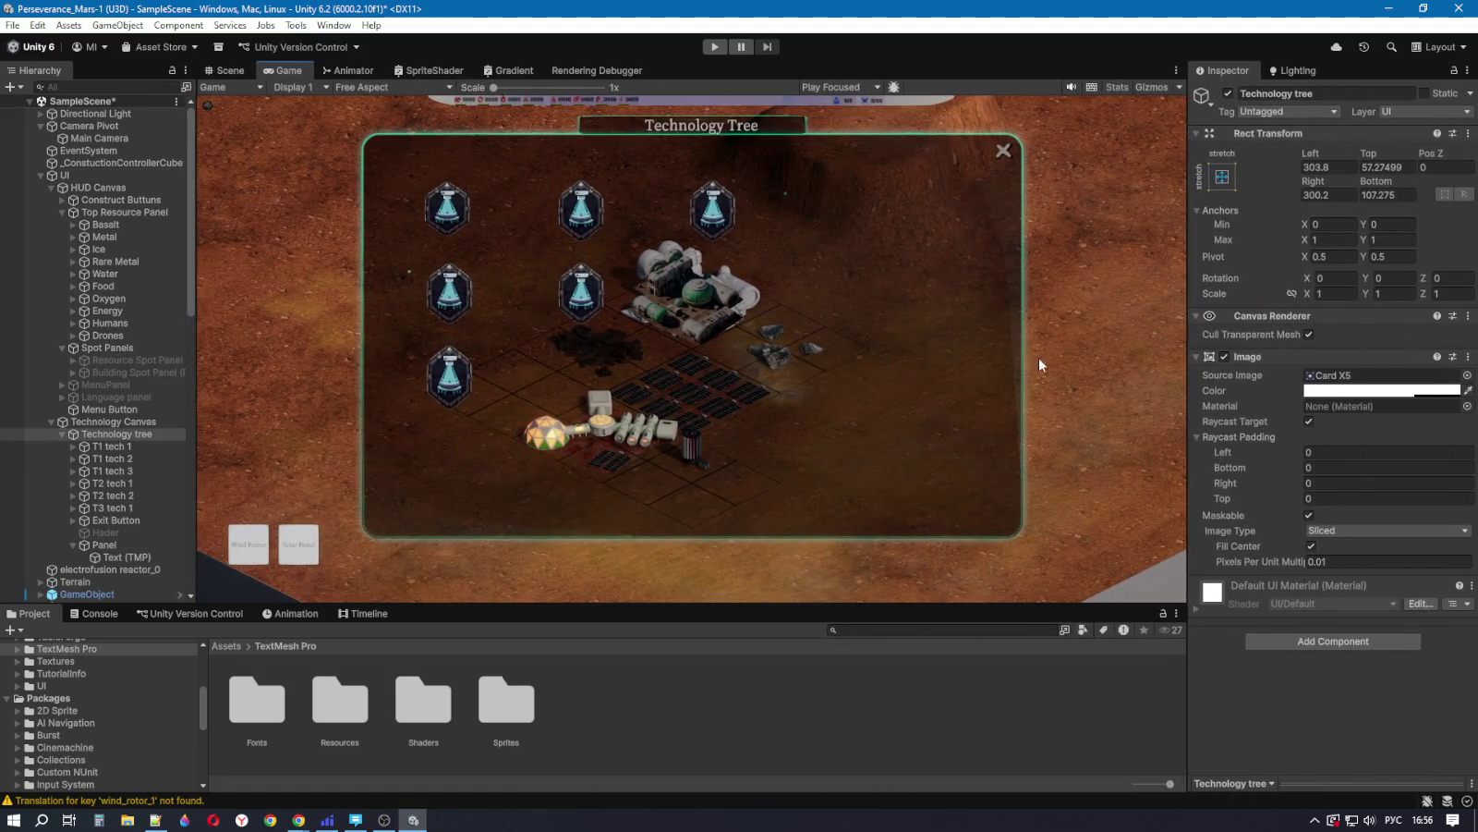
Step: Check T1 tech 1's anchor Max Y, then select the Basalt resource item to compare
left_click(116, 446)
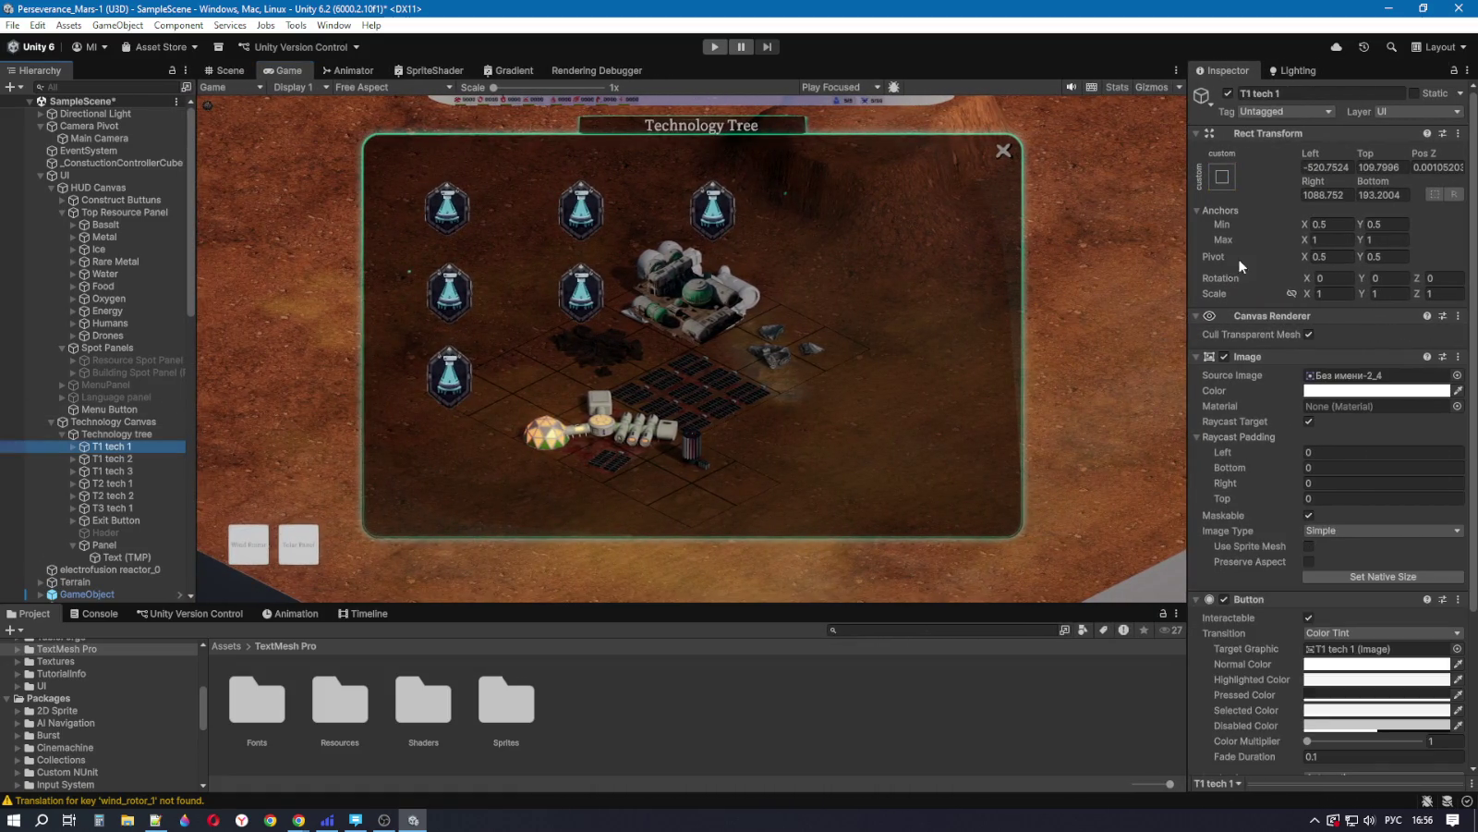
left_click(1372, 238)
key("Return")
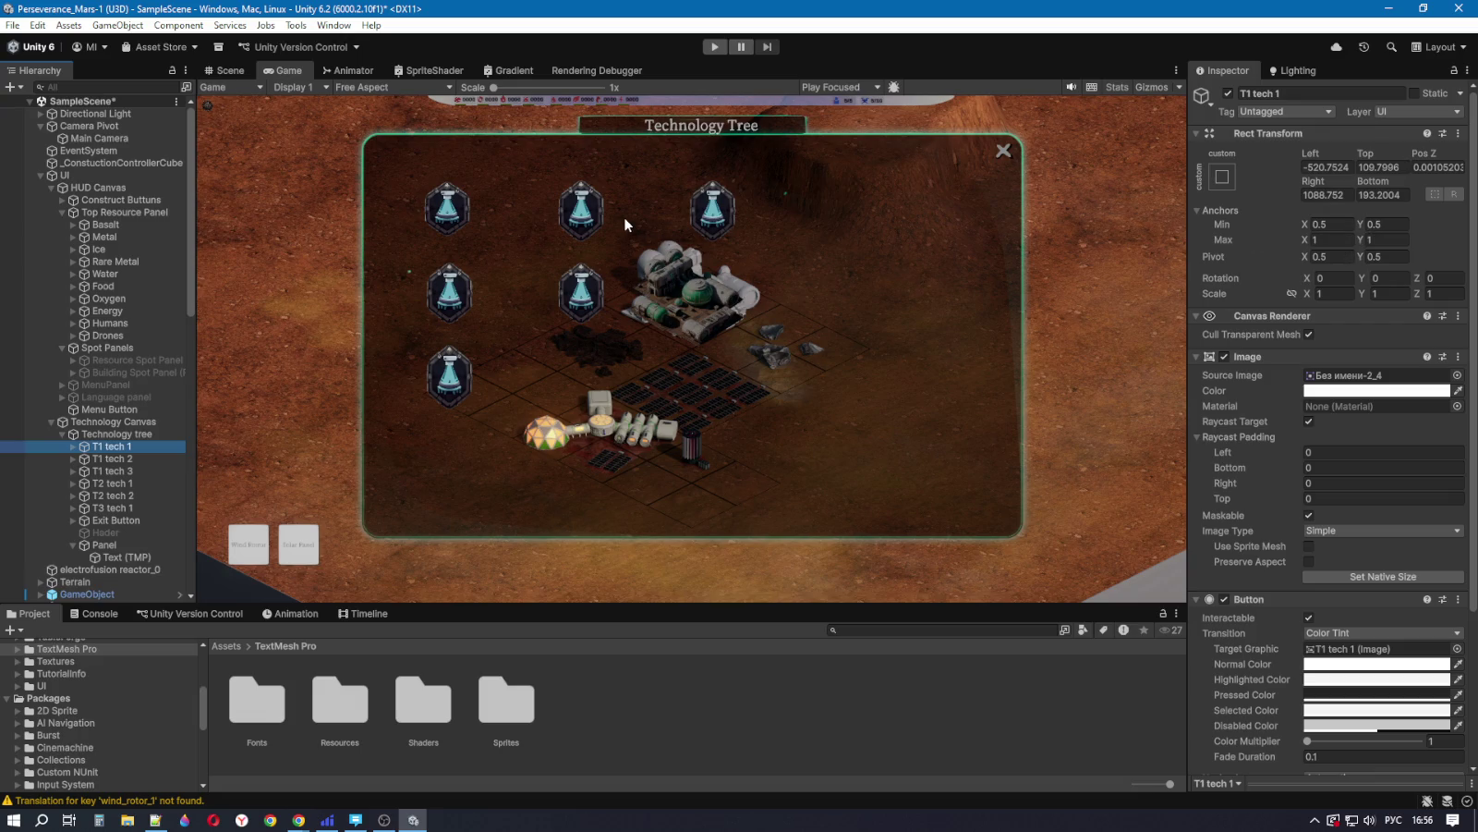
left_click(104, 224)
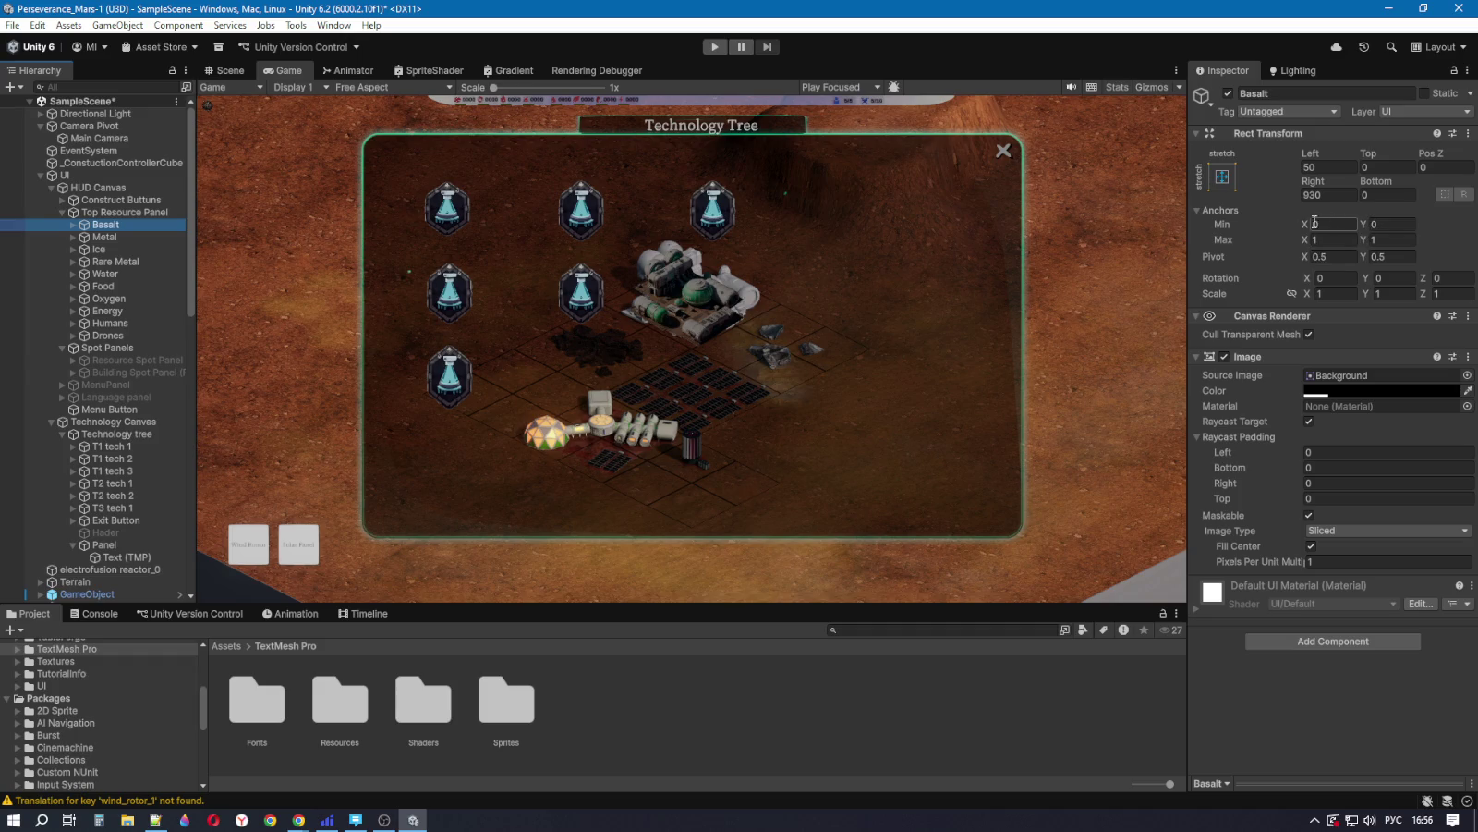
Step: Try Anchors Min 0.2, 0.2 on T1 tech 1 and check the full-size Game view
left_click(111, 444)
left_click(1352, 224)
type("0.2")
left_click(1400, 223)
type("0.2")
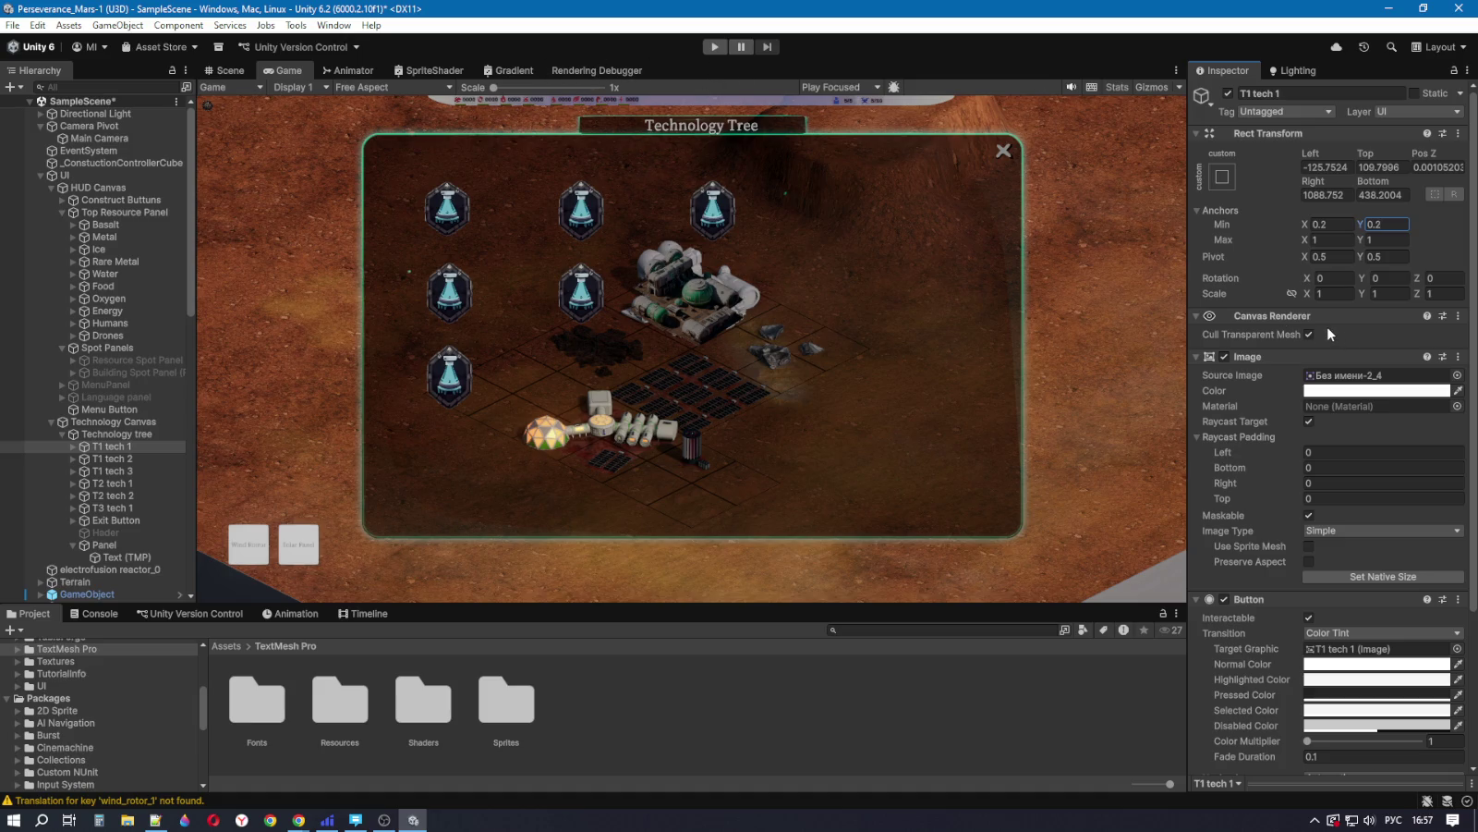
key("shift+space")
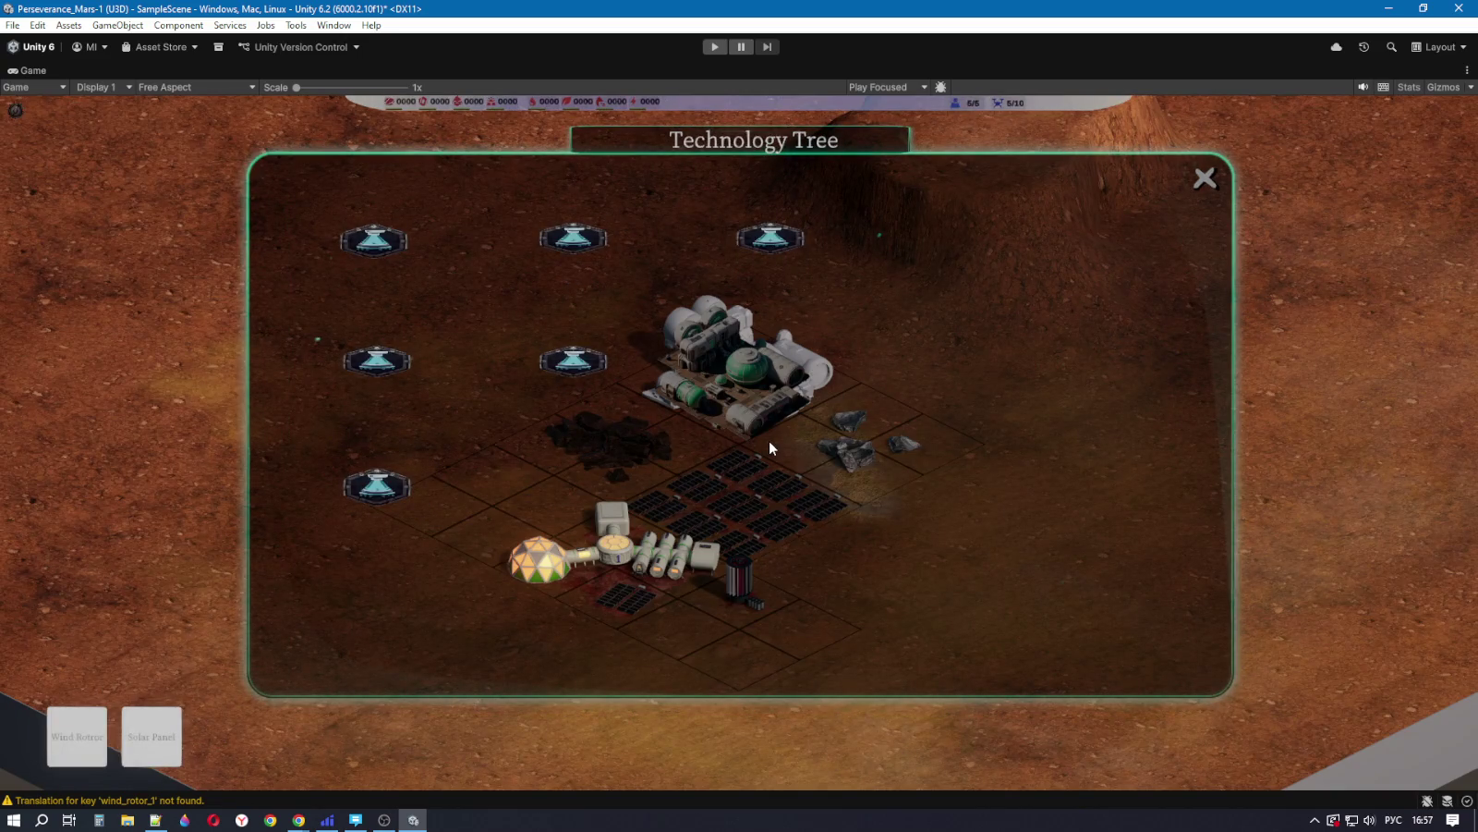
key("shift+space")
Step: Set Anchors Min X and Y to 1 and confirm the 90 × 107 button in the Game view
left_click(1330, 224)
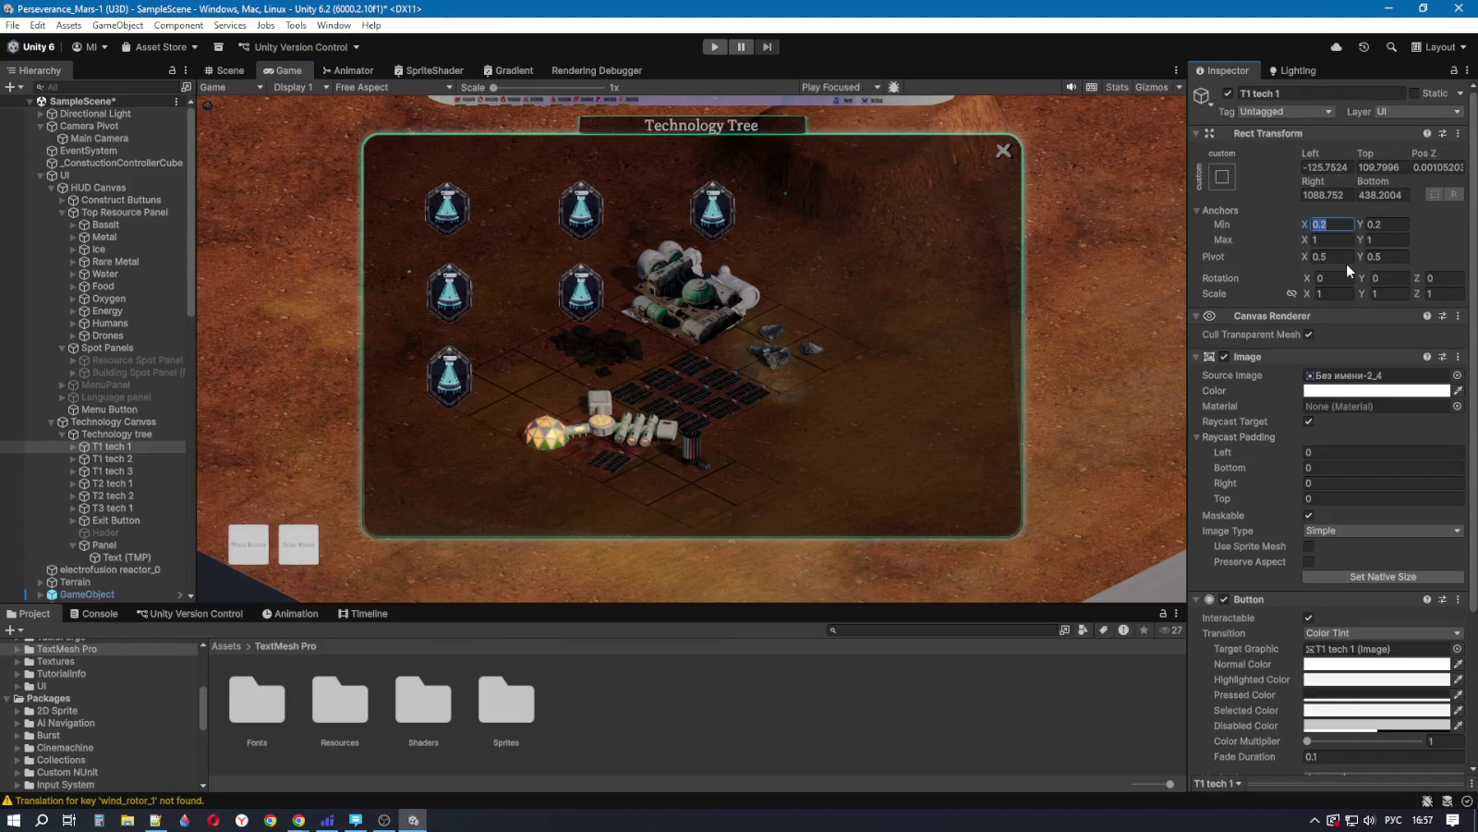
type("1")
left_click(1395, 225)
type("1")
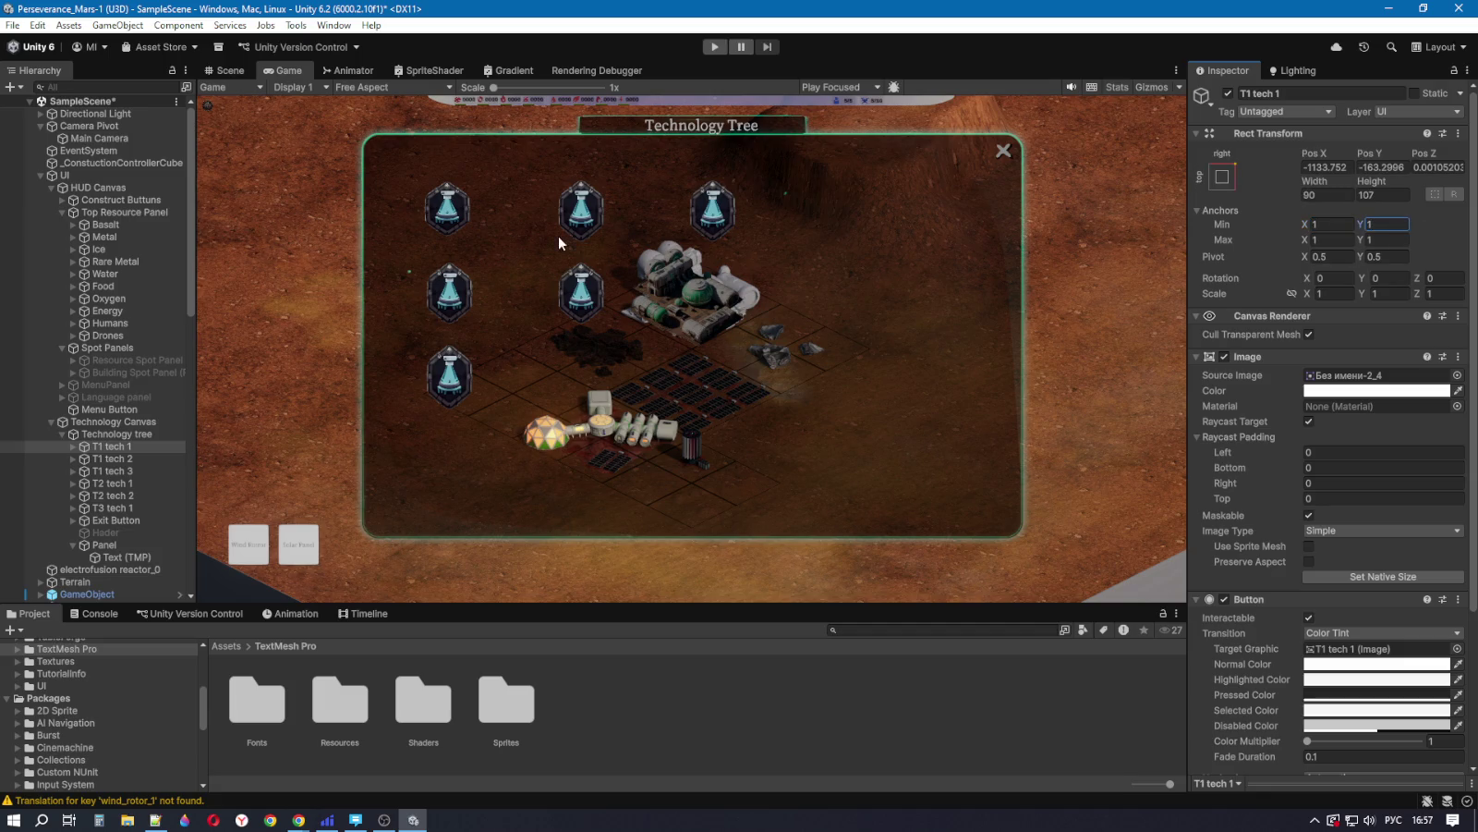
key("shift+space")
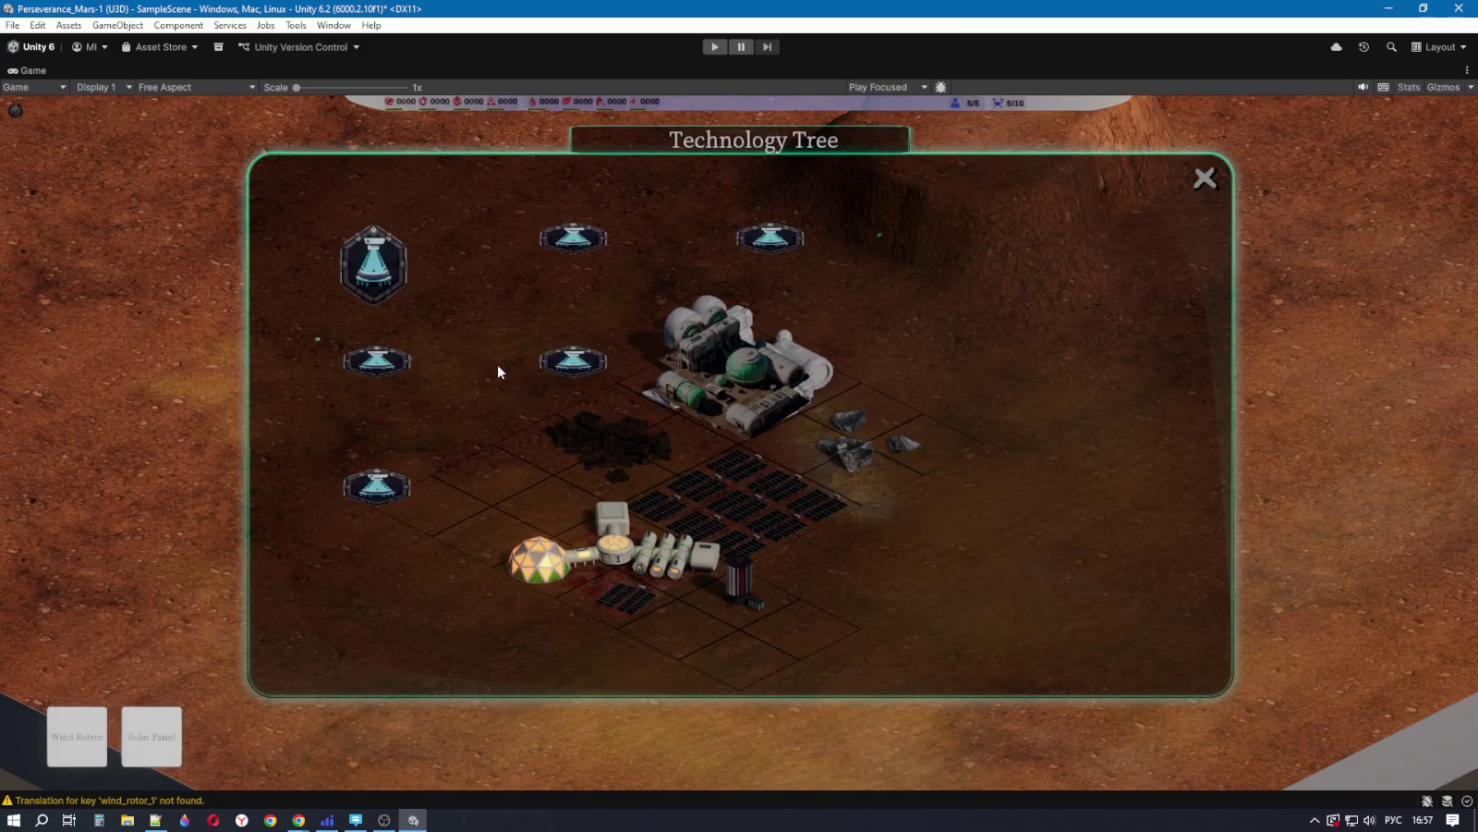
key("shift+space")
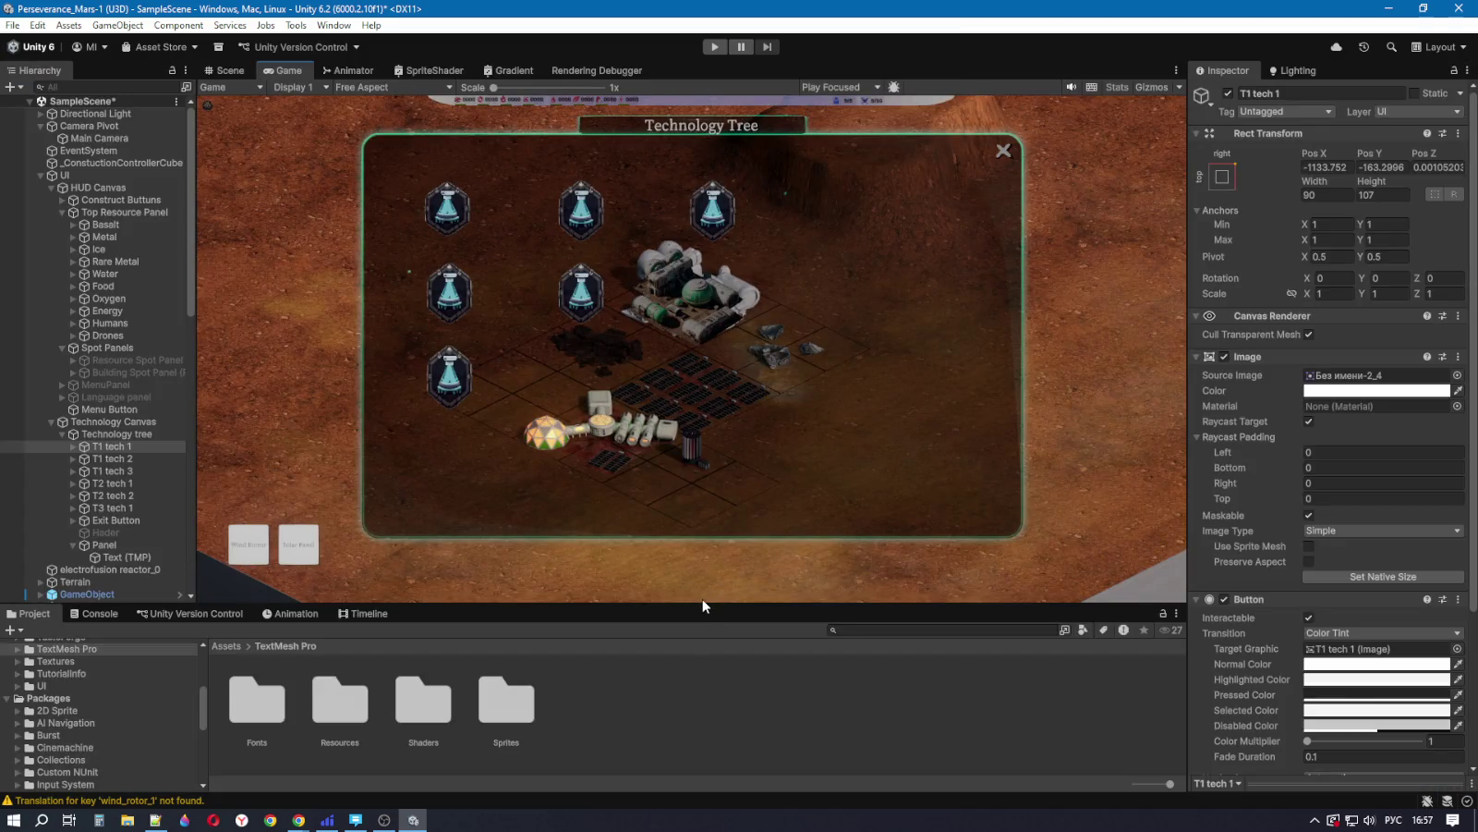
Step: Set all four anchor values of T1 tech 1 to 0
mouse_move(704, 605)
left_mouse_down()
mouse_move(720, 237)
mouse_move(721, 624)
left_mouse_up()
left_click(1332, 239)
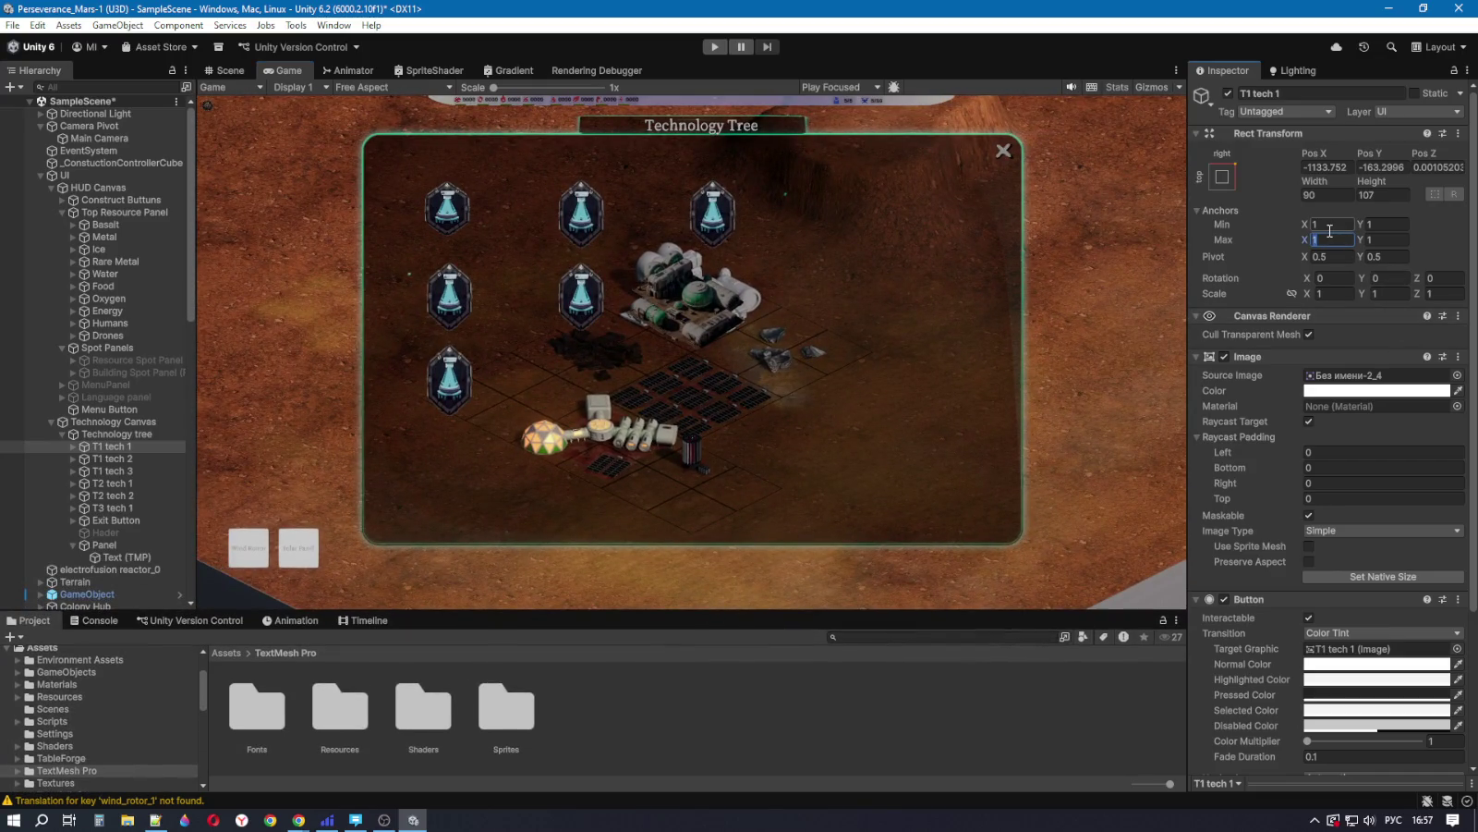
left_click(1327, 224)
type("0")
left_click(1331, 240)
type("0")
left_click(1383, 224)
type("0")
left_click(1383, 240)
type("0")
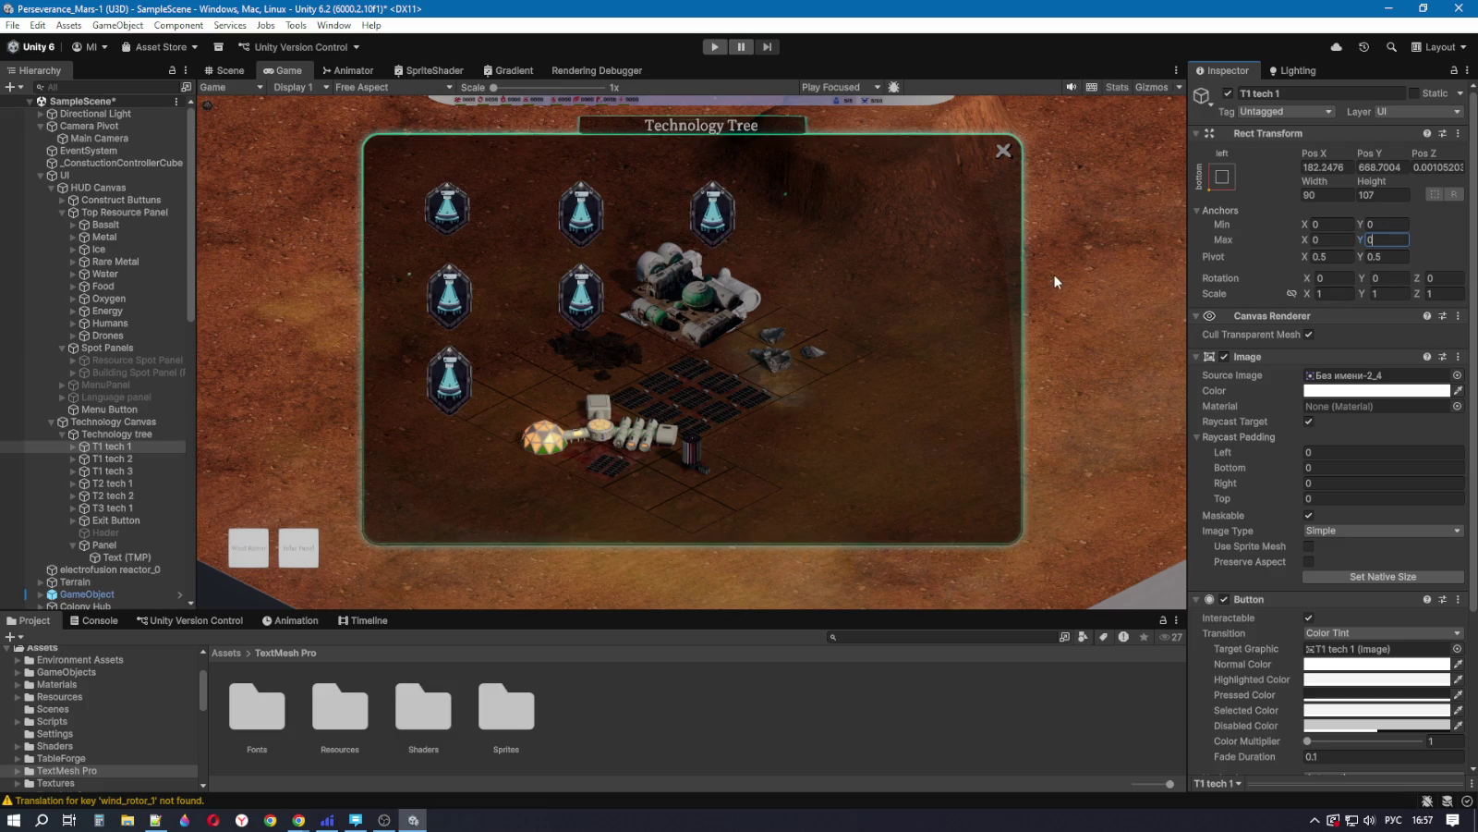
mouse_move(719, 610)
left_mouse_down()
mouse_move(721, 488)
mouse_move(728, 608)
left_mouse_up()
Step: Set anchor Min X and Max X back to 1
left_click(1331, 225)
type("1")
left_click(1331, 239)
type("1")
mouse_move(712, 611)
left_mouse_down()
mouse_move(712, 540)
mouse_move(711, 605)
left_mouse_up()
Step: Set anchor Max Y and Min Y back to 1, leaving Pos Y at -136.2996
left_click(1328, 240)
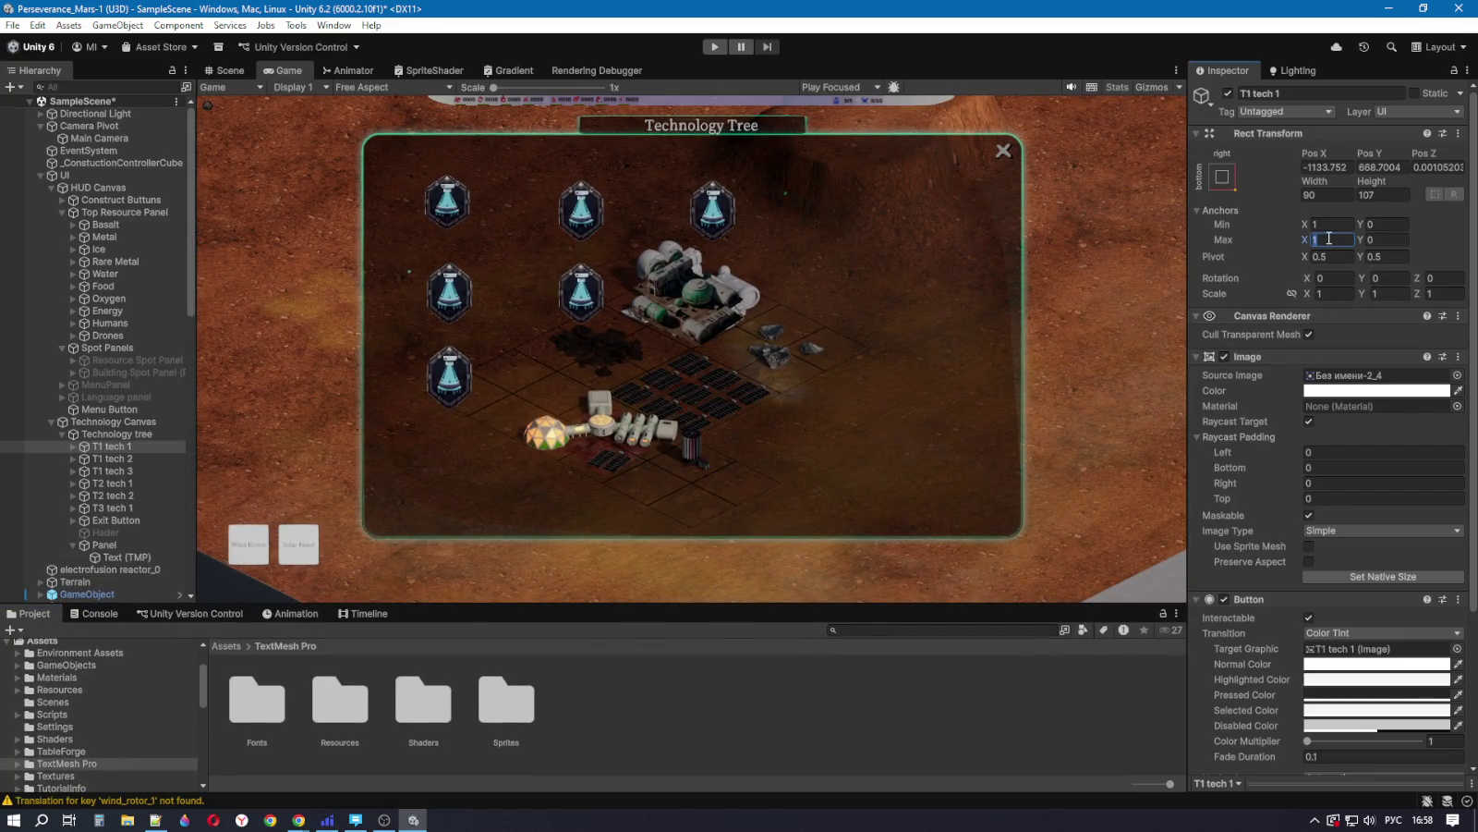
left_click(1341, 233)
mouse_move(1186, 333)
left_mouse_down()
mouse_move(781, 343)
mouse_move(1169, 356)
mouse_move(982, 376)
mouse_move(1201, 365)
left_mouse_up()
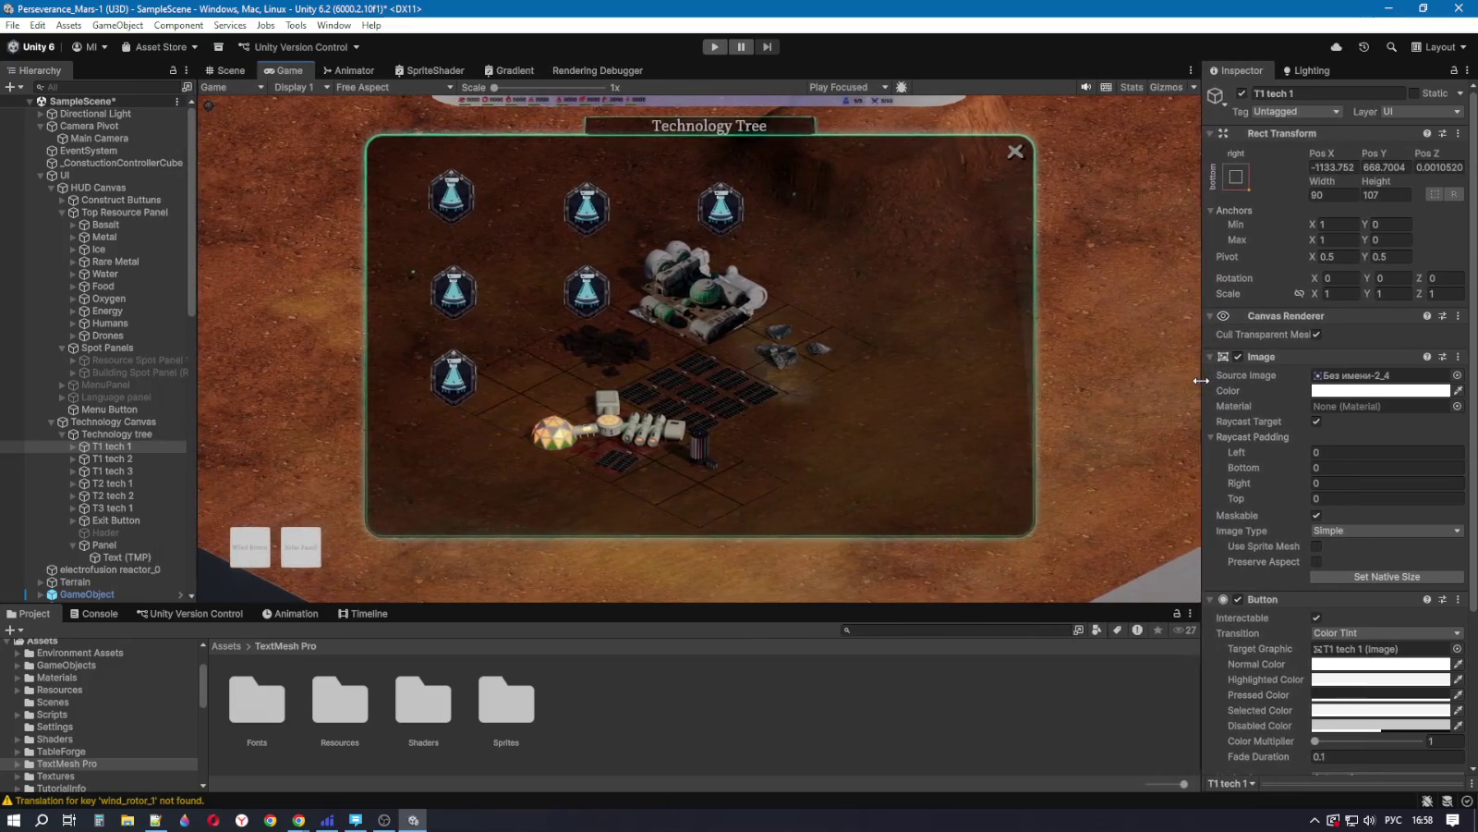
left_click(1391, 239)
type("1")
key("Return")
left_click(1395, 223)
type("1")
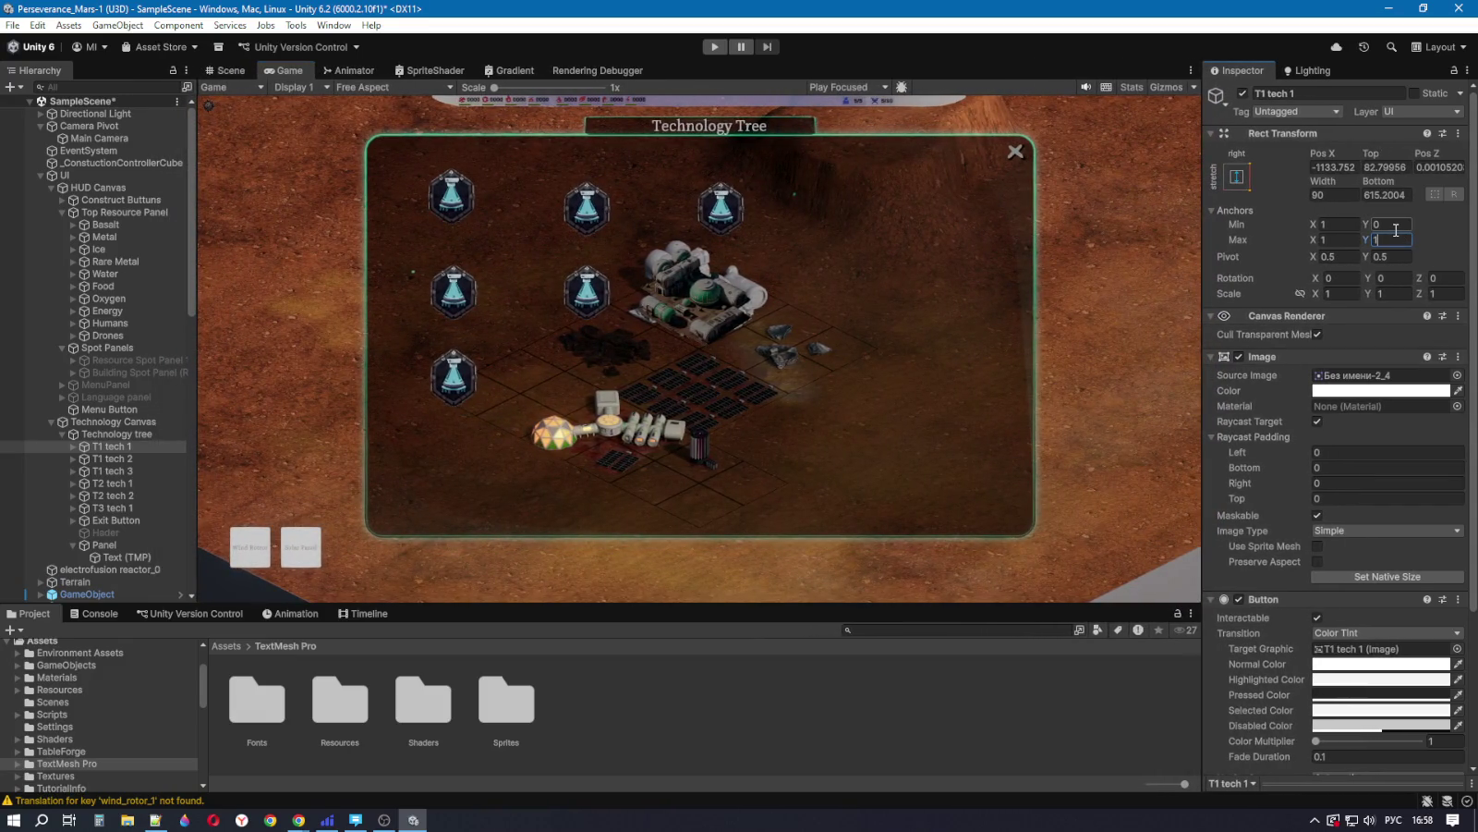
mouse_move(1199, 330)
left_mouse_down()
mouse_move(901, 349)
mouse_move(1155, 351)
left_mouse_up()
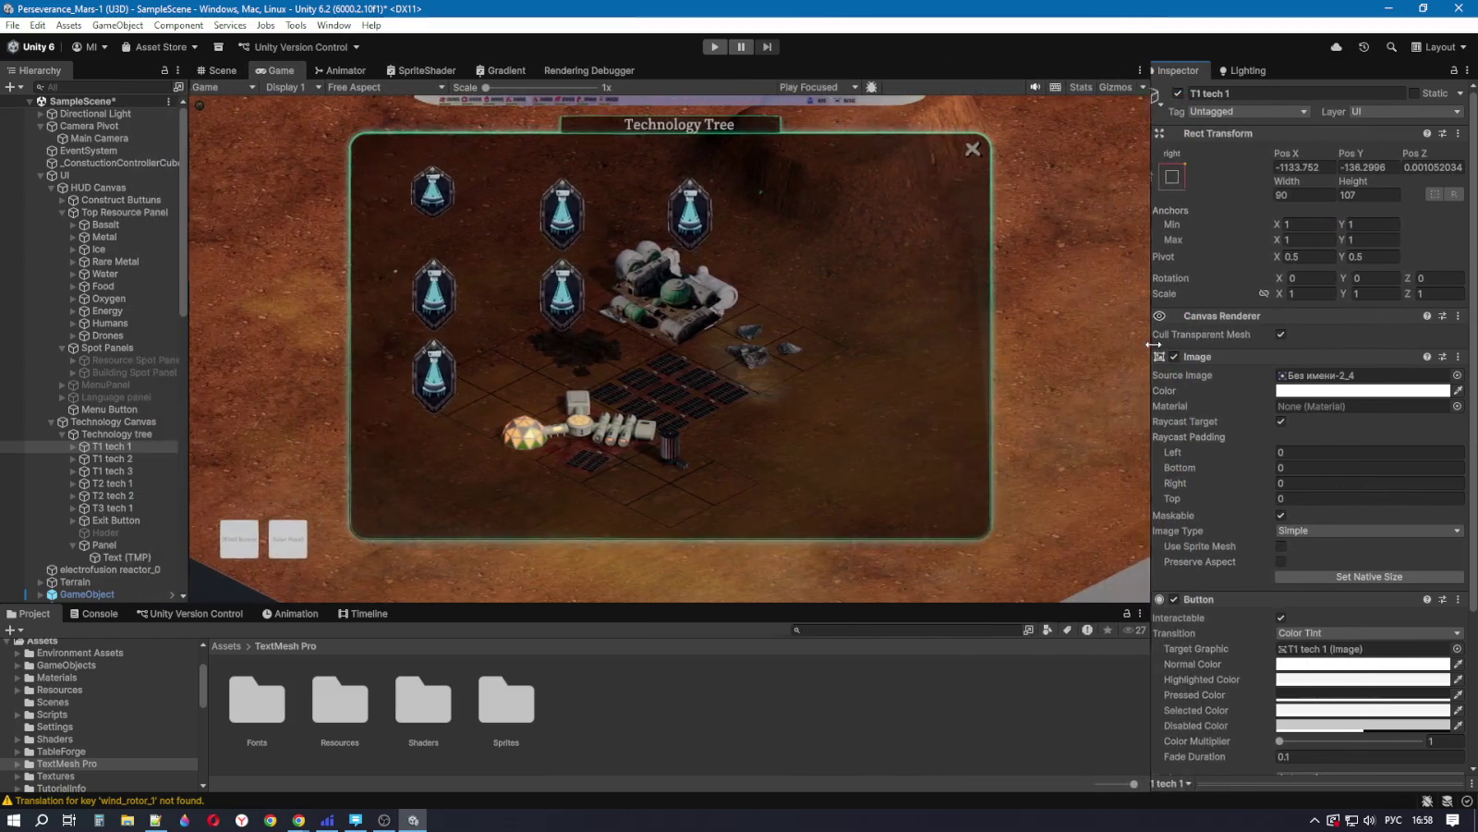
Step: Try Anchors Max of 5, 5 on T1 tech 1, then return it to 1
mouse_move(750, 606)
left_mouse_down()
mouse_move(754, 472)
mouse_move(802, 242)
mouse_move(817, 495)
mouse_move(799, 637)
mouse_move(825, 606)
mouse_move(830, 484)
left_mouse_up()
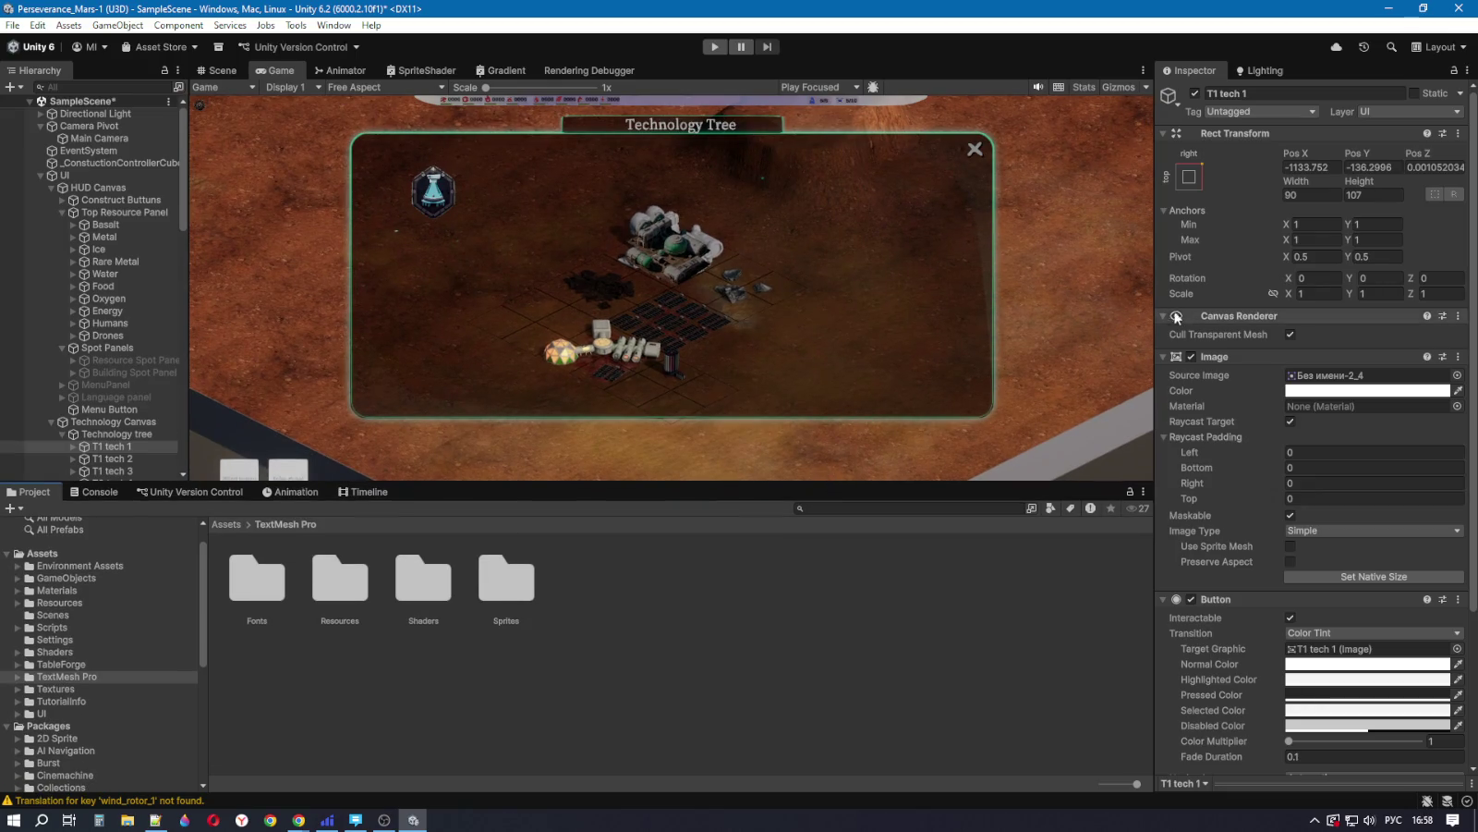
mouse_move(1155, 305)
left_mouse_down()
mouse_move(528, 337)
mouse_move(513, 355)
mouse_move(1056, 354)
left_mouse_up()
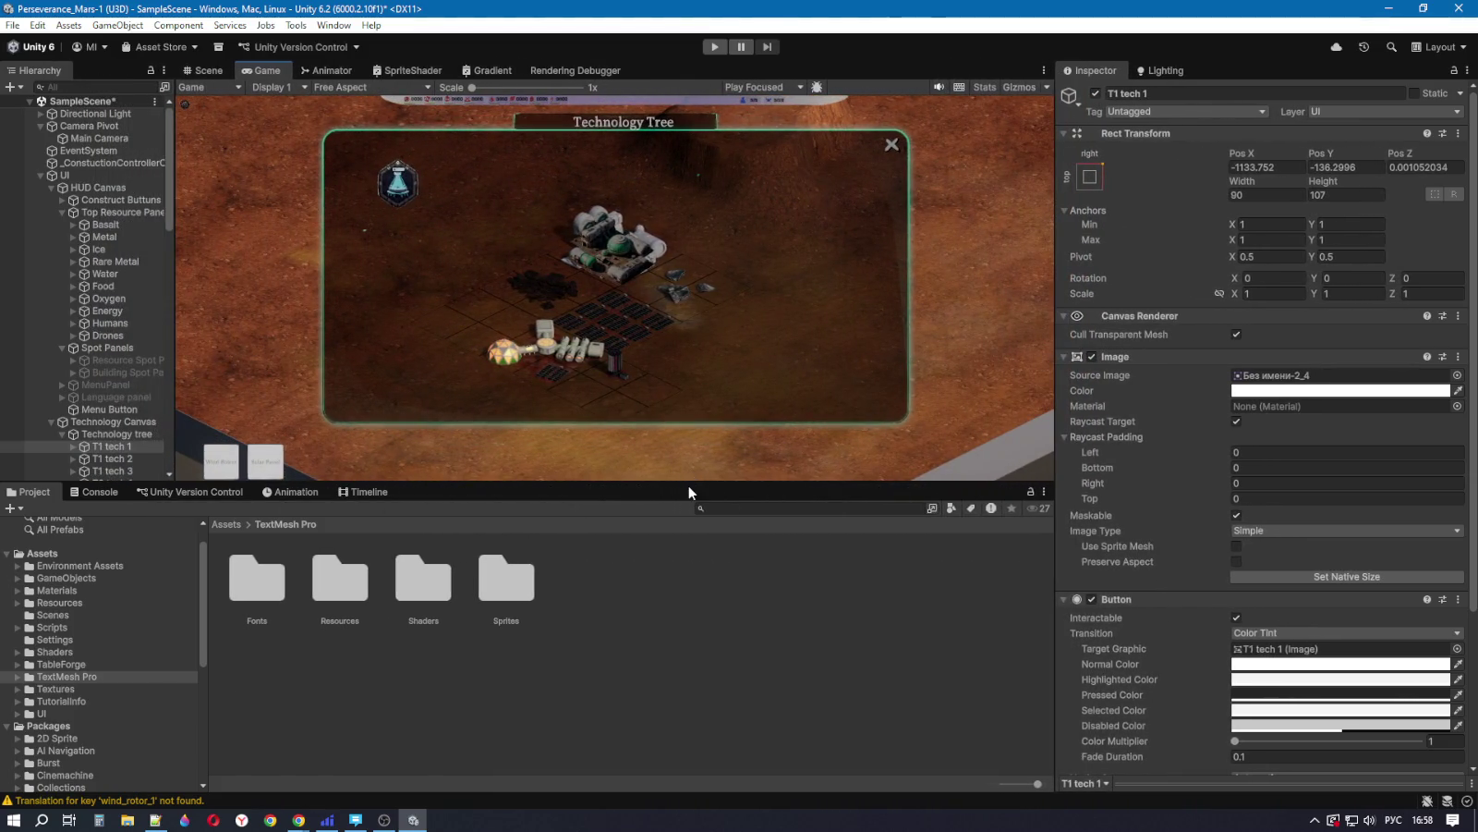
mouse_move(684, 486)
left_mouse_down()
mouse_move(673, 681)
mouse_move(720, 511)
mouse_move(713, 614)
mouse_move(714, 499)
mouse_move(717, 557)
left_mouse_up()
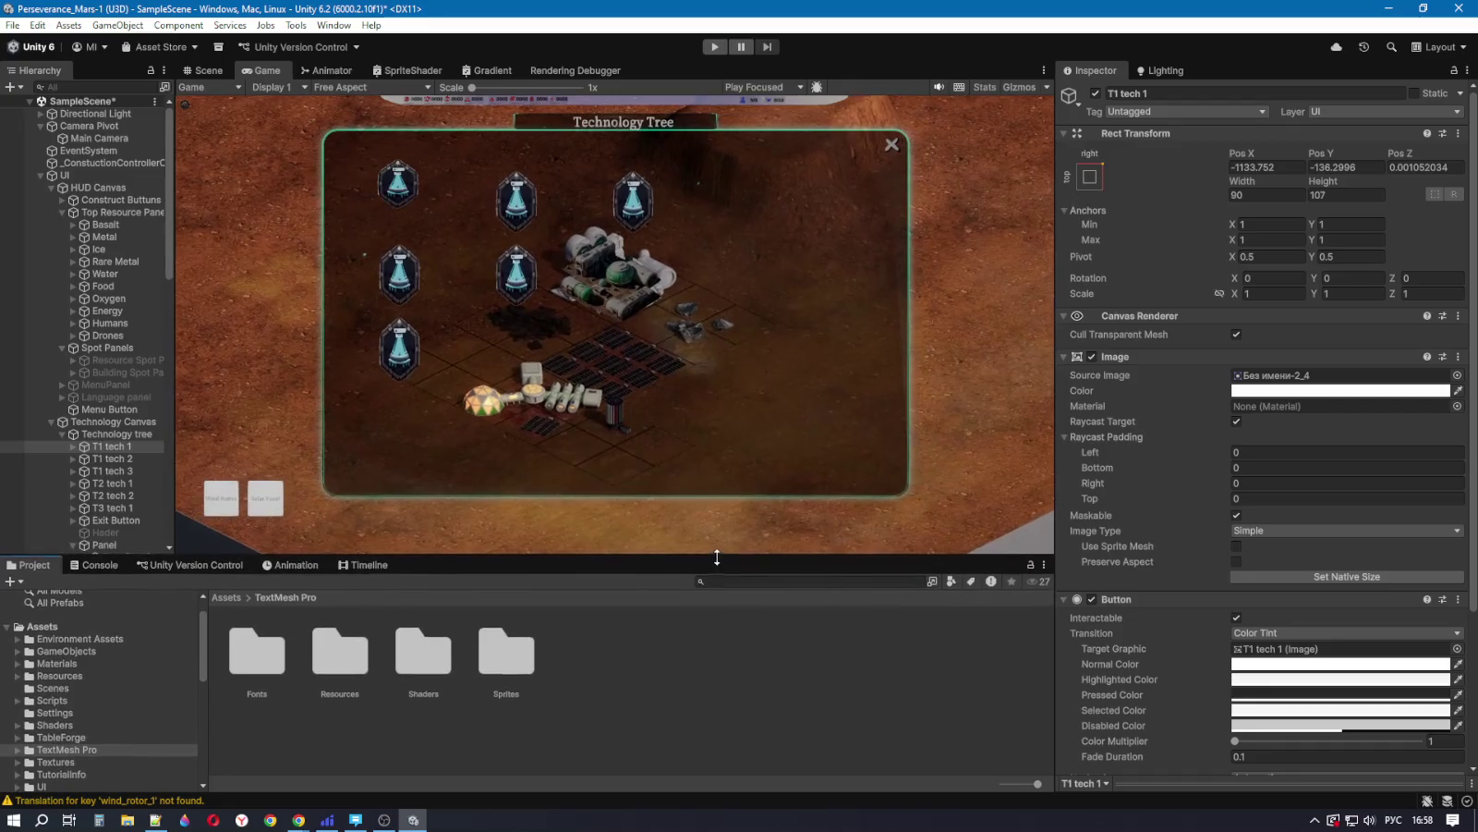
left_click(1260, 238)
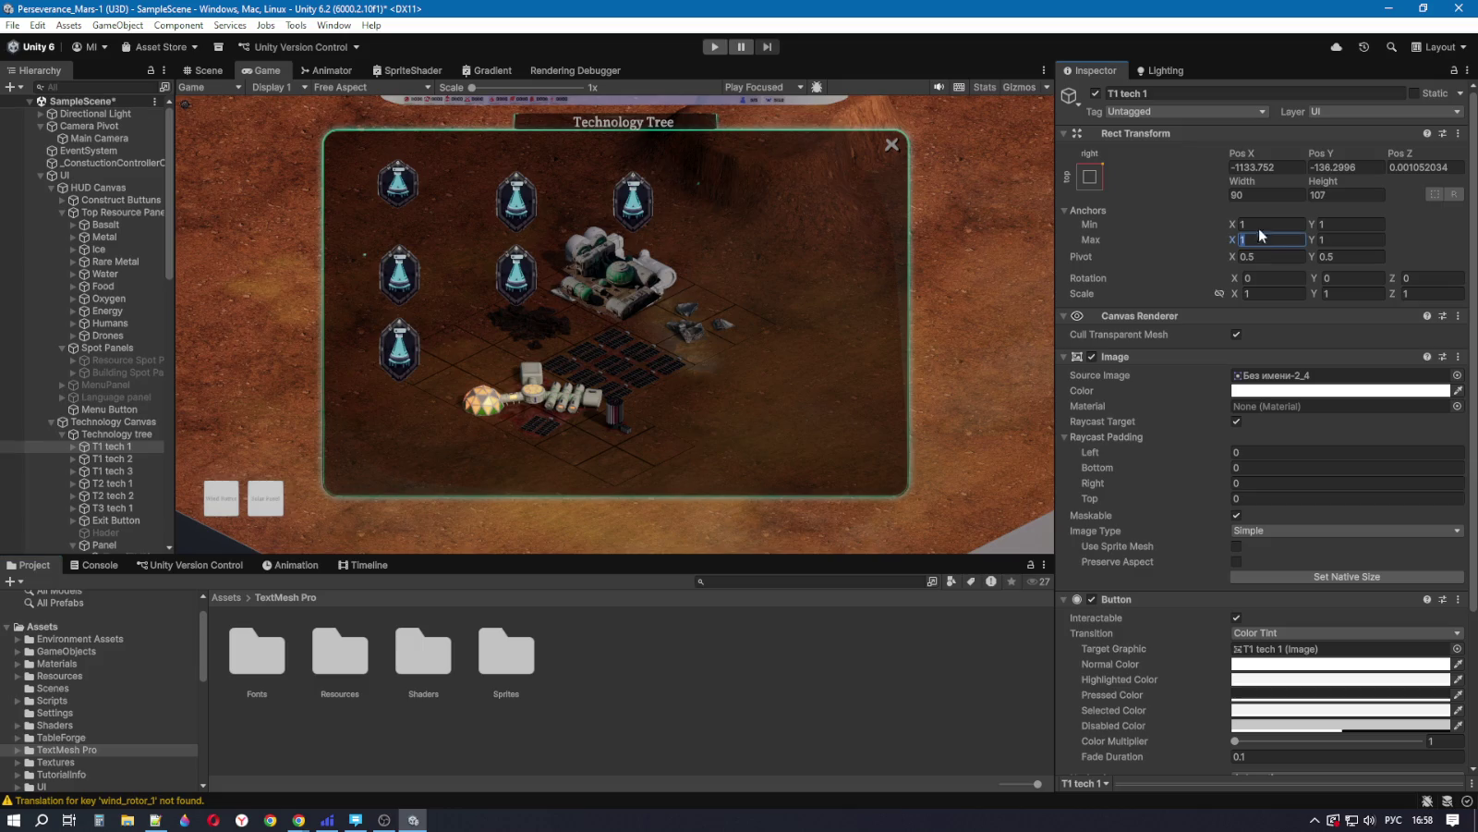
type("5")
left_click(1333, 239)
type("5")
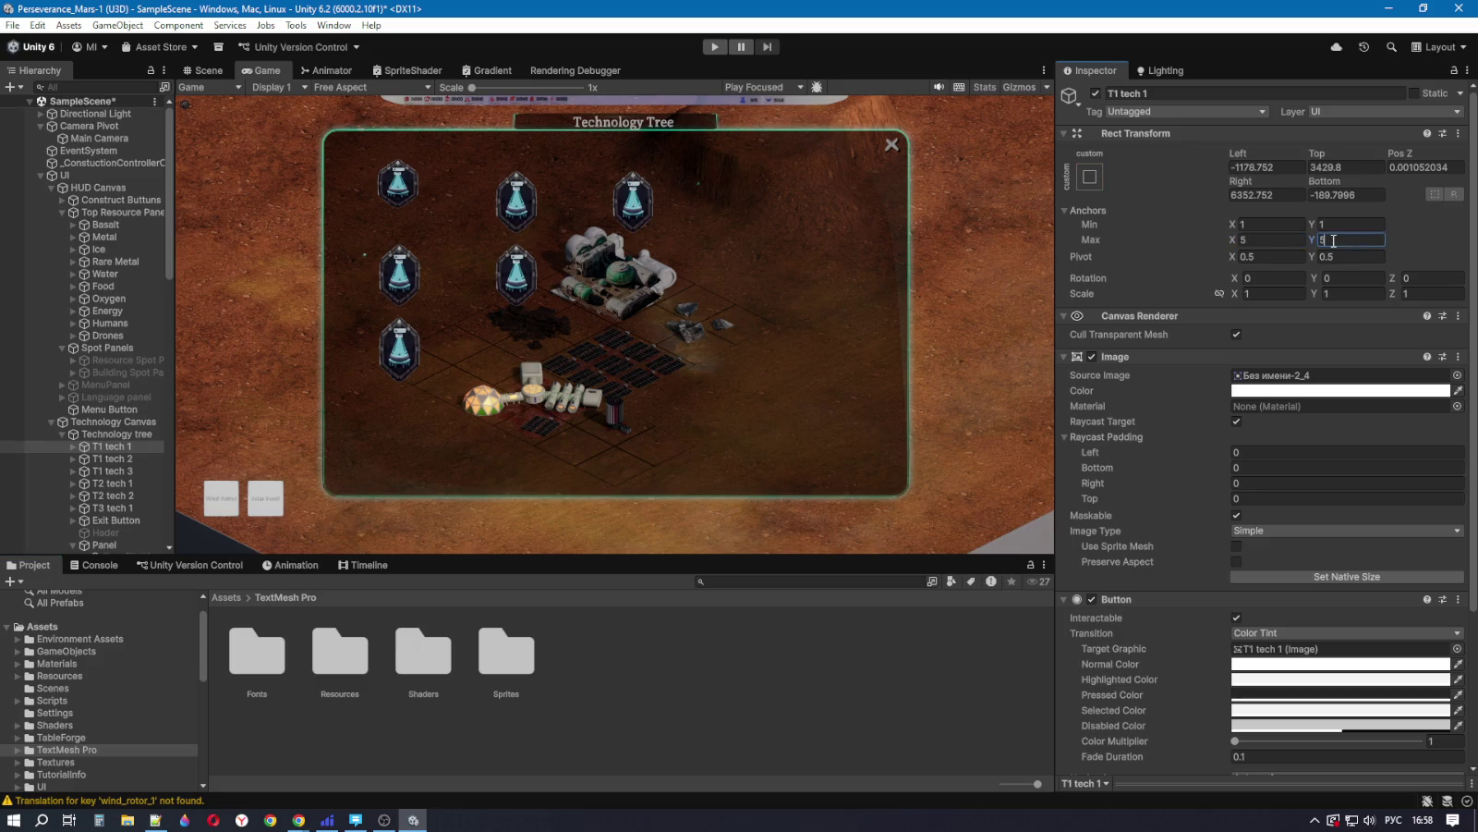
mouse_move(670, 558)
left_mouse_down()
mouse_move(666, 613)
mouse_move(668, 574)
left_mouse_up()
left_click(1338, 239)
type("1")
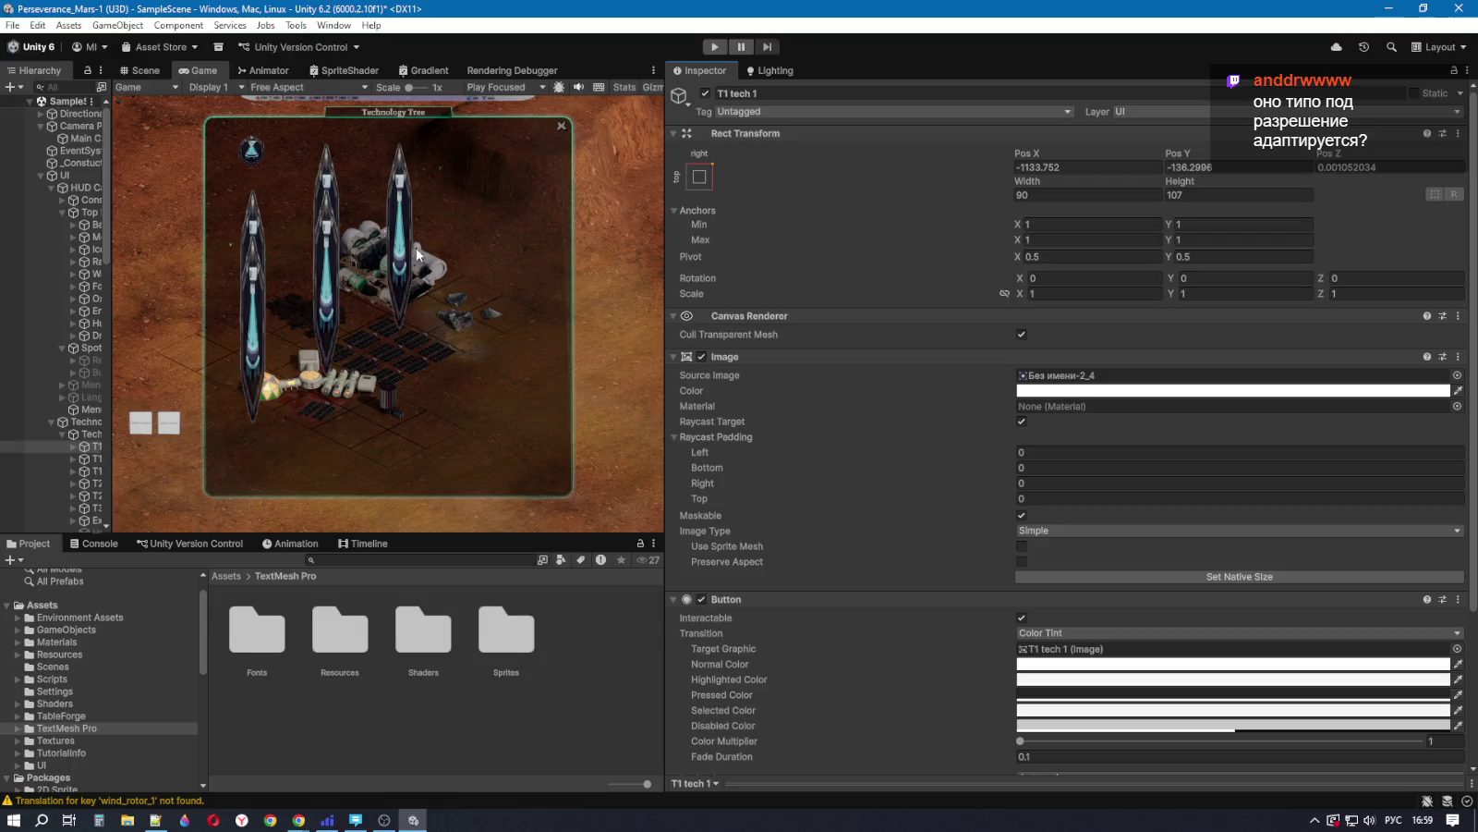
Step: Resize the Game view narrower, wider and shorter to test how the tech tree scales
left_click_drag(665, 317, 602, 310)
left_click_drag(673, 310, 601, 314)
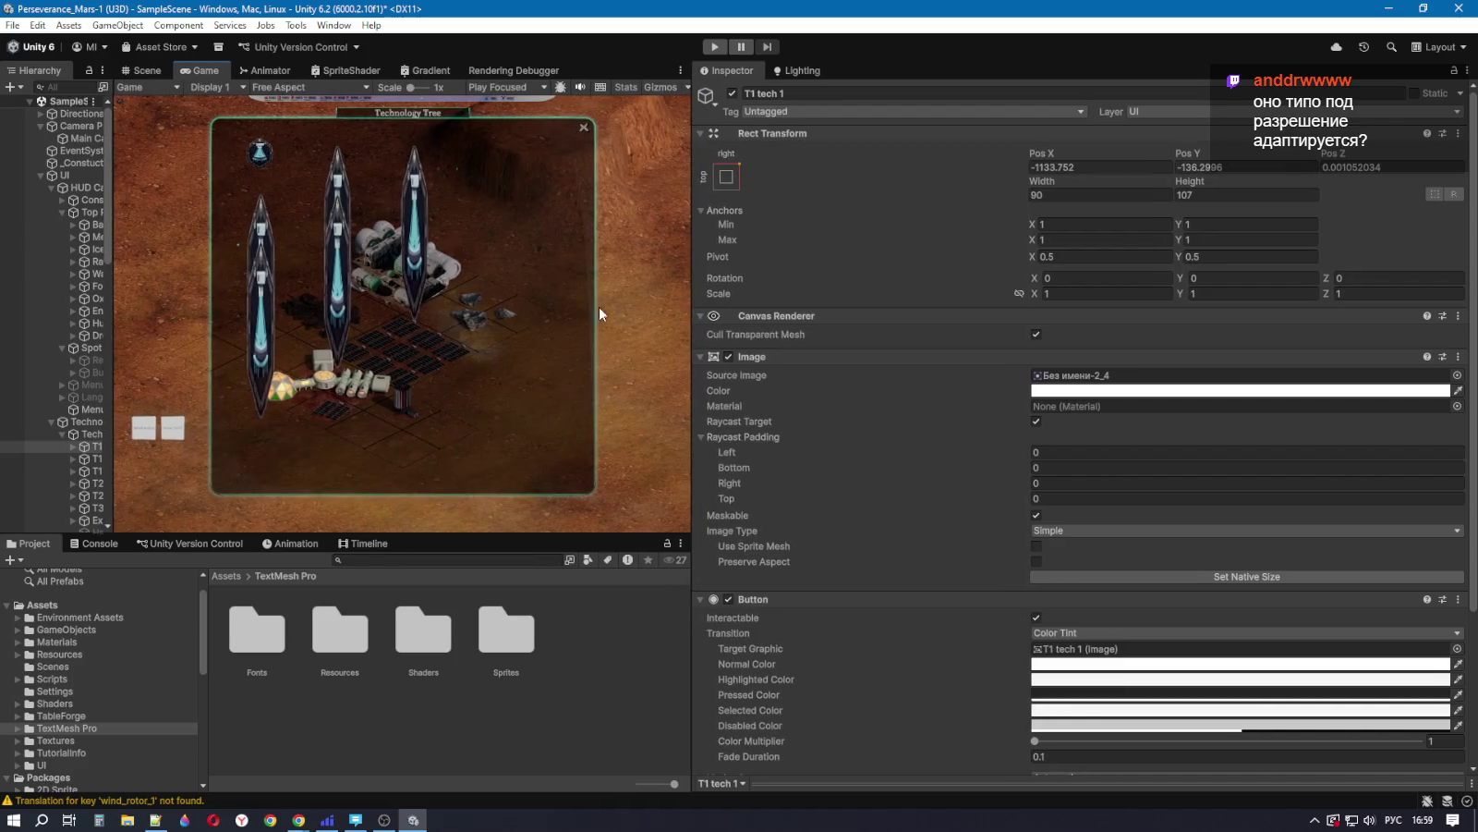
left_click_drag(693, 310, 1064, 302)
mouse_move(656, 533)
left_mouse_down()
mouse_move(674, 228)
mouse_move(660, 610)
mouse_move(625, 364)
mouse_move(628, 530)
mouse_move(627, 281)
mouse_move(628, 577)
mouse_move(628, 506)
mouse_move(614, 584)
mouse_move(616, 550)
left_mouse_up()
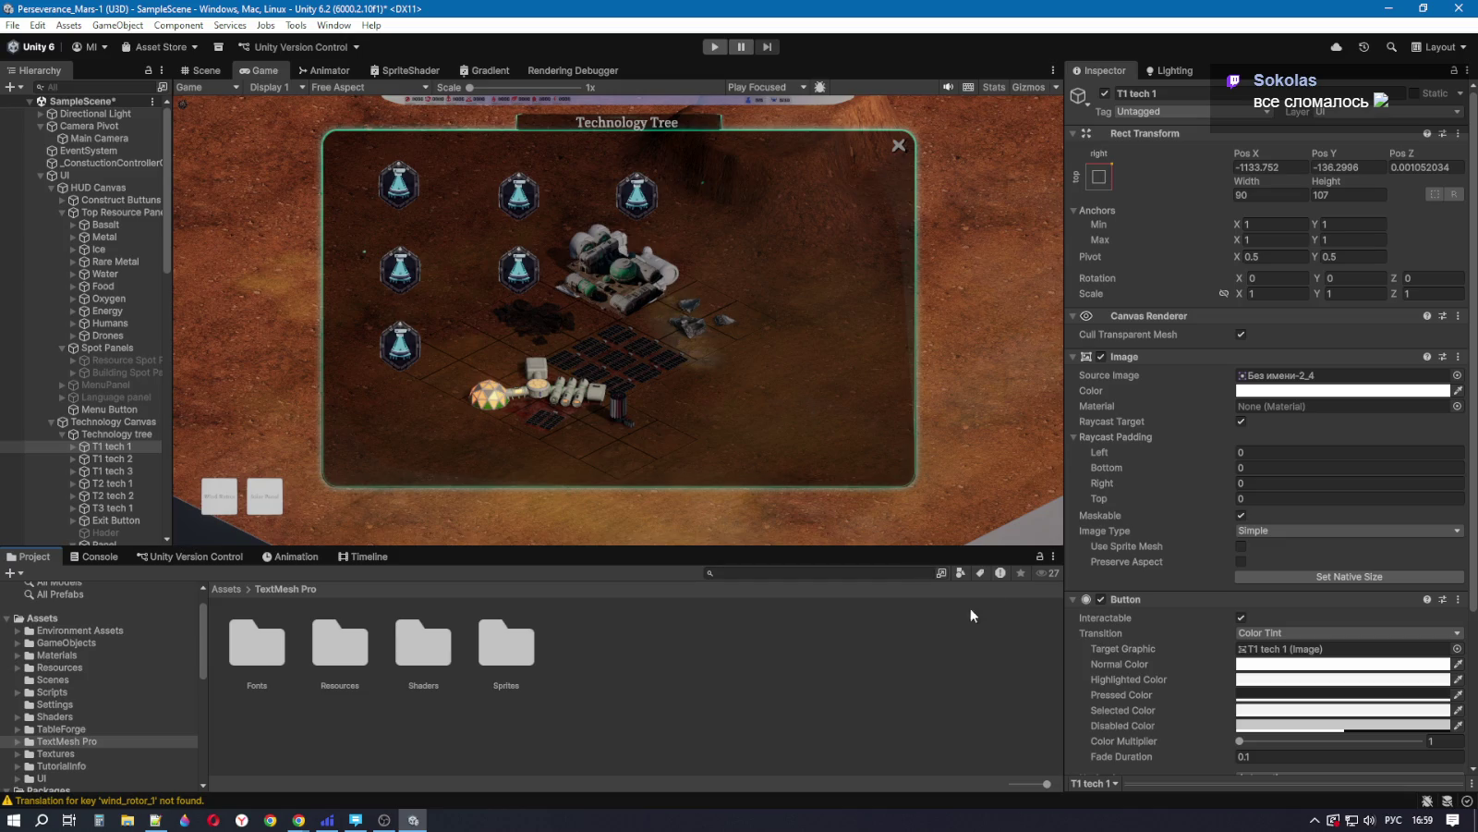
mouse_move(1064, 530)
left_mouse_down()
mouse_move(734, 523)
mouse_move(1118, 521)
left_mouse_up()
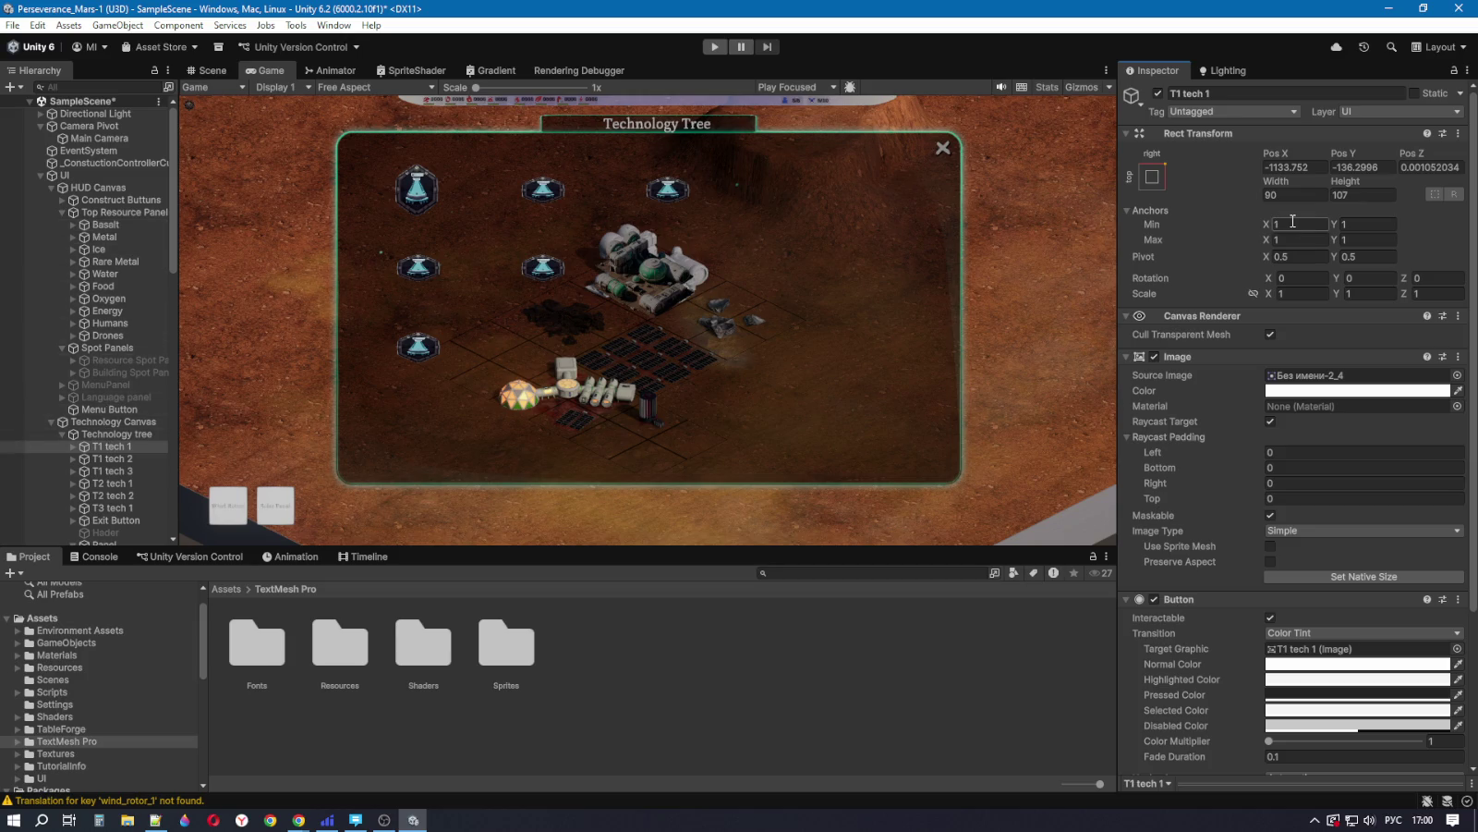
Step: After a smaller Game view preview, set T1 tech 1's height to 90
mouse_move(650, 547)
left_mouse_down()
mouse_move(644, 334)
mouse_move(636, 454)
left_mouse_up()
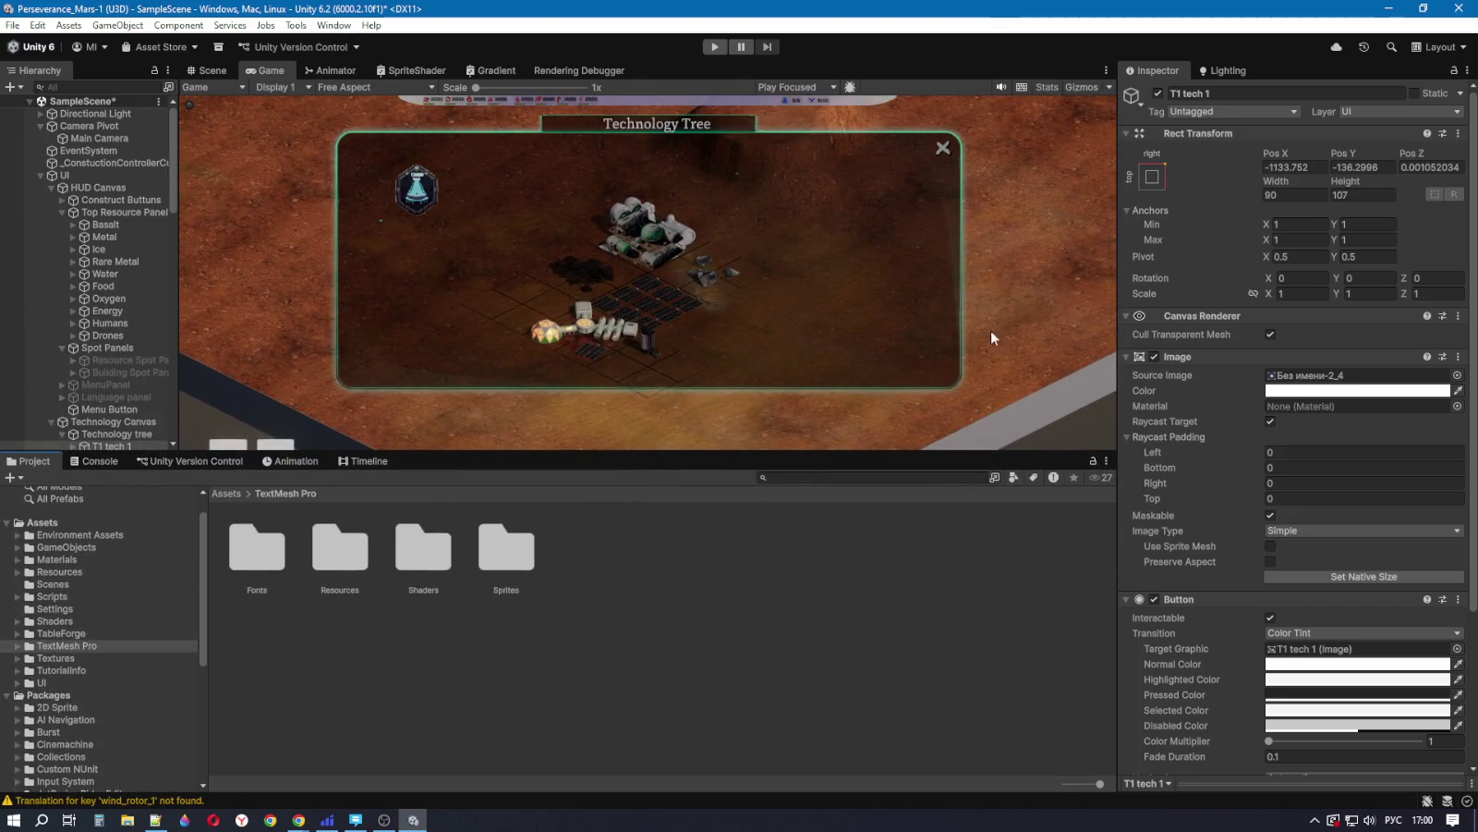
mouse_move(1117, 271)
left_mouse_down()
mouse_move(851, 286)
mouse_move(830, 305)
left_mouse_up()
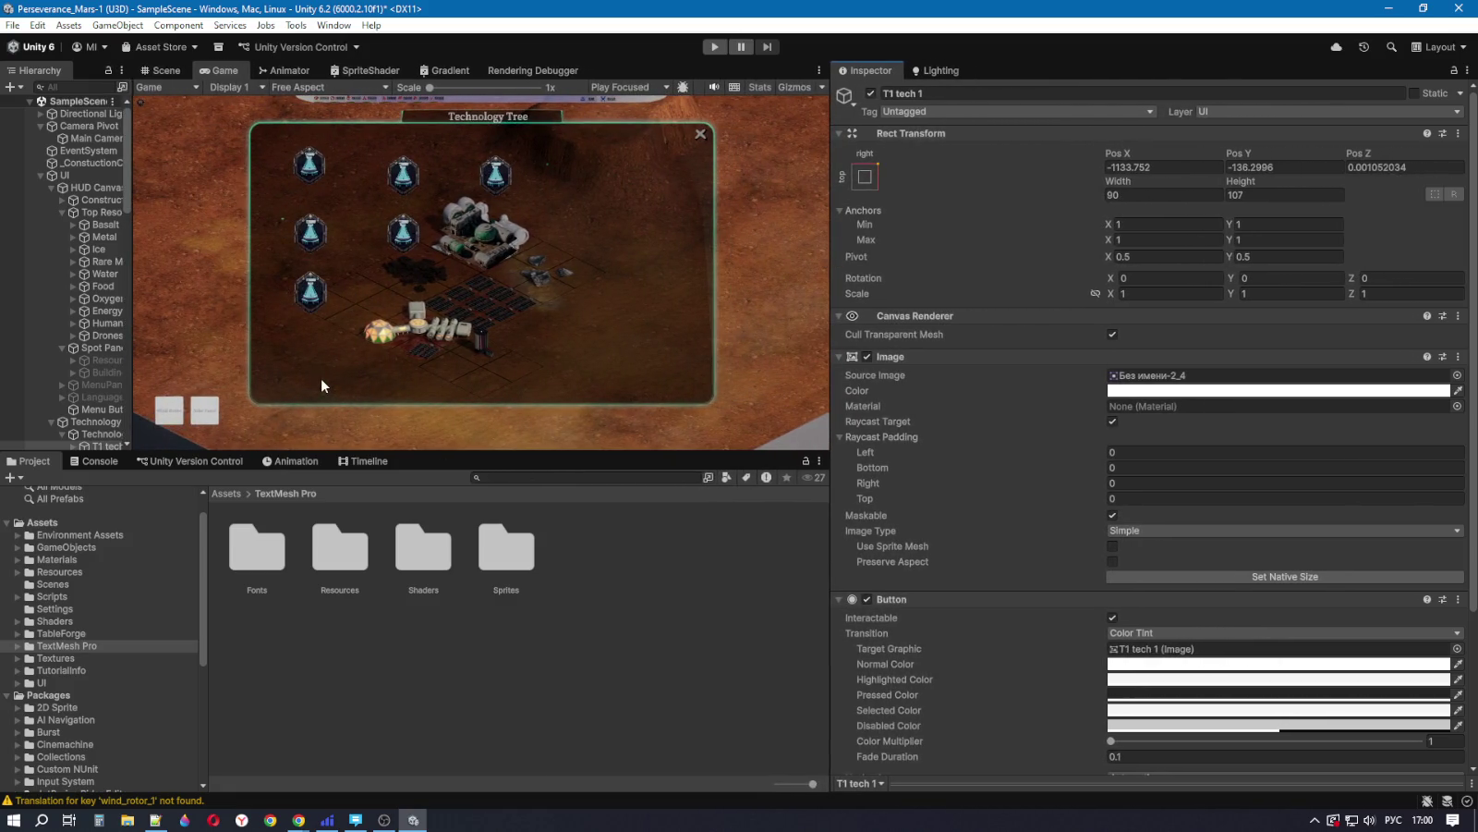
mouse_move(827, 253)
left_mouse_down()
mouse_move(758, 248)
mouse_move(811, 248)
left_mouse_up()
key("shift+space")
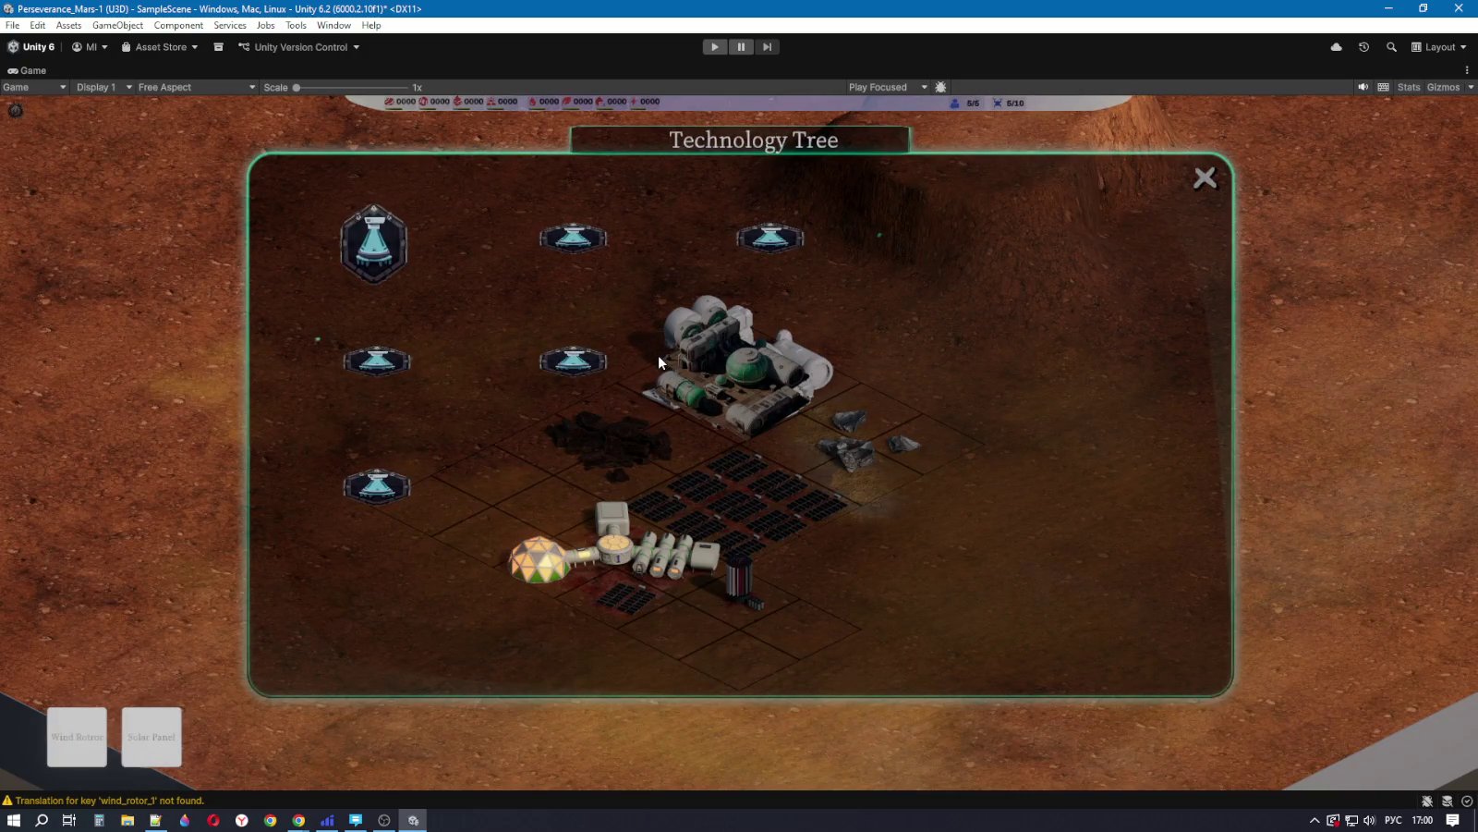
key("shift+space")
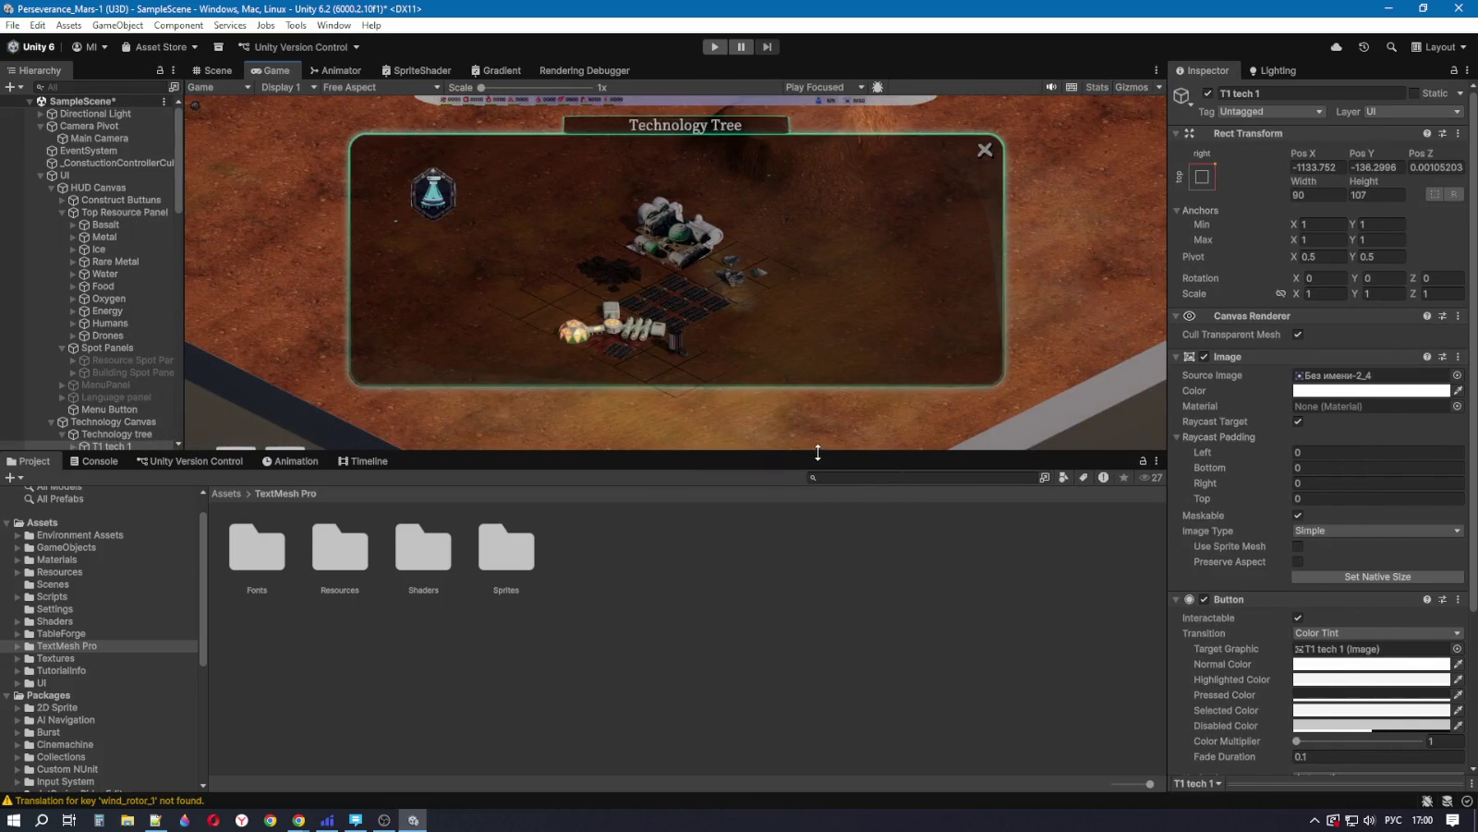
left_click_drag(818, 452, 781, 626)
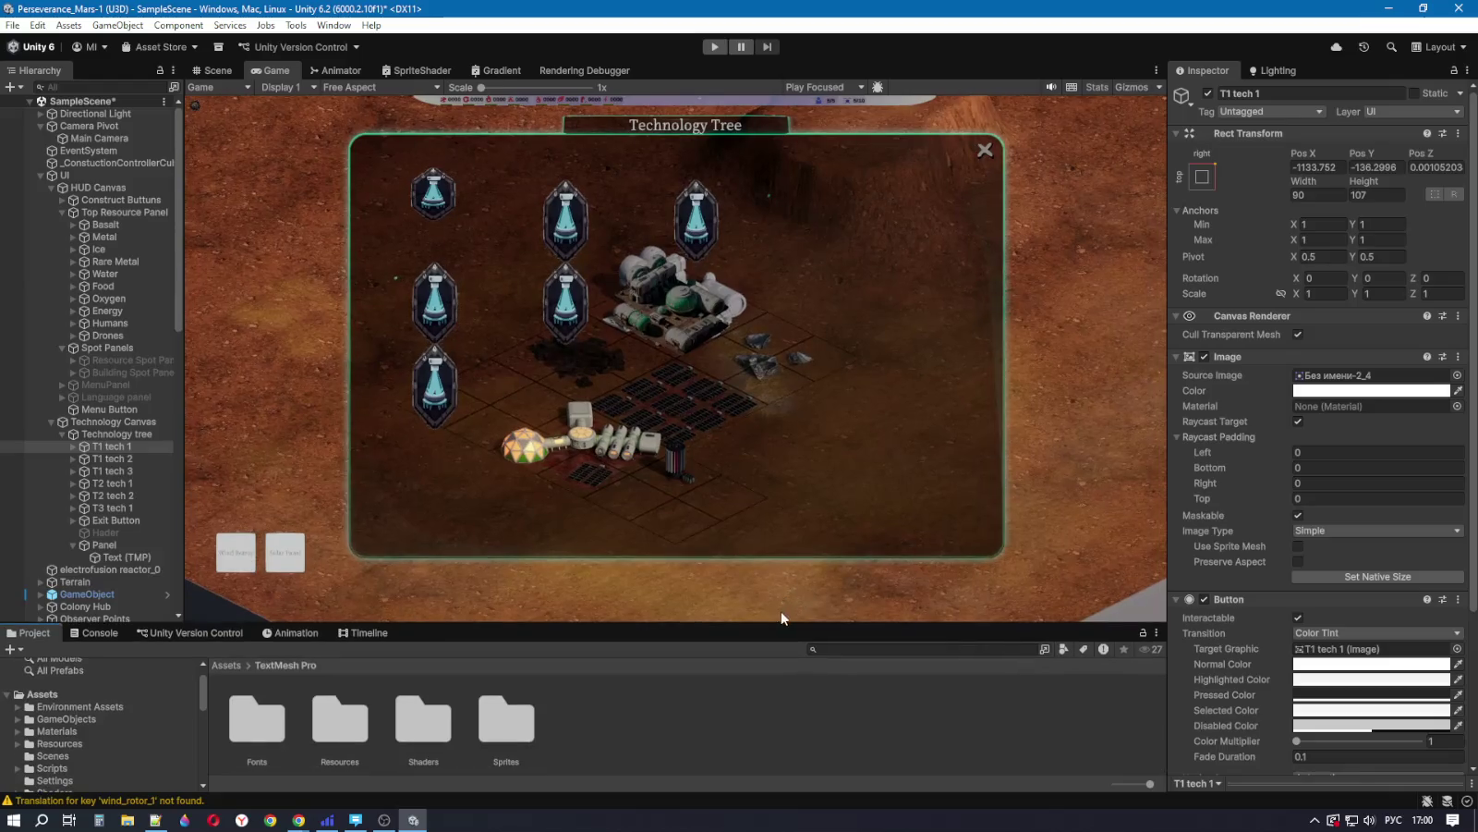
left_click(1373, 196)
type("90")
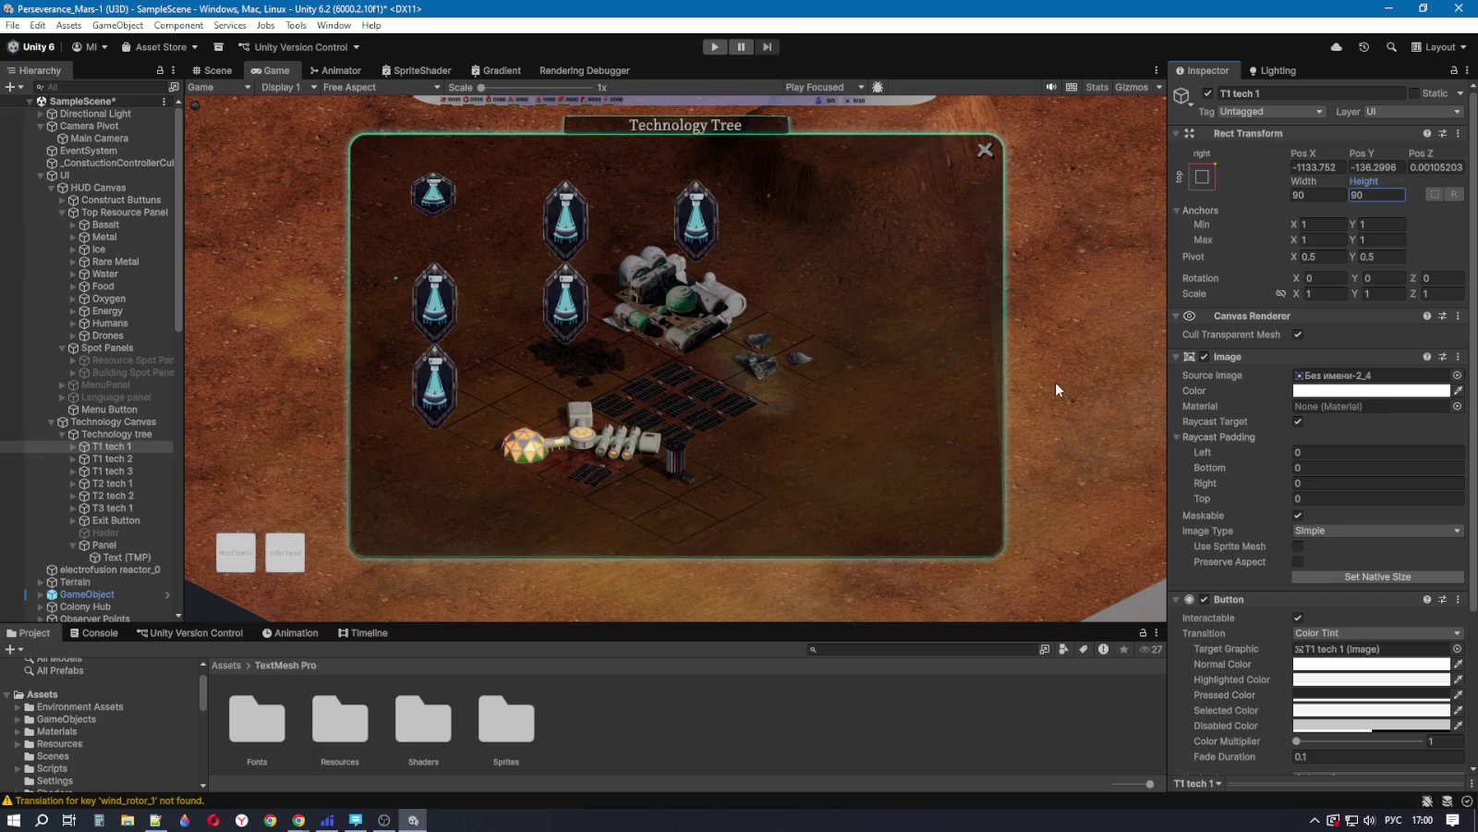
Step: Apply the stretch anchor preset with pivot and position to T1 tech 1
left_click(1203, 176)
key("shift+alt")
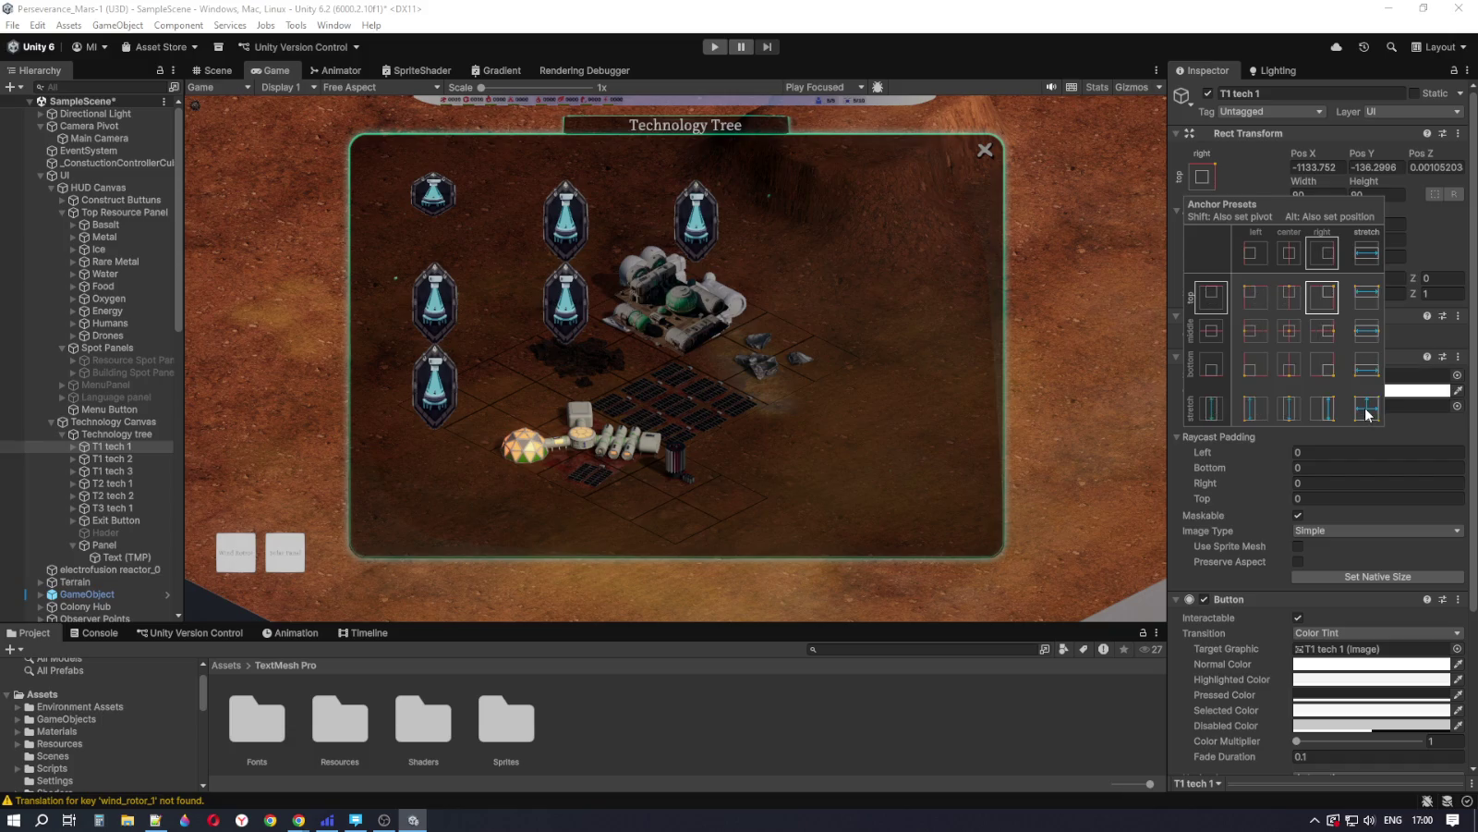
left_click(1368, 413)
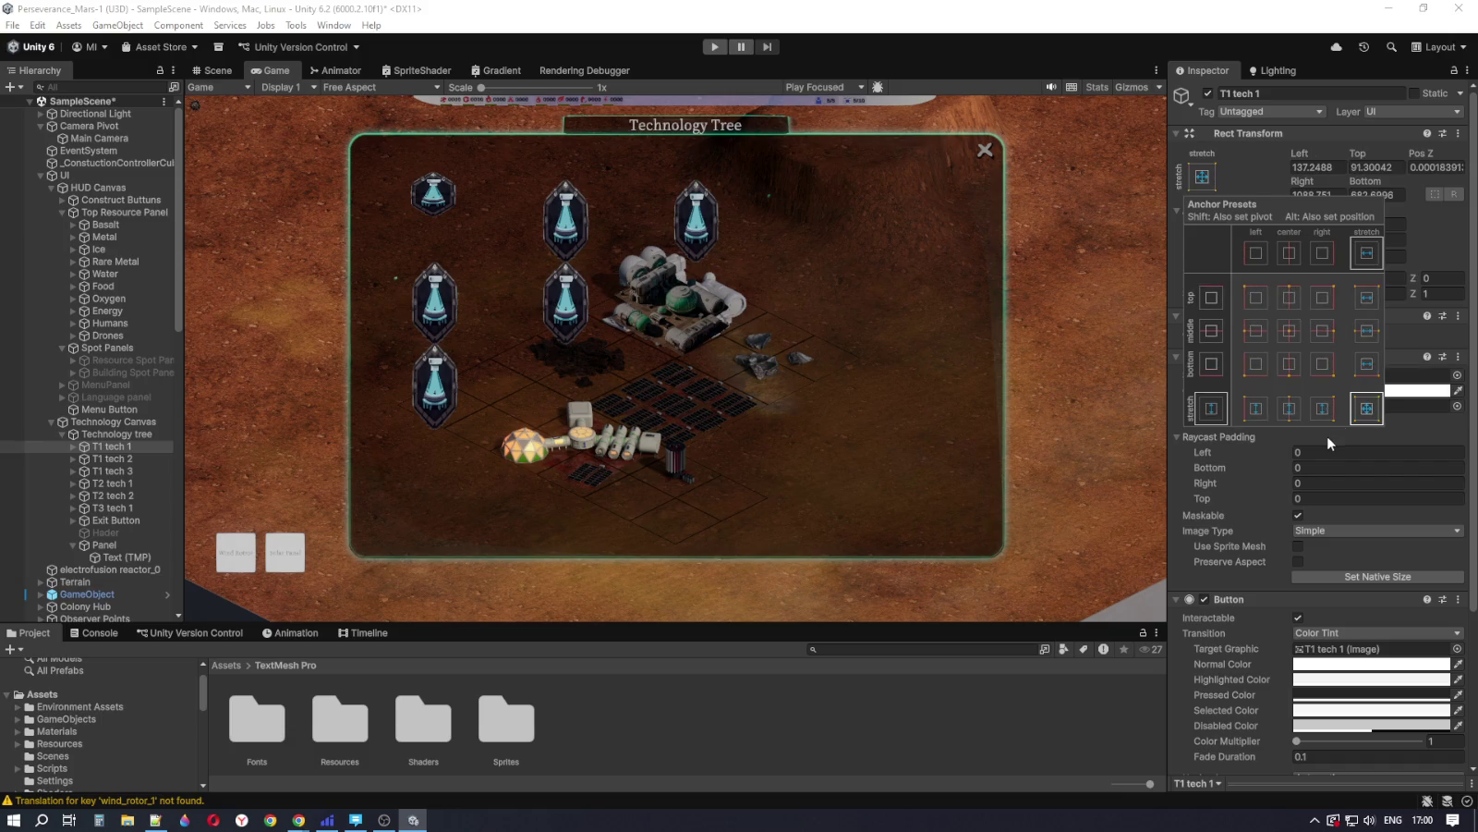
left_click(1231, 173)
mouse_move(895, 625)
left_mouse_down()
mouse_move(884, 517)
mouse_move(879, 620)
left_mouse_up()
mouse_move(1169, 385)
left_mouse_down()
mouse_move(868, 385)
mouse_move(1114, 385)
mouse_move(1095, 386)
left_mouse_up()
Step: Reset Anchors Min to 1, 1 and test the tech tree at different Game view sizes
left_click(1286, 223)
type("1")
left_click(1351, 224)
type("1")
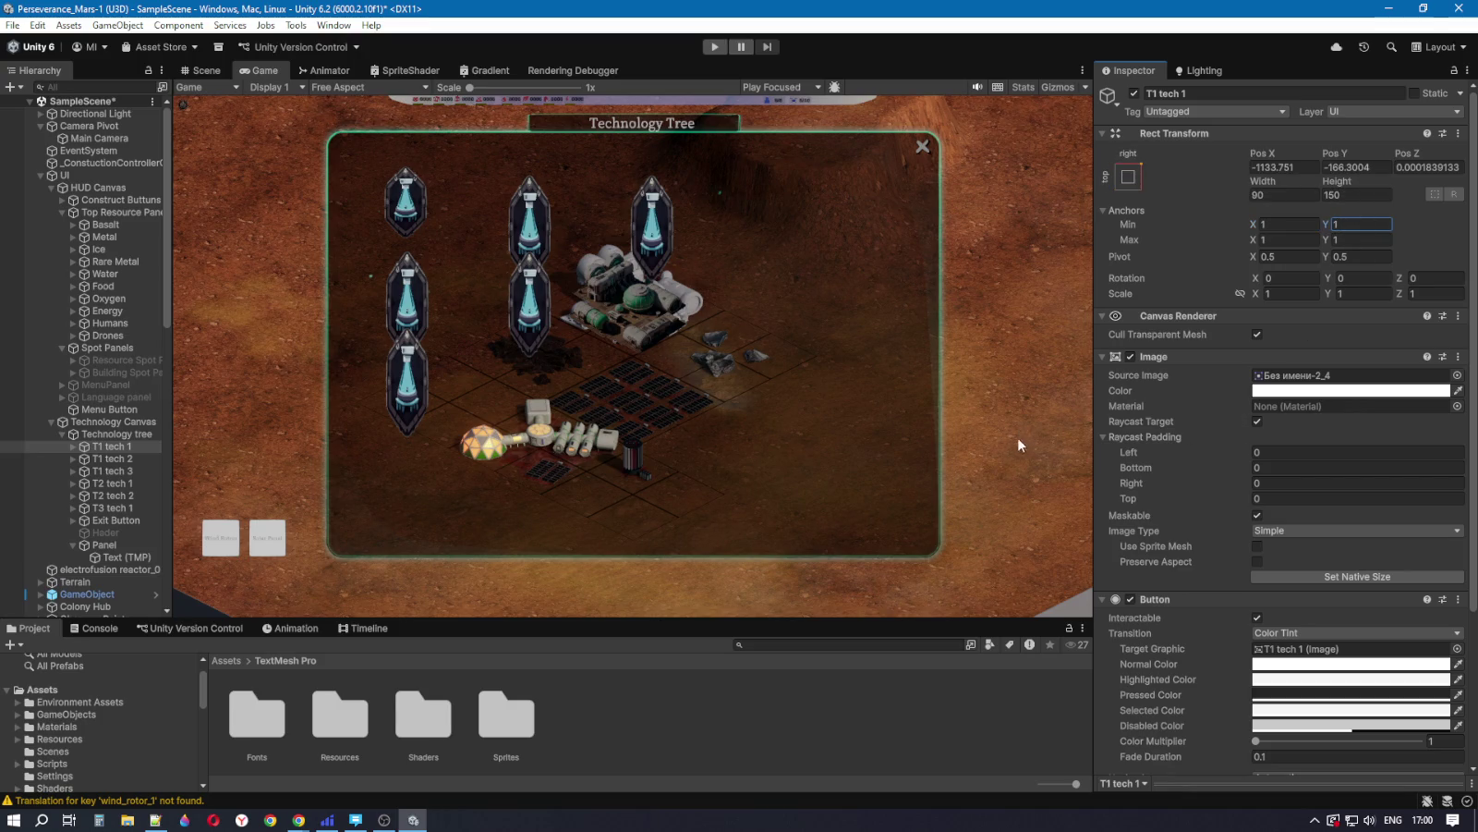
mouse_move(1090, 411)
left_mouse_down()
mouse_move(1254, 410)
mouse_move(1093, 410)
mouse_move(1121, 399)
mouse_move(1187, 400)
mouse_move(1009, 425)
left_mouse_up()
mouse_move(778, 616)
left_mouse_down()
mouse_move(821, 240)
mouse_move(841, 589)
left_mouse_up()
mouse_move(1044, 390)
left_mouse_down()
mouse_move(1238, 393)
mouse_move(726, 397)
mouse_move(893, 396)
left_mouse_up()
Step: Set the height back to 90 so the hologram icon is square, then check it
left_click(1293, 194)
type("90")
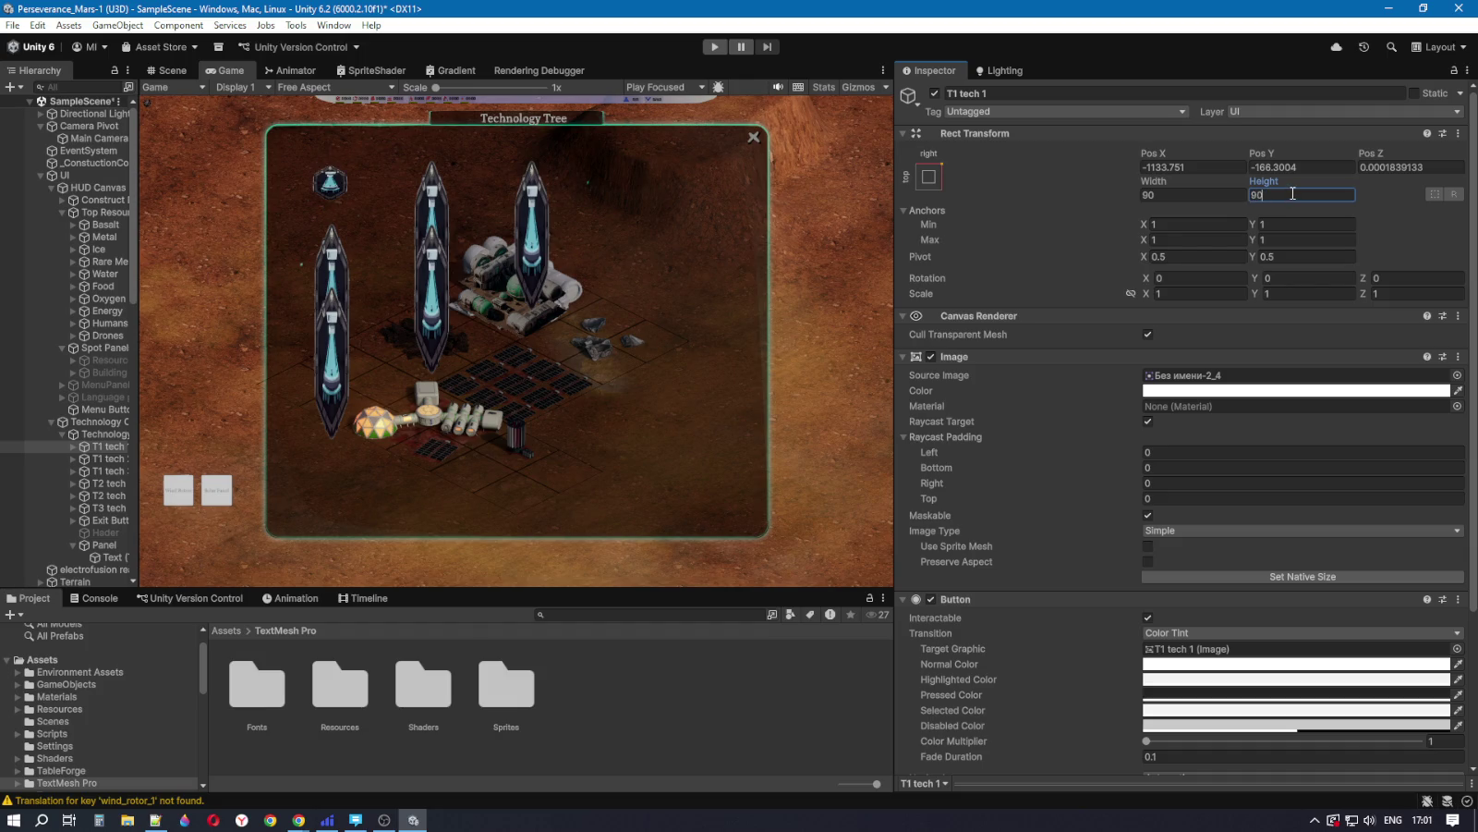
mouse_move(895, 481)
left_mouse_down()
mouse_move(1105, 476)
mouse_move(660, 453)
mouse_move(1123, 442)
left_mouse_up()
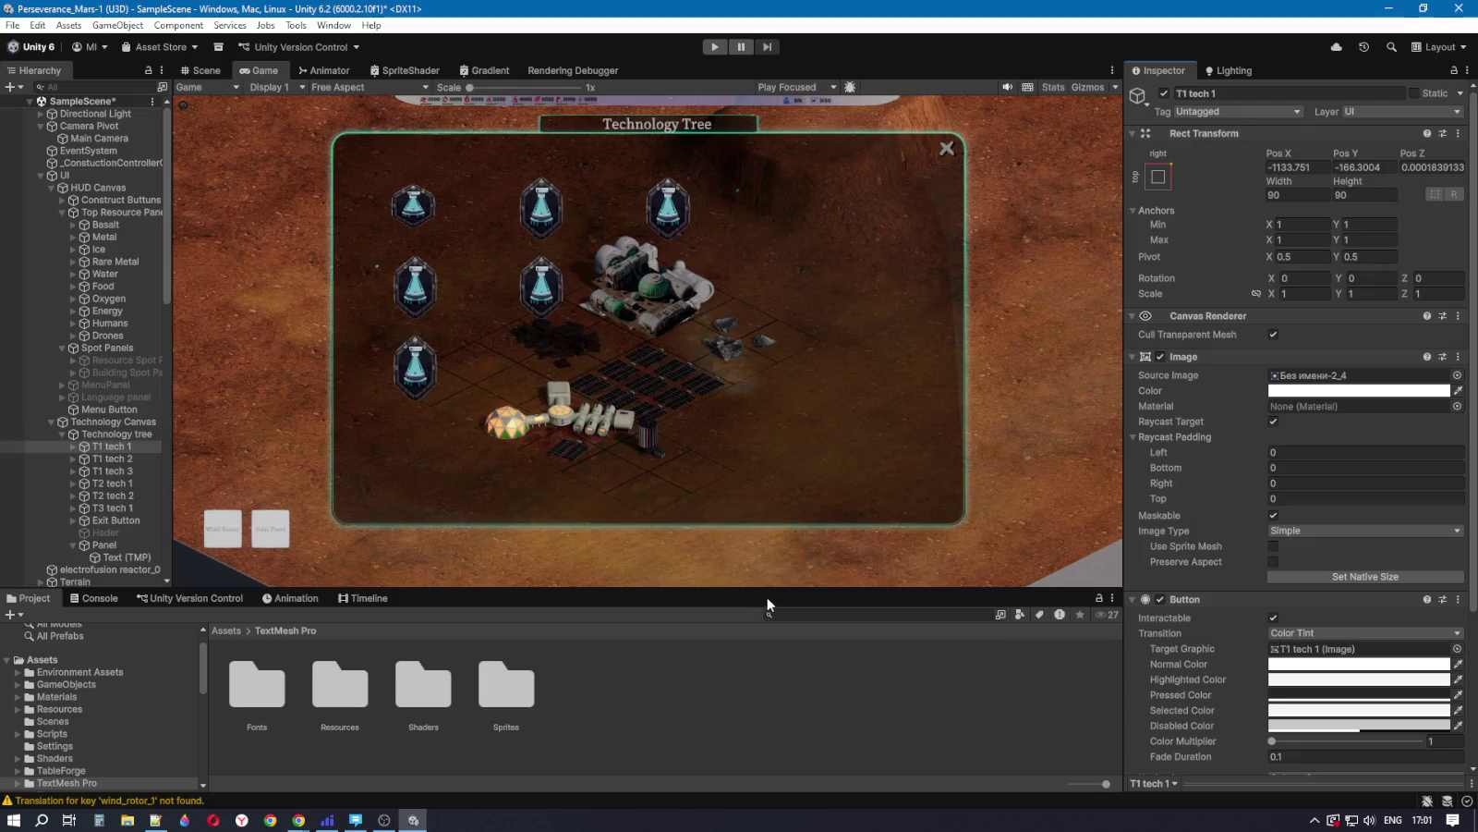
mouse_move(767, 592)
left_mouse_down()
mouse_move(789, 240)
mouse_move(775, 682)
mouse_move(790, 527)
mouse_move(788, 669)
mouse_move(793, 532)
mouse_move(798, 615)
mouse_move(800, 572)
left_mouse_up()
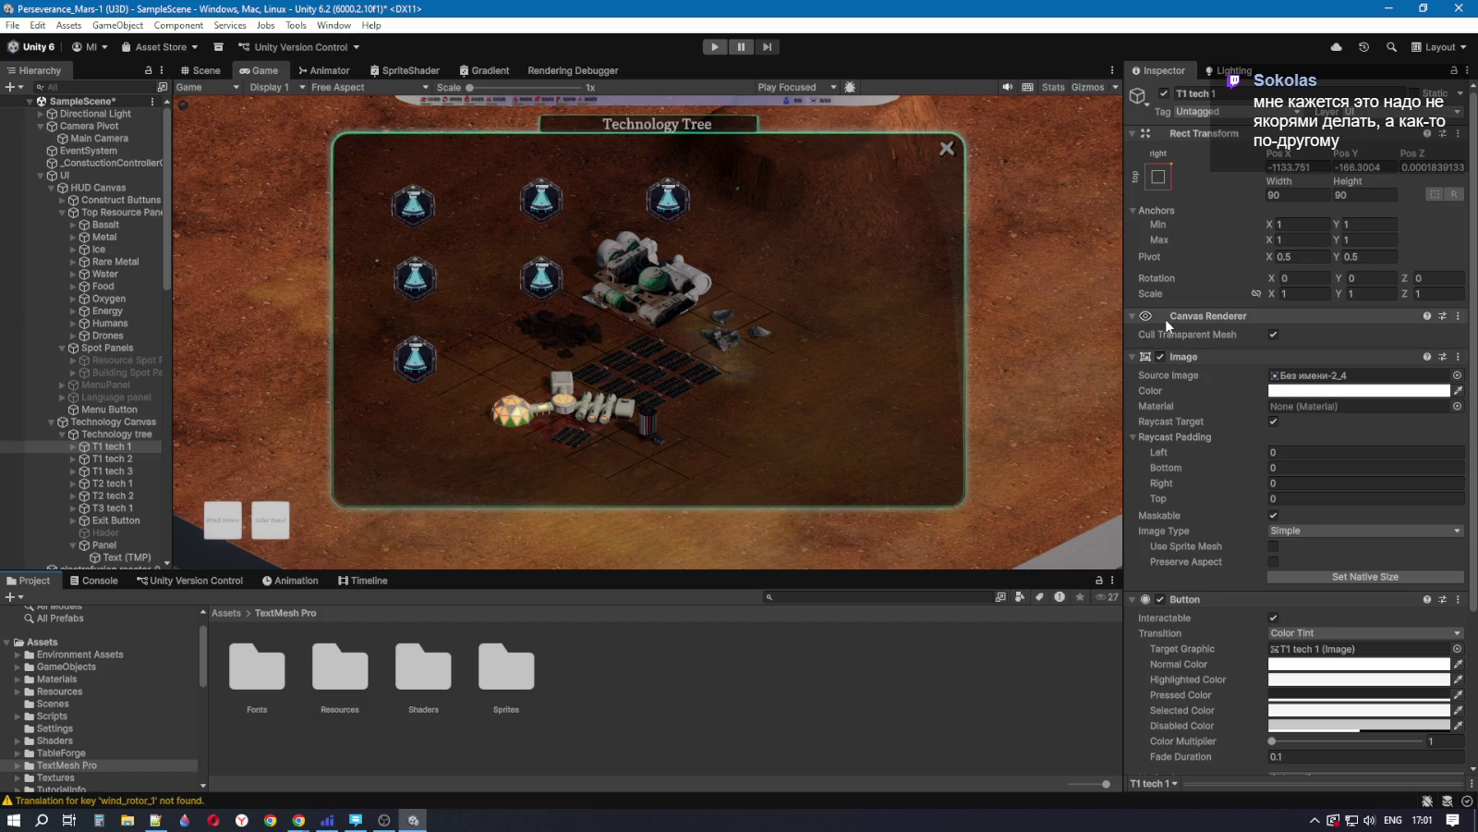
Step: Apply the top-left anchor preset, placing T1 tech 1 at Pos 45, -45 in the panel corner
left_click(1159, 177)
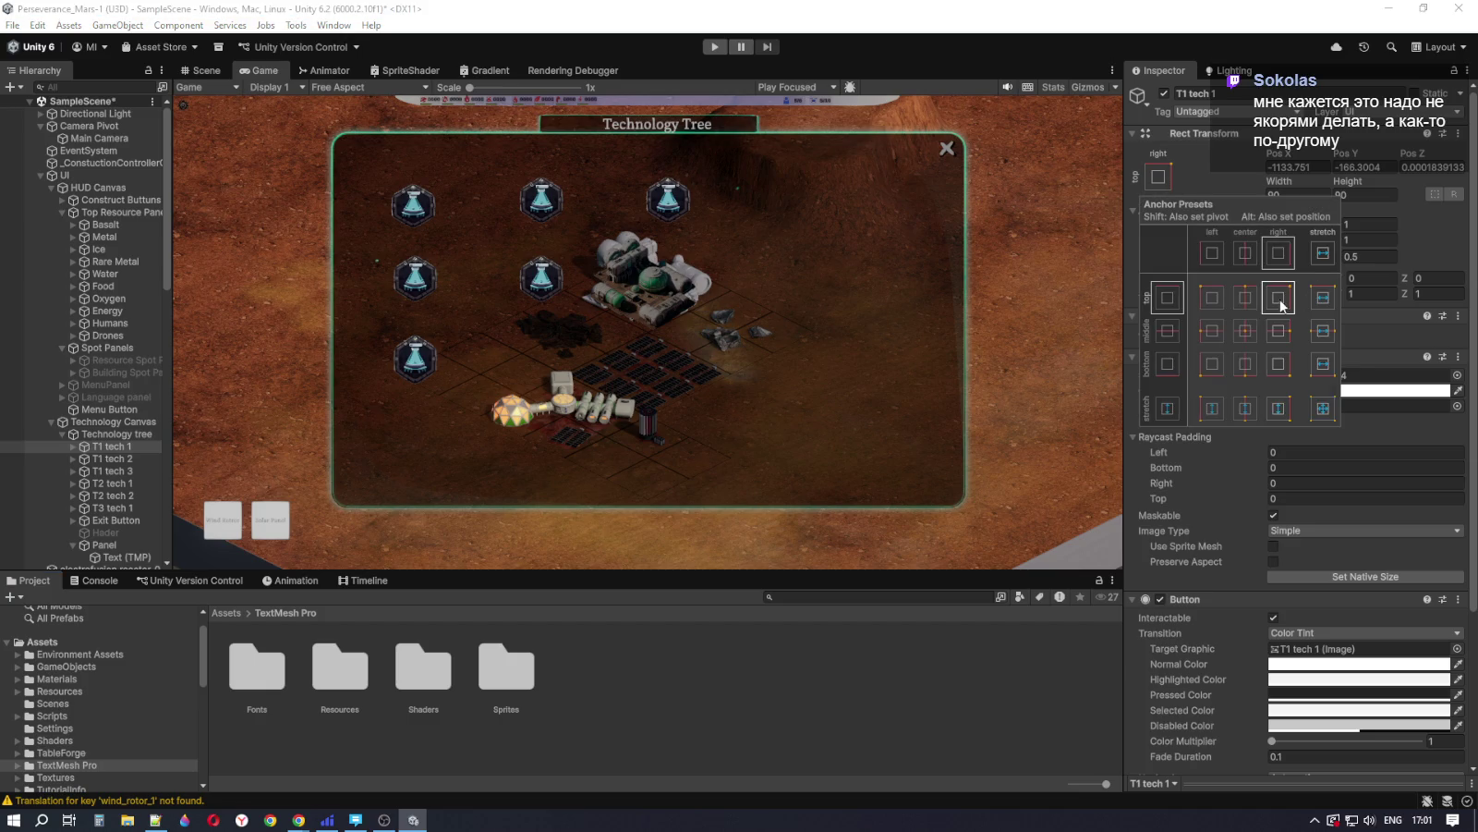
key("alt")
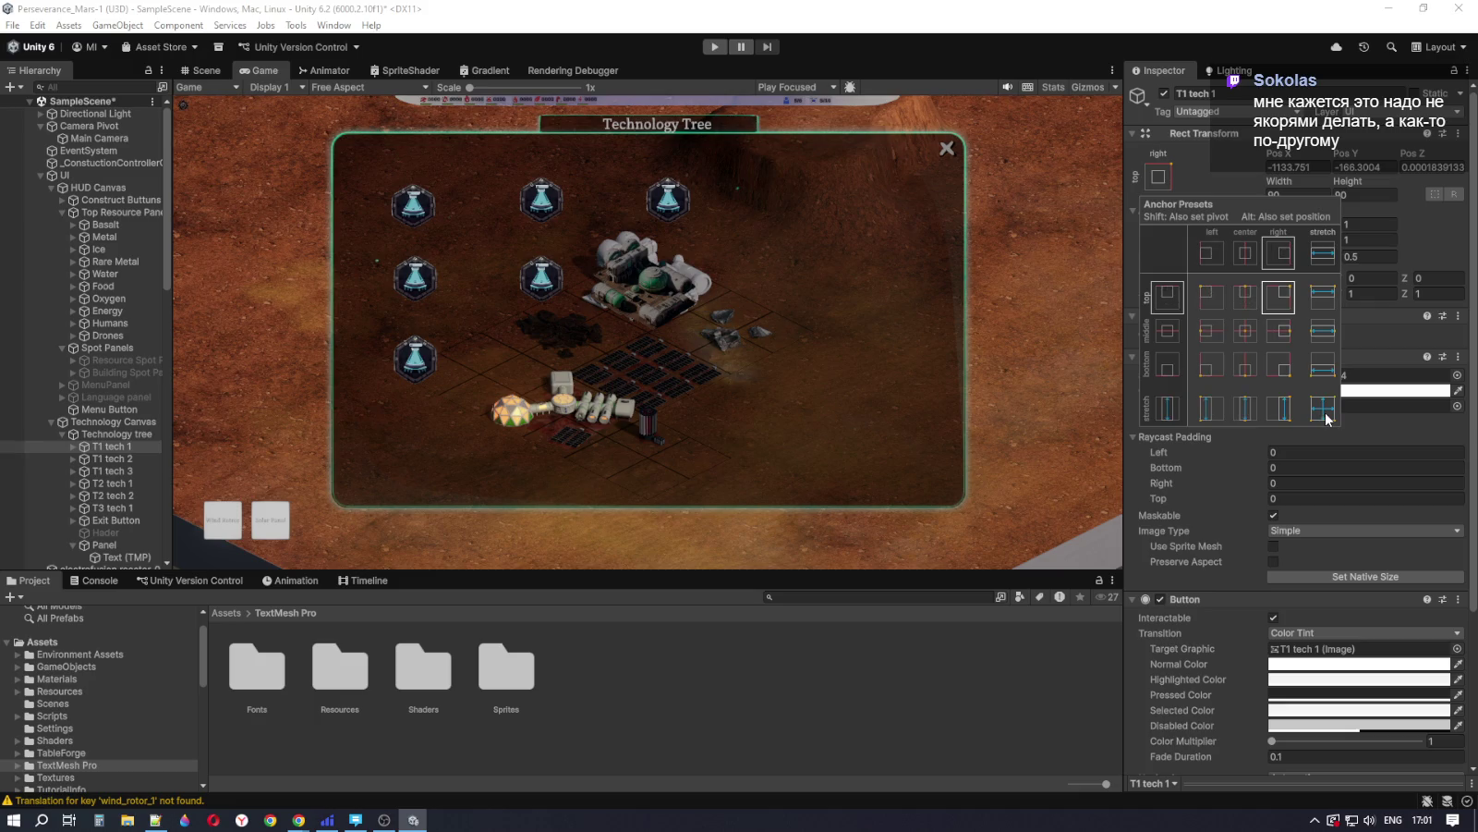
key("shift")
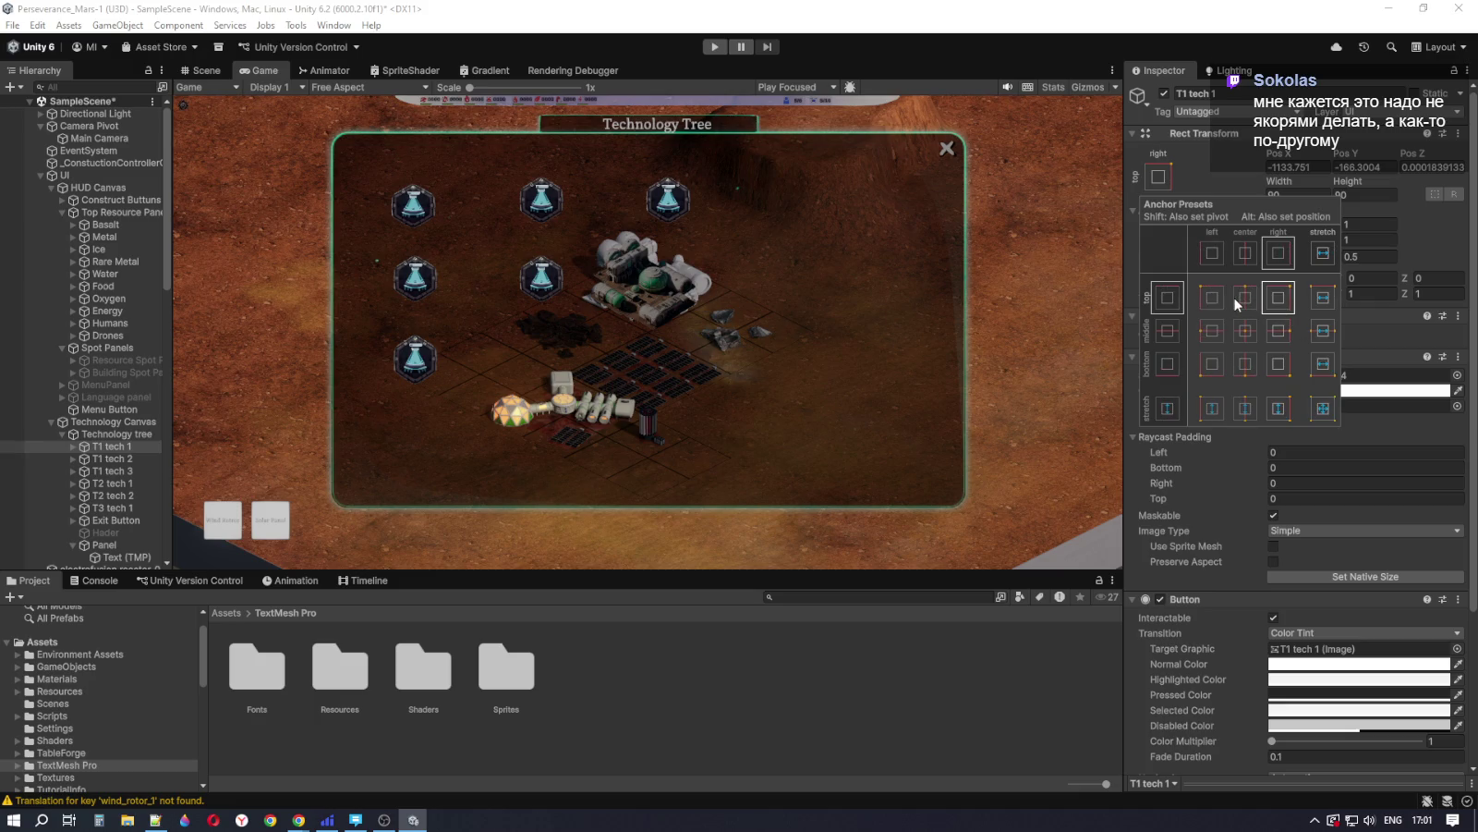
left_click(1214, 298, "alt")
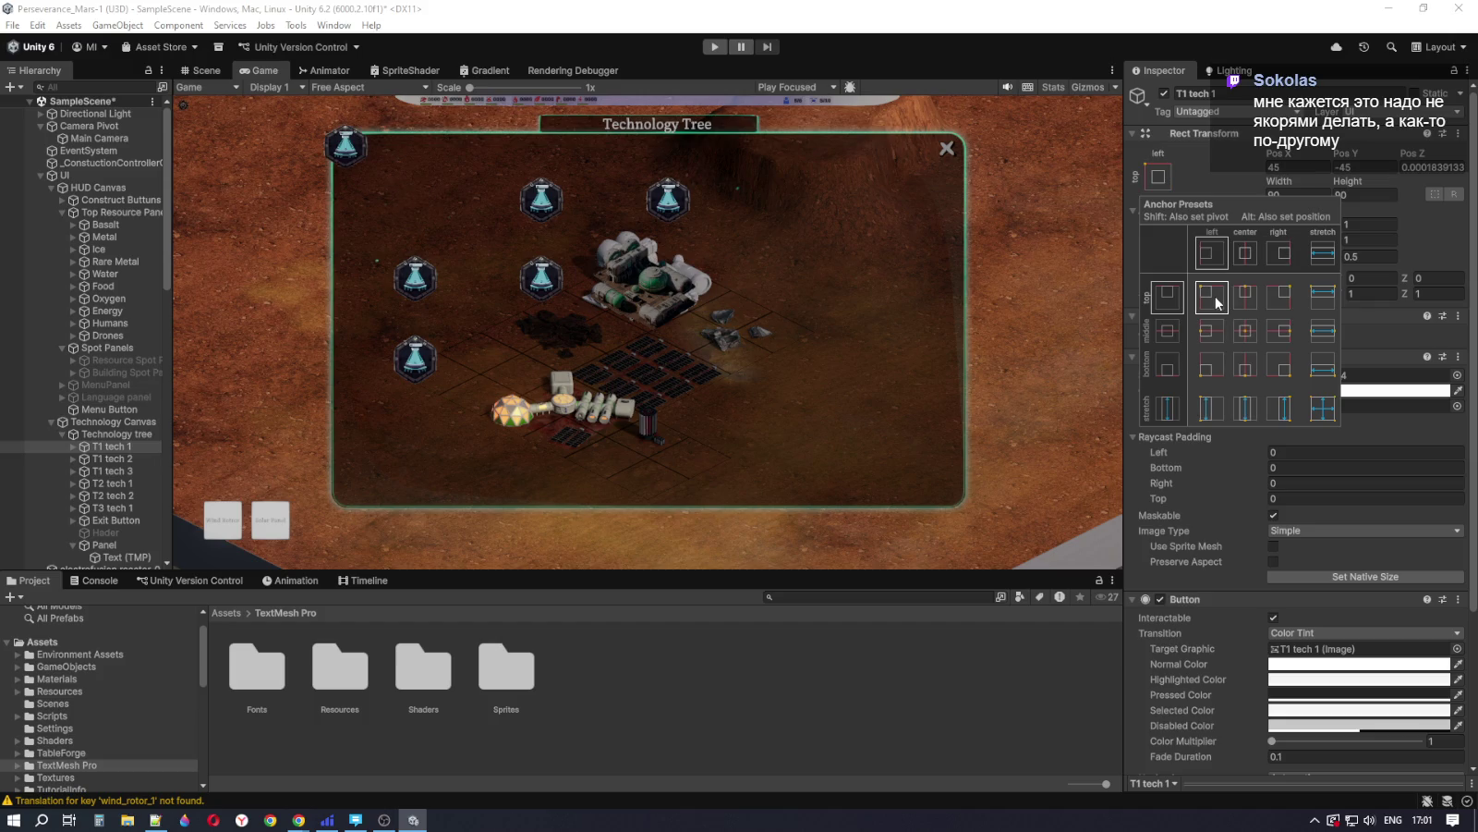
key("shift+alt")
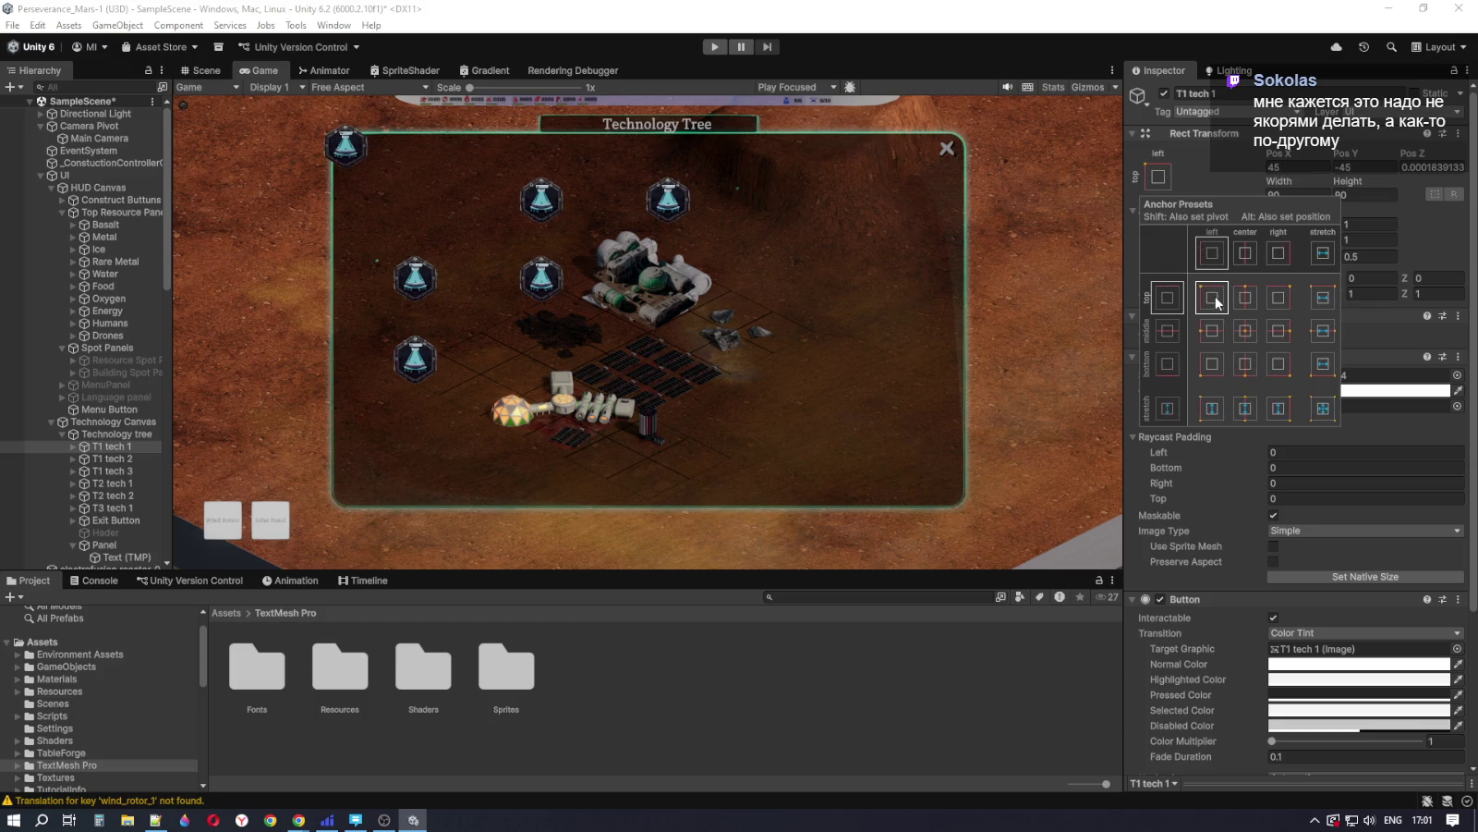
left_click(1202, 159)
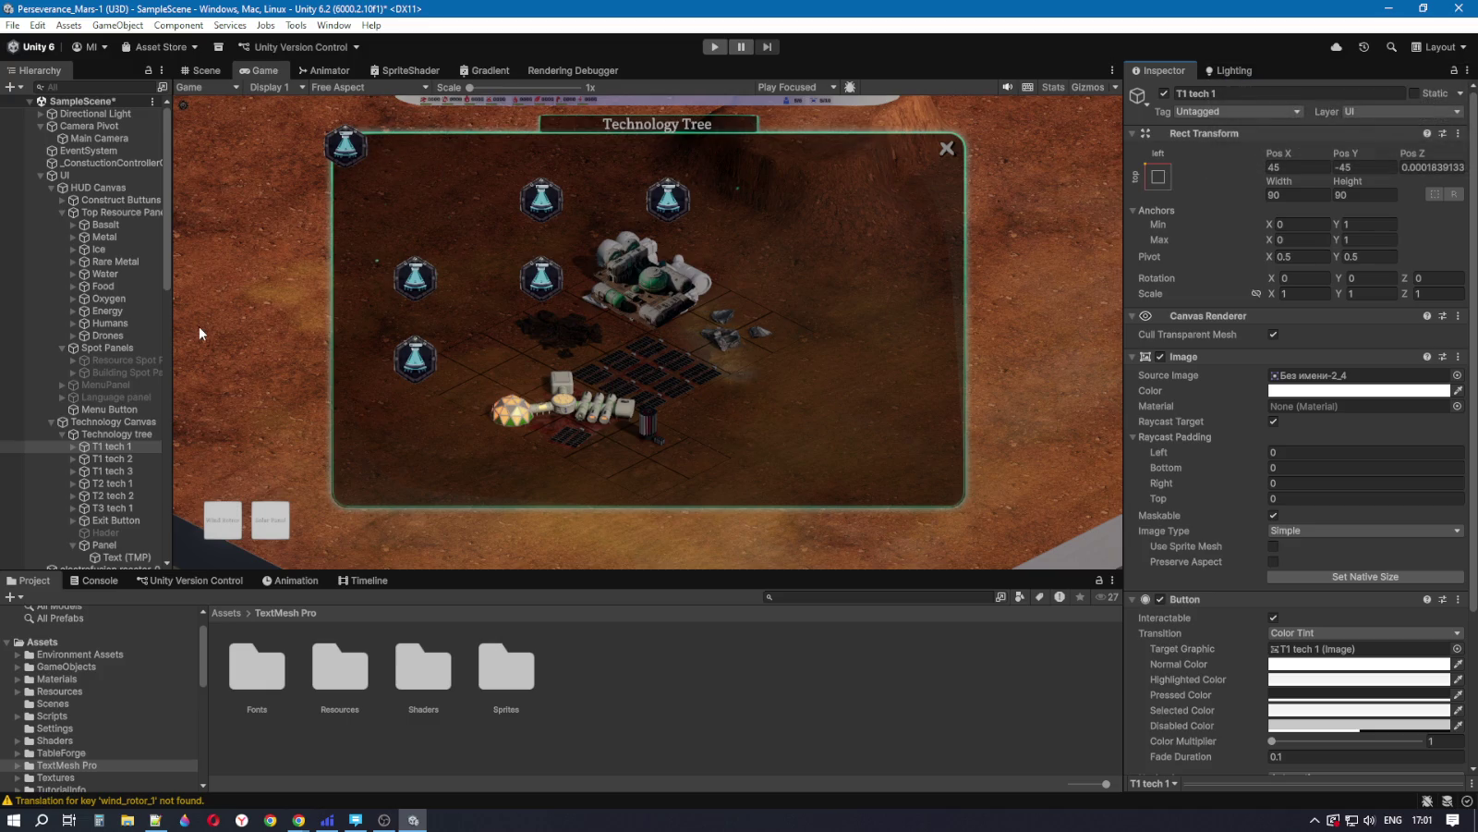
left_click(1158, 176)
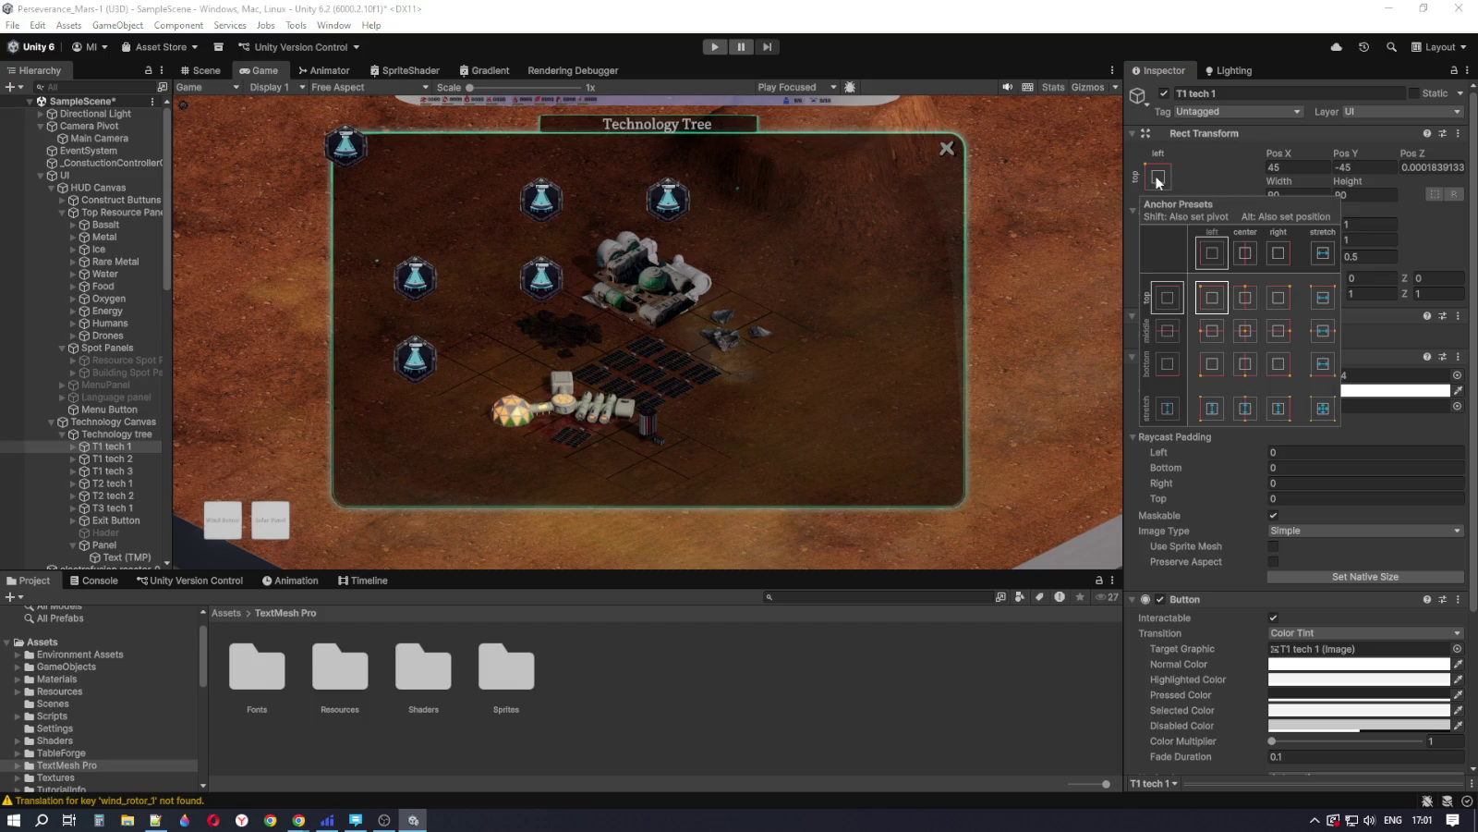
left_click(100, 448)
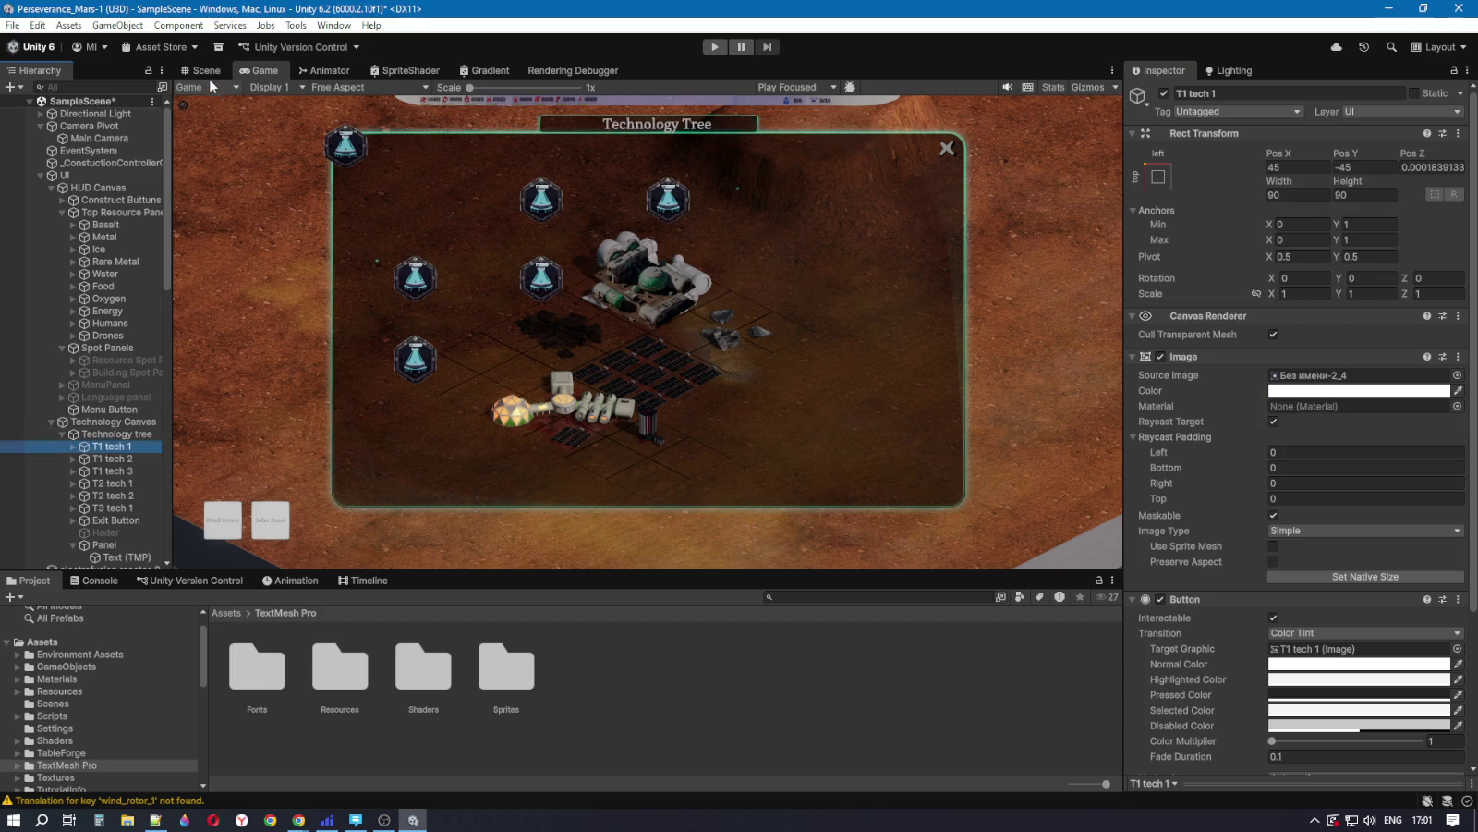
Step: In the Scene view, drag T1 tech 1 right and down into the first grid slot (194.635, -164.7081)
left_click(206, 70)
left_click_drag(471, 236, 529, 230)
left_click_drag(470, 171, 471, 218)
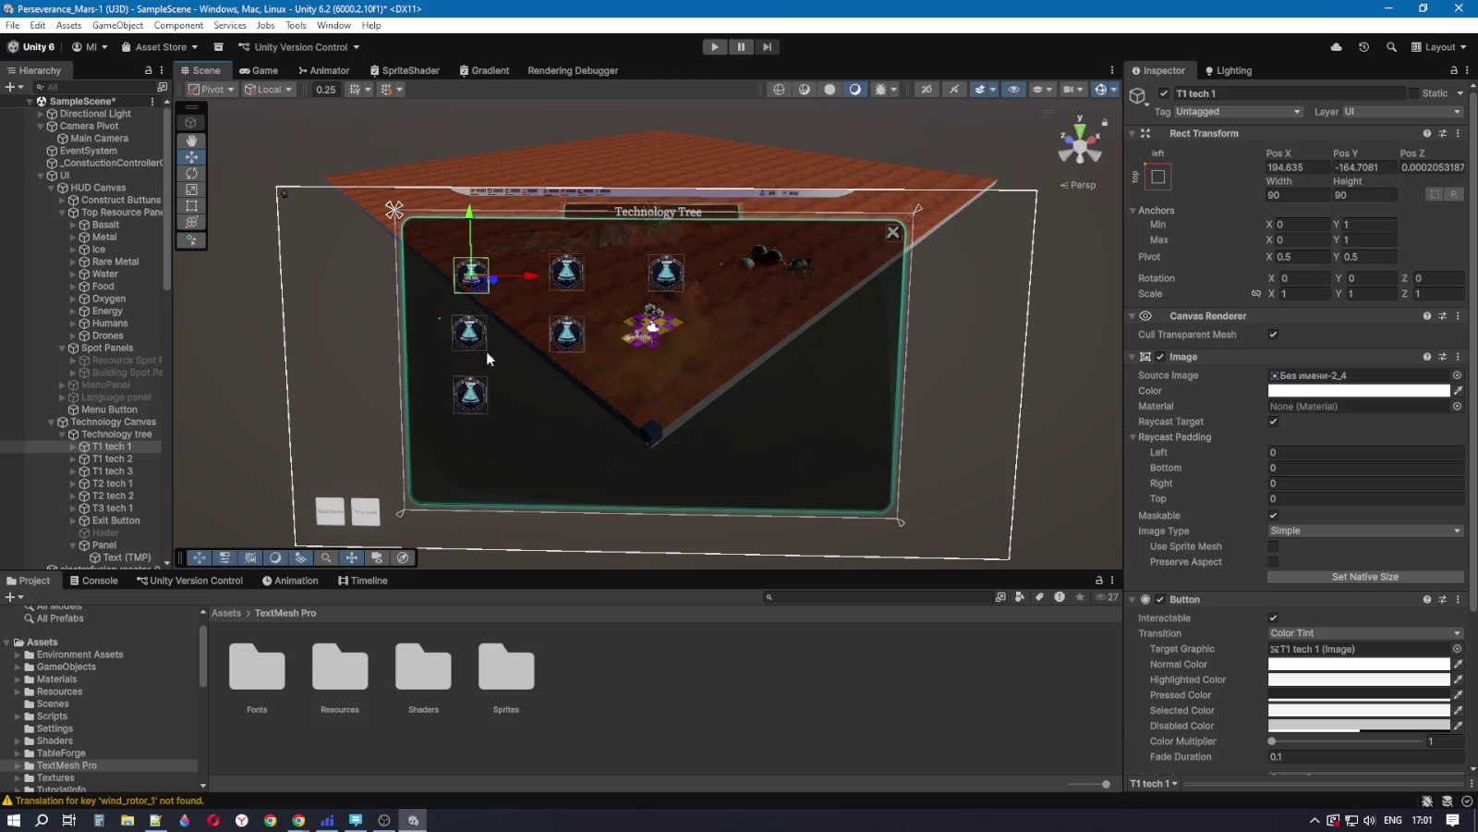
scroll(457, 337, "up", 1)
scroll(451, 334, "up", 1)
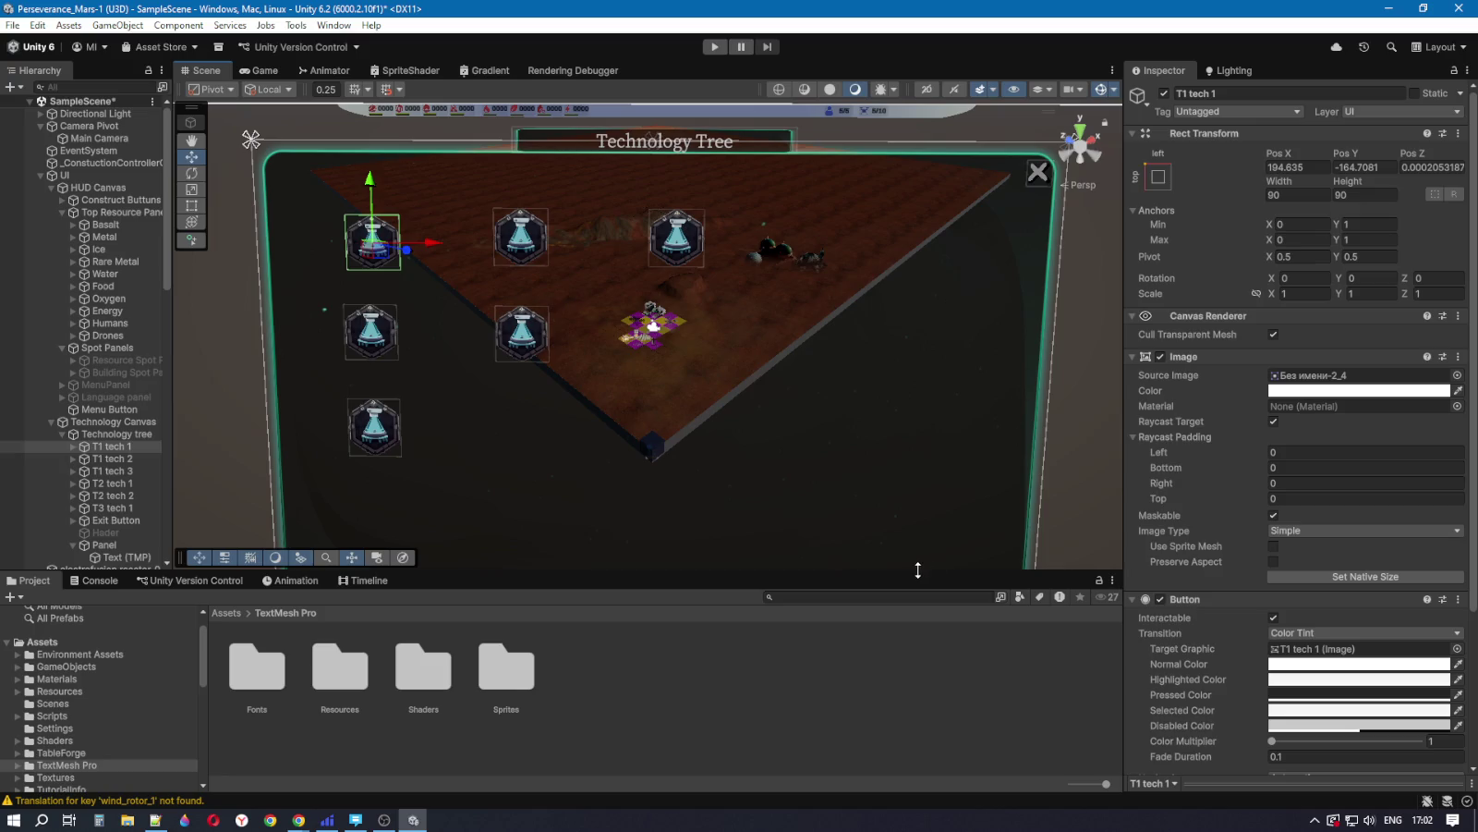
left_click(261, 70)
mouse_move(724, 574)
left_mouse_down()
mouse_move(732, 332)
mouse_move(757, 566)
left_mouse_up()
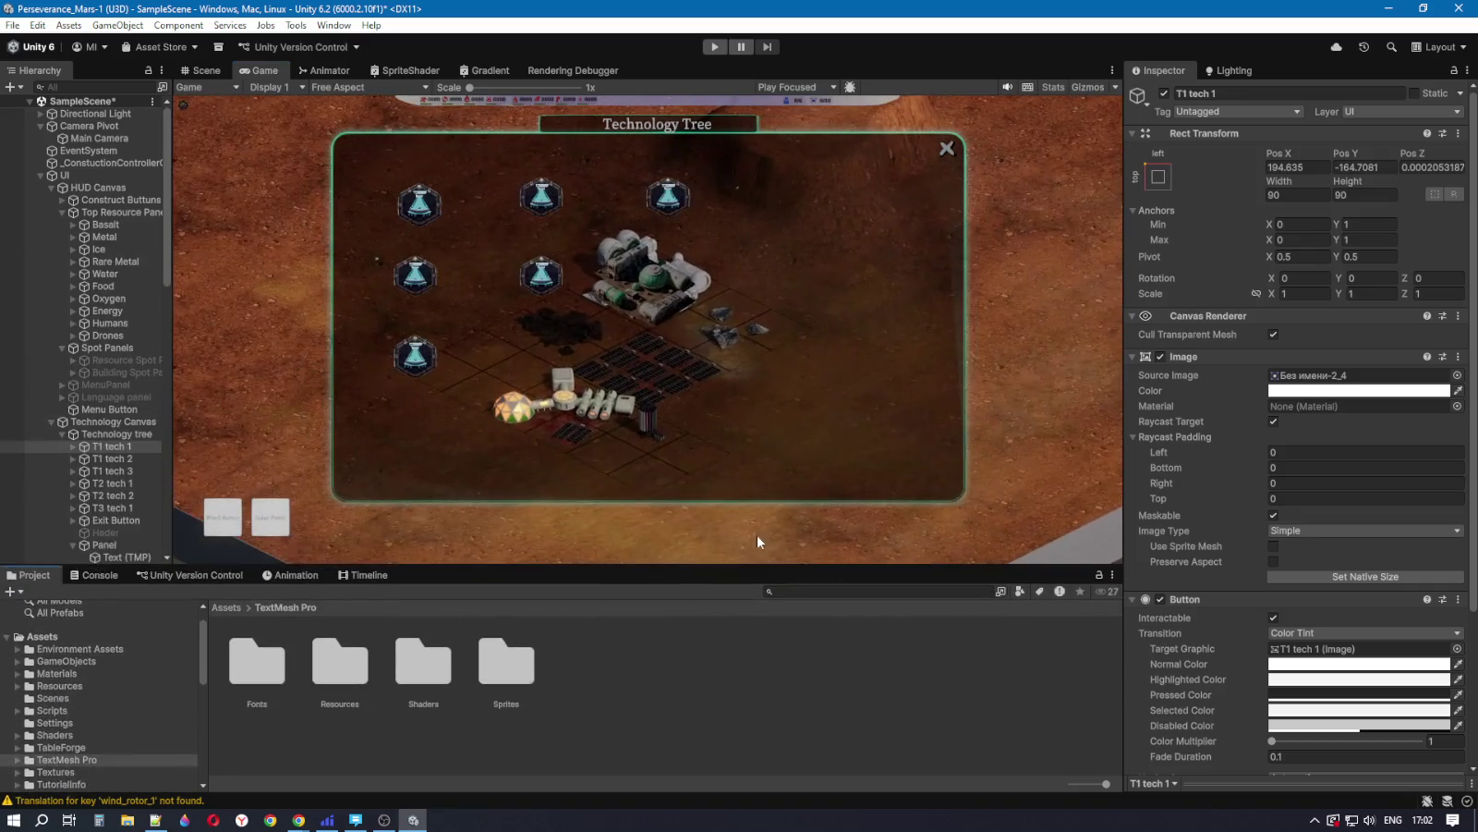
mouse_move(1124, 259)
left_mouse_down()
mouse_move(661, 254)
mouse_move(1089, 256)
mouse_move(769, 260)
mouse_move(762, 247)
mouse_move(1049, 261)
mouse_move(710, 265)
mouse_move(1081, 282)
left_mouse_up()
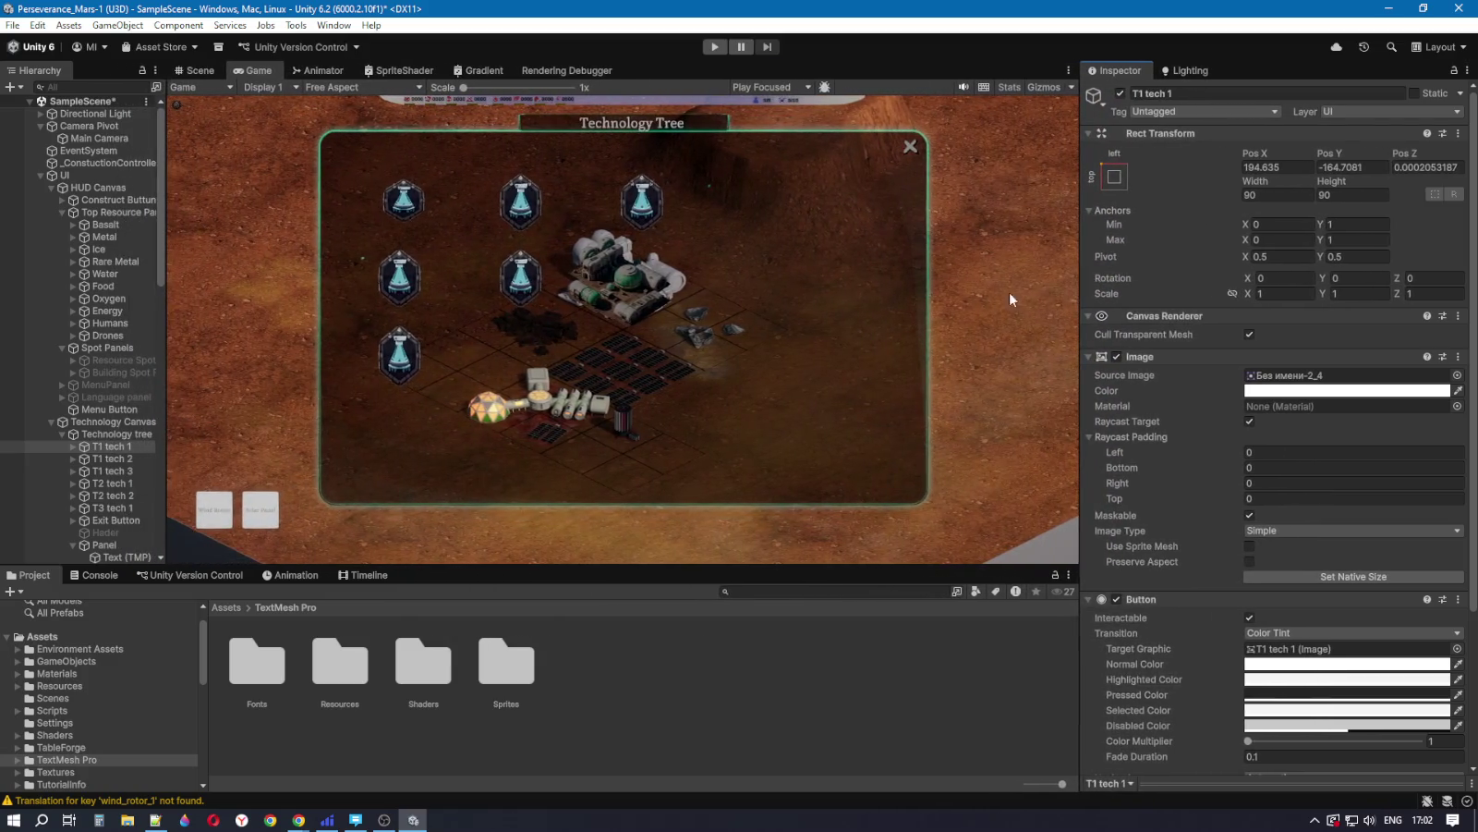
Step: Anchor T1 tech 1 to the top-center preset with pivot 0.5, 1
key("shift+space")
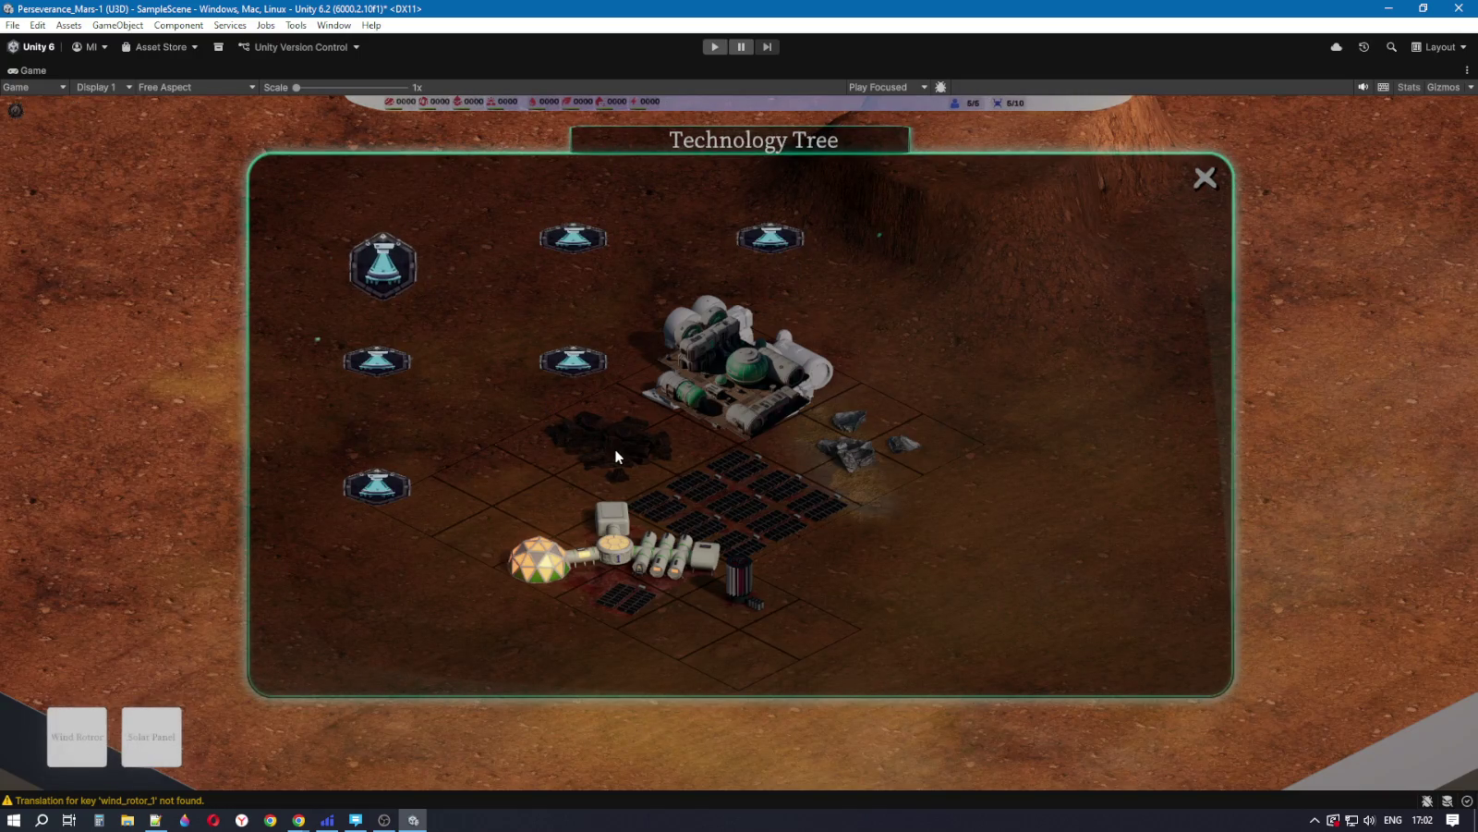
key("shift+space")
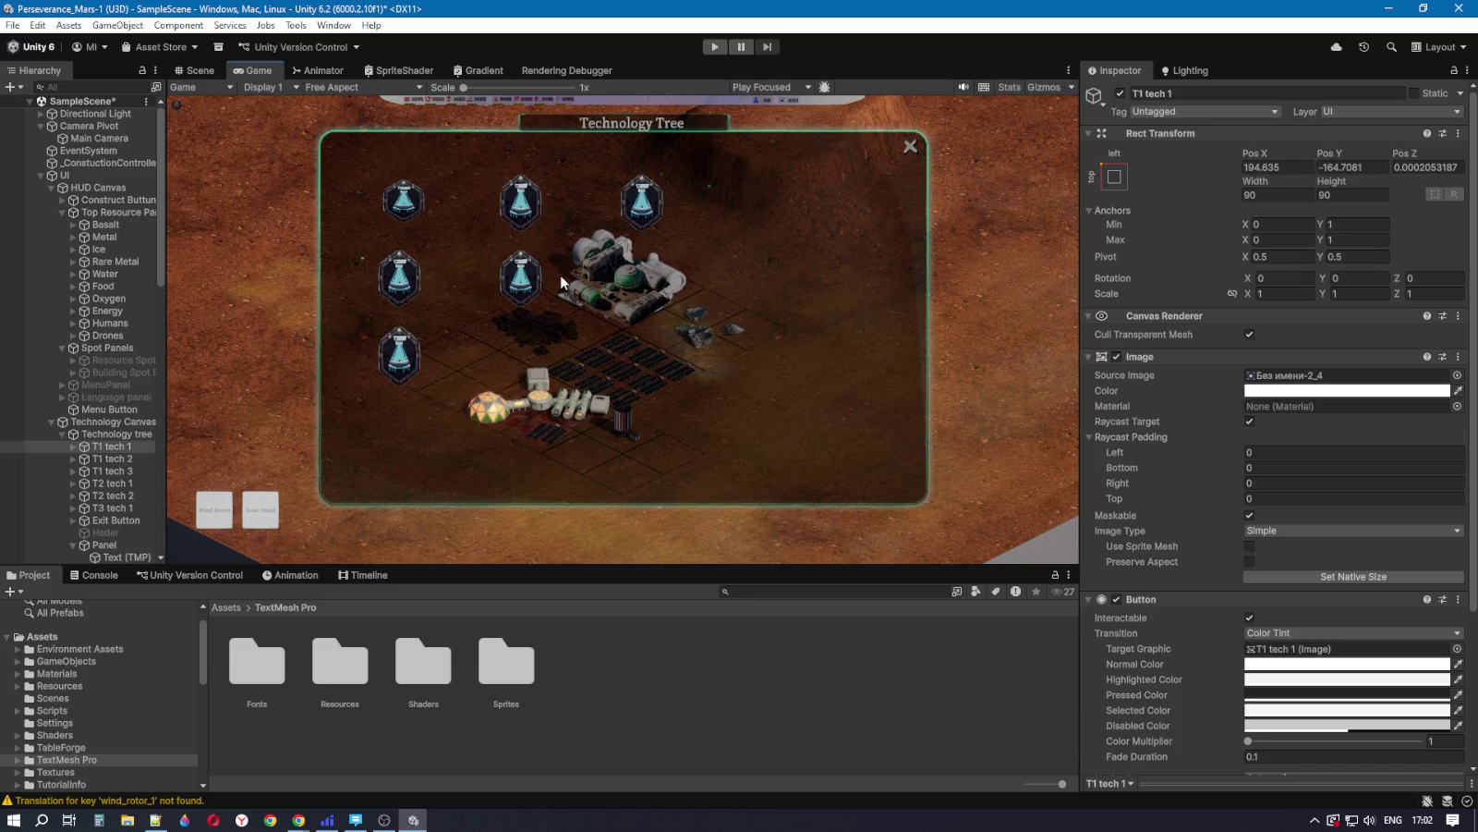
left_click(1115, 177)
key("alt")
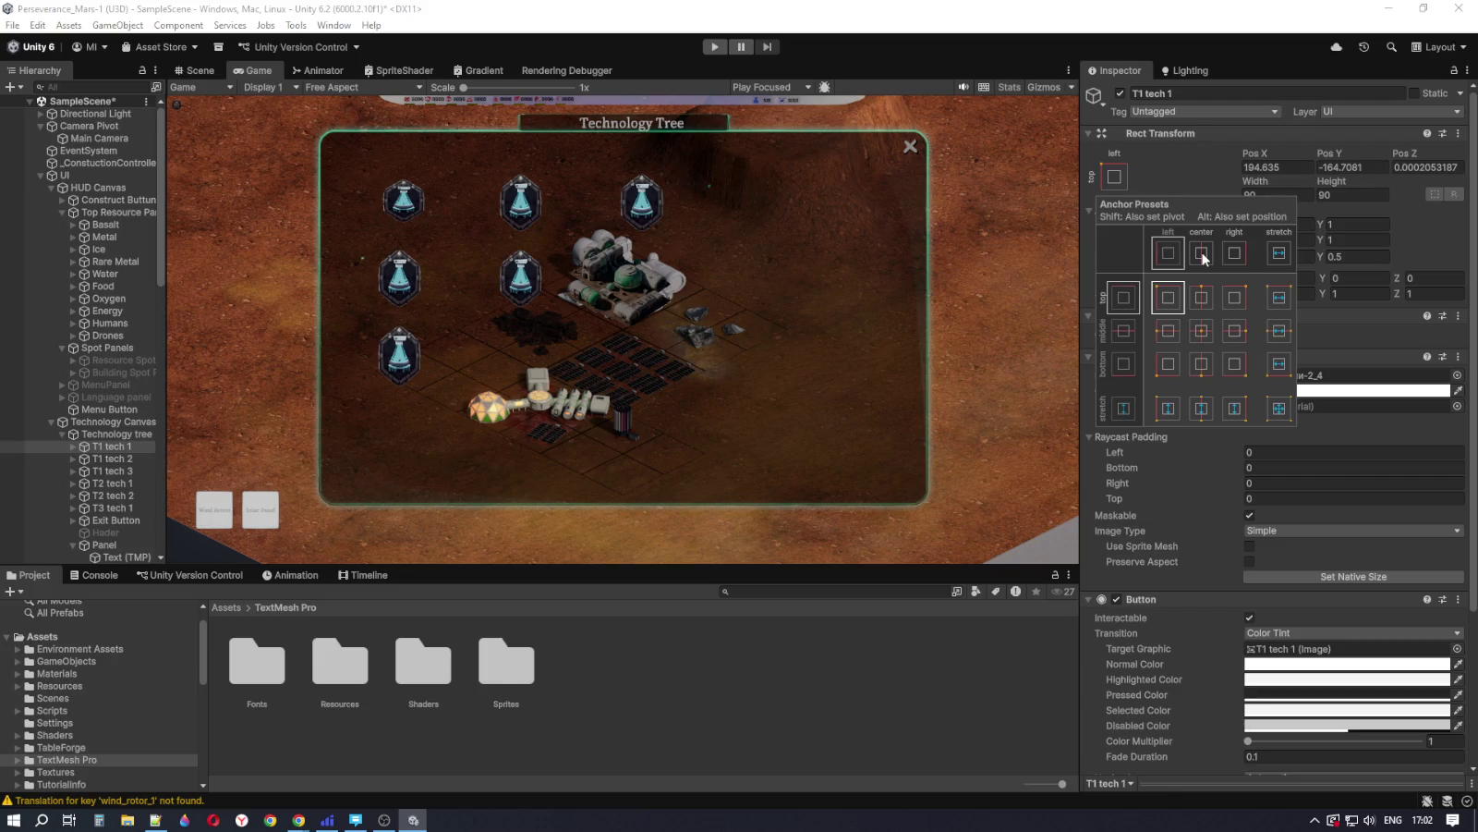
key("alt")
key("shift")
key("shift")
key("shift")
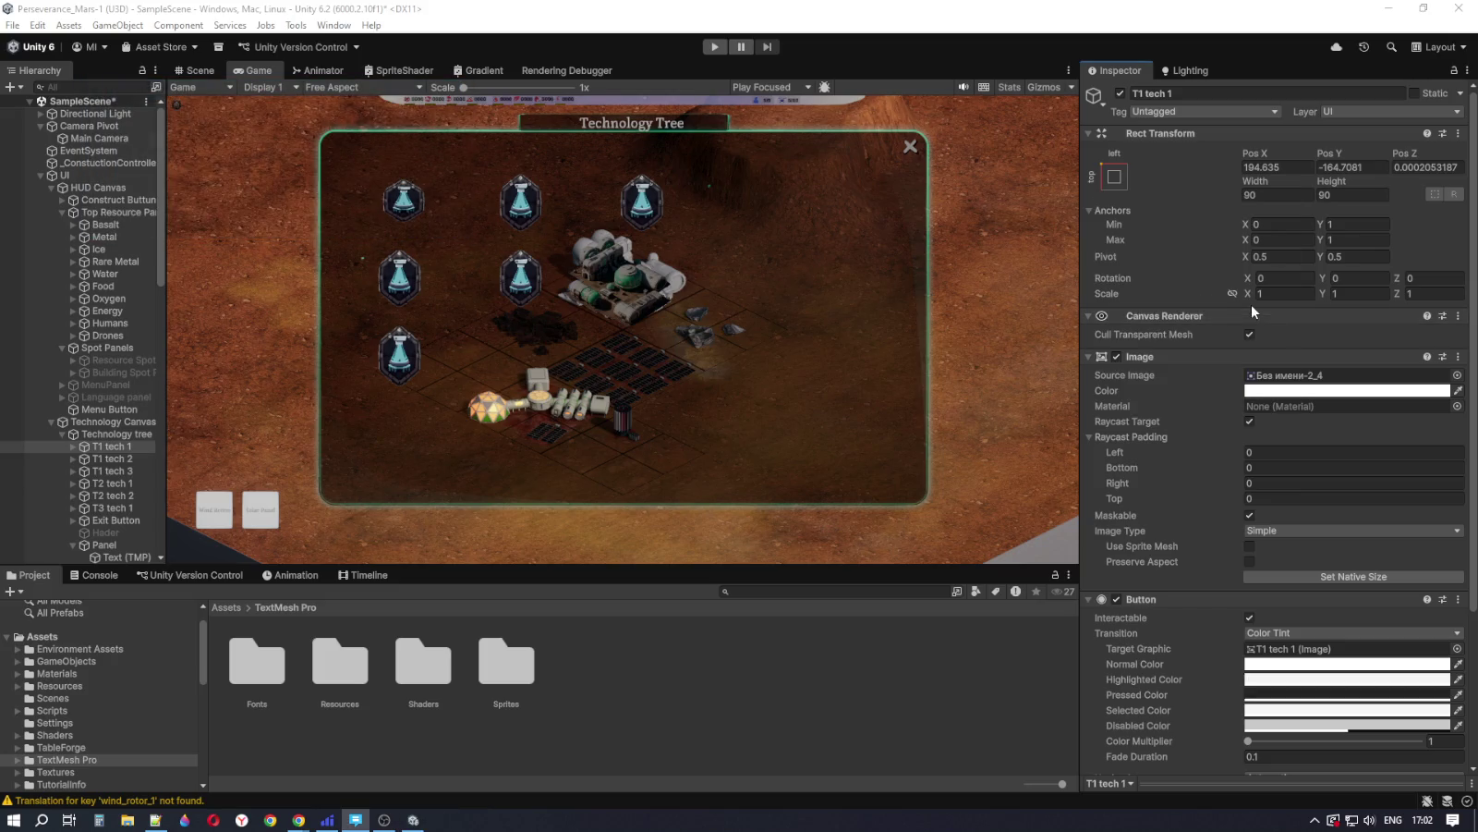
left_click(1114, 177)
left_click(1201, 298, "shift")
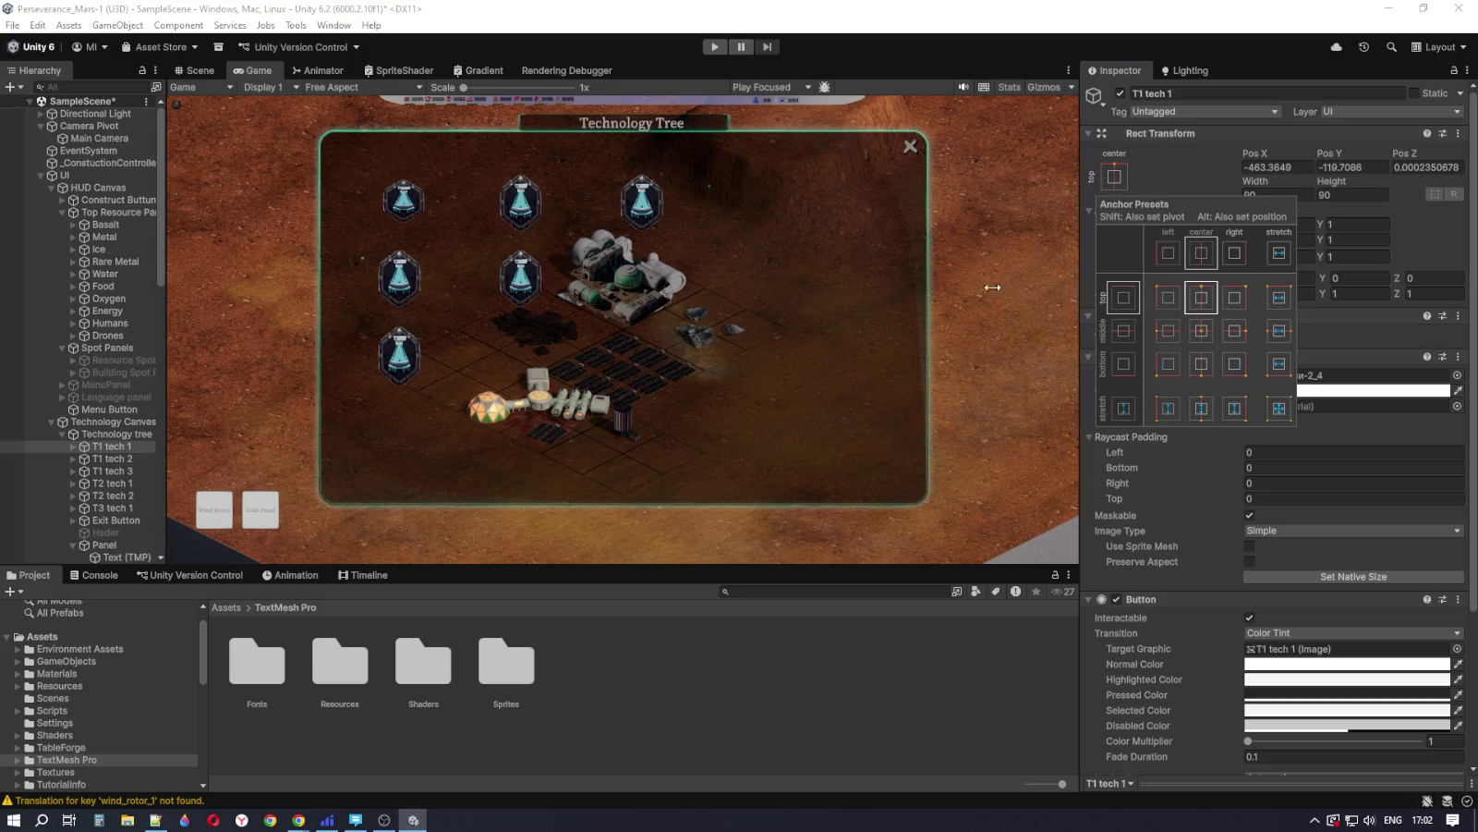
left_click(883, 559)
Step: Enlarge the Game view, then maximize the Project panel showing the TextMesh Pro folder
mouse_move(883, 559)
left_mouse_down()
mouse_move(884, 412)
mouse_move(924, 582)
left_mouse_up()
mouse_move(1078, 349)
left_mouse_down()
mouse_move(910, 334)
mouse_move(1074, 341)
left_mouse_up()
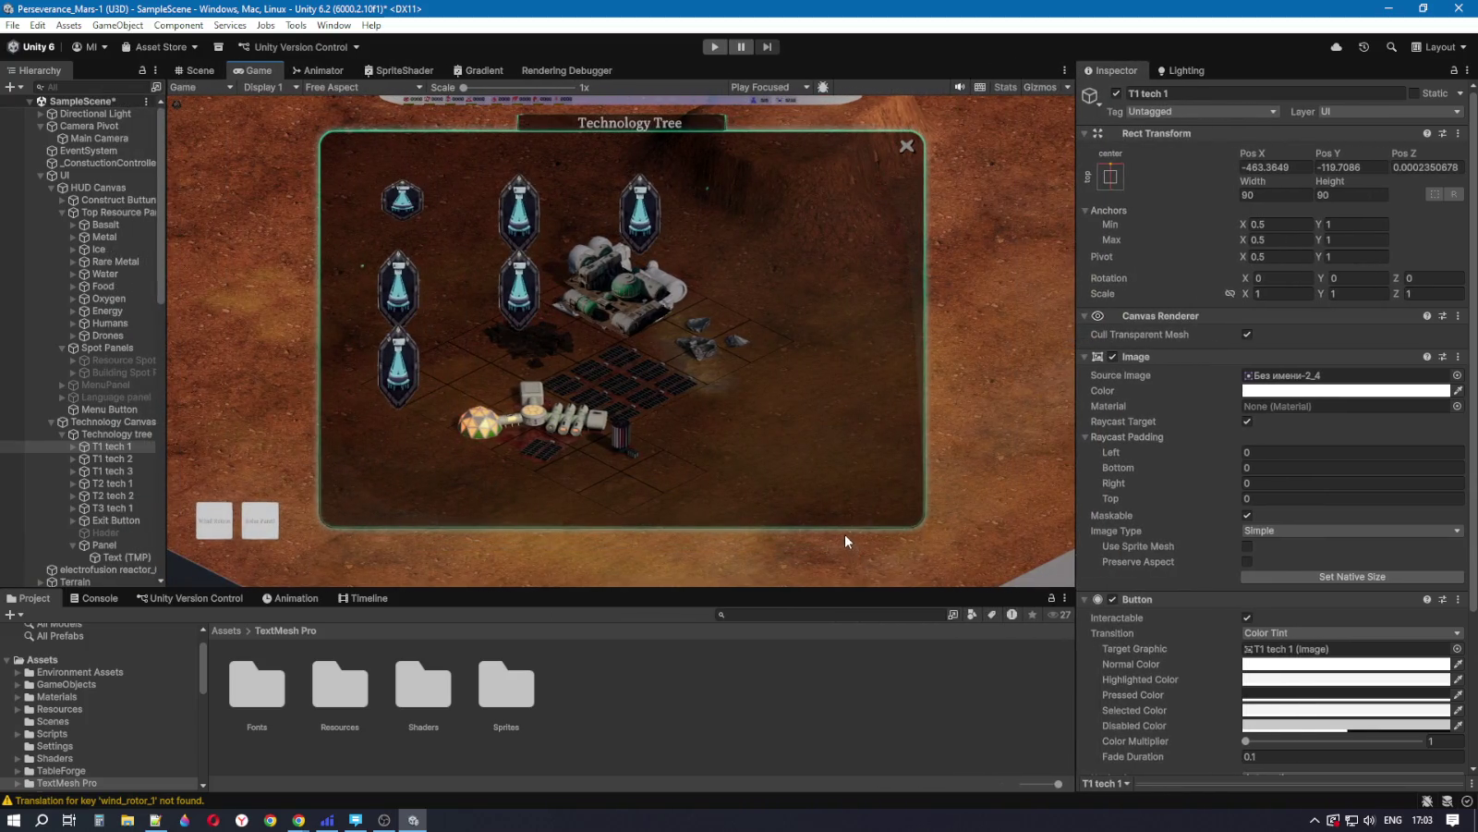
double_click(691, 601)
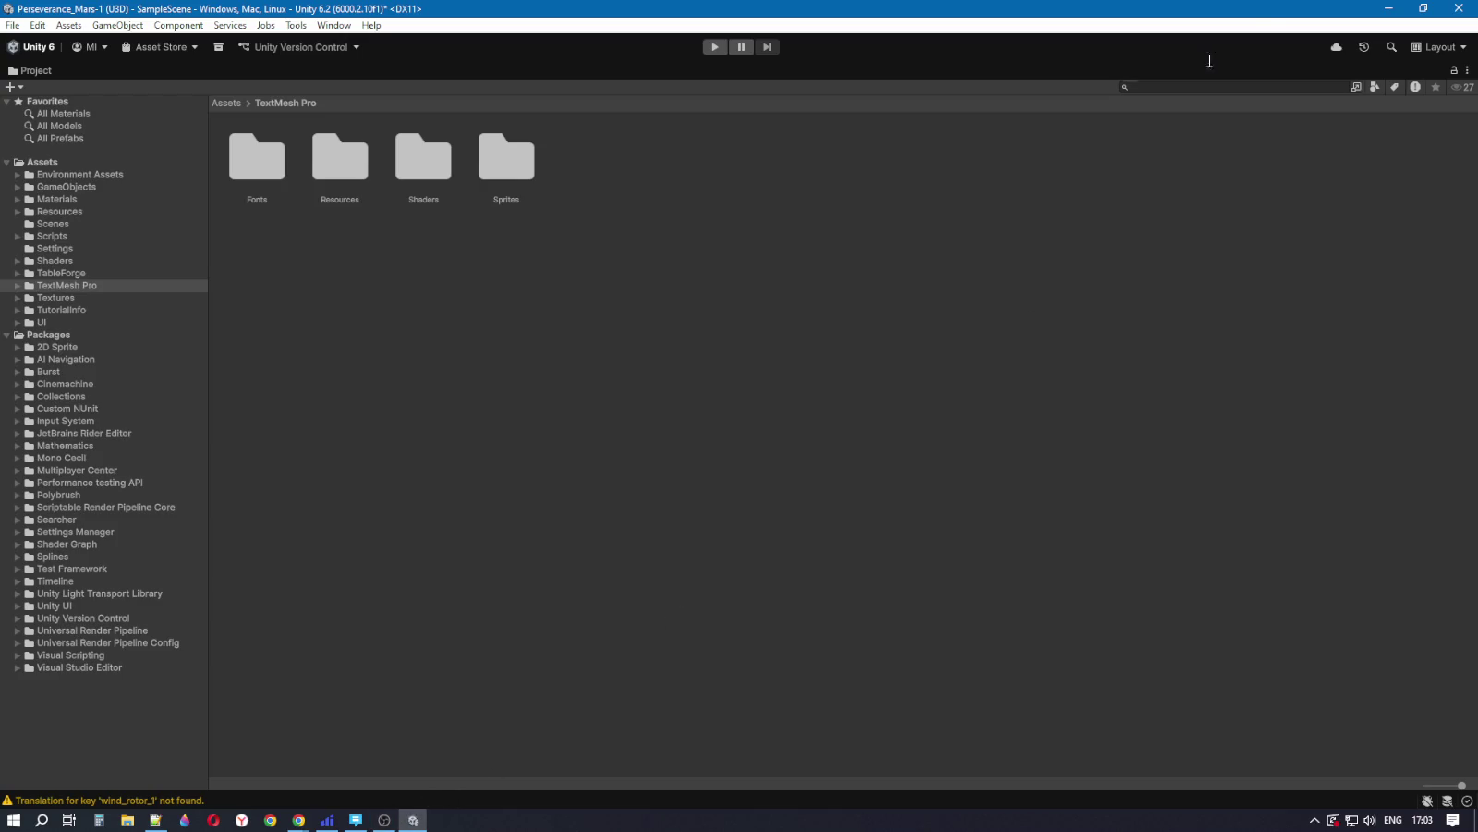
left_click(1388, 8)
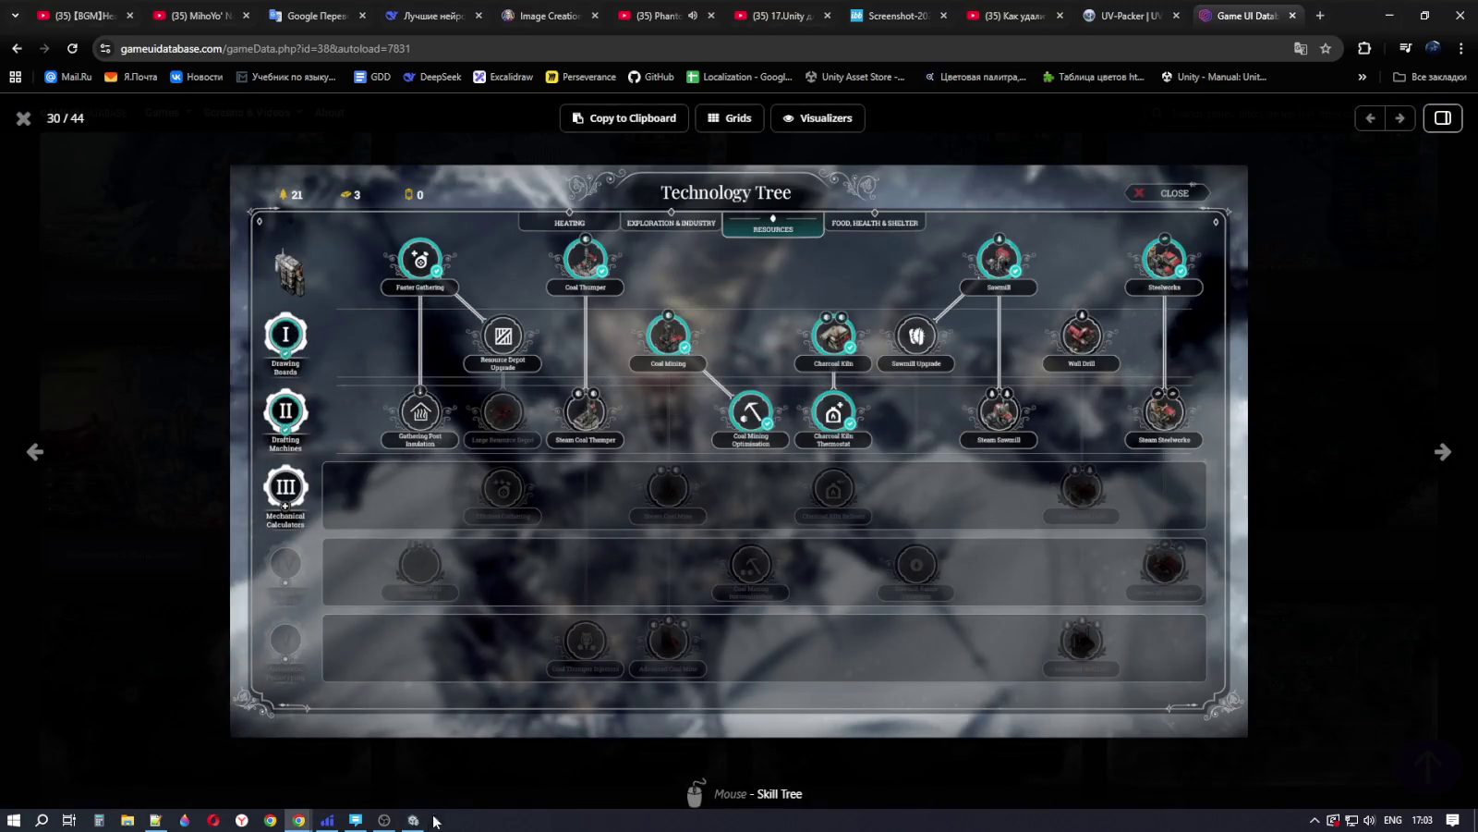
left_click(413, 819)
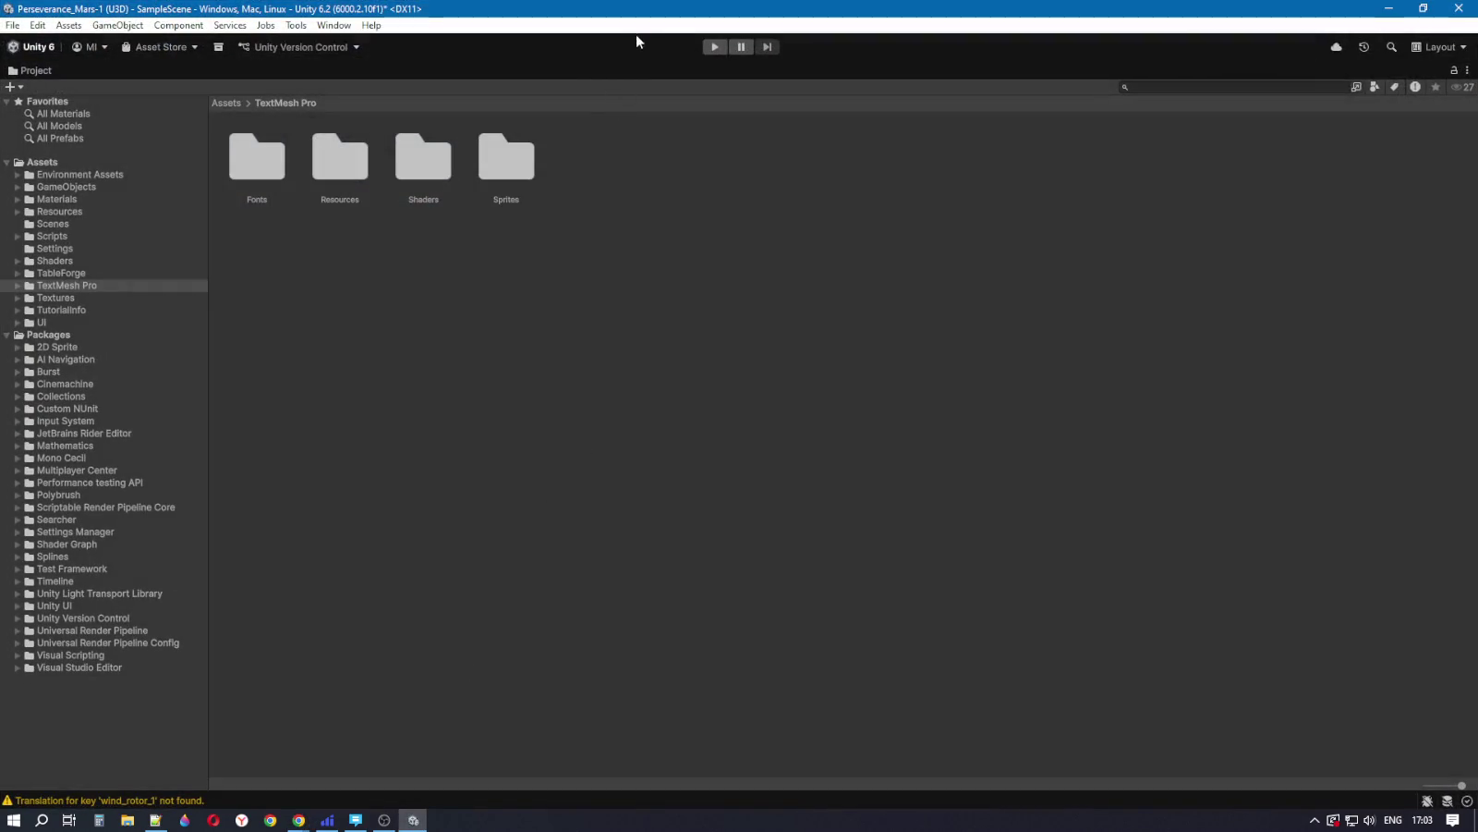
double_click(565, 65)
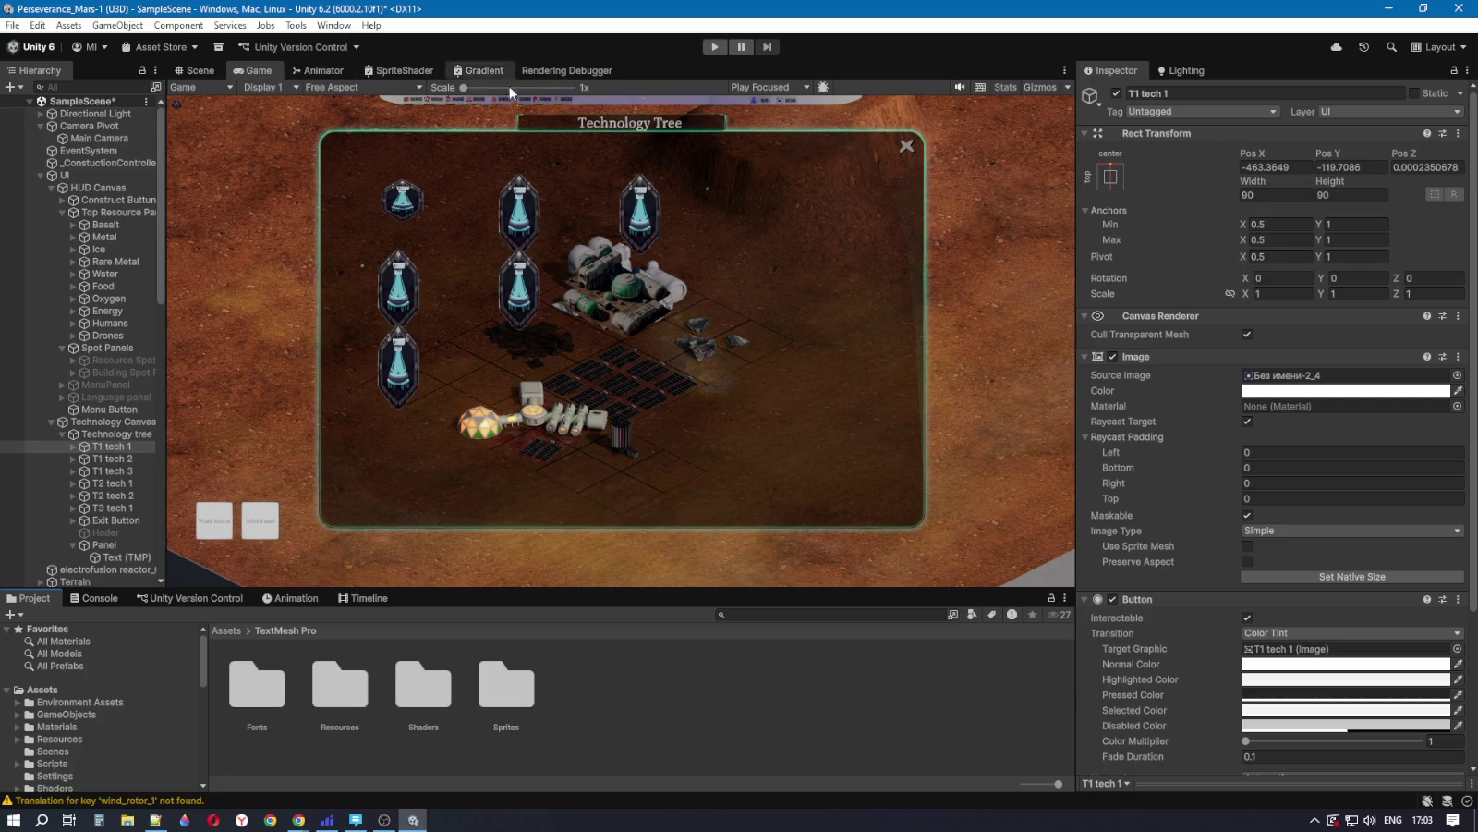
key("shift+space")
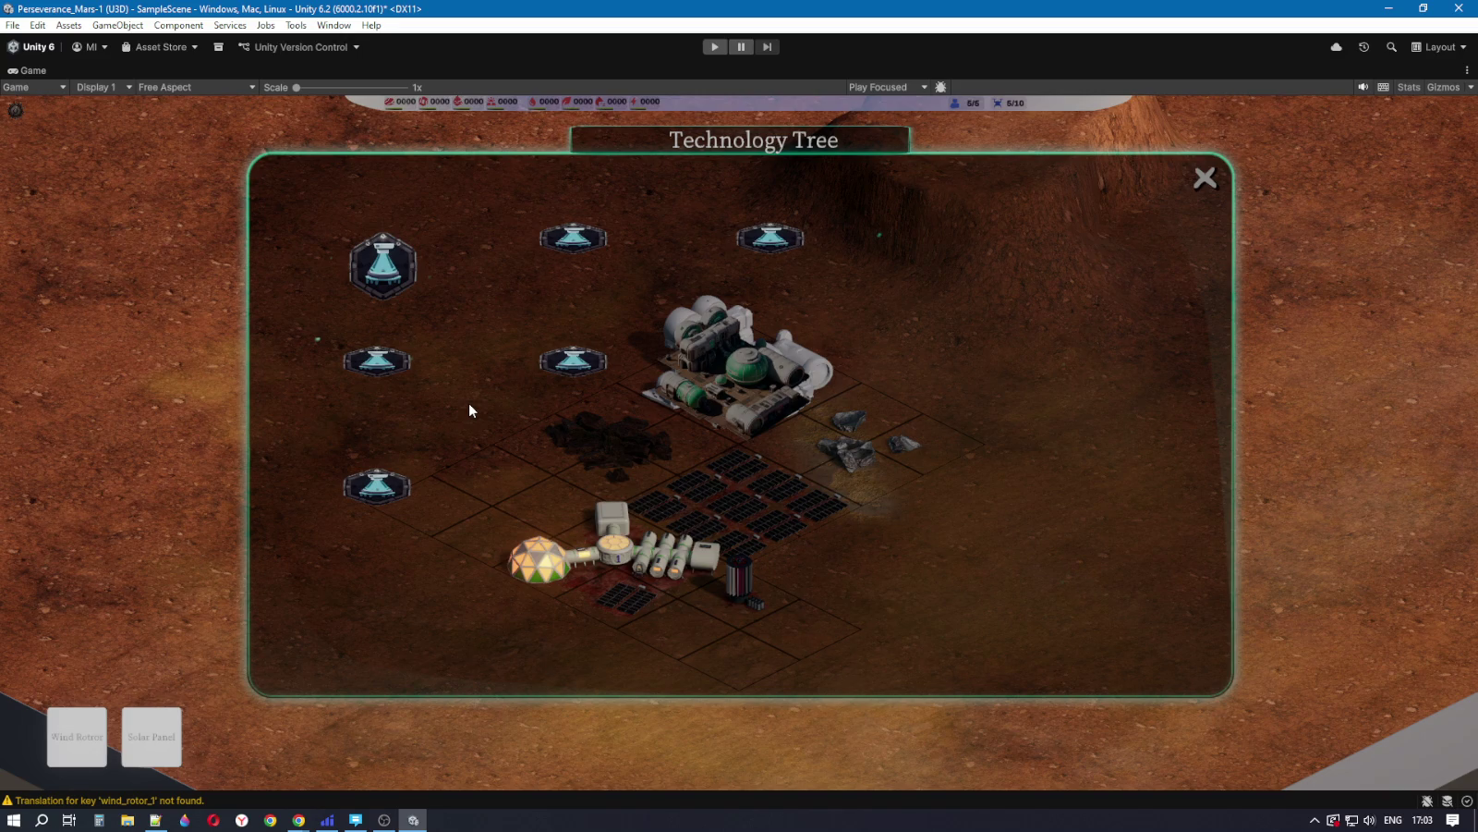
key("alt+Tab")
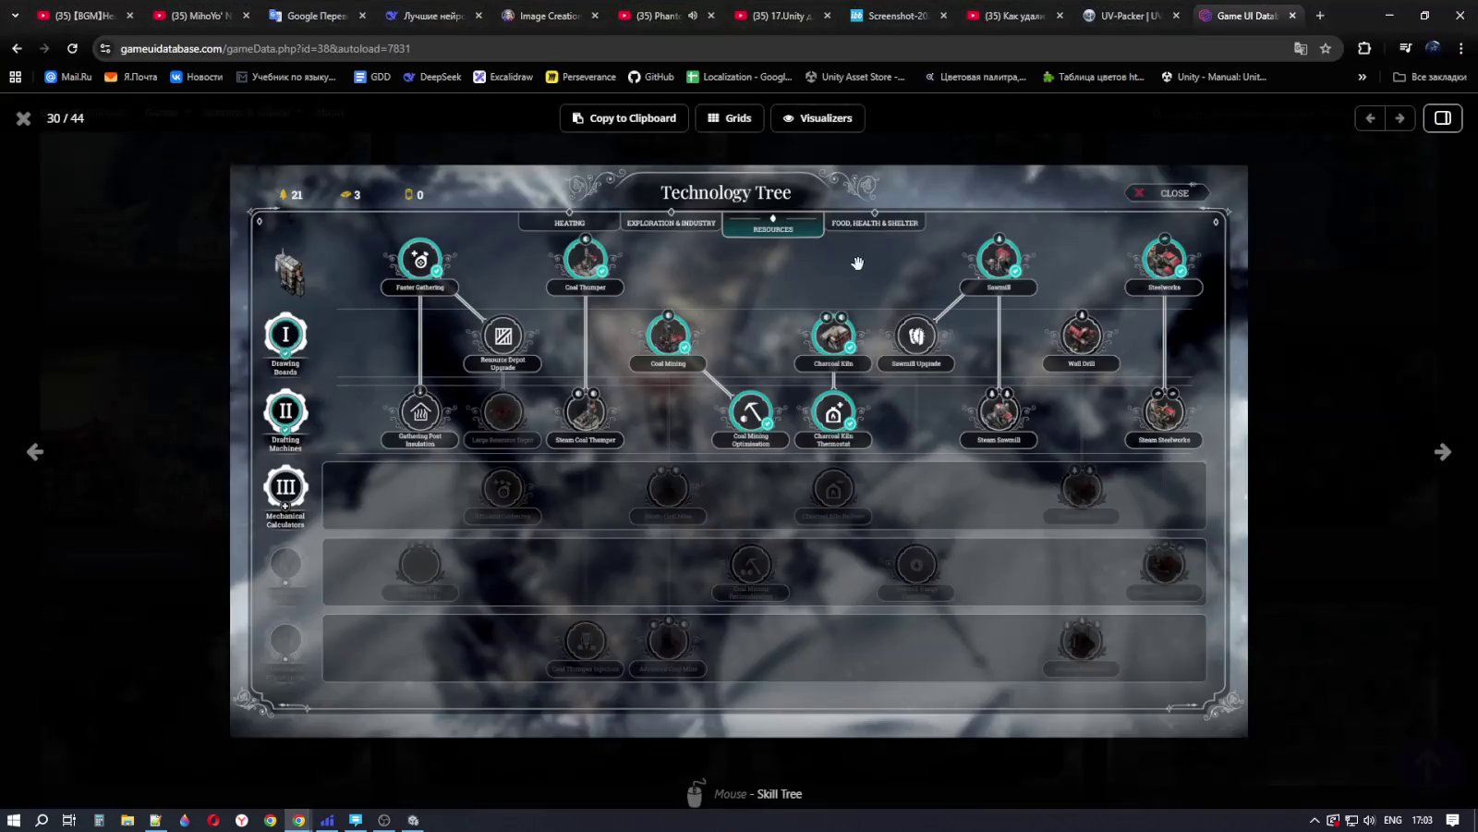
key("alt+Tab")
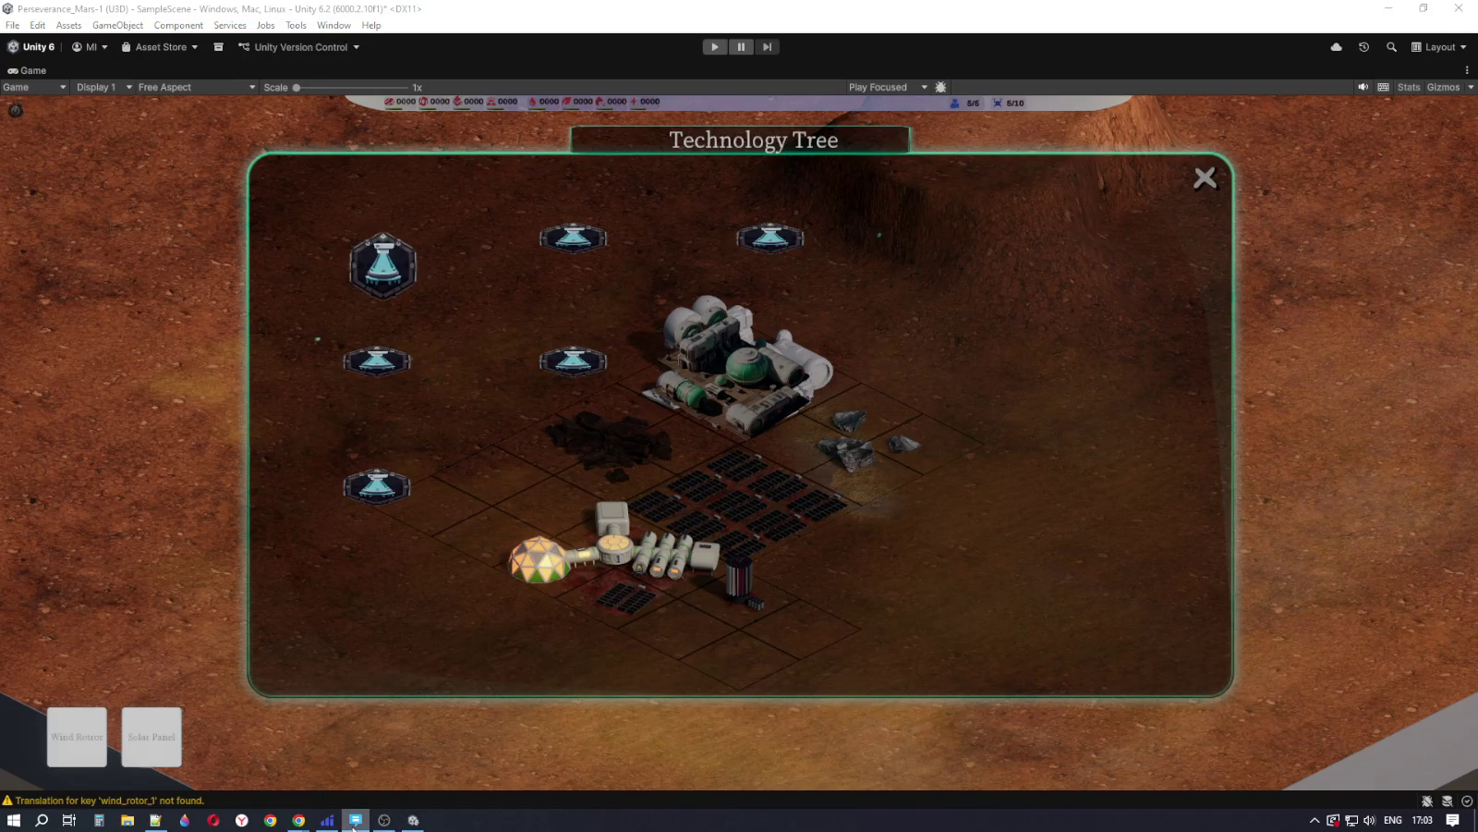
left_click(411, 822)
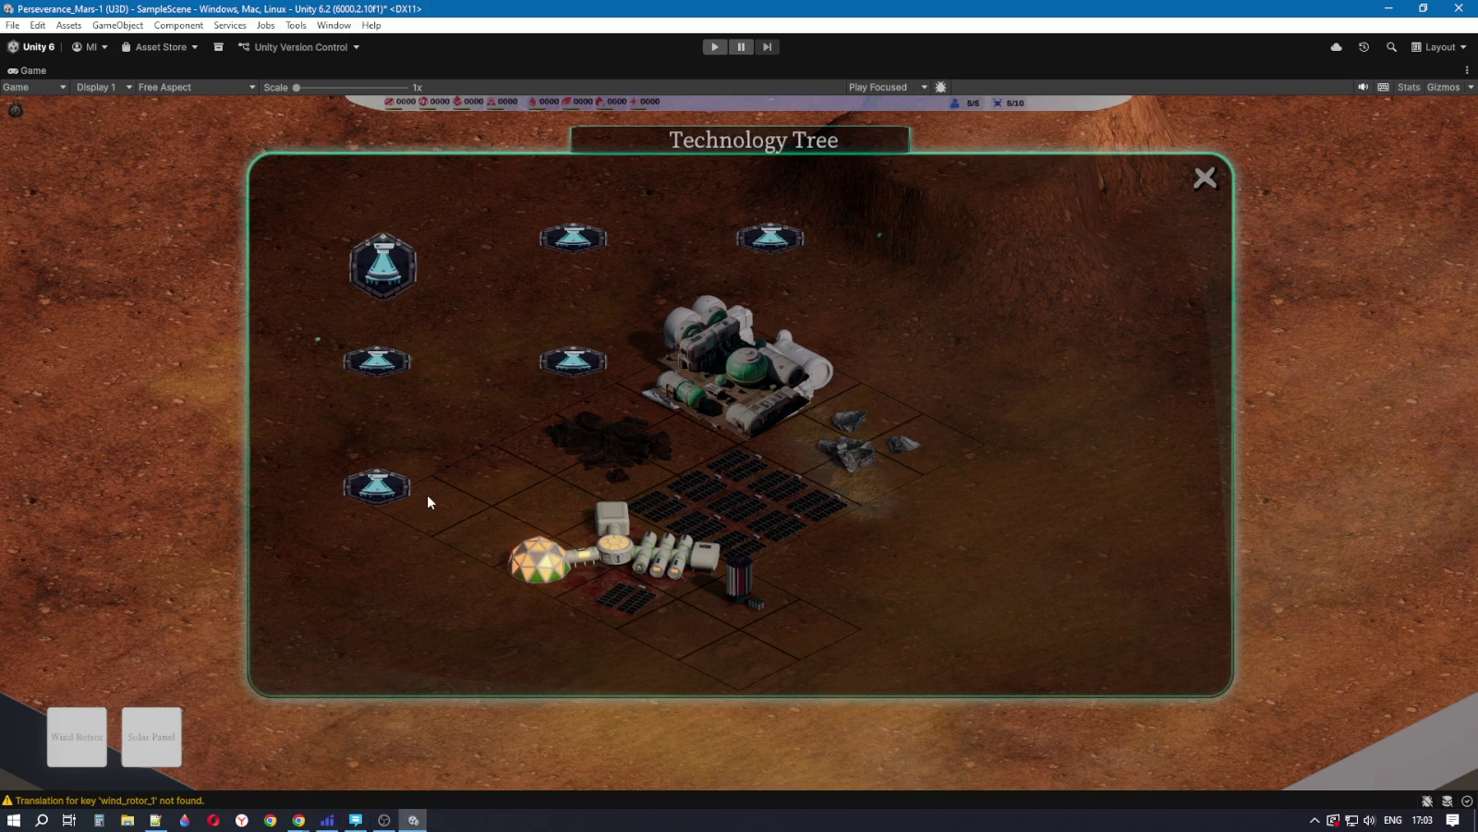
key("shift+space")
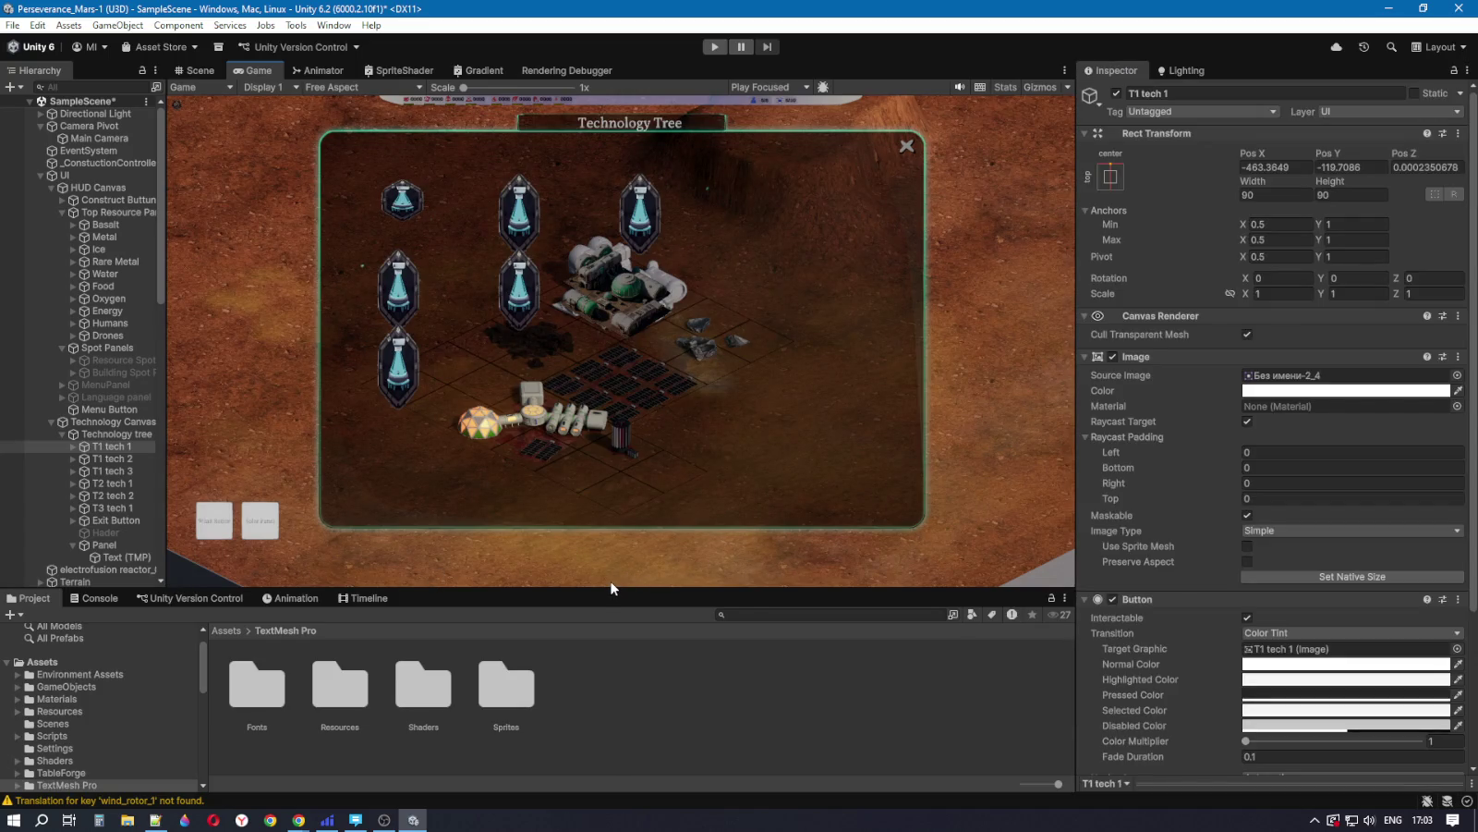
left_click(107, 447)
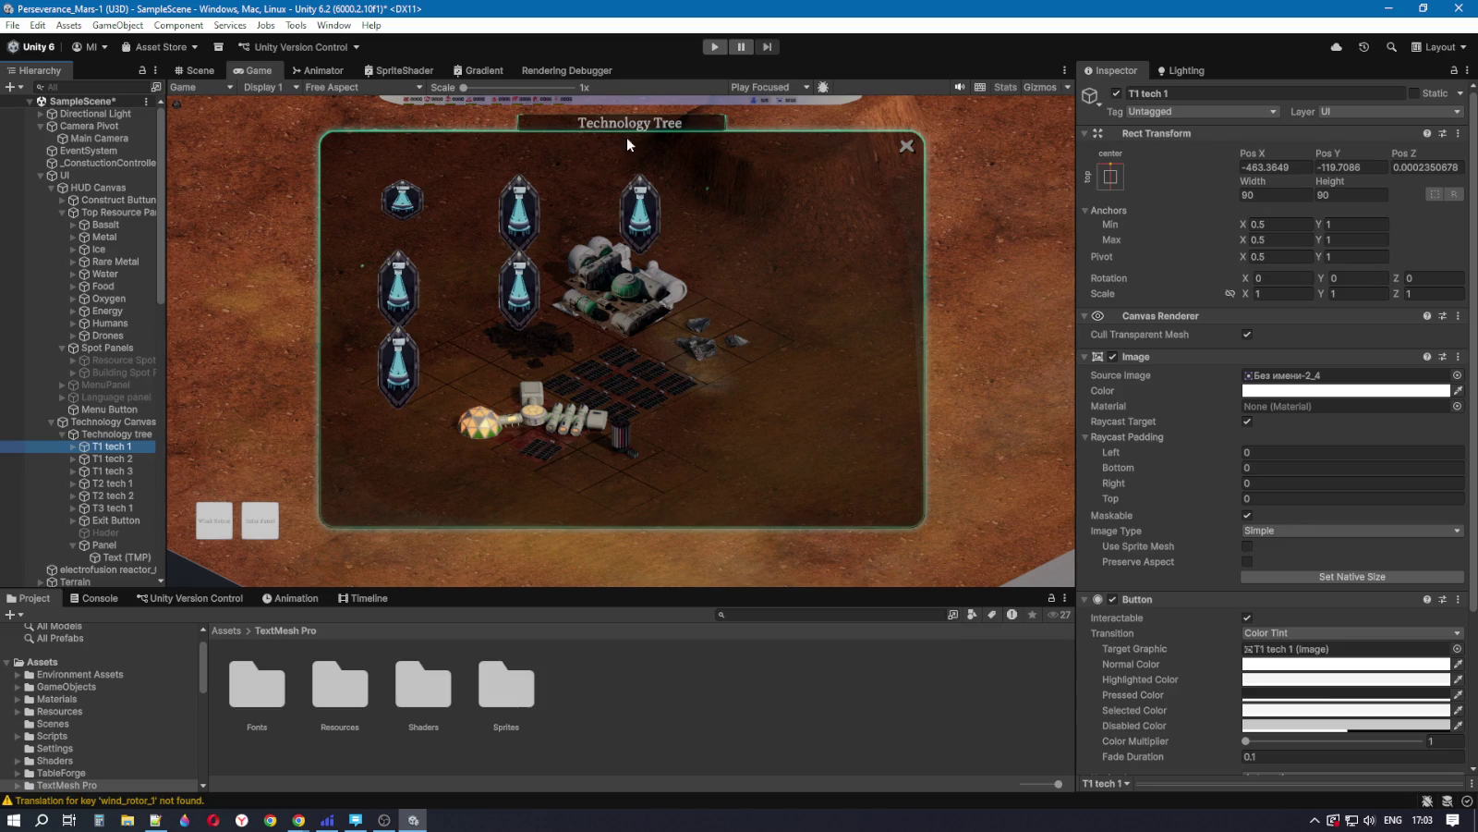
Step: Browse the TextMesh Pro Resources and Shaders folders in the Project window
left_click(343, 689)
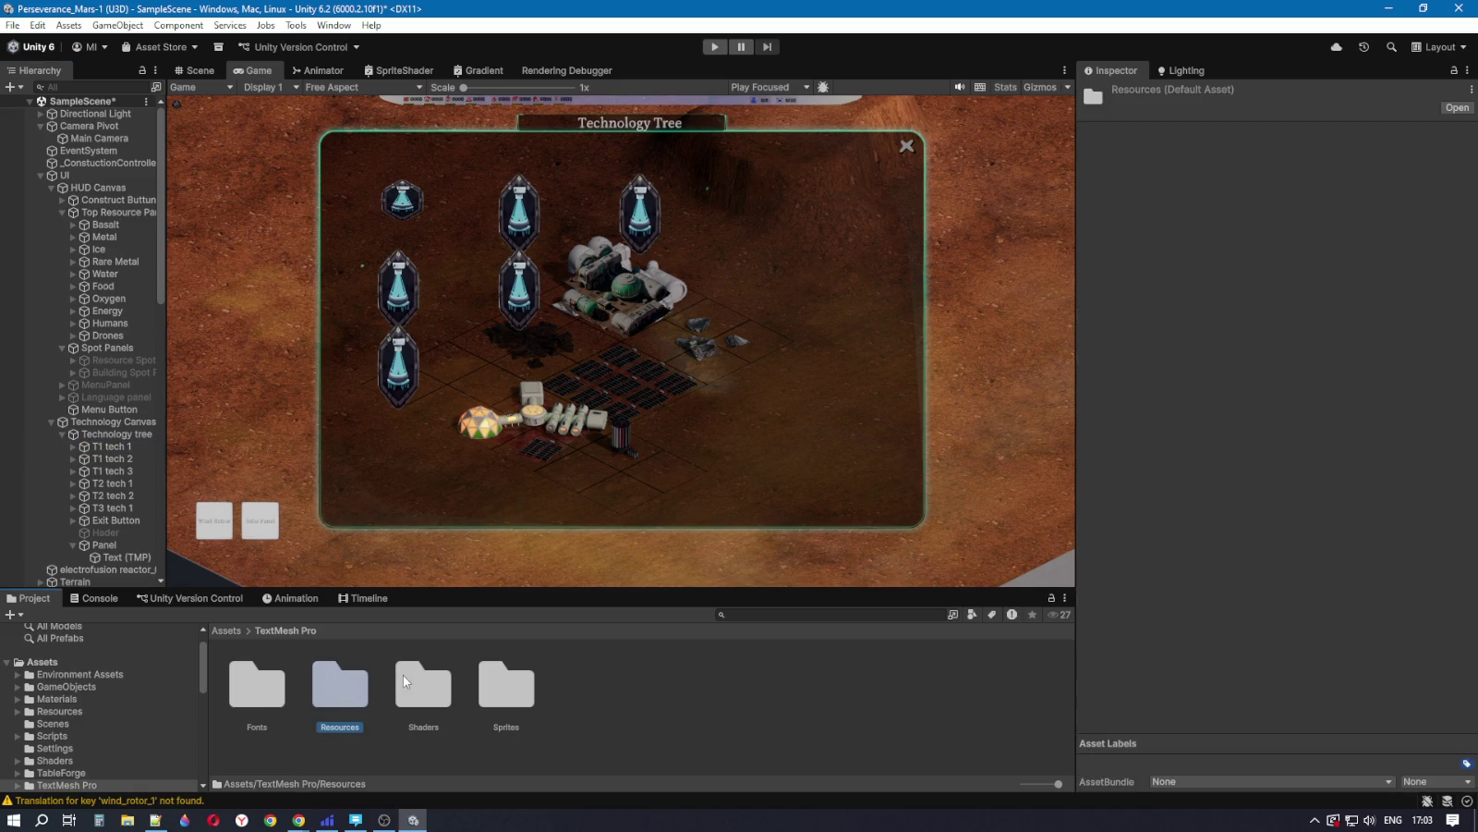
double_click(425, 688)
scroll(396, 693, "down", 1)
scroll(396, 693, "up", 1)
left_click(285, 630)
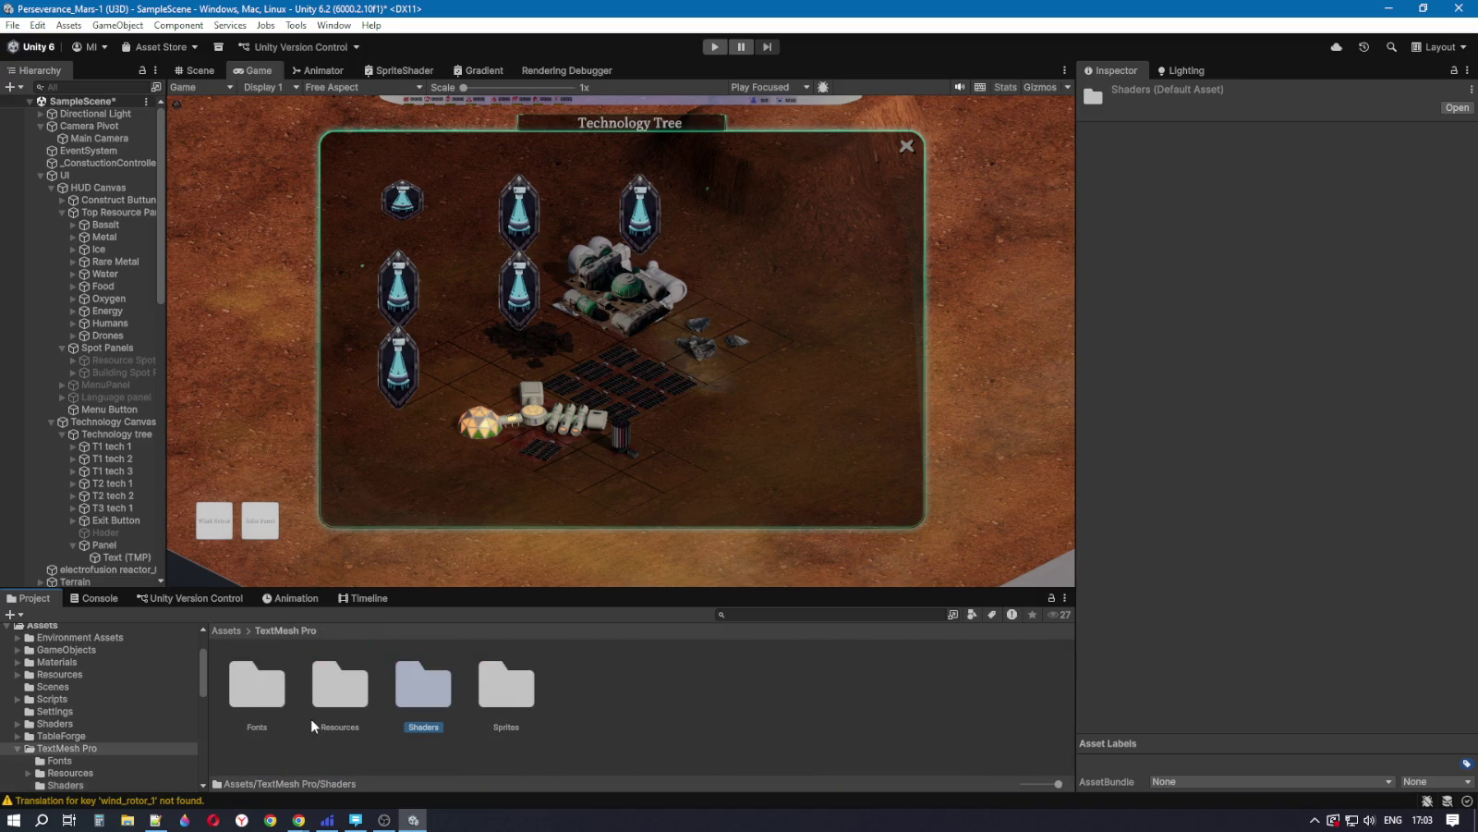
double_click(341, 707)
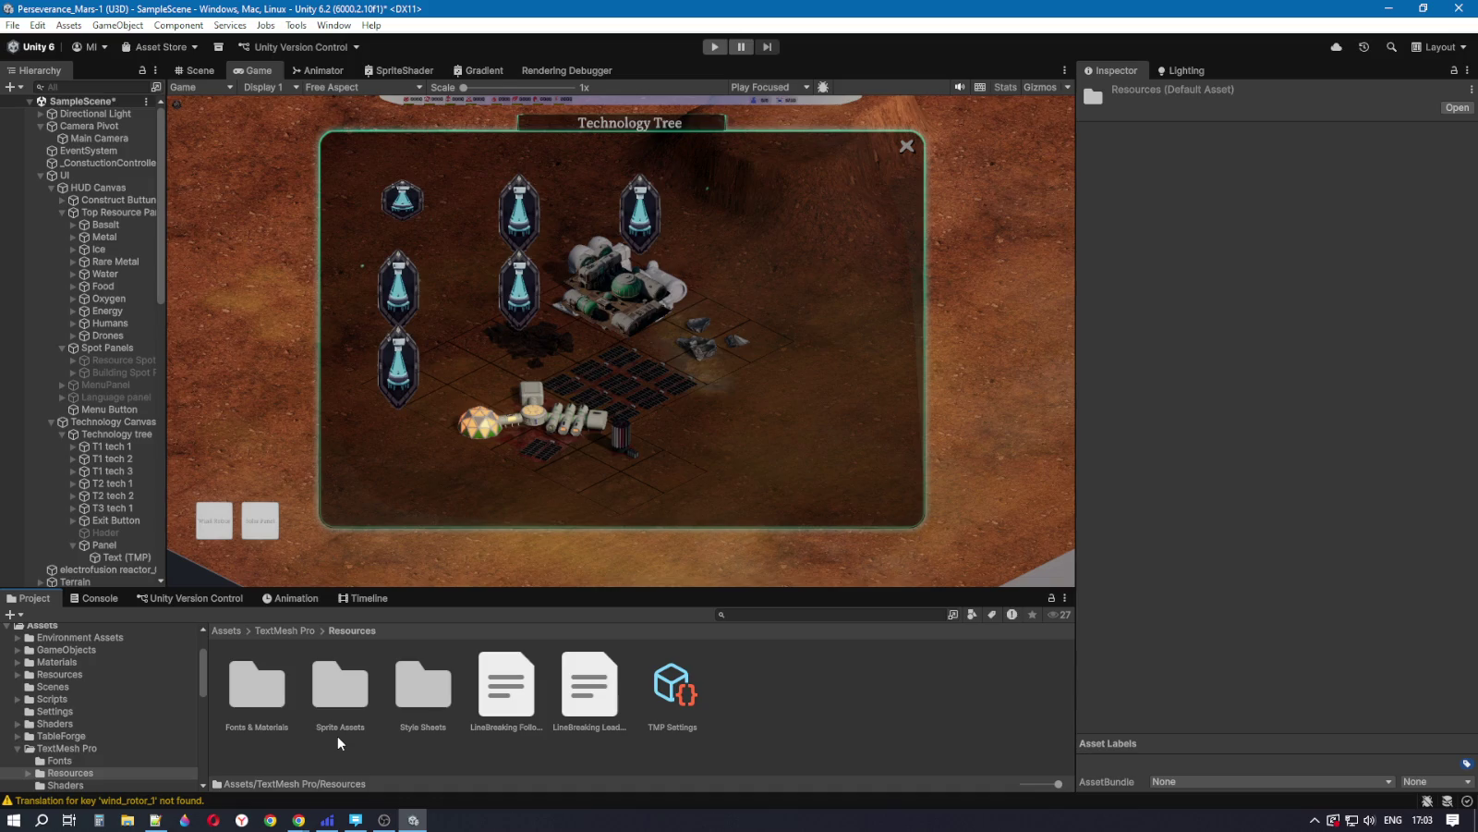
Step: Navigate from Assets through Gentleland to the Free Hologram Interface Wenrexa Card X1 and Button 1 folders
left_click(218, 629)
scroll(409, 709, "down", 1)
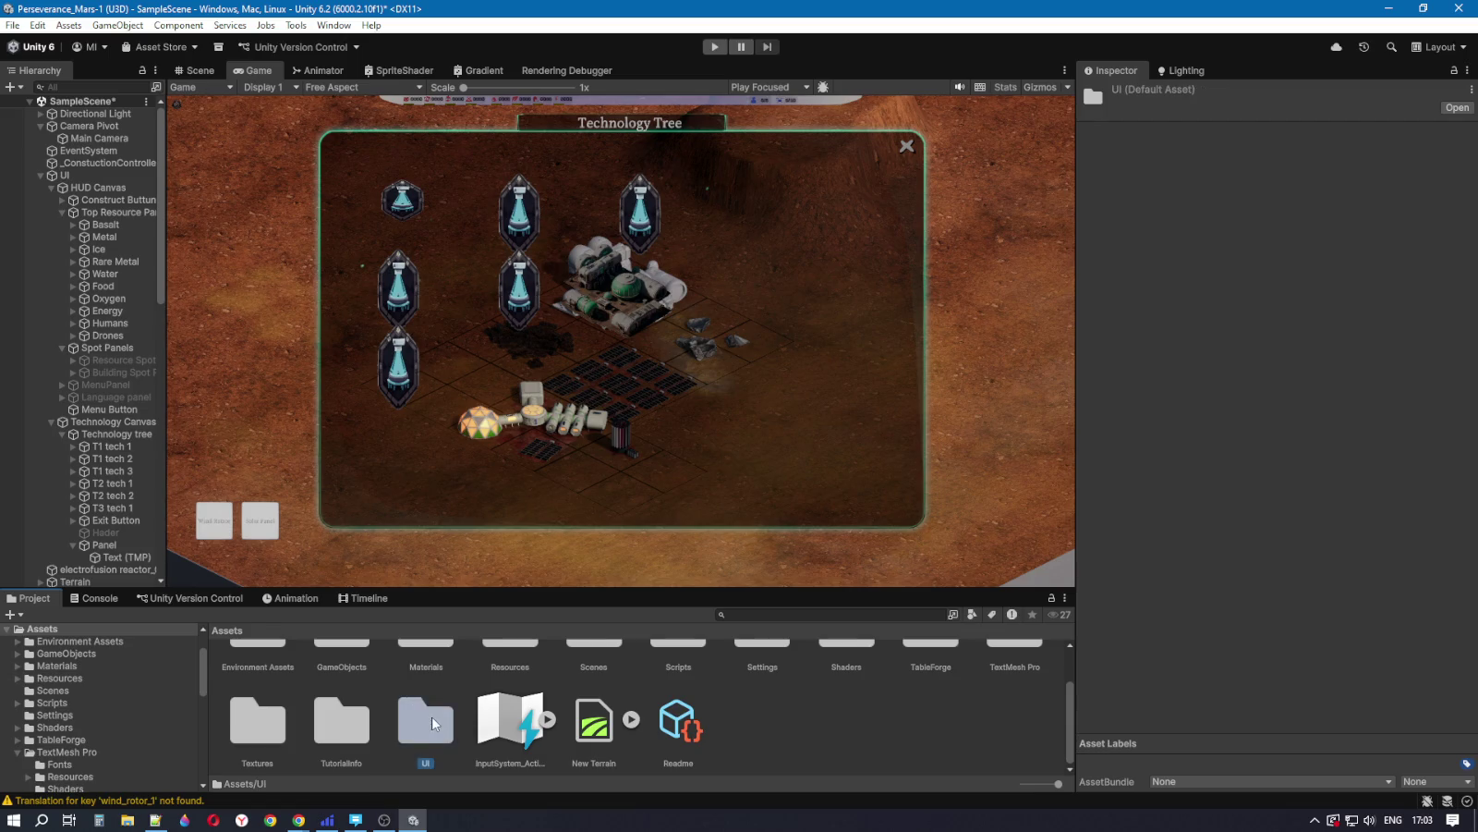
double_click(412, 713)
double_click(257, 689)
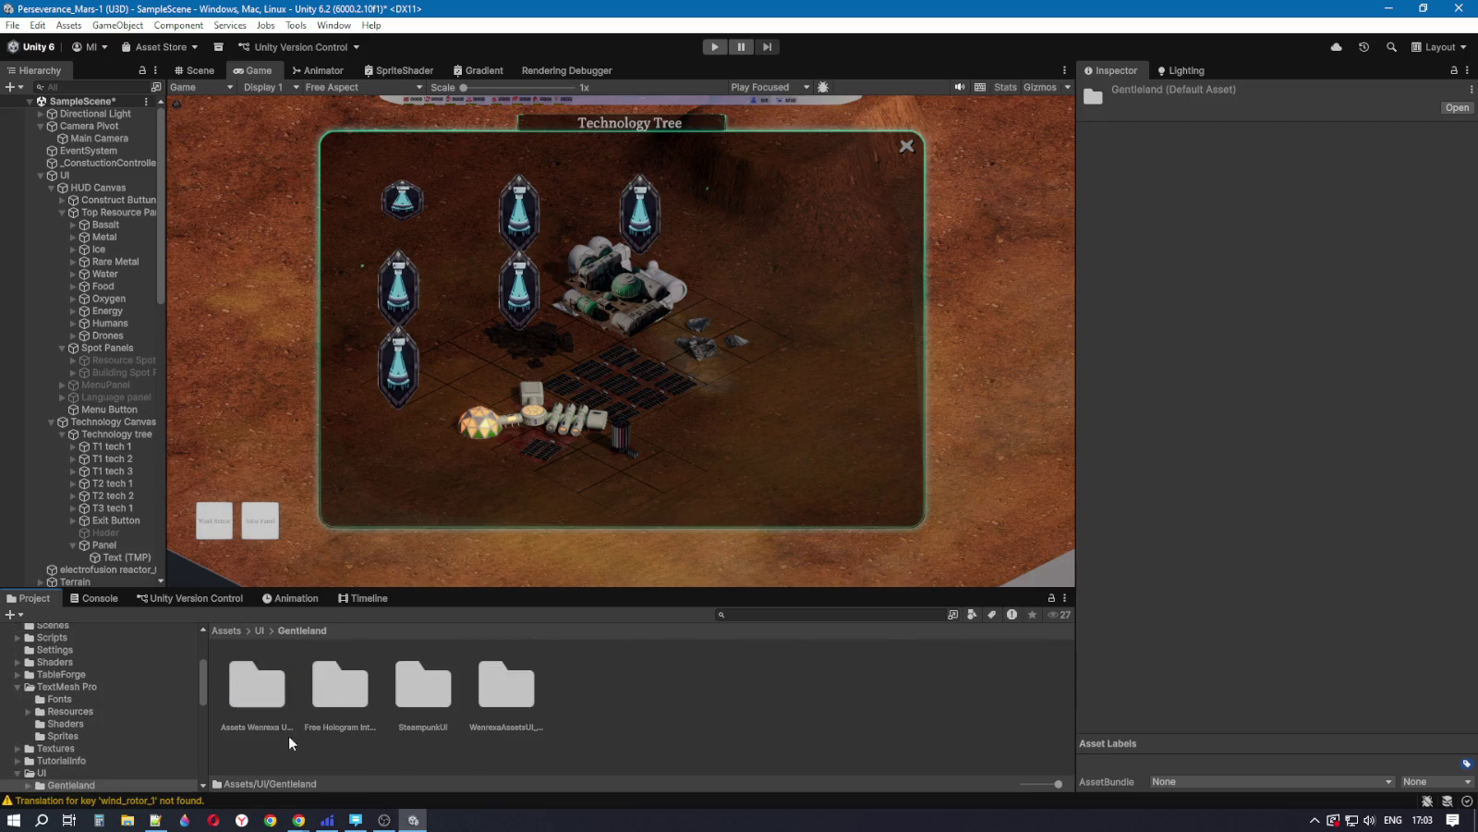
double_click(340, 689)
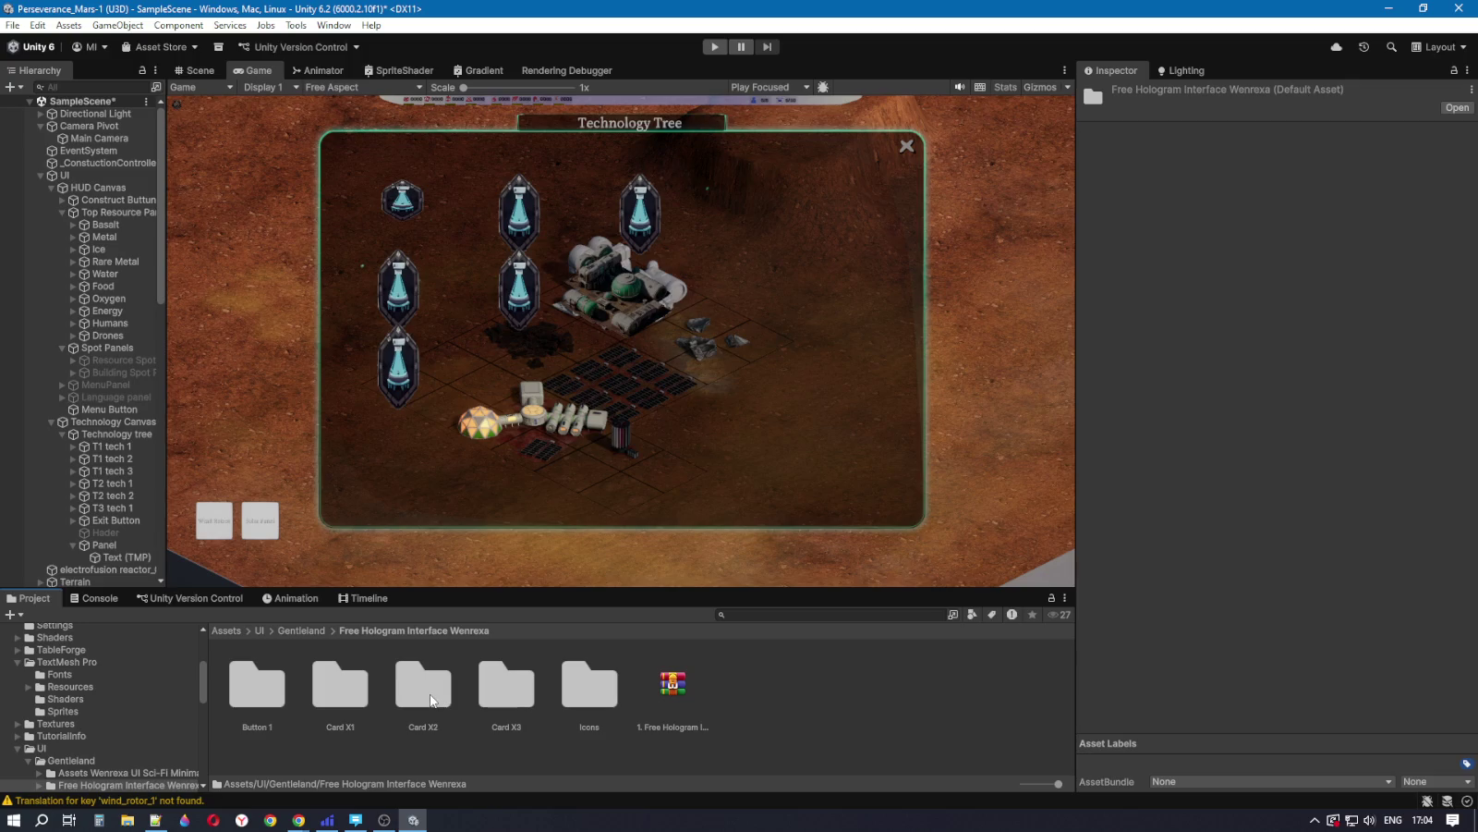
double_click(334, 691)
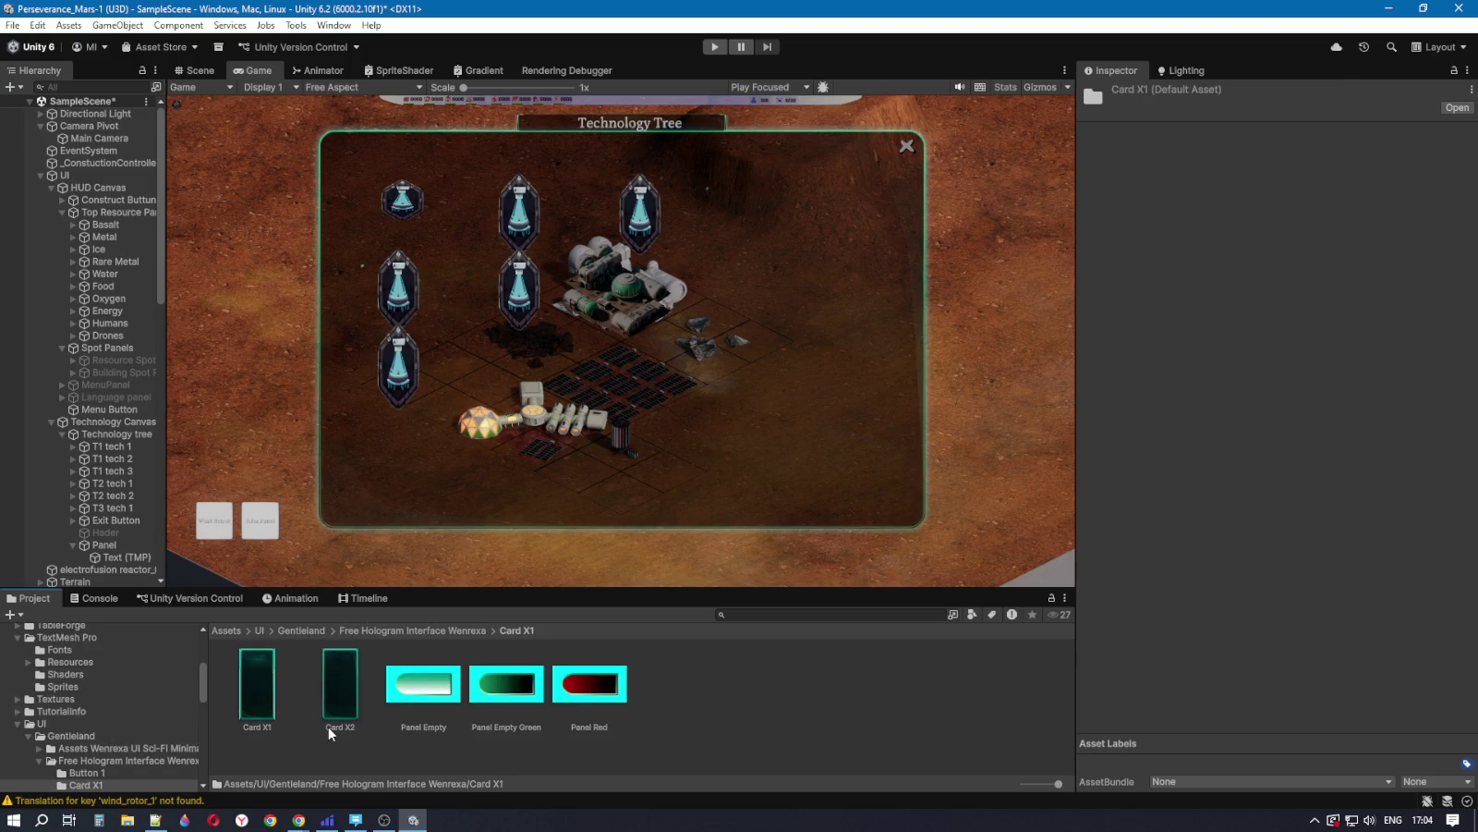
left_click(358, 629)
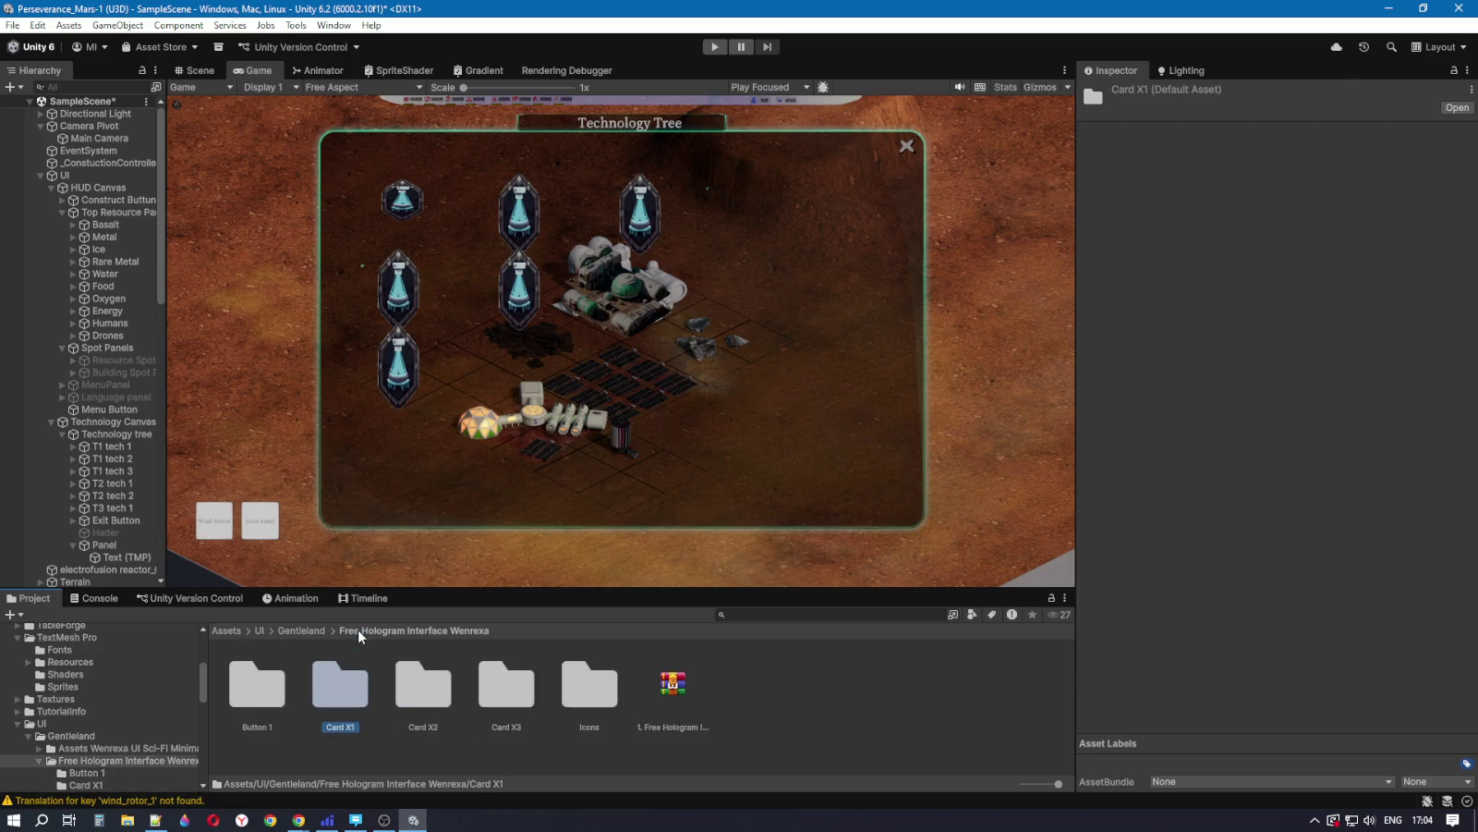
double_click(266, 702)
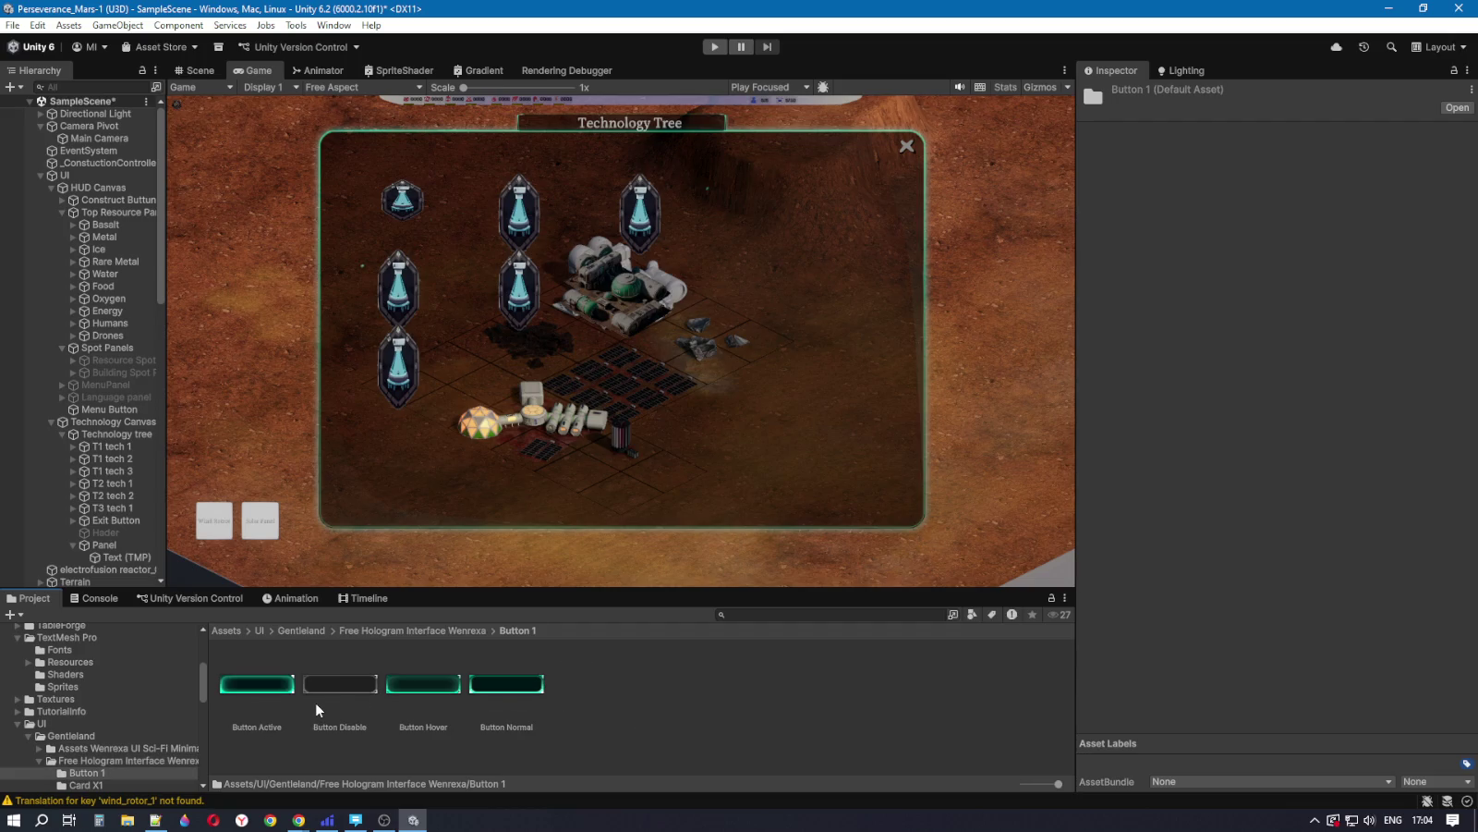
Step: Preview the hologram pack's Card X3, Icons, Card X2 and Card X1 folders
left_click(412, 630)
left_click(497, 686)
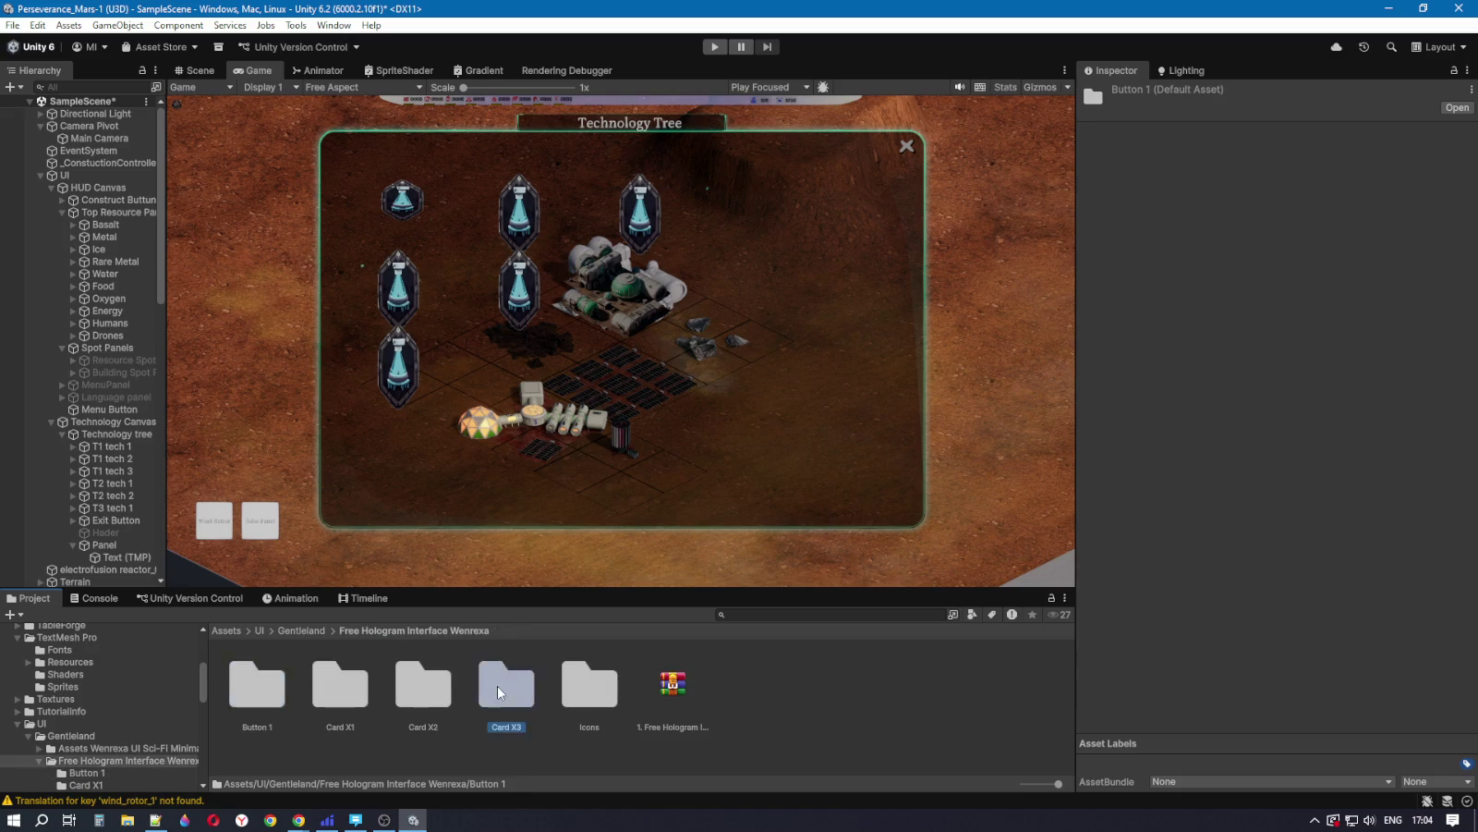
double_click(498, 686)
left_click(423, 630)
double_click(581, 686)
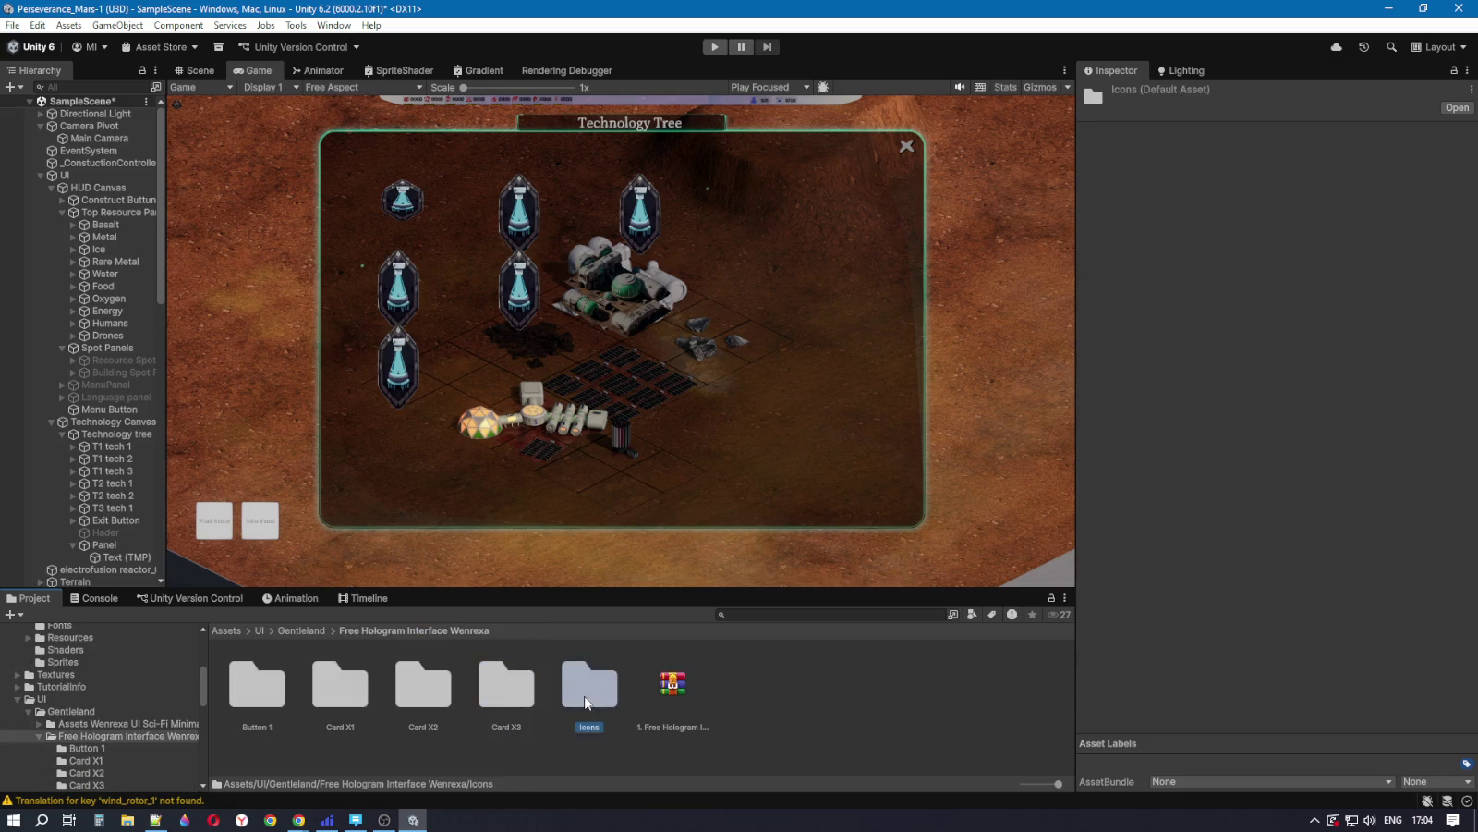
left_click(441, 632)
double_click(417, 691)
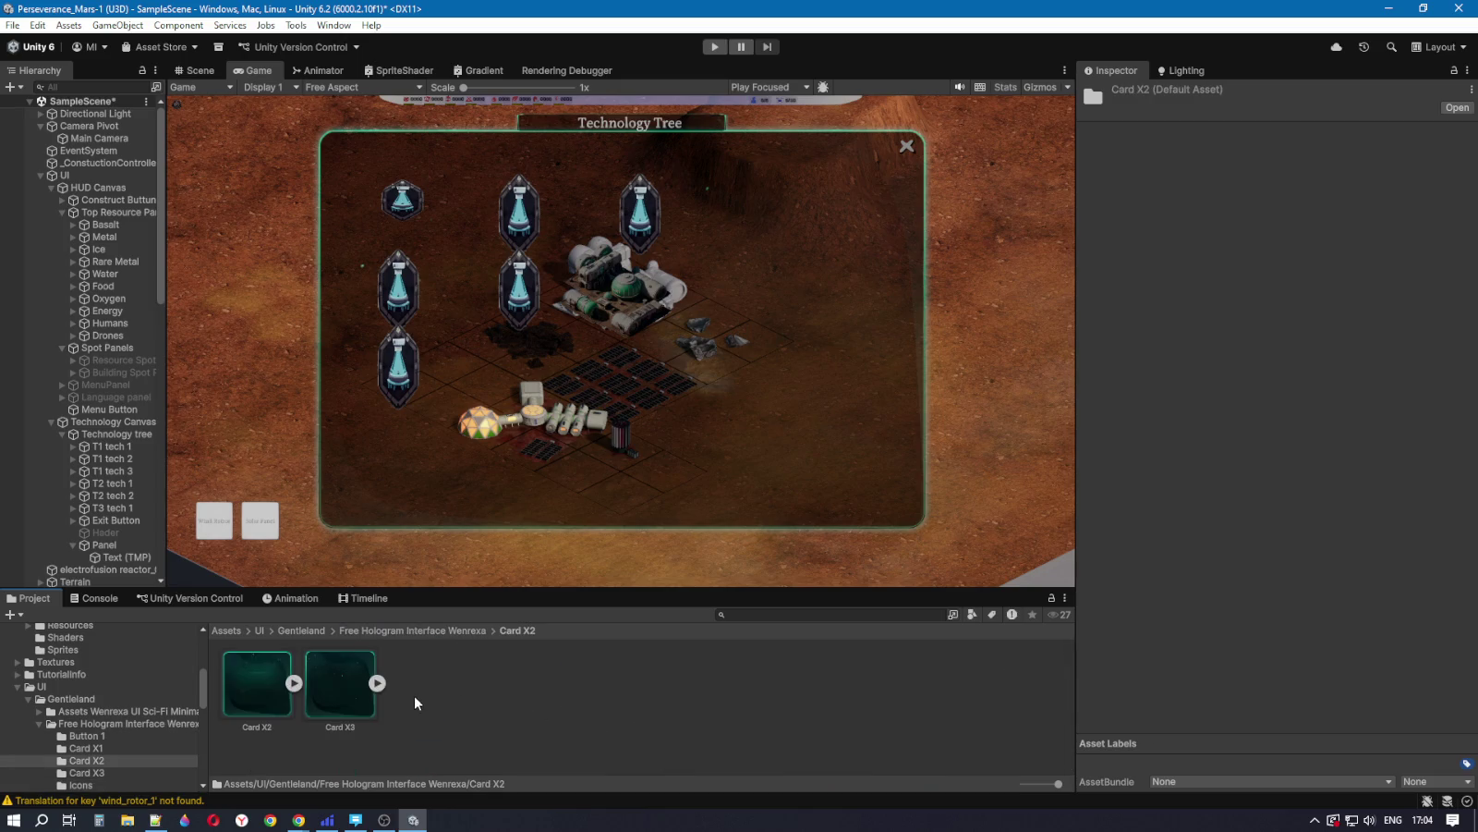
left_click(384, 632)
double_click(325, 708)
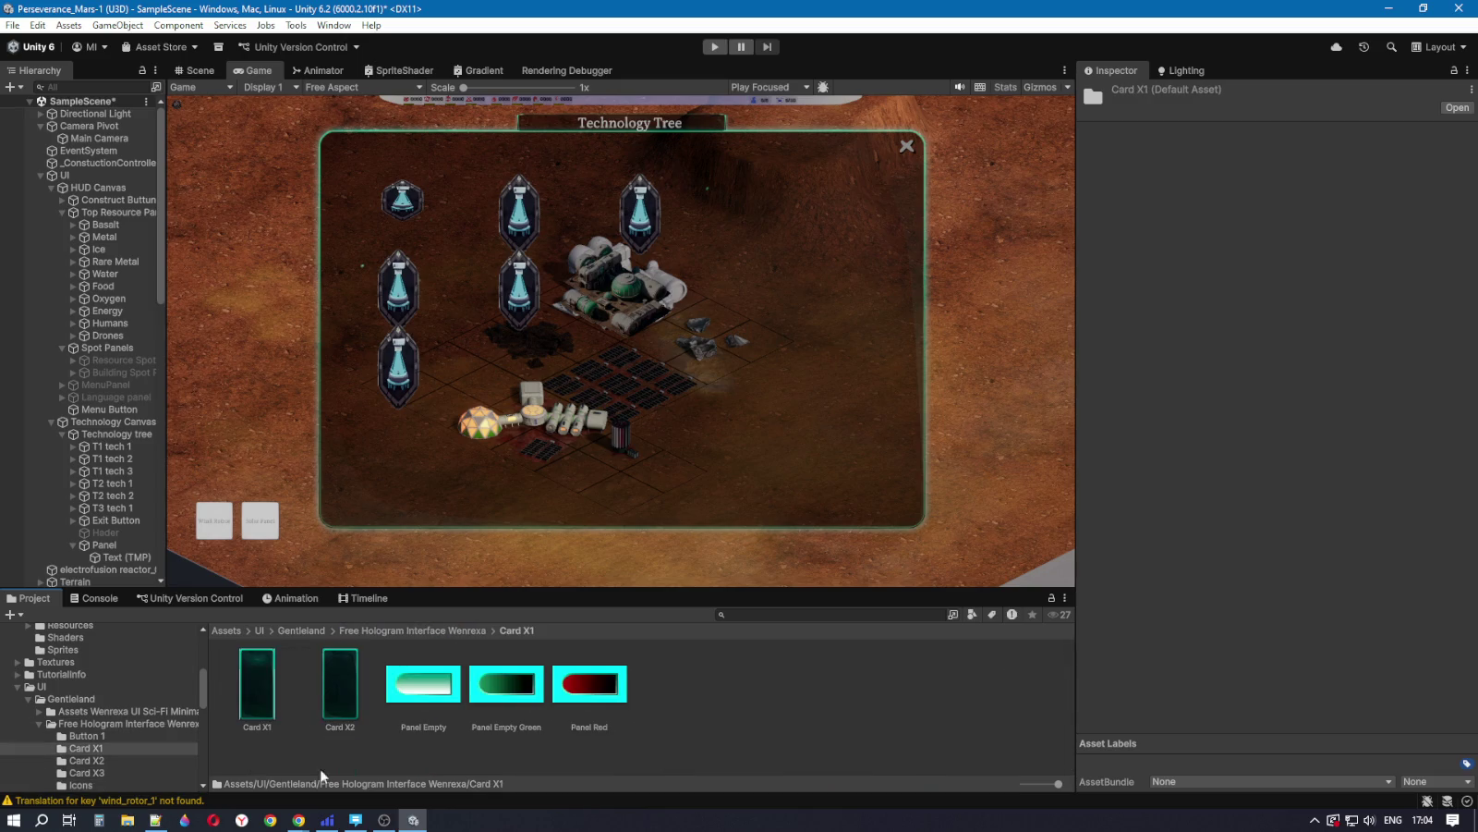
left_click(375, 631)
Step: Return to Gentleland and open Assets Wenrexa UI Sci-Fi Minimalism > CommonElement
left_click(305, 631)
double_click(349, 693)
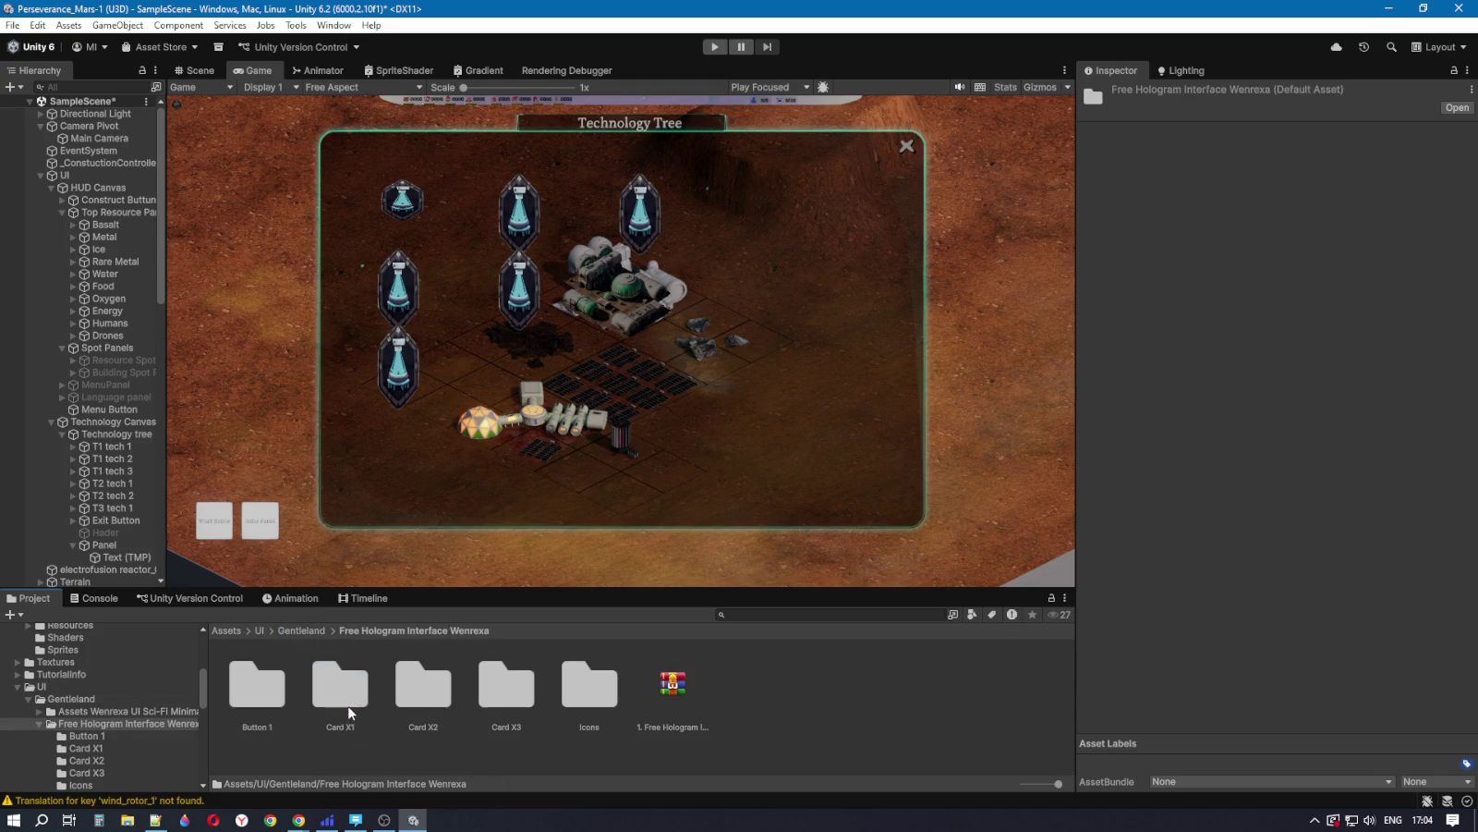
left_click(294, 630)
double_click(263, 692)
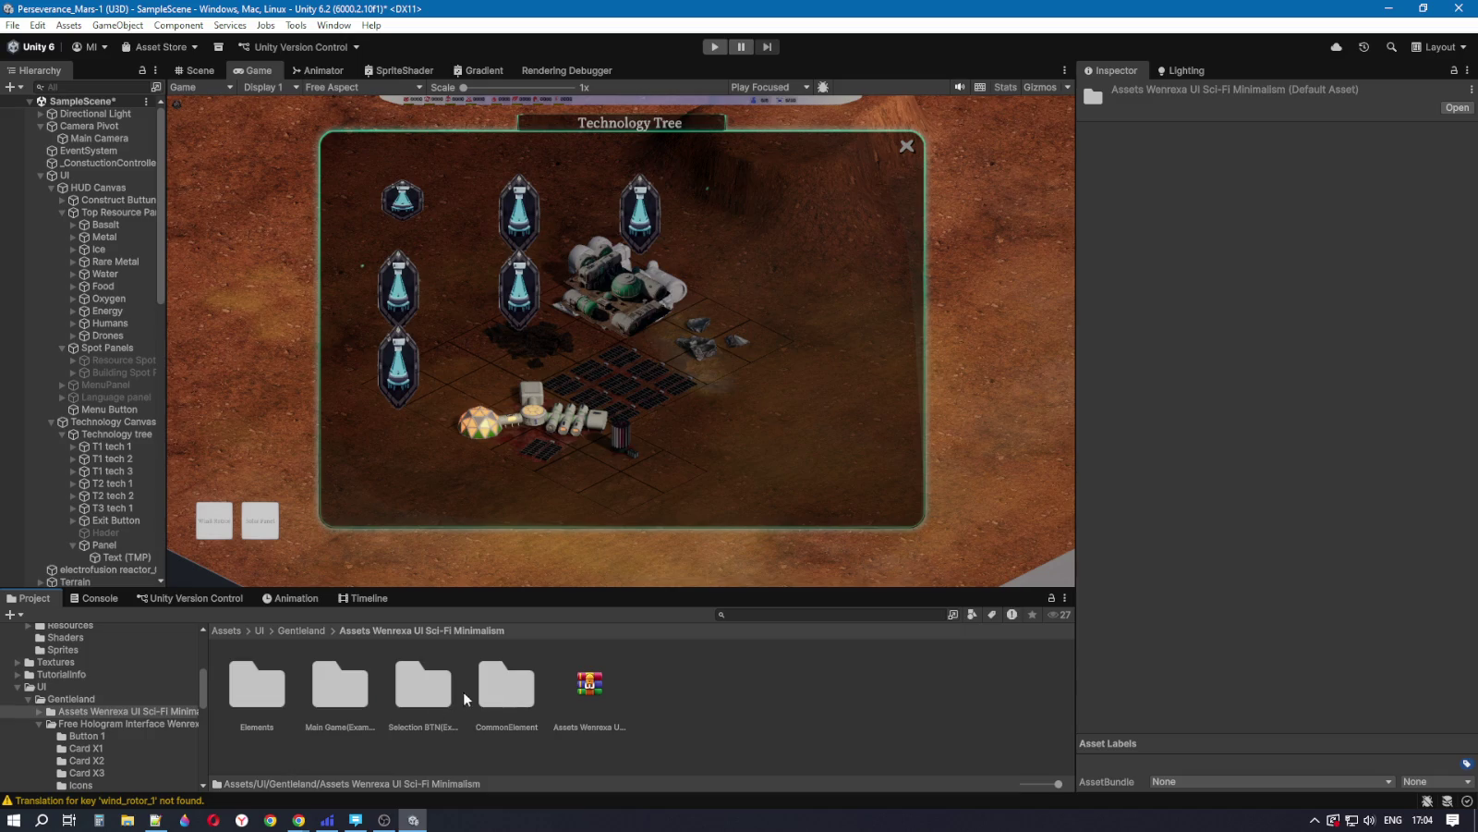
double_click(499, 686)
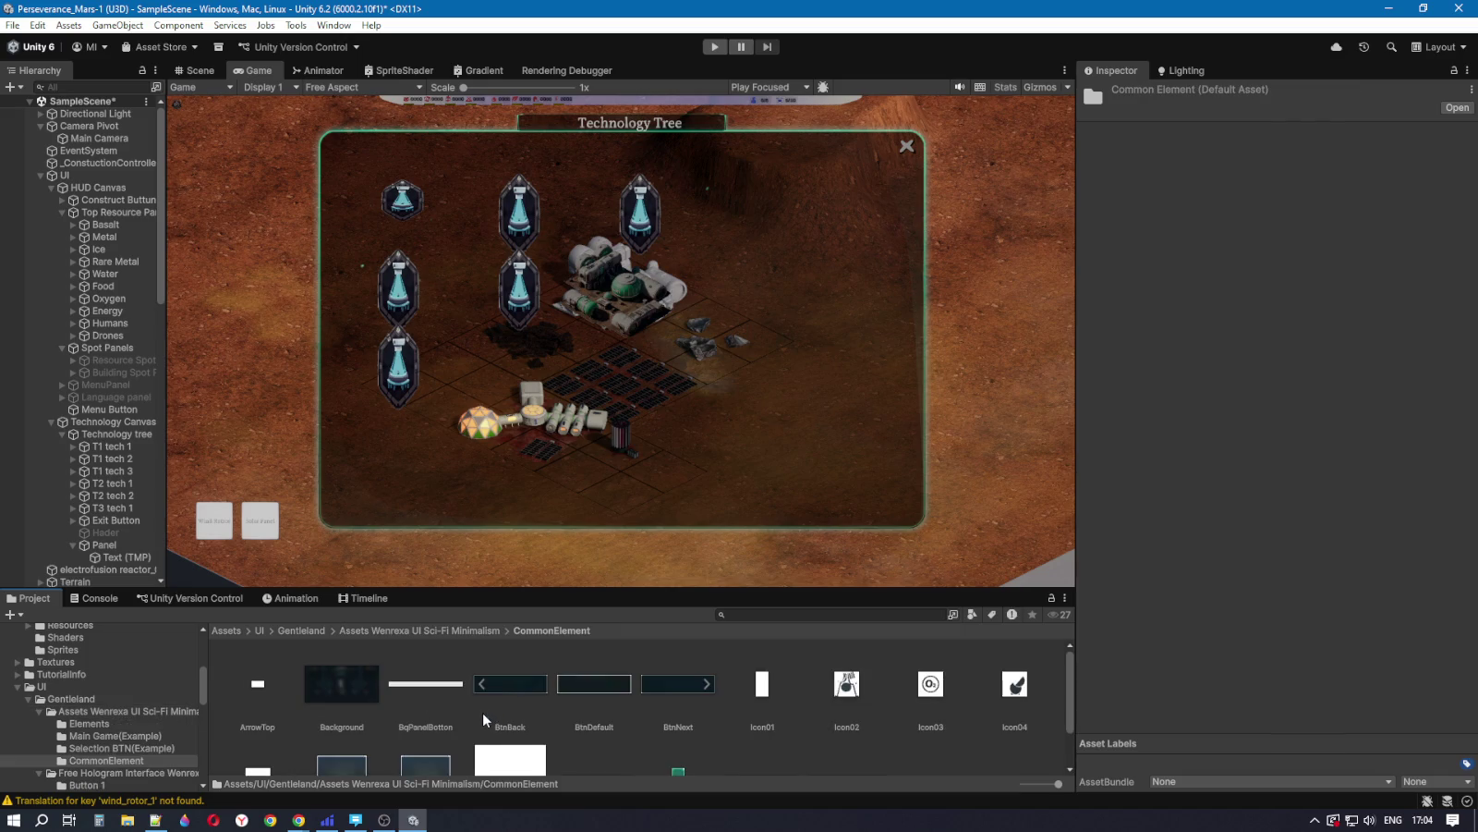
Step: Look through the CommonElement sprites, then open the Wenrexa Elements icon folder
scroll(484, 714, "down", 1)
scroll(490, 712, "up", 1)
left_click(395, 632)
double_click(261, 688)
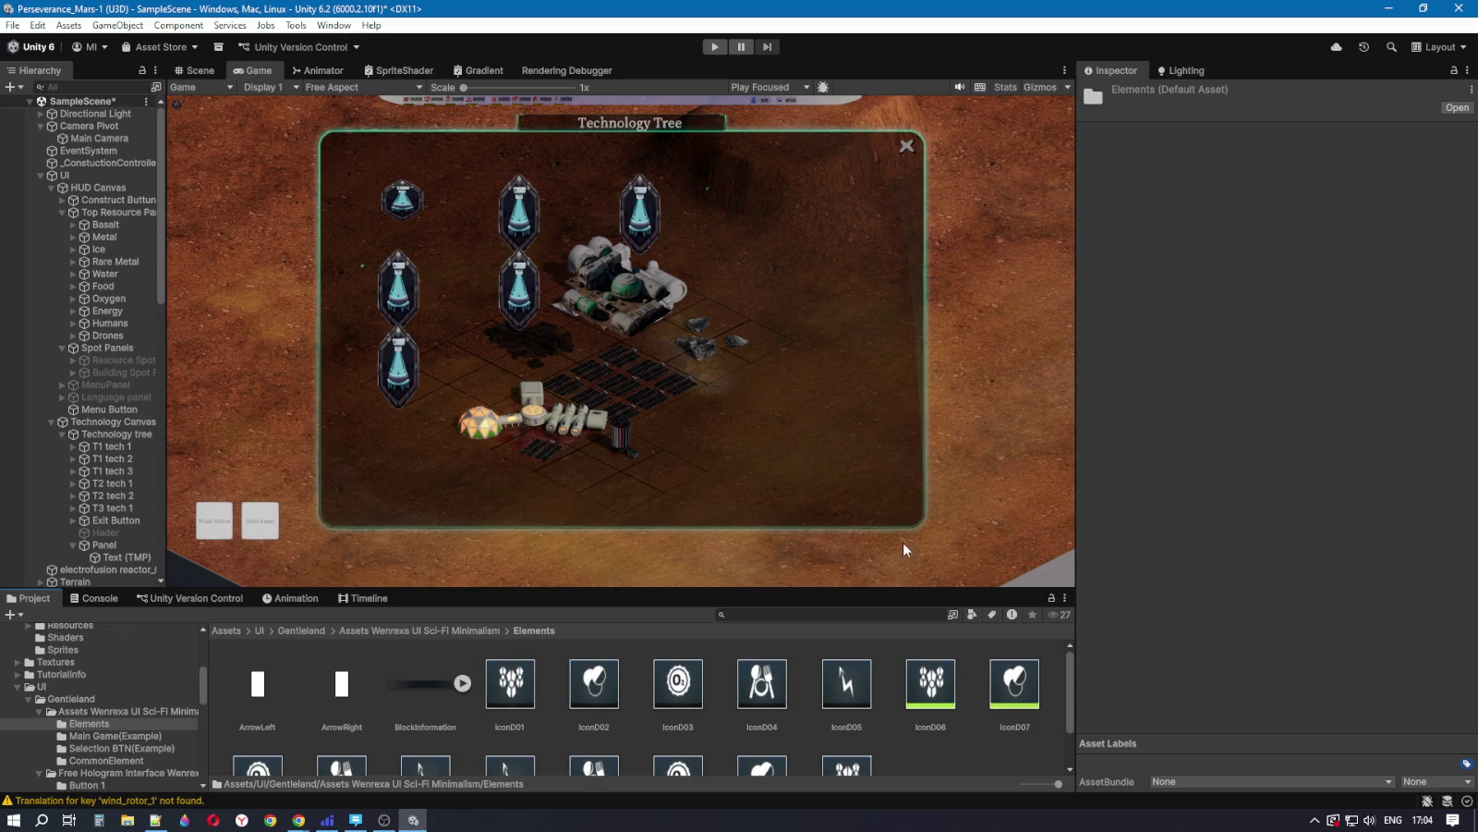
scroll(522, 697, "down", 2)
scroll(523, 698, "up", 2)
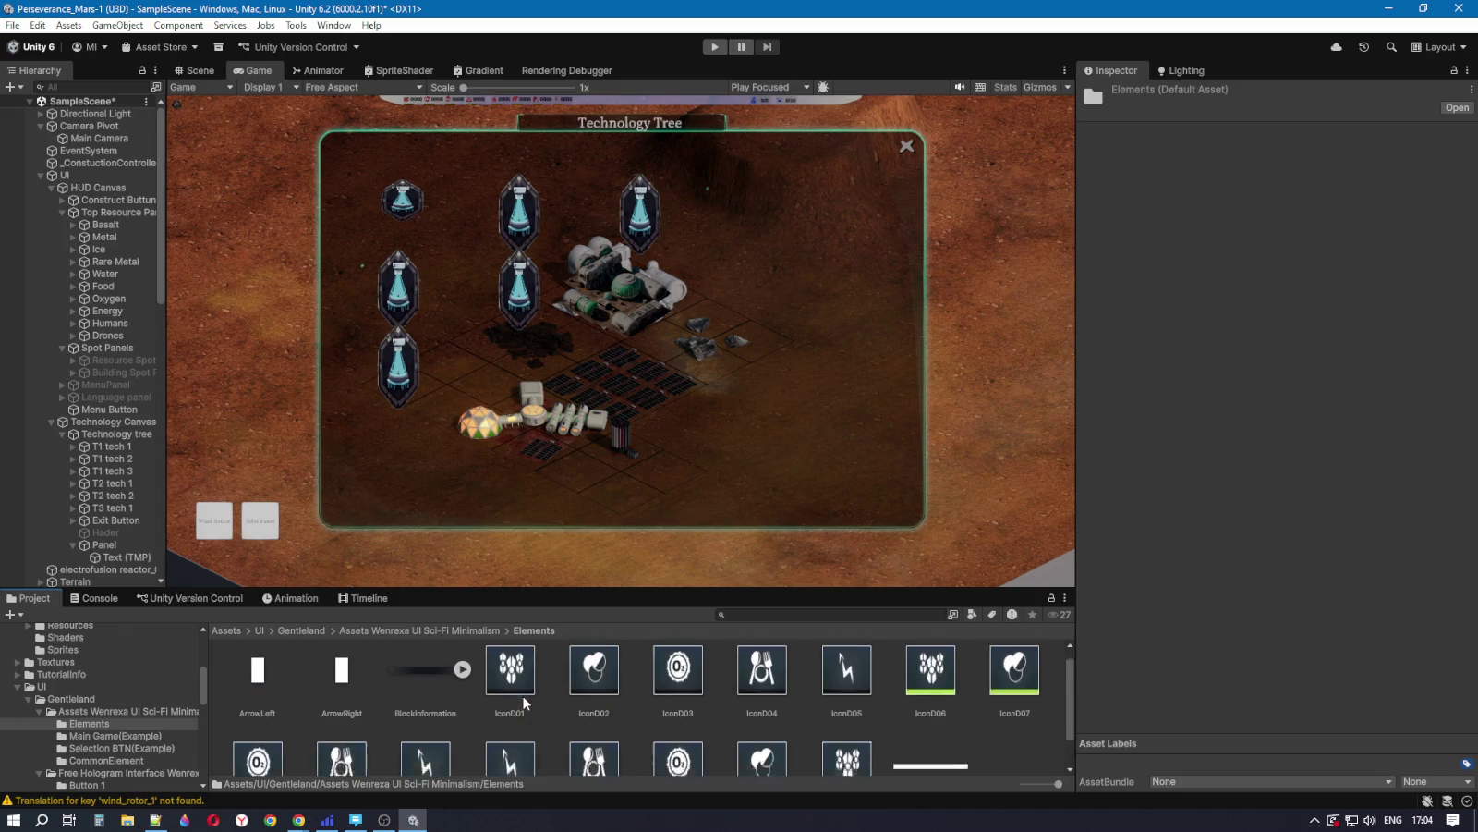
Step: Preview Main Game(Example), Selection BTN(Example) and CommonElement, then return to Gentleland's SteampunkUI folder
left_click(411, 634)
double_click(365, 691)
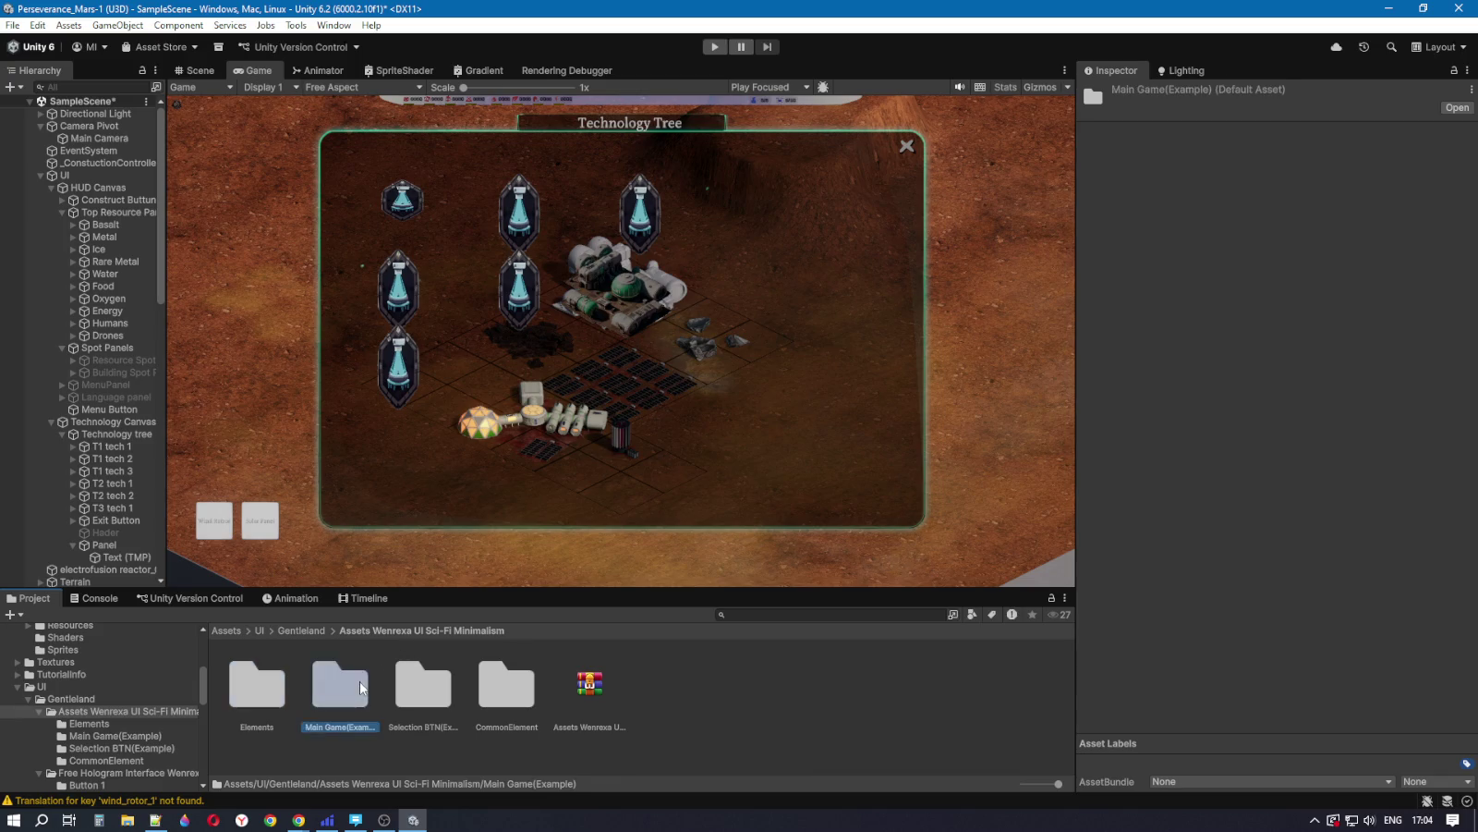
left_click(407, 636)
double_click(423, 686)
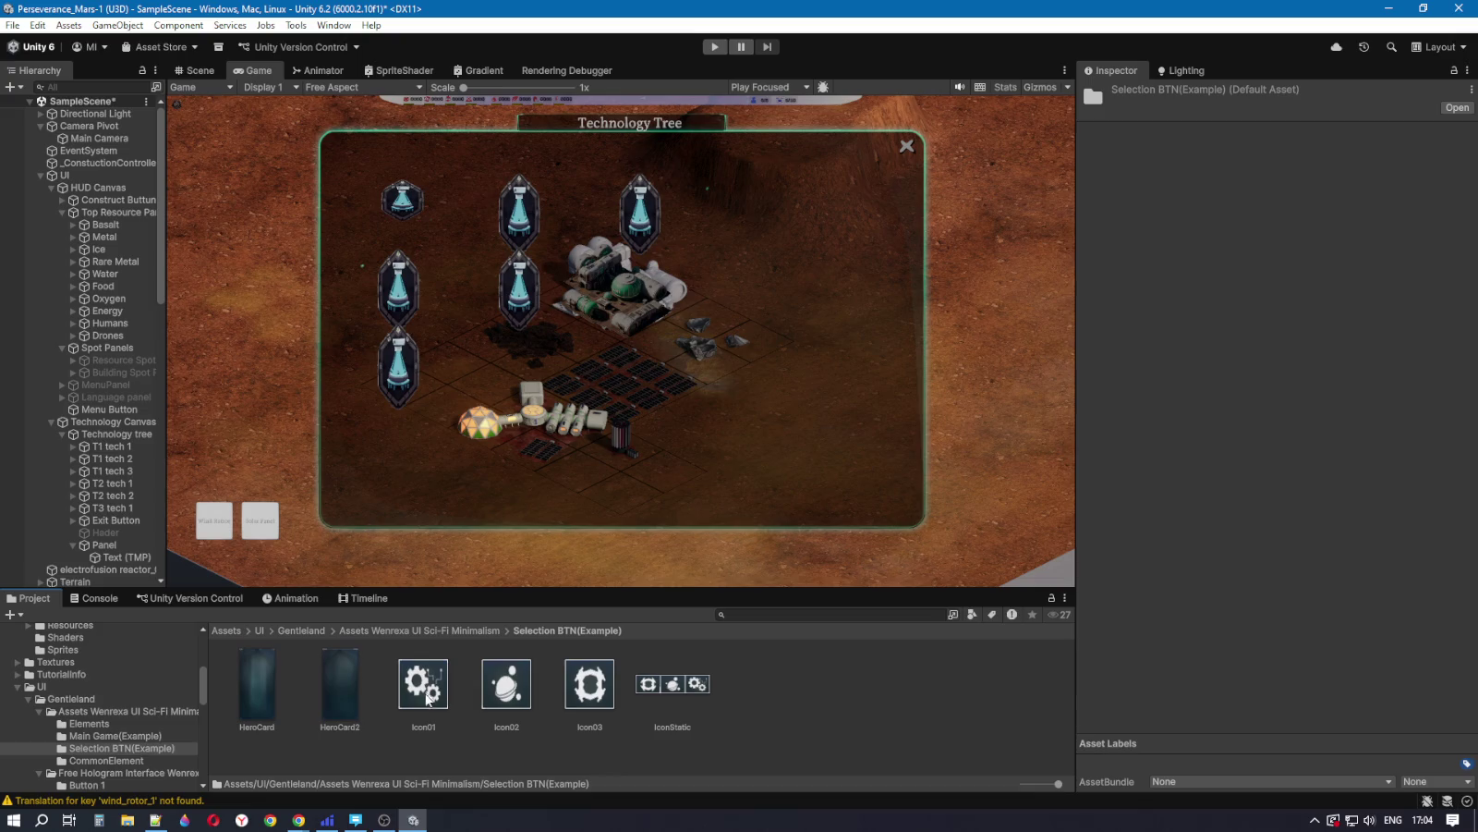
left_click(413, 637)
double_click(499, 686)
scroll(463, 706, "down", 1)
scroll(452, 675, "up", 1)
left_click(442, 635)
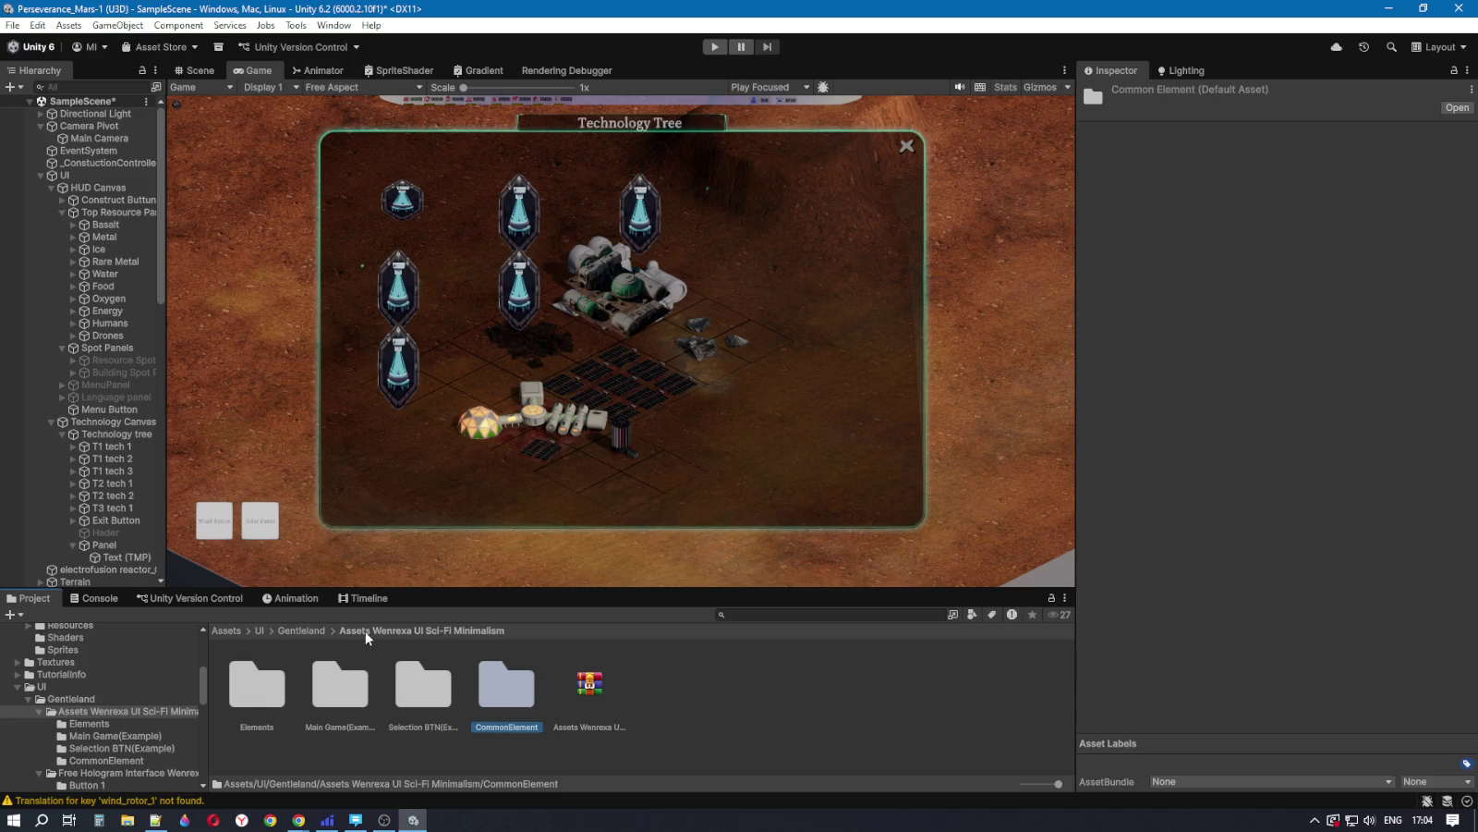
left_click(311, 632)
left_click(423, 686)
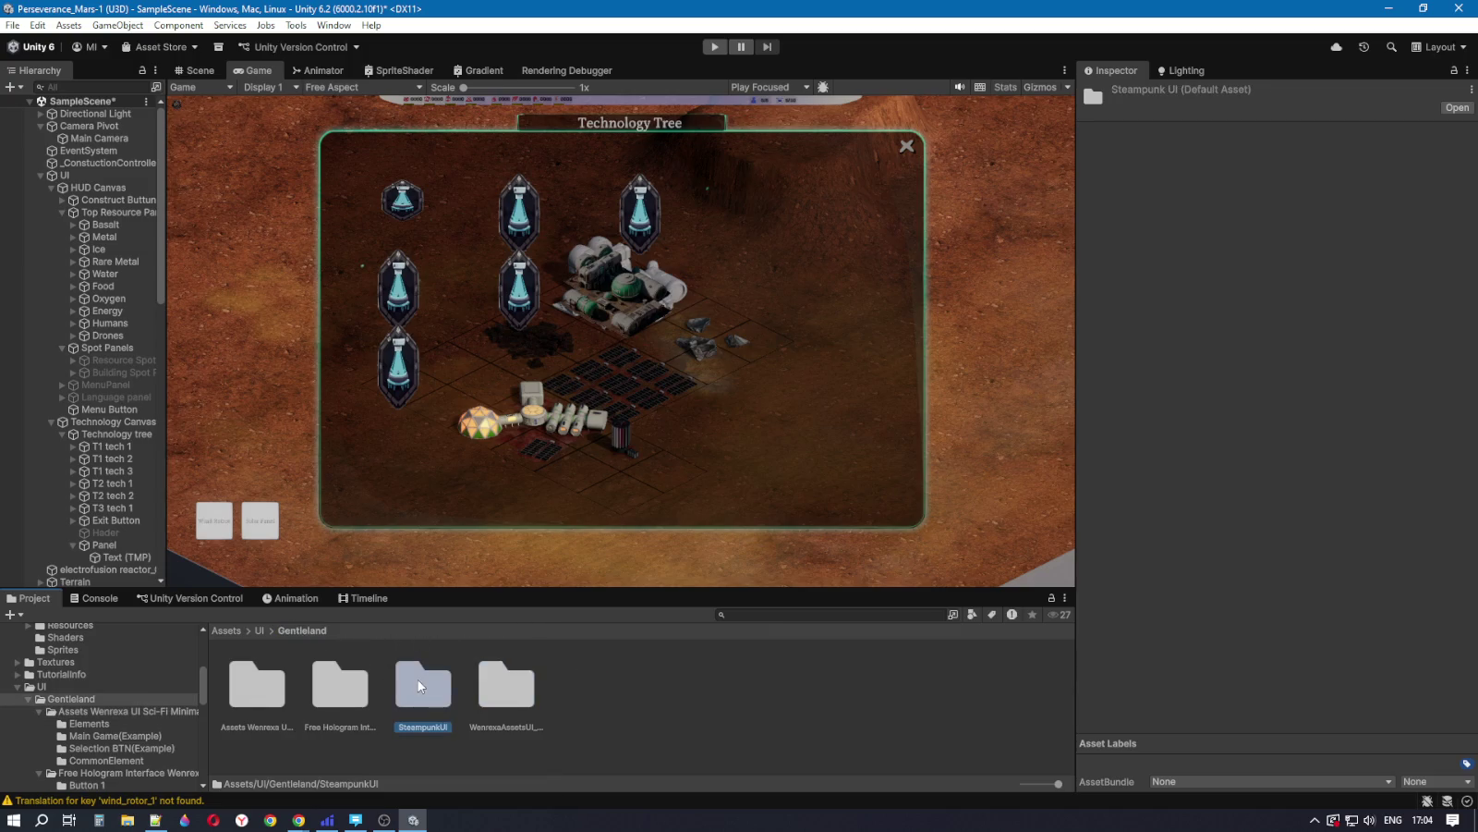
Step: Open the SteampunkUI Art folder and look through its sprites
double_click(427, 686)
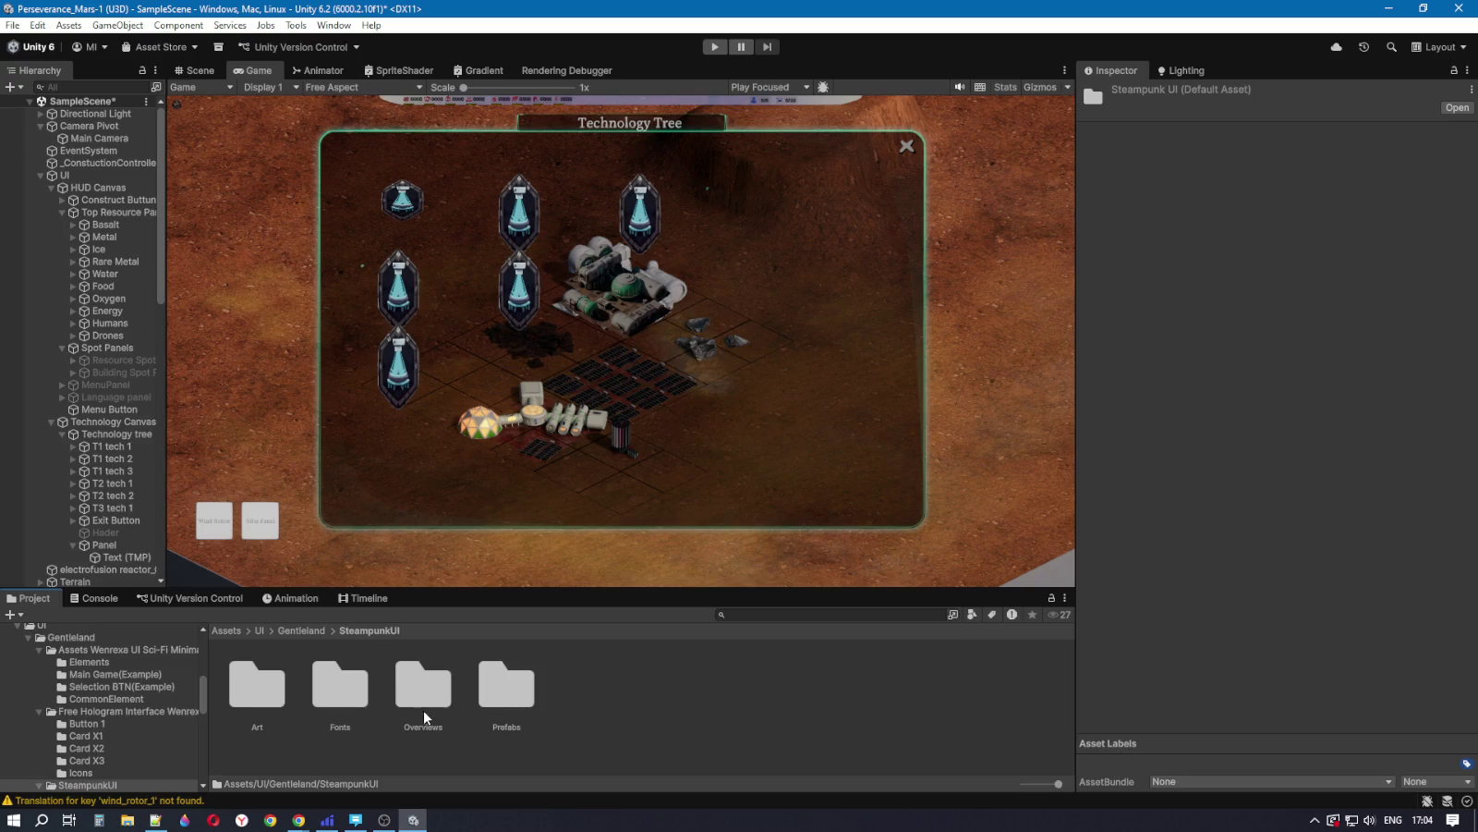
left_click(284, 696)
double_click(283, 696)
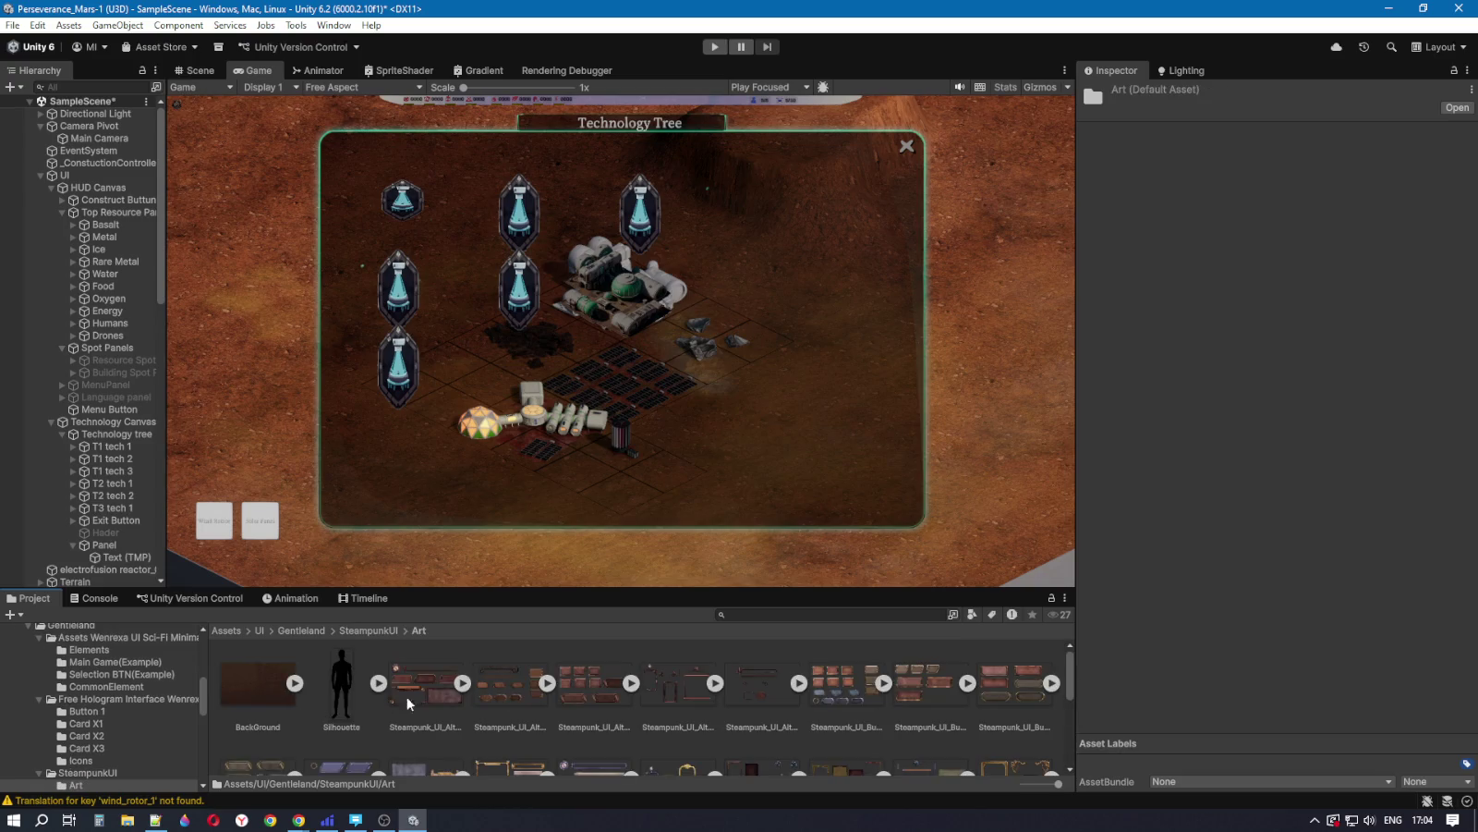
scroll(563, 704, "down", 3)
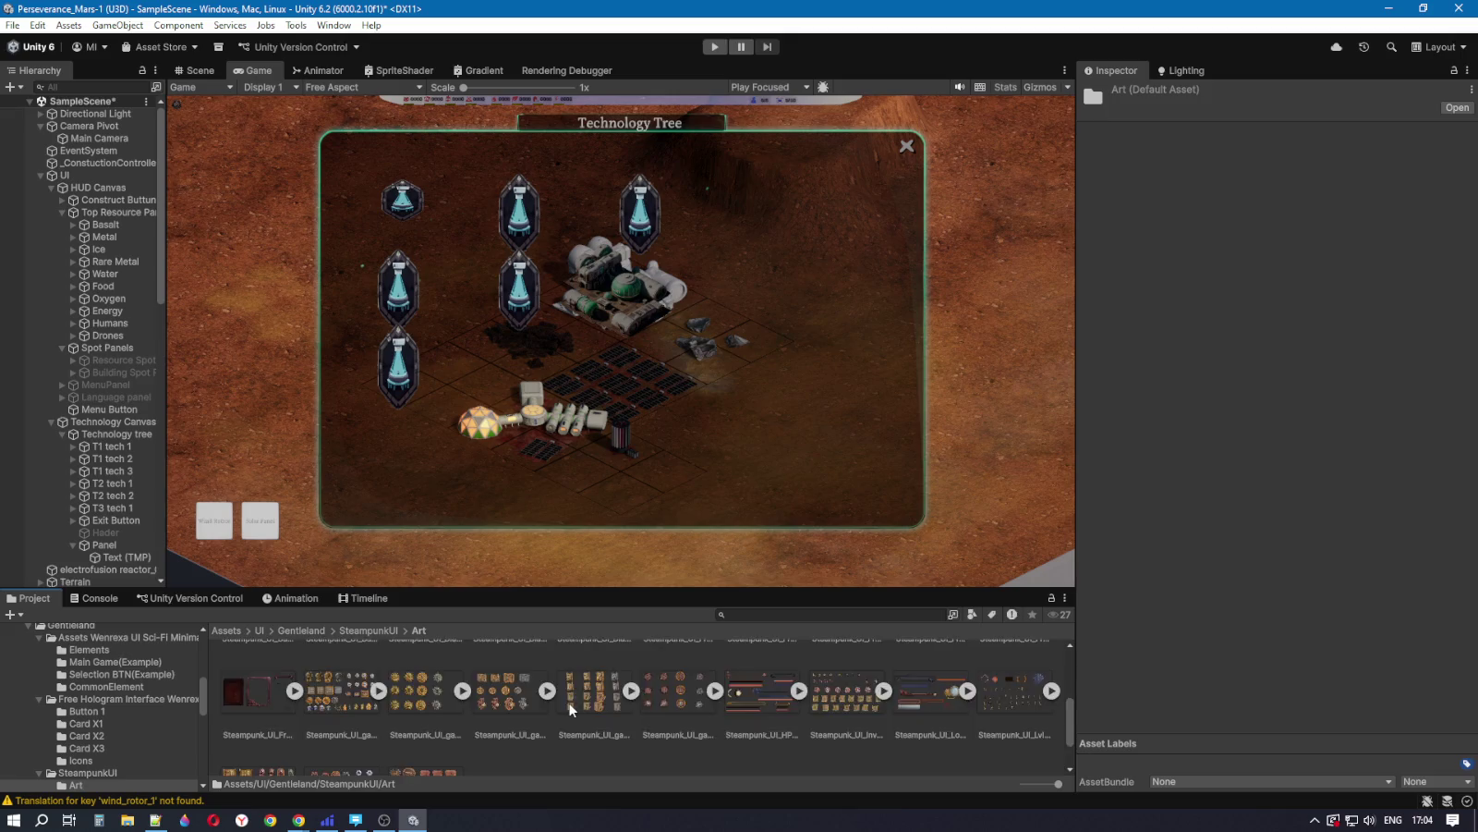
scroll(569, 711, "up", 2)
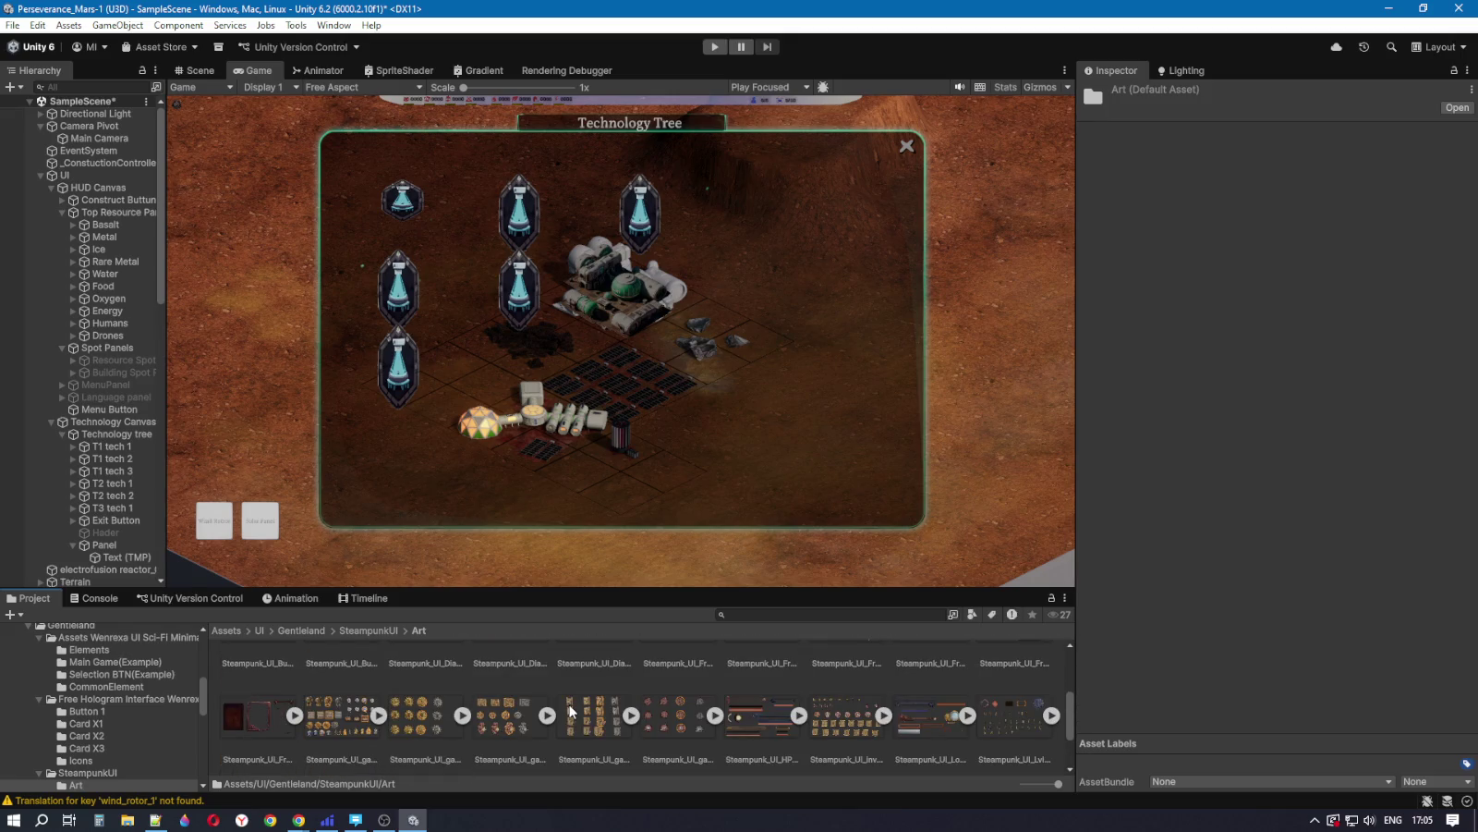
scroll(571, 711, "up", 3)
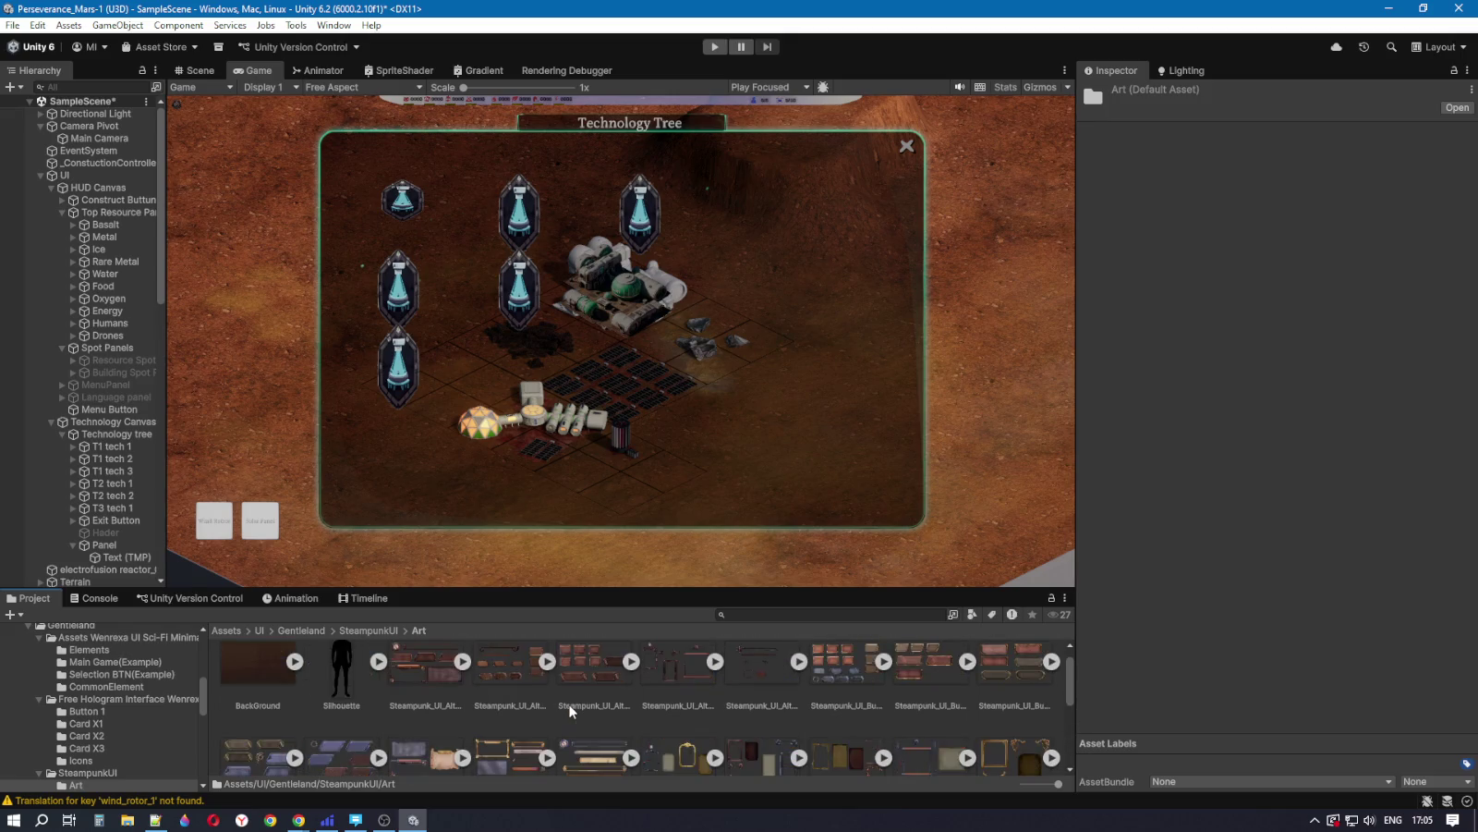
left_click(363, 632)
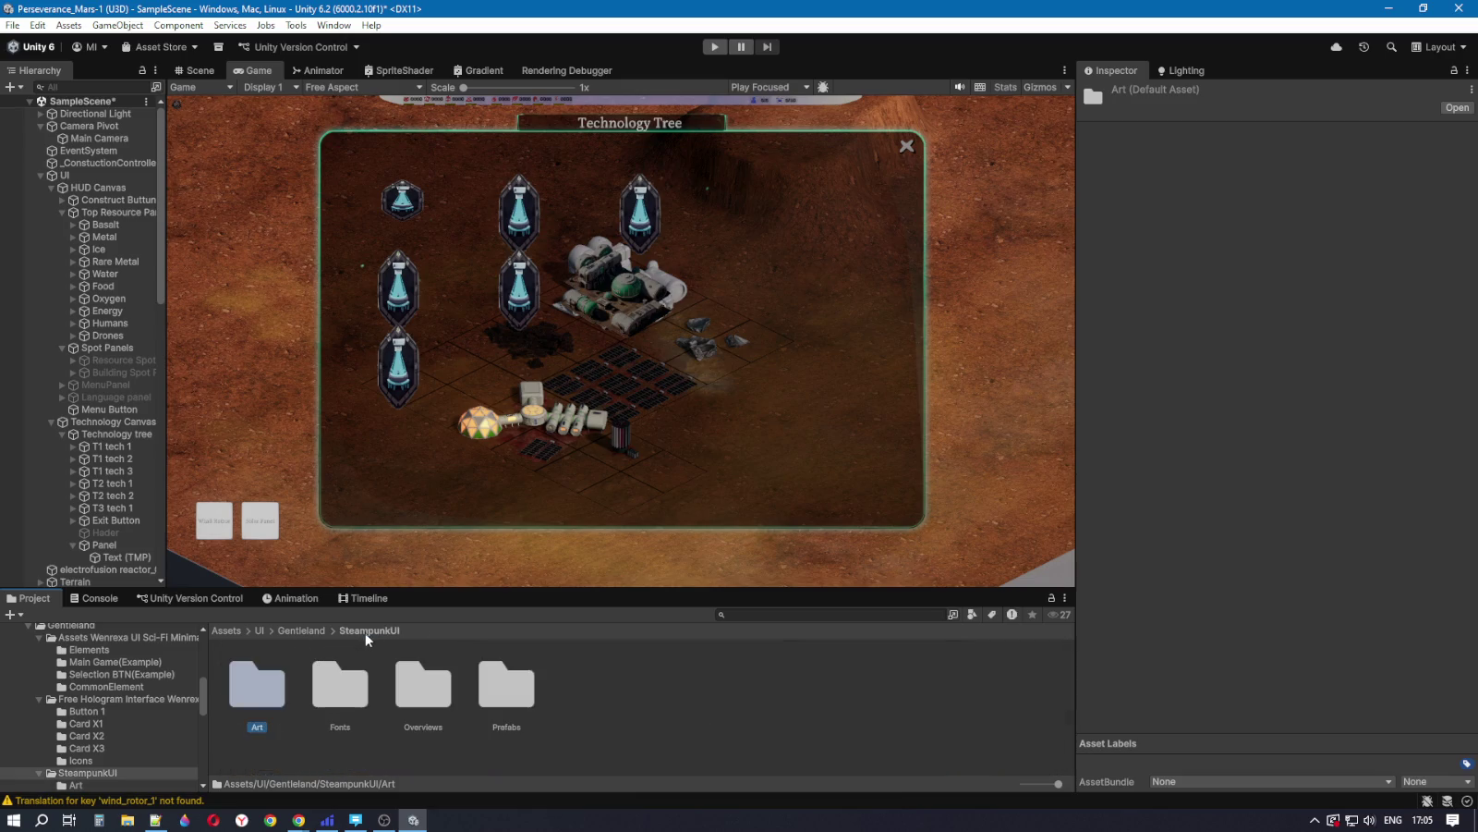
Step: Open SteampunkUI Overviews and preview Demo Buttons.png at full size
left_click(423, 698)
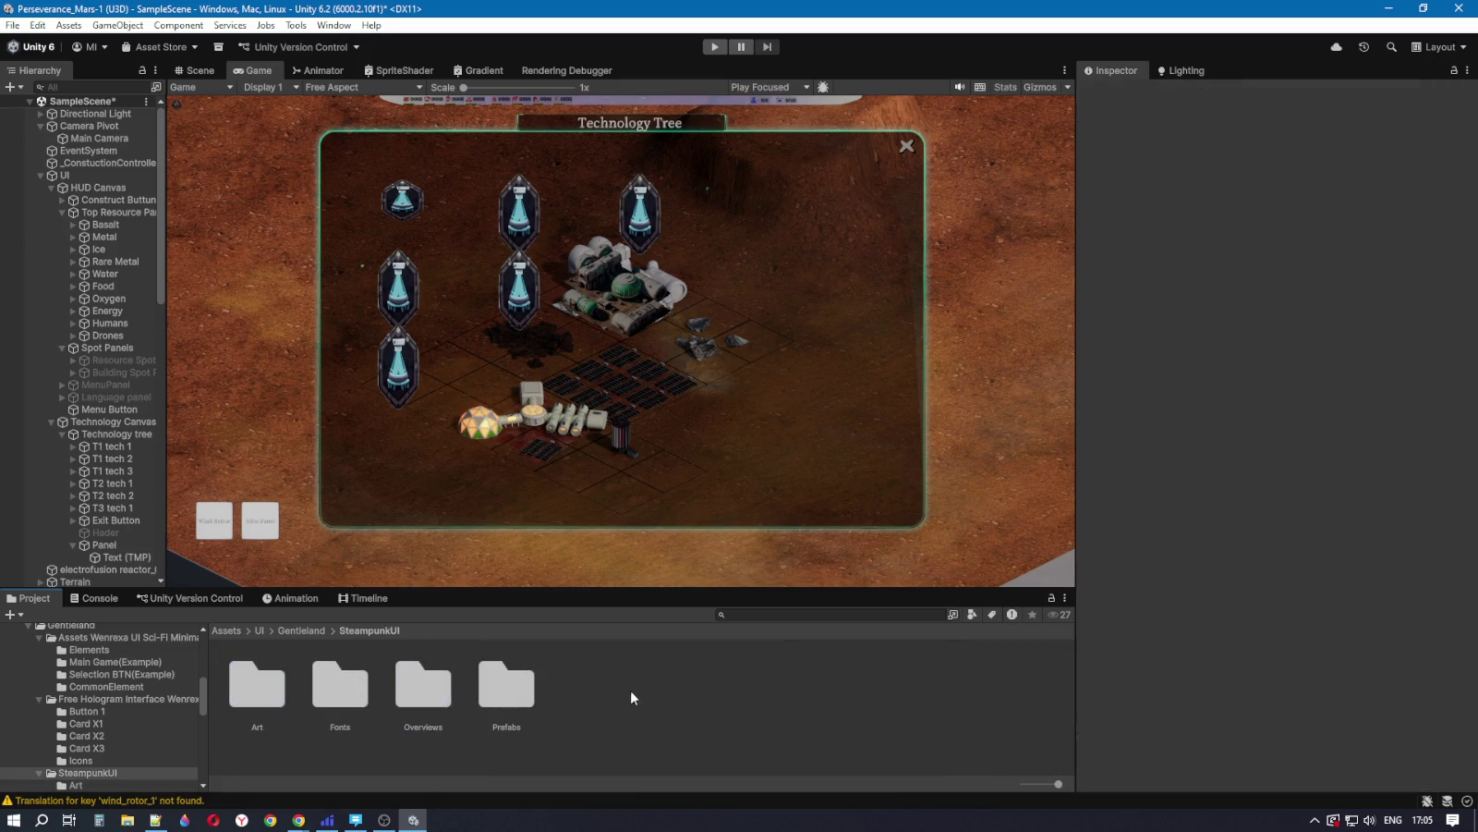
double_click(439, 698)
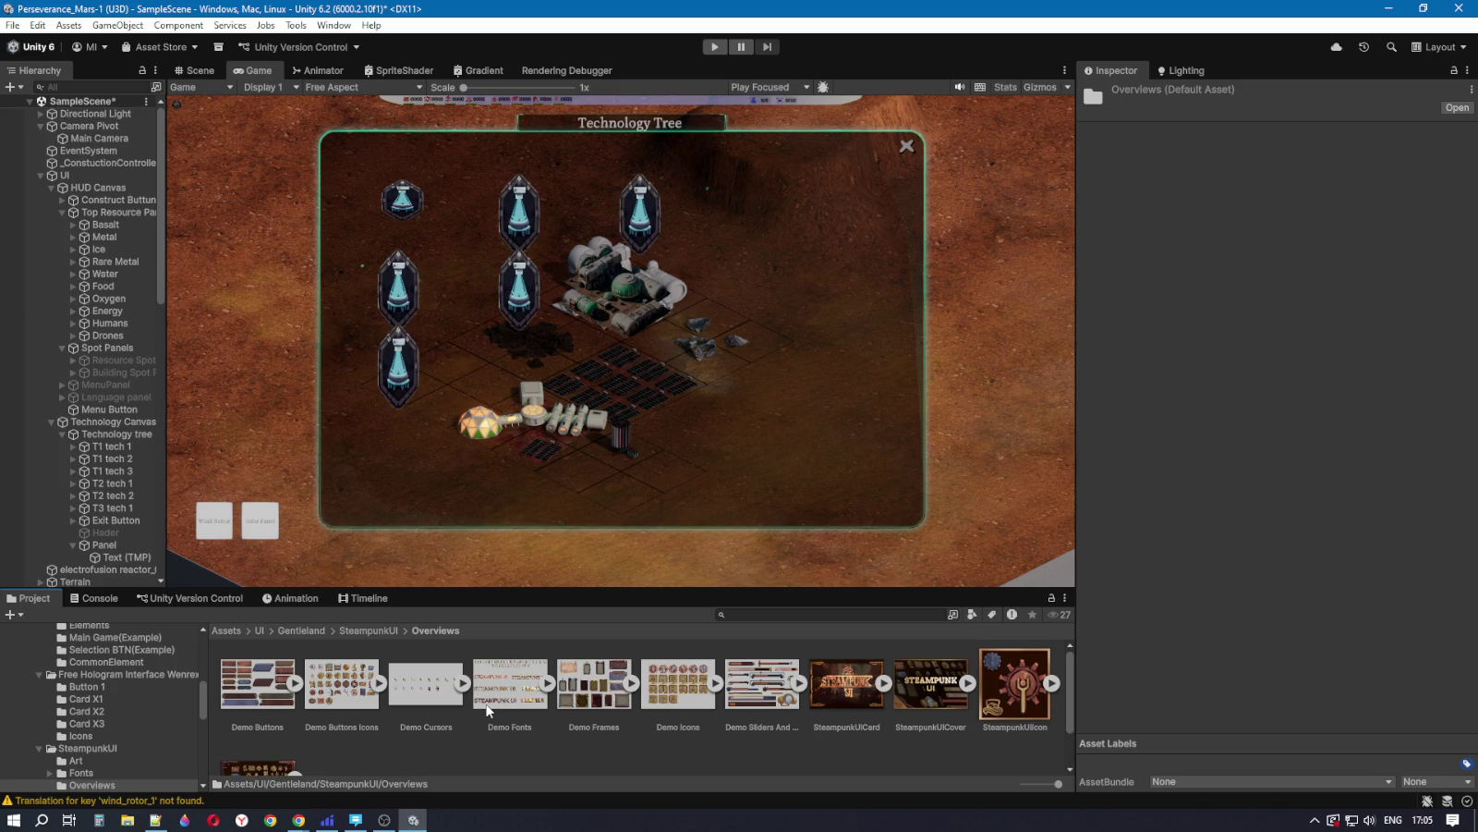
left_click(266, 687)
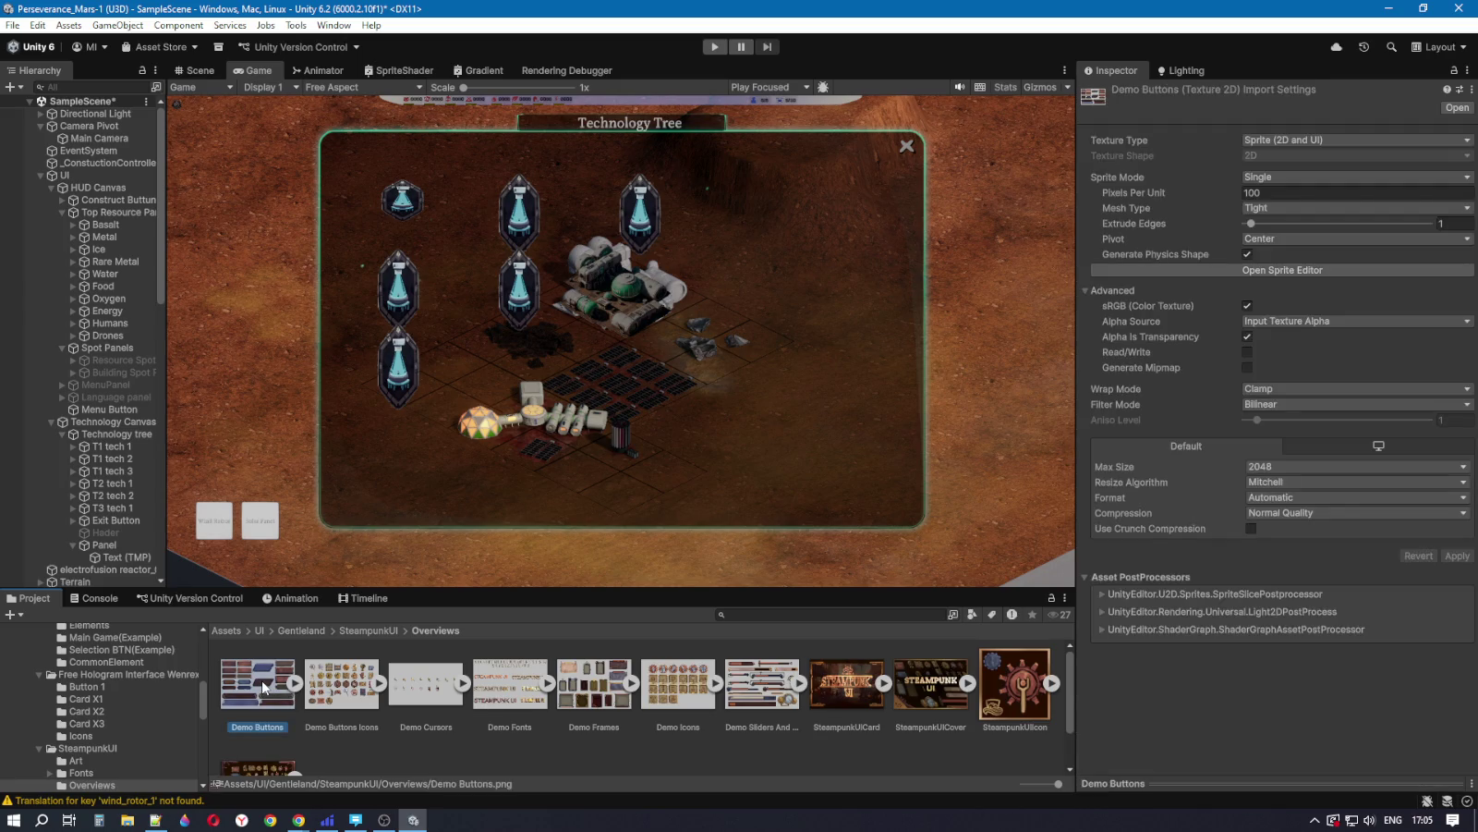
double_click(266, 686)
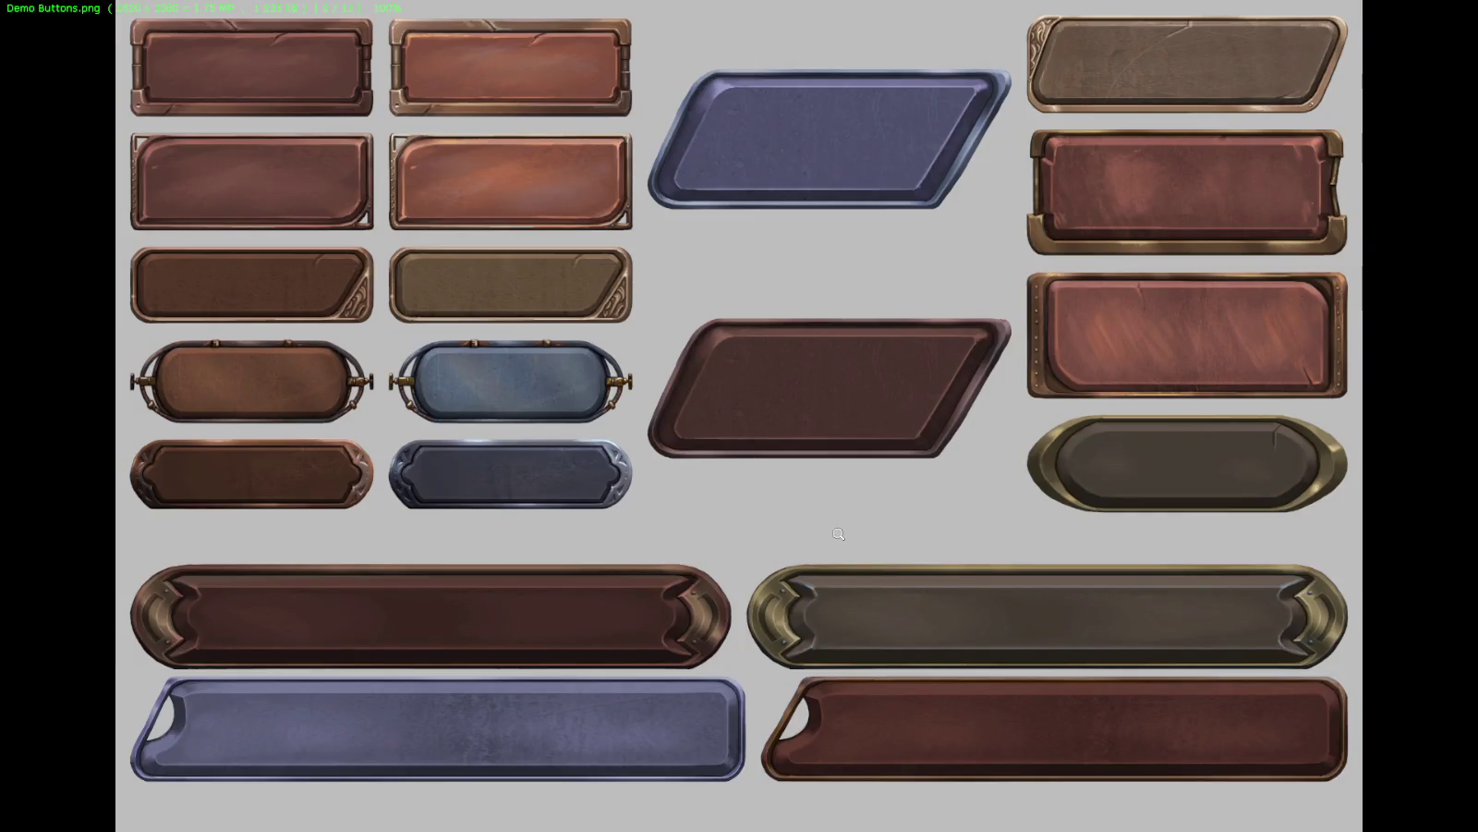
key("Escape")
Step: Go back to Gentleland and open Free Hologram Interface Wenrexa > Card X1
scroll(377, 682, "down", 2)
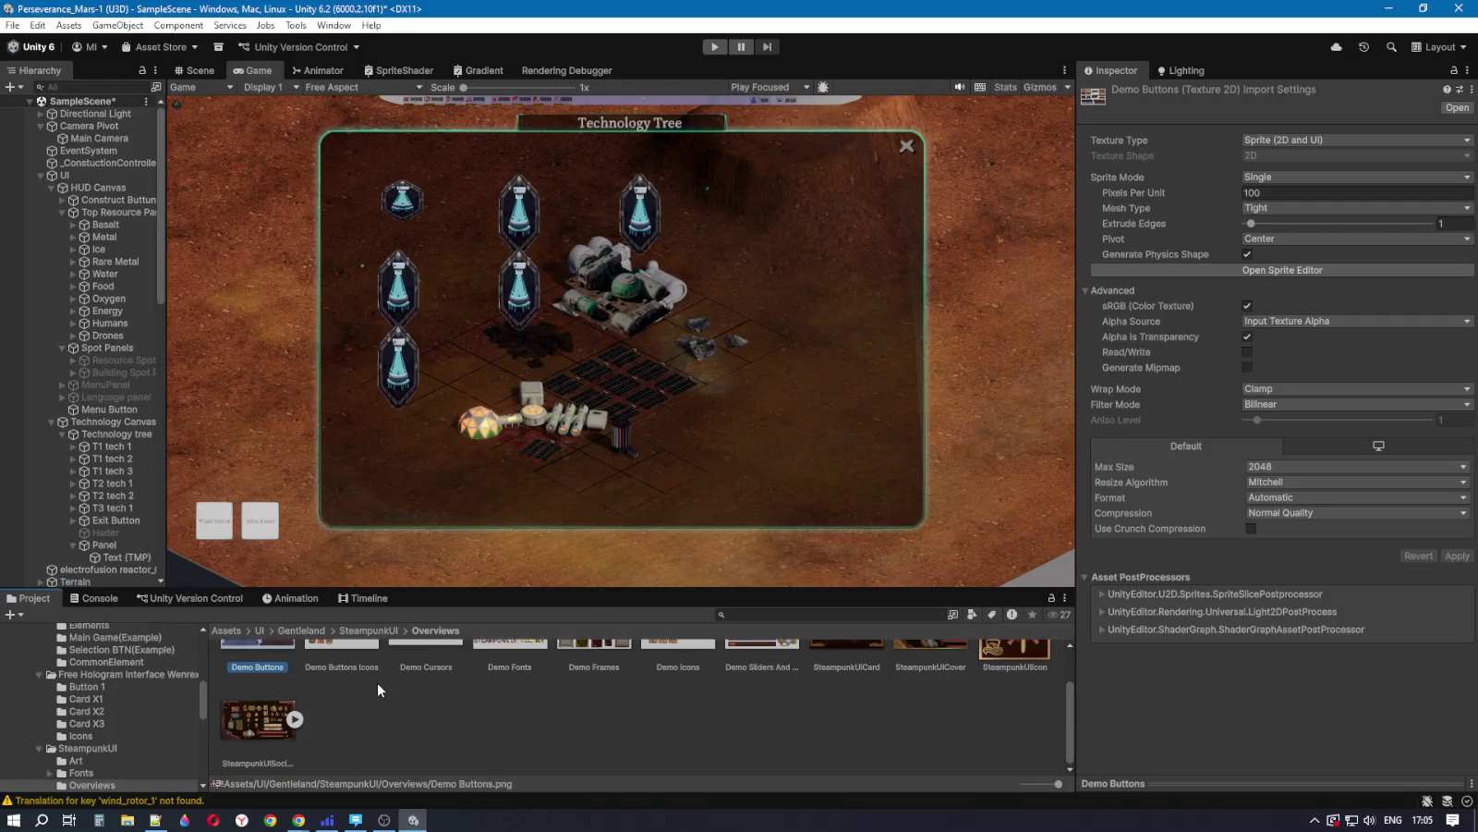
scroll(377, 682, "up", 2)
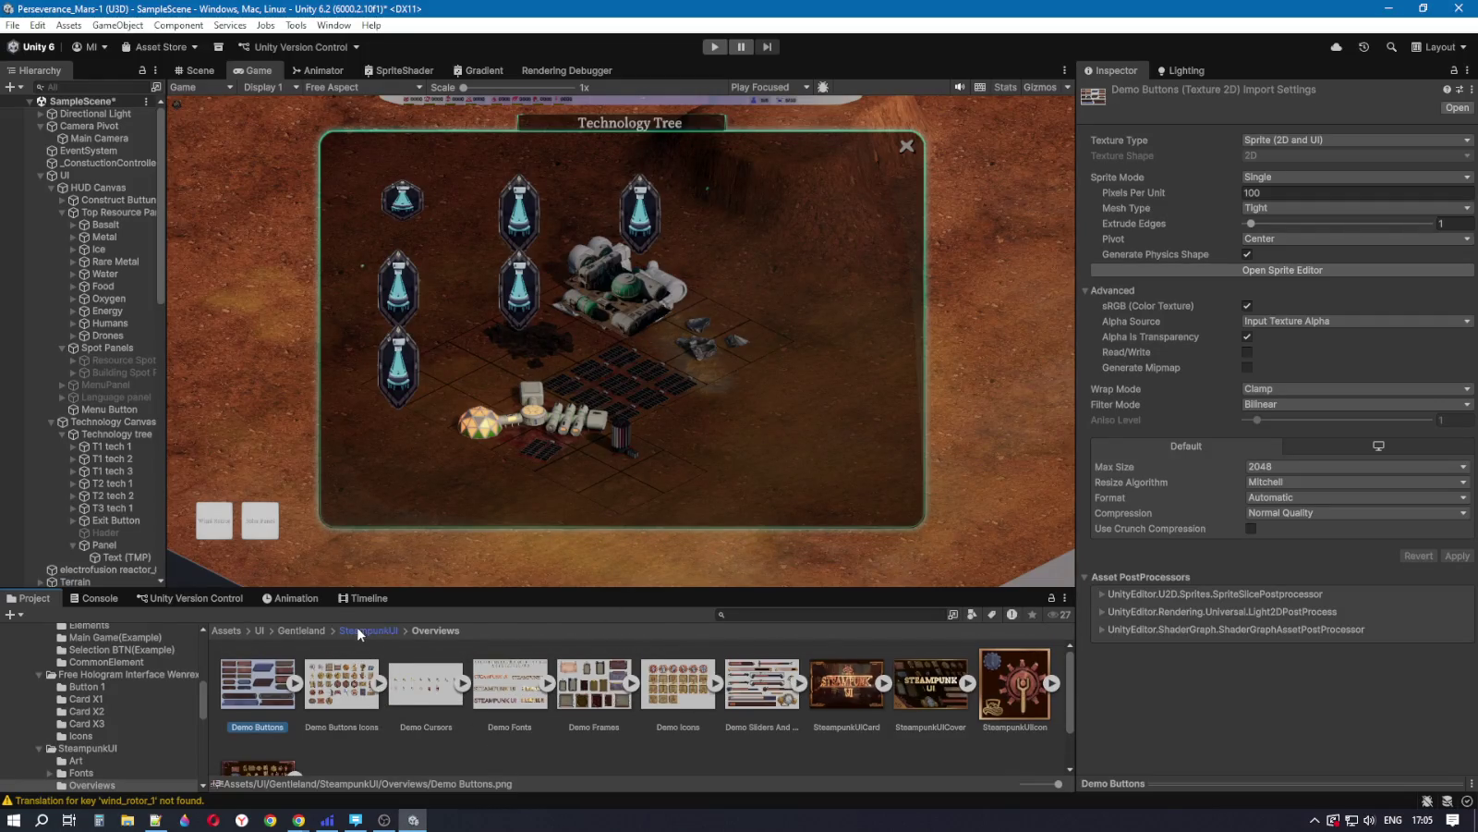
left_click(302, 630)
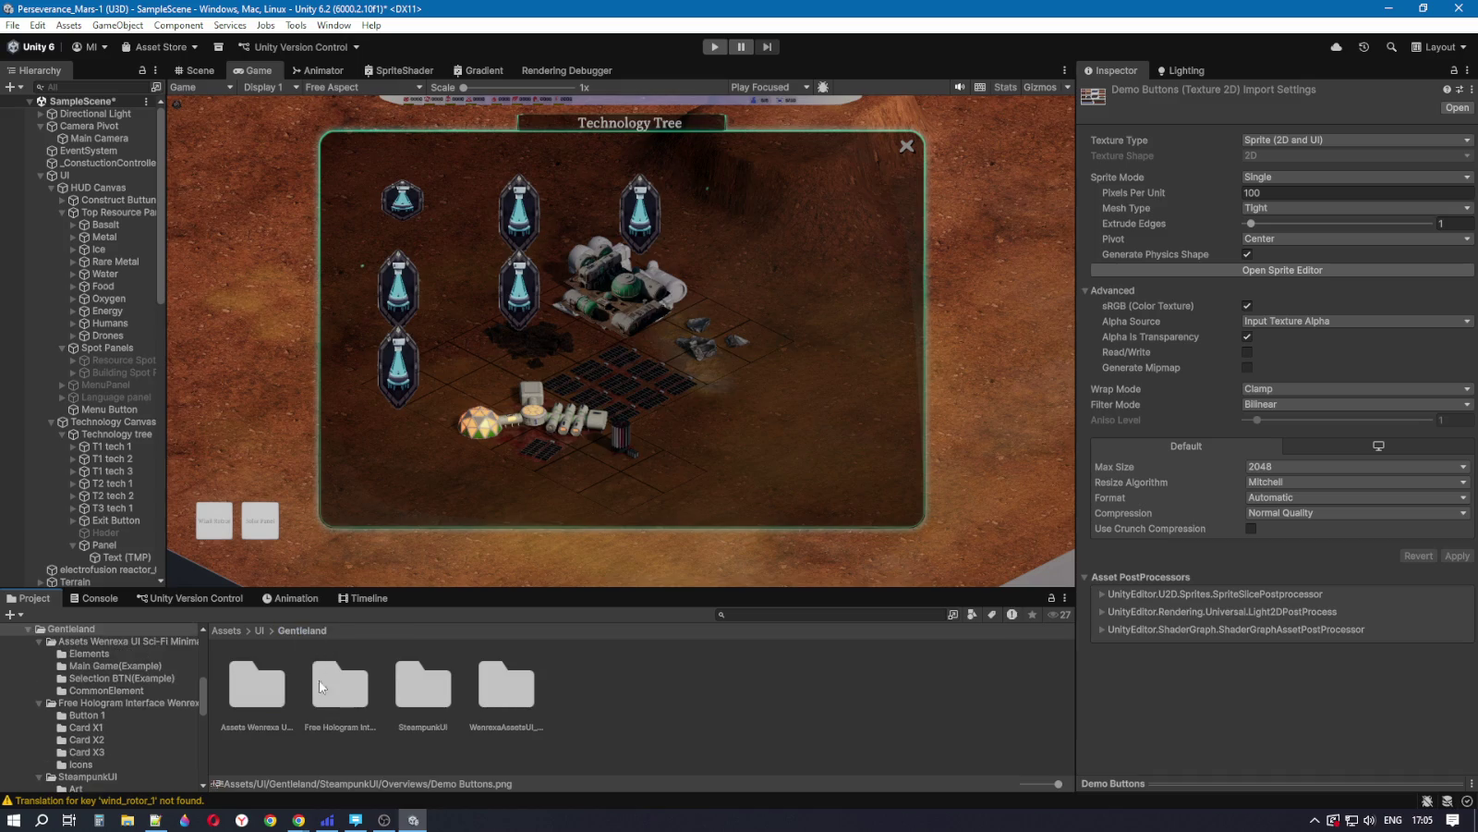
double_click(340, 686)
double_click(349, 701)
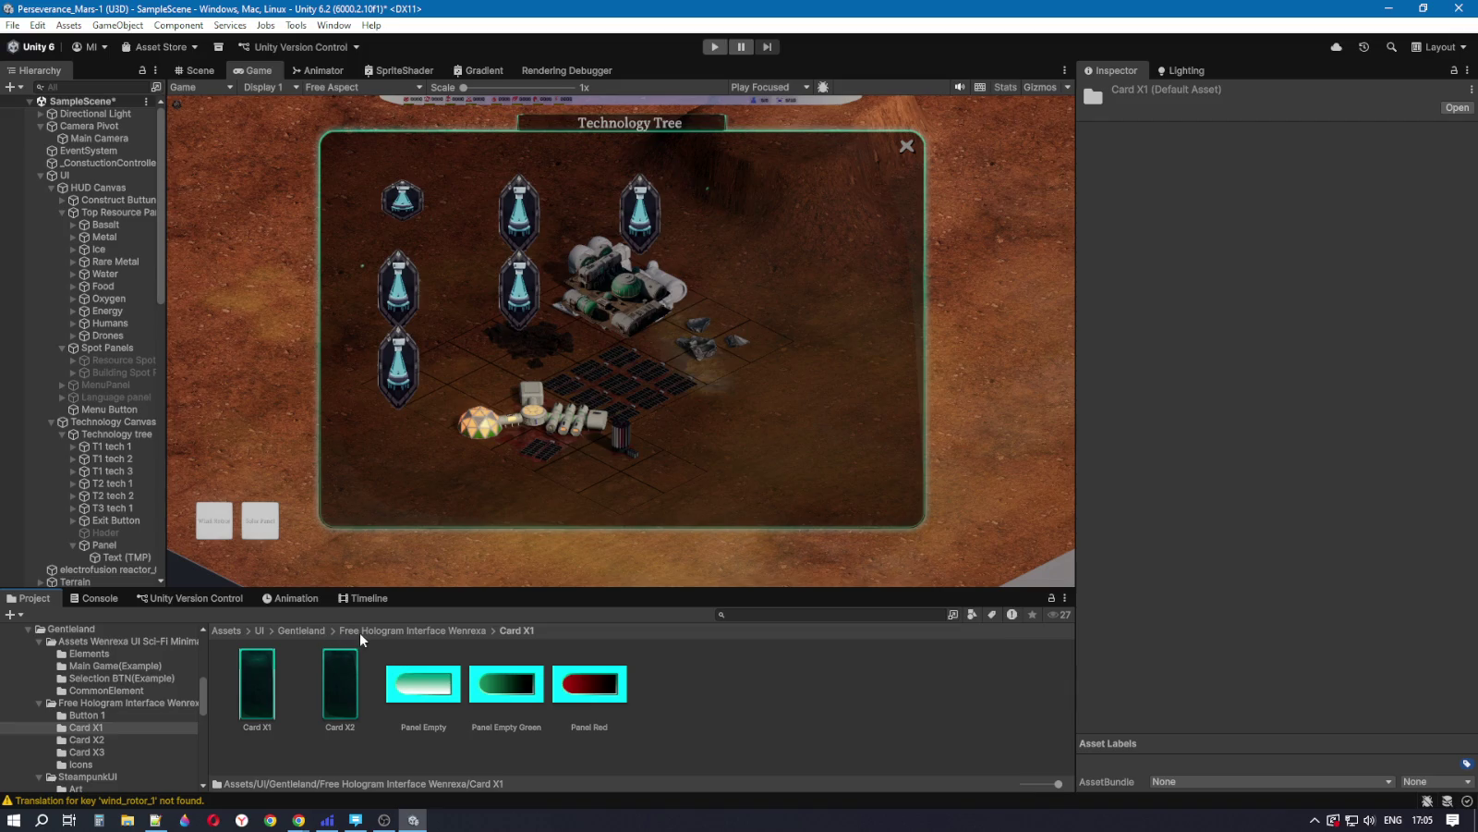
left_click(388, 631)
Step: Open Button 1, preview the Button Active, Normal and Hover sprites full-size, then select Hader
left_click(257, 704)
double_click(257, 693)
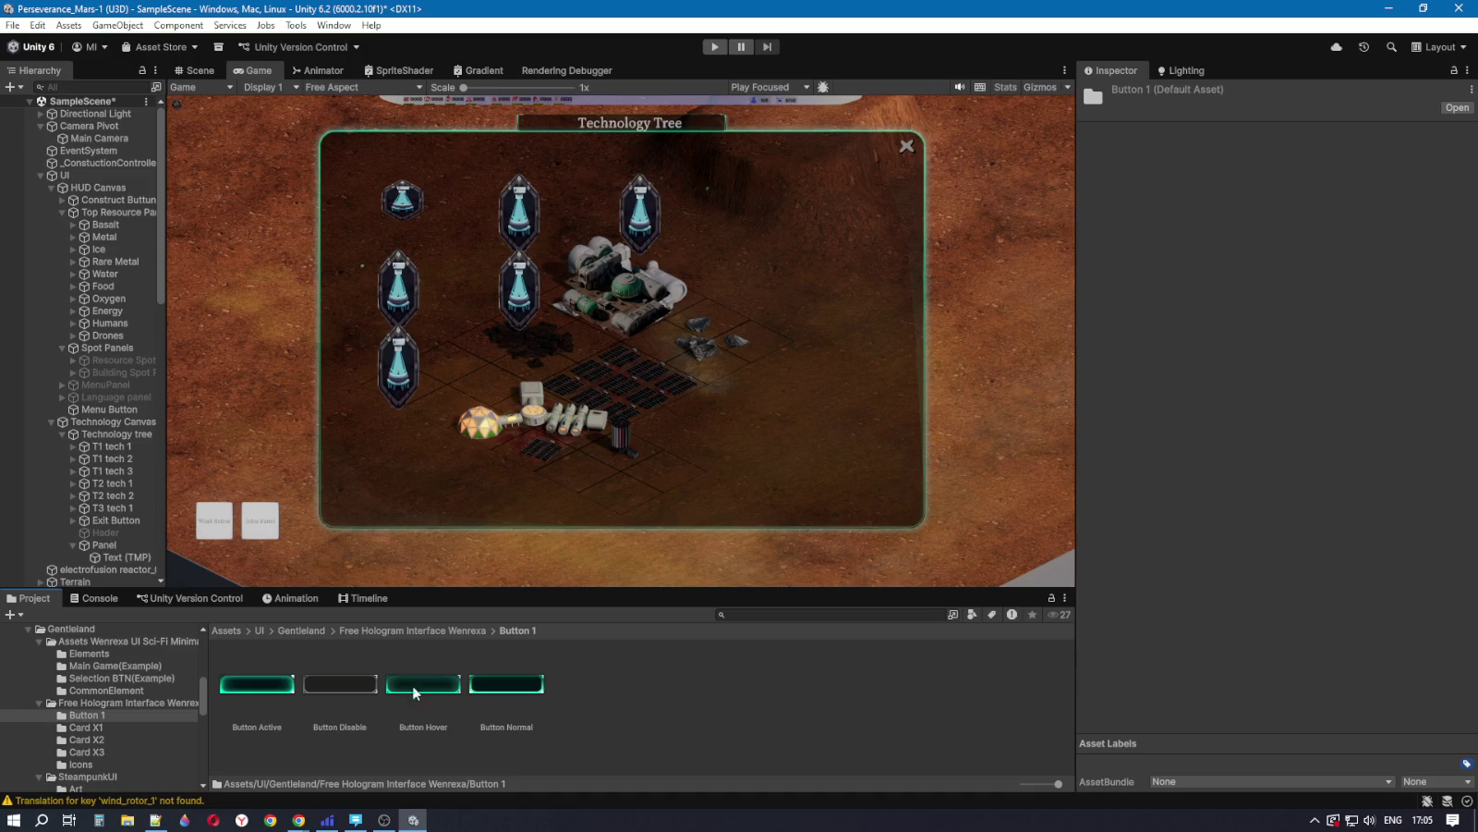
double_click(262, 688)
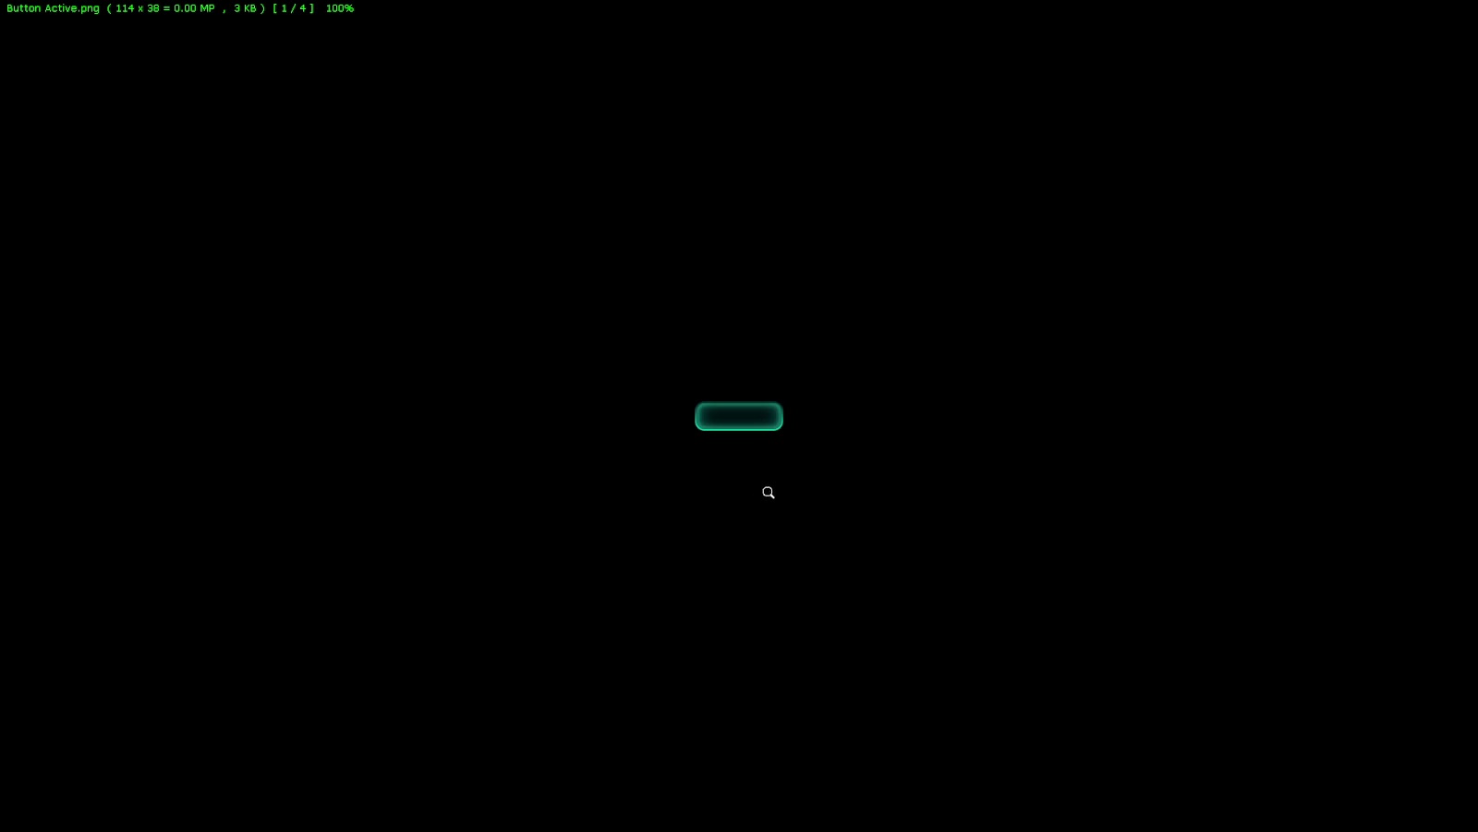
key("Escape")
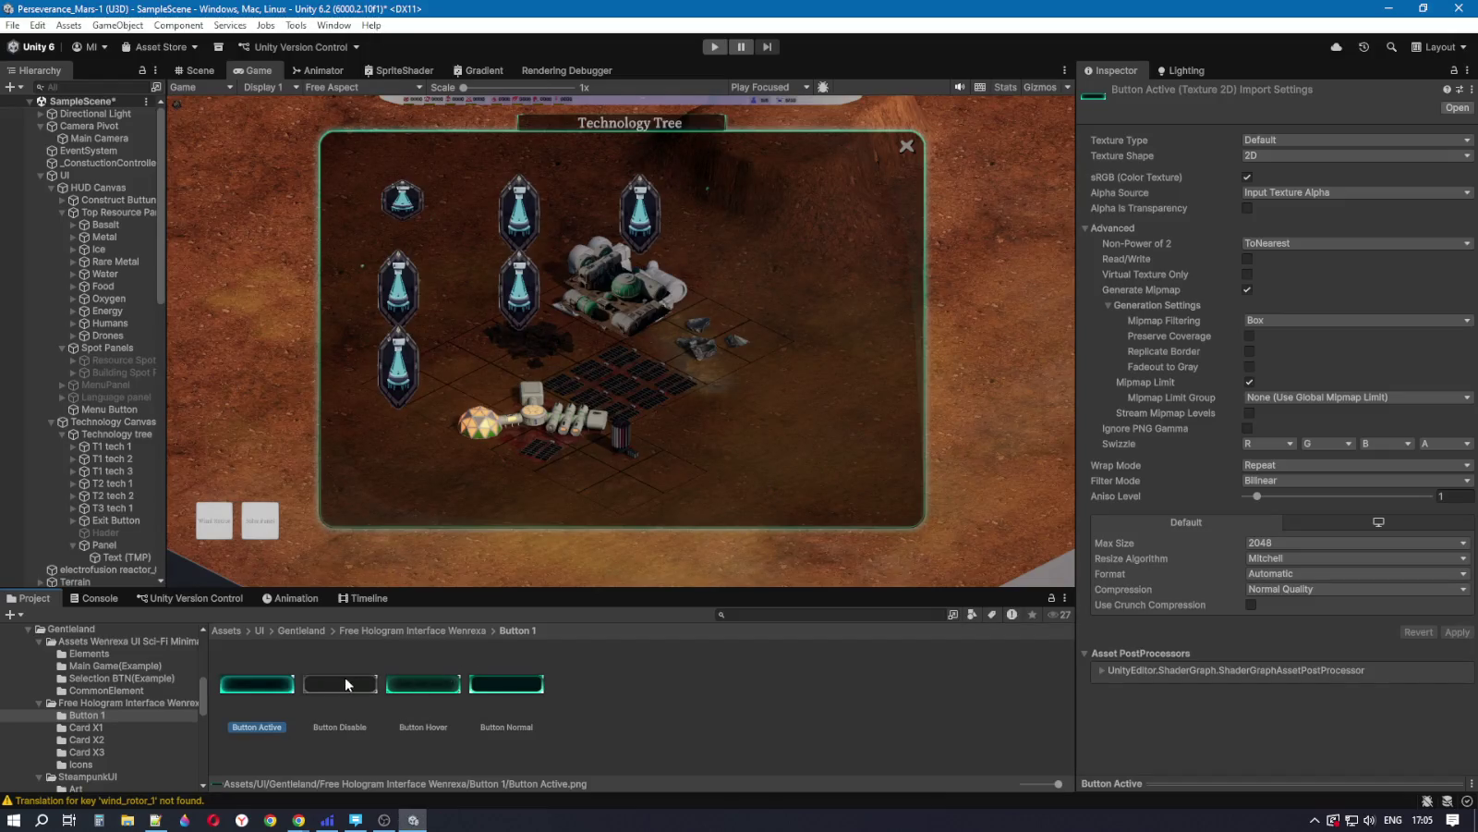
double_click(497, 683)
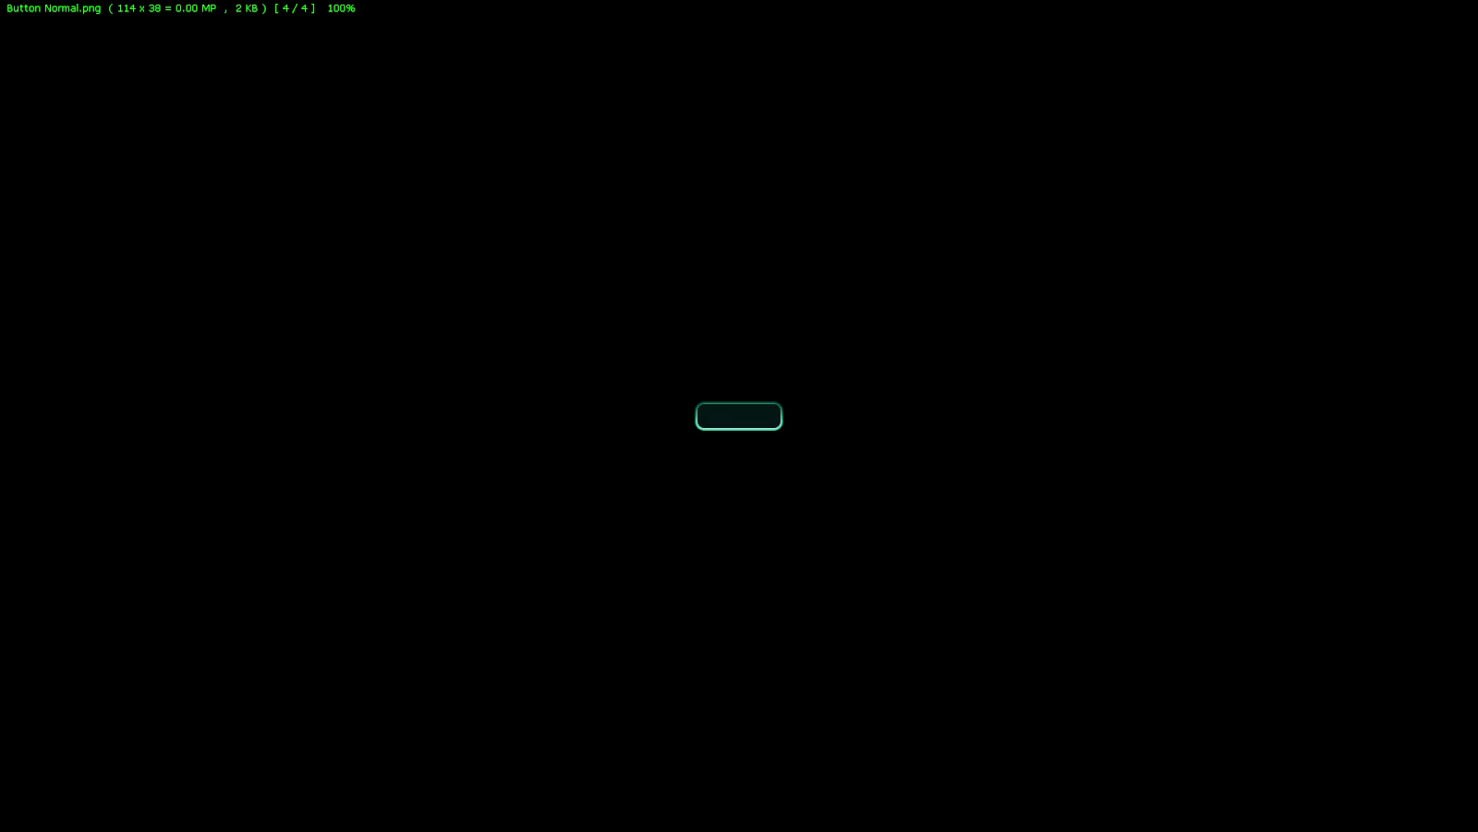
key("Escape")
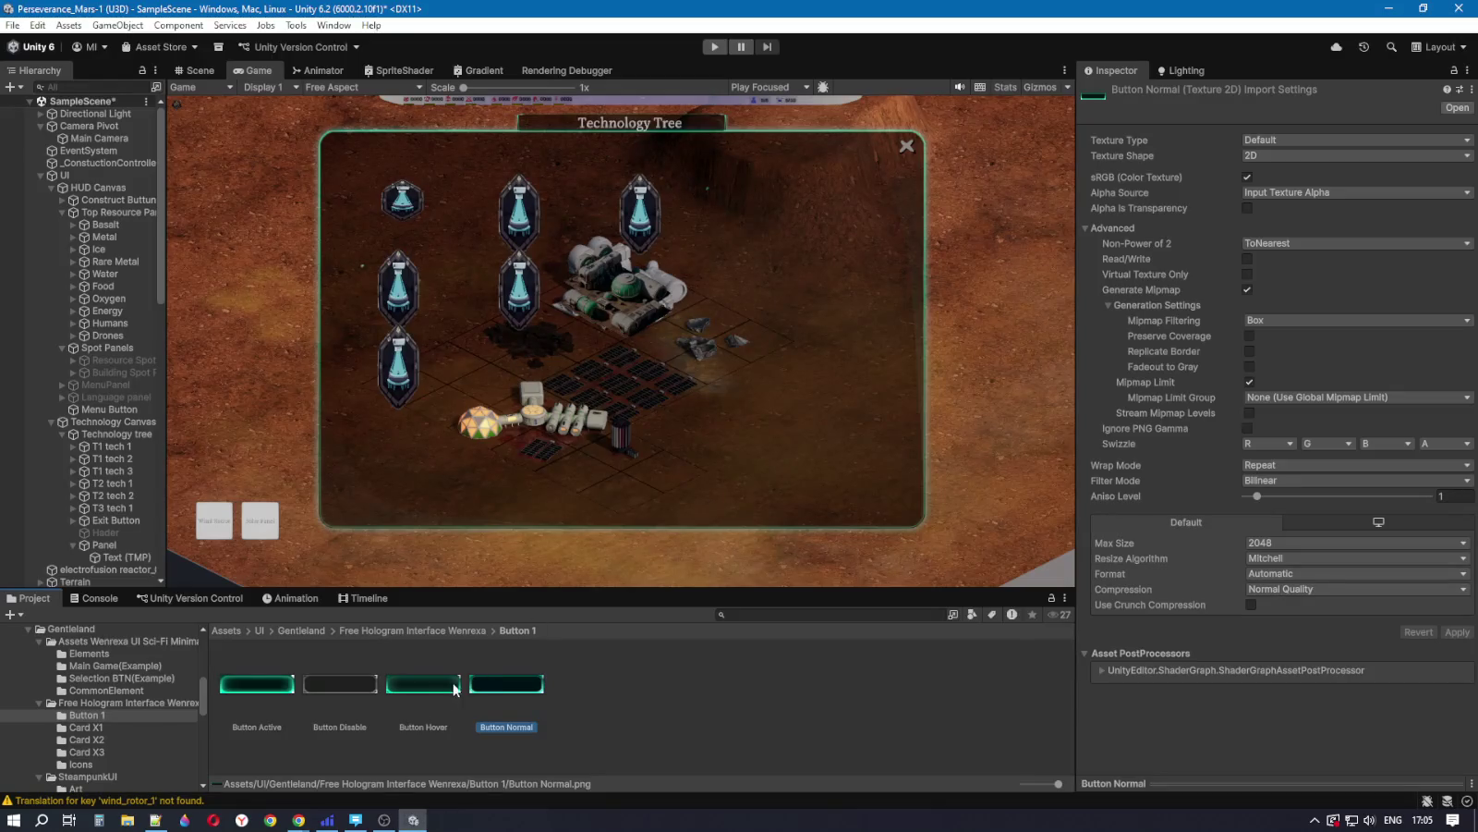
double_click(453, 689)
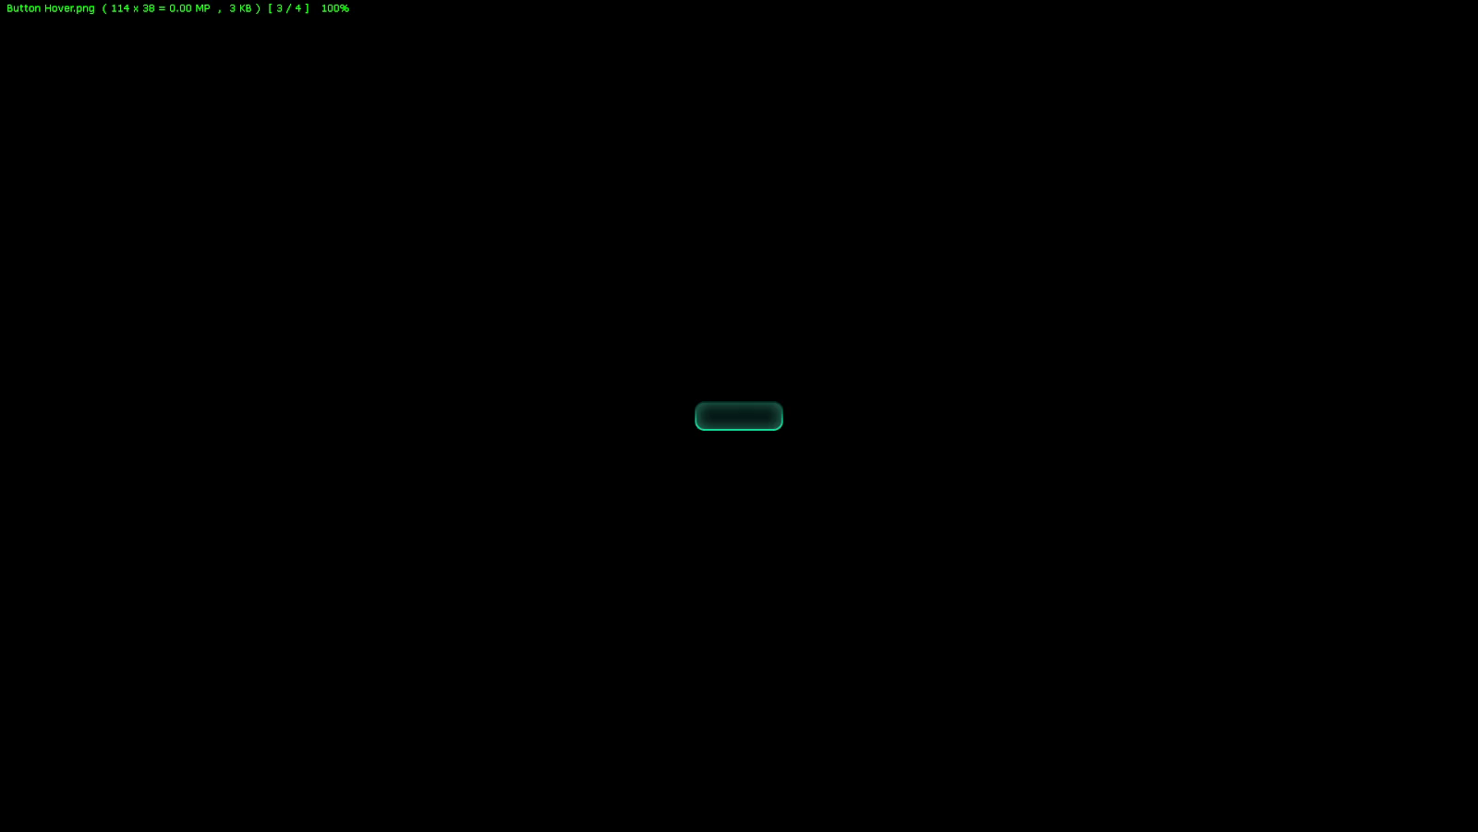
key("Escape")
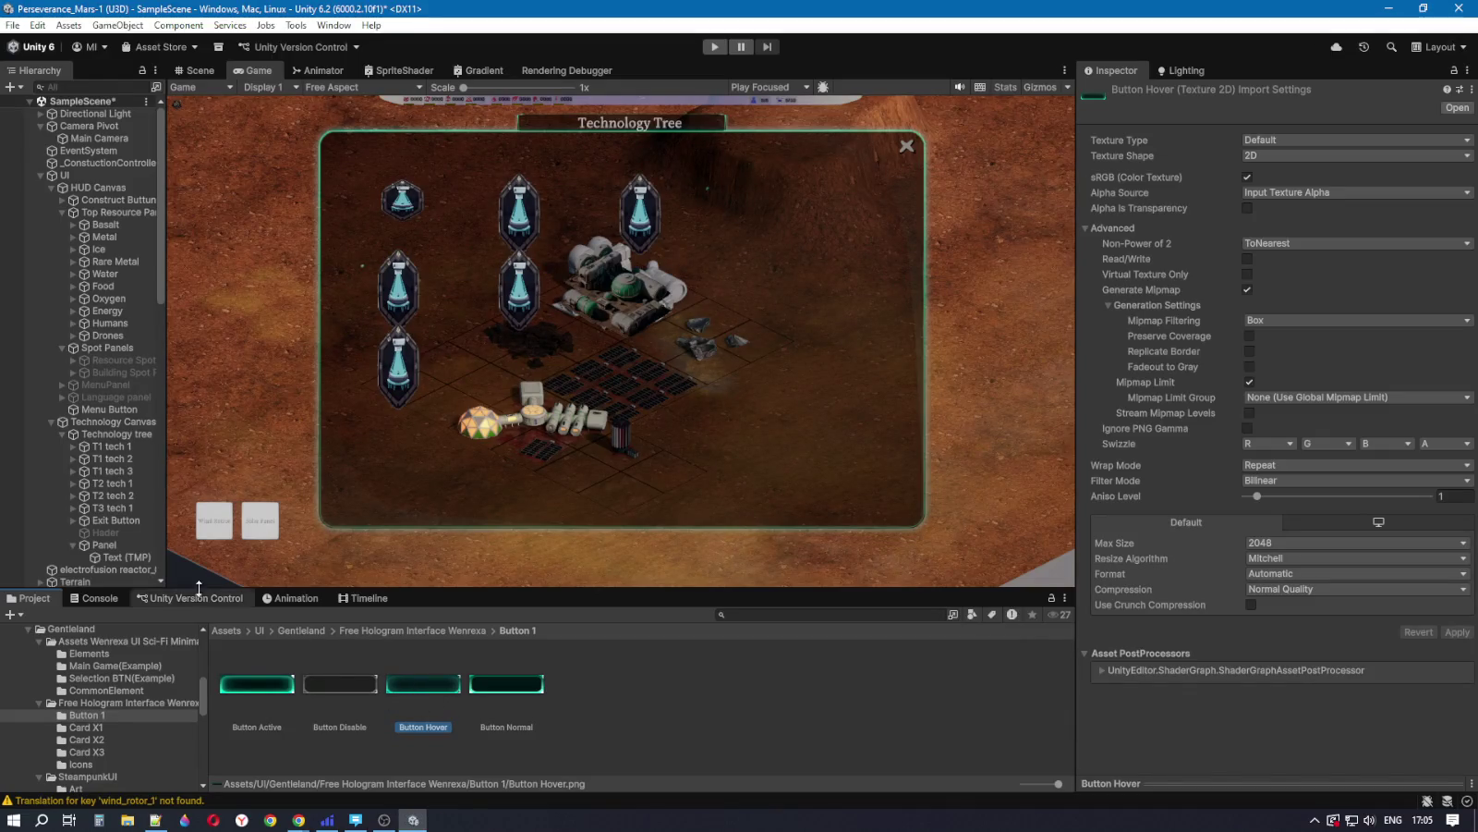
scroll(137, 545, "down", 3)
left_click(106, 441)
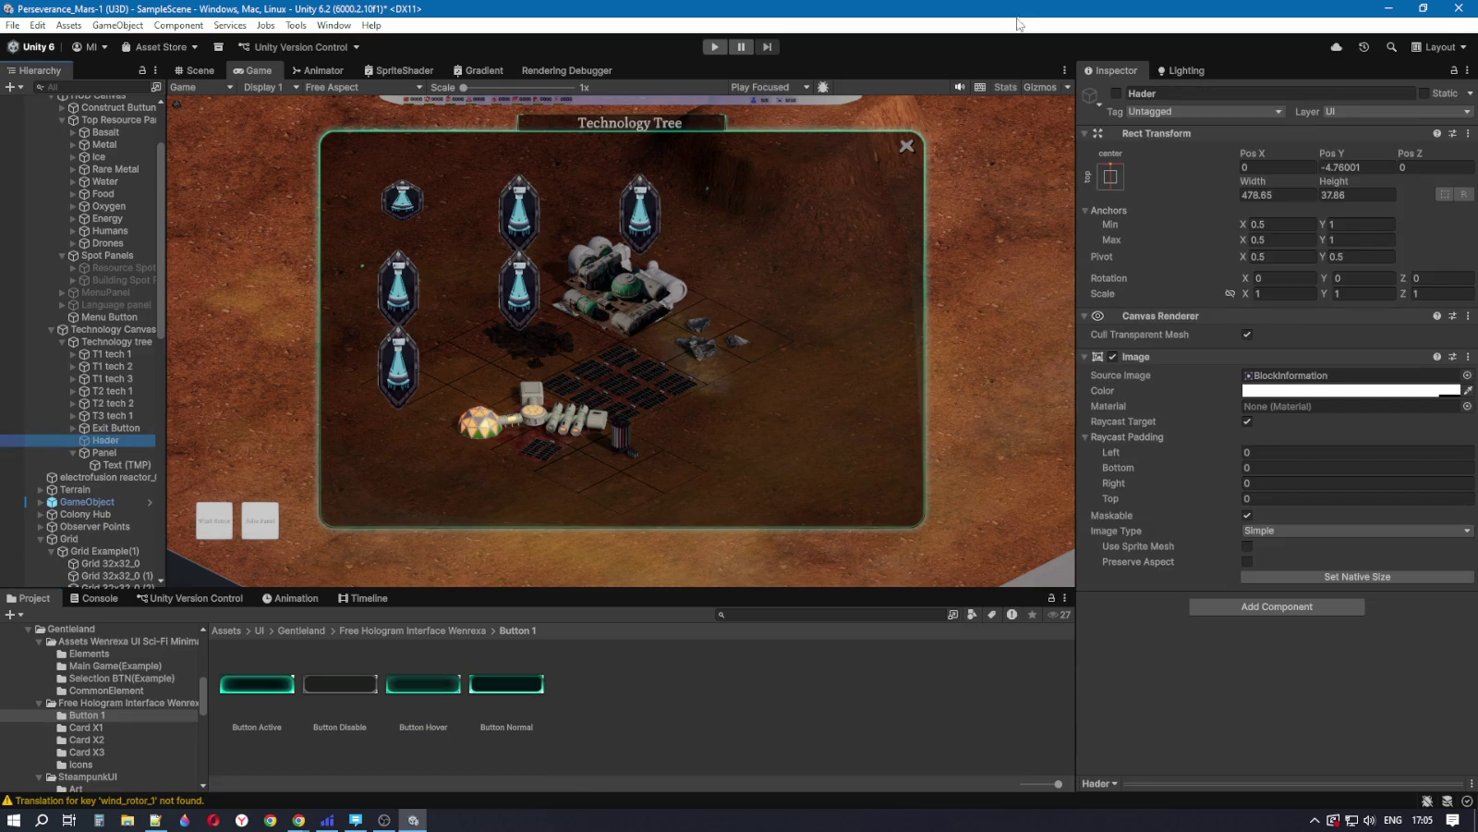
Step: Enable the Hader object and rename Panel to 'Hader'
left_click(1118, 92)
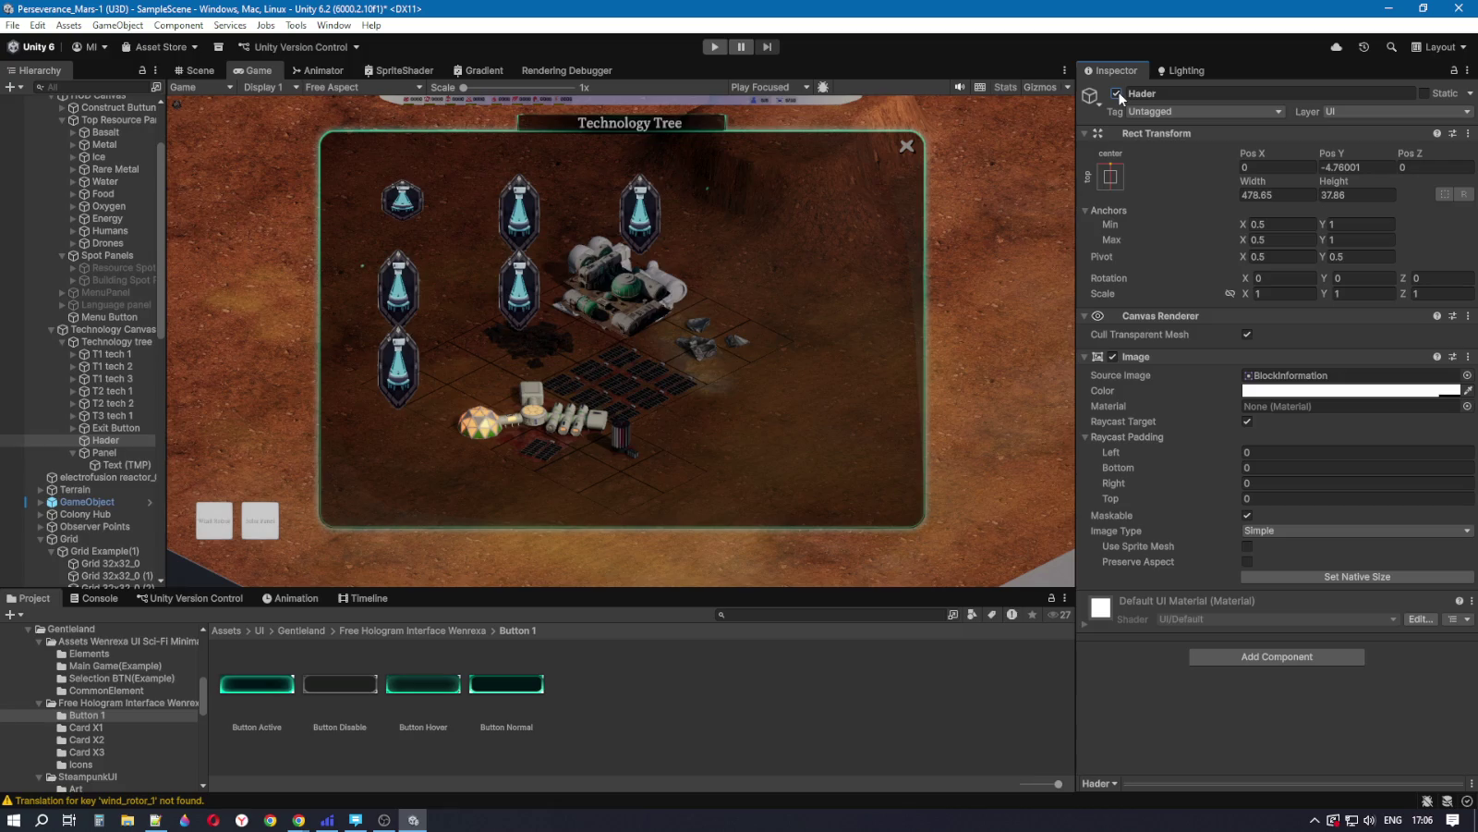
left_click(127, 452)
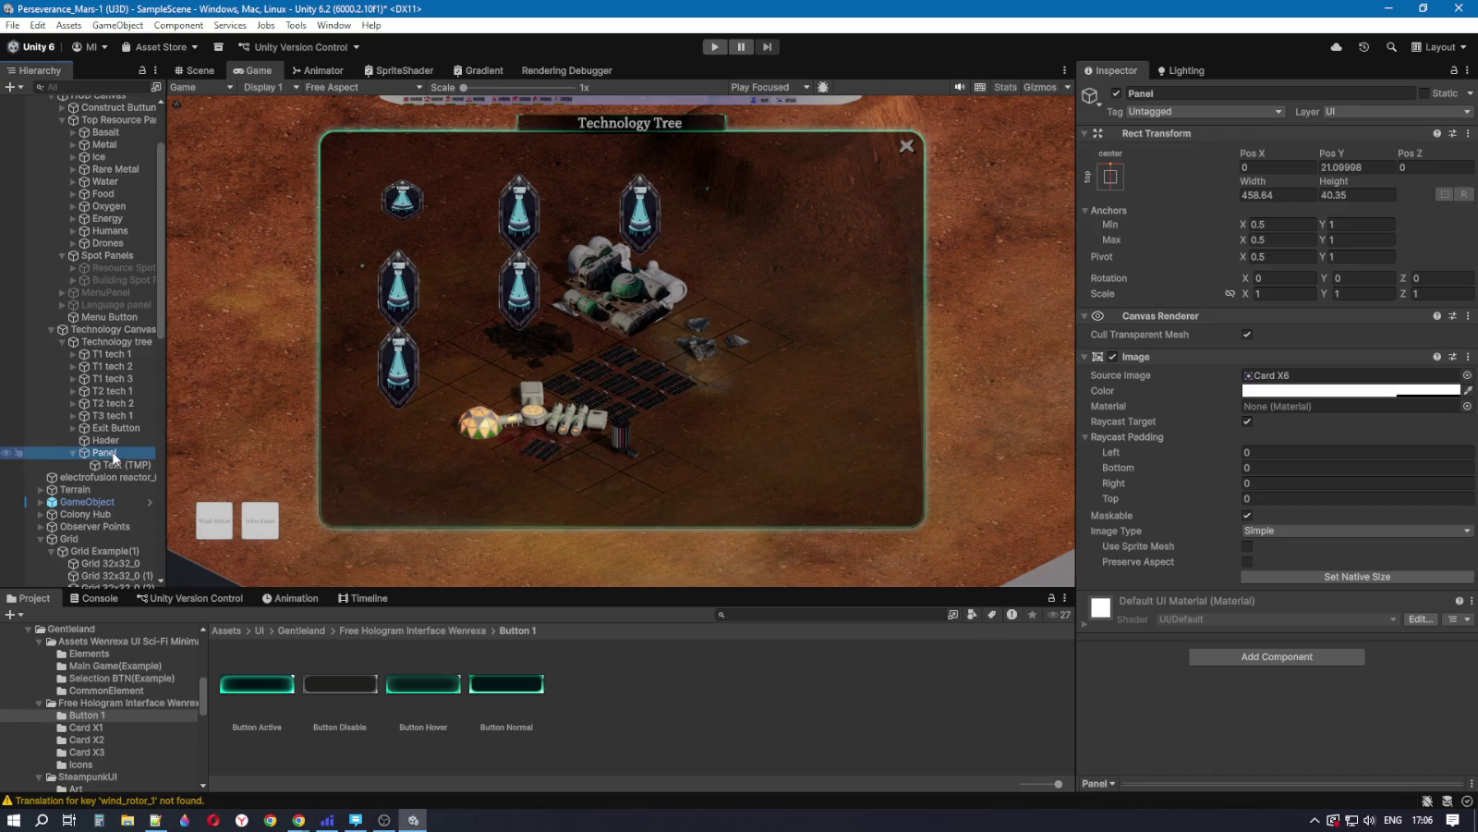
left_click(115, 453)
type("Hader")
Step: Lower the original Hader strip in the Scene view to Pos Y -38 beneath the title
left_click(132, 441)
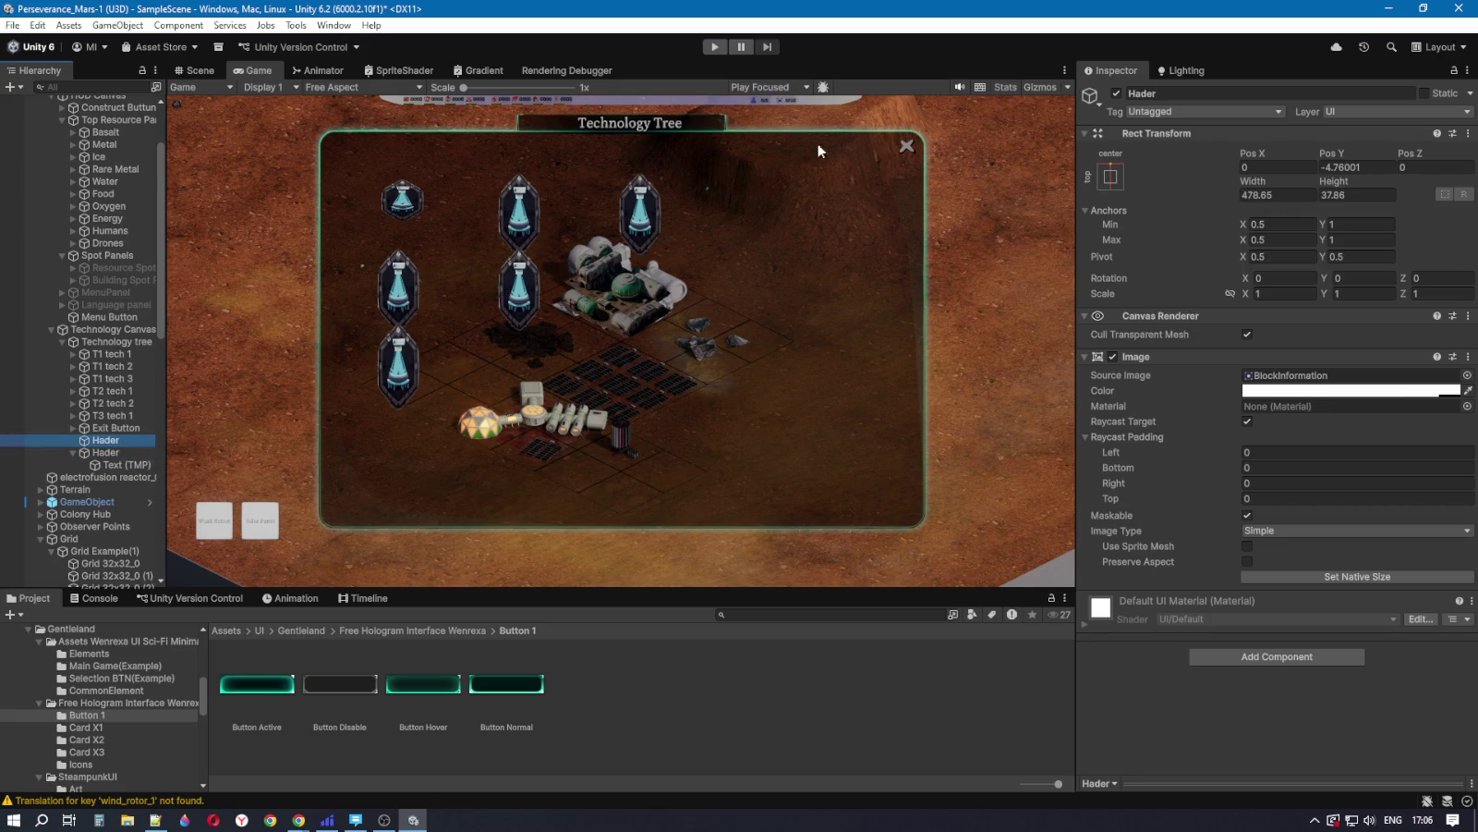
left_click(194, 70)
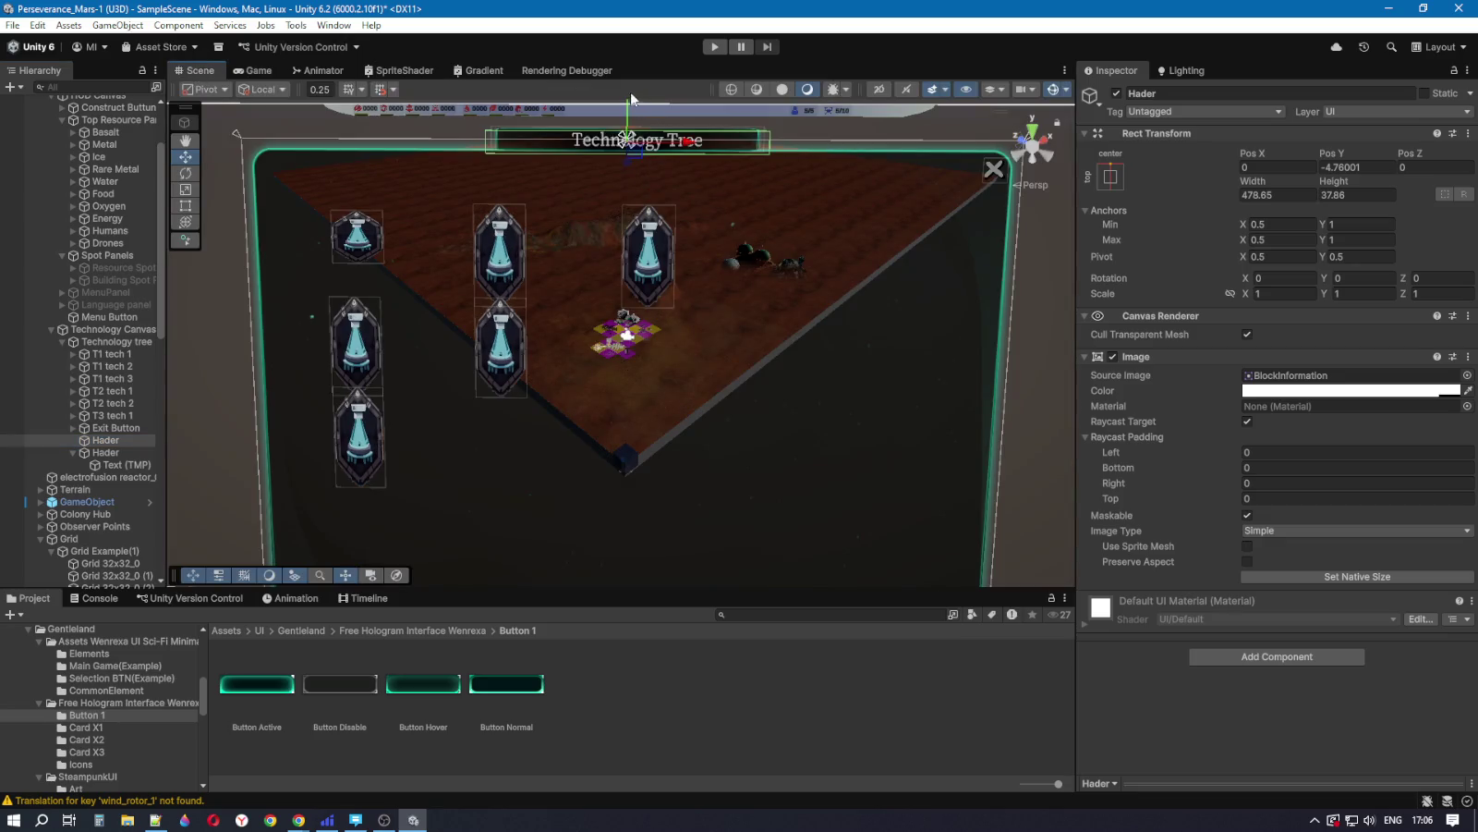
scroll(707, 212, "up", 2)
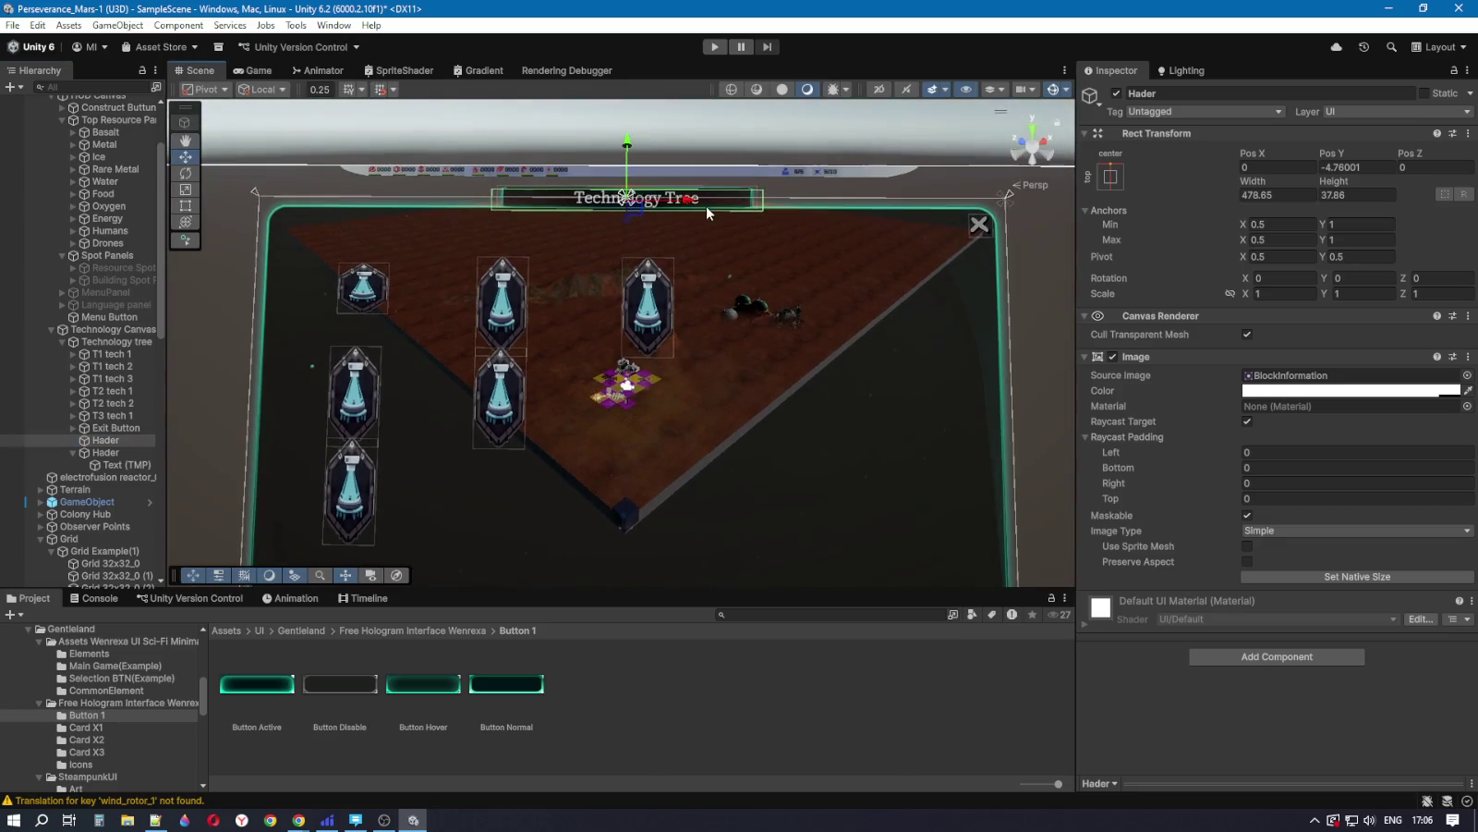
left_click_drag(627, 141, 624, 162)
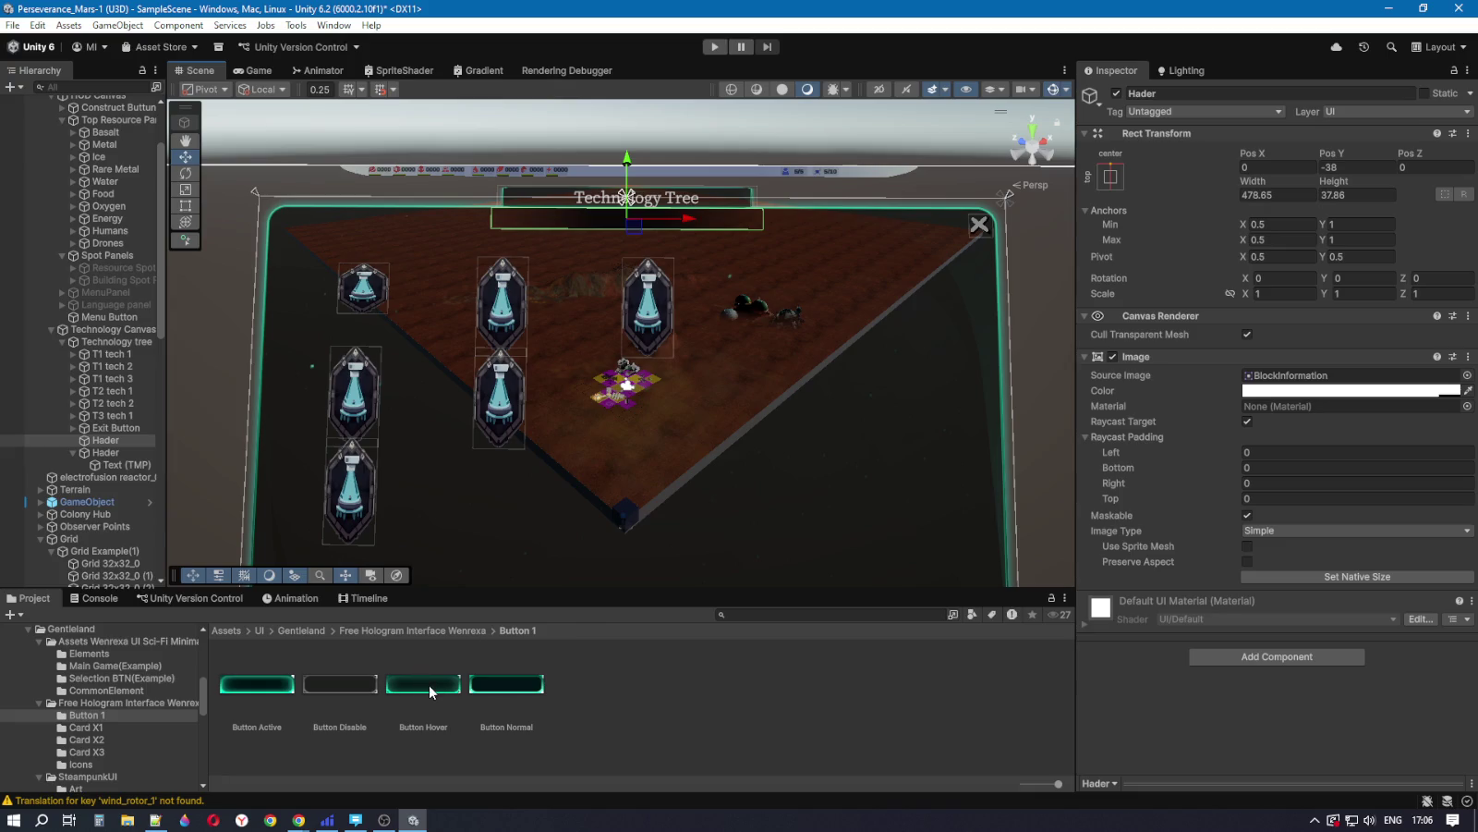
Step: Add a Button - TextMeshPro inside Hader and move it toward the header's left side
right_click(103, 441)
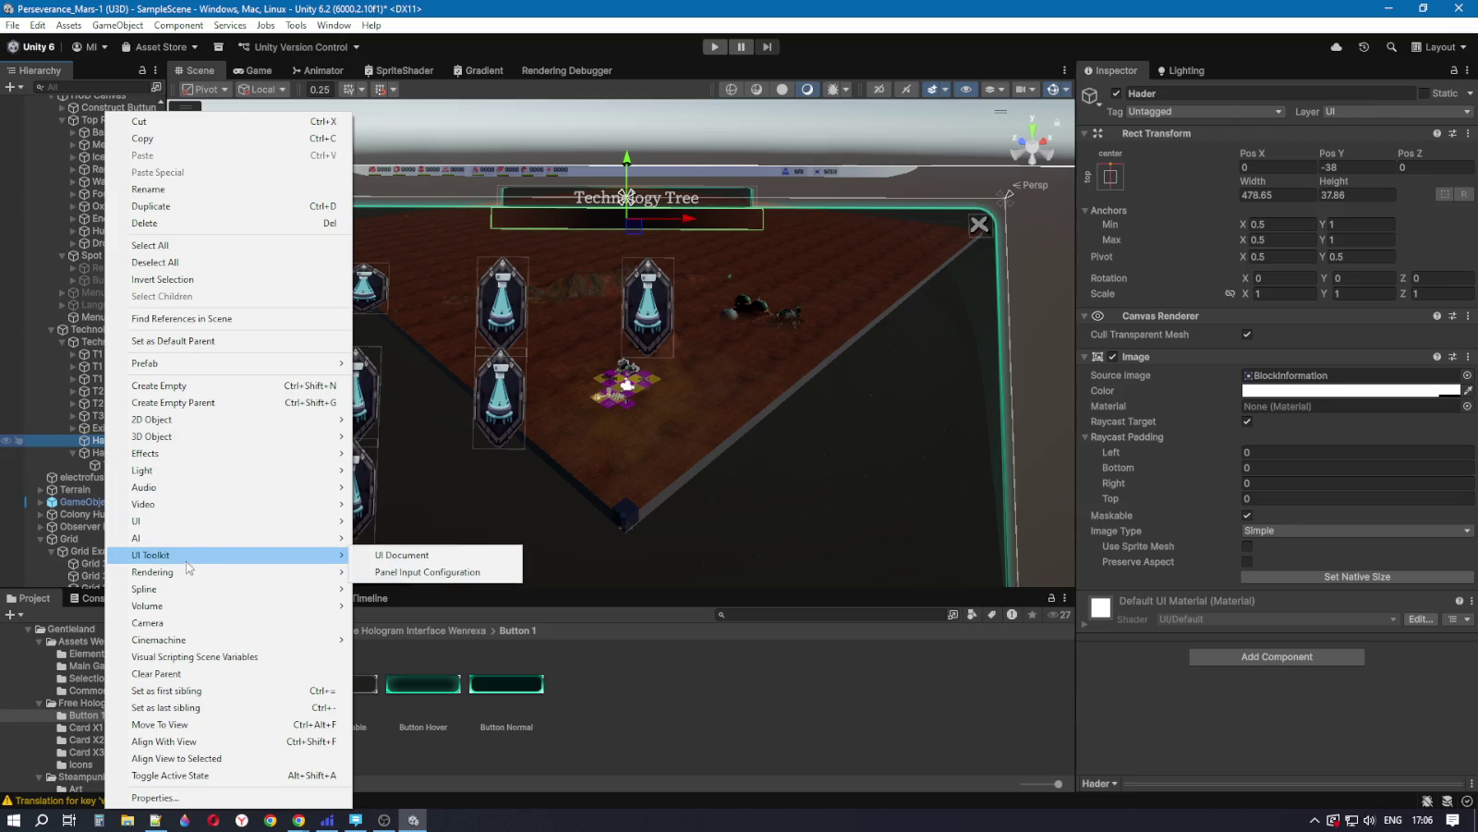
mouse_move(188, 529)
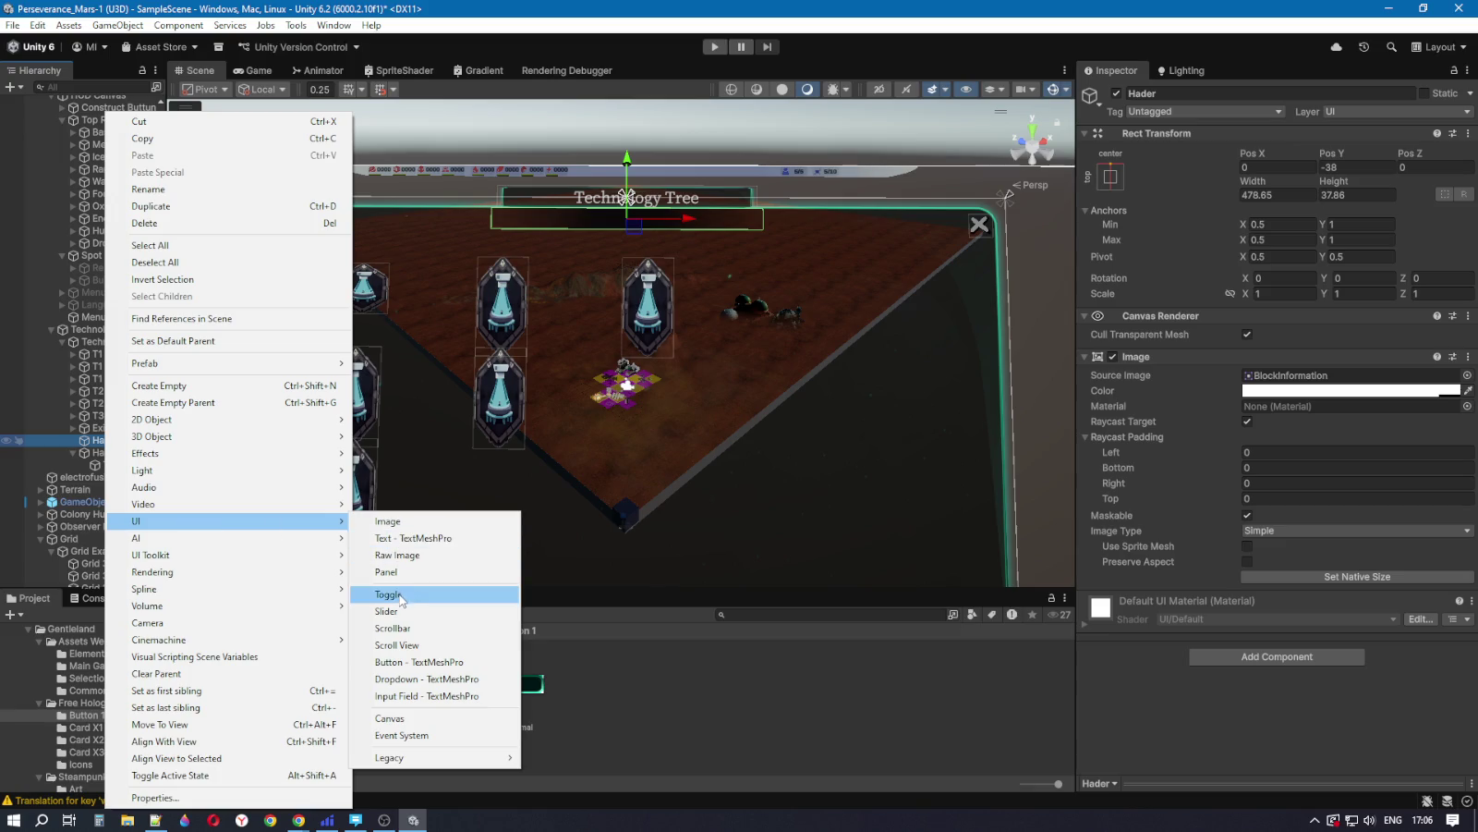
left_click(424, 661)
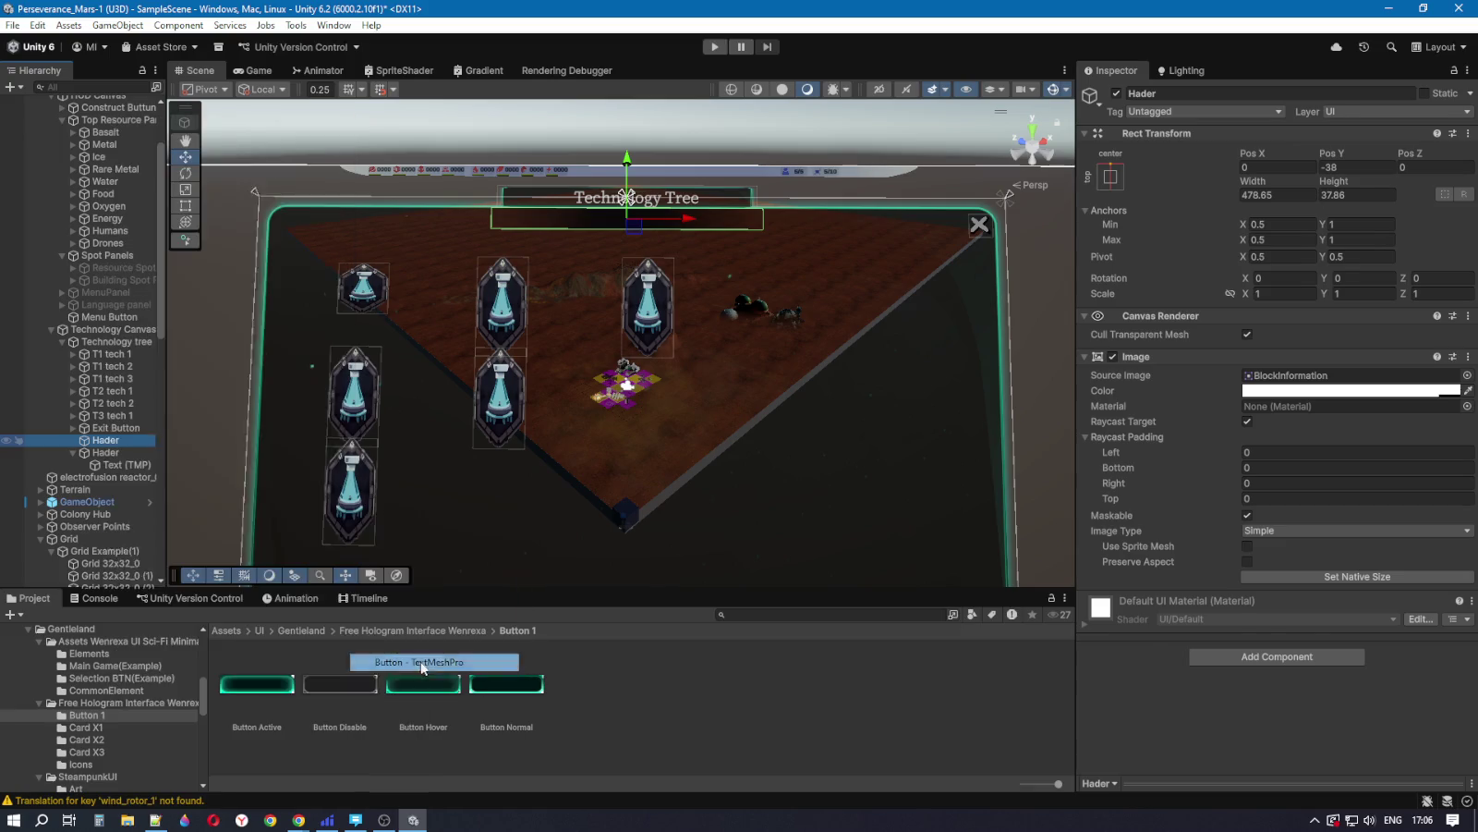
right_click(110, 442)
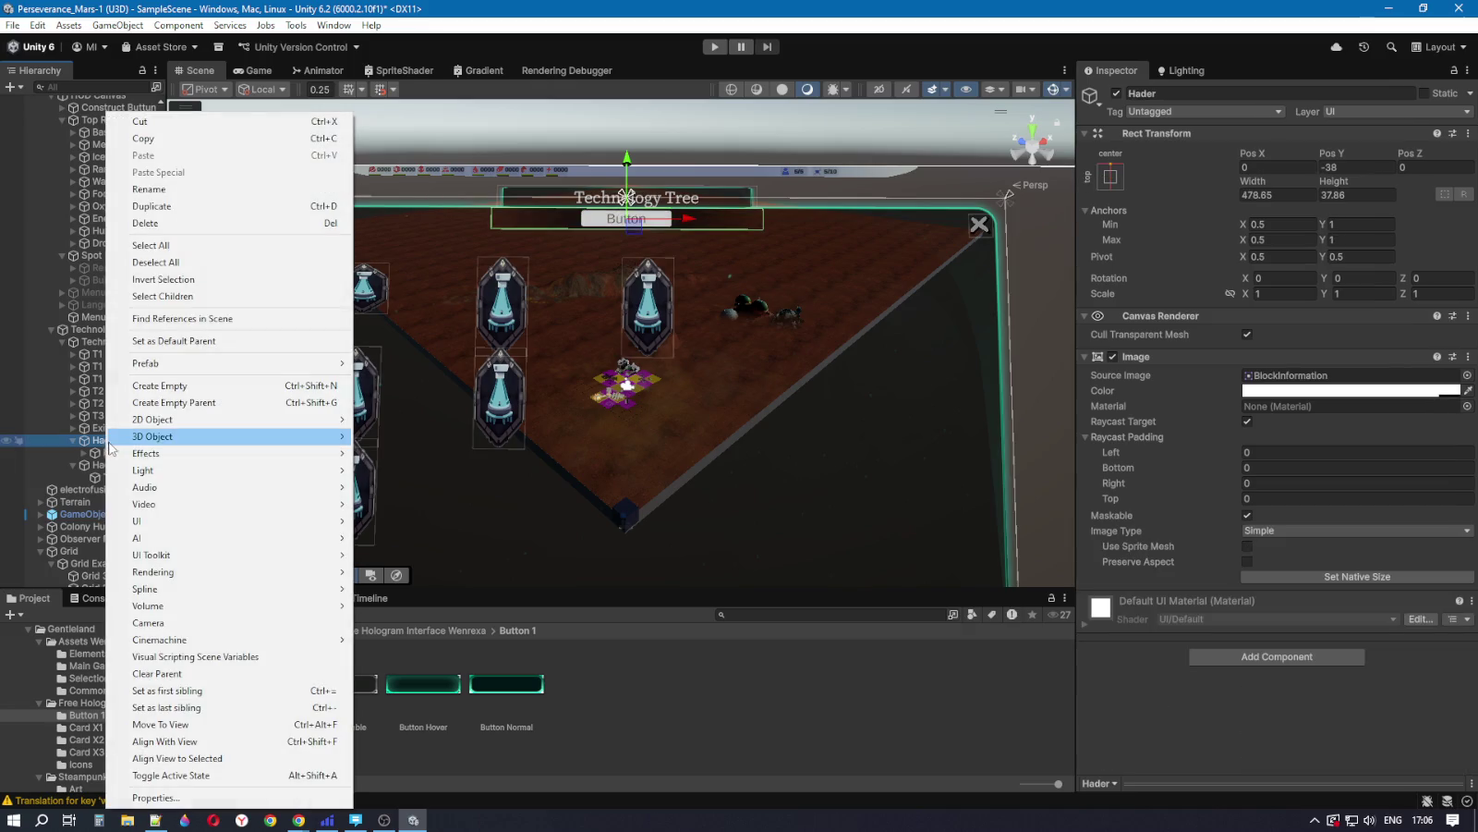
left_click(92, 451)
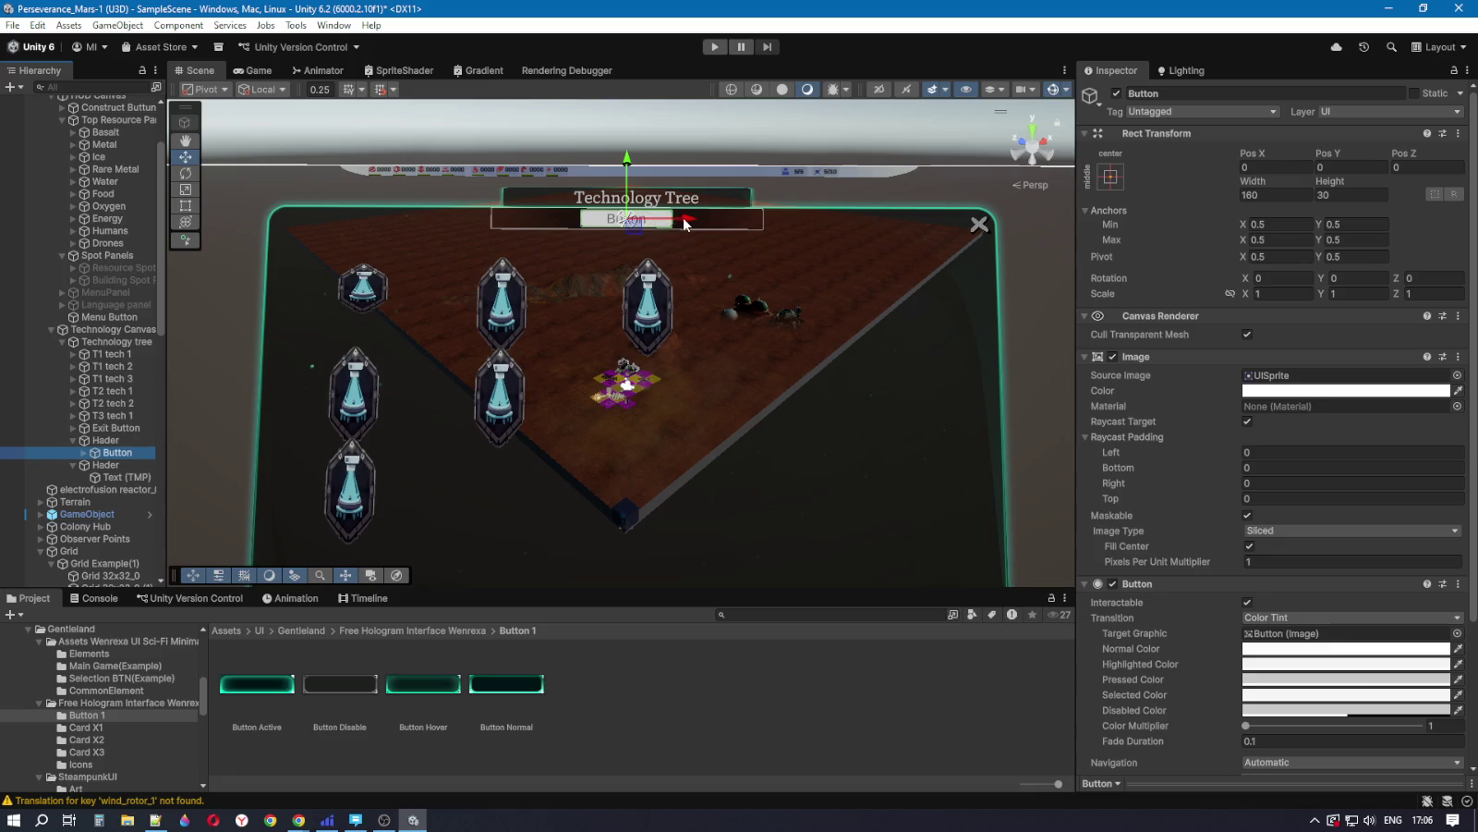
left_click_drag(687, 220, 601, 214)
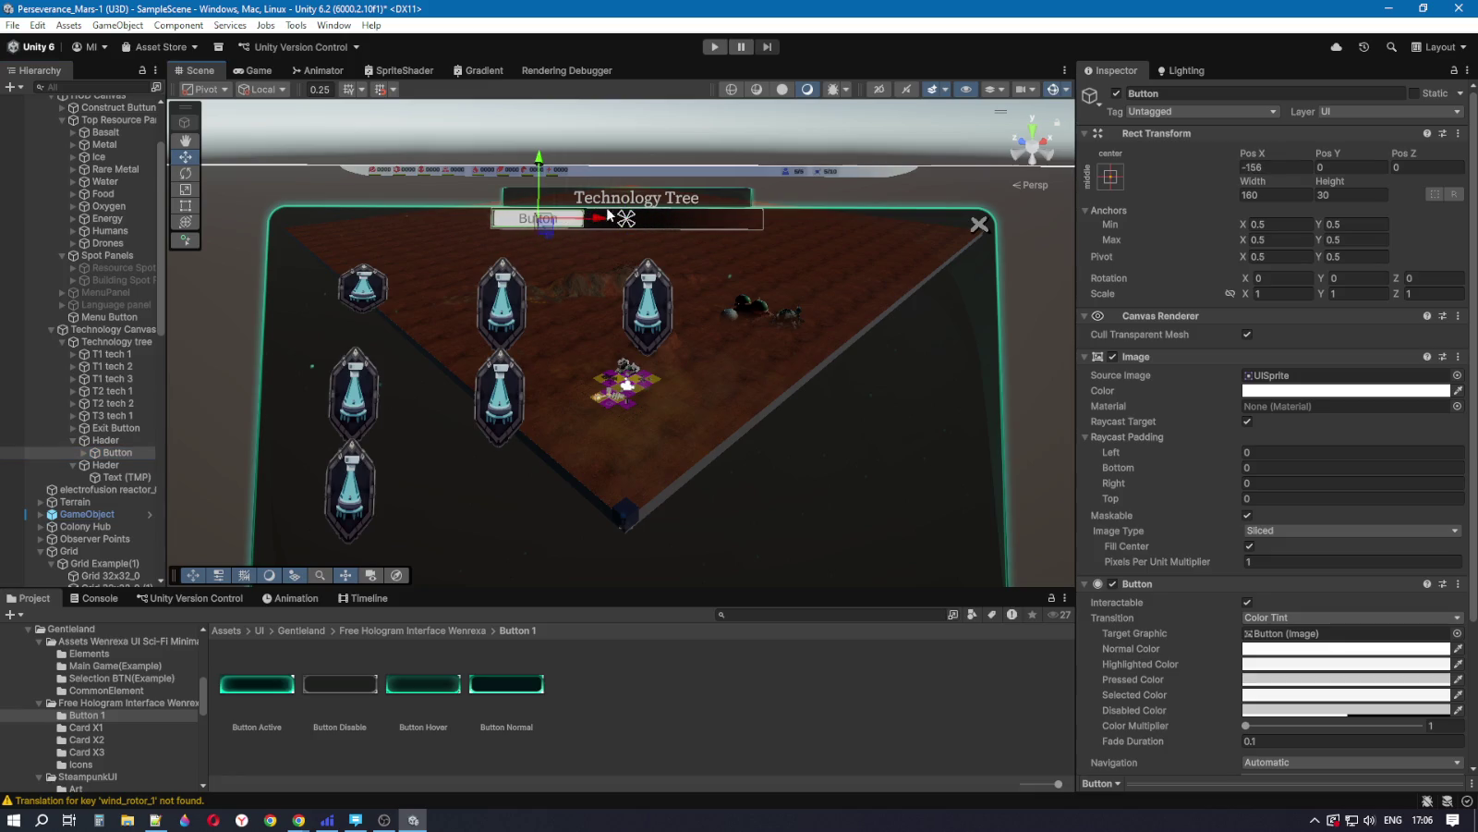
Step: Anchor the Button middle-left with pivot and position, then try Button Hover as its image
left_click(1114, 181)
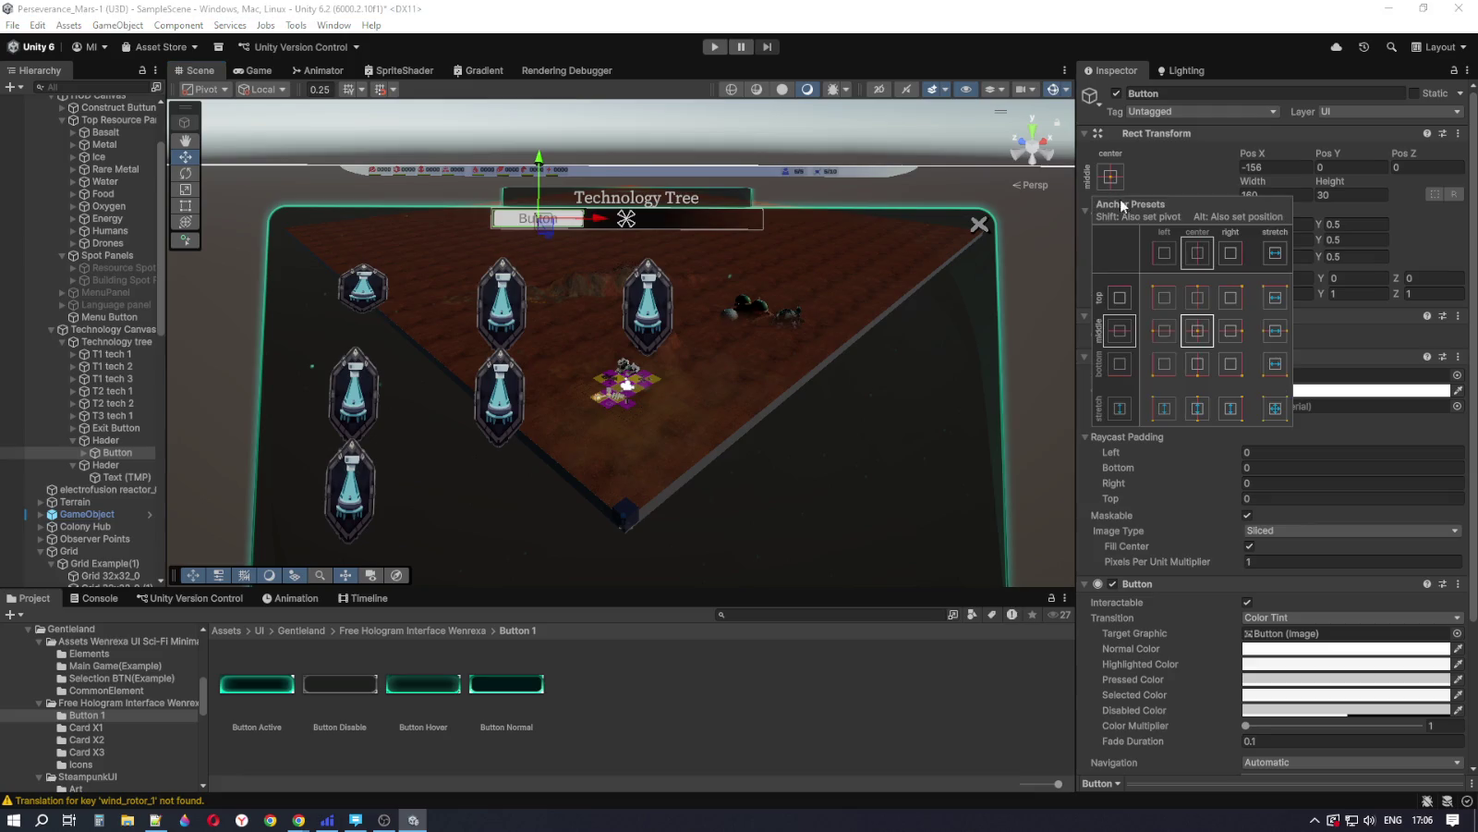
left_click(1165, 331, "alt+shift")
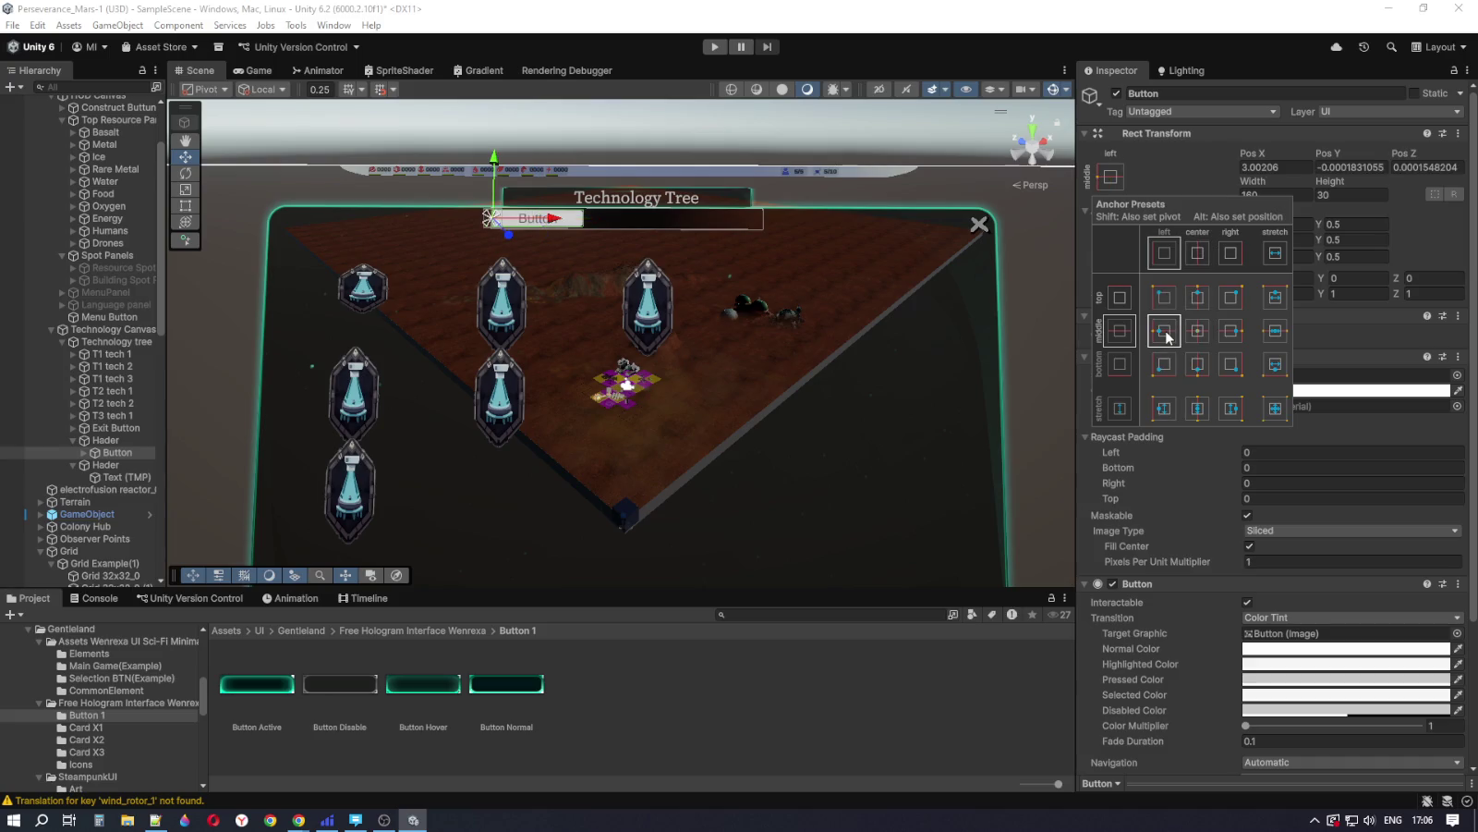
left_click(1165, 333, "alt")
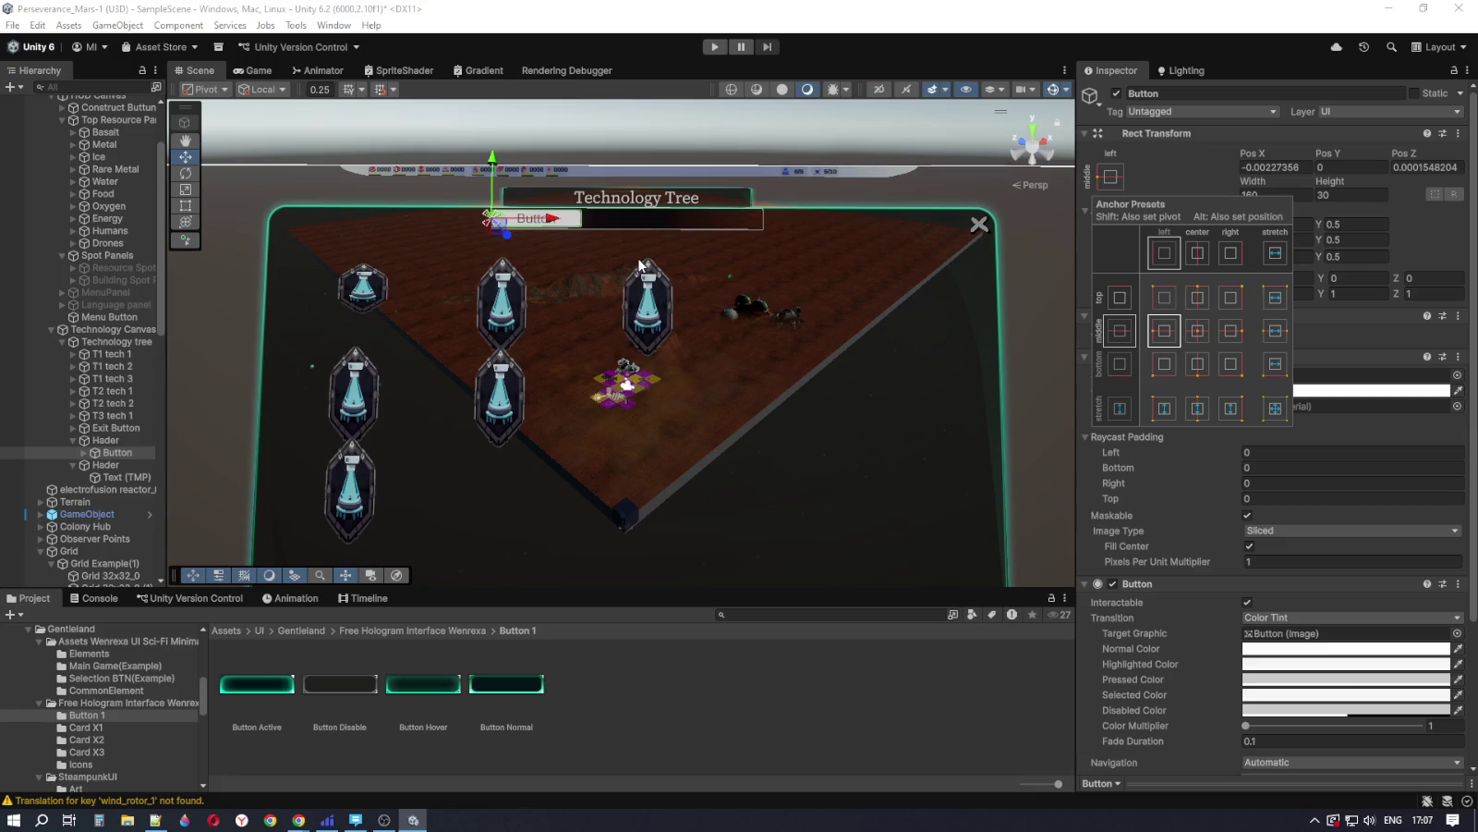
left_click(1153, 163)
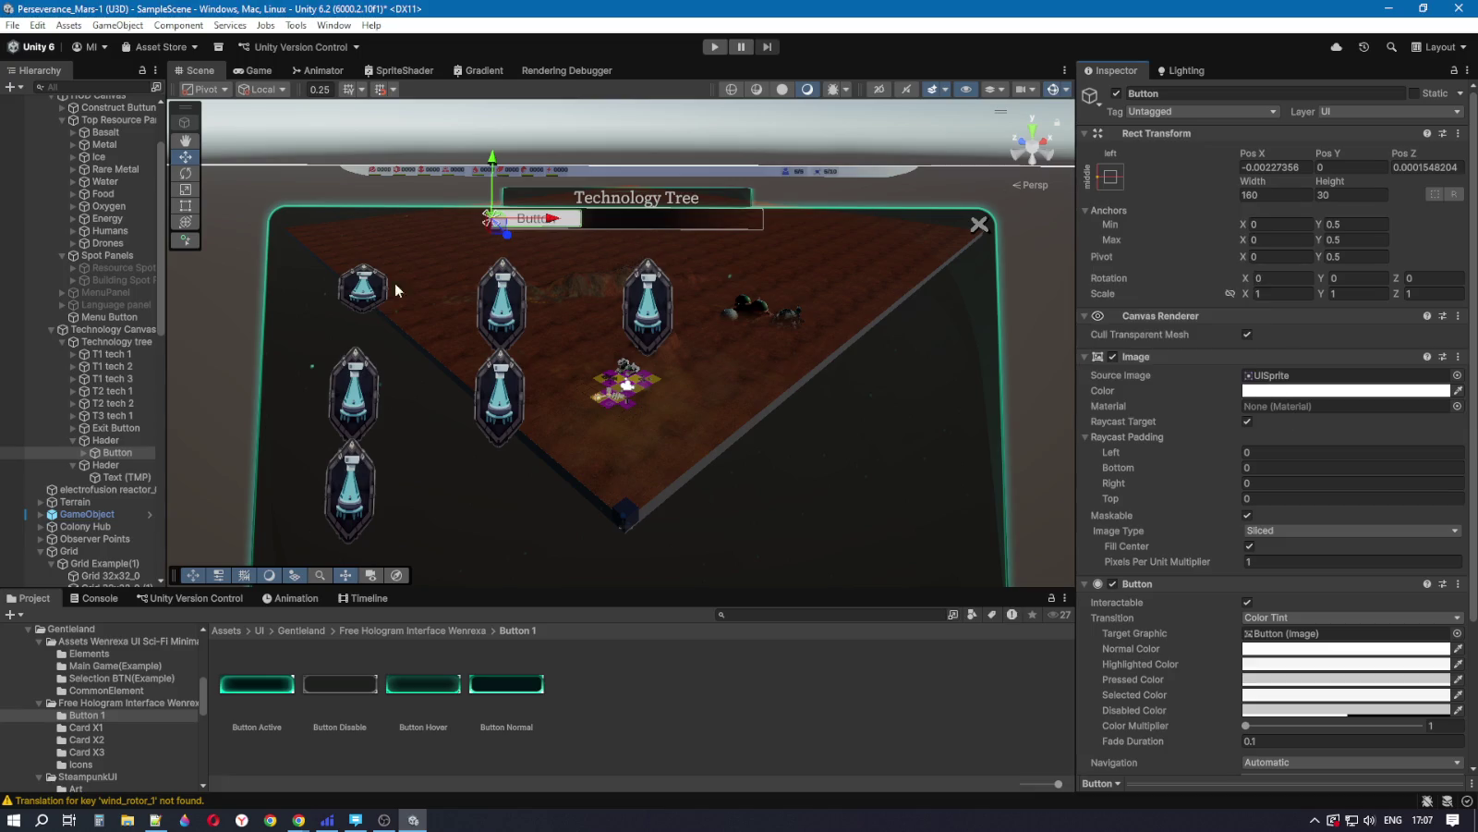
left_click(108, 452)
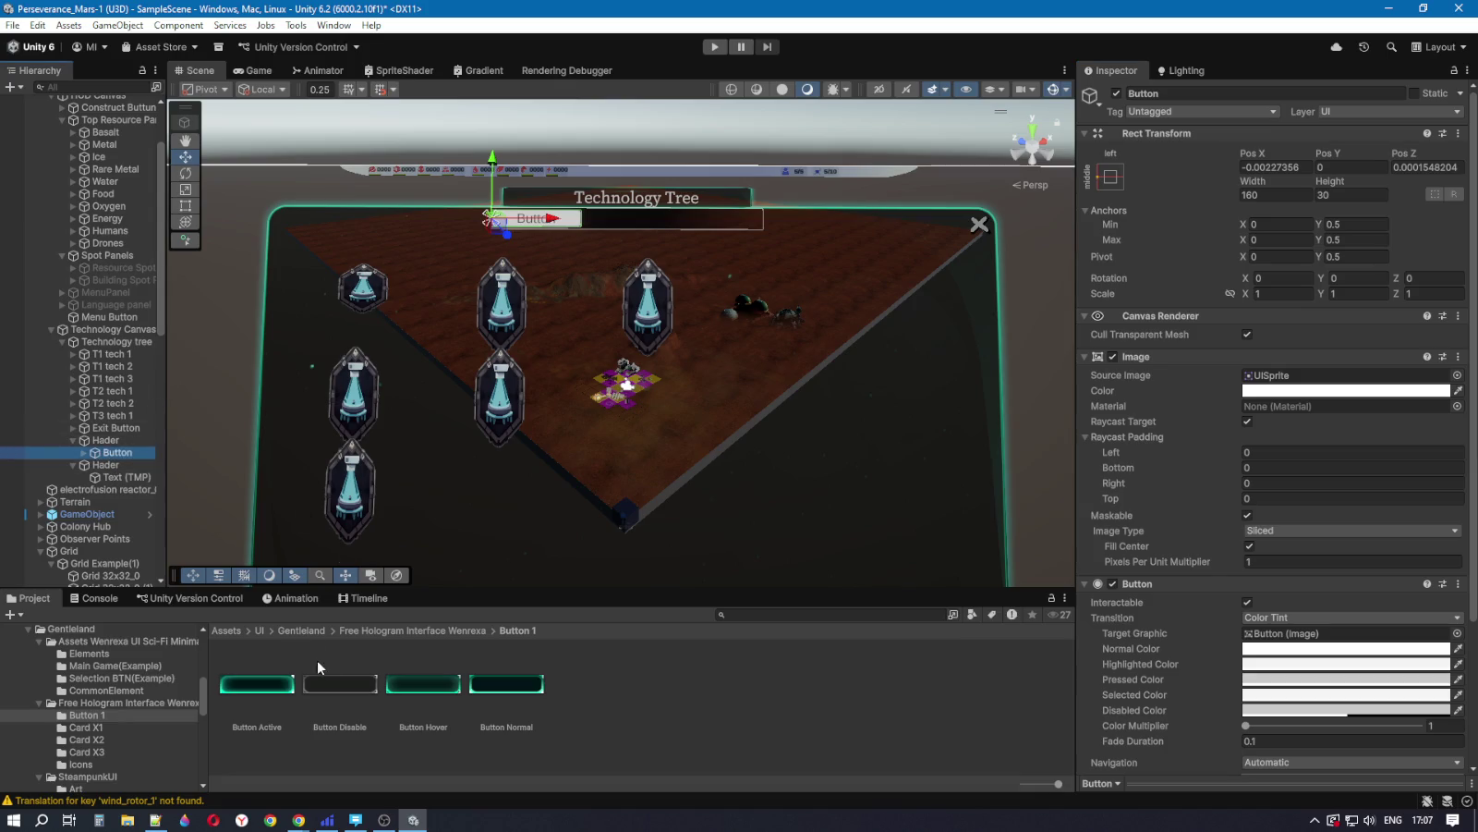
mouse_move(430, 695)
left_mouse_down()
mouse_move(1284, 375)
mouse_move(439, 683)
left_mouse_up()
Step: Make Button Hover a Sprite (2D and UI) with 4000 pixels per unit and Full Rect mesh
left_click(423, 684)
left_click(1284, 140)
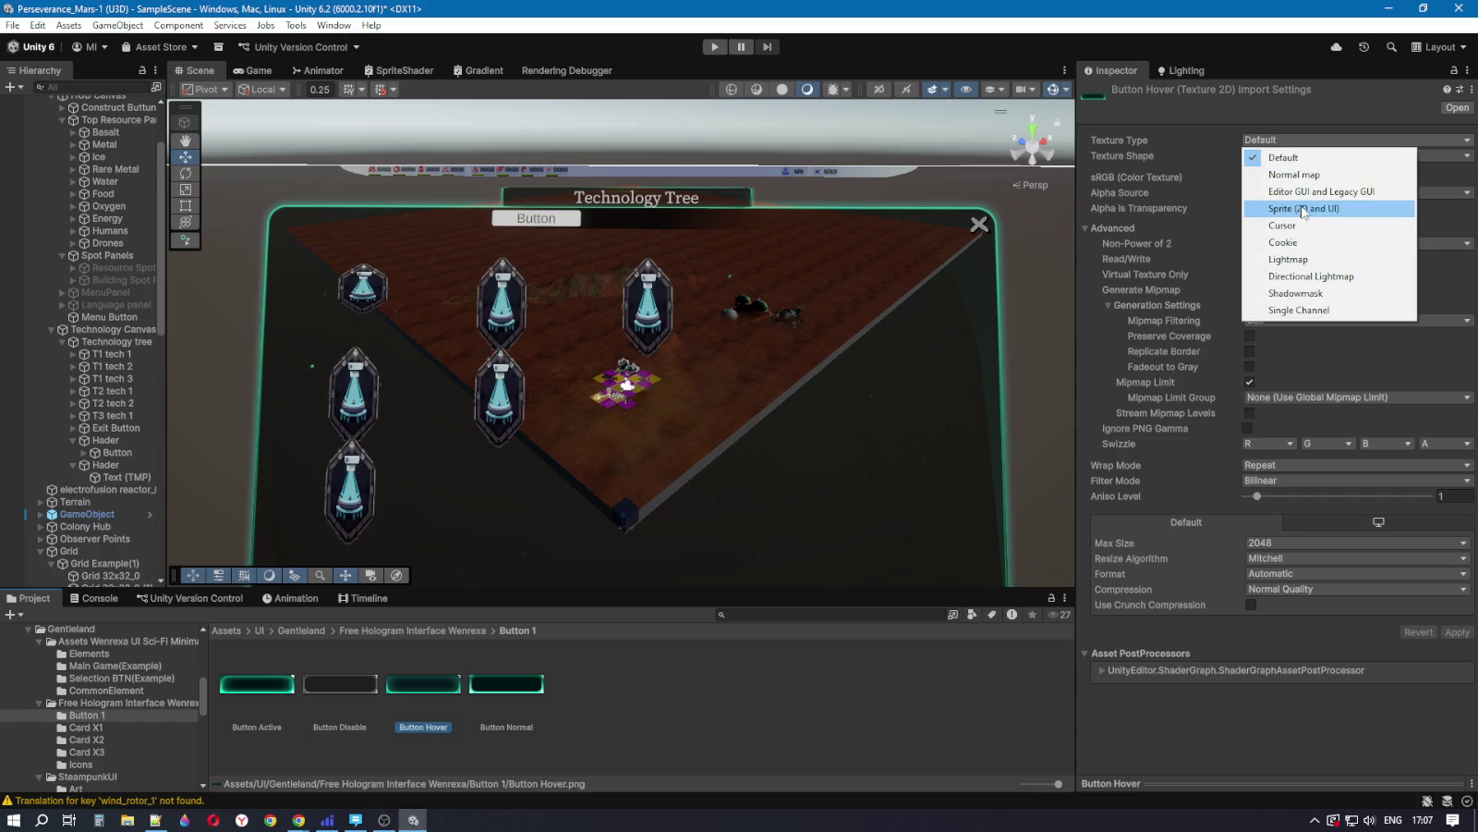
left_click(1303, 211)
left_click(1301, 210)
left_click(1301, 209)
left_click(1276, 195)
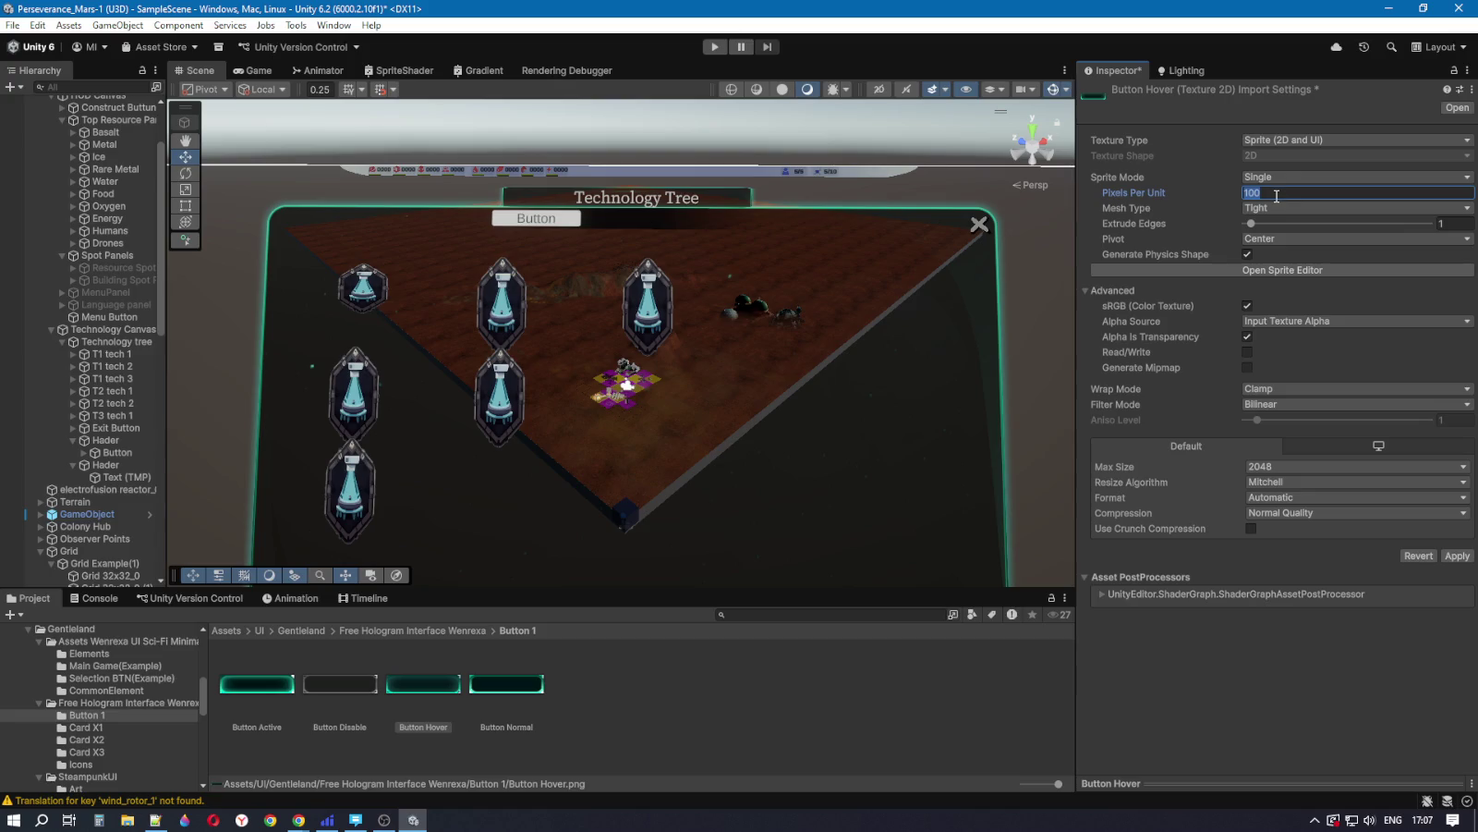
type("40000")
key("BackSpace")
left_click(1286, 209)
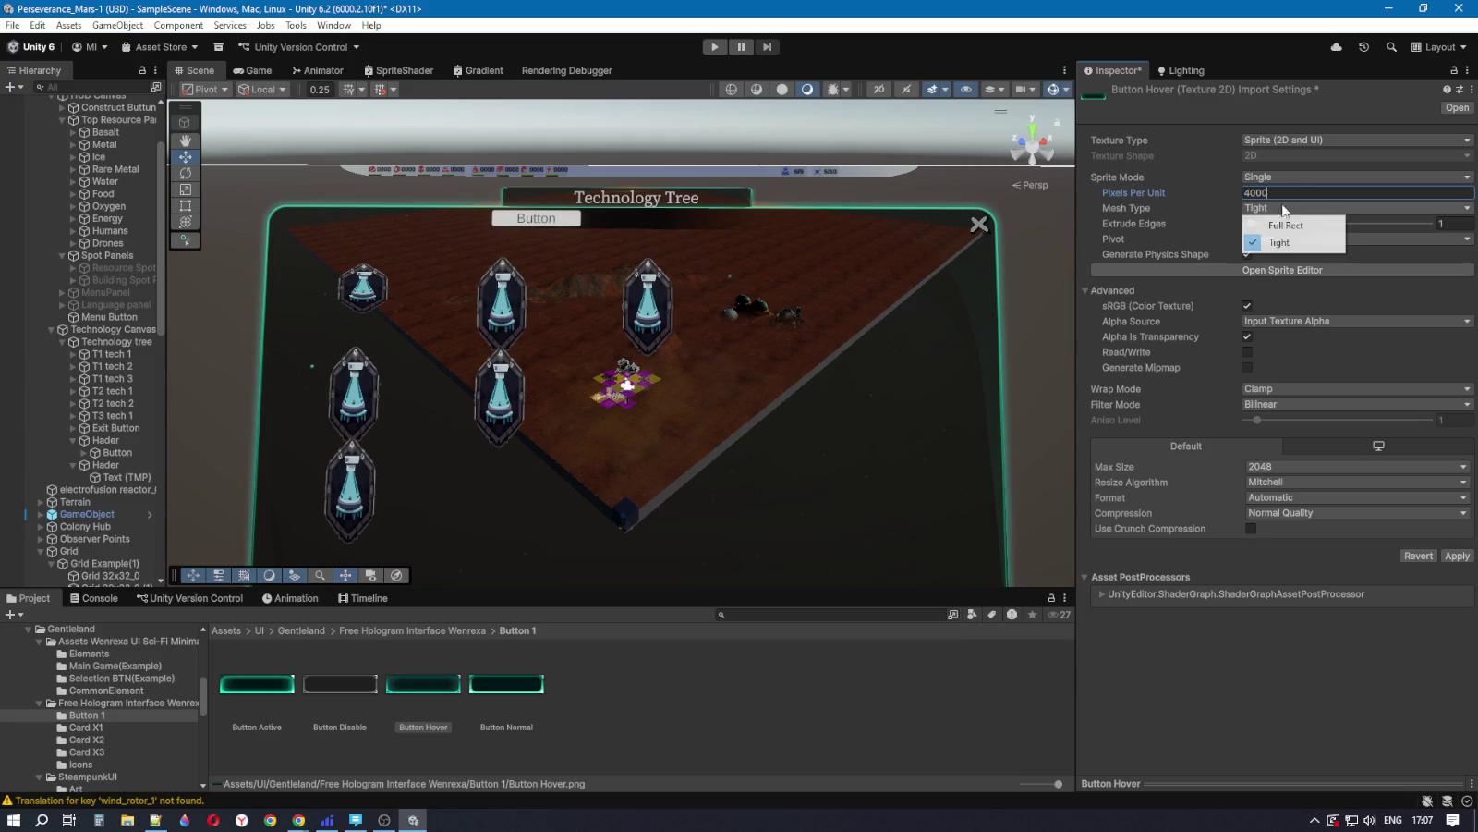
left_click(1289, 225)
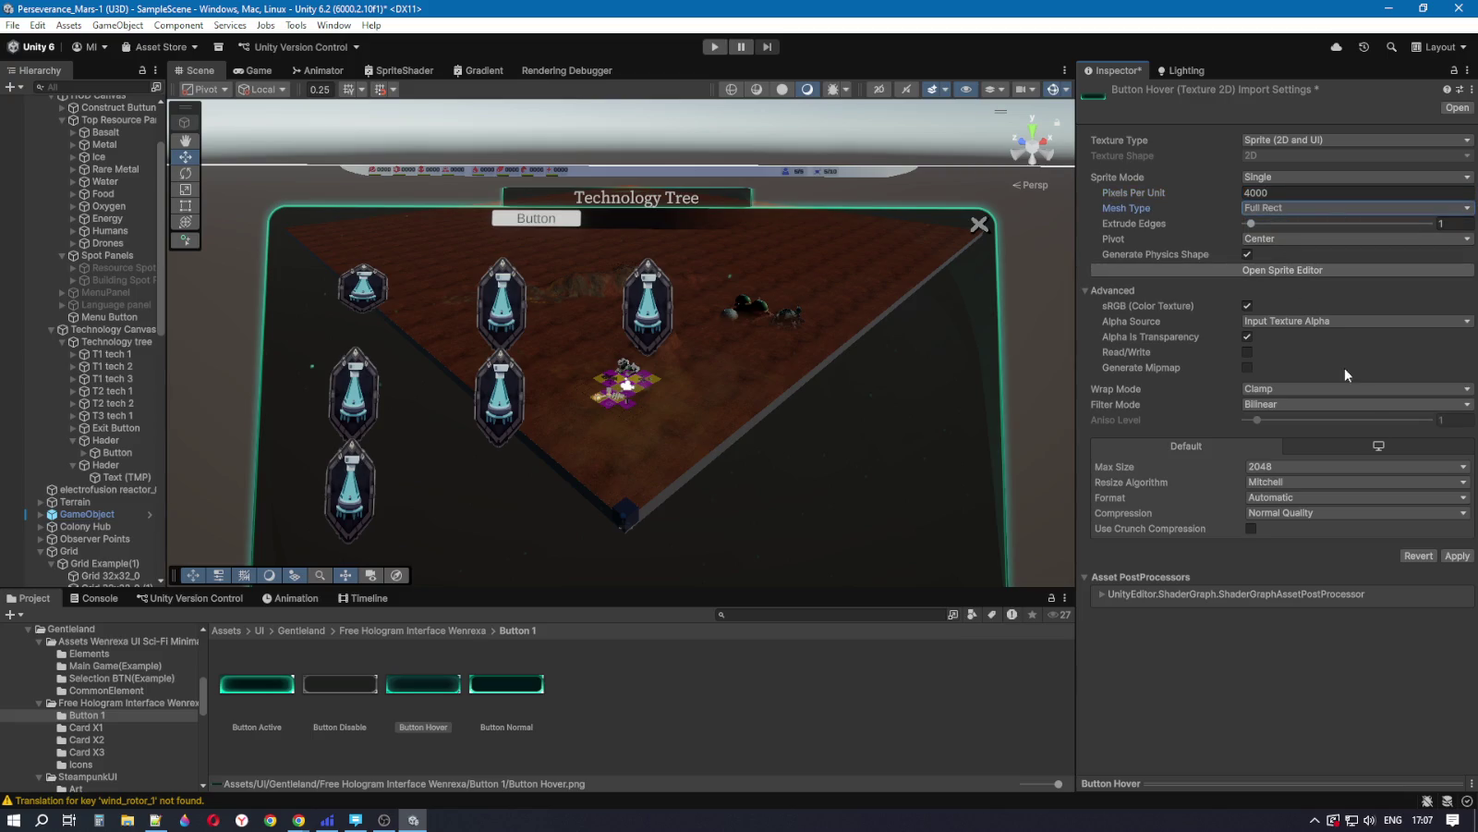
Step: Set Button Hover's texture format to RGBA 32 bit and apply the import settings
left_click(1393, 498)
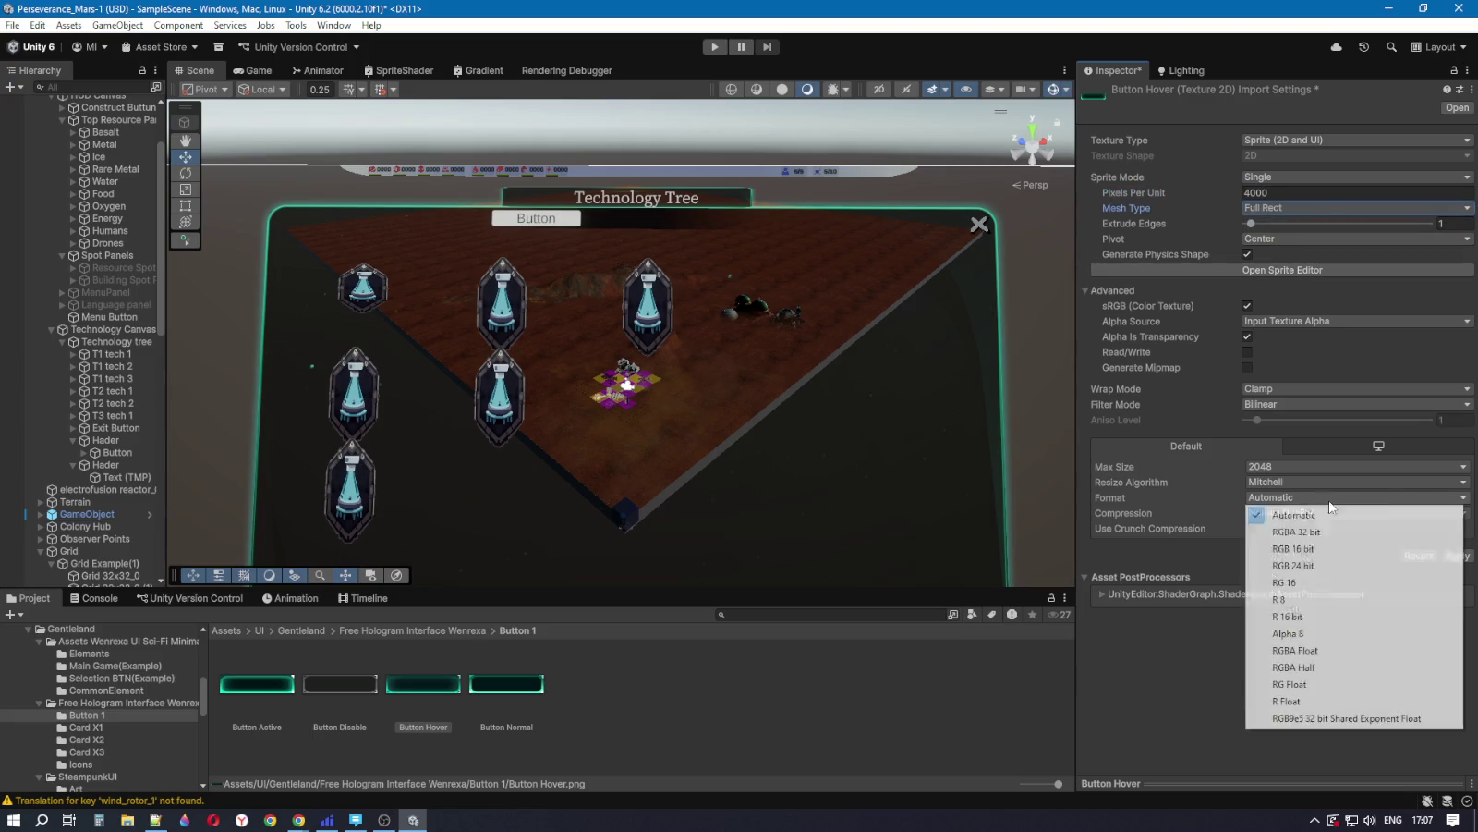
left_click(1304, 543)
left_click(1309, 499)
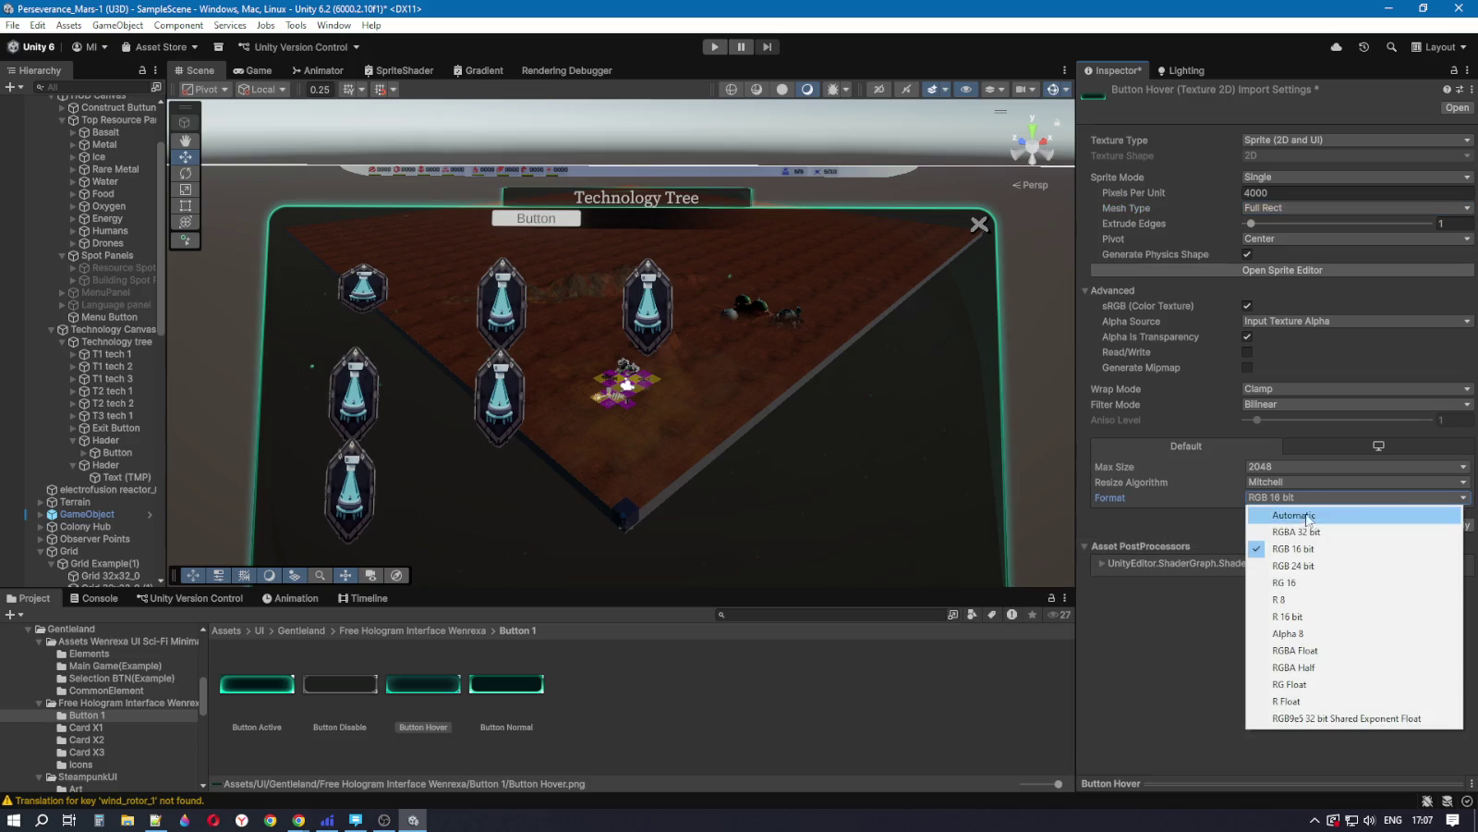
left_click(1309, 532)
left_click(1456, 525)
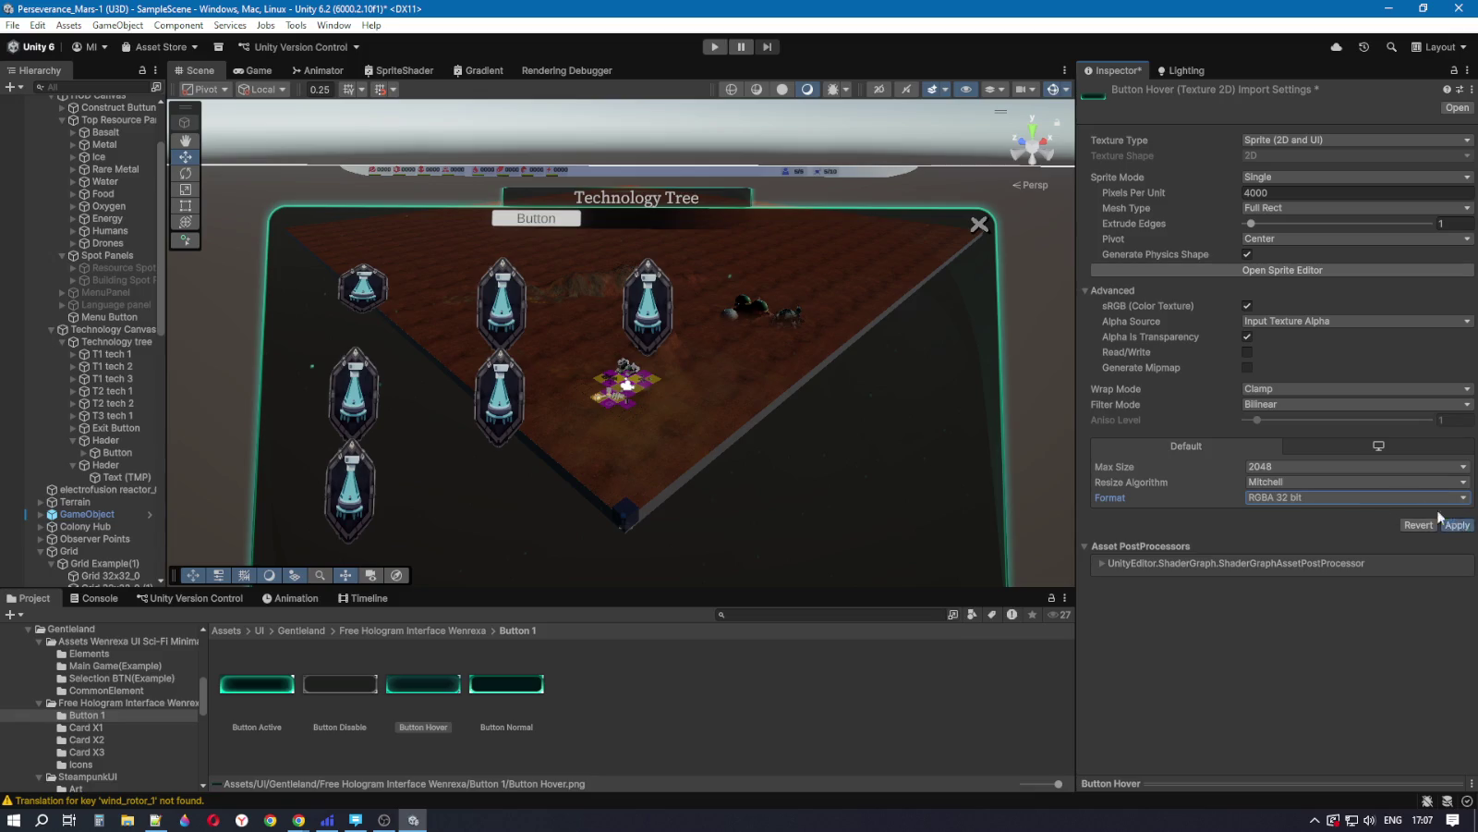
Step: Check the sprite in the Sprite Editor, select Hader, then view the browser's Technology Tree reference
left_click(1300, 271)
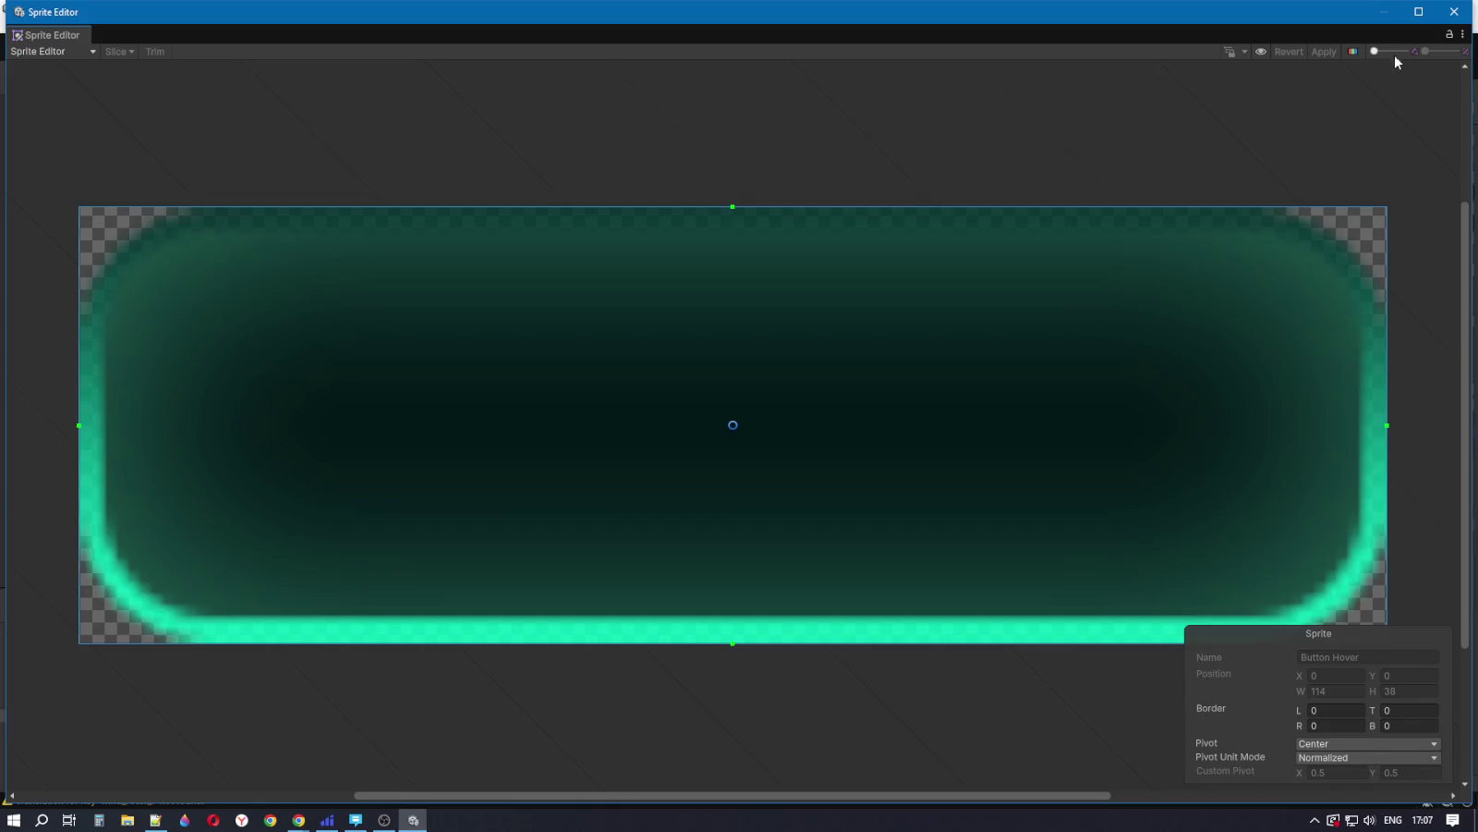
left_click(1454, 11)
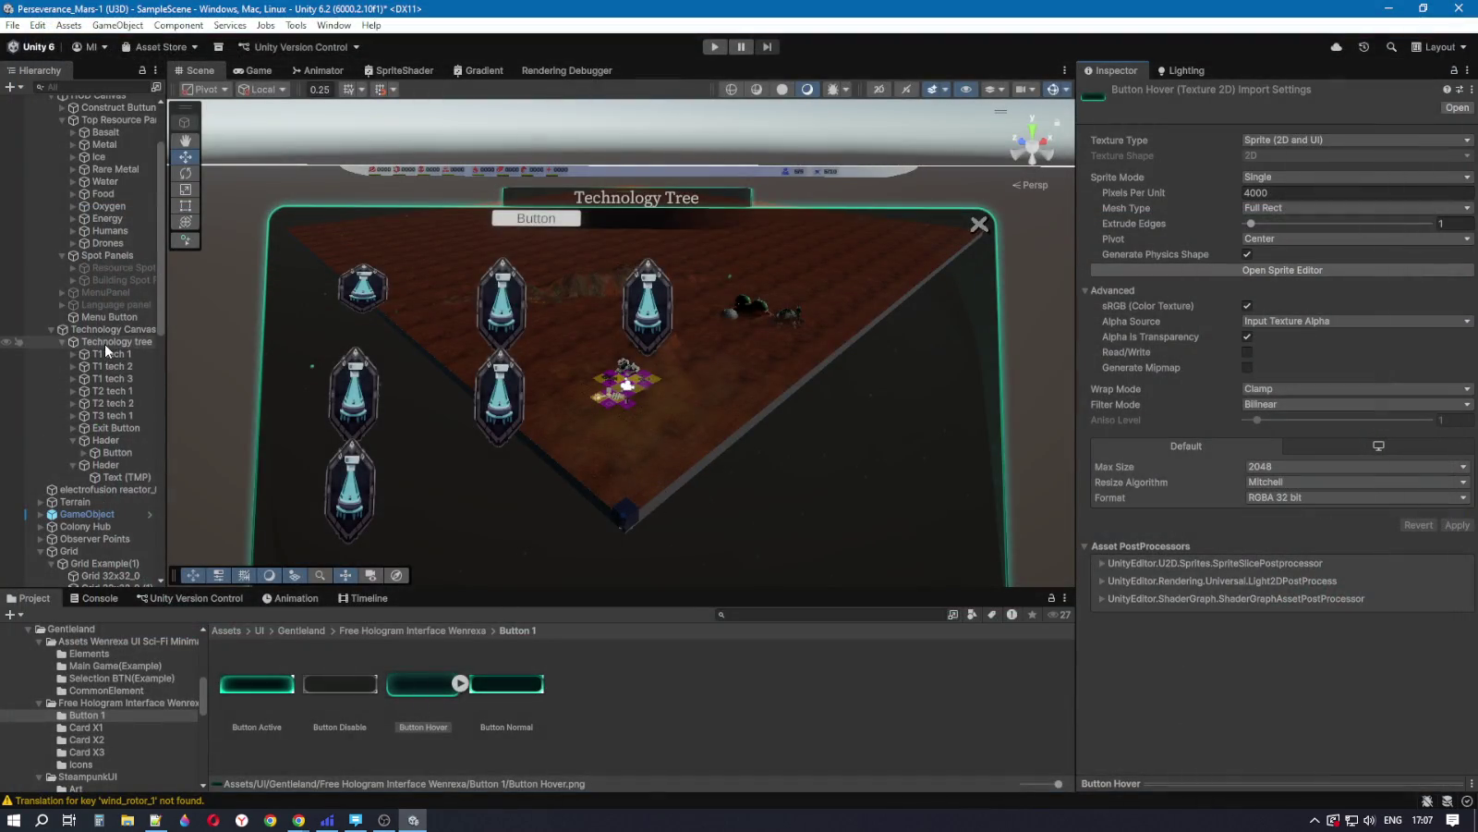
left_click(106, 440)
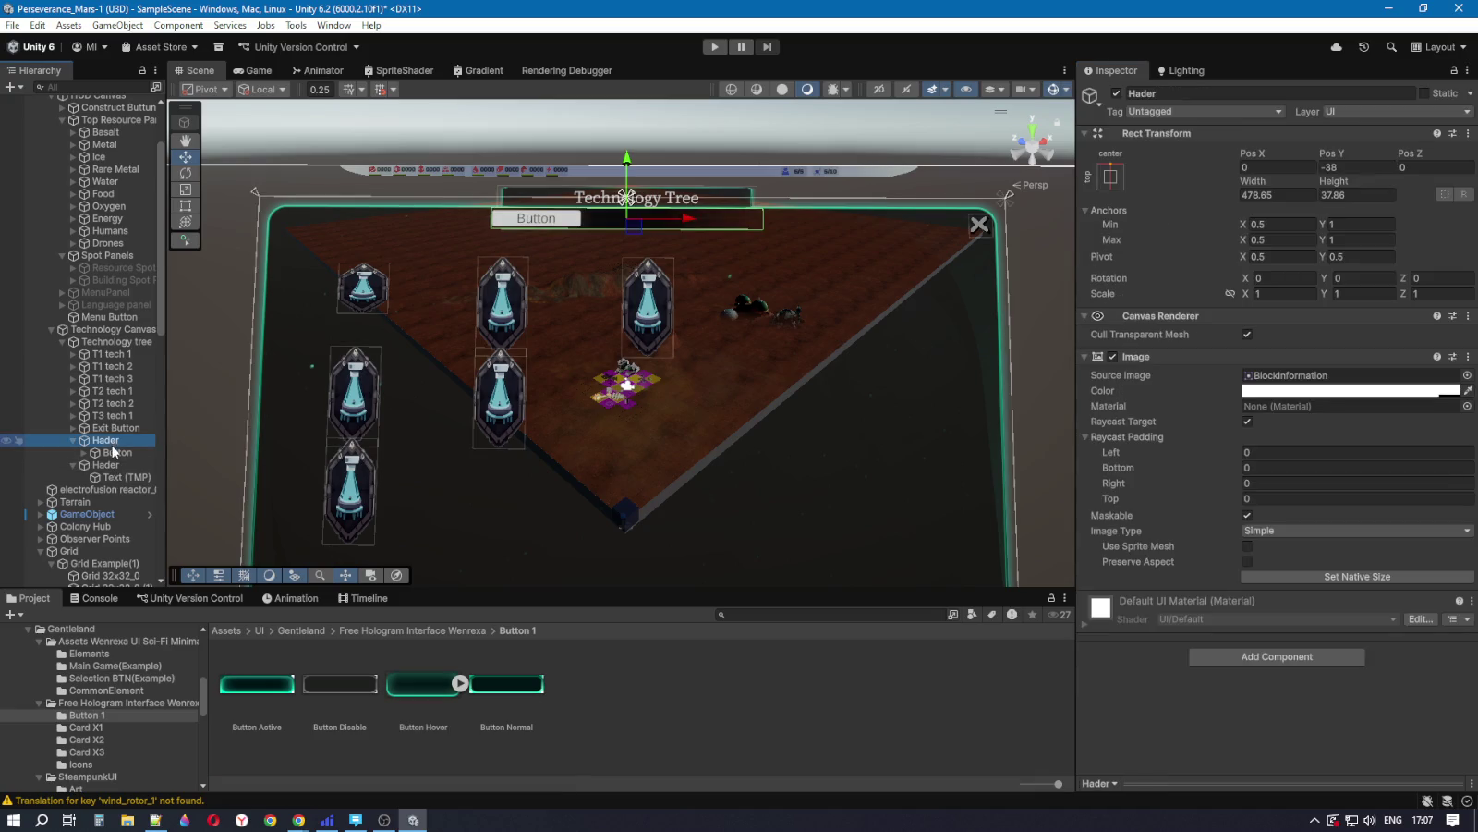
left_click(114, 442)
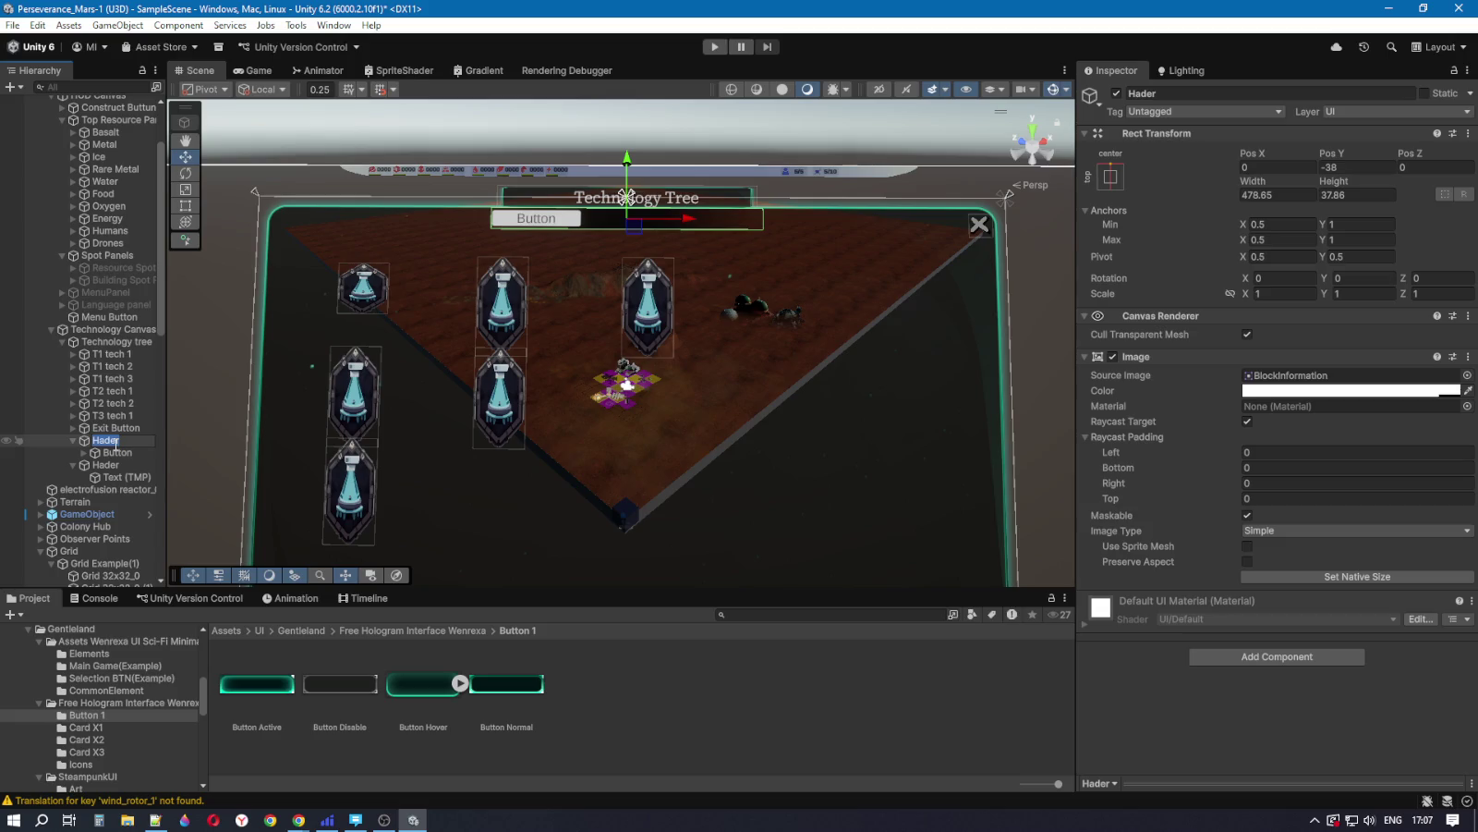
left_click(1388, 8)
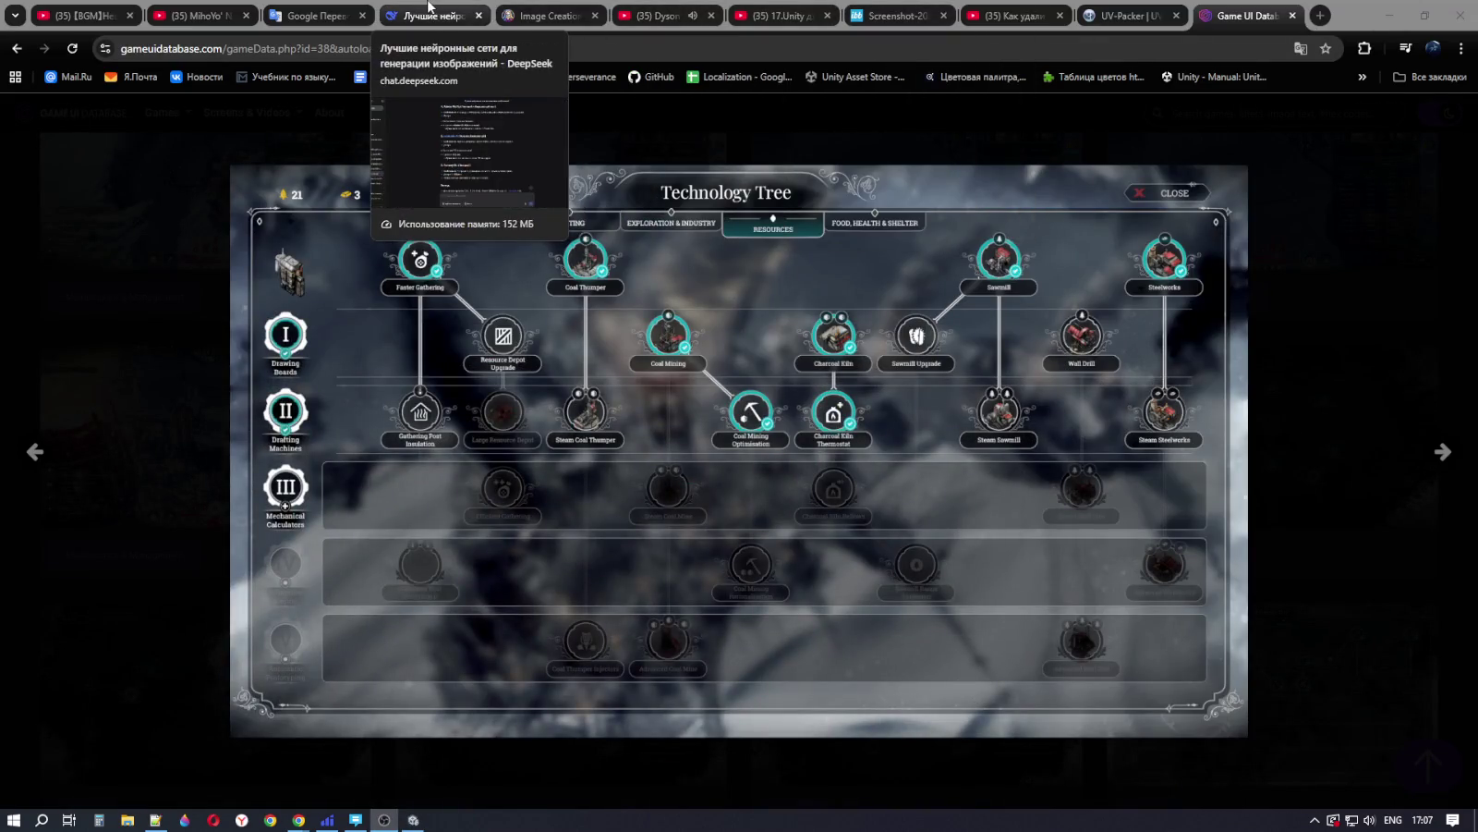
Step: Translate the Russian word 'вкладки' into English ('tabs') in Google Translate, then return to Unity
left_click(314, 16)
left_click(708, 254)
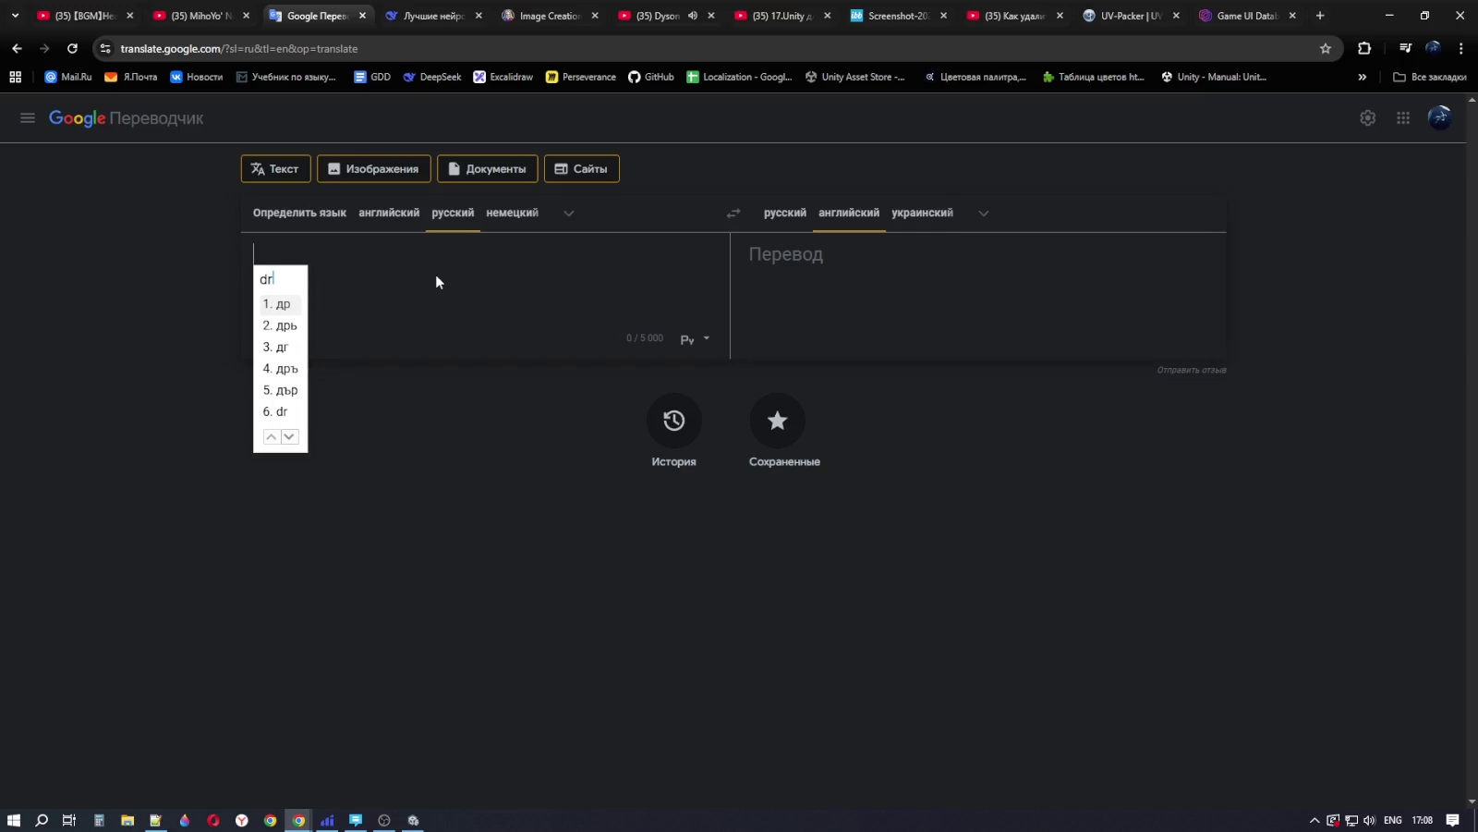
key("alt+shift")
type("в")
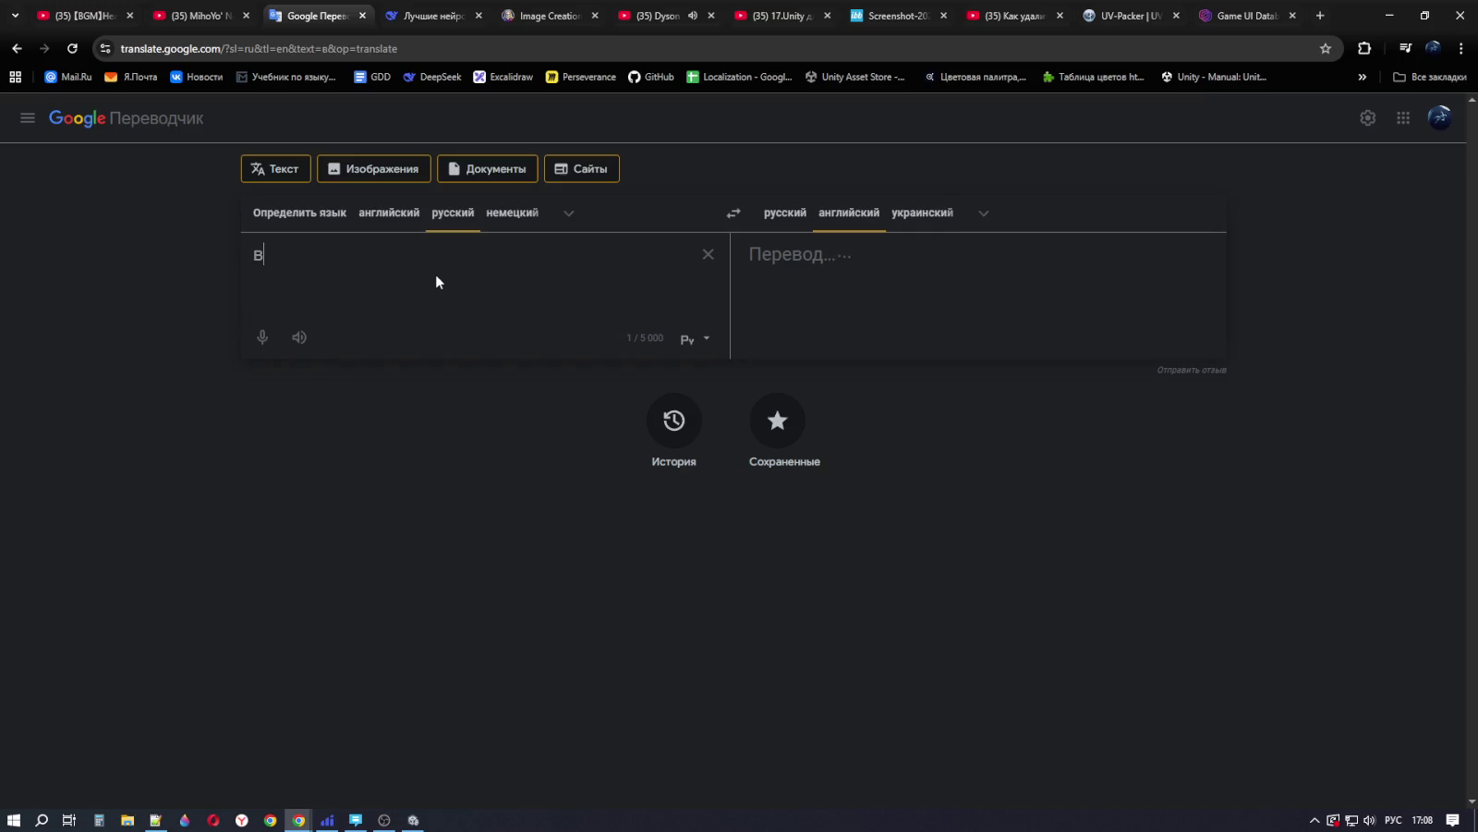
type("кладки")
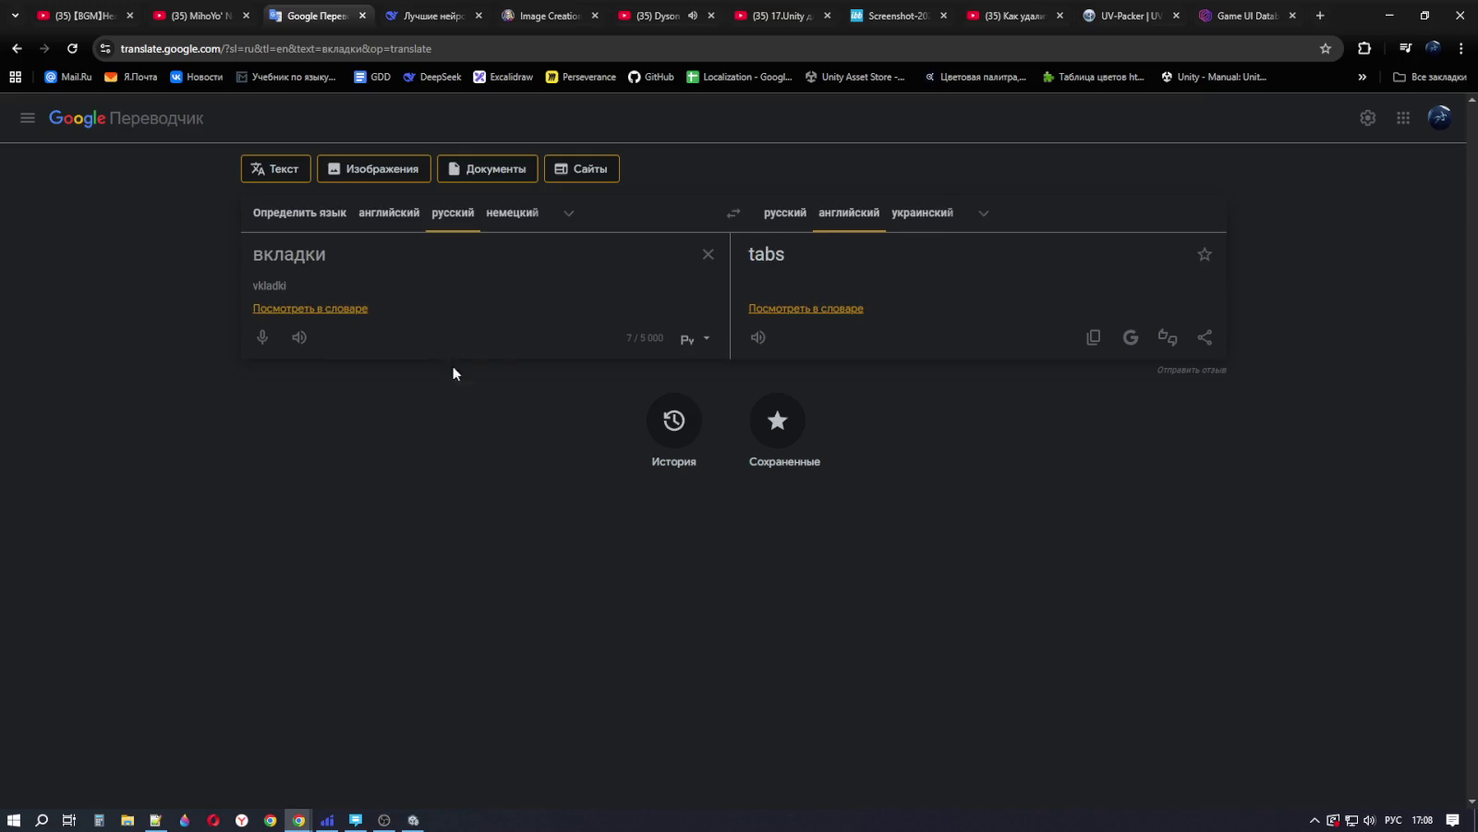
left_click(421, 821)
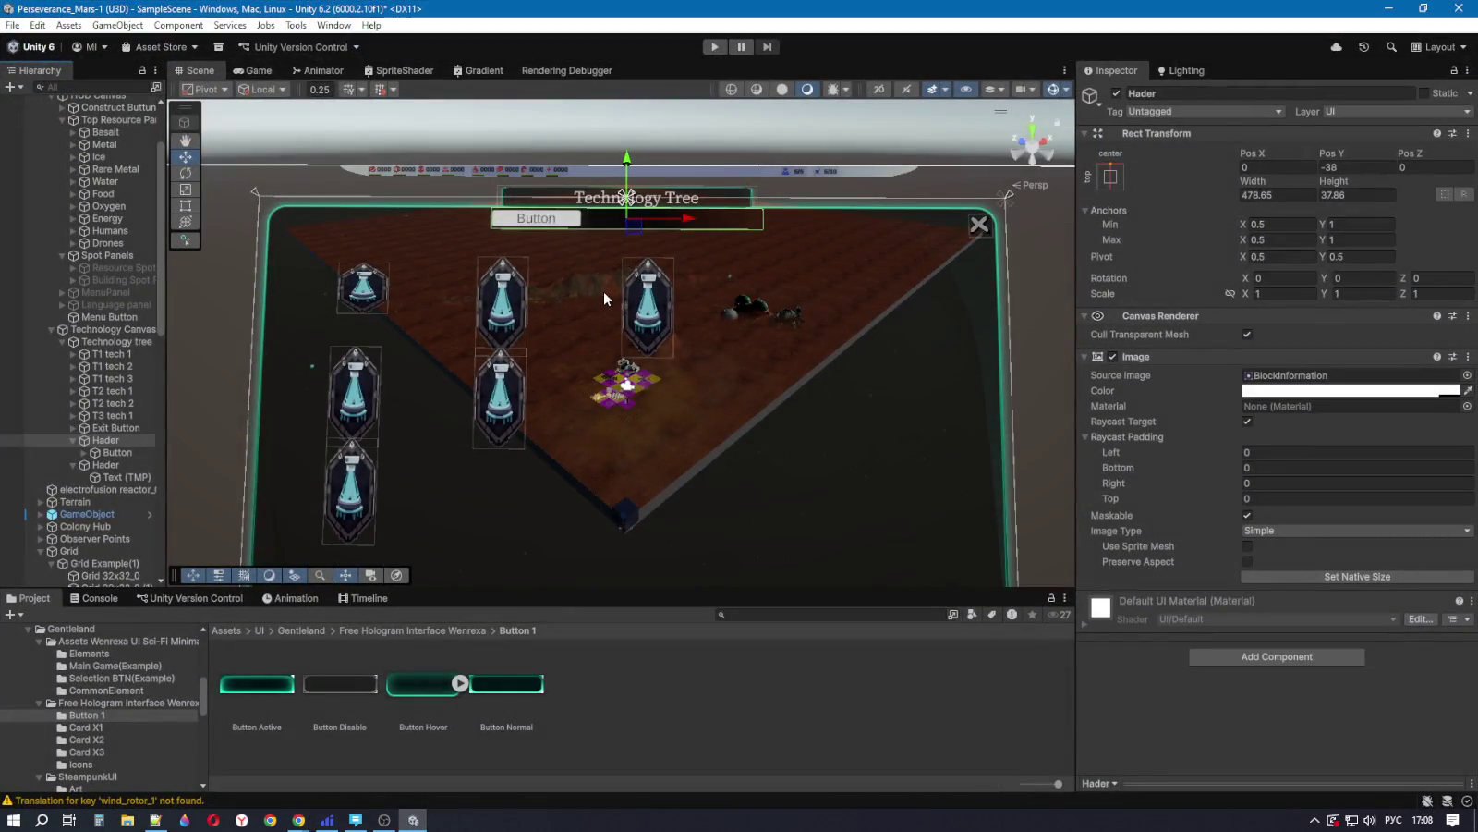
Step: Rename the upper Hader object to 'Tabs'
left_click(109, 442)
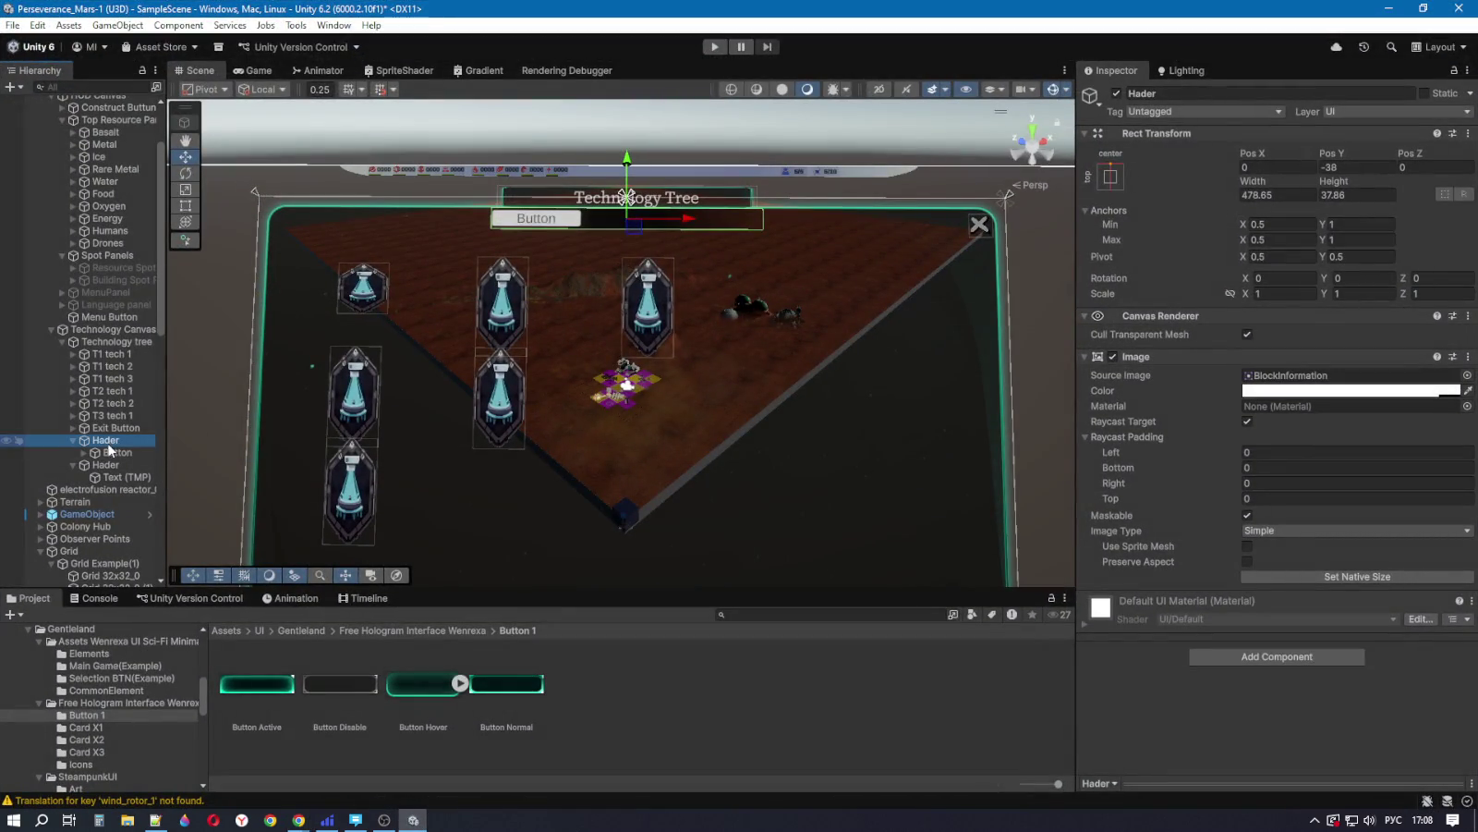
type("Exi")
key("BackSpace")
key("BackSpace")
key("BackSpace")
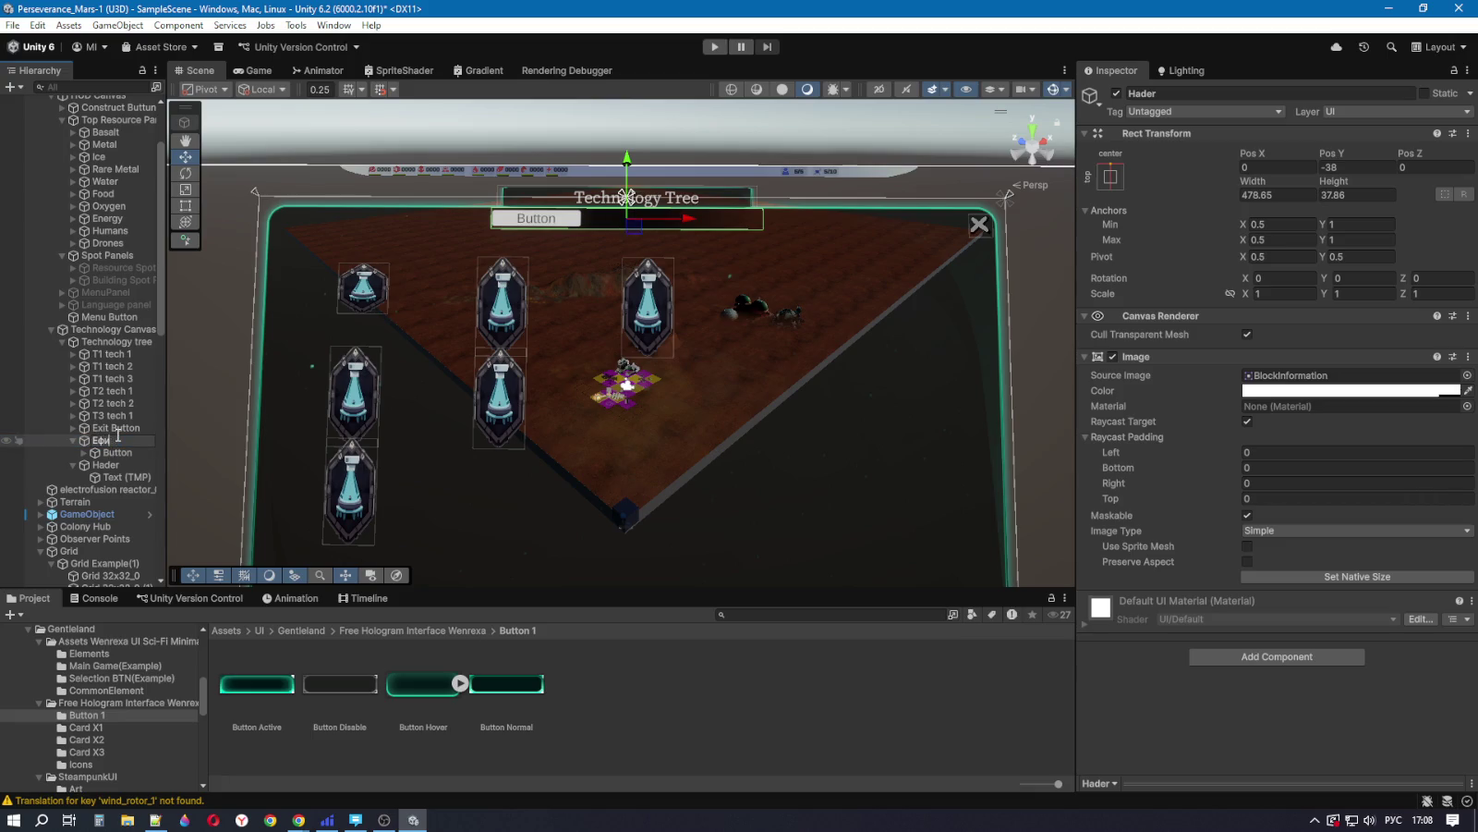
key("alt+shift")
type("Tabs")
key("Return")
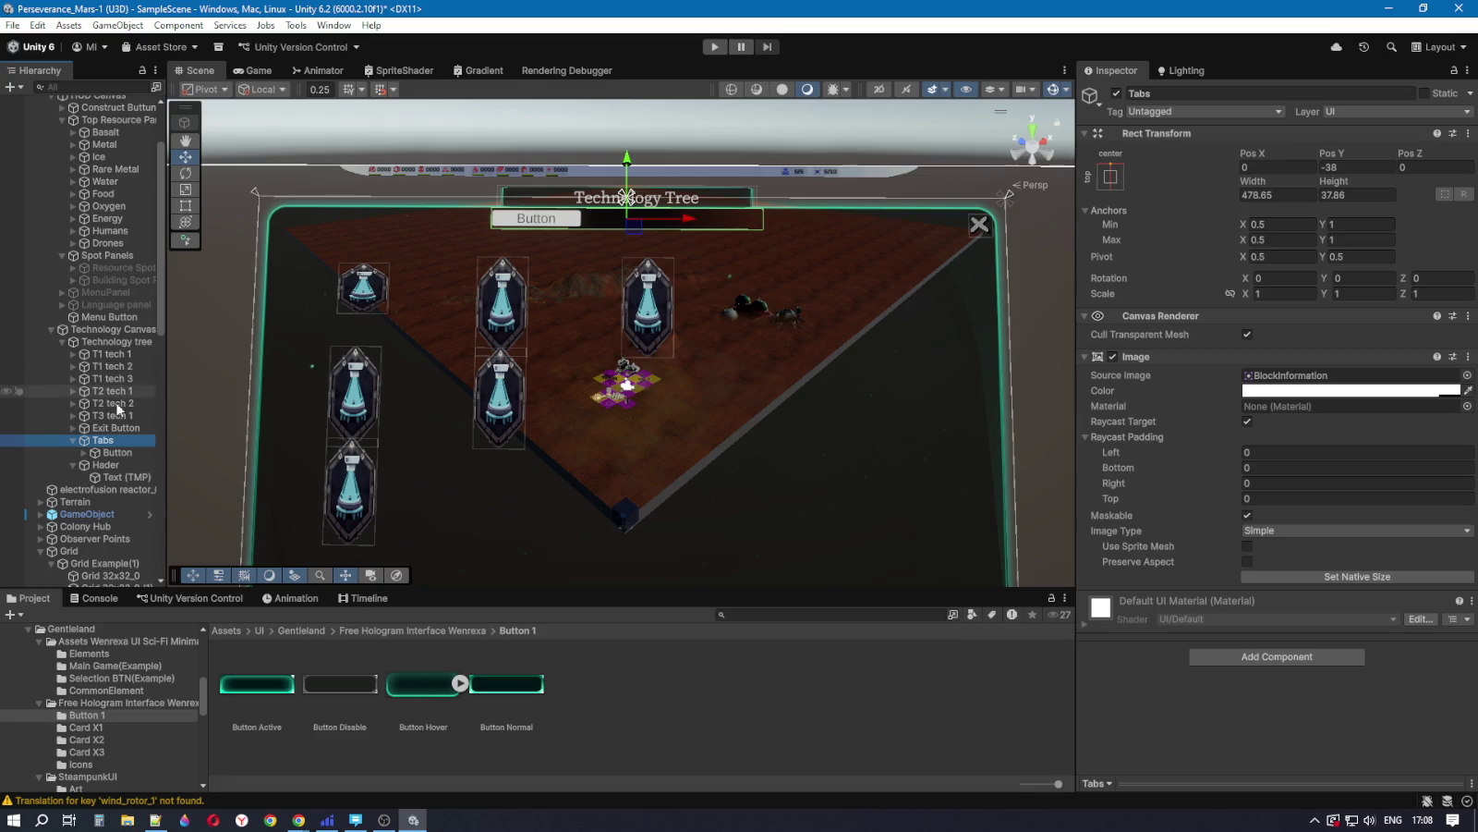
Step: Set the Tabs Button's Source Image to the Button Hover sprite
left_click(100, 452)
mouse_move(413, 689)
left_mouse_down()
mouse_move(509, 633)
mouse_move(1347, 375)
left_mouse_up()
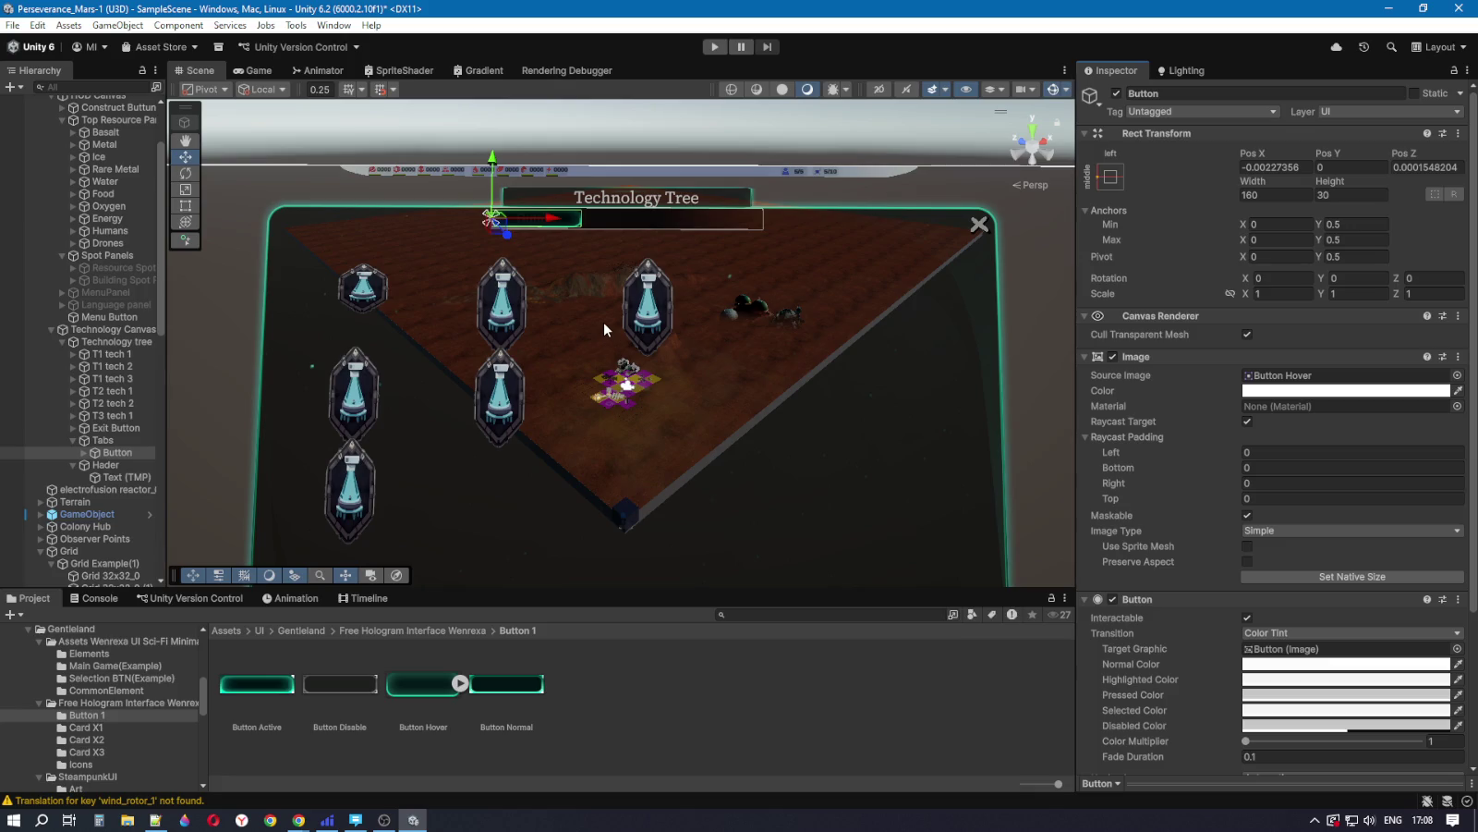
left_click(255, 70)
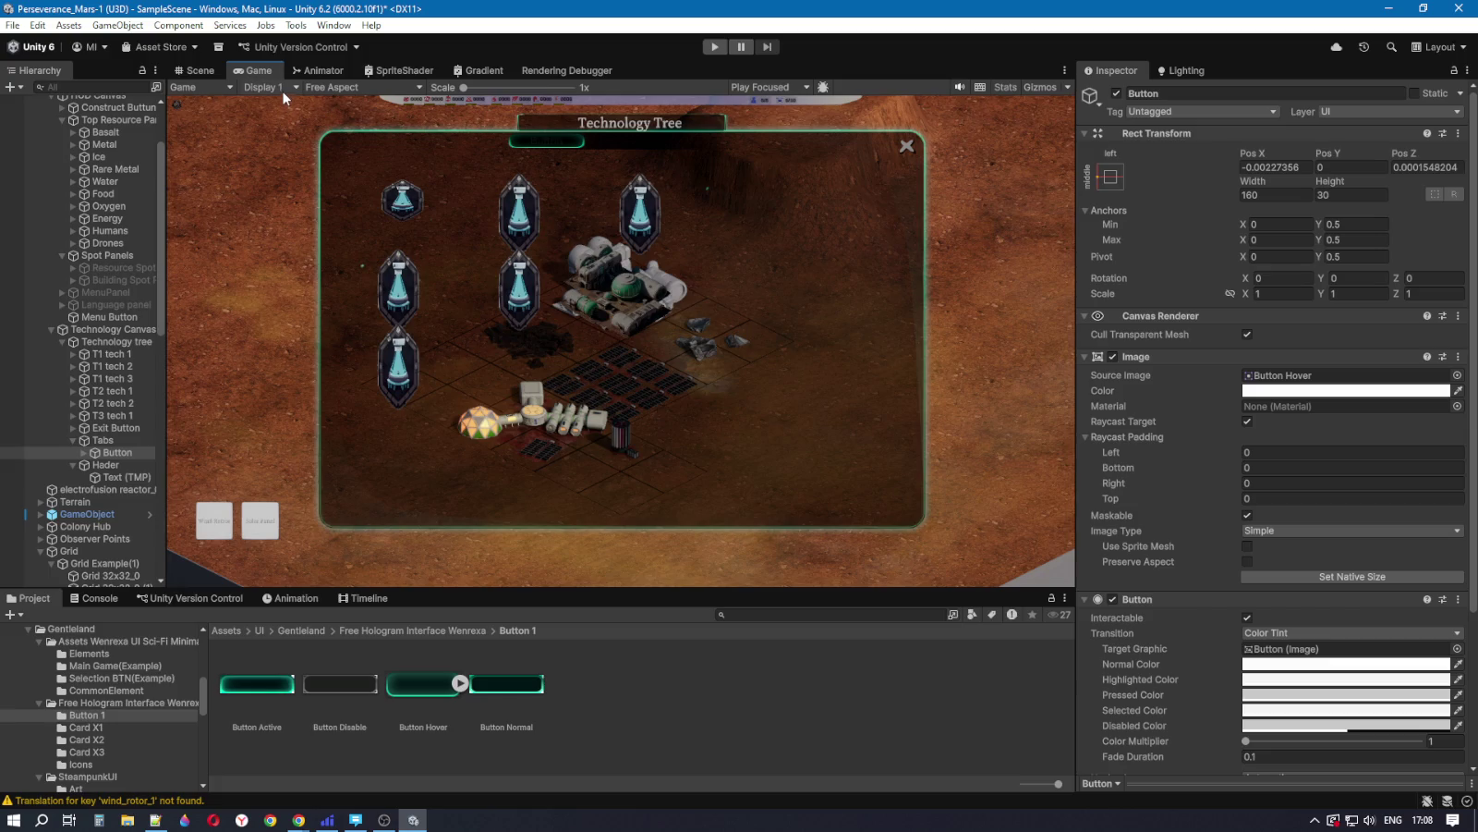
Step: Select the tab button's Text (TMP) label and set its vertex colour to white
left_click(84, 451)
left_click(115, 464)
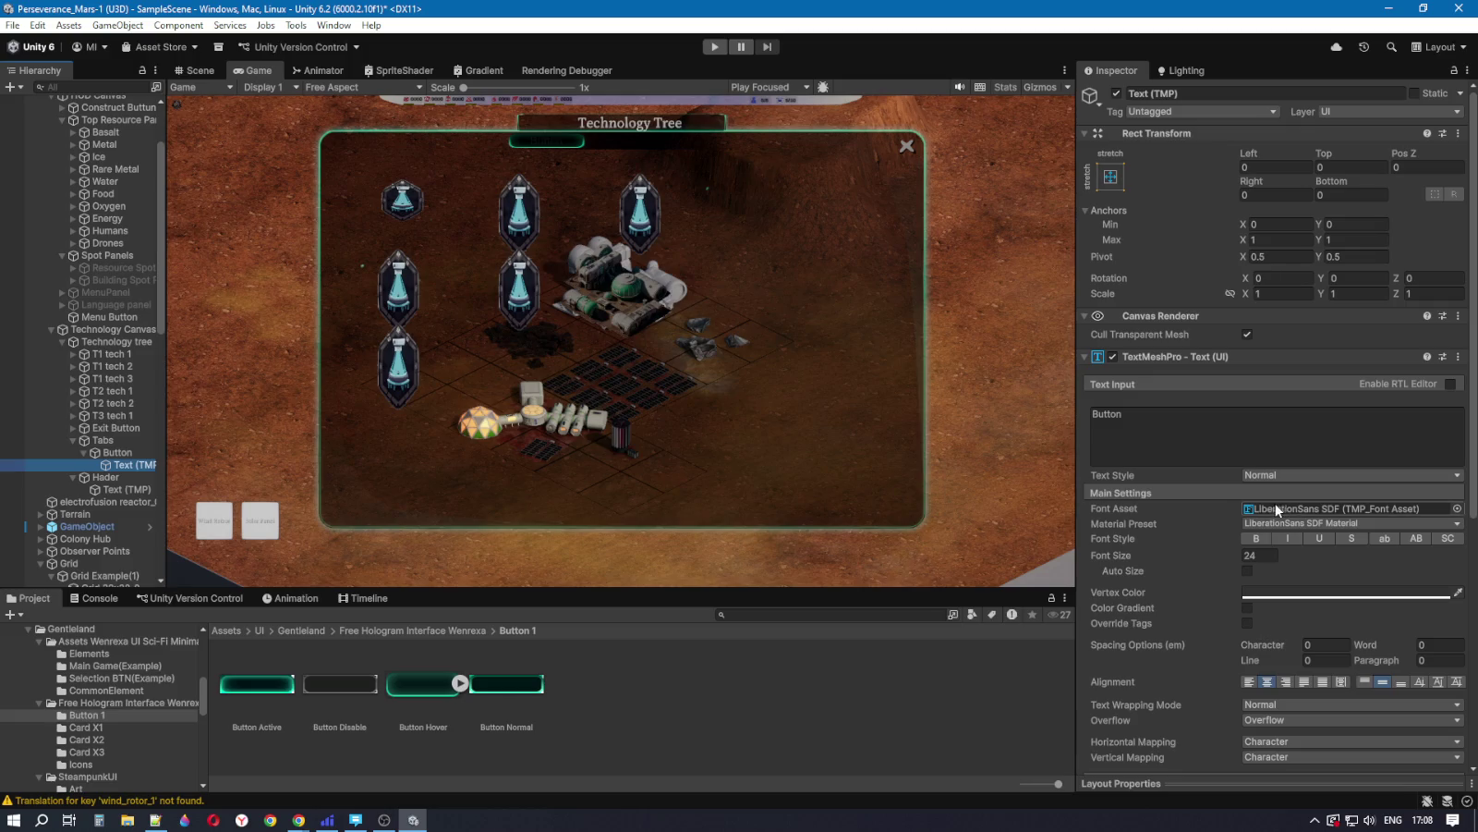
left_click(1298, 597)
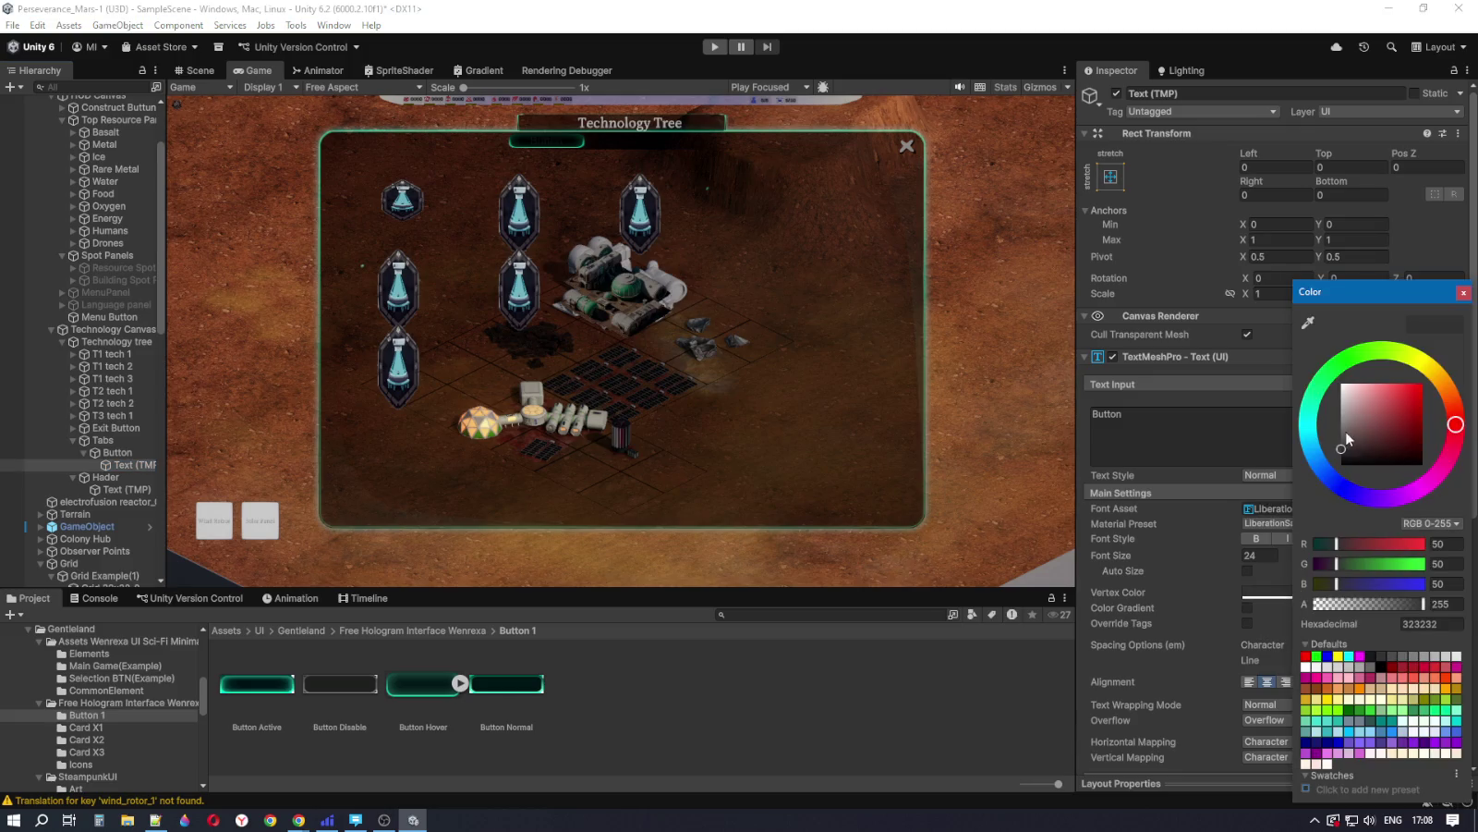
left_click_drag(1345, 431, 1343, 382)
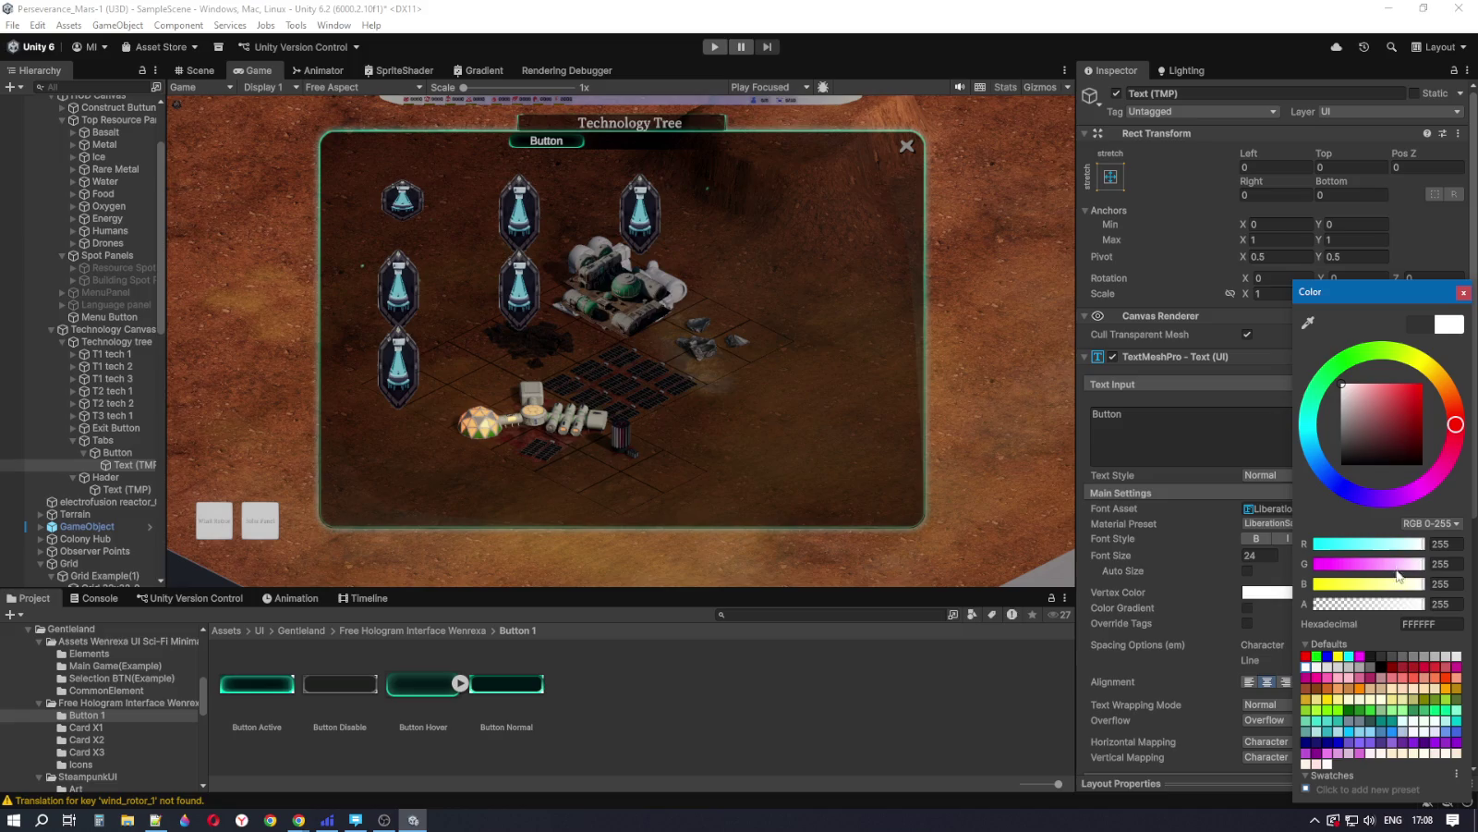
left_click(1463, 293)
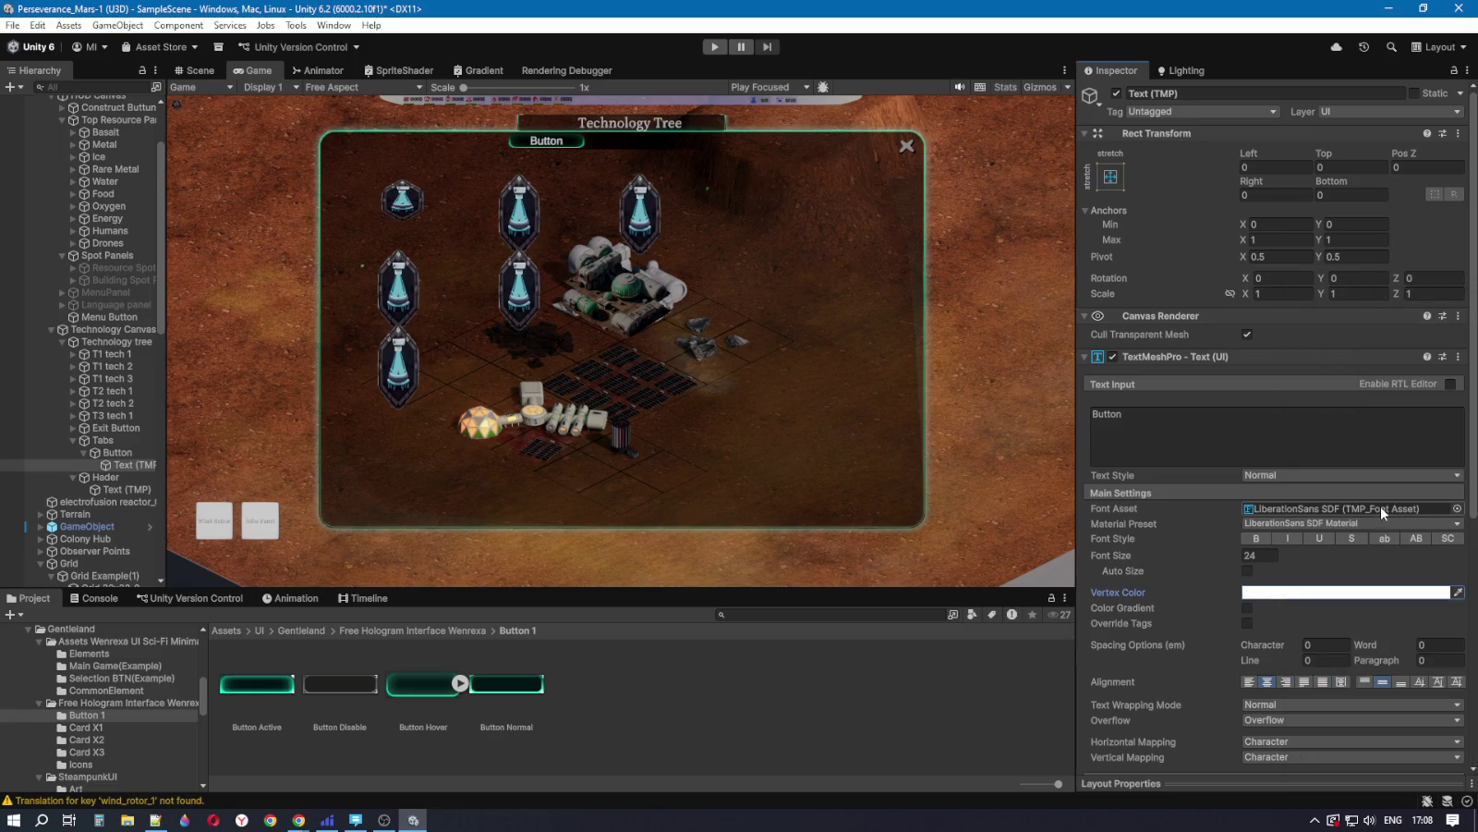
Step: Switch the label font to ChironSungHK-Medium SDF and enable Auto Size (18–72)
left_click(1457, 508)
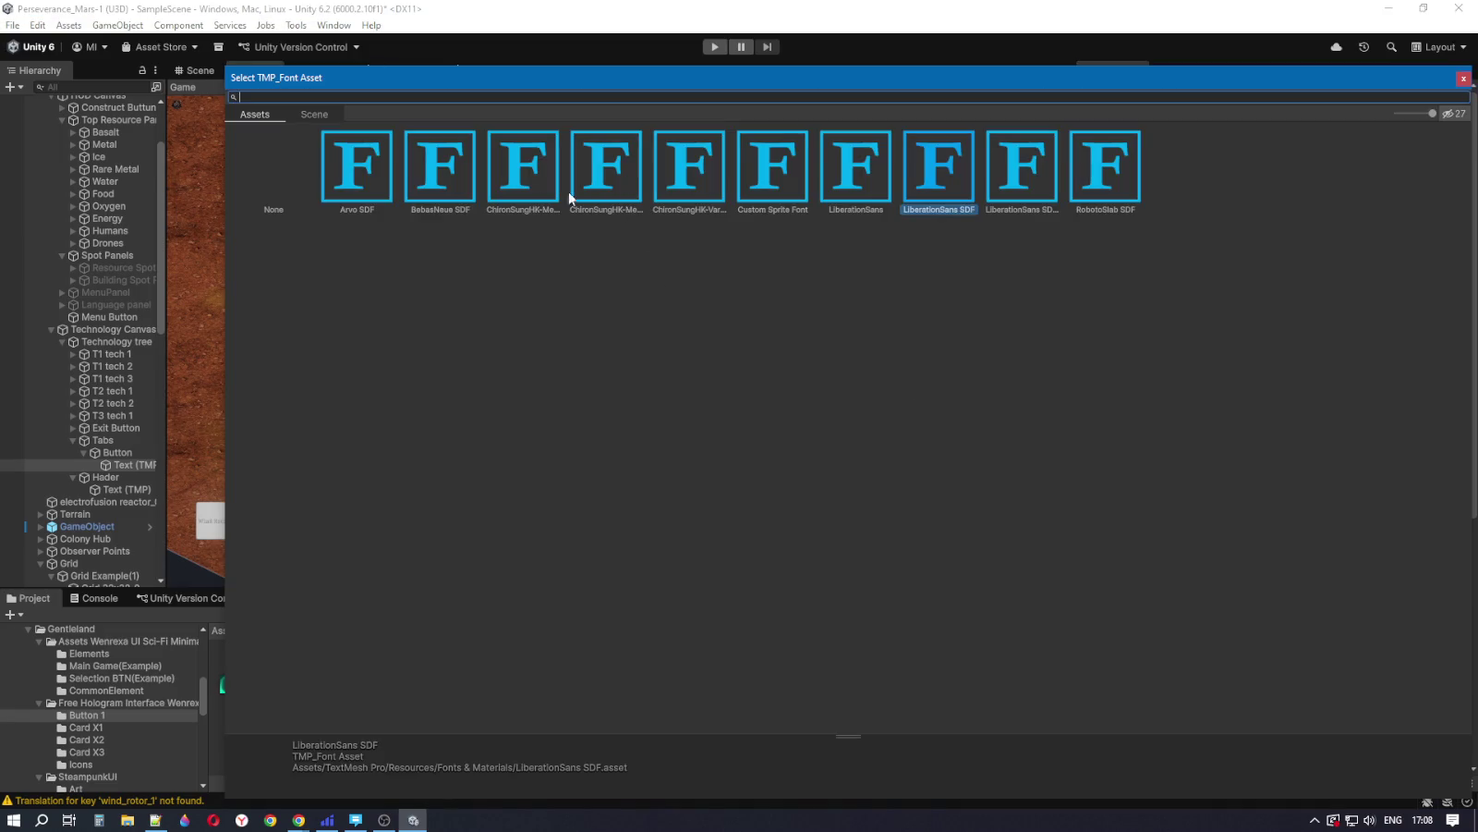
left_click(527, 191)
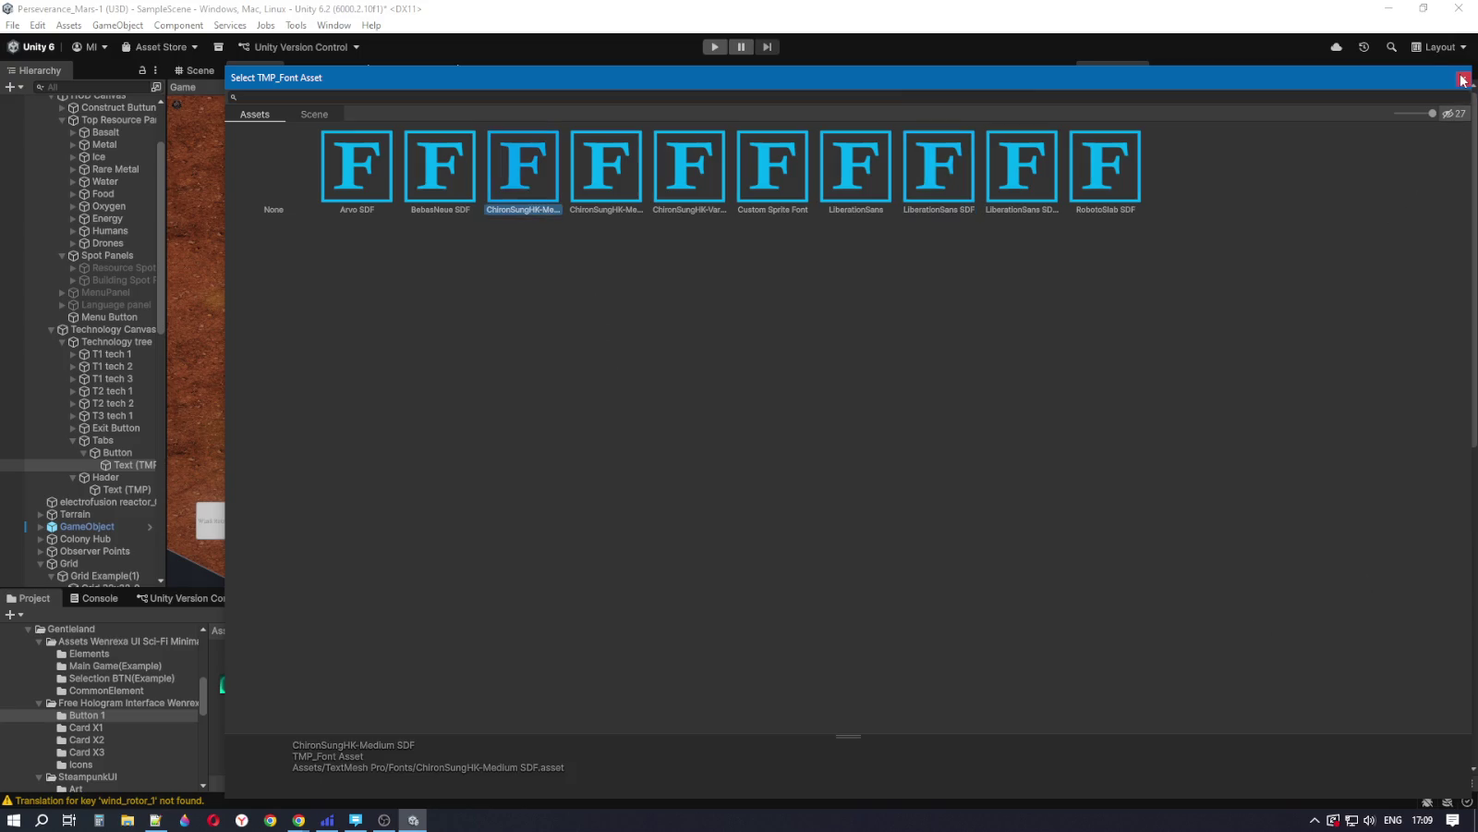
left_click(1463, 79)
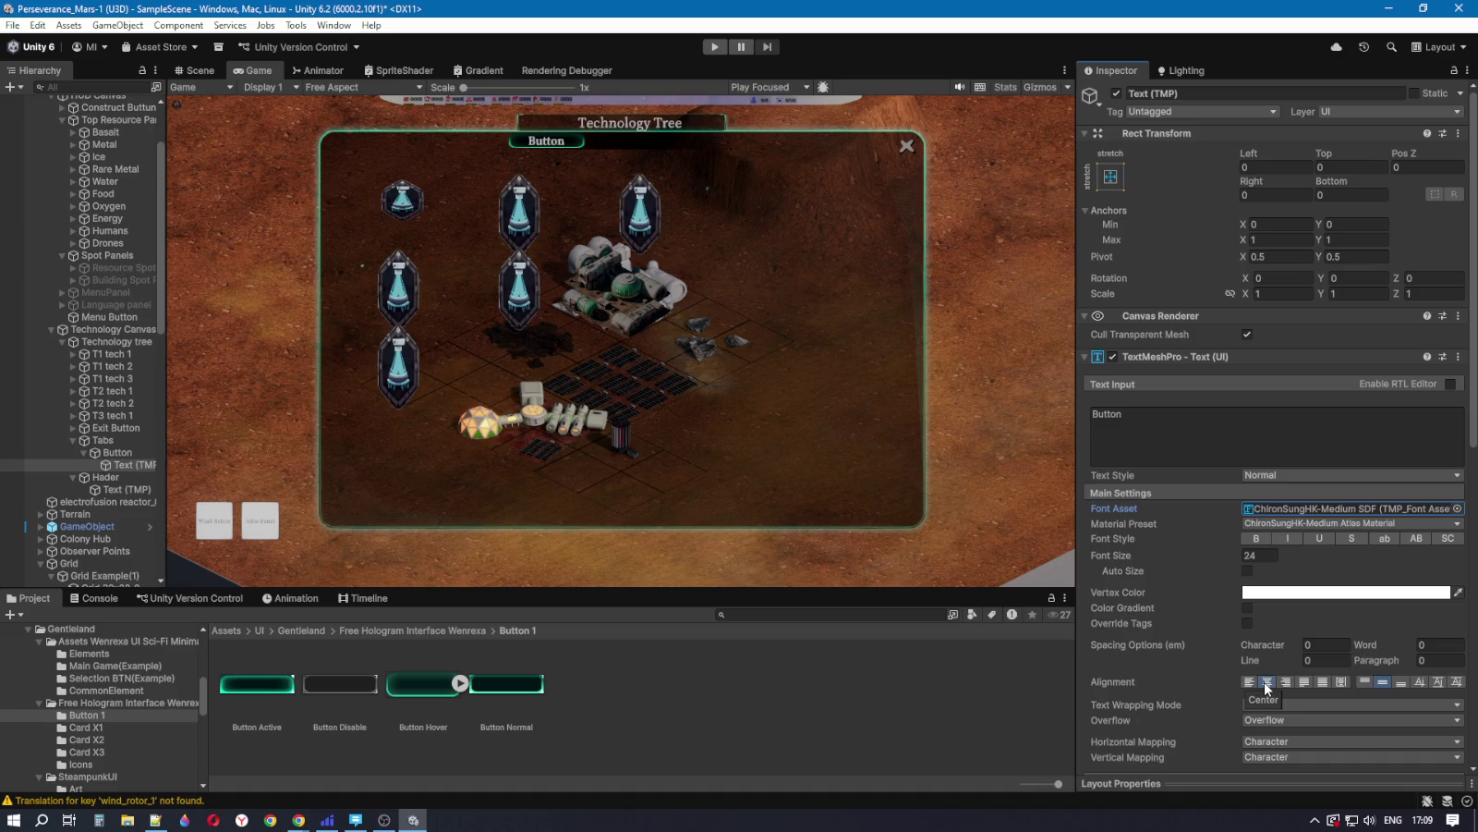
left_click(1247, 571)
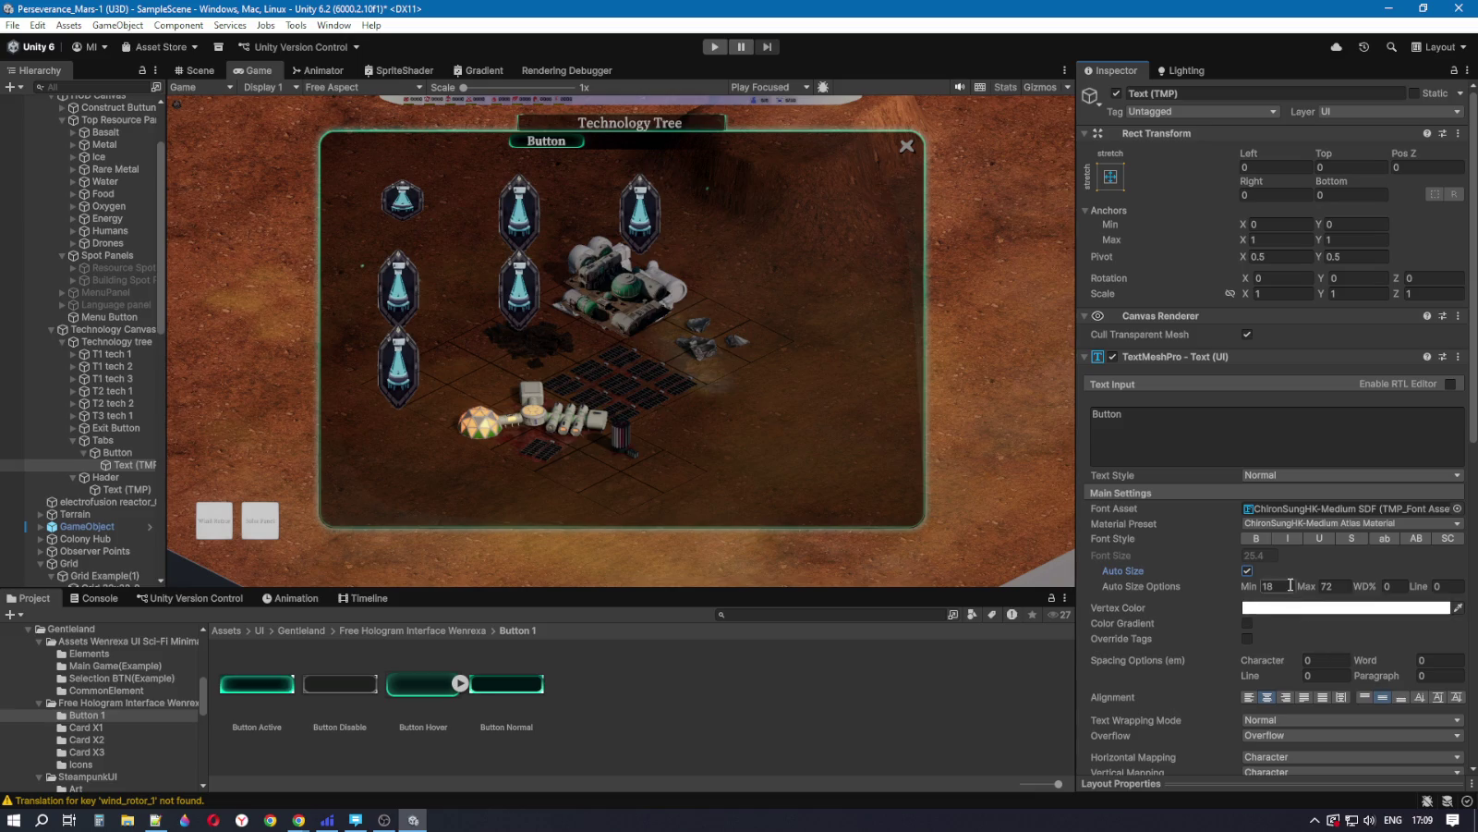
left_click(1344, 589)
Step: Test the bold, italic, underline, strikethrough, case and small caps font styles on the label
left_click(1257, 538)
left_click(1258, 540)
left_click(1258, 540)
left_click(1258, 540)
left_click(1292, 539)
left_click(1332, 538)
left_click(1351, 539)
left_click(1386, 544)
left_click(1424, 543)
left_click(1448, 541)
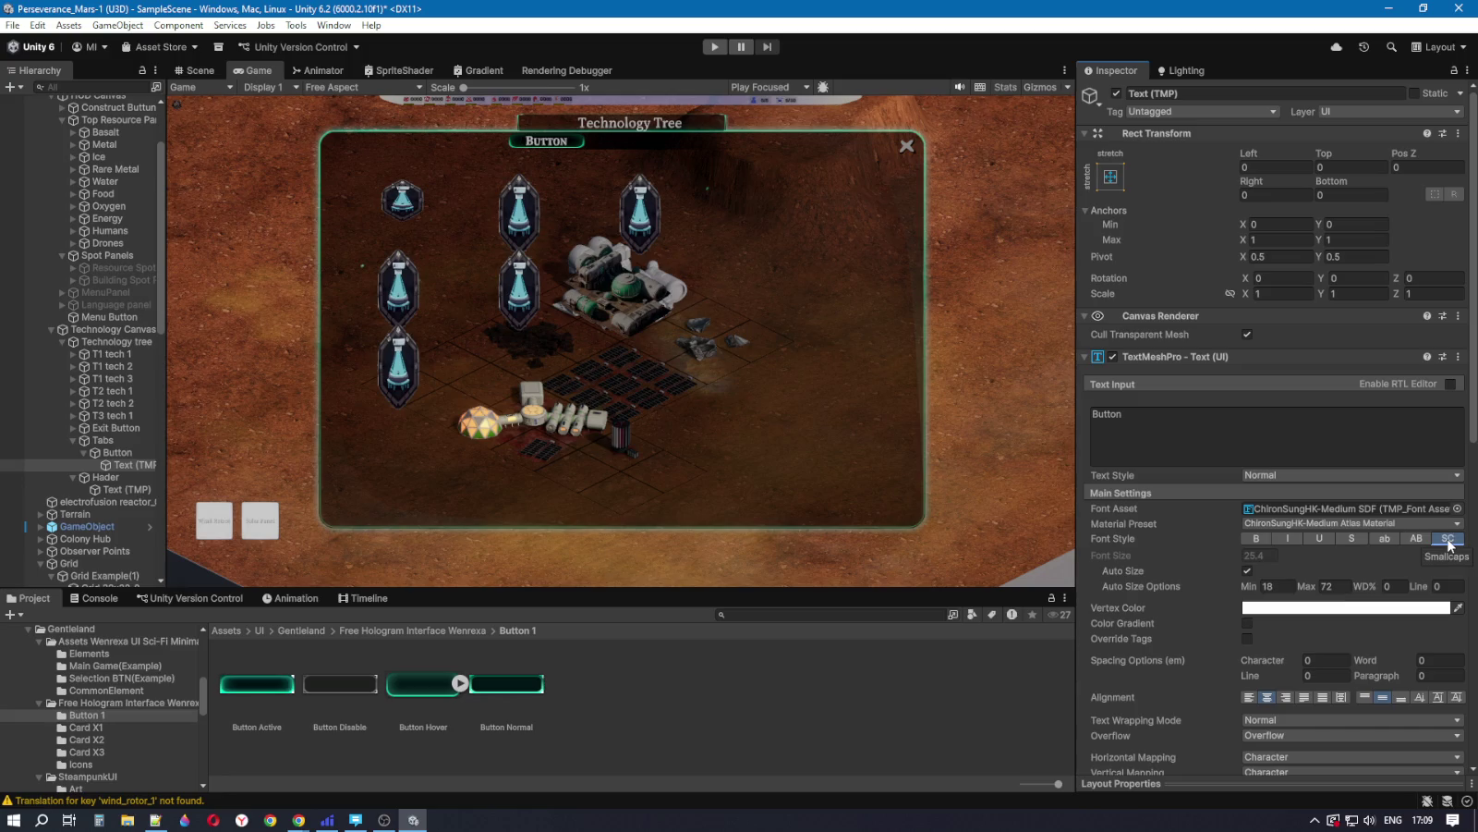
left_click(1449, 543)
Step: Set the auto-size width adjustment to 0%, after trying 90 and 30
left_click(1400, 586)
type("90")
double_click(1401, 585)
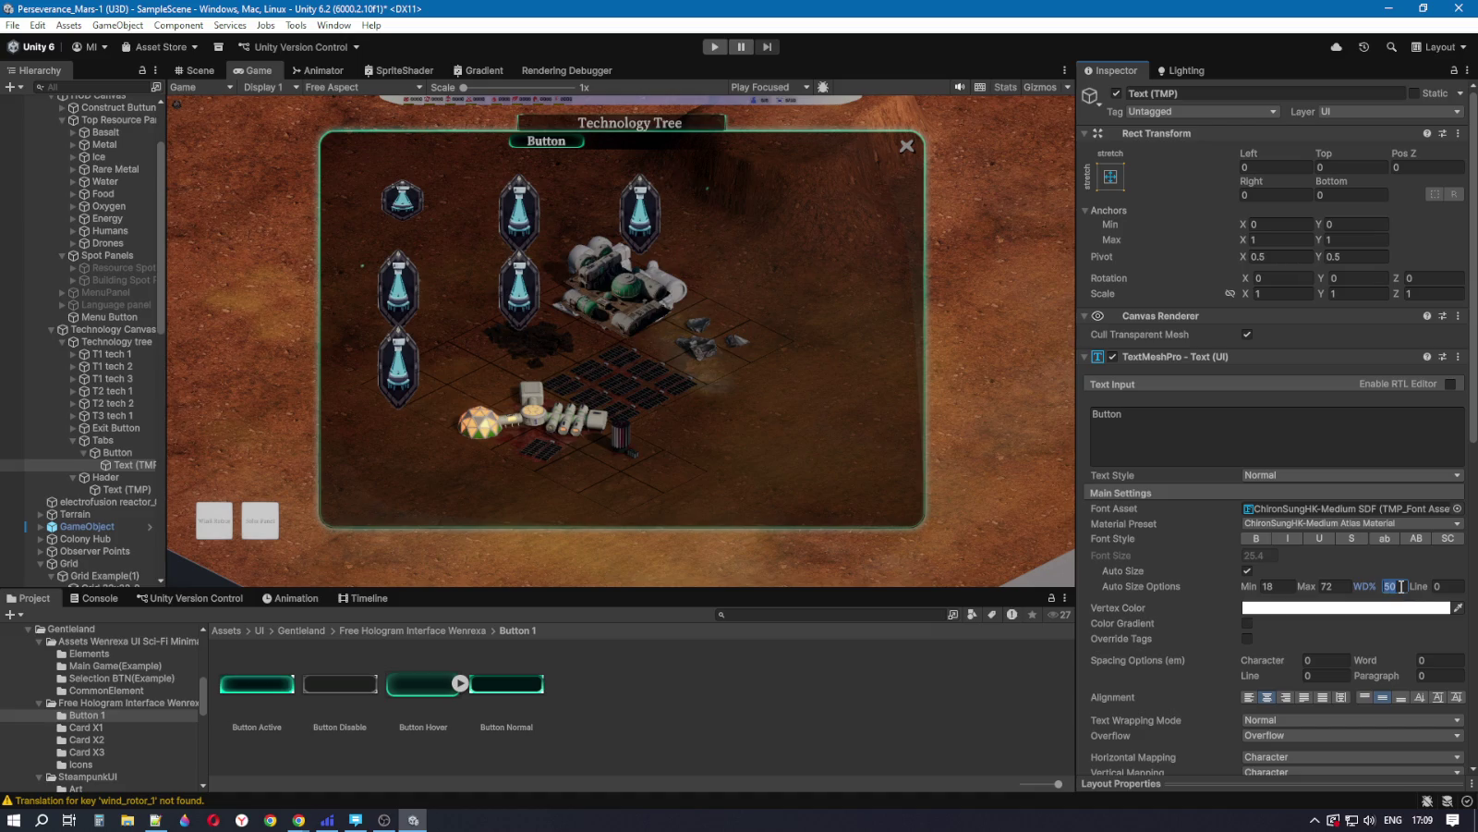
type("30")
double_click(1395, 587)
type("0")
left_click(121, 455)
left_click(124, 465)
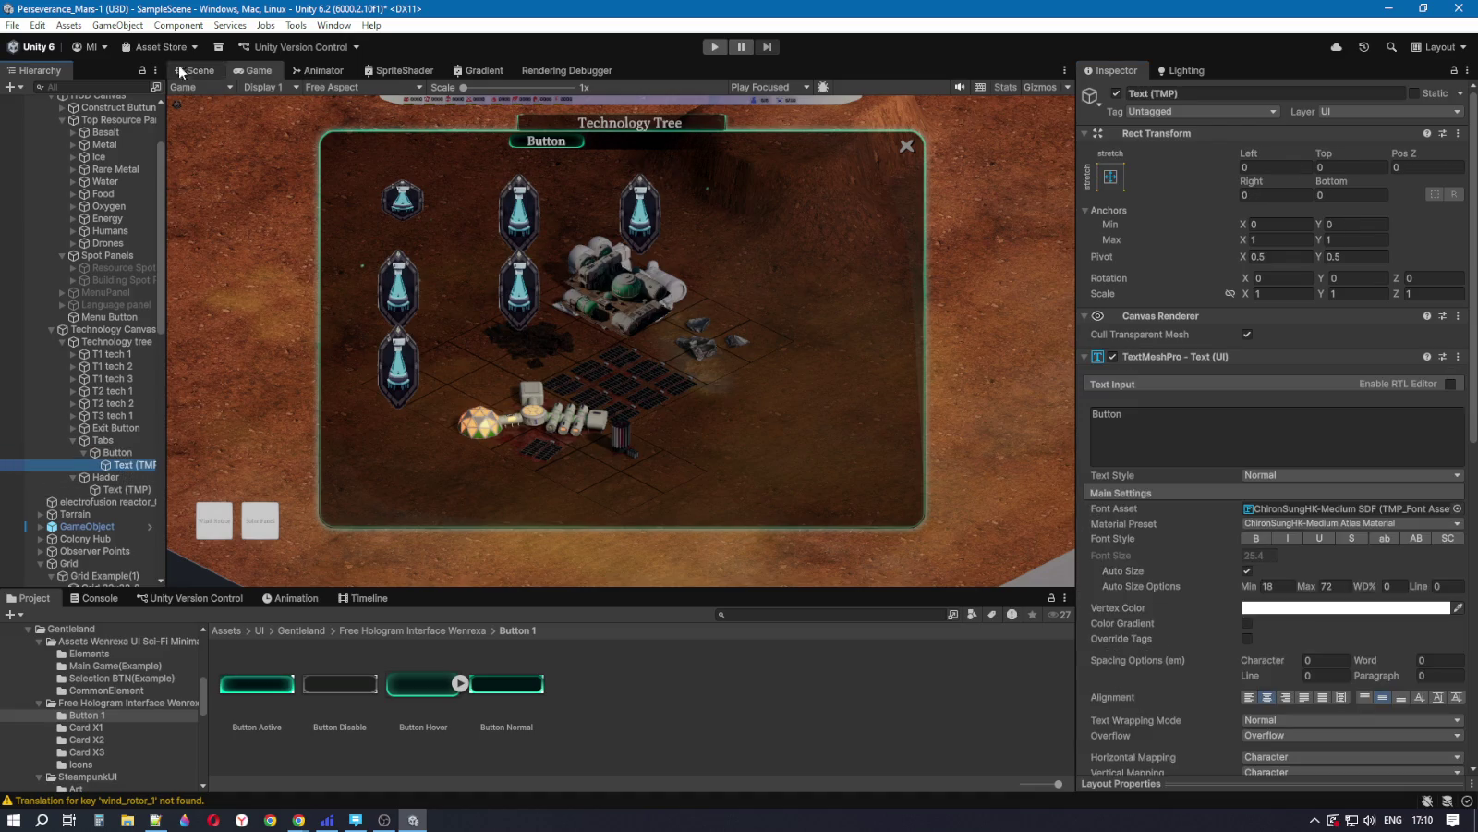
Step: Frame the Scene view close on the glowing tab button, then select the Button Hover sprite
left_click(194, 70)
scroll(541, 279, "up", 5)
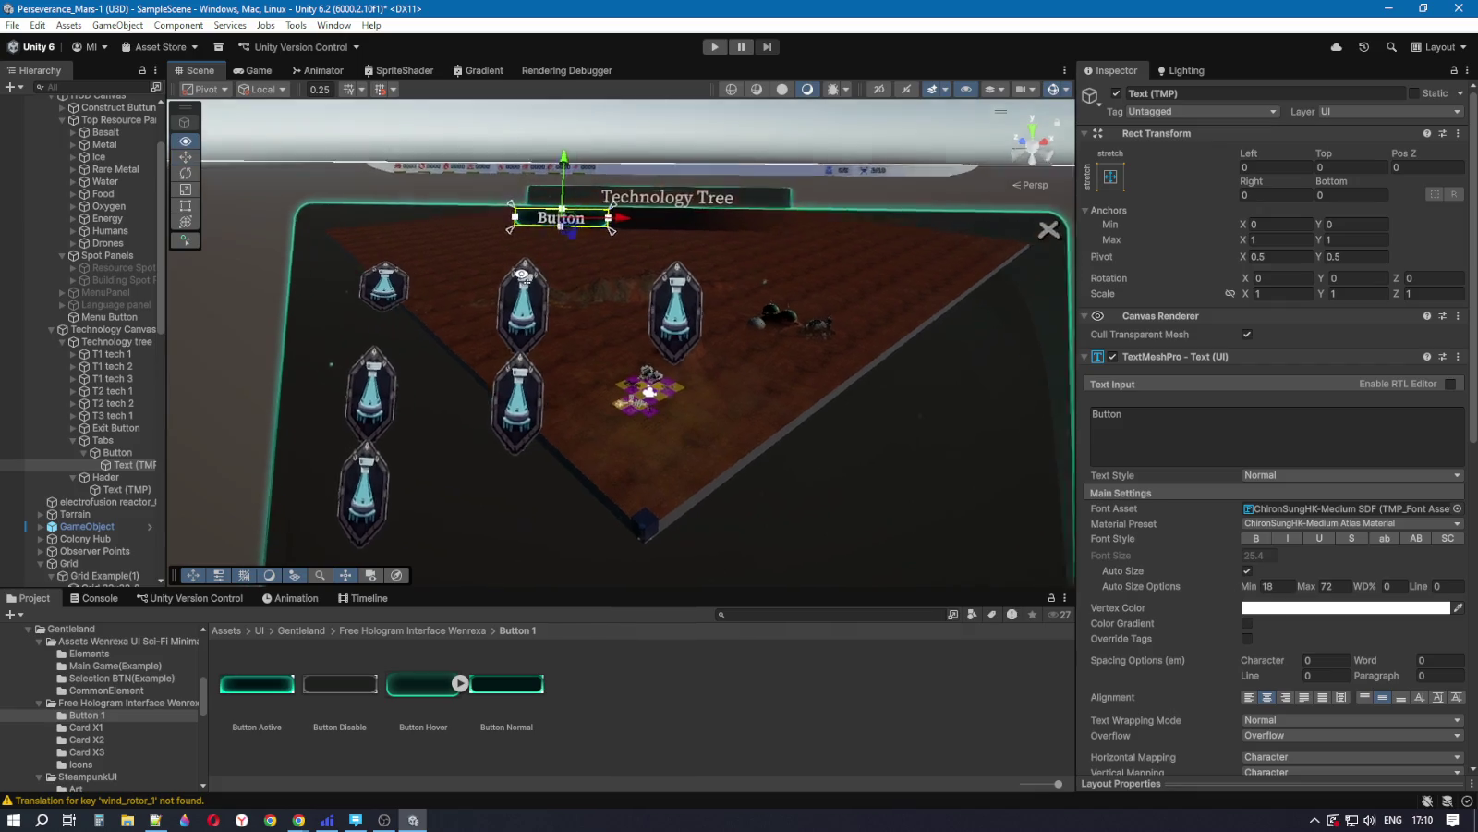
left_click_drag(541, 284, 676, 345)
scroll(676, 345, "up", 3)
scroll(702, 305, "down", 5)
scroll(739, 264, "up", 6)
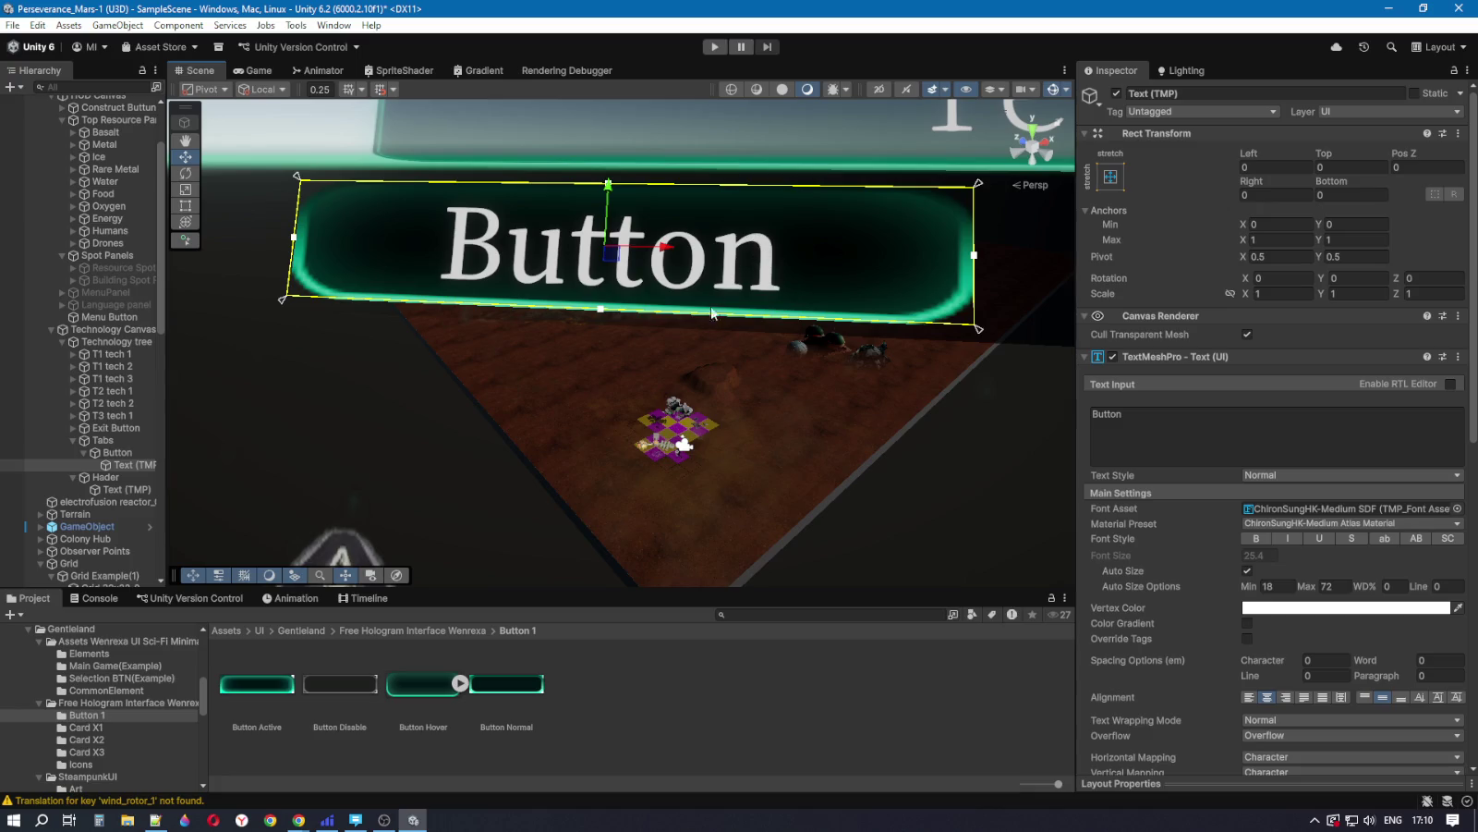
scroll(697, 415, "down", 5)
scroll(700, 415, "down", 4)
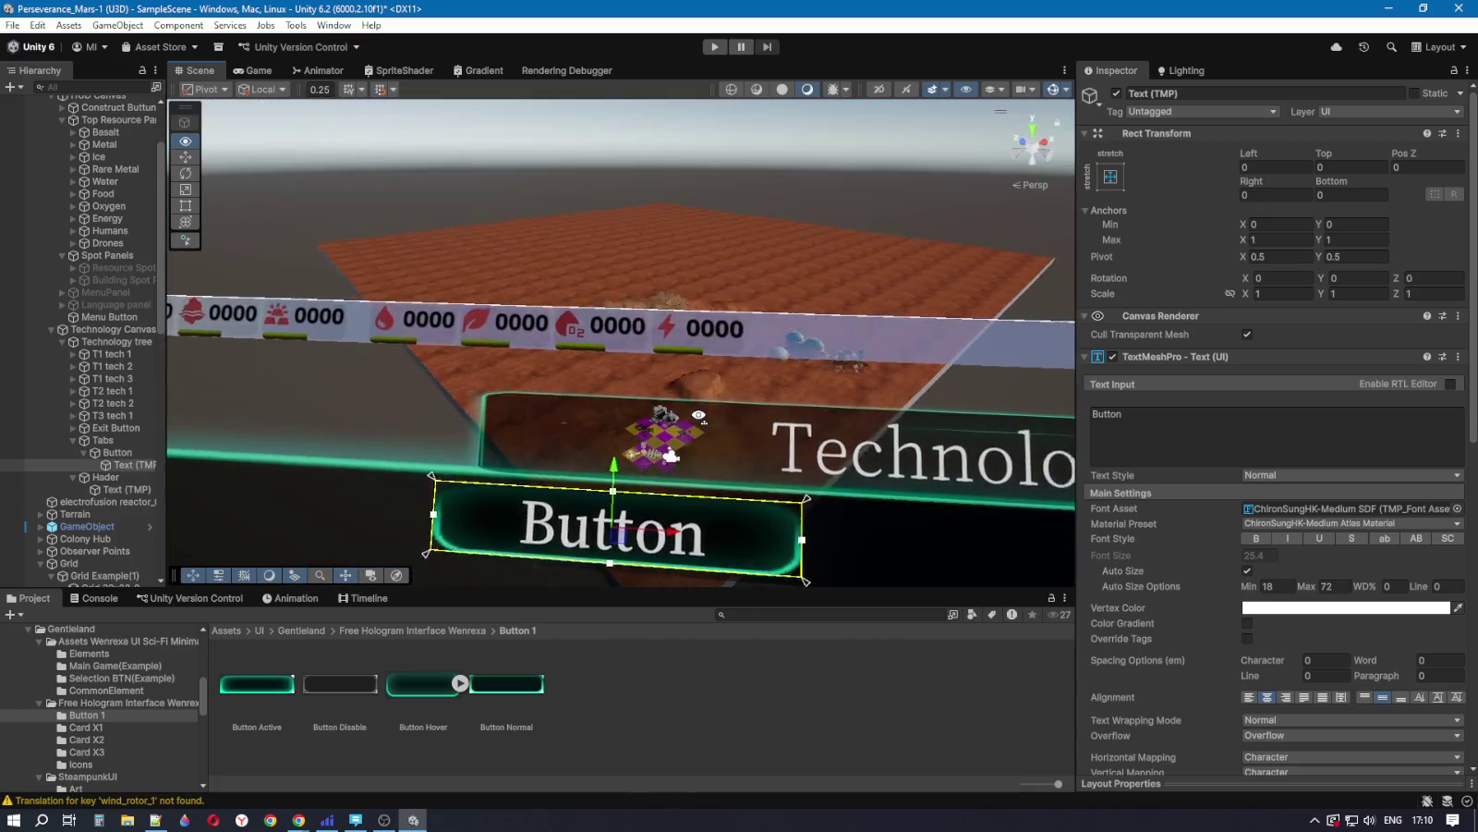
scroll(712, 414, "up", 4)
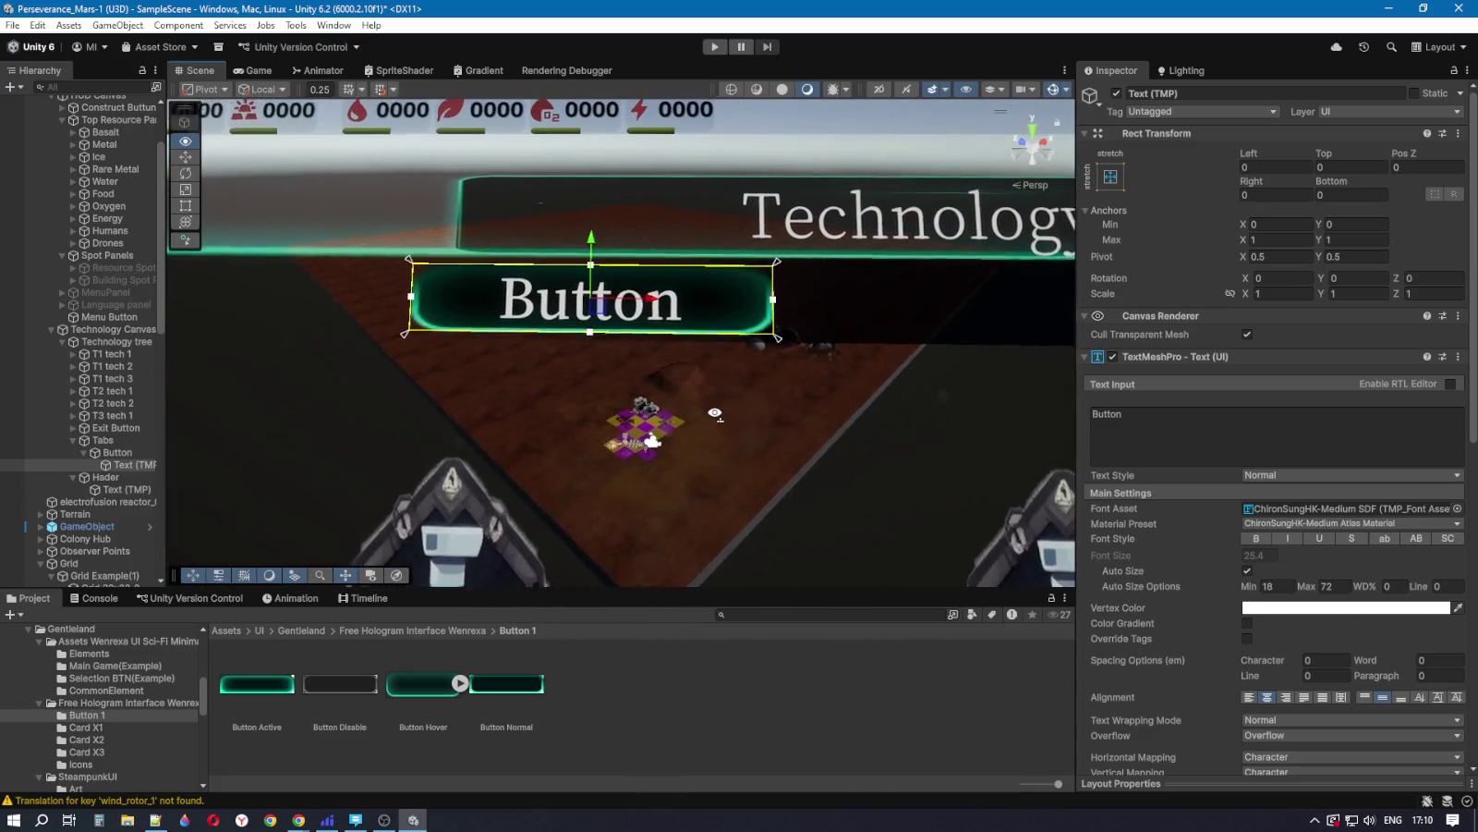
left_click_drag(714, 413, 725, 413)
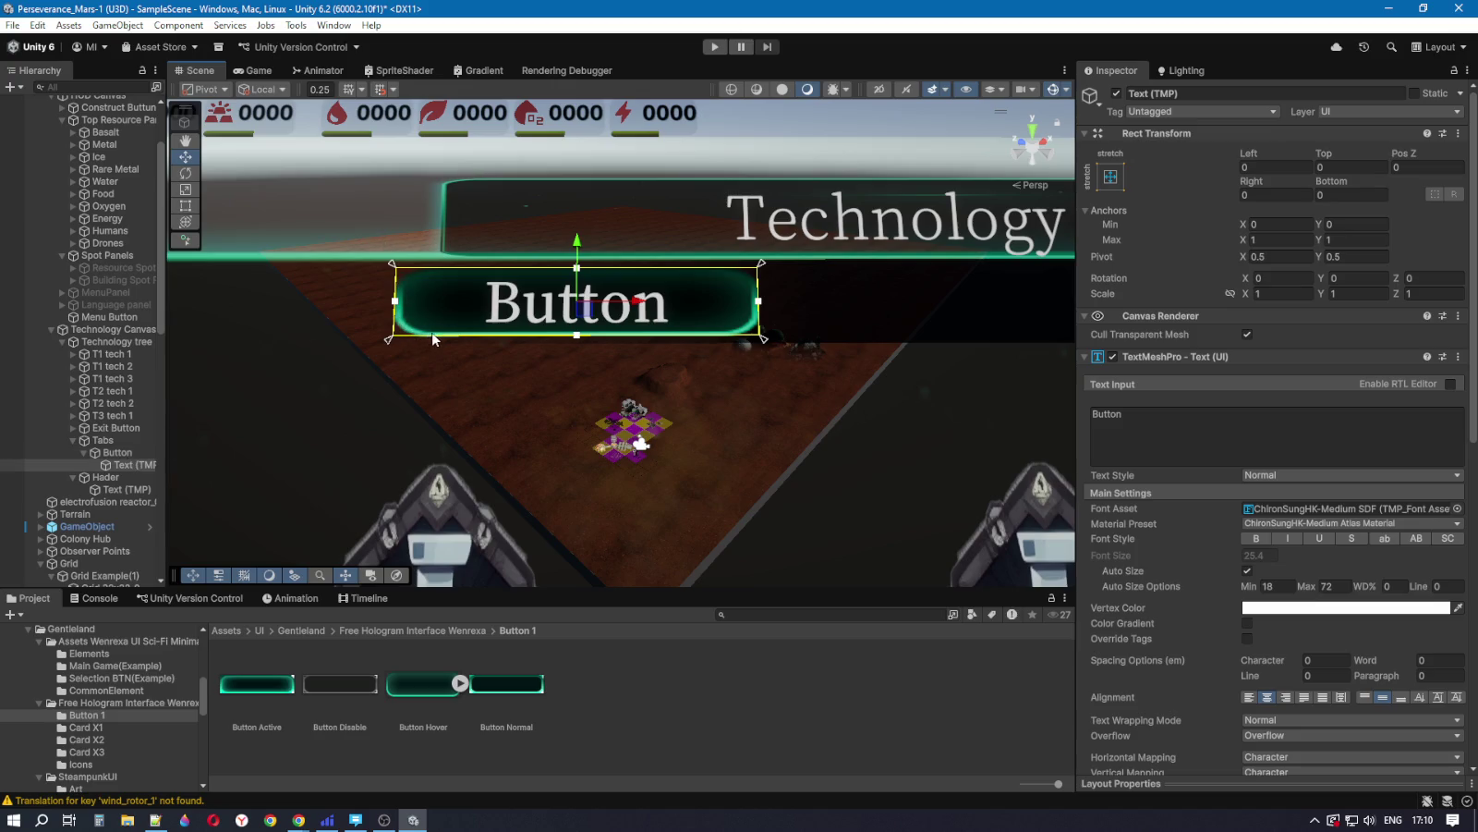
left_click(428, 684)
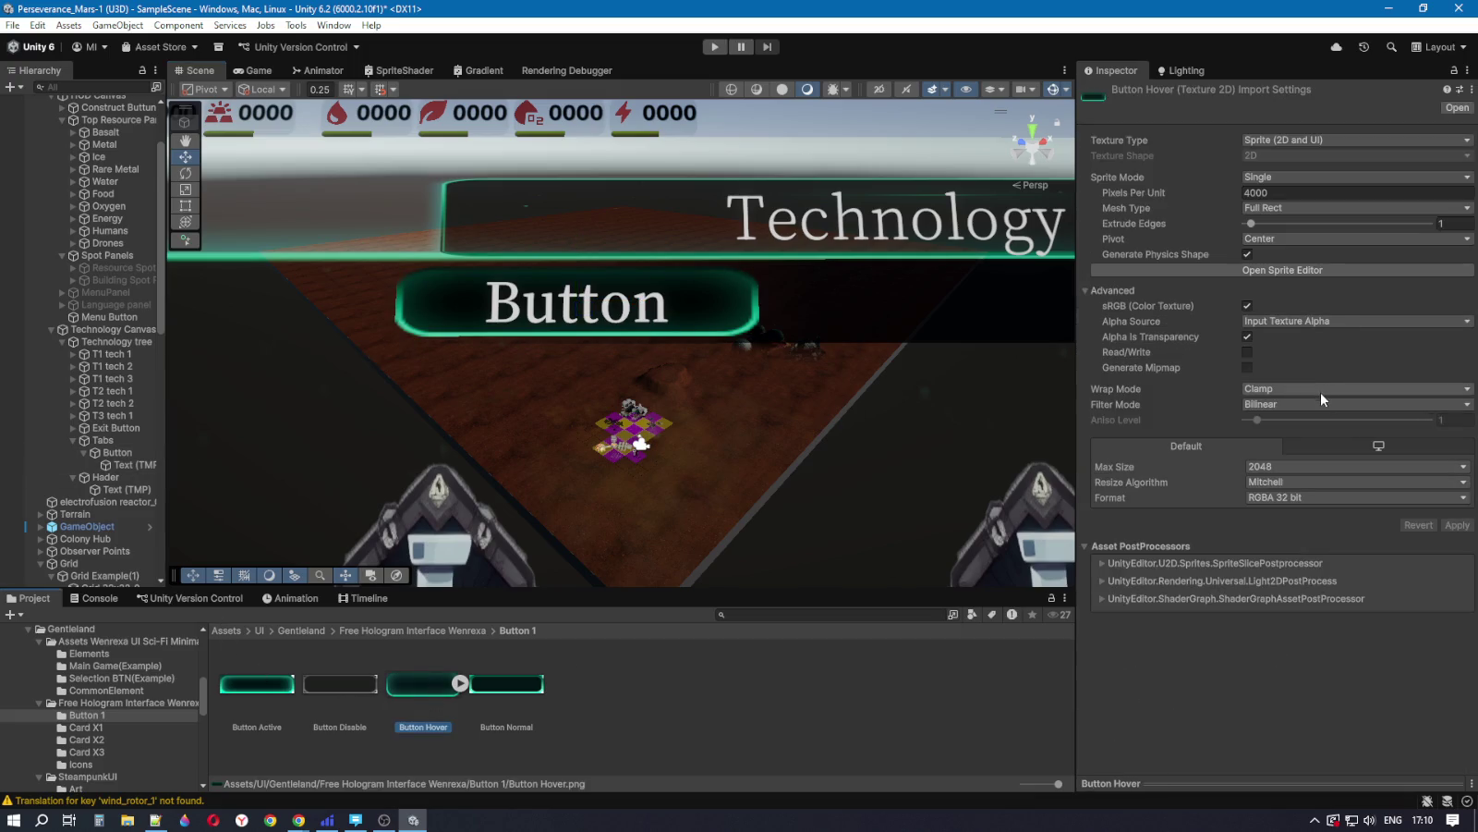
Step: Change Button Hover's pixels per unit from 4000 to 8000 and apply it
left_click(1287, 192)
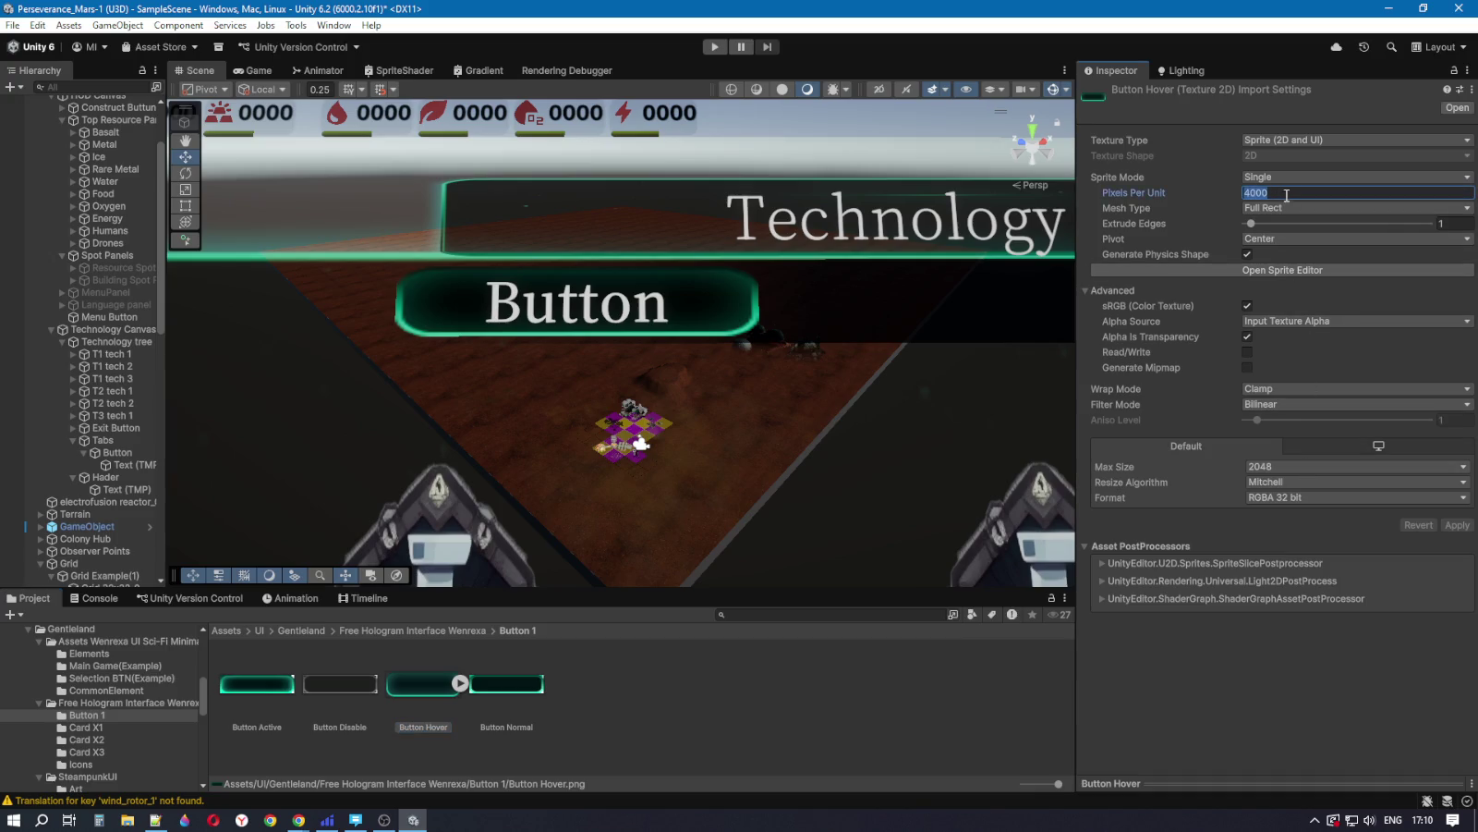
type("80")
type("00")
left_click(1457, 526)
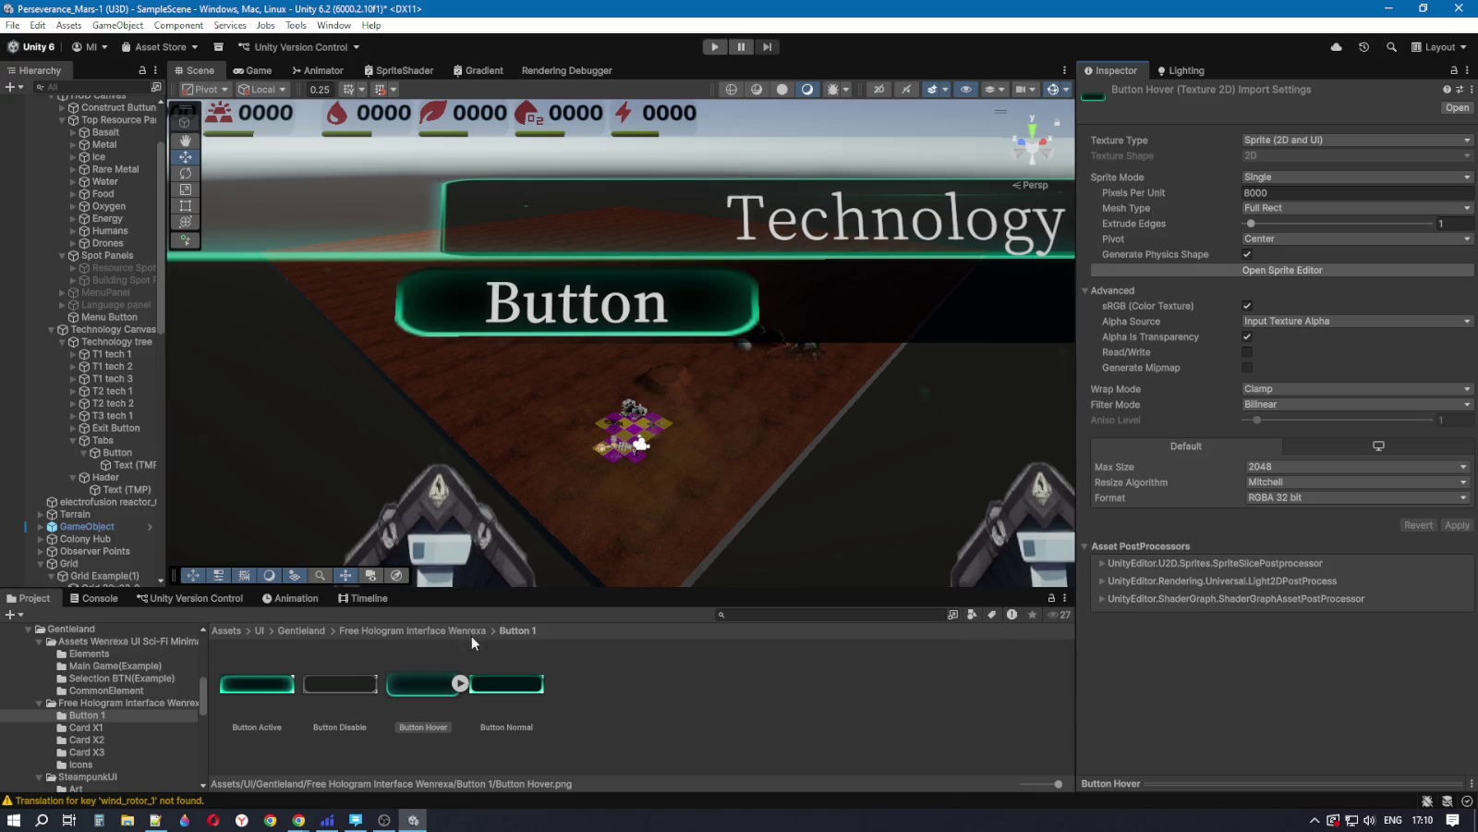
Step: Give the Button Hover sprite nine-slice borders L 10, T 11, R 12, B 11 in the Sprite Editor
left_click(1280, 269)
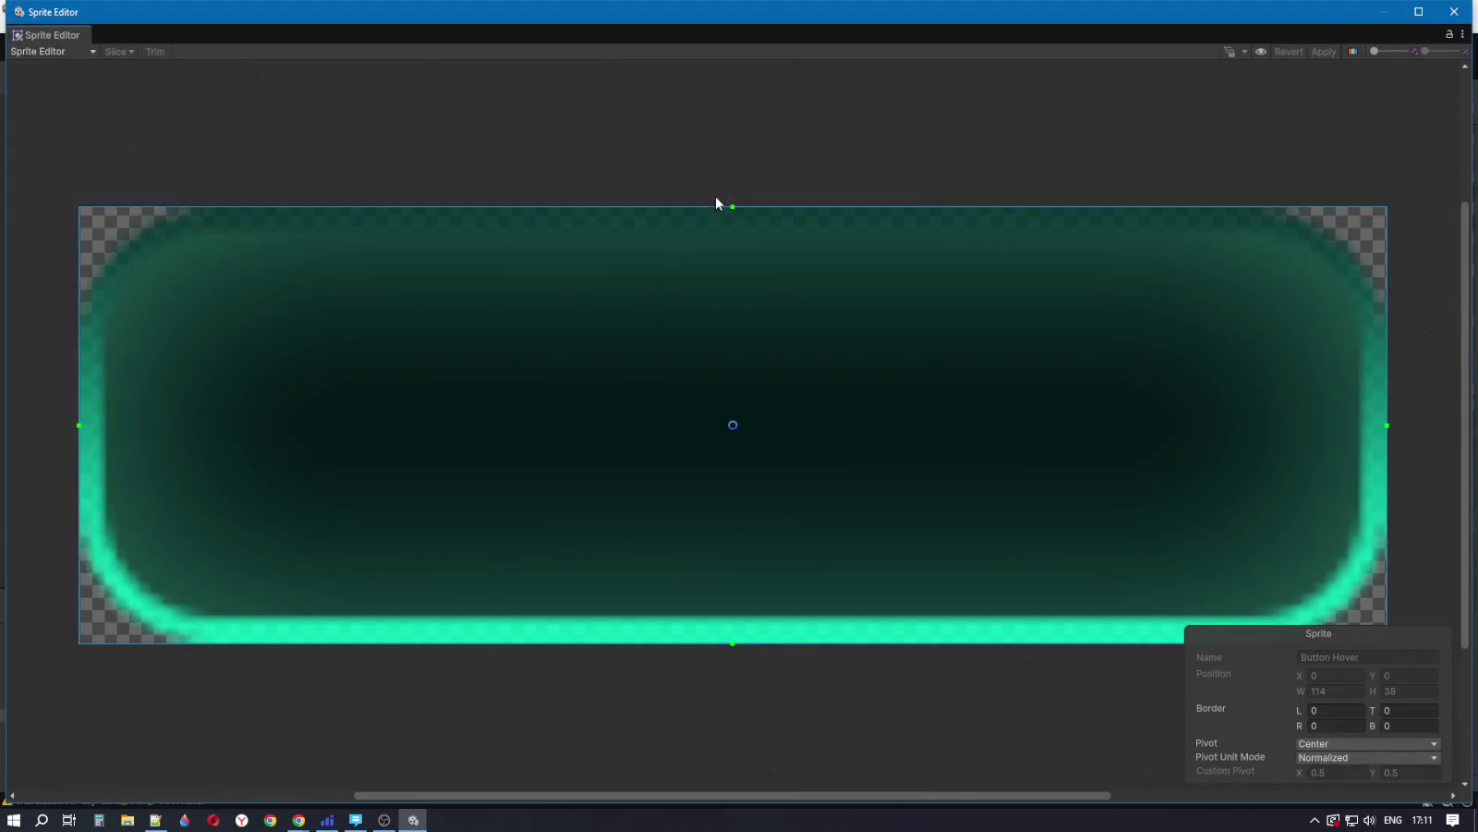
mouse_move(733, 206)
left_mouse_down()
mouse_move(718, 353)
mouse_move(730, 337)
left_mouse_up()
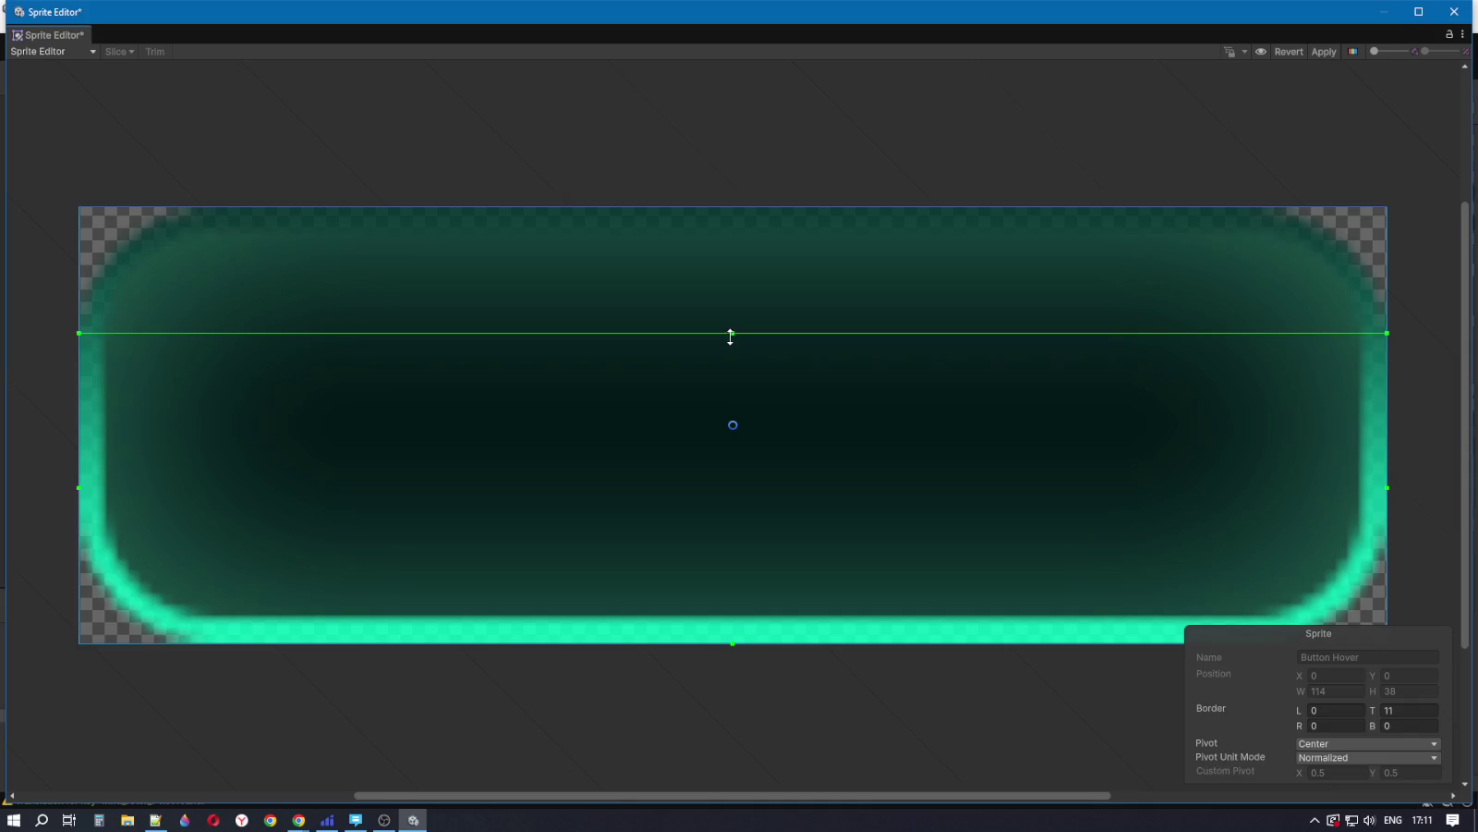
left_click_drag(79, 487, 188, 459)
left_click_drag(469, 641, 462, 517)
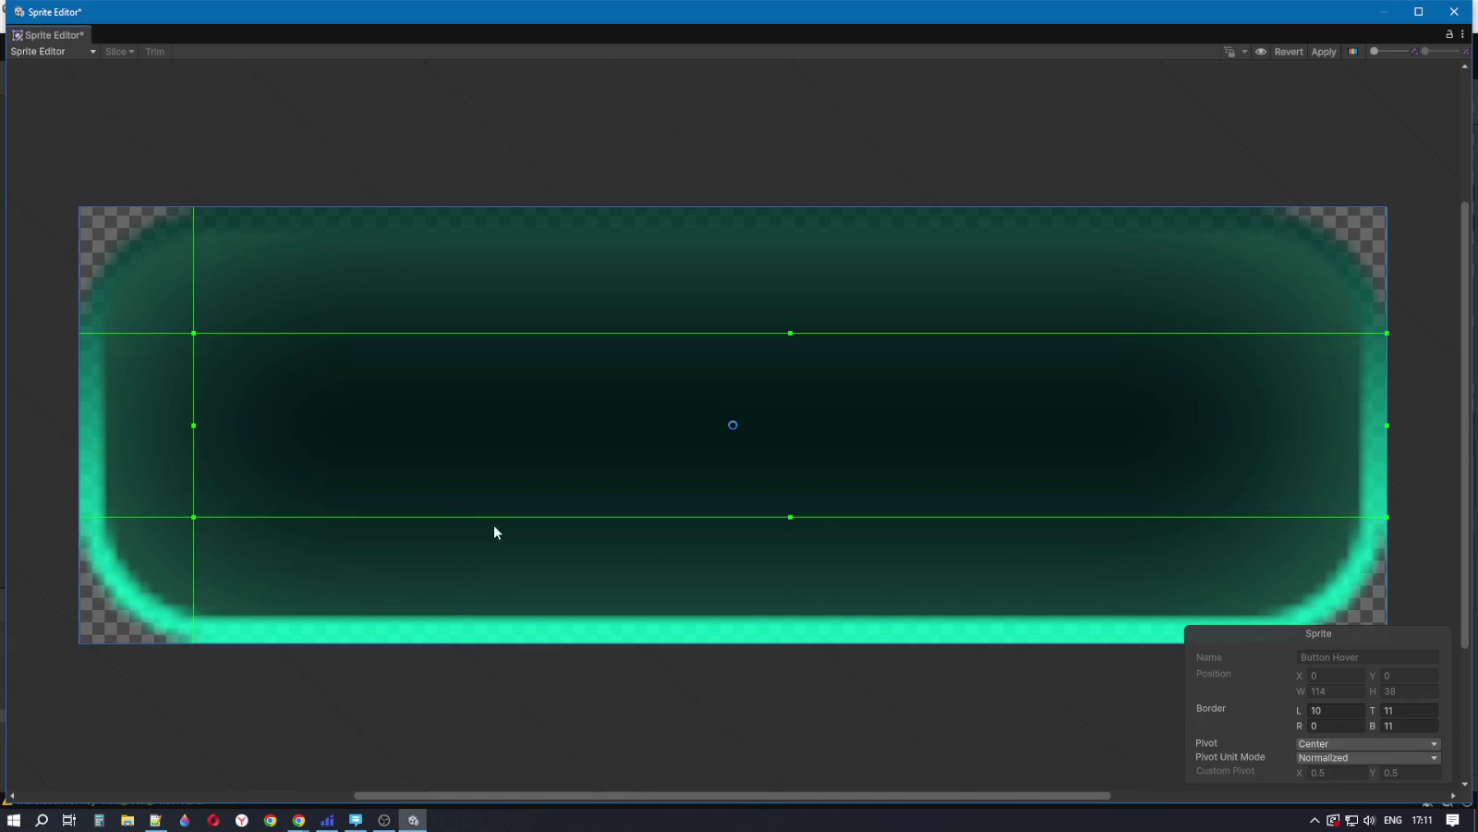
left_click_drag(1387, 455, 1251, 464)
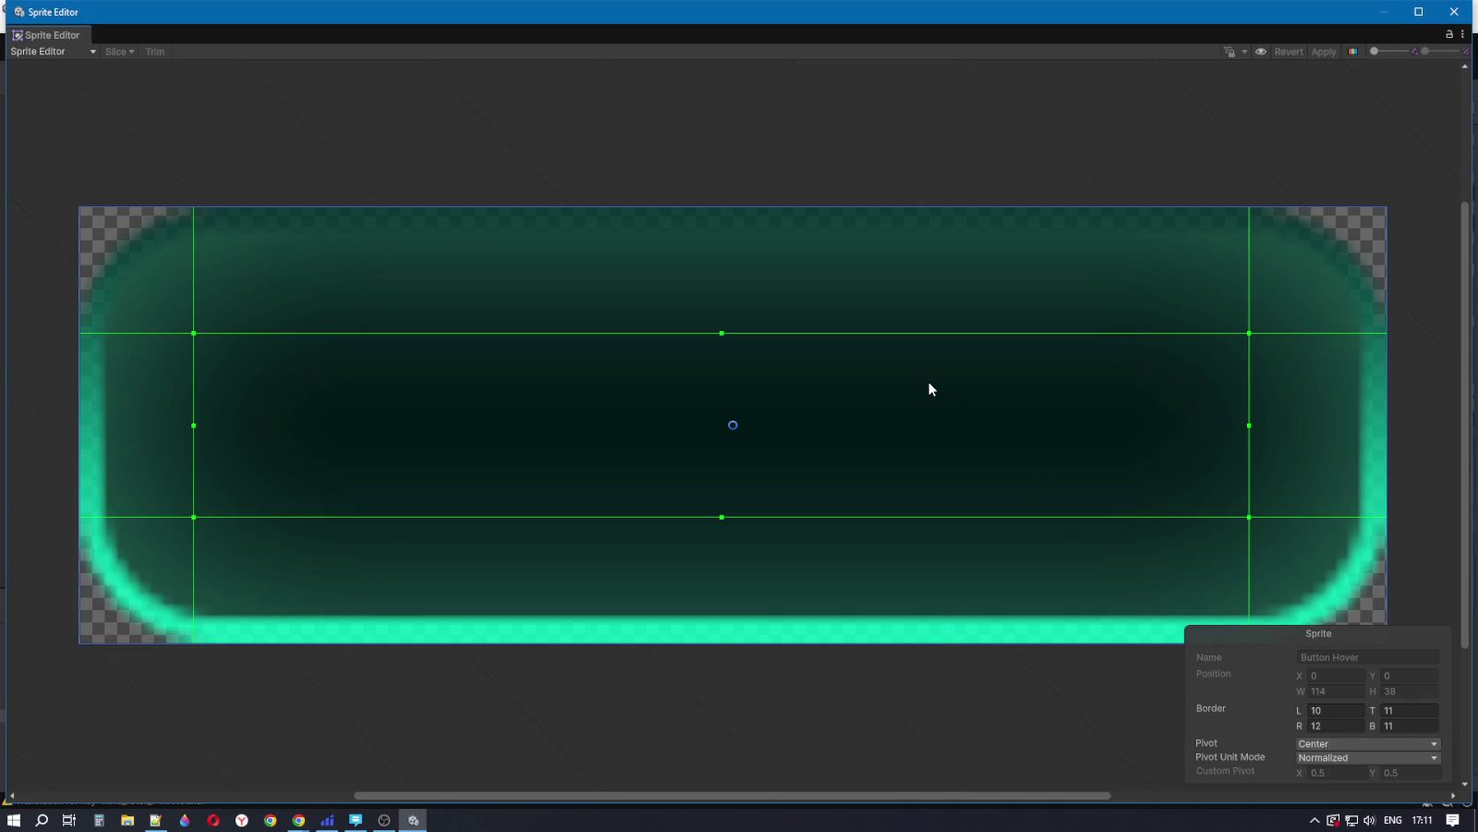
left_click(1454, 11)
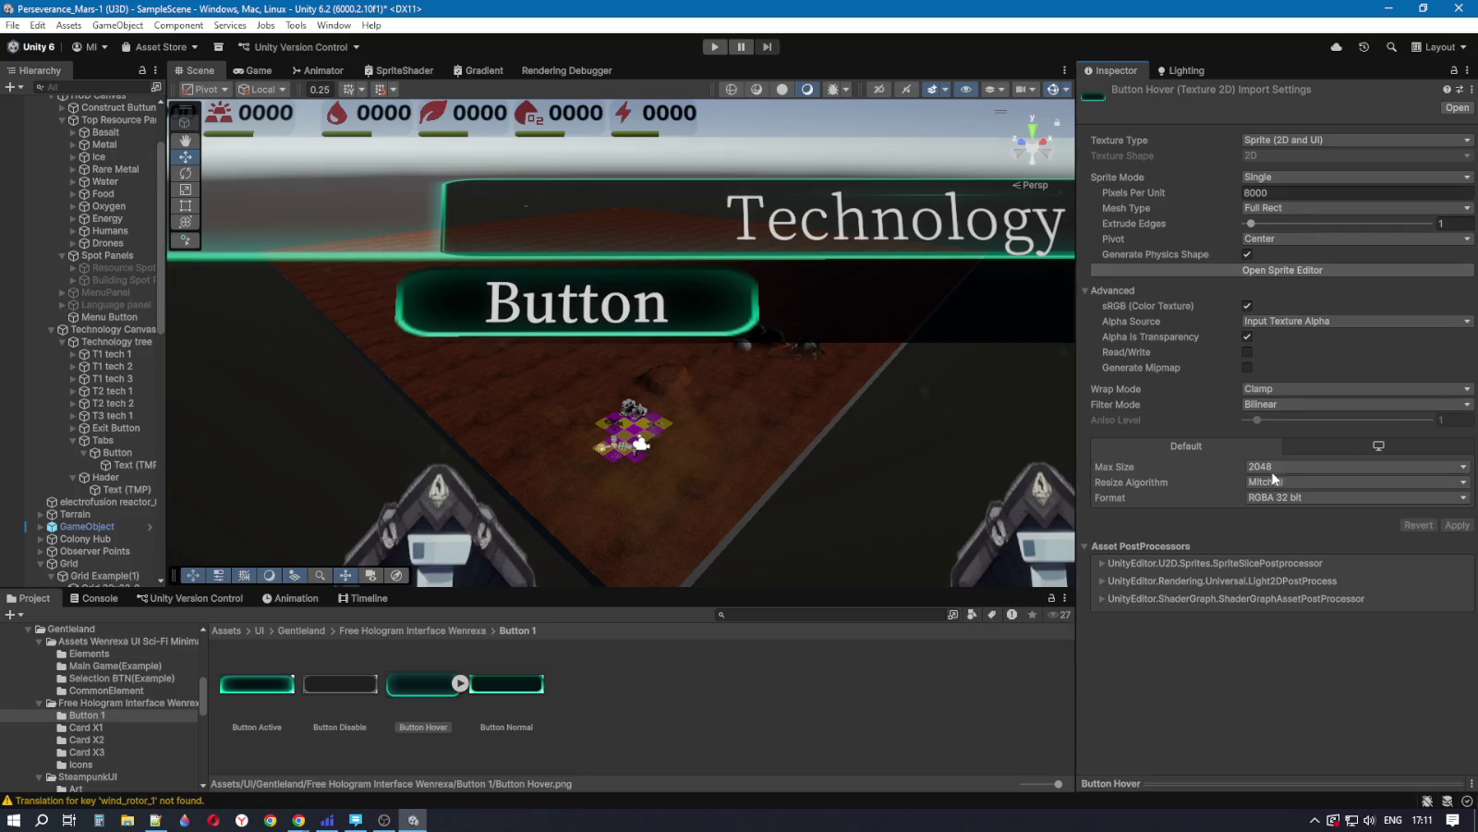
Step: Keep wrap mode at Clamp, then try Sliced and Tiled images on Tabs before restoring Simple
left_click(1269, 390)
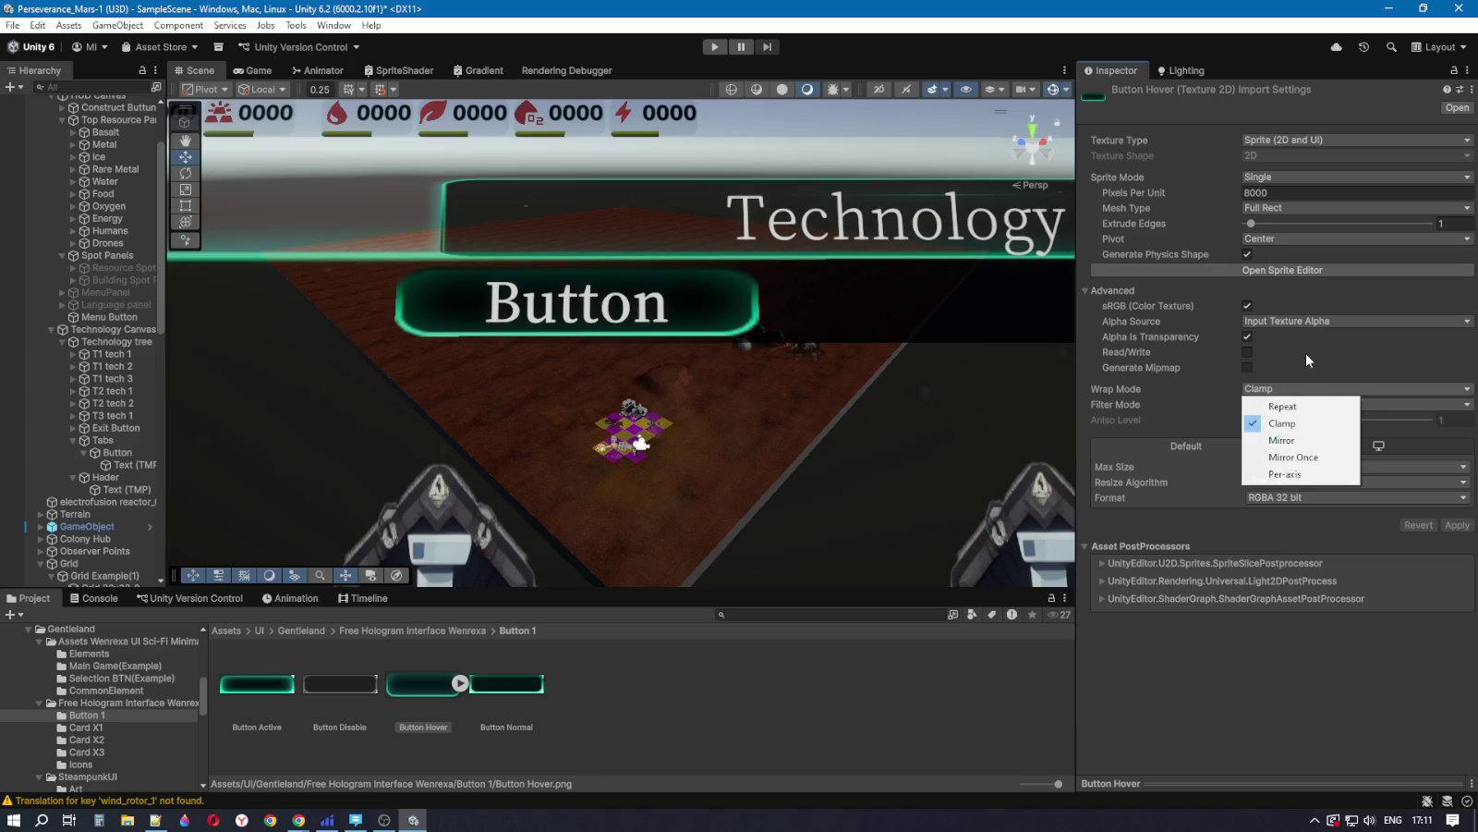
left_click(1305, 352)
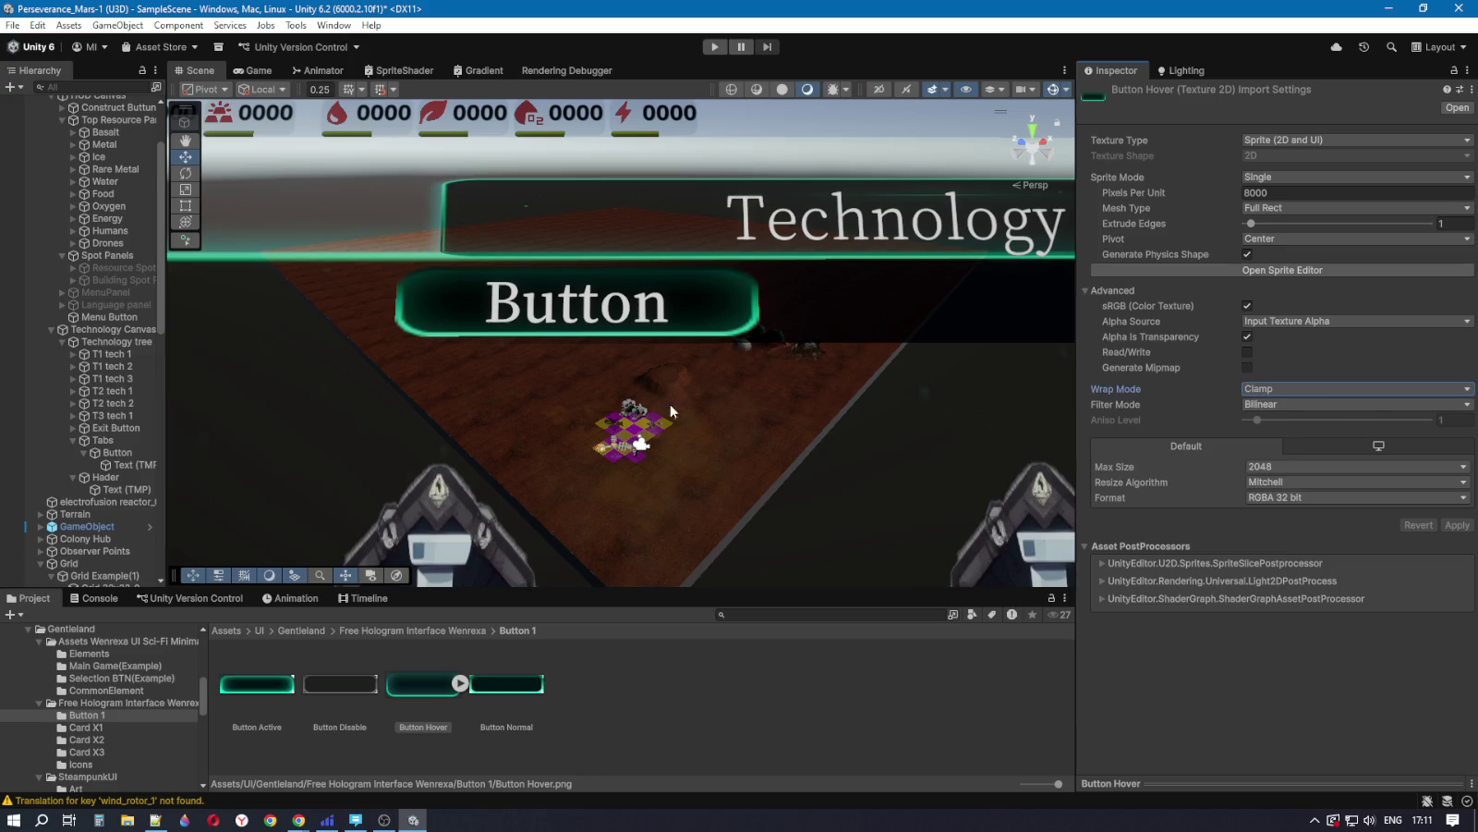
left_click(114, 441)
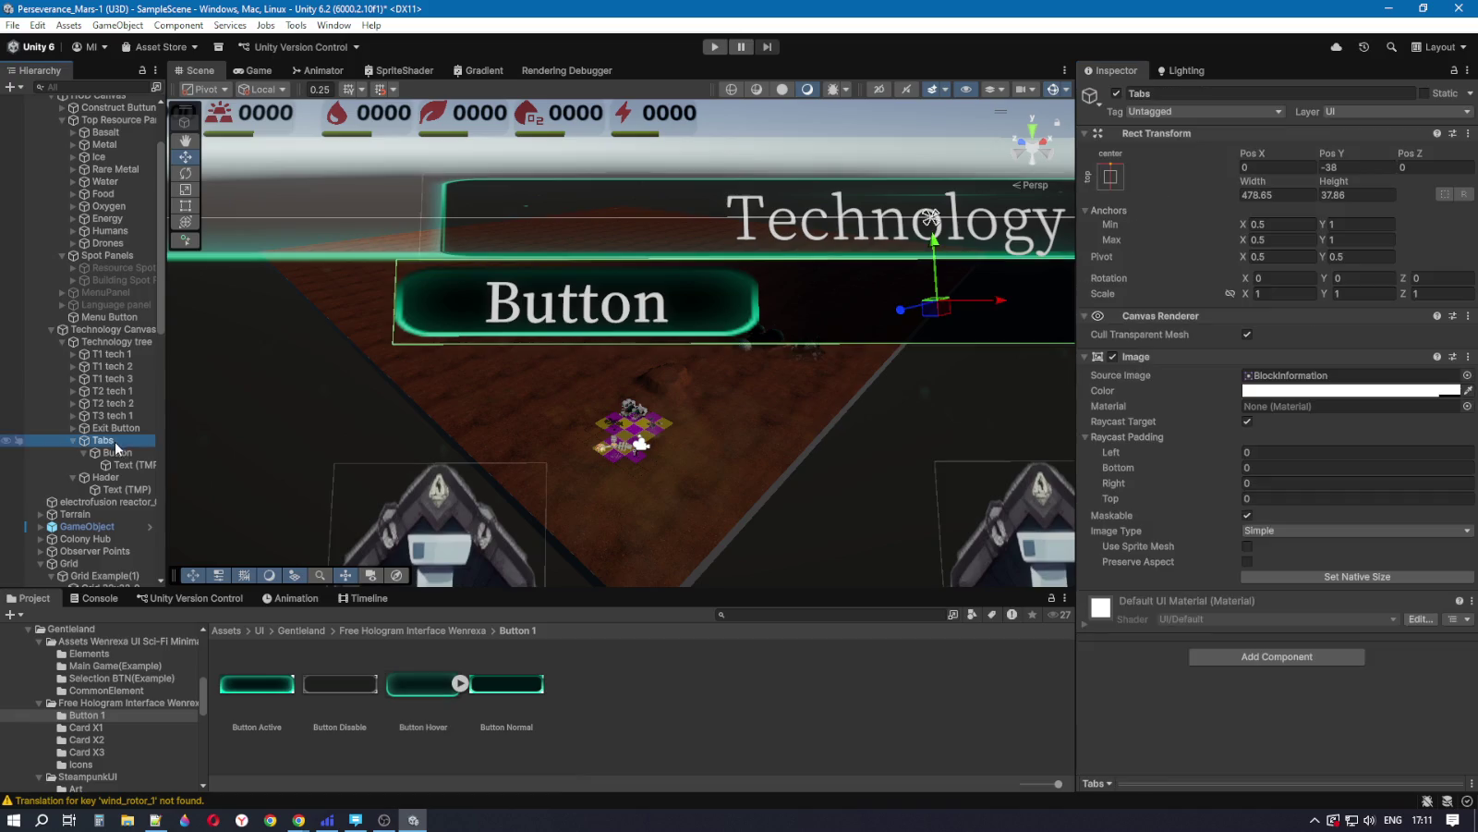
left_click(1292, 526)
left_click(1284, 566)
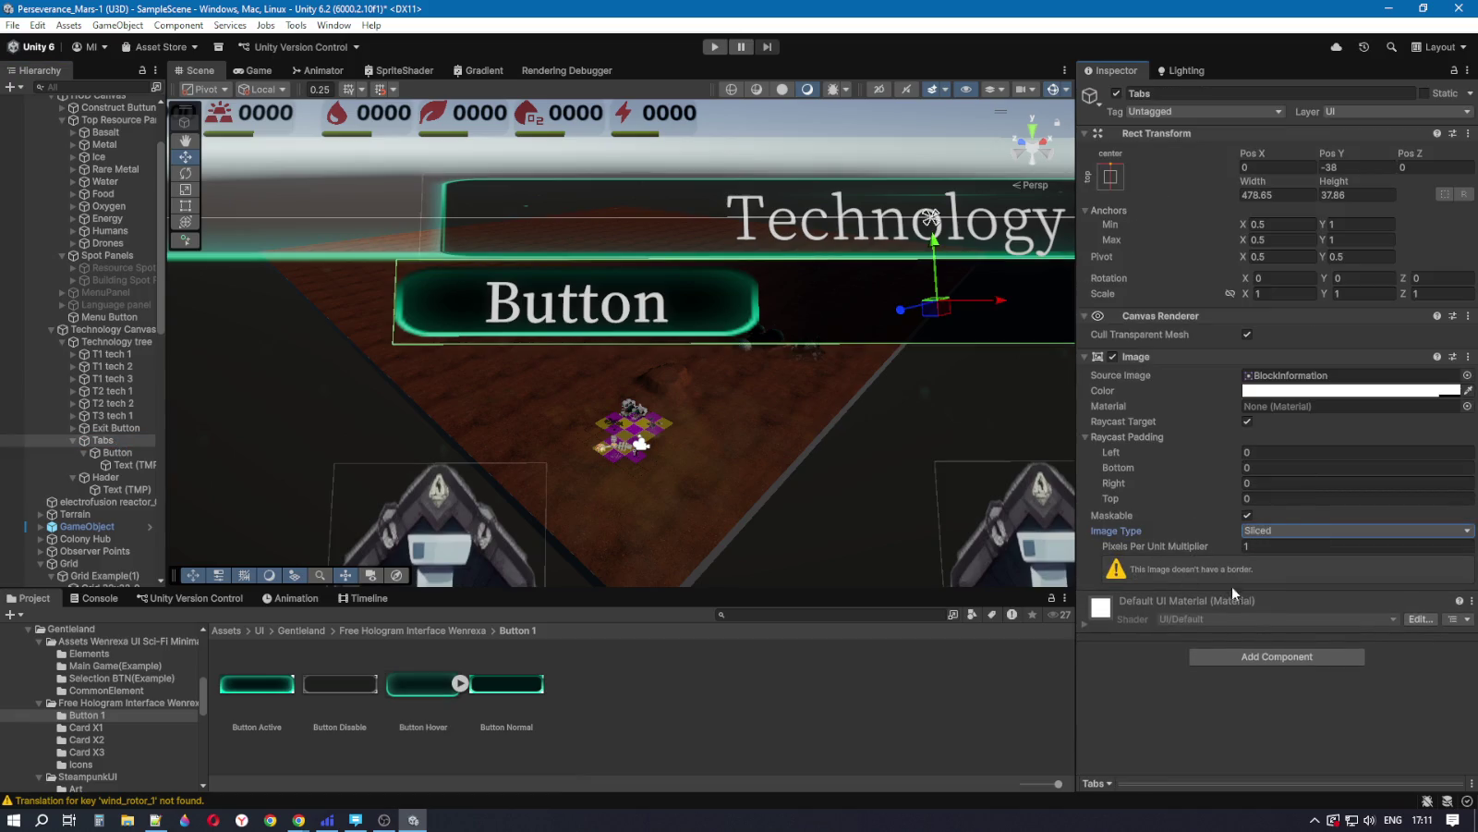
left_click(1268, 528)
left_click(1286, 578)
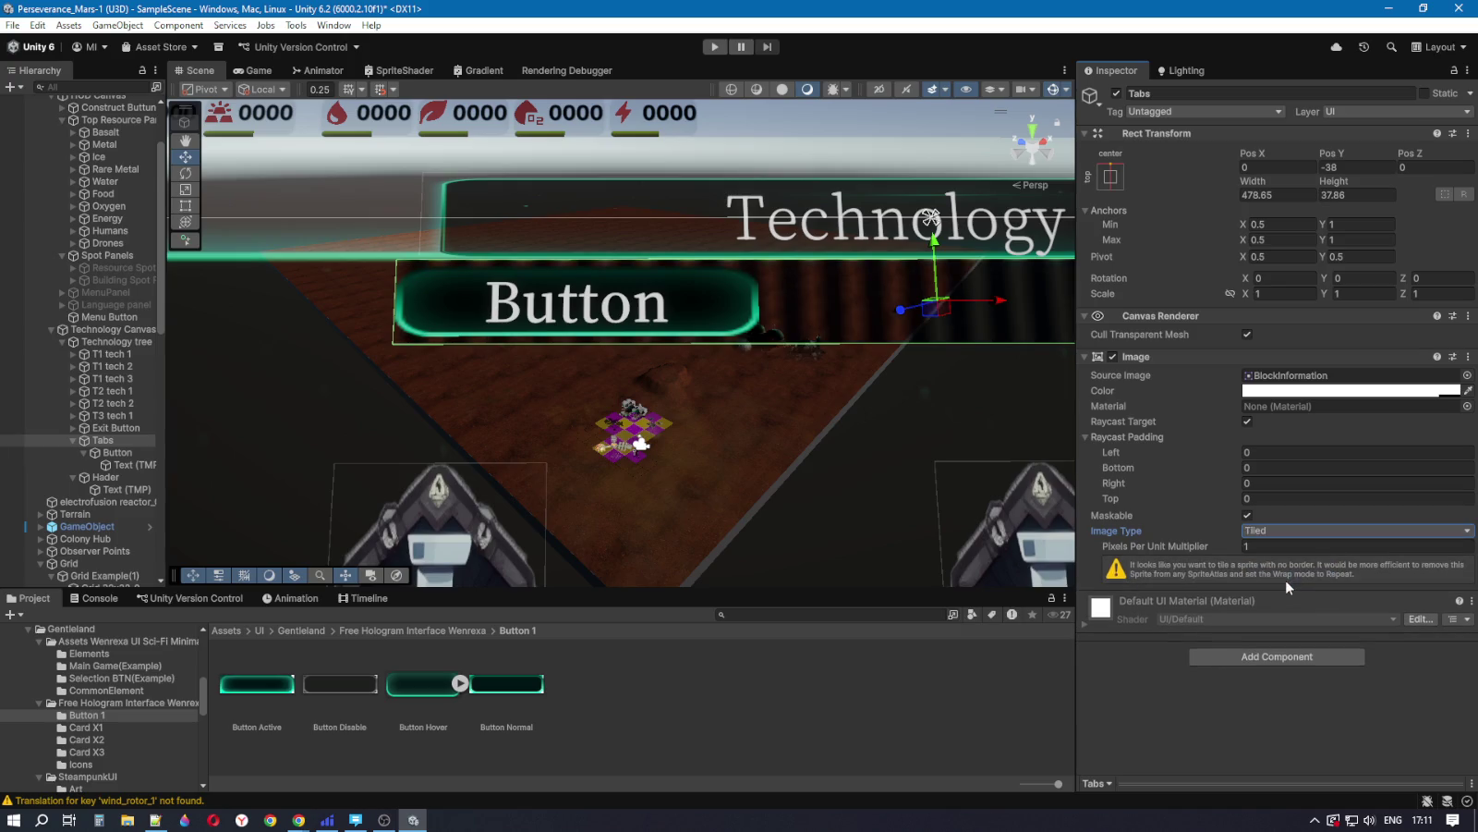
left_click(1292, 532)
left_click(1292, 552)
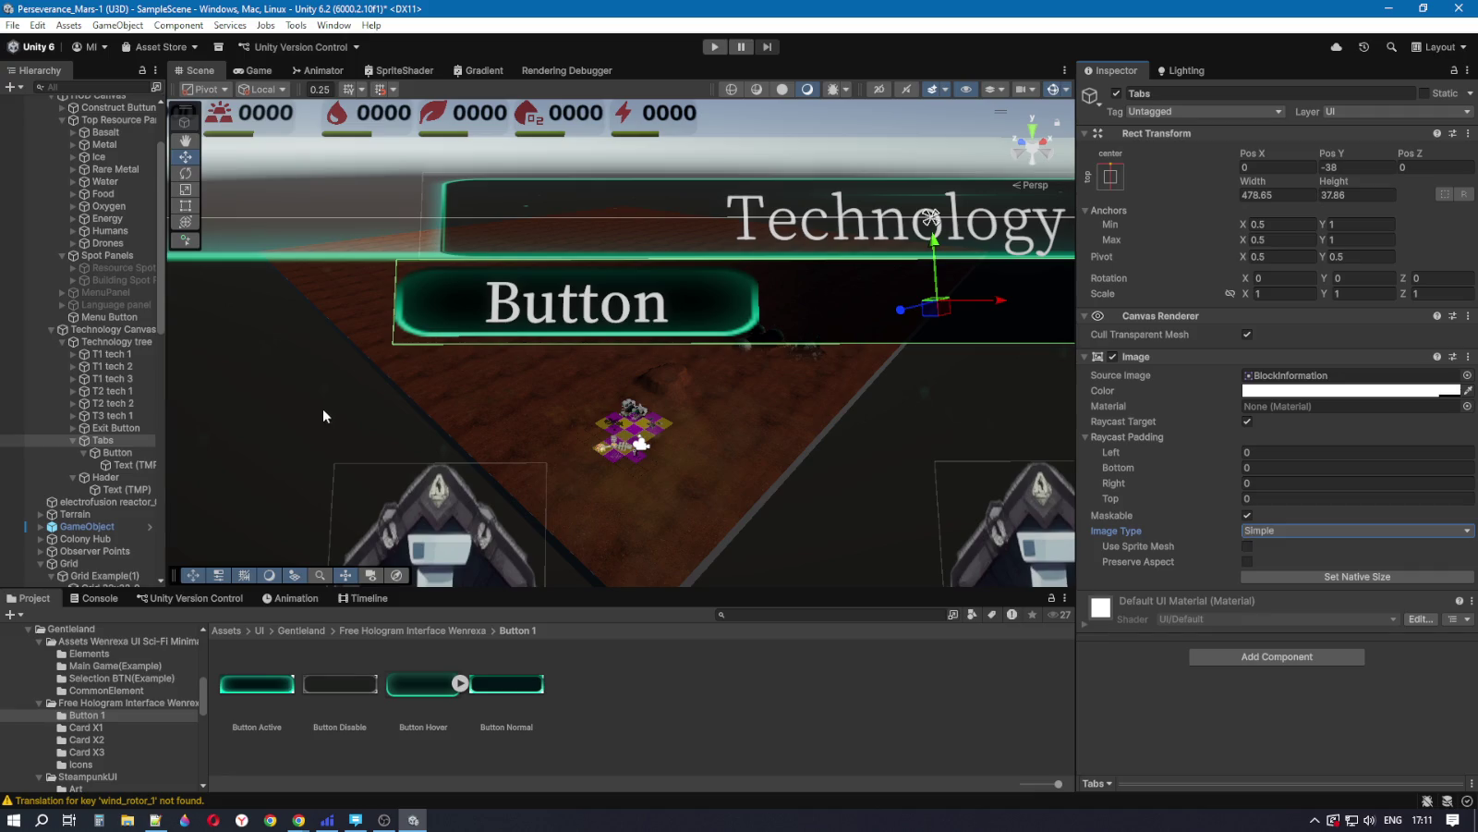
Step: Stretch the tab button to height 33.929 with the Rect tool, keeping its image Simple
left_click(118, 452)
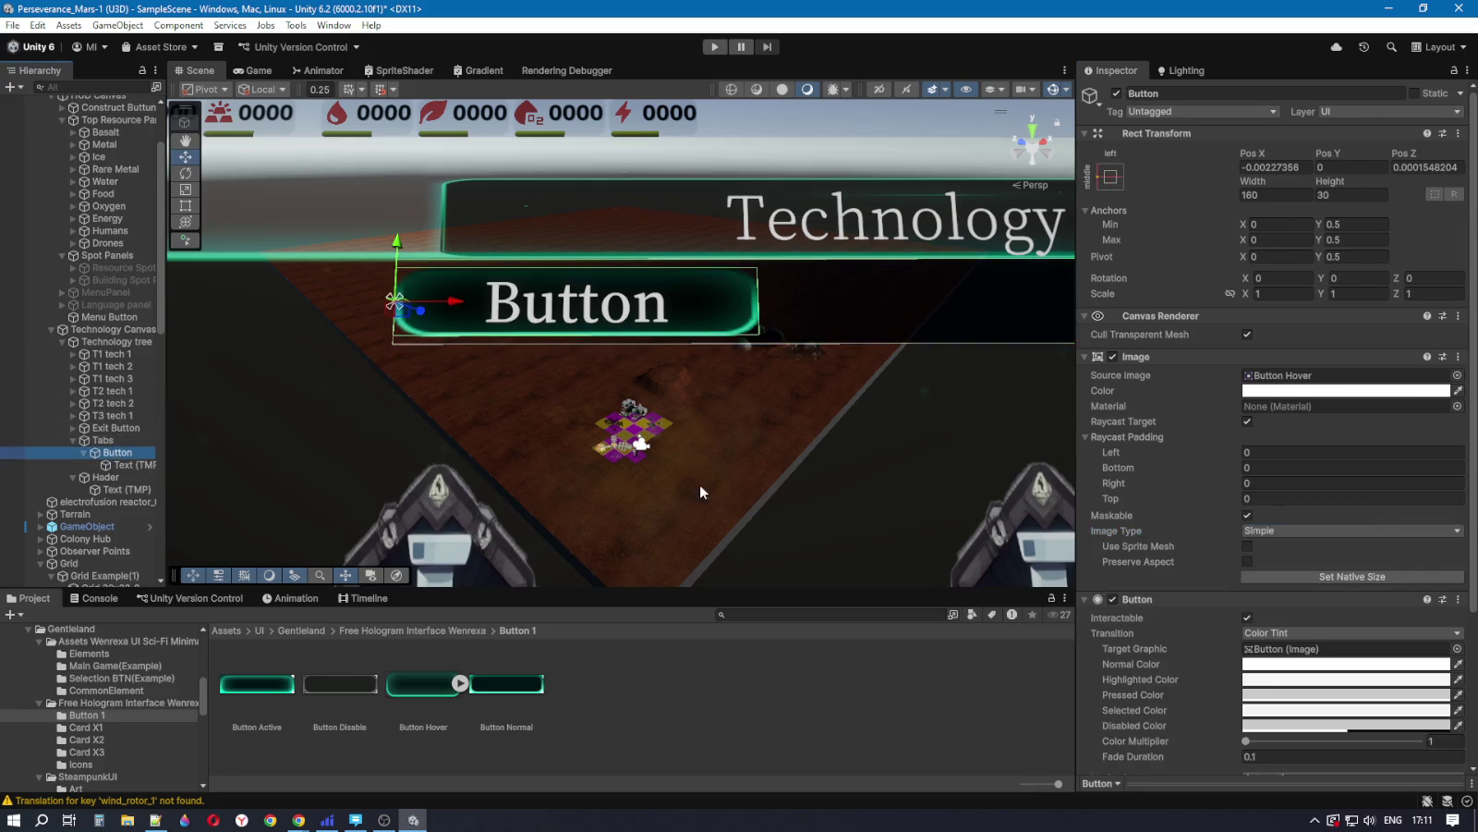
left_click(1258, 529)
left_click(1277, 561)
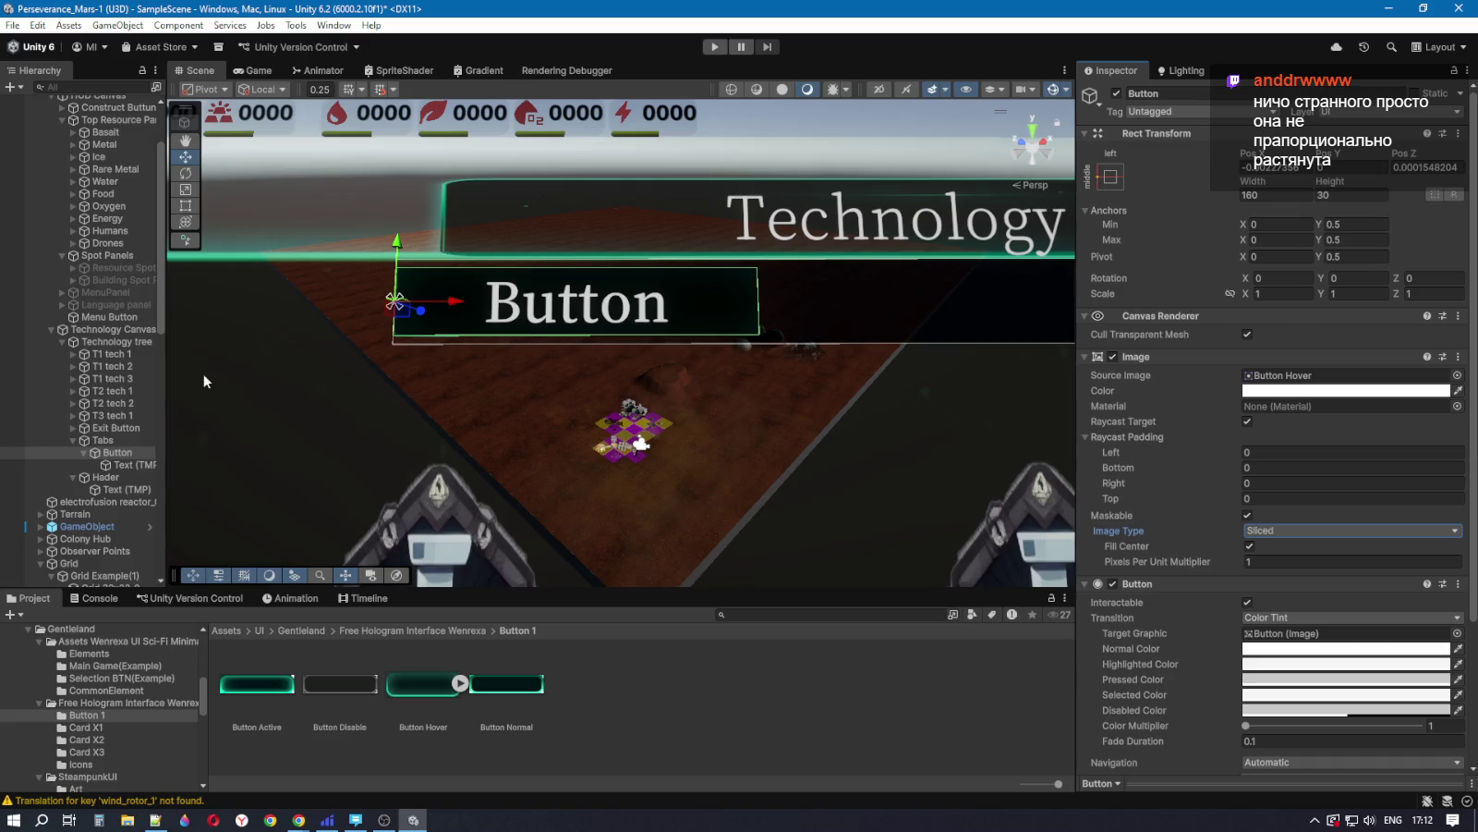
left_click(185, 205)
left_click_drag(593, 333, 590, 345)
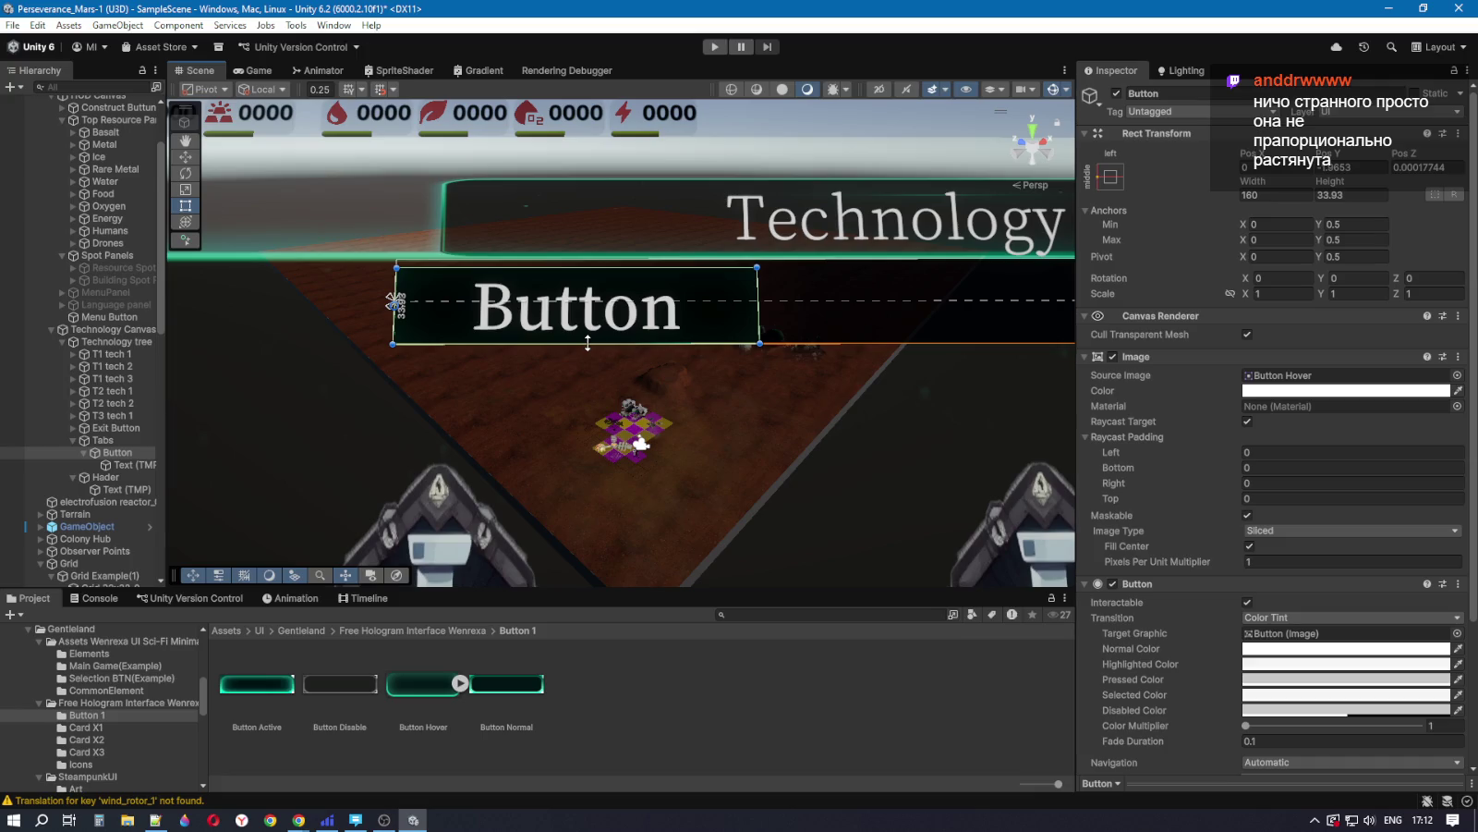
left_click_drag(587, 339, 588, 339)
left_click(1306, 532)
left_click(1303, 547)
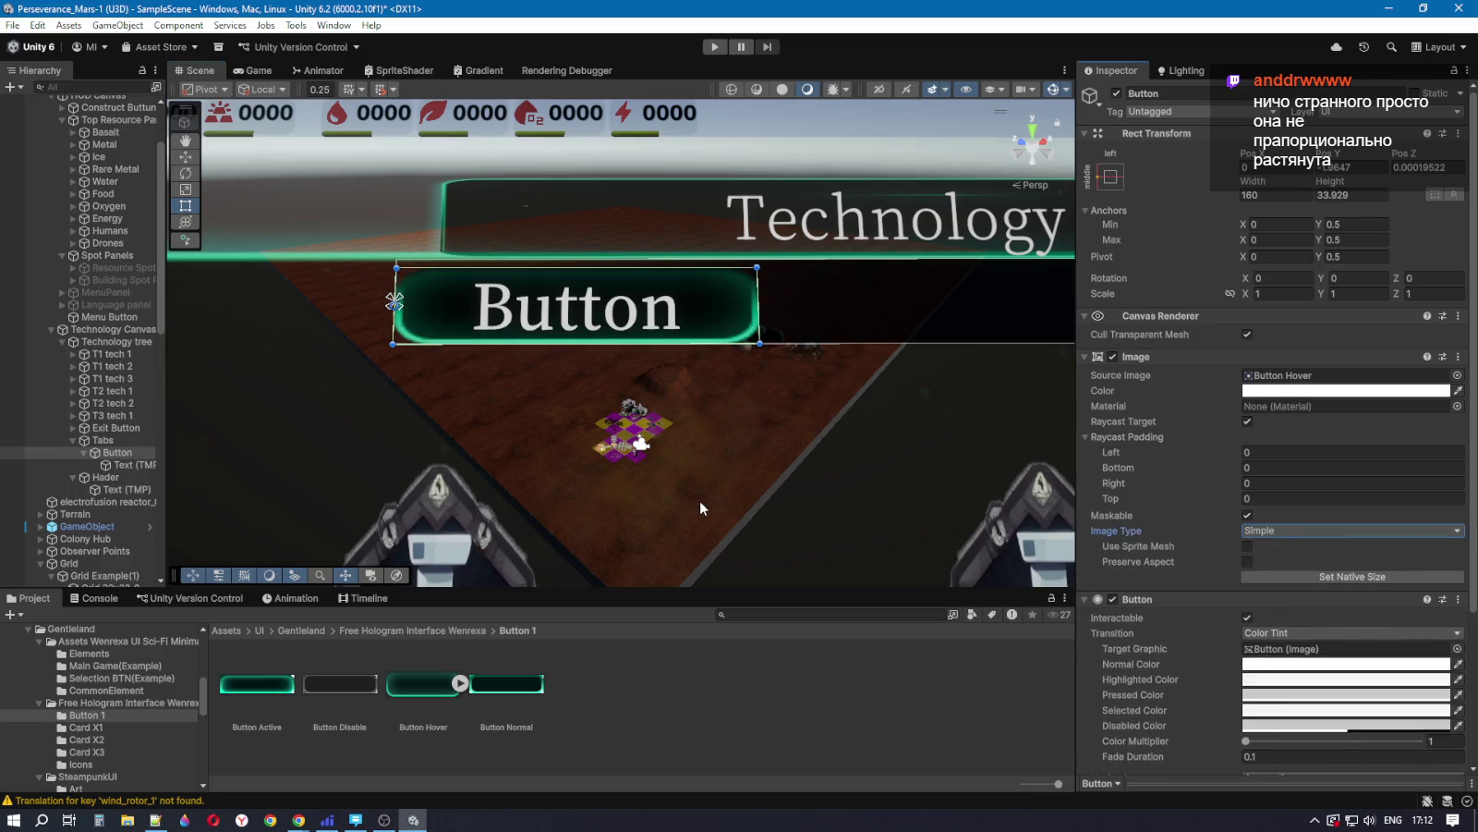
Step: Collapse the tab button in the hierarchy and view the Technology Tree reference screenshot
scroll(700, 490, "down", 2)
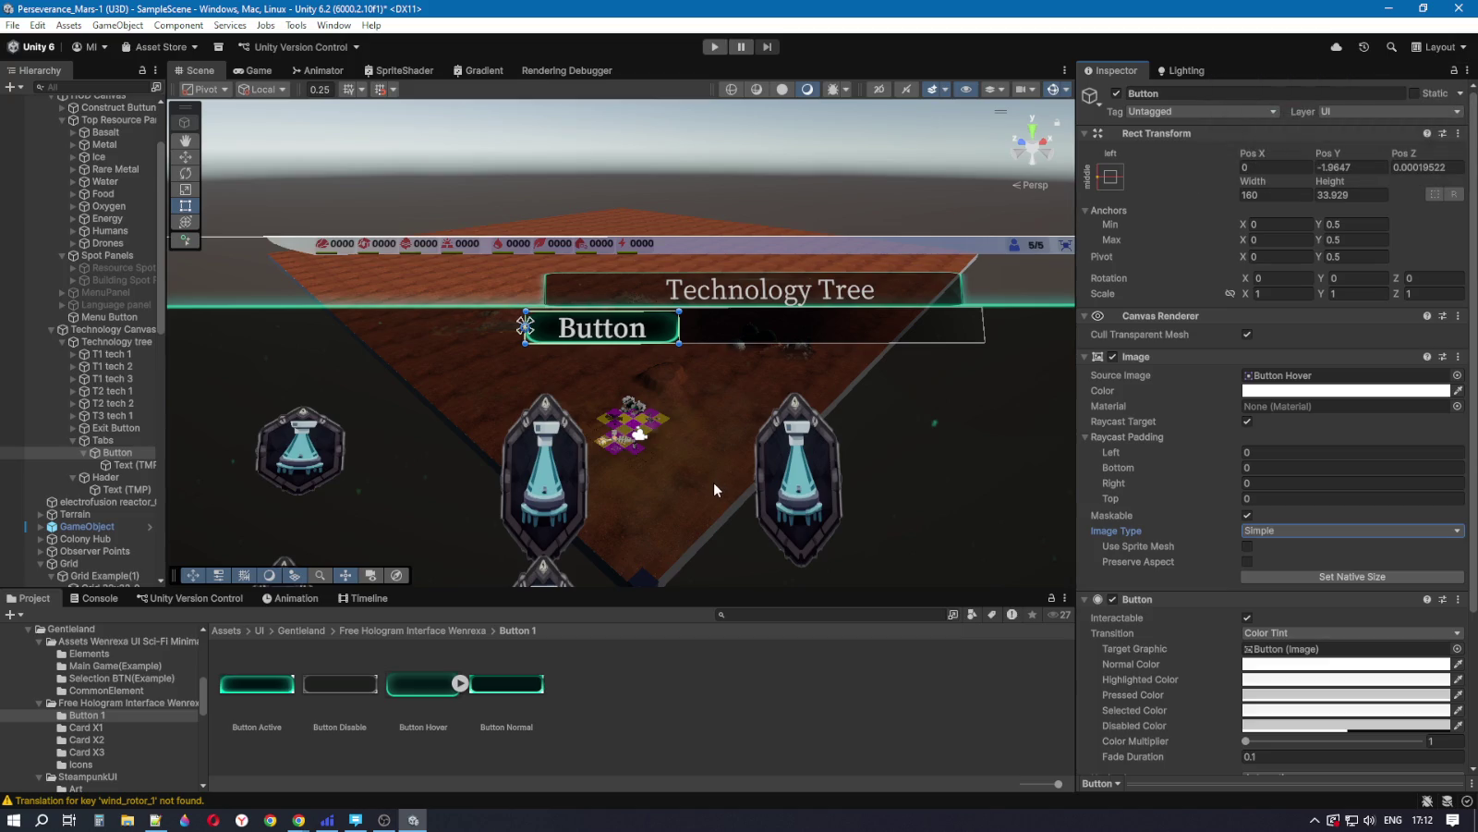
left_click(84, 452)
left_click(120, 452)
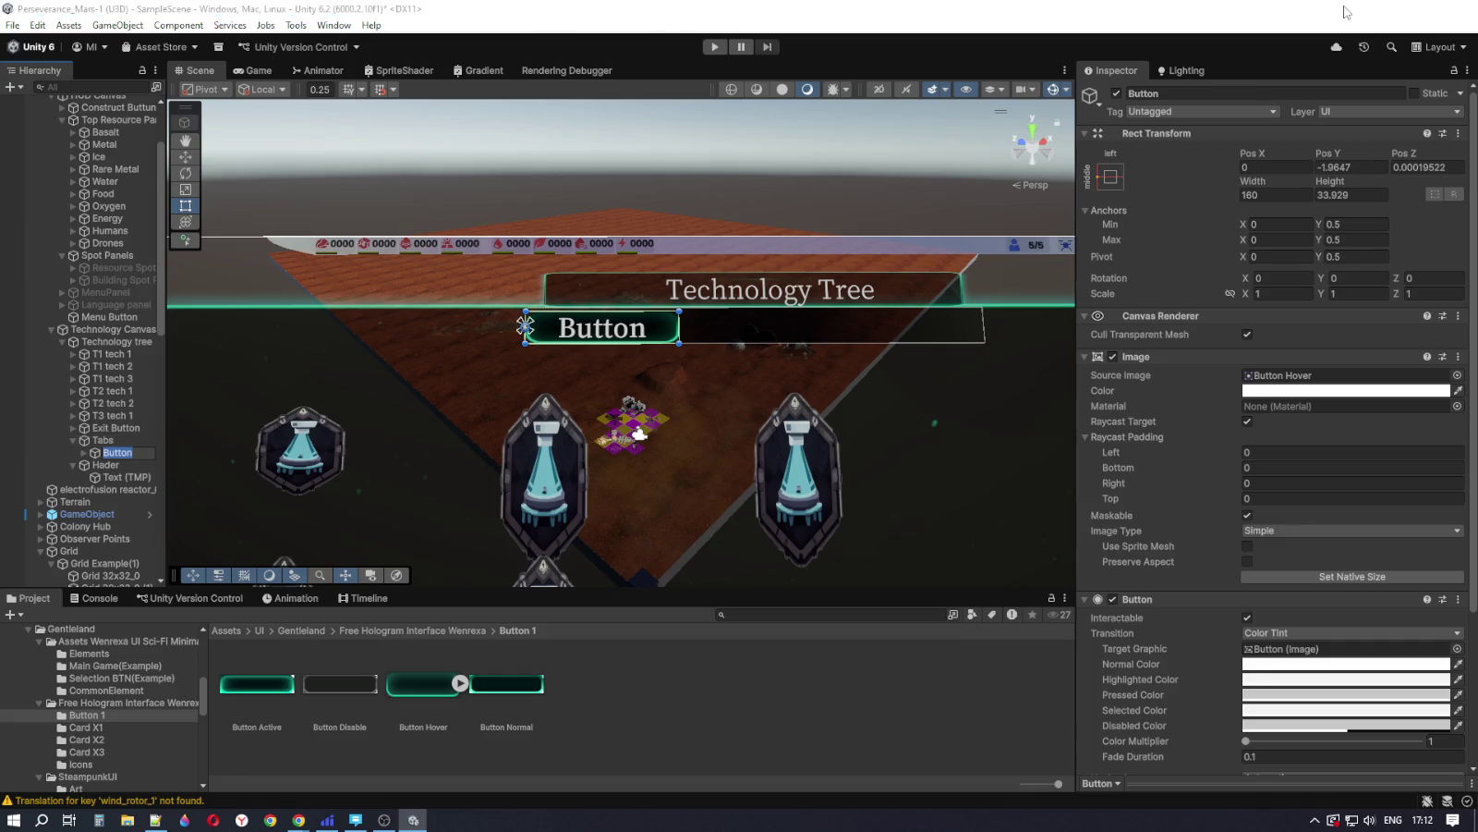
left_click(1389, 9)
left_click(1121, 11)
left_click(1201, 16)
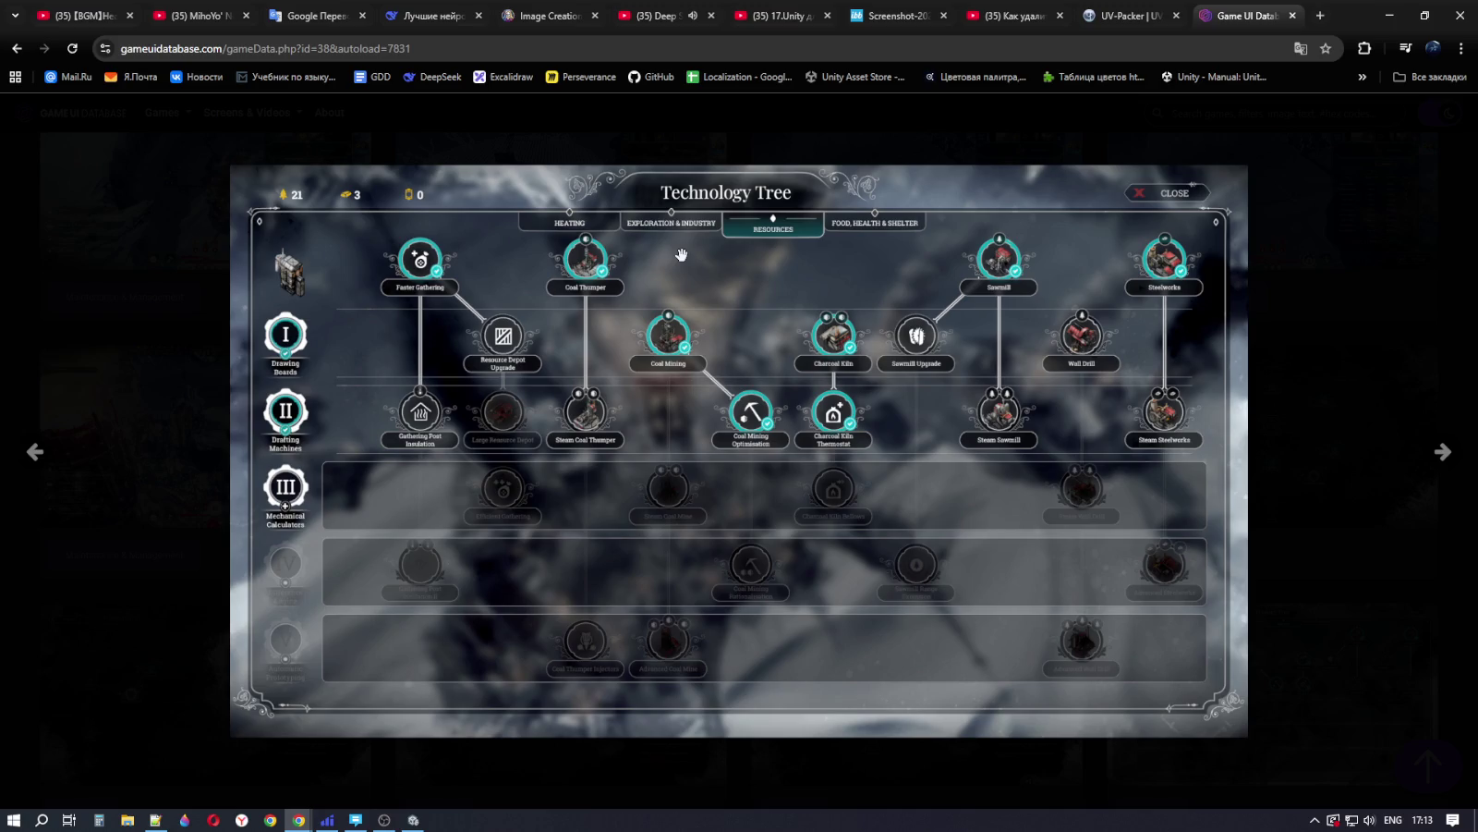
Step: Close the enlarged Technology Tree screenshot and bring Unity Editor back to the front
mouse_move(910, 204)
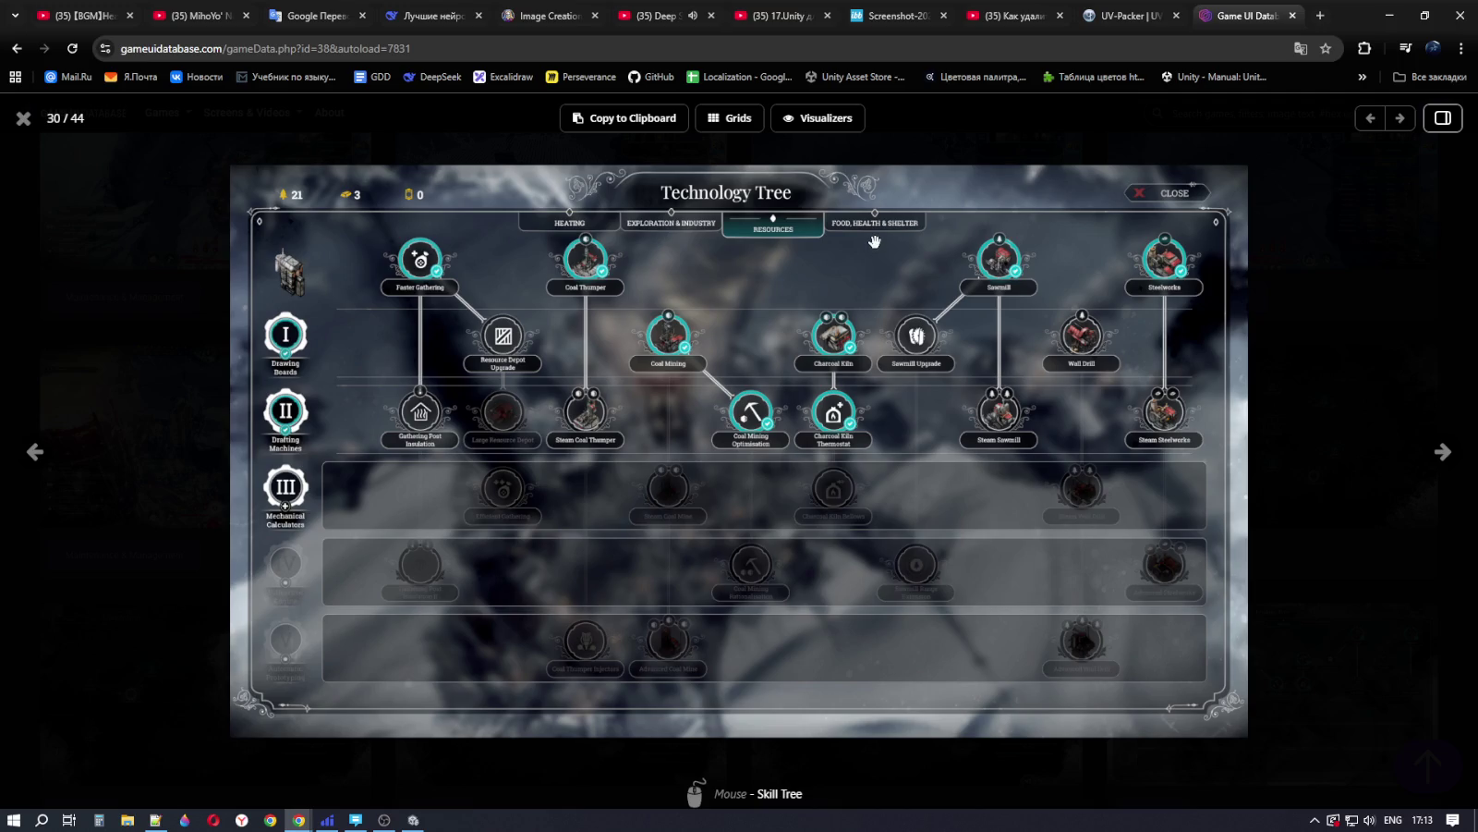
key("Escape")
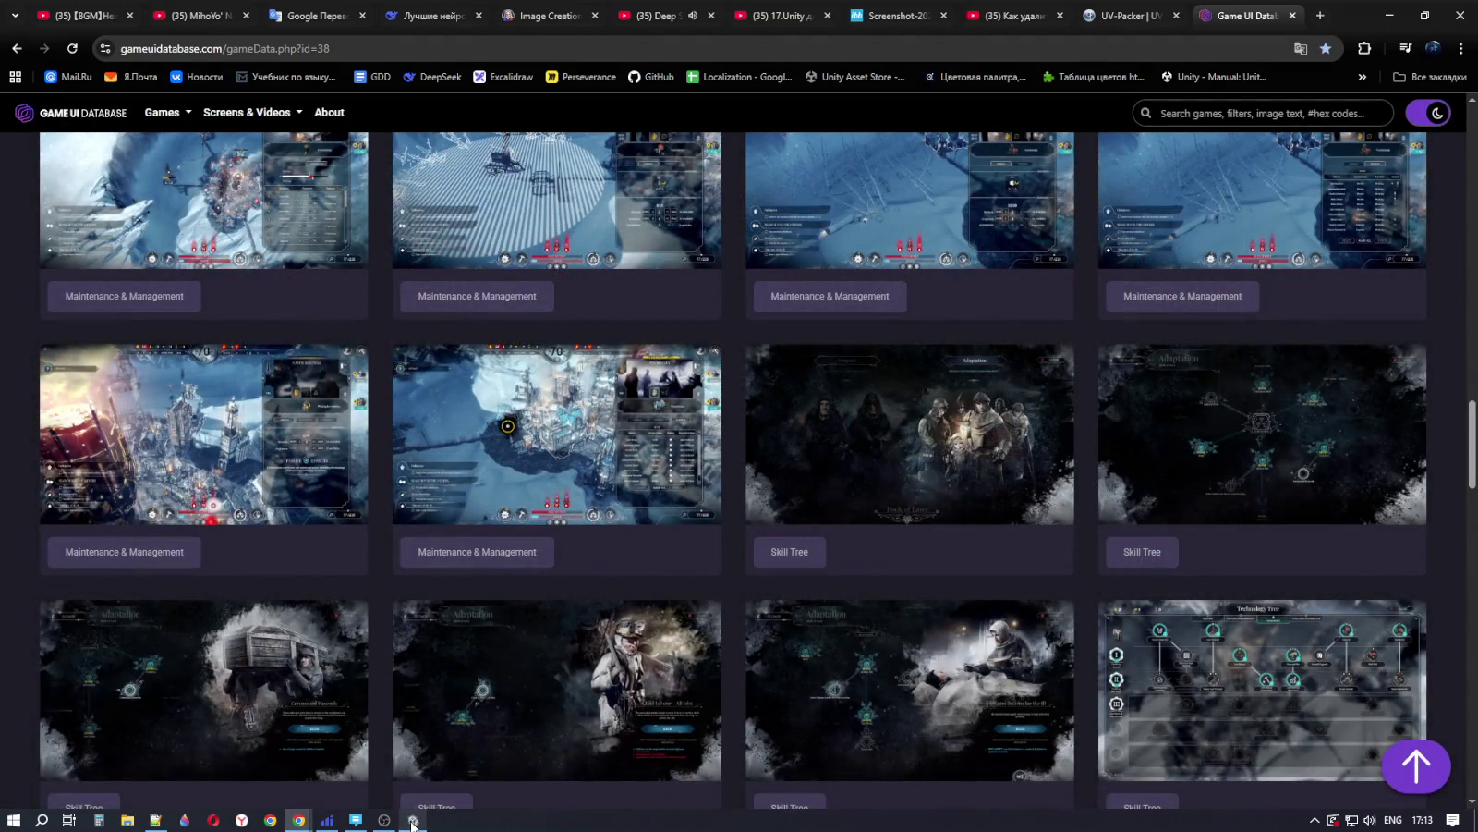
left_click(413, 821)
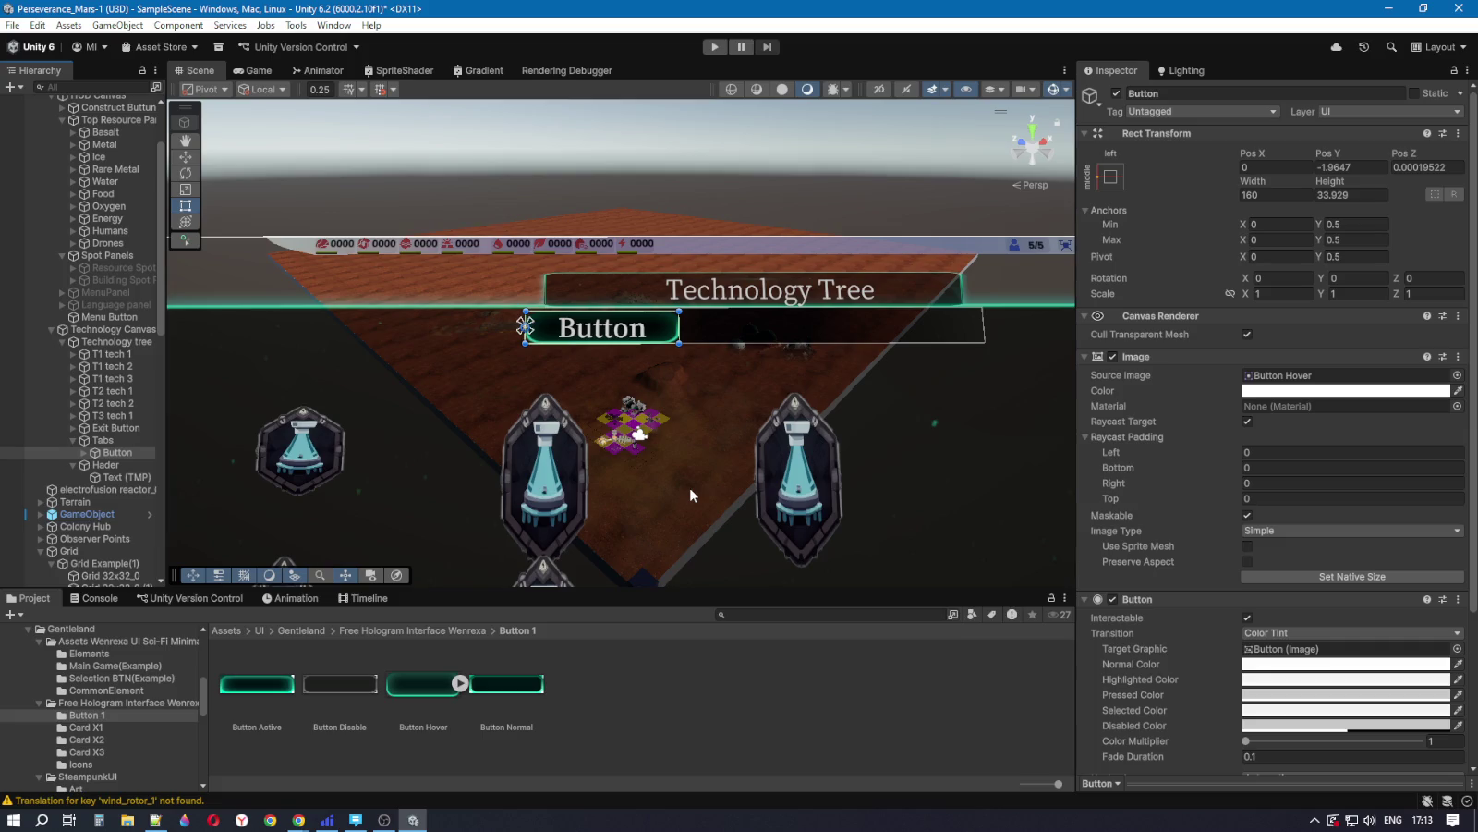
Step: Isolate the tab button and change its Text (TMP) label from 'Button' to 'Resources'
key("shift+h")
left_click(85, 452)
left_click(84, 452)
left_click(128, 465)
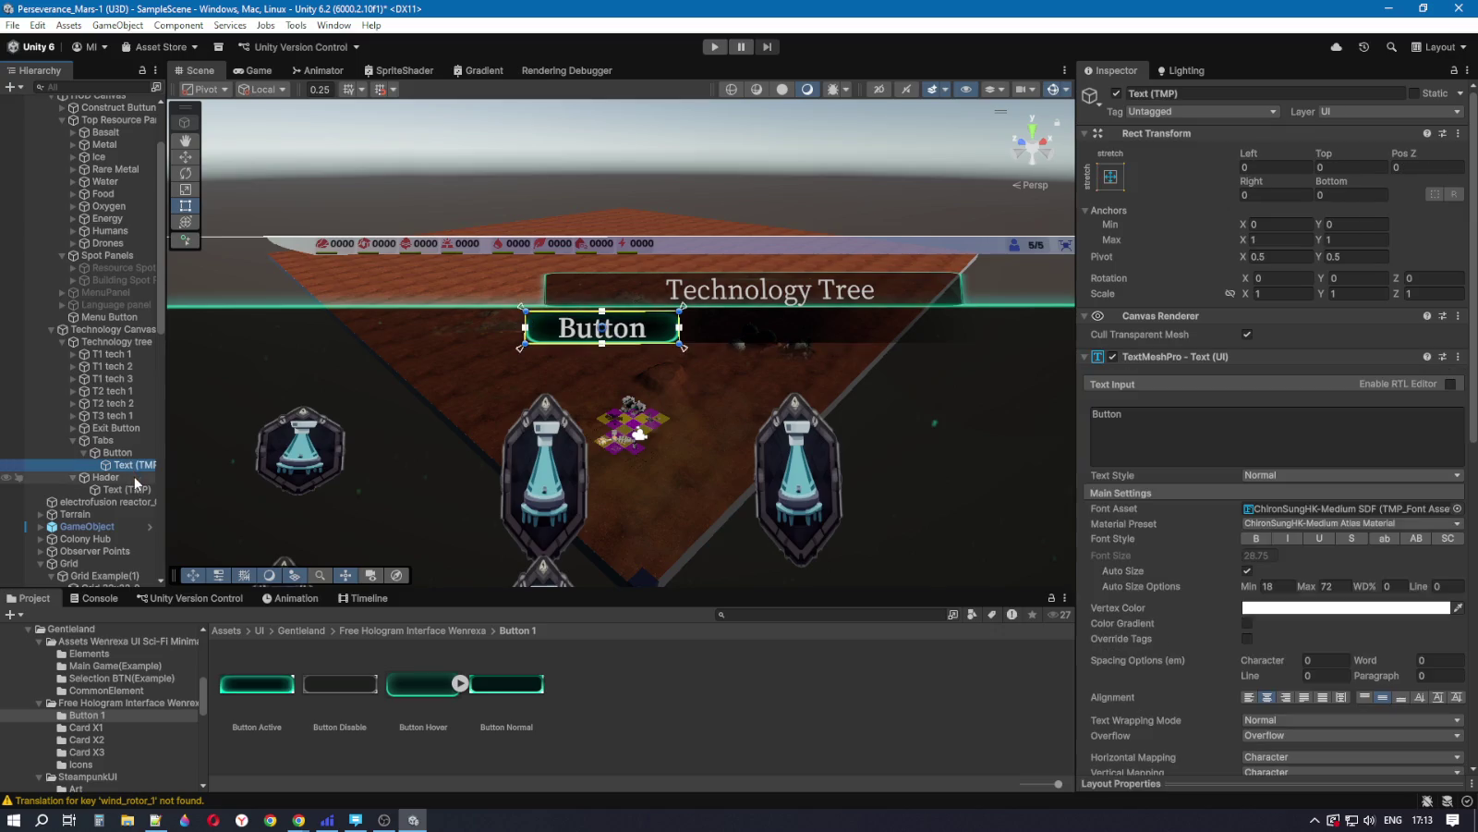
double_click(1120, 417)
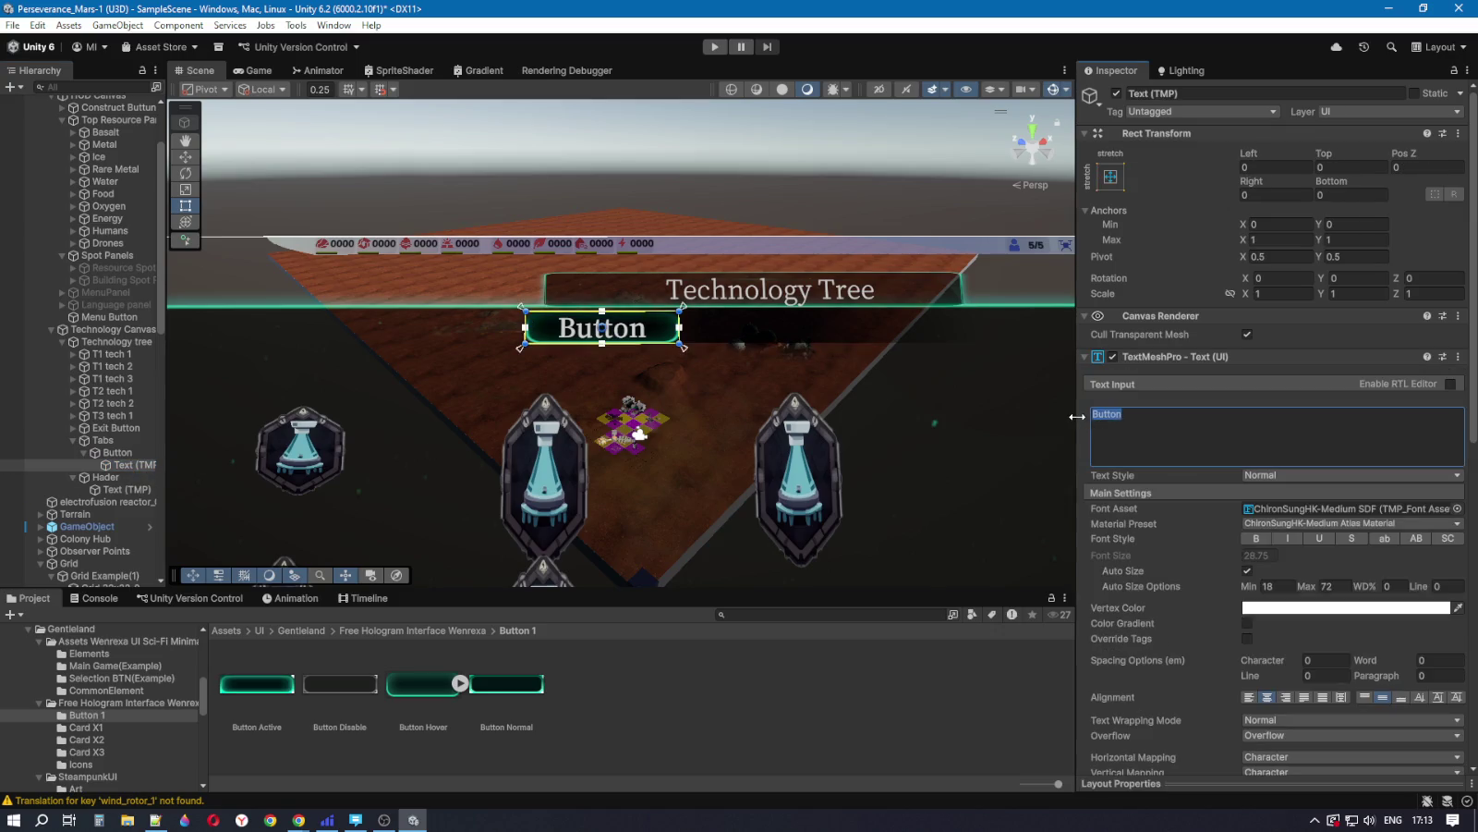
type("Re")
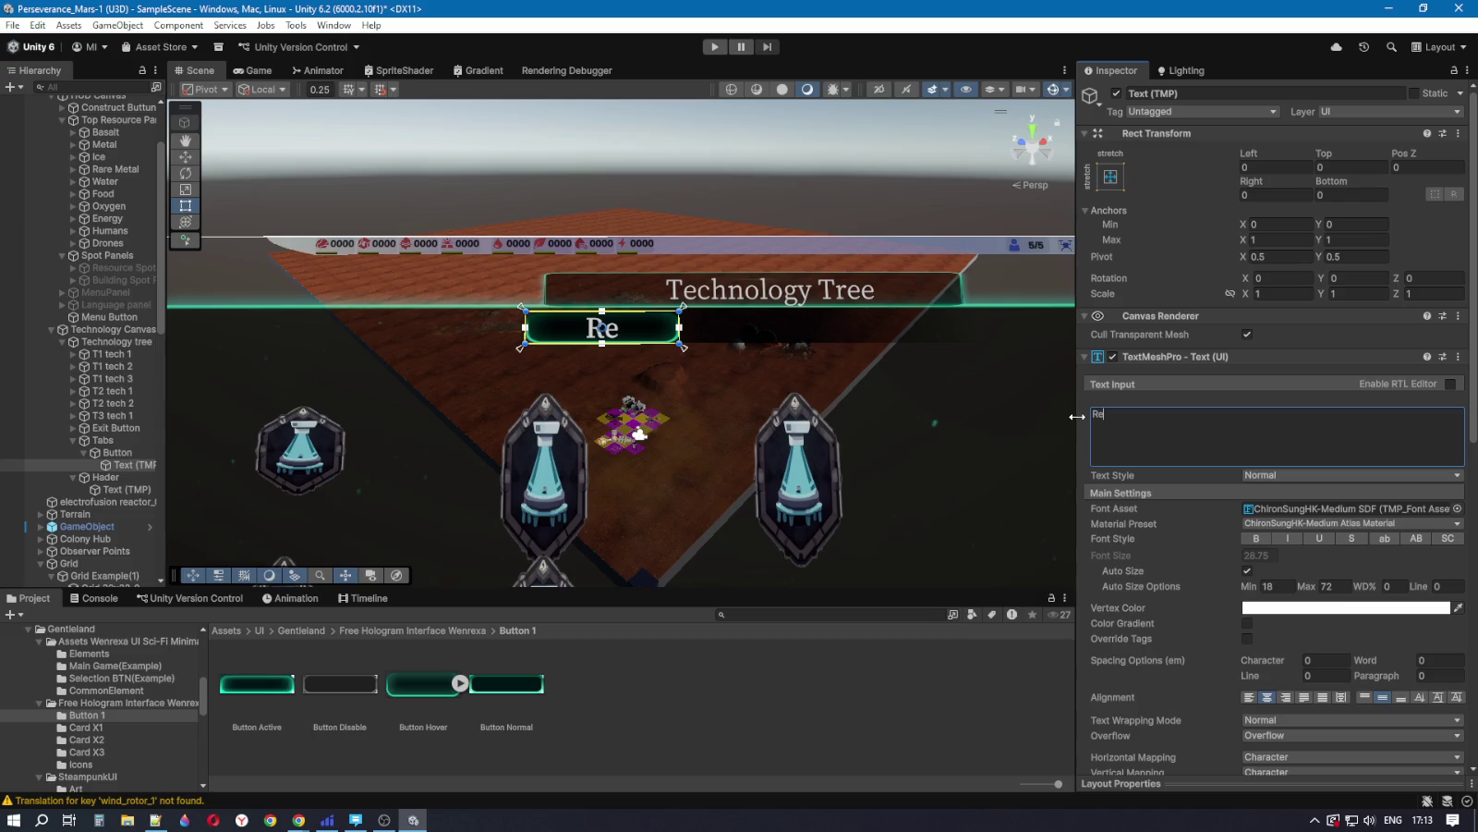
type("sou")
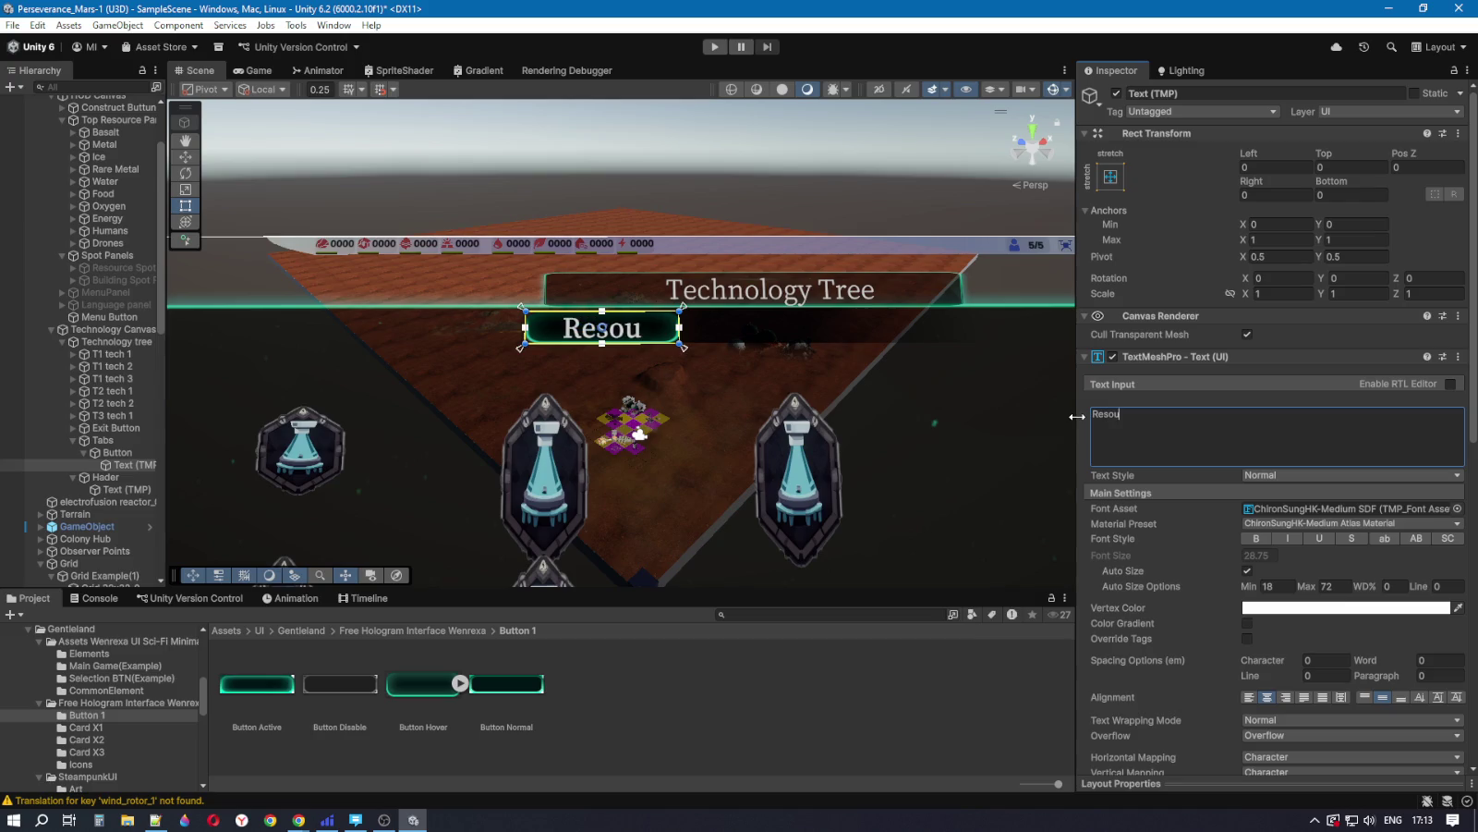
type("rces")
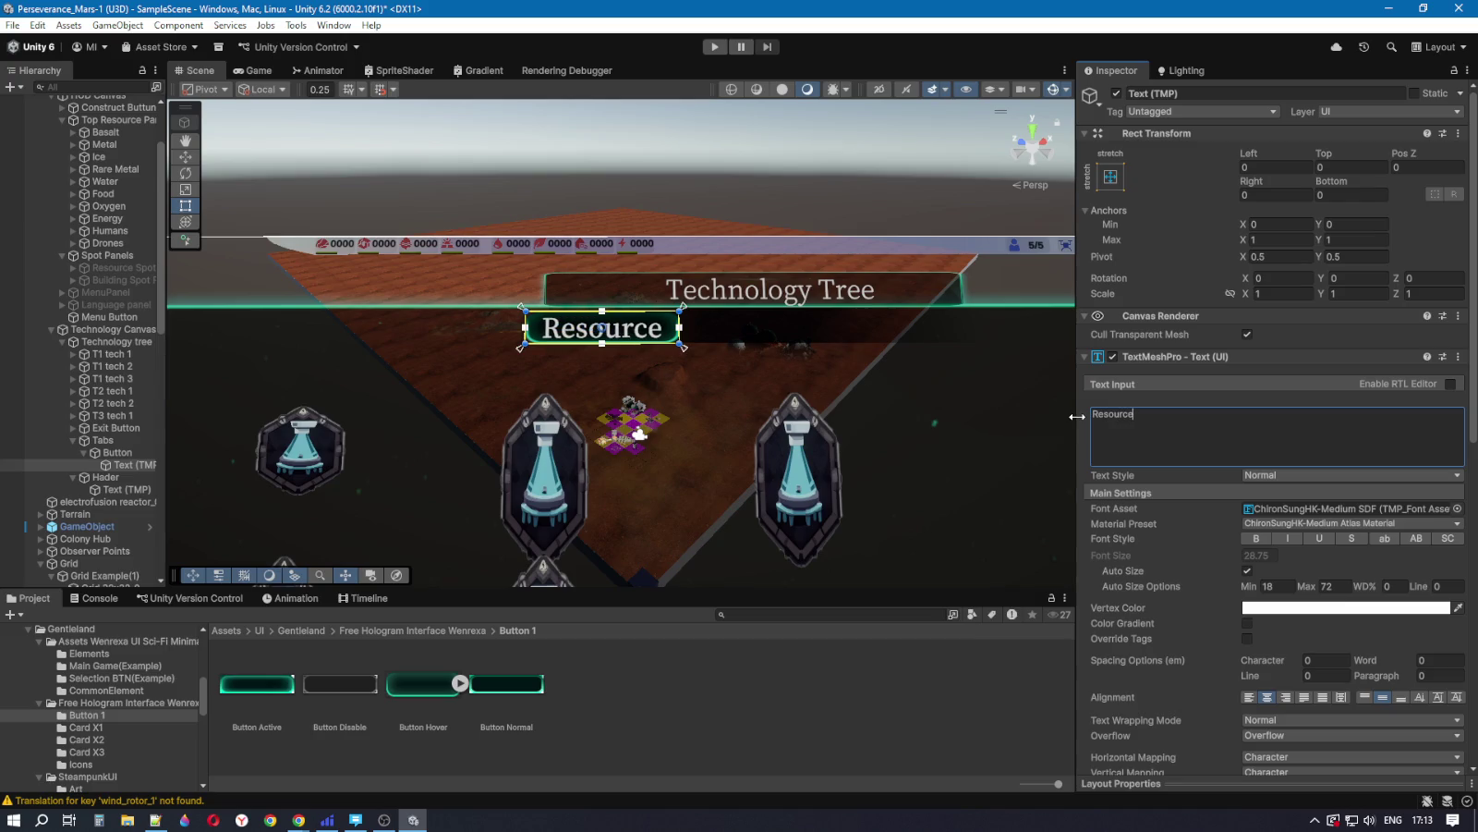
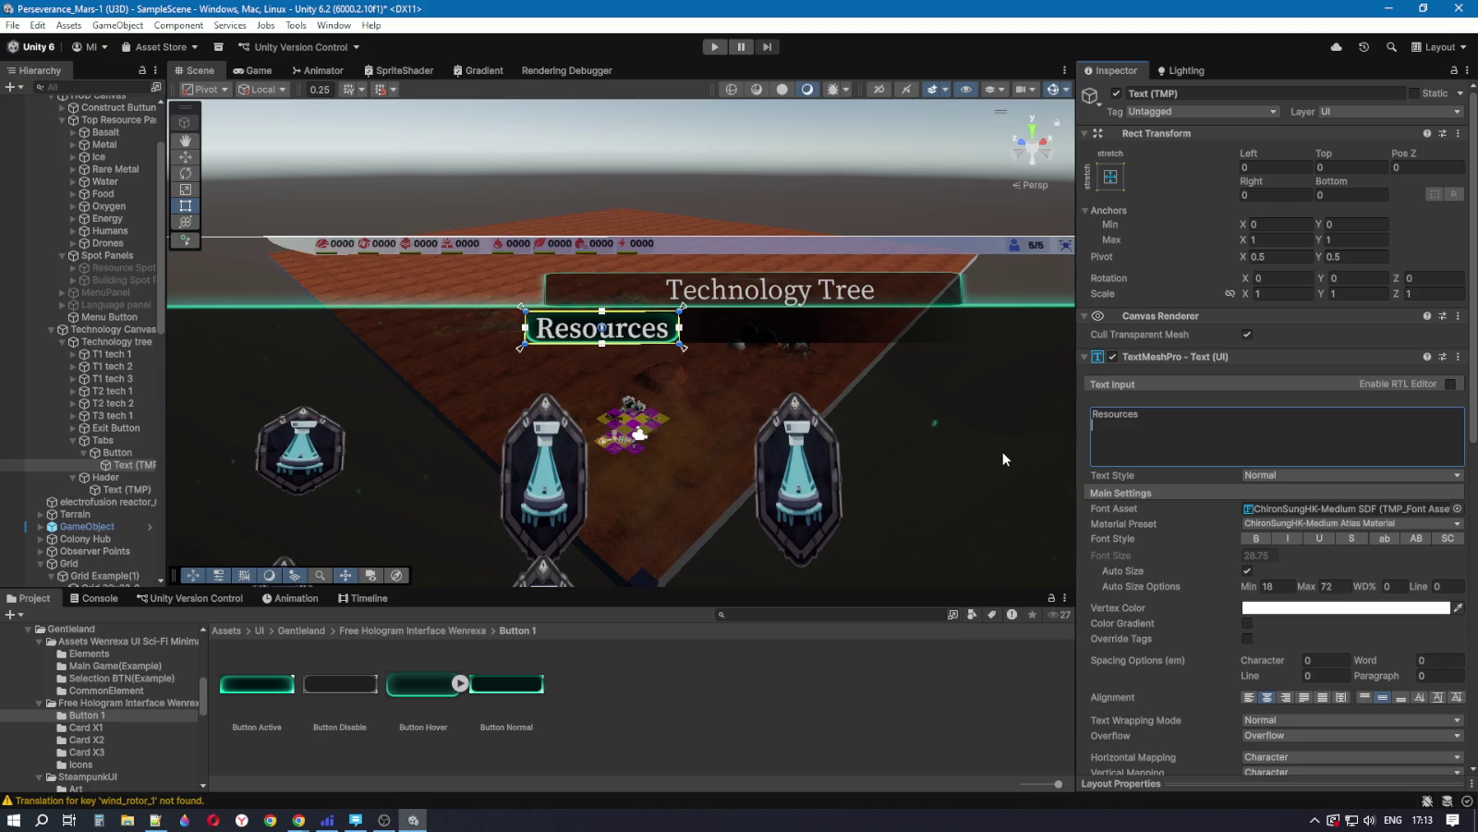
Step: Select the Resources label text and drag its top and left edges inward
left_click(1333, 585)
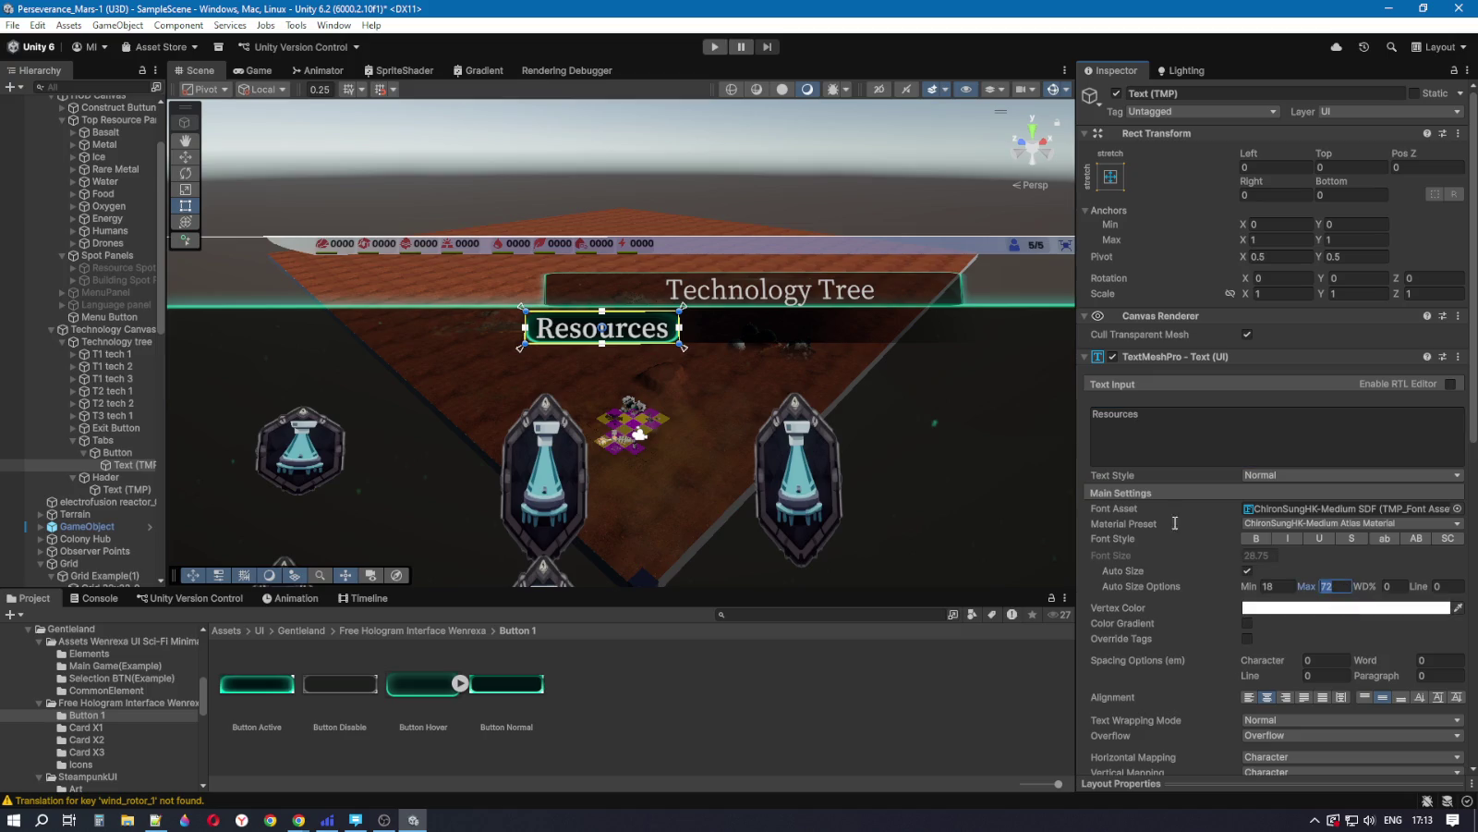
left_click(121, 466)
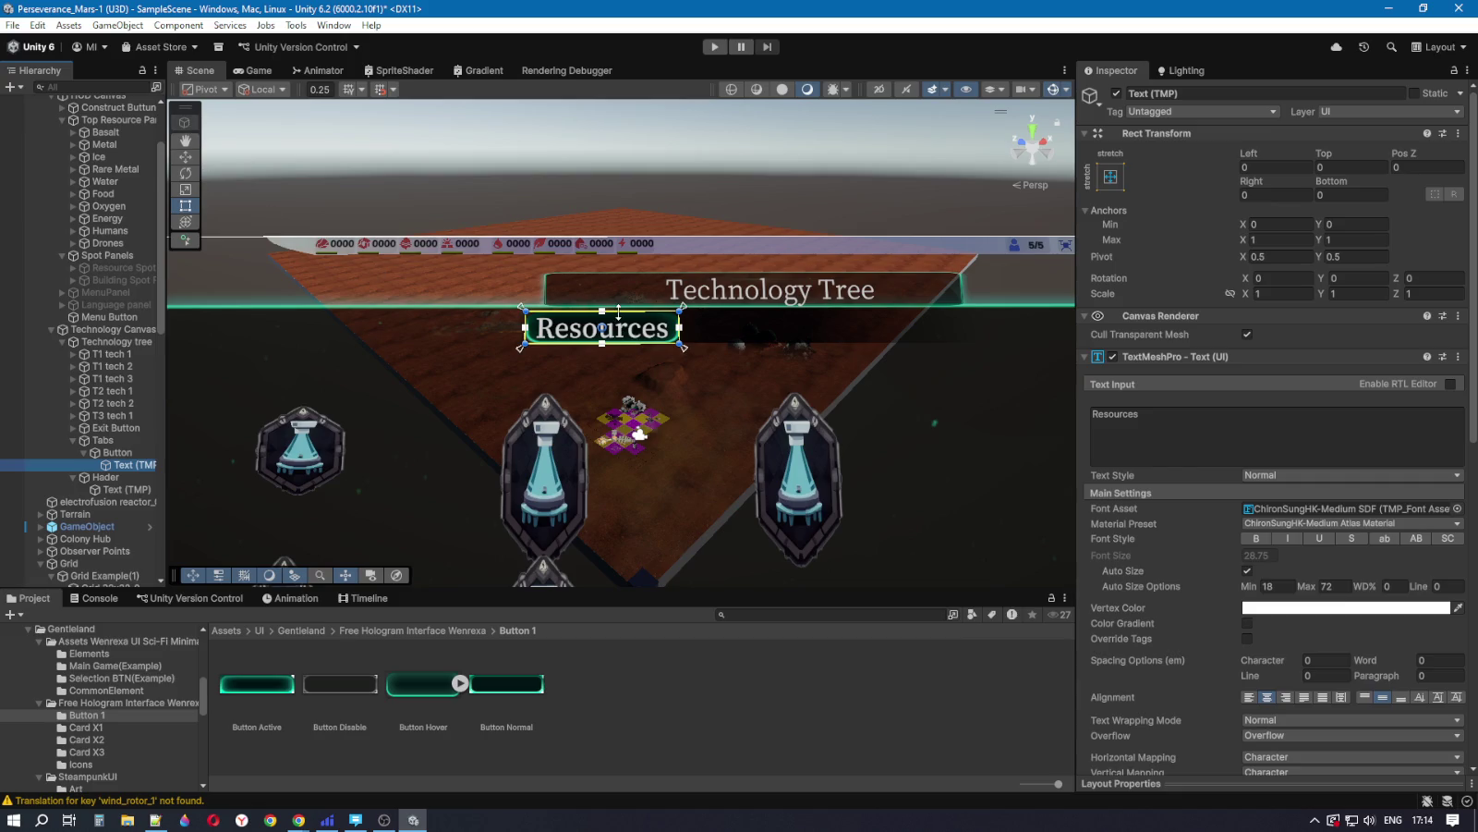
mouse_move(628, 311)
left_mouse_down()
mouse_move(624, 344)
mouse_move(676, 321)
left_mouse_up()
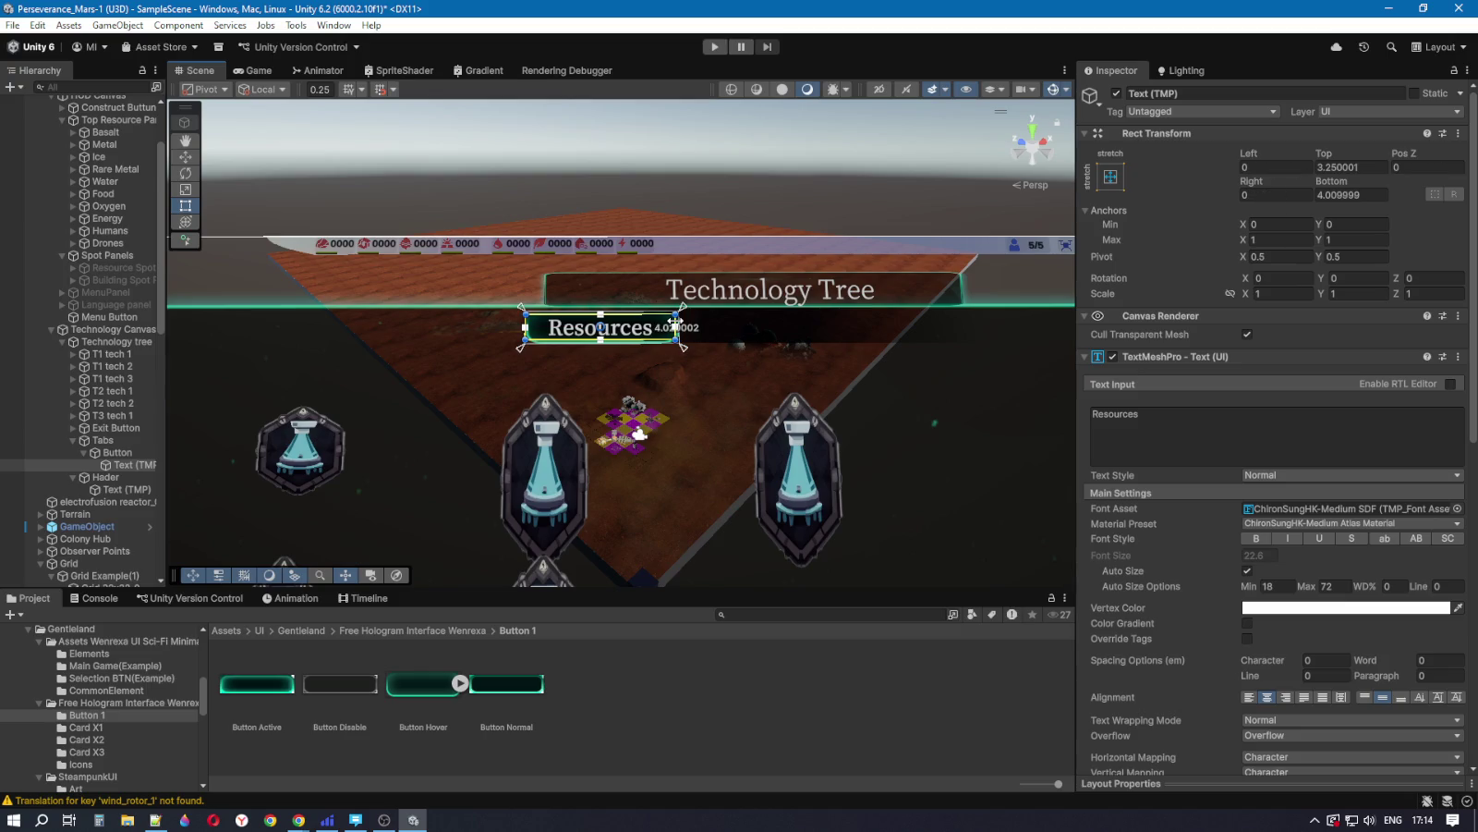
left_click_drag(528, 320, 531, 323)
Step: Enter inset values of 5, 4, 4 and 4 for the Resources label's Rect Transform edges
left_click(1289, 168)
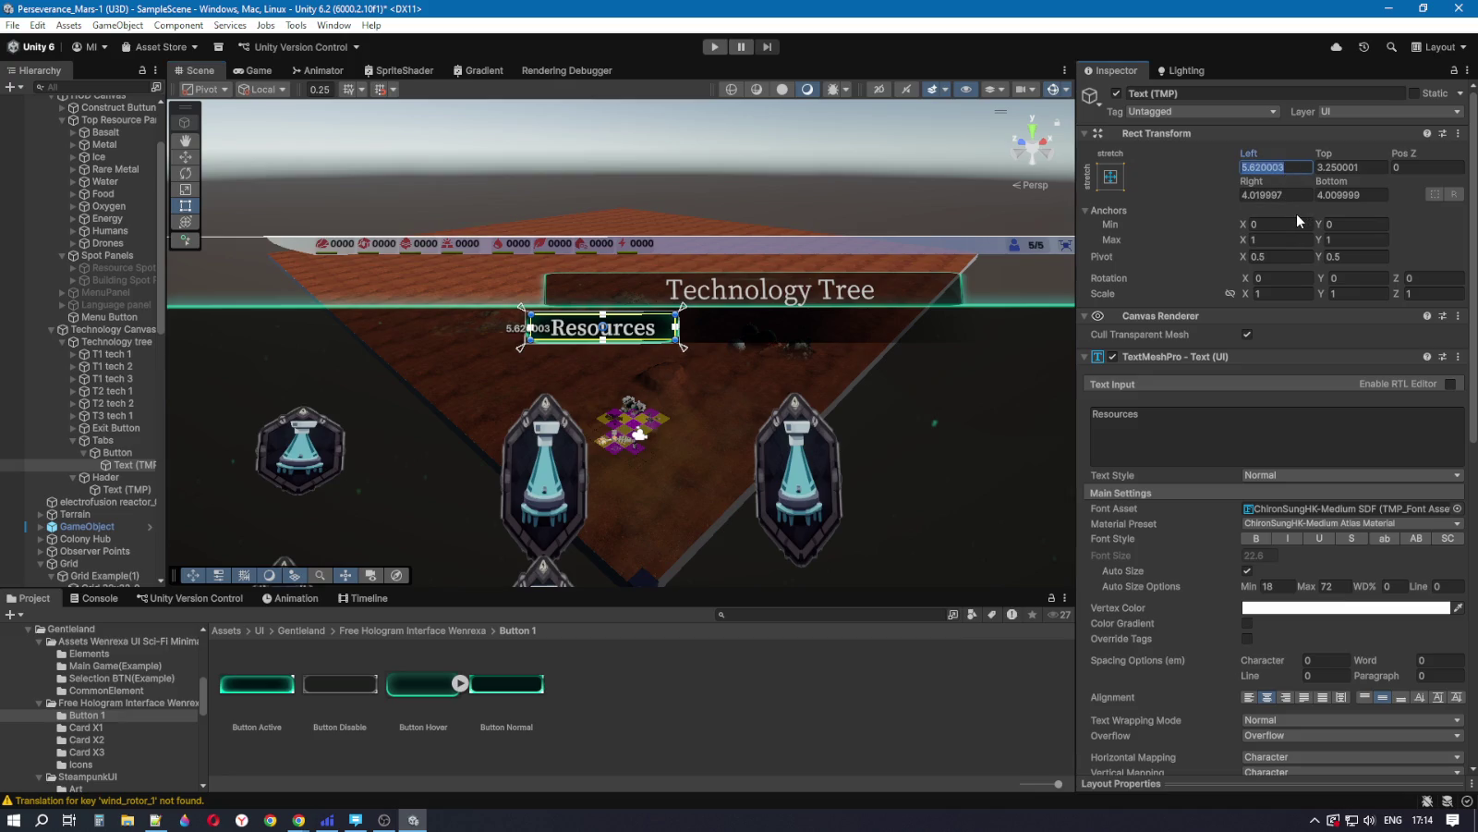
type("5")
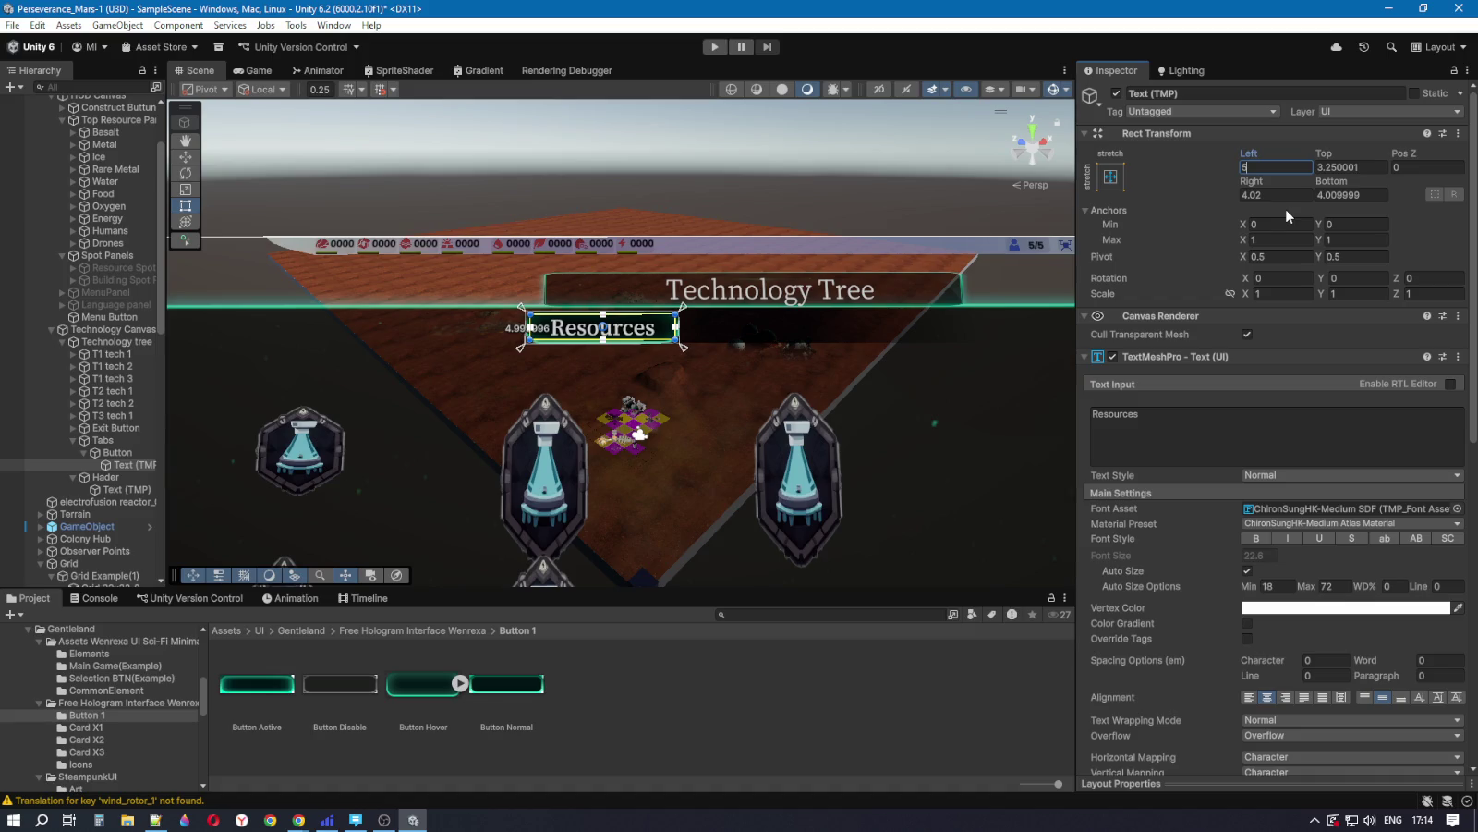
left_click(1368, 164)
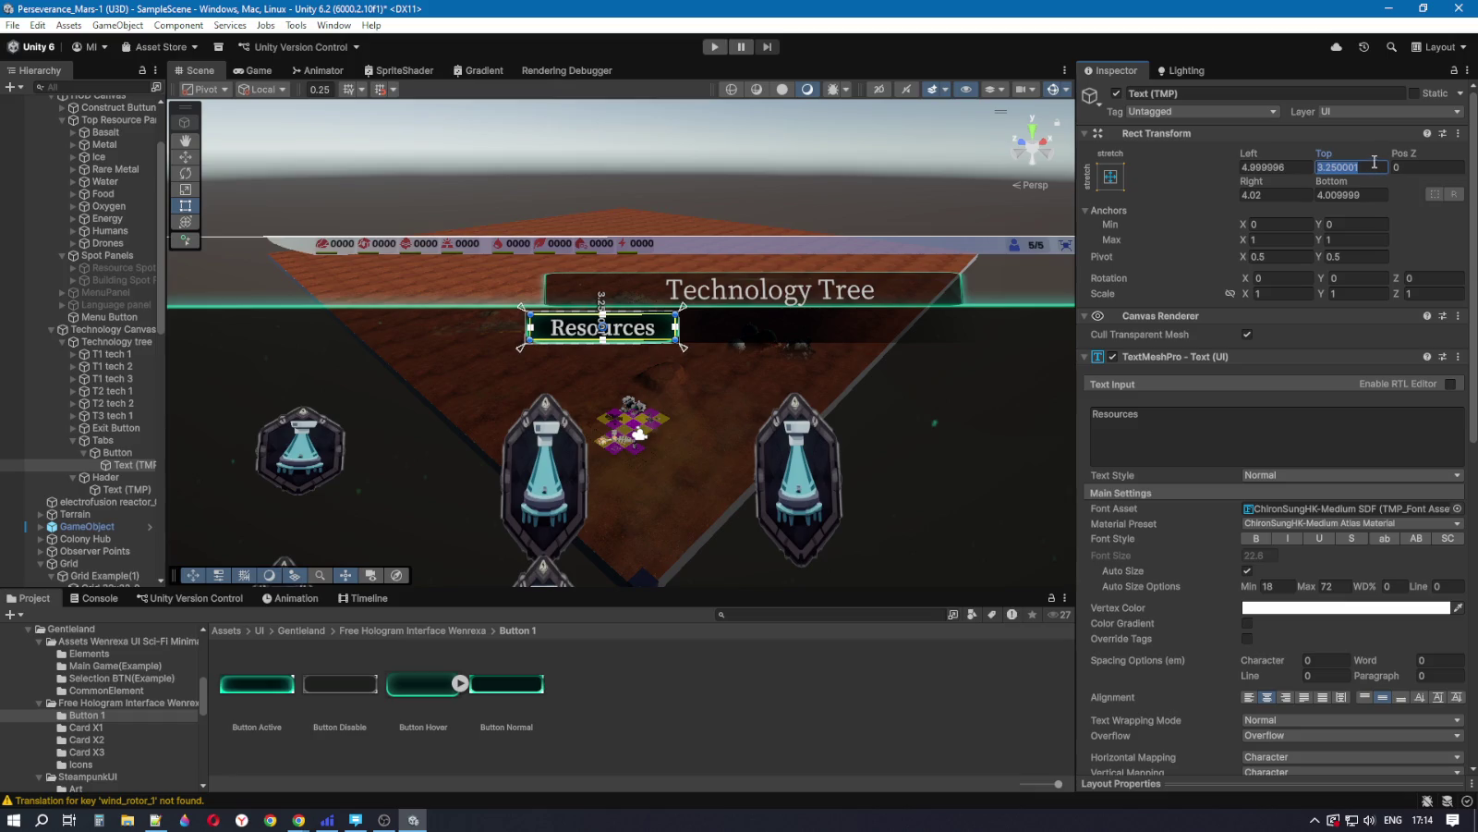
type("4")
left_click(1349, 189)
type("4")
left_click(1275, 194)
type("4")
Step: Correct the Resources label's Left and Right insets to 4
left_click(1280, 167)
type("4")
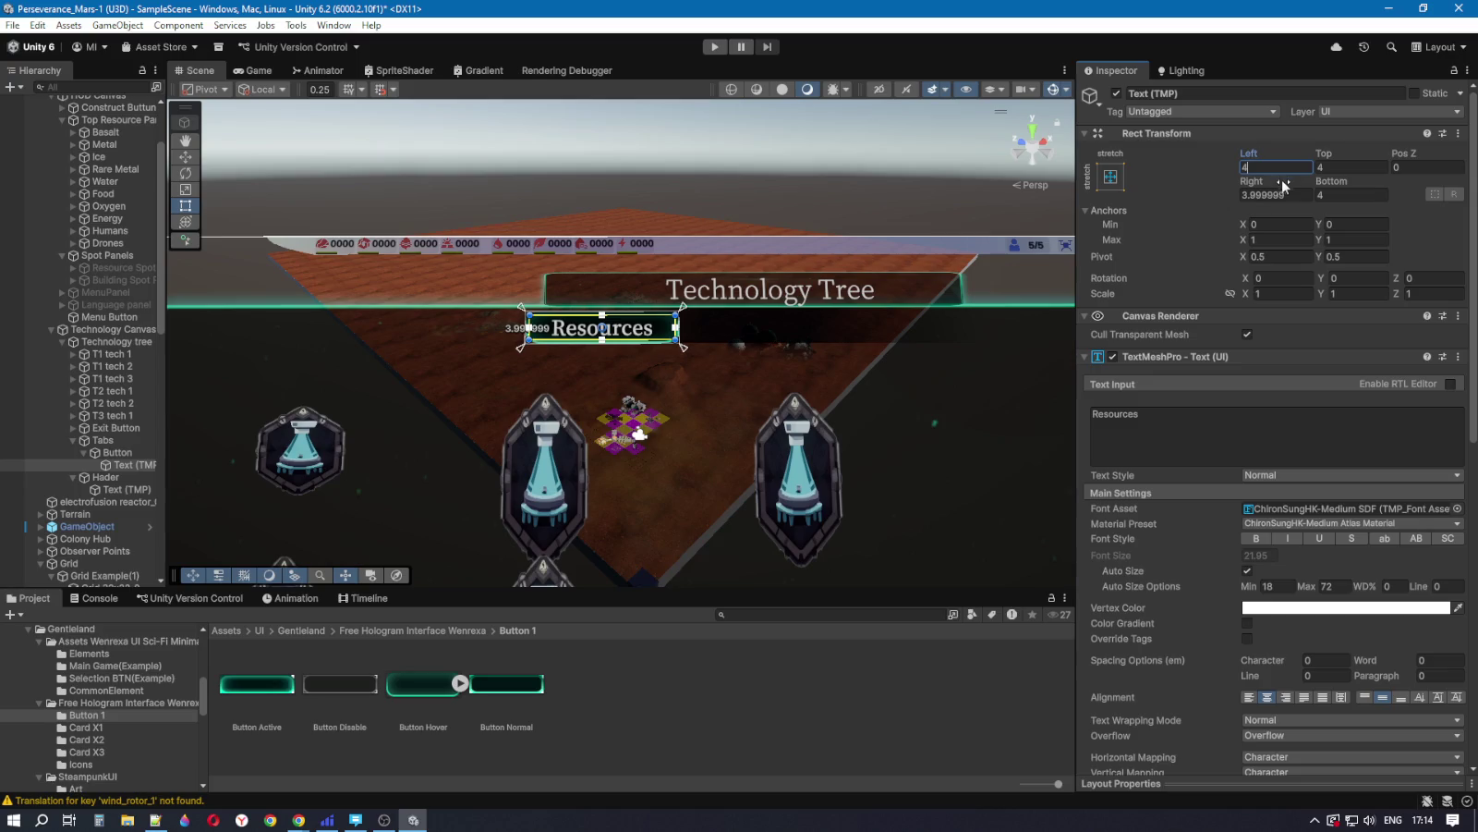
key("Return")
left_click(1273, 195)
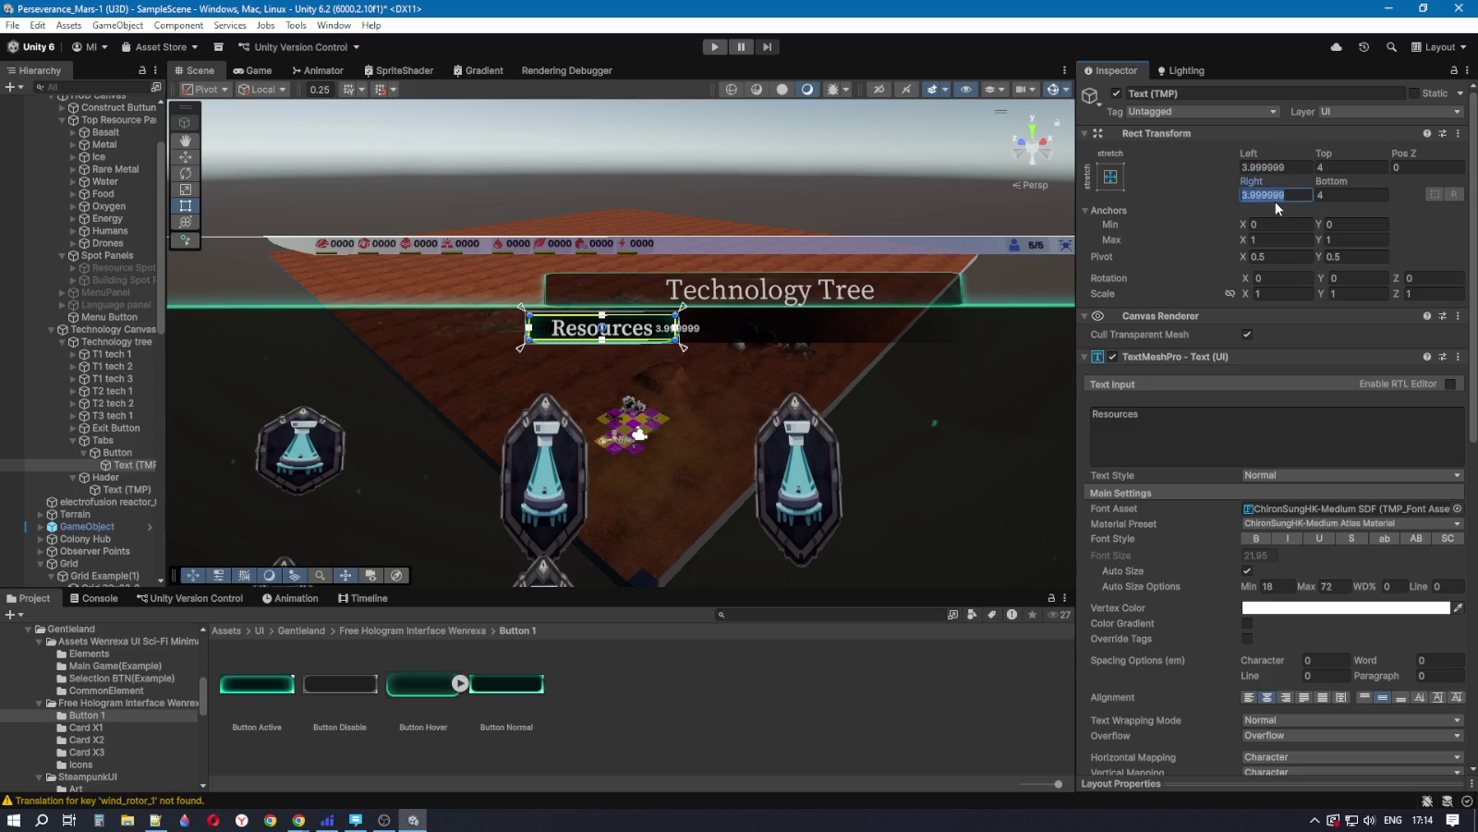
type("4")
left_click(1267, 170)
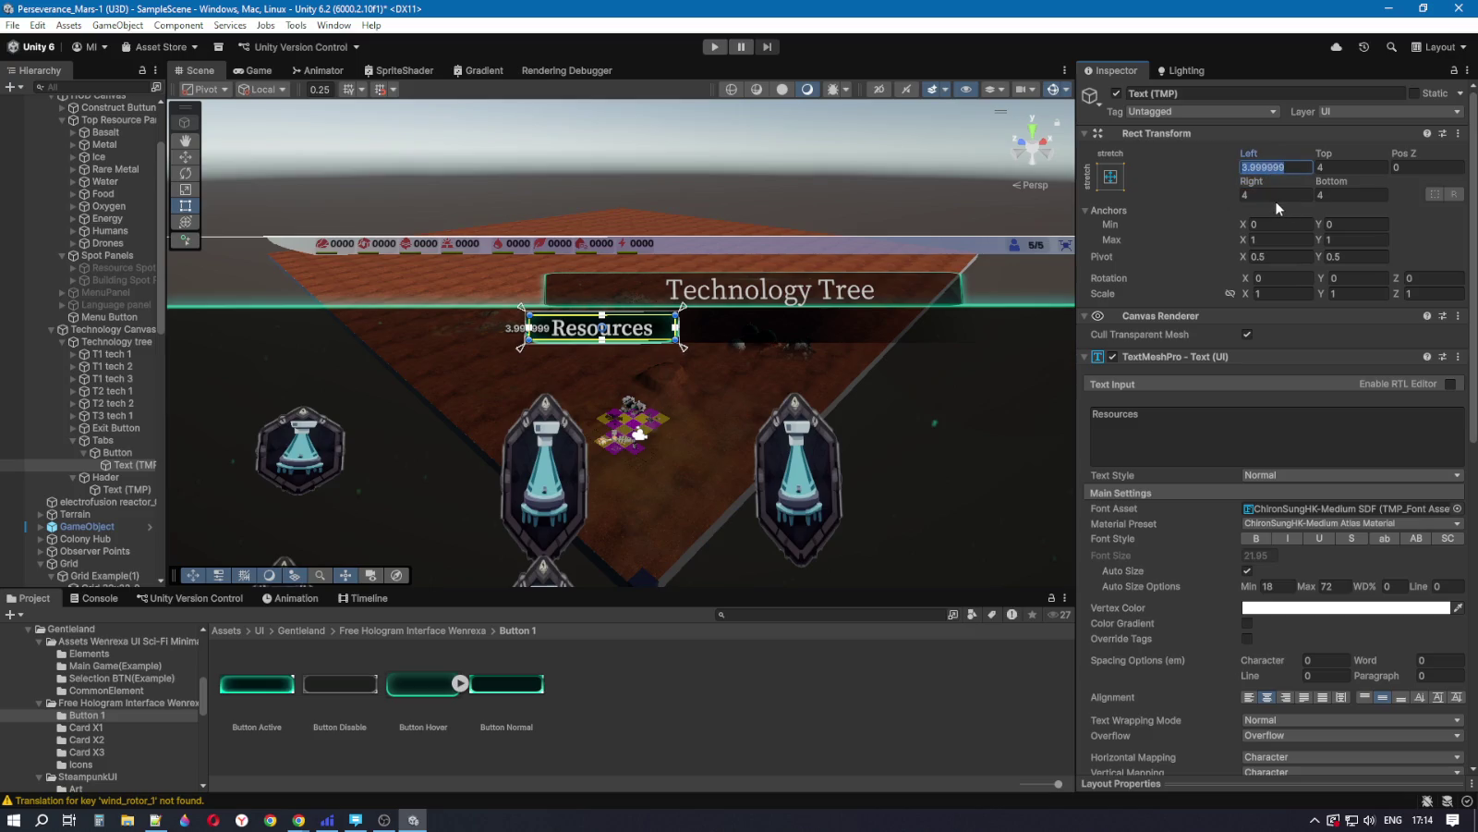
type("4")
key("Return")
left_click(118, 453)
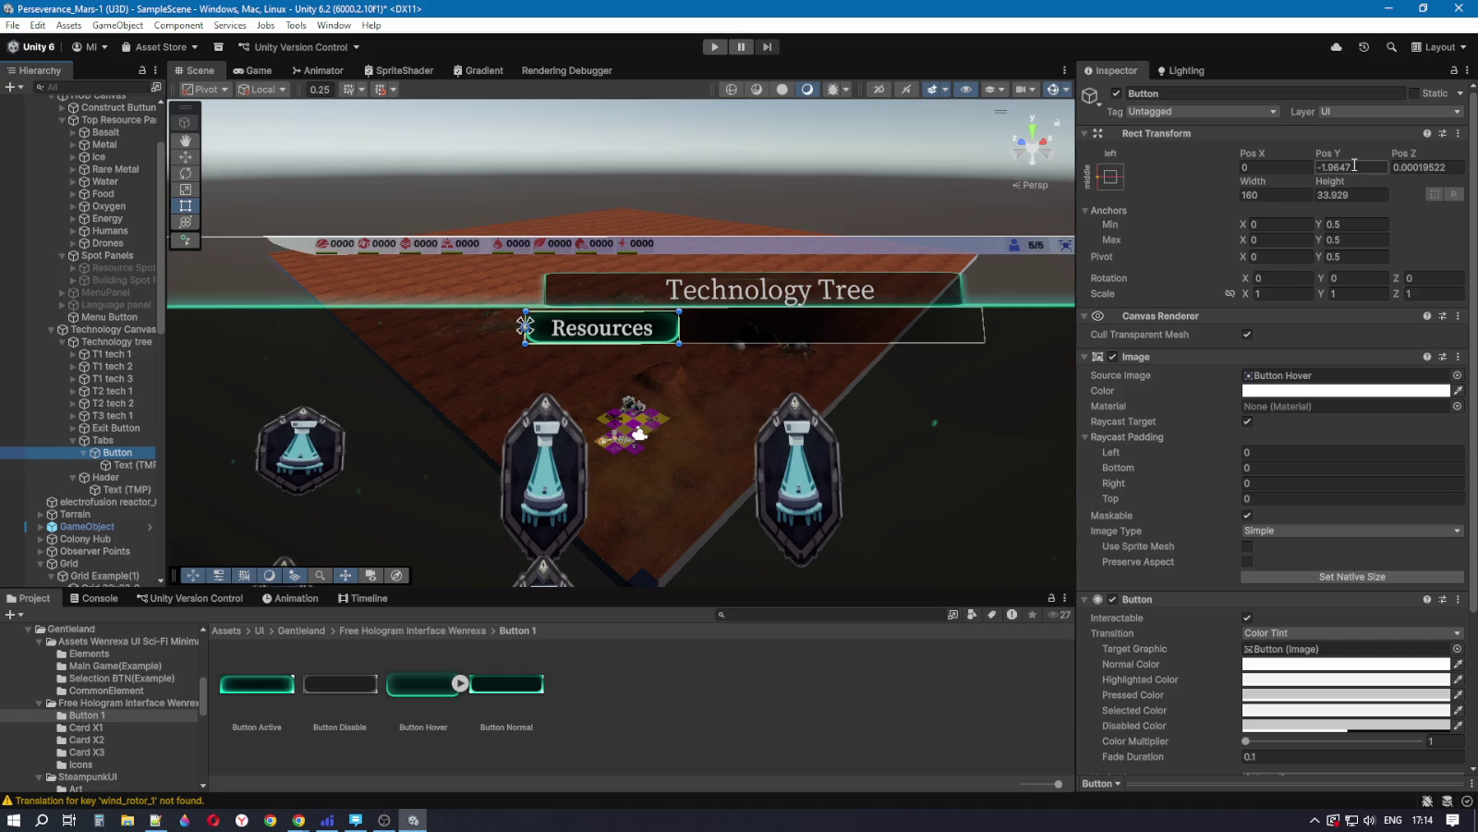
Step: Stretch the Resources tab button to about 35.9 high and set its Pos Y and Pos Z to 0
left_click(1354, 166)
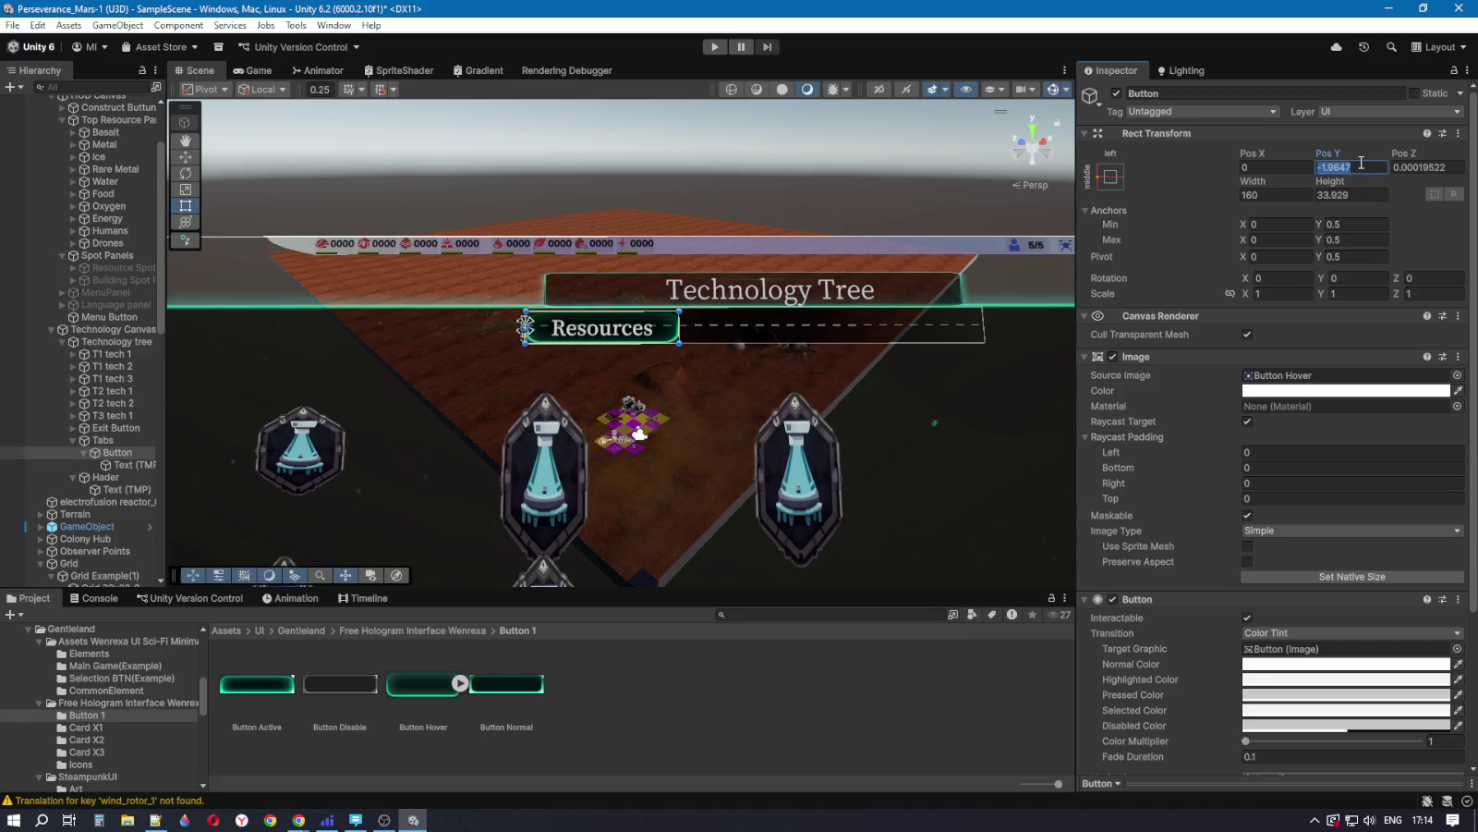
type("0")
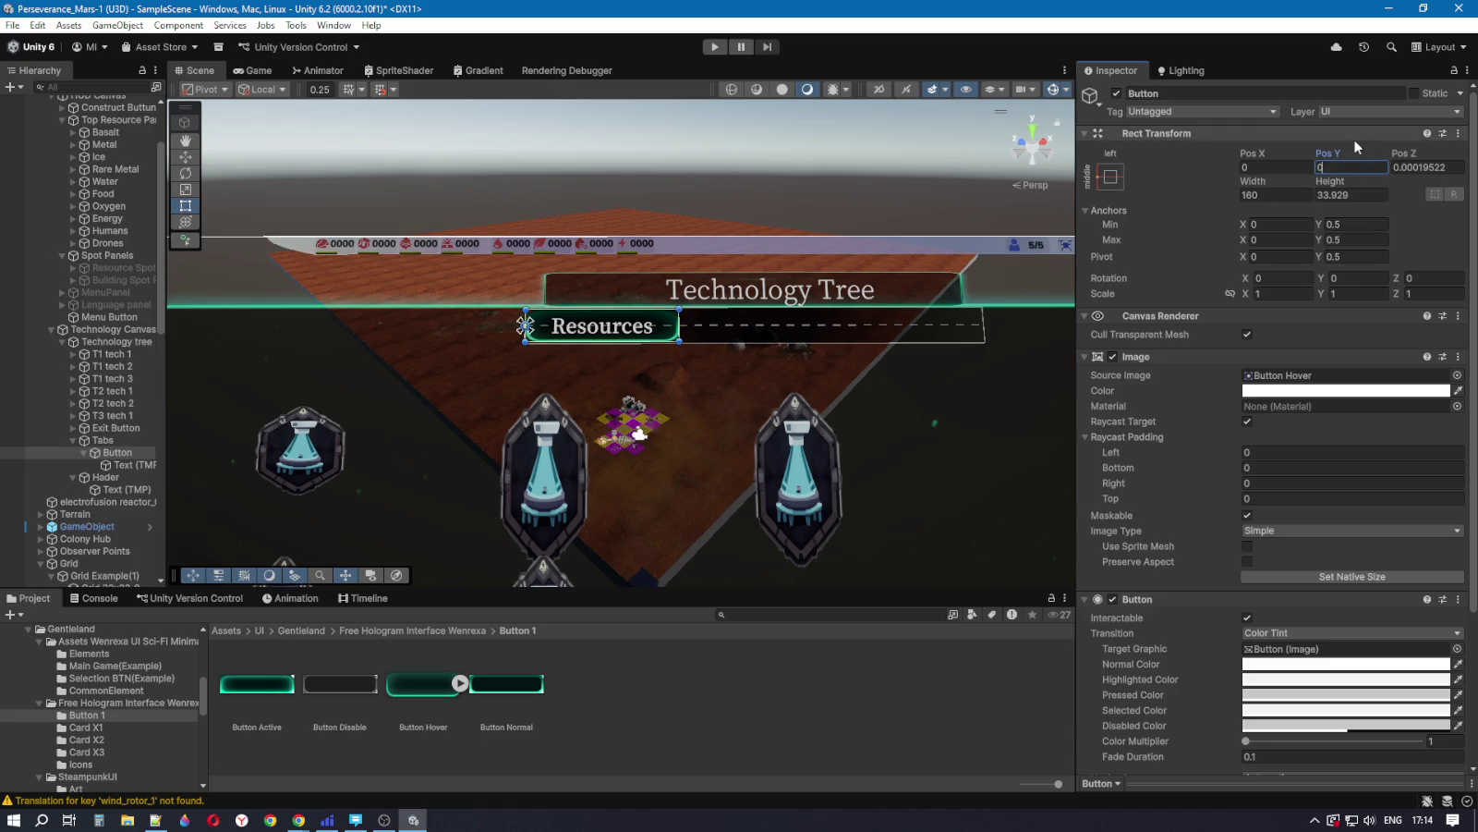
scroll(601, 344, "up", 3)
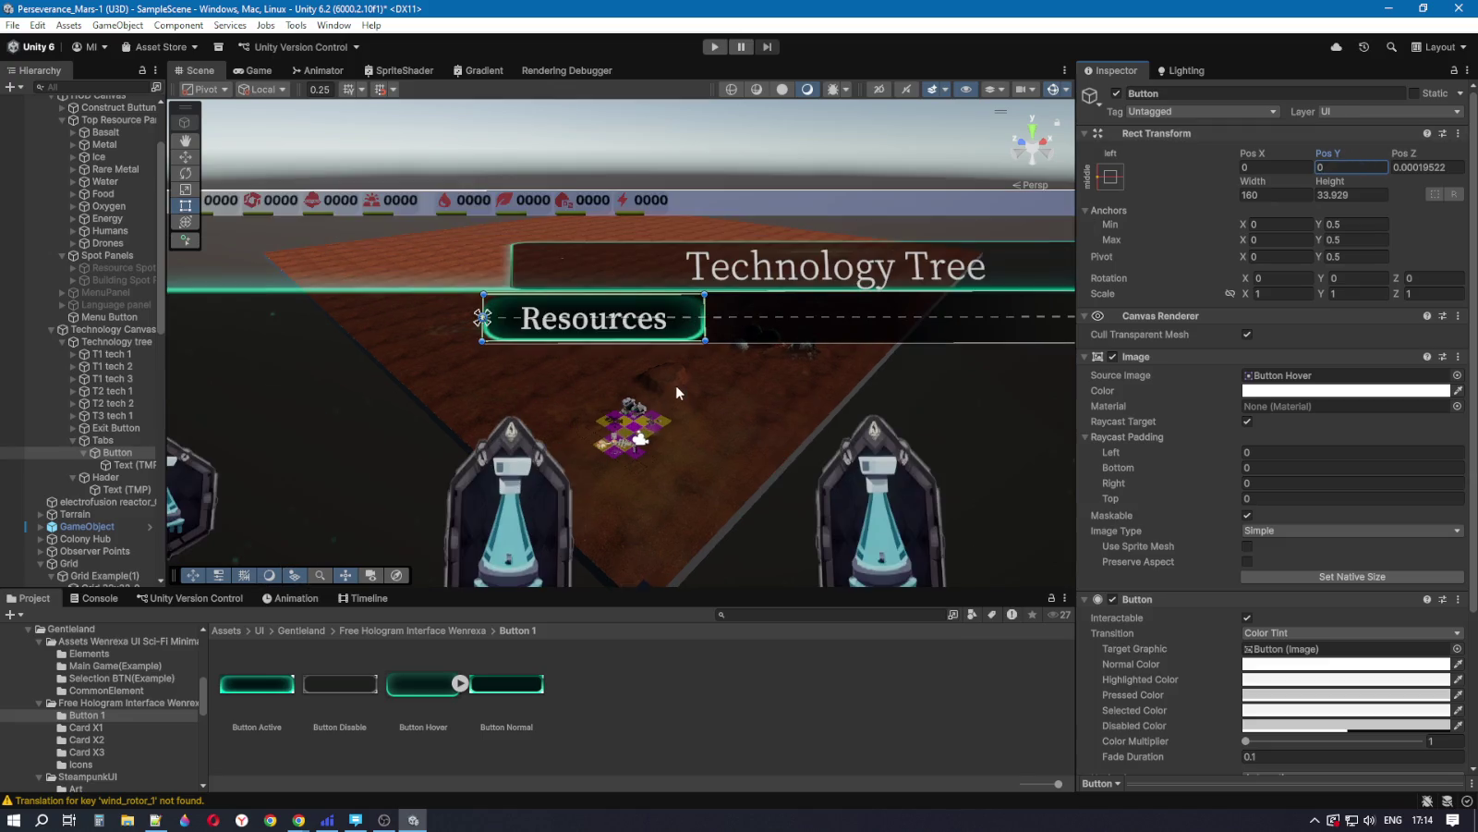
left_click_drag(602, 343, 602, 346)
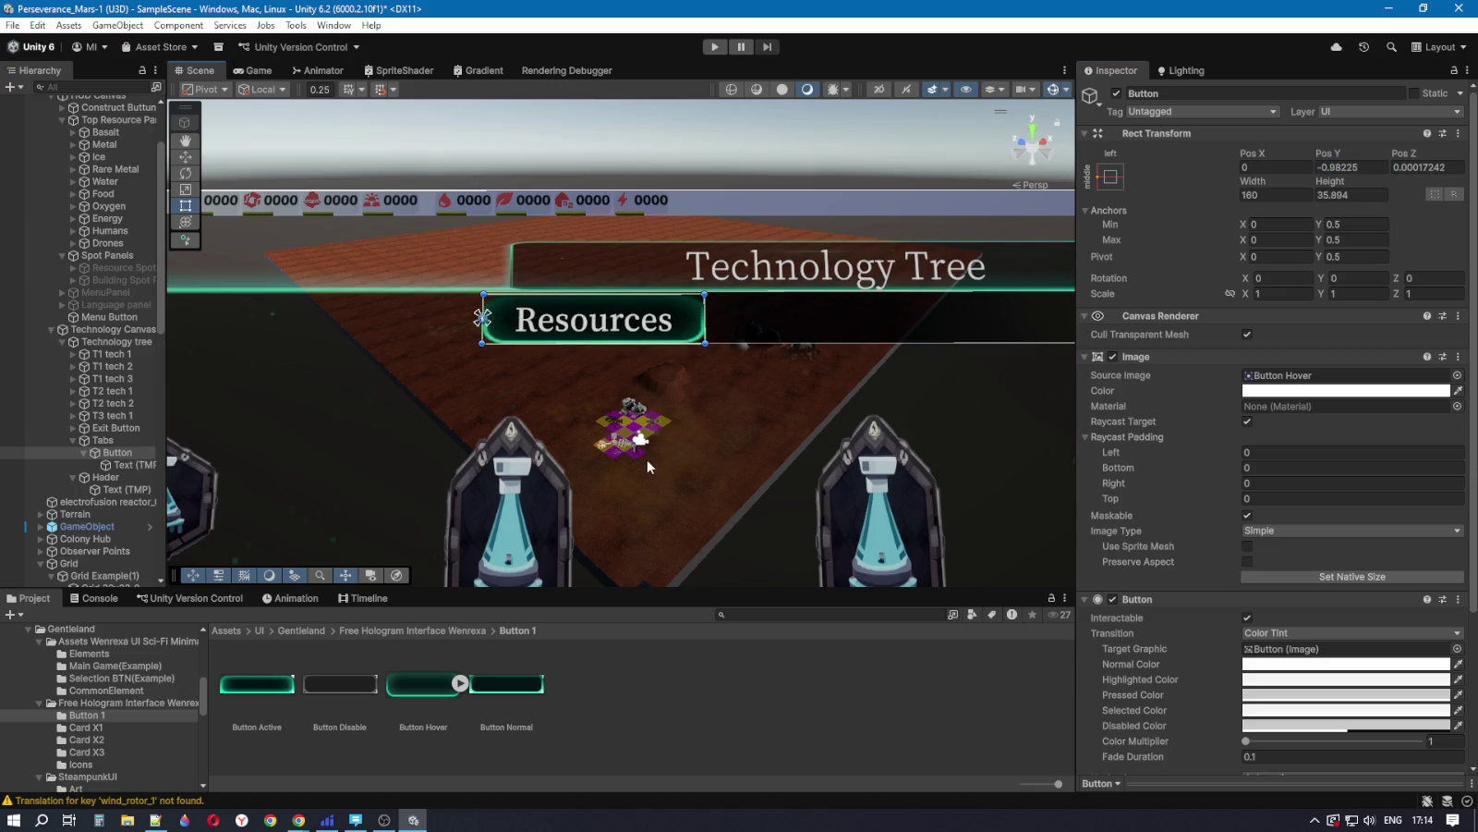
left_click(1349, 167)
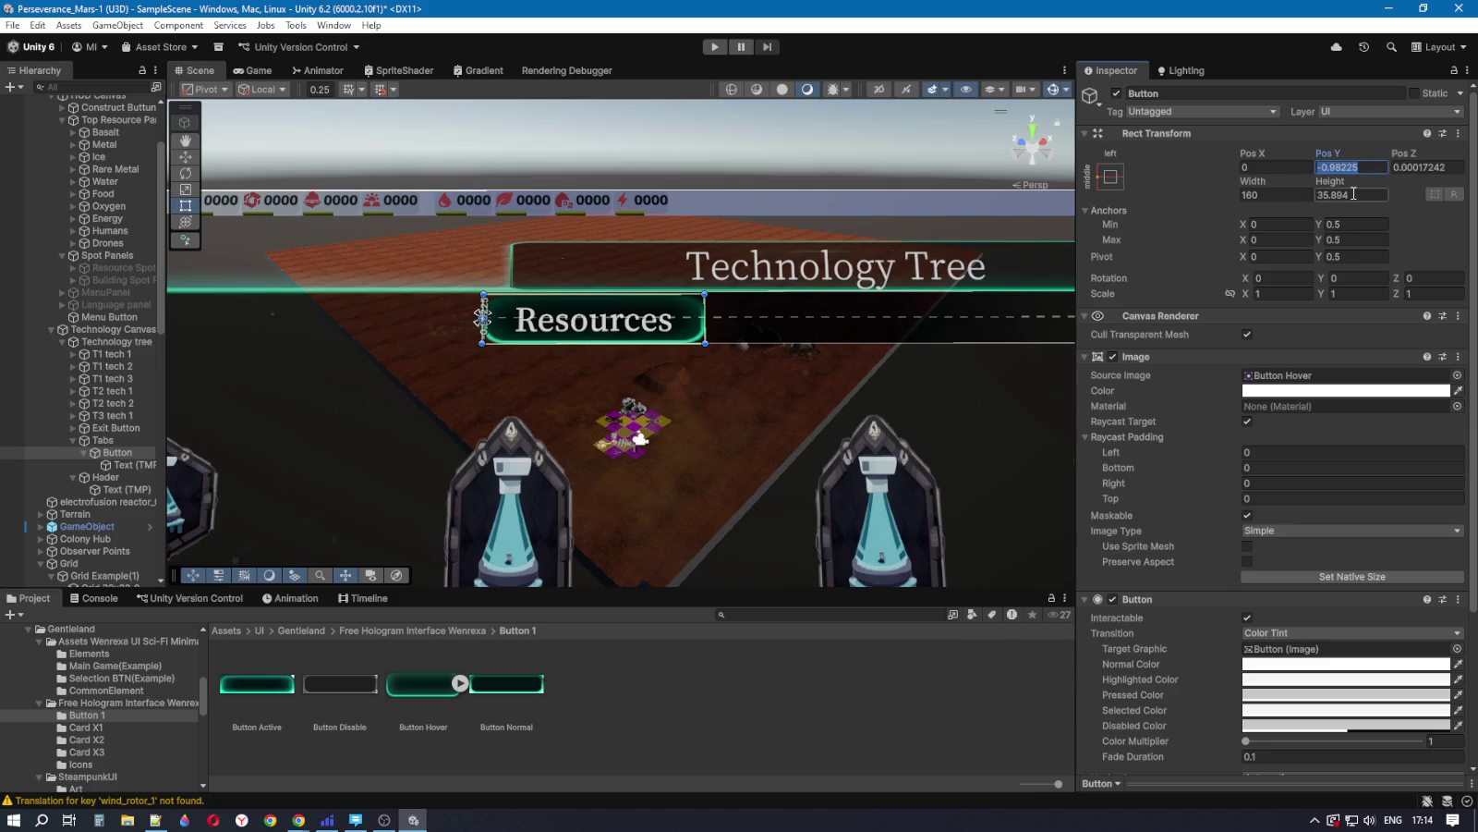
type("0")
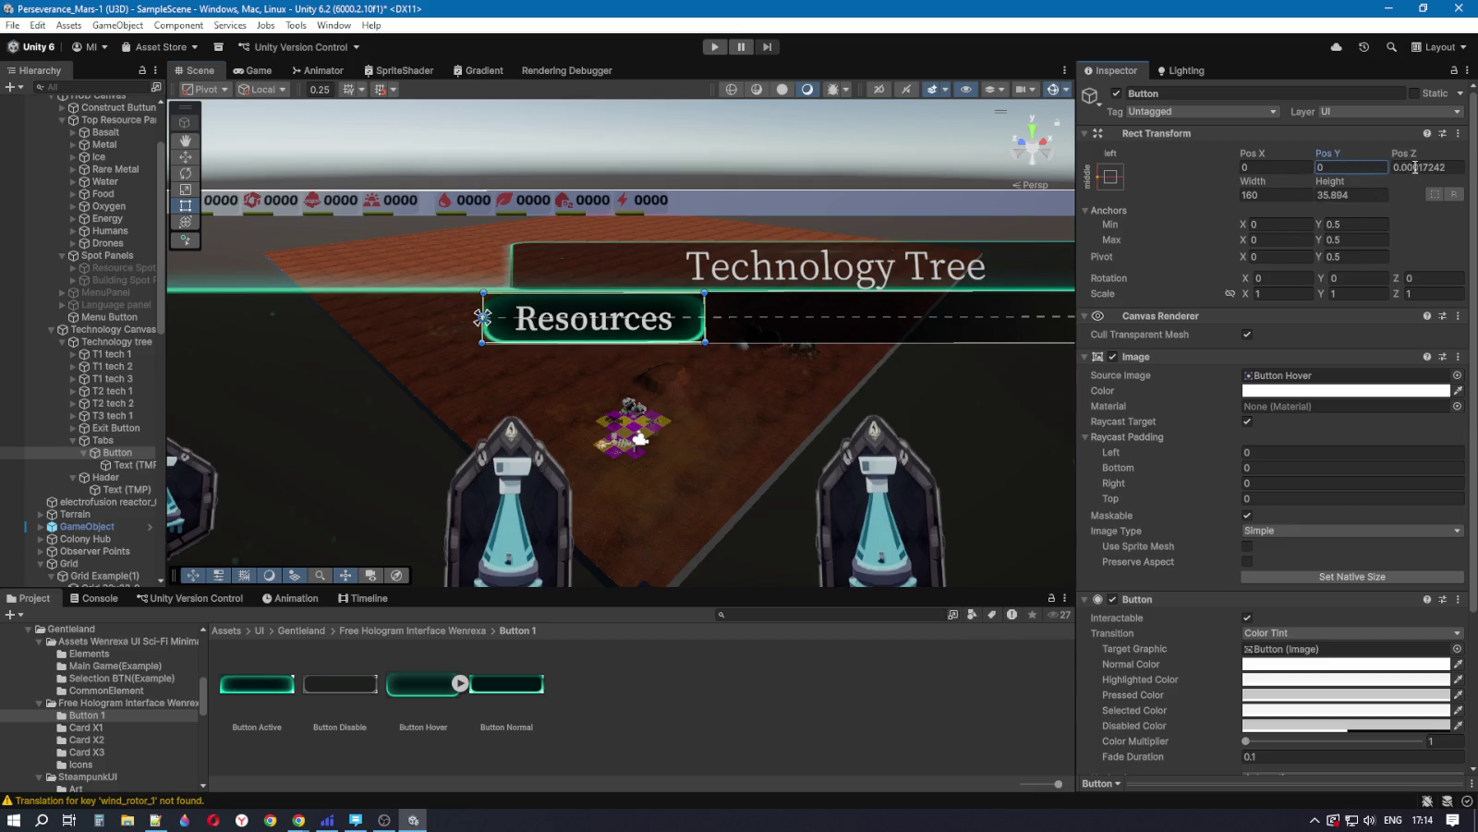
left_click(1442, 166)
type("0")
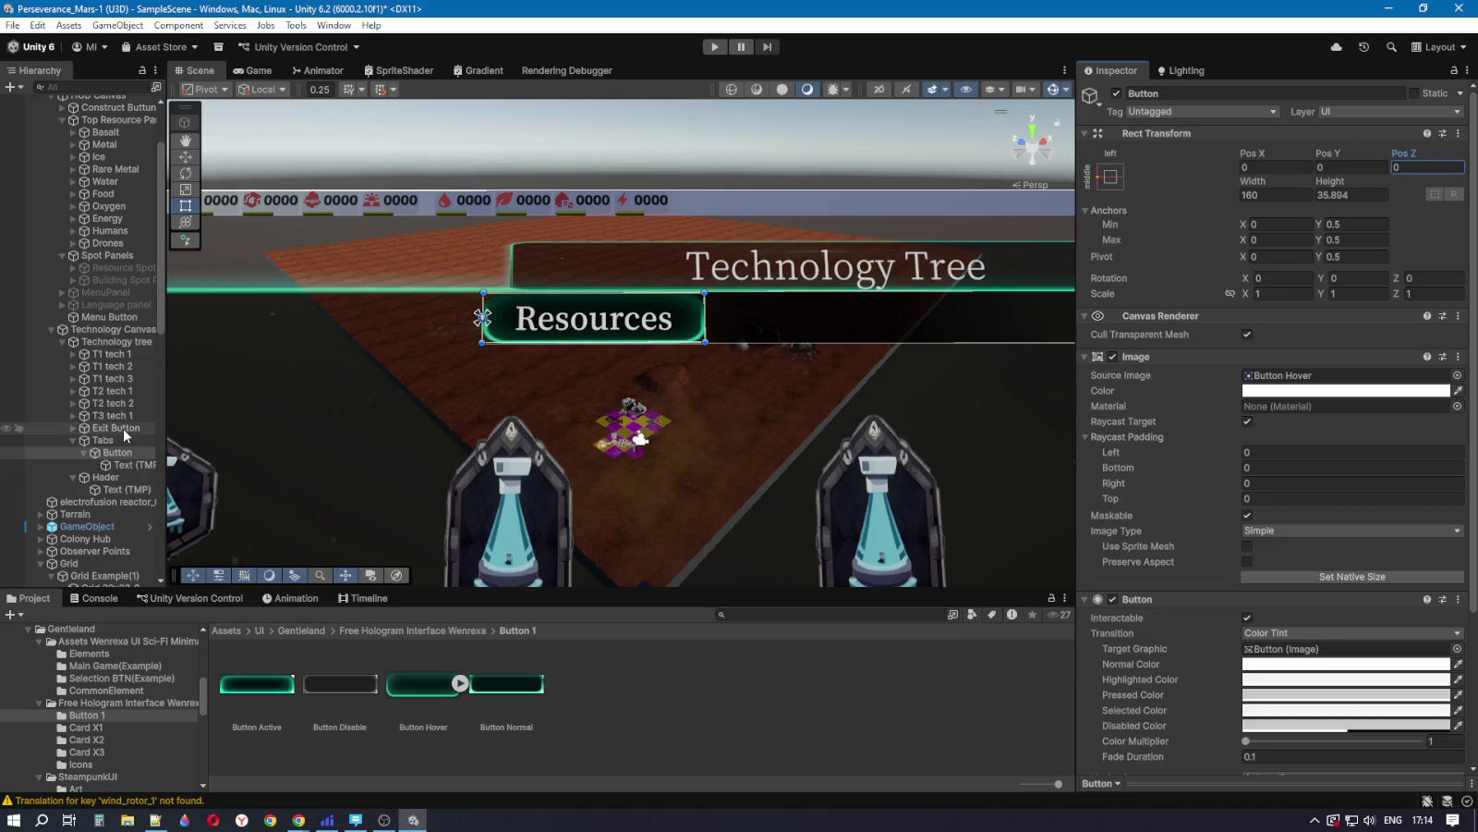
left_click(105, 441)
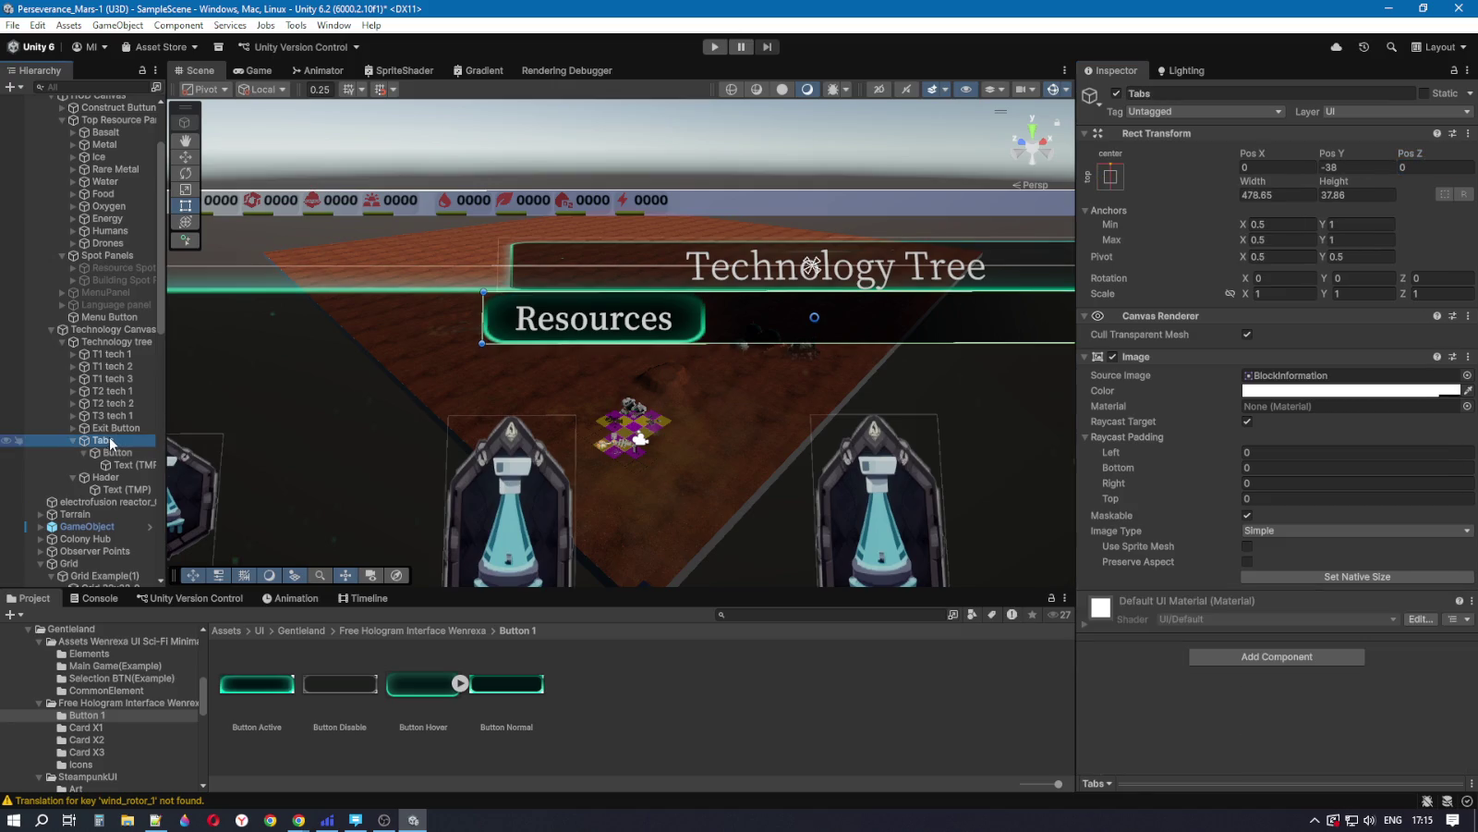
Step: Size the Tabs strip to 480 by 38 and anchor it to top centre
left_click(1281, 195)
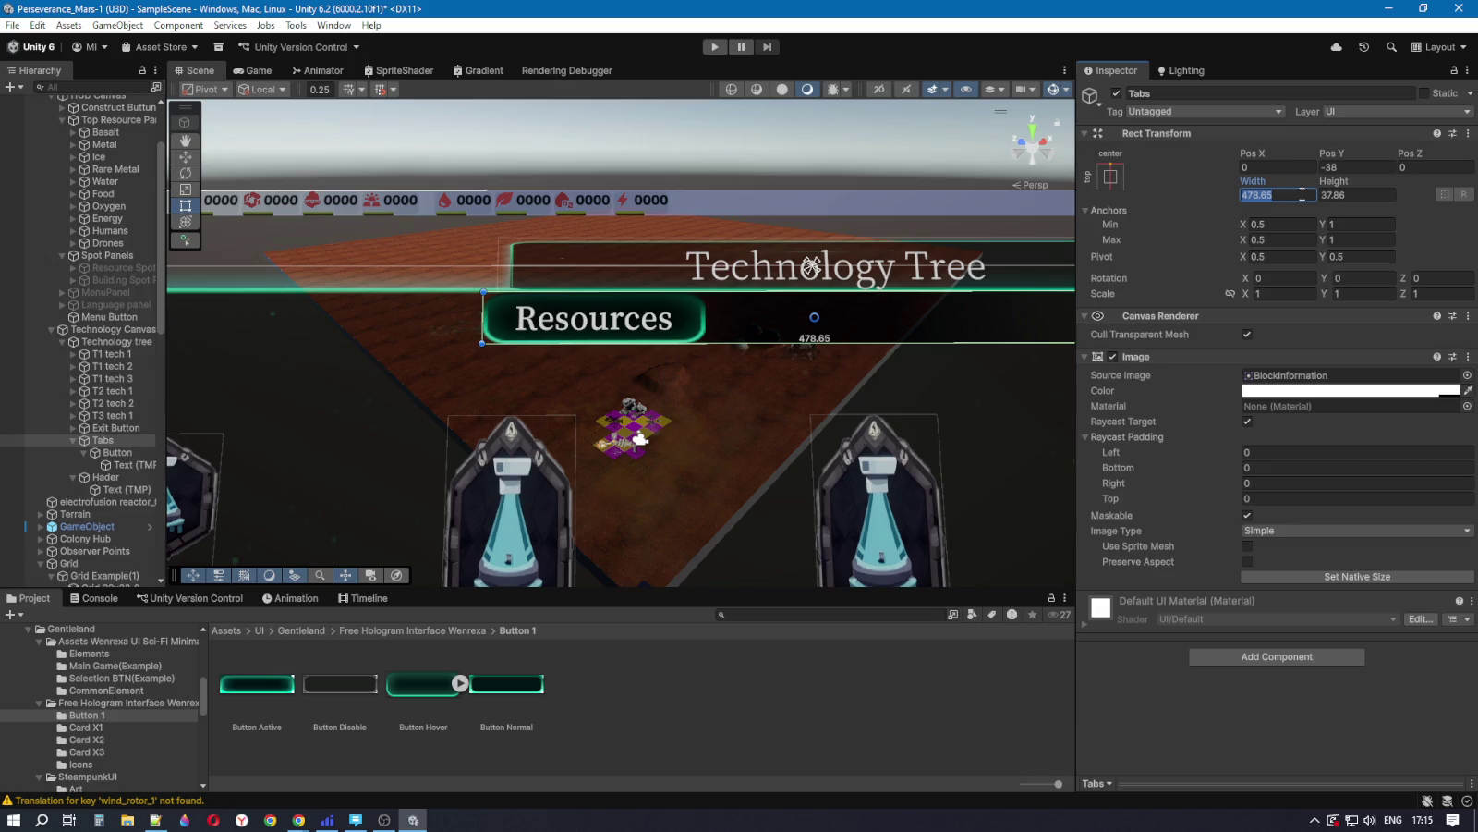
type("480")
left_click(1356, 194)
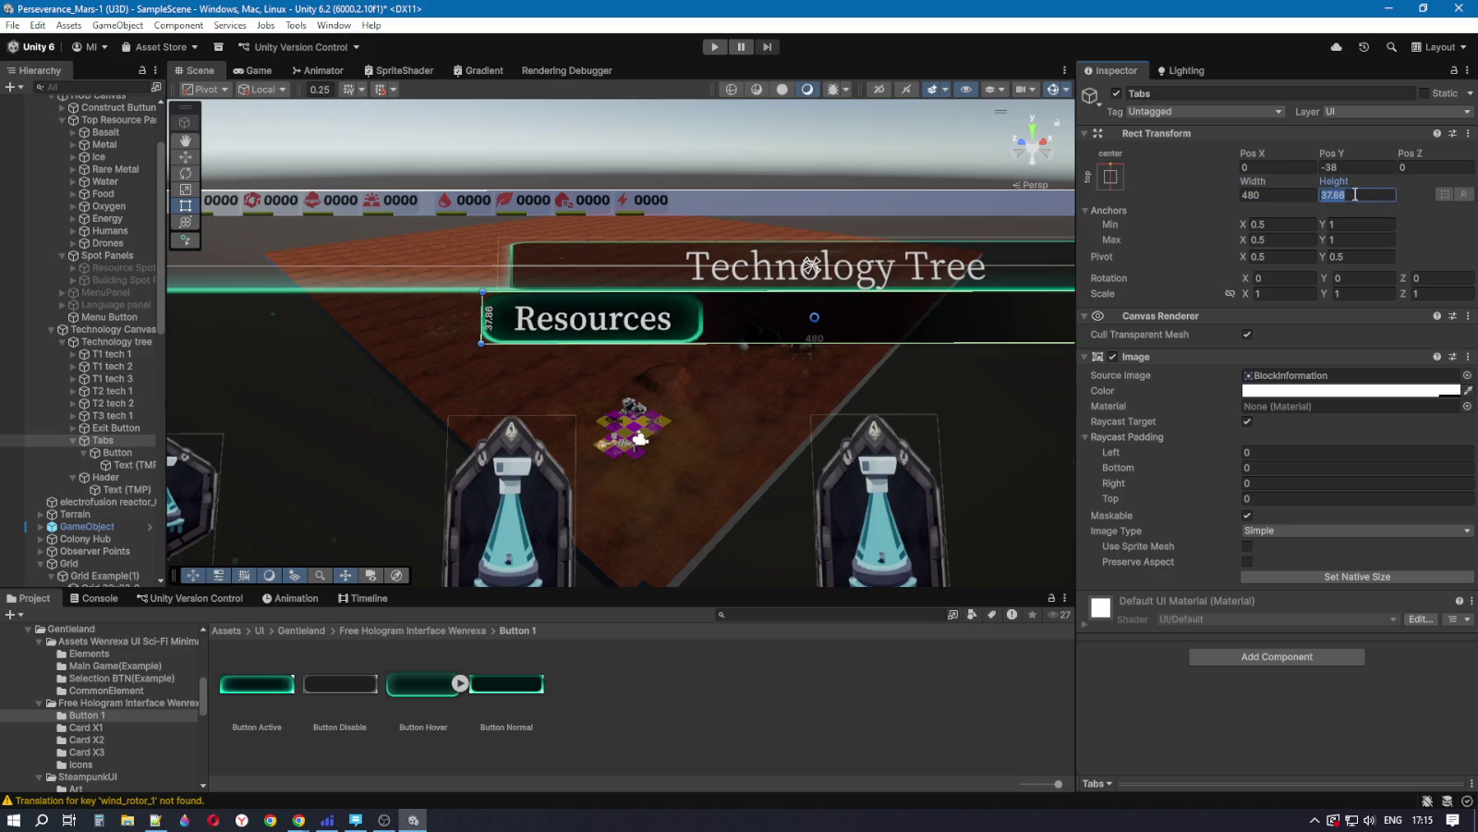
type("38")
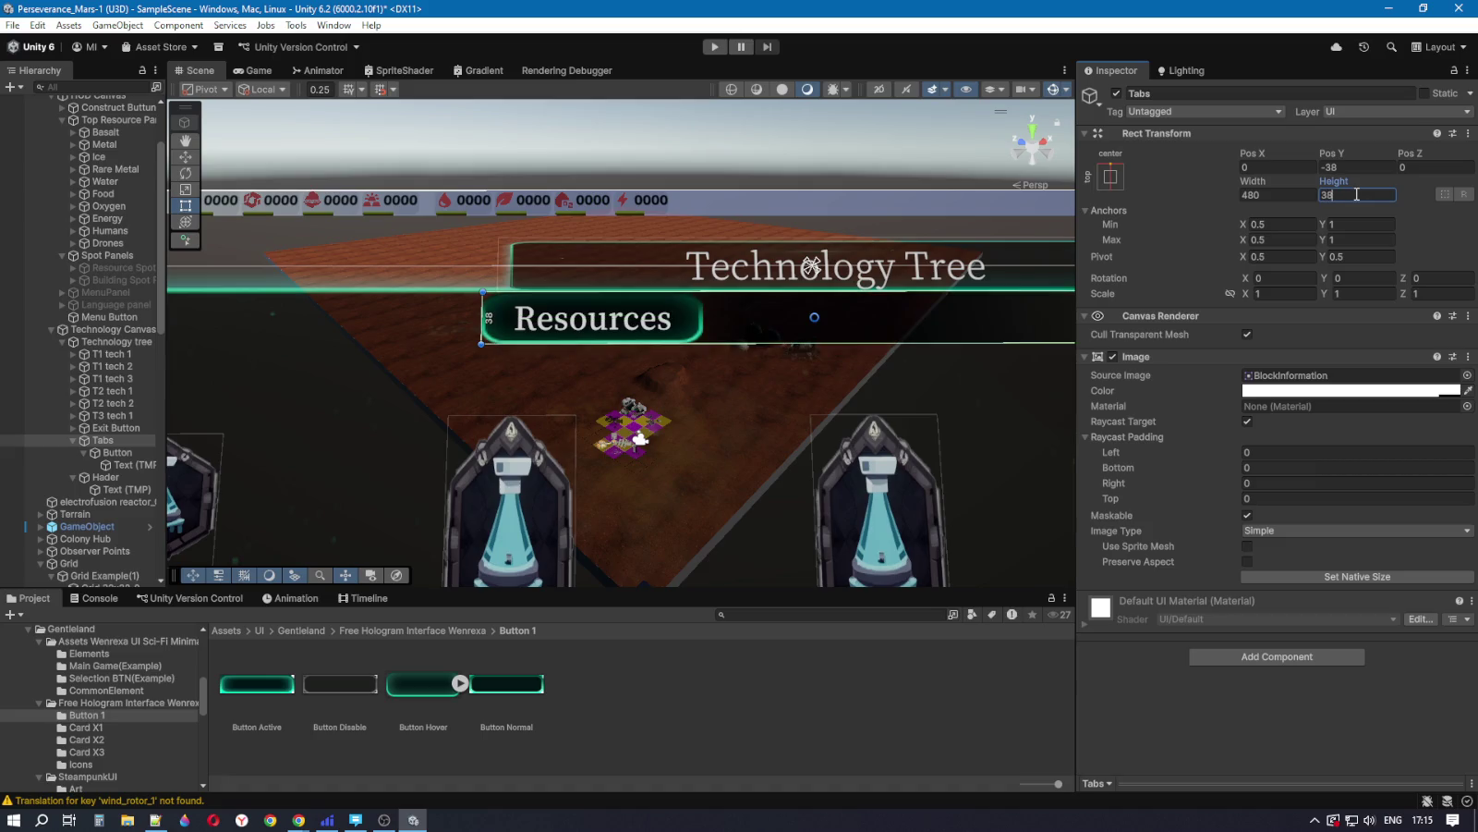
scroll(864, 347, "down", 5)
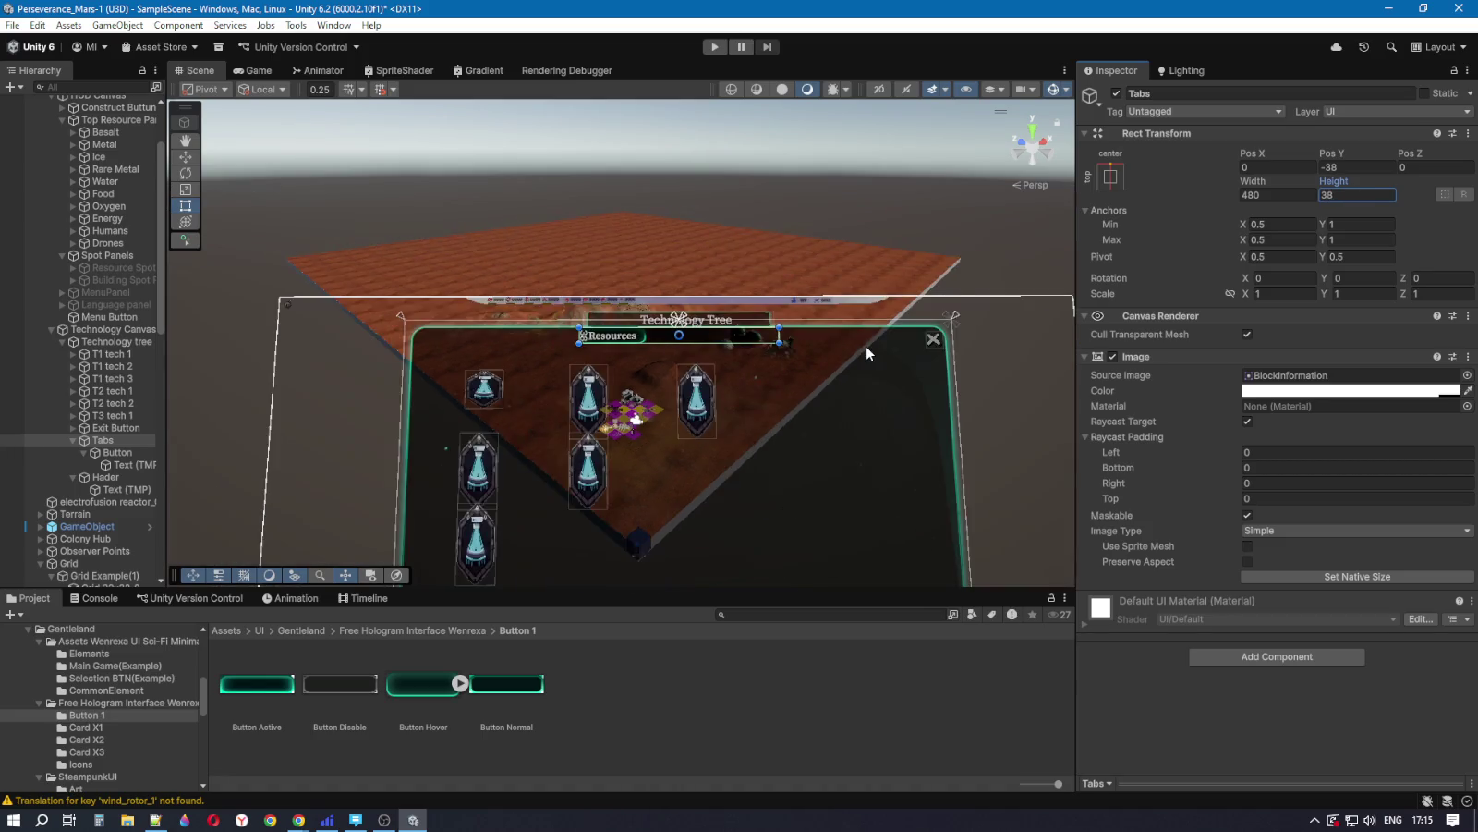
scroll(840, 356, "up", 4)
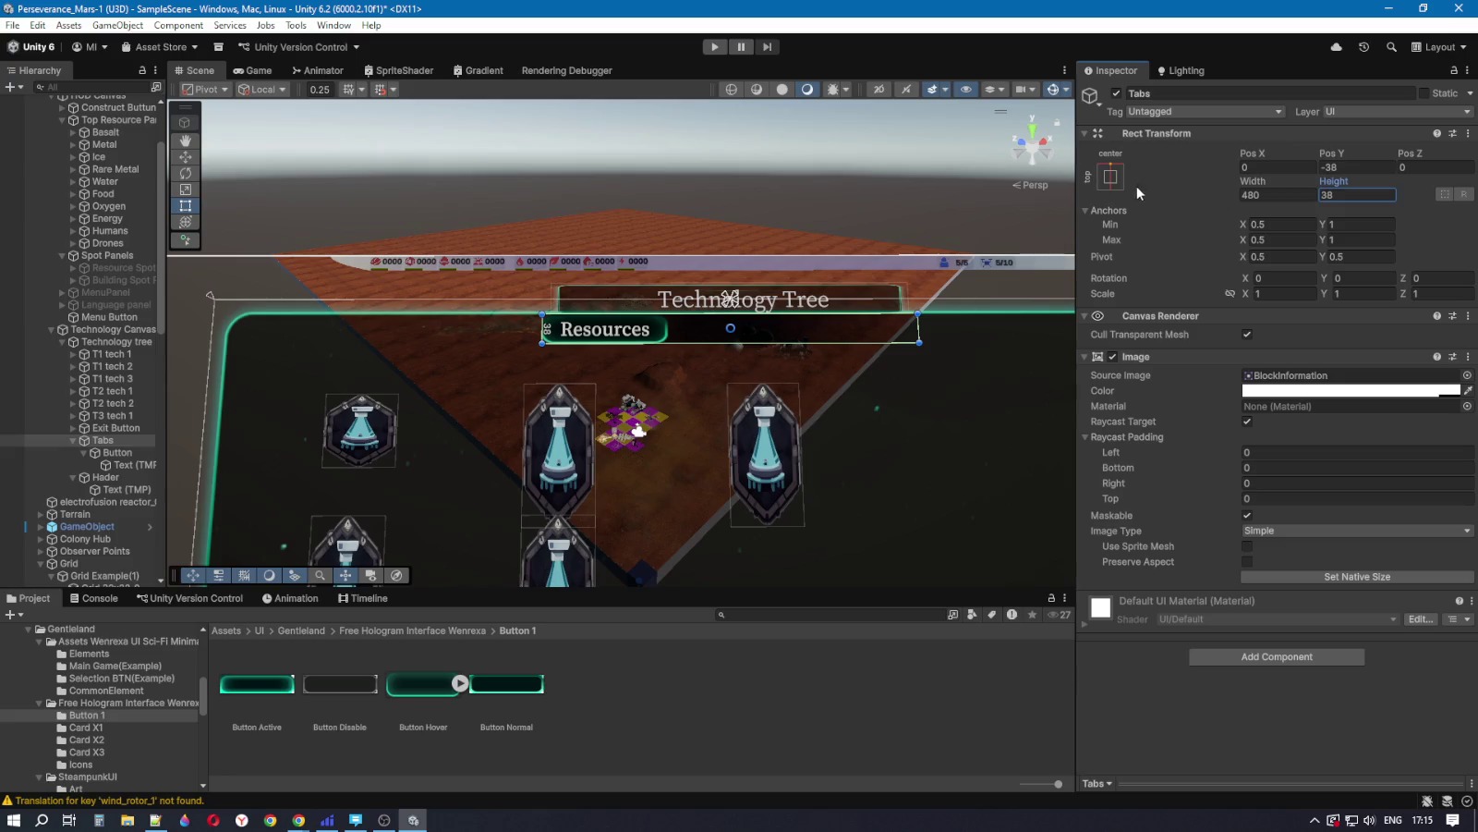
left_click(1111, 176)
left_click(1199, 298, "alt+shift")
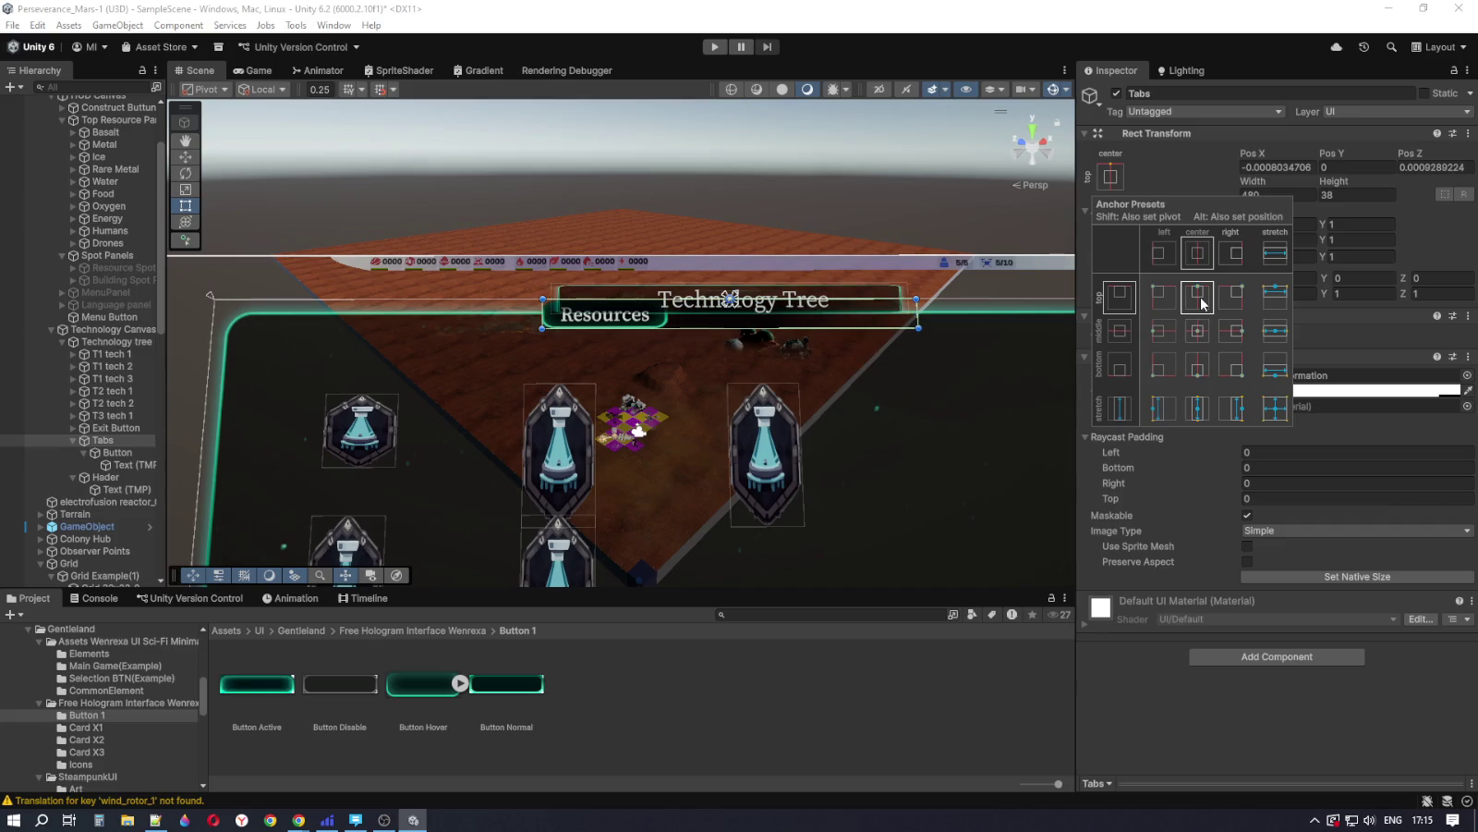
Step: Move the Tabs strip down to about Pos Y -17.7 with the Move tool
left_click(185, 157)
left_click_drag(729, 240, 729, 257)
key("f")
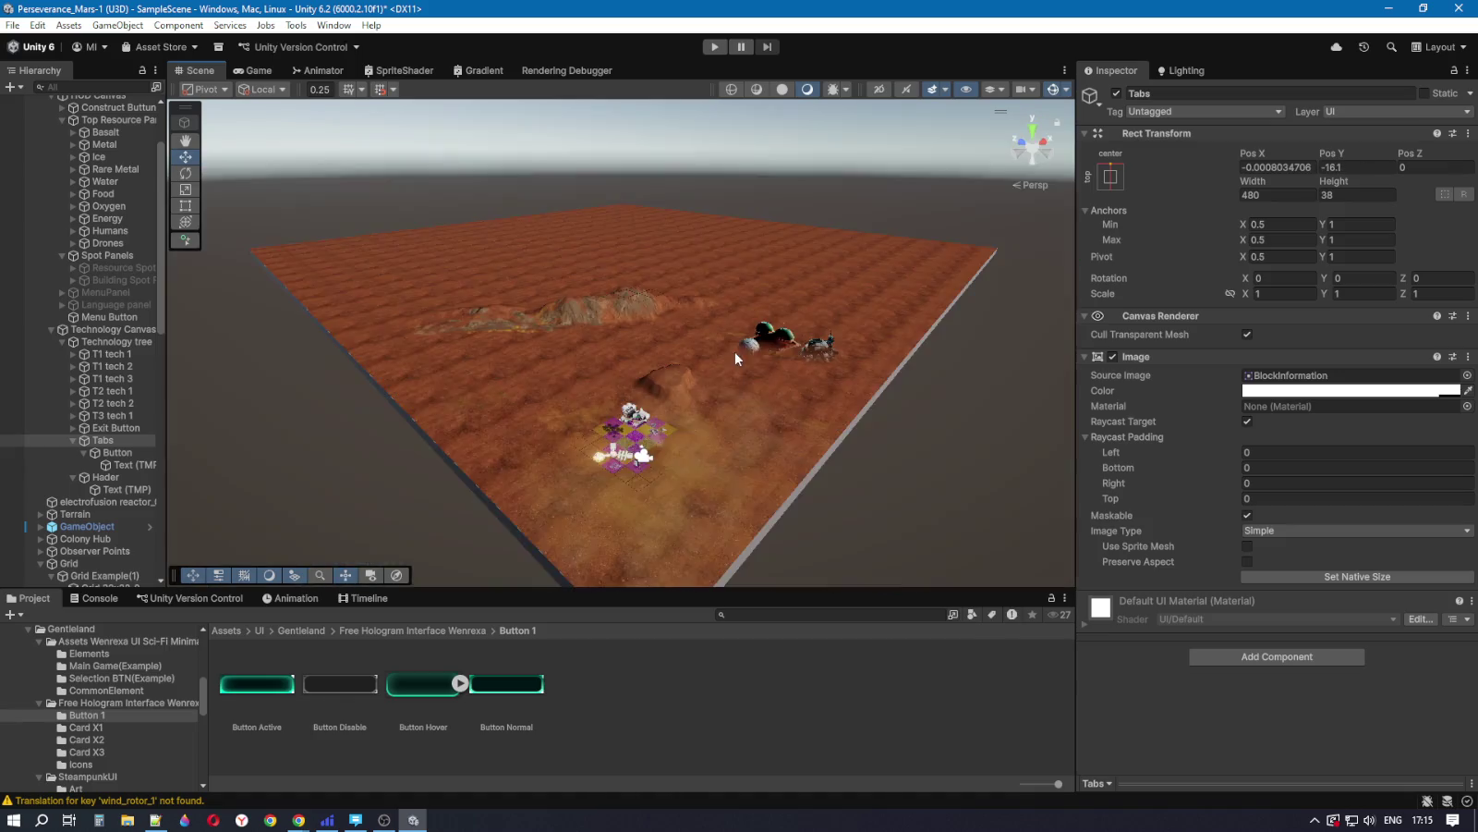
scroll(785, 378, "up", 3)
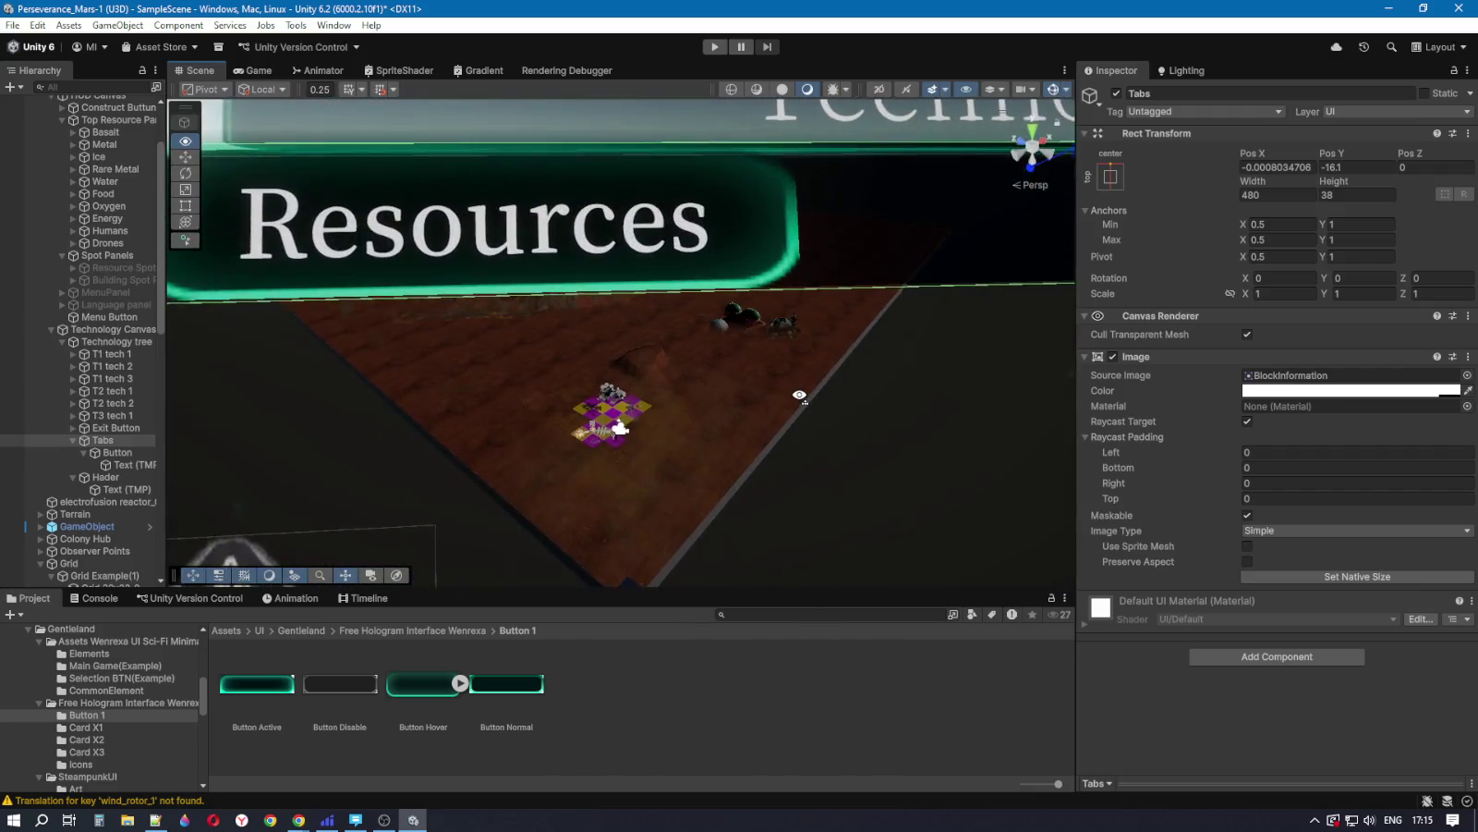
scroll(801, 397, "down", 5)
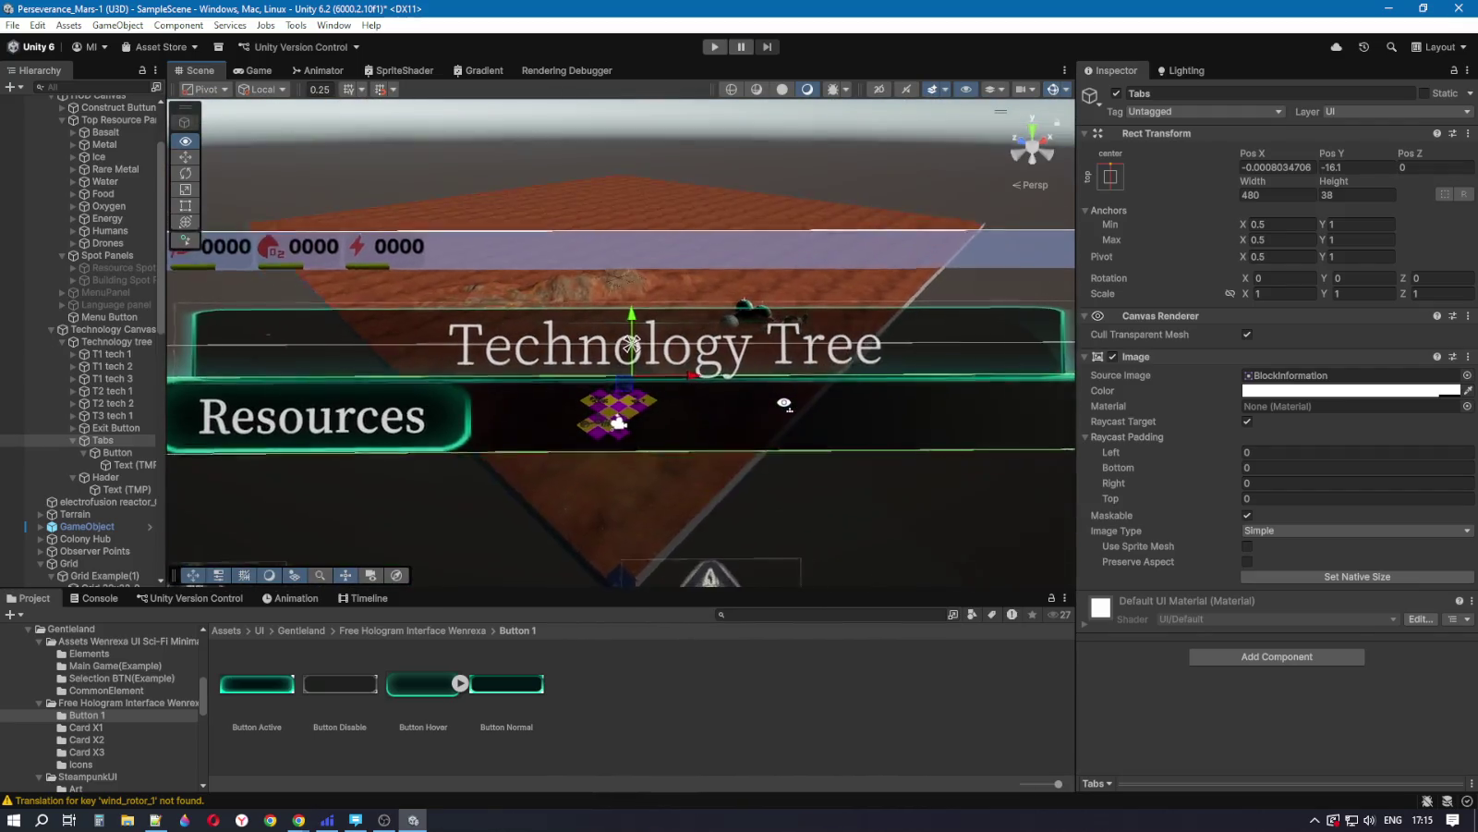
left_click_drag(769, 426, 781, 425)
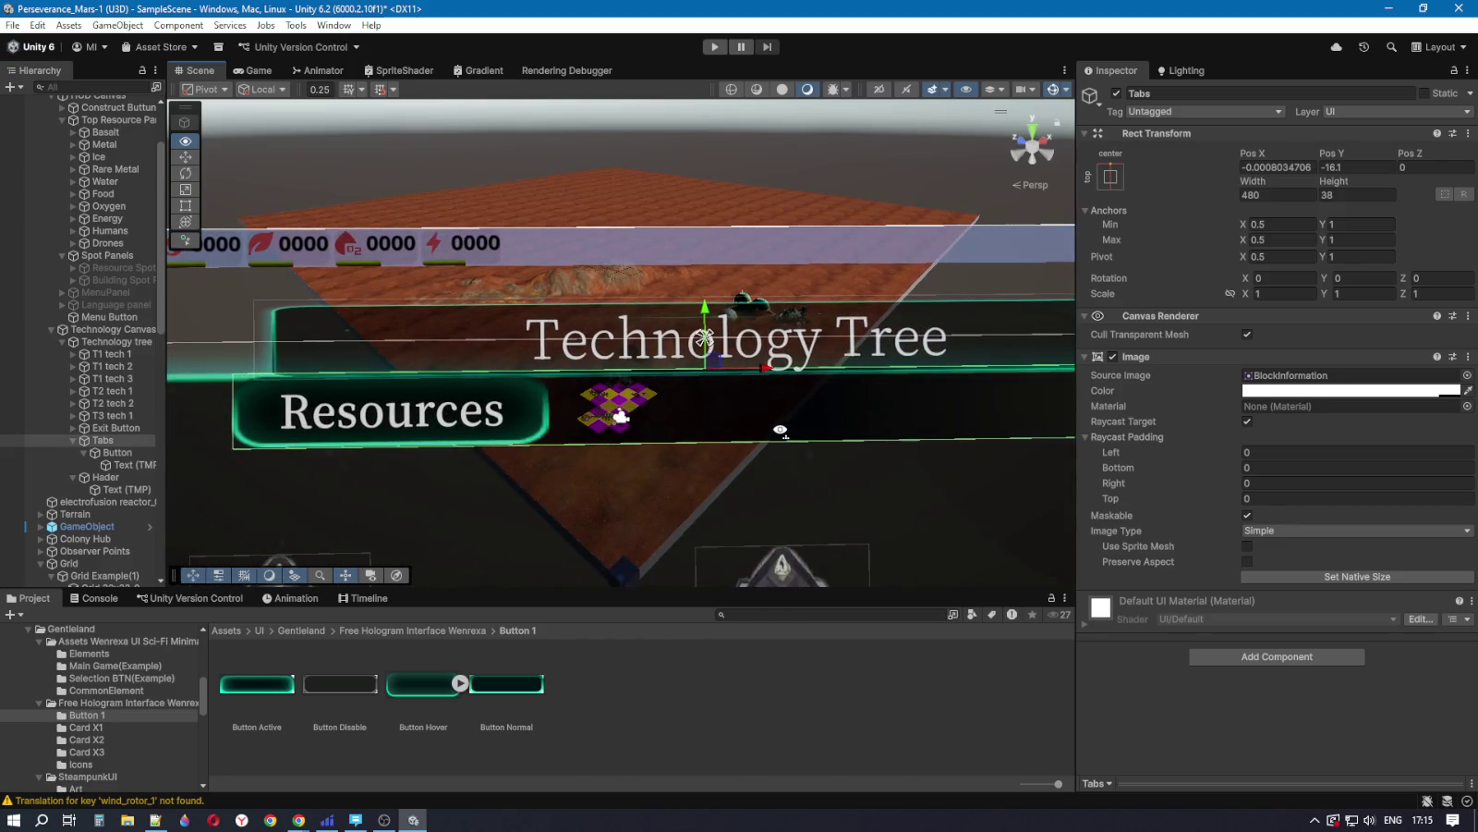
left_click_drag(710, 312, 706, 312)
Step: Set the Tabs strip's Pos Y to -18
left_click(1363, 167)
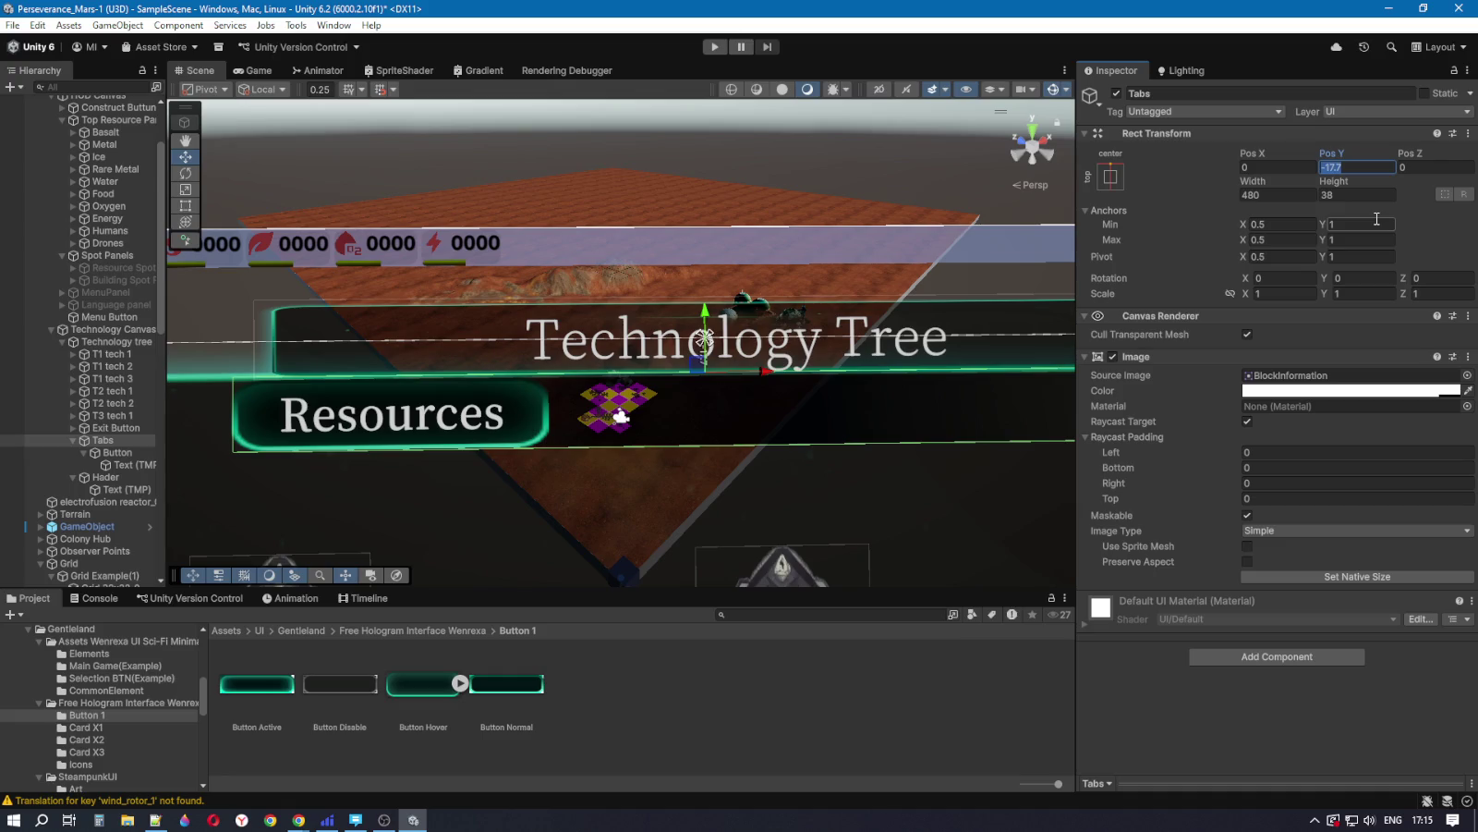
left_click_drag(706, 313, 705, 311)
left_click(1363, 167)
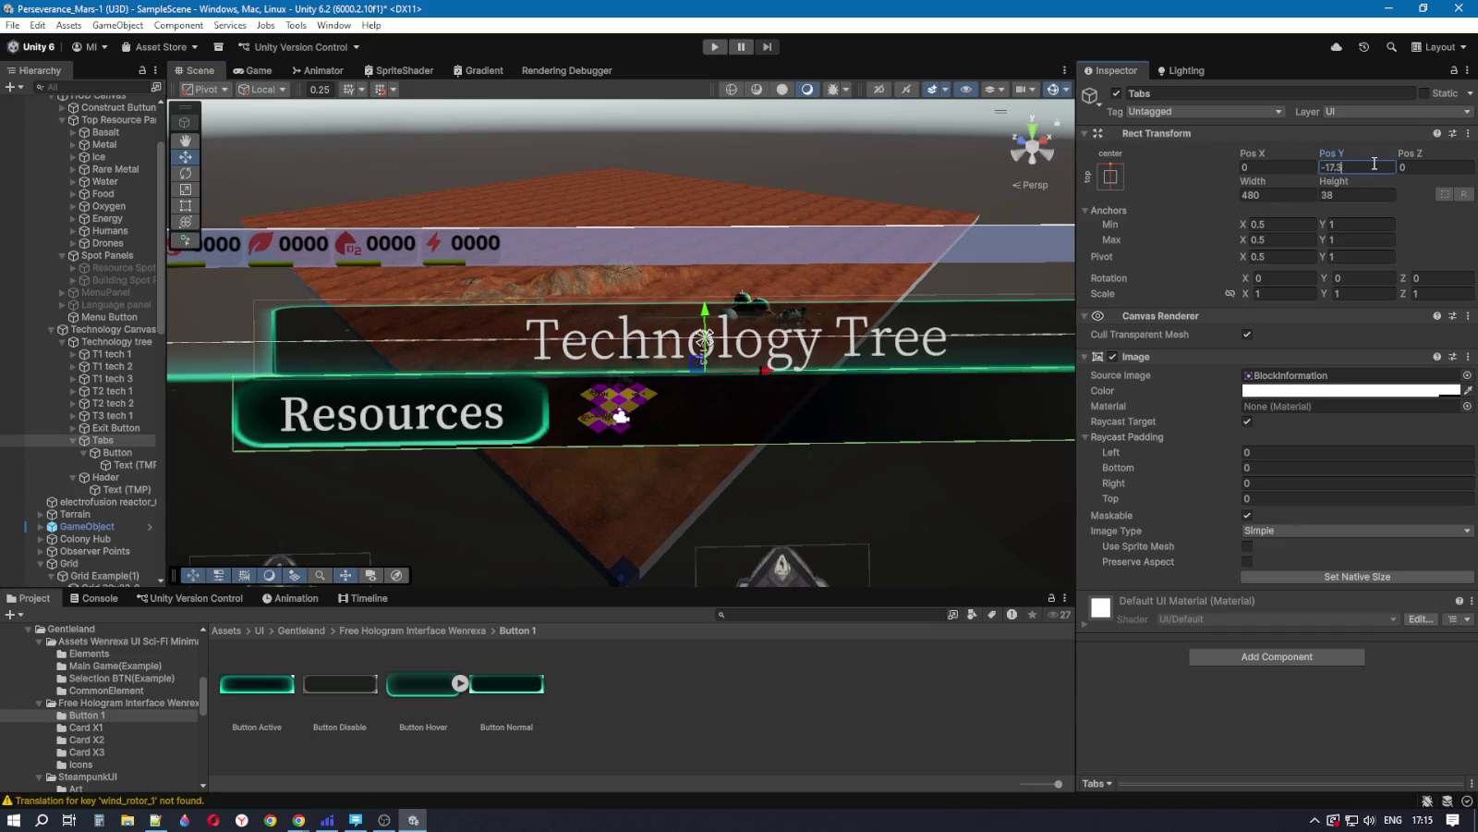
type("-1")
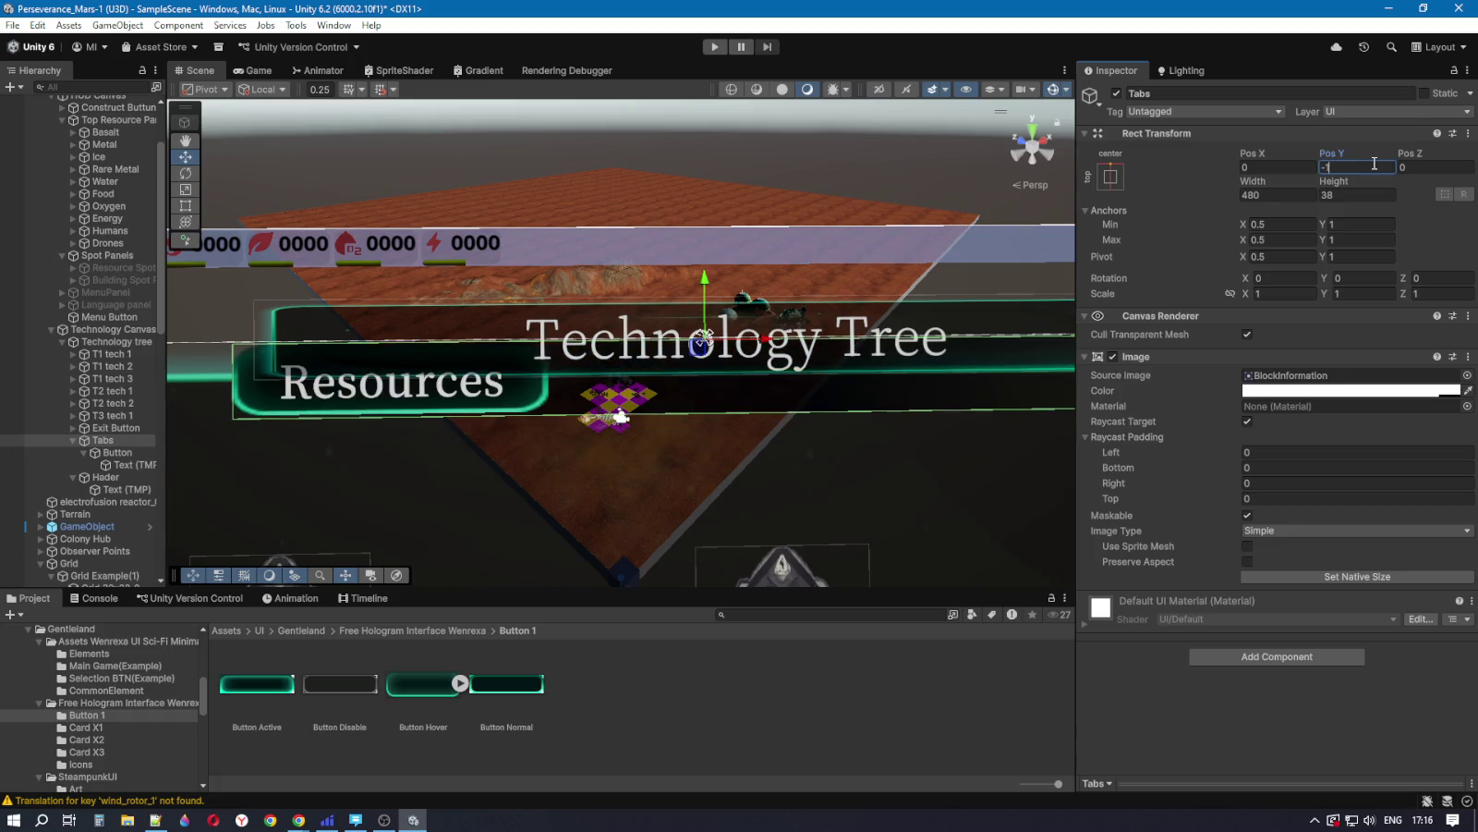
type("8")
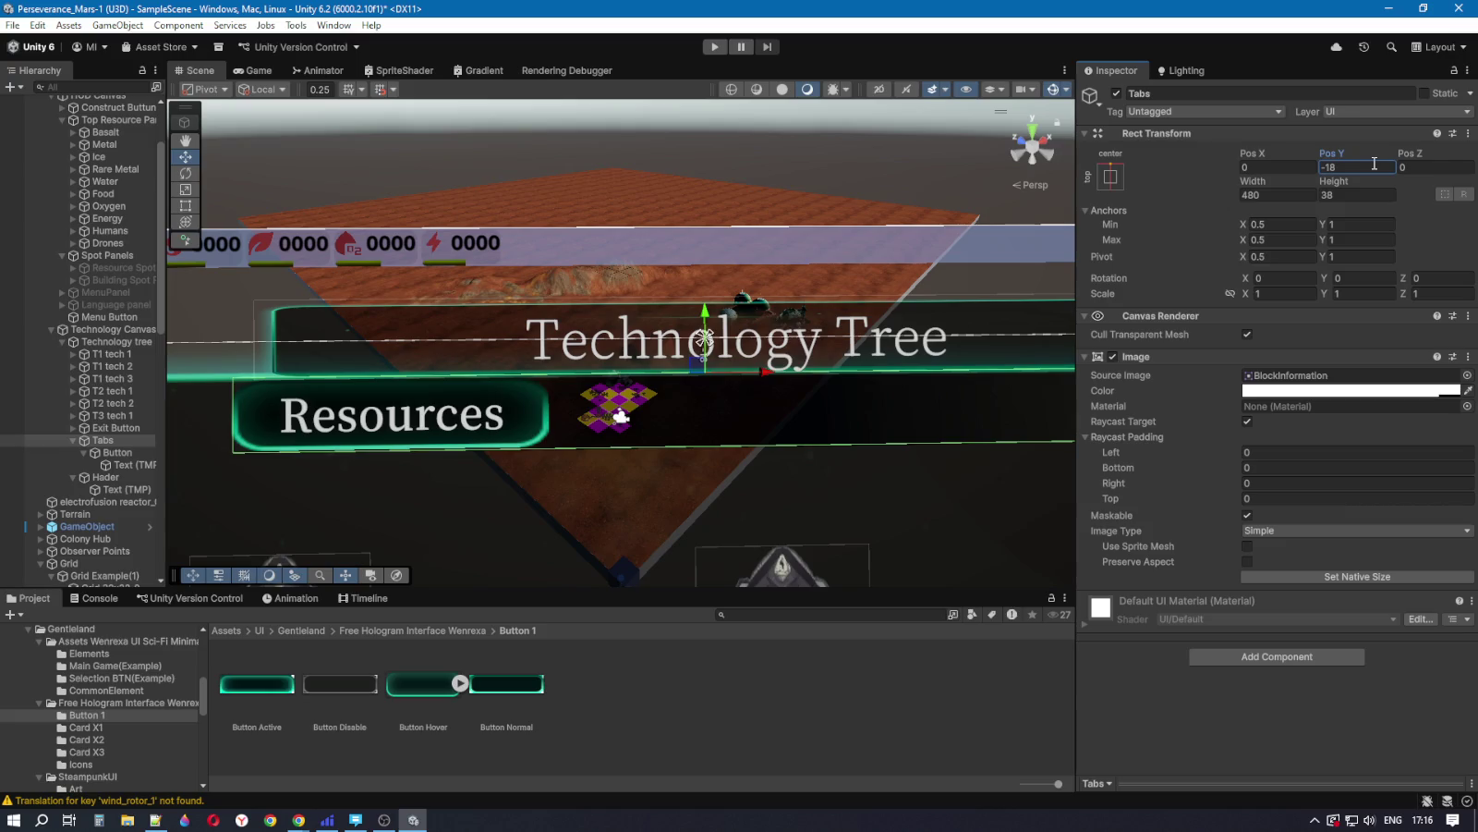
scroll(628, 425, "down", 6)
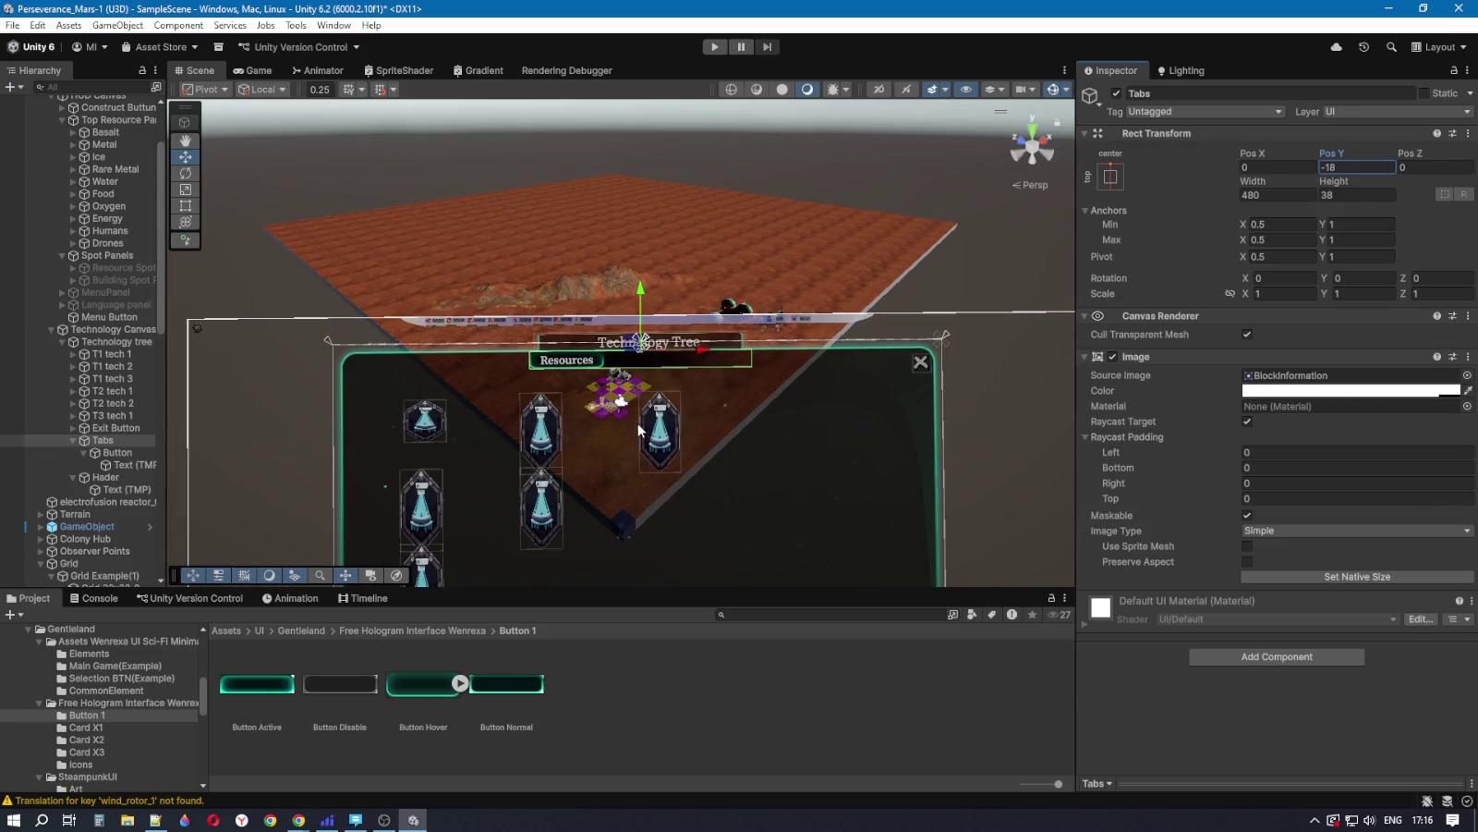
Step: Preview the panel in the Game view, then select the Resources label and frame the tabs
key("ctrl+2")
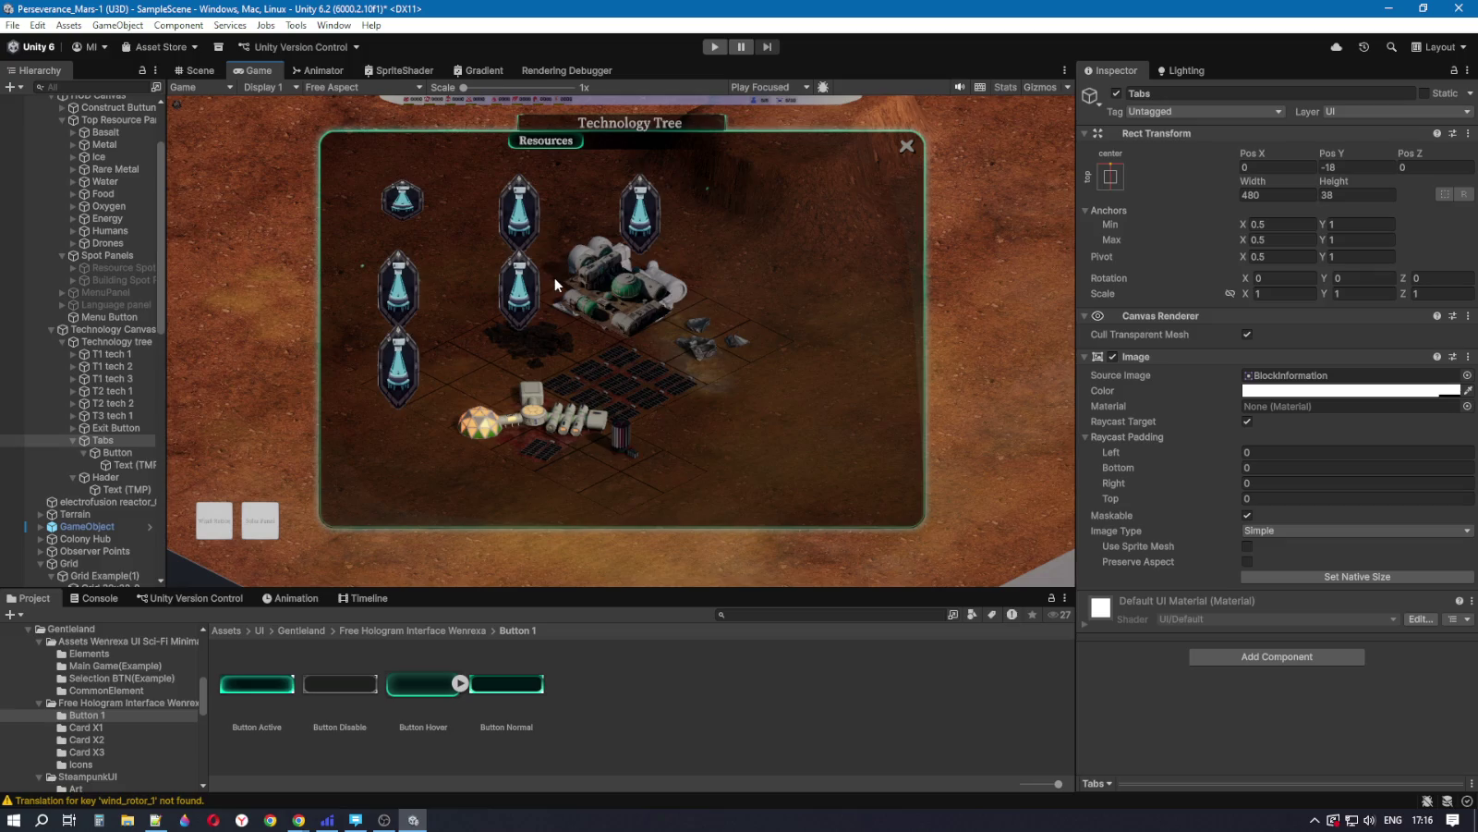
left_click(196, 71)
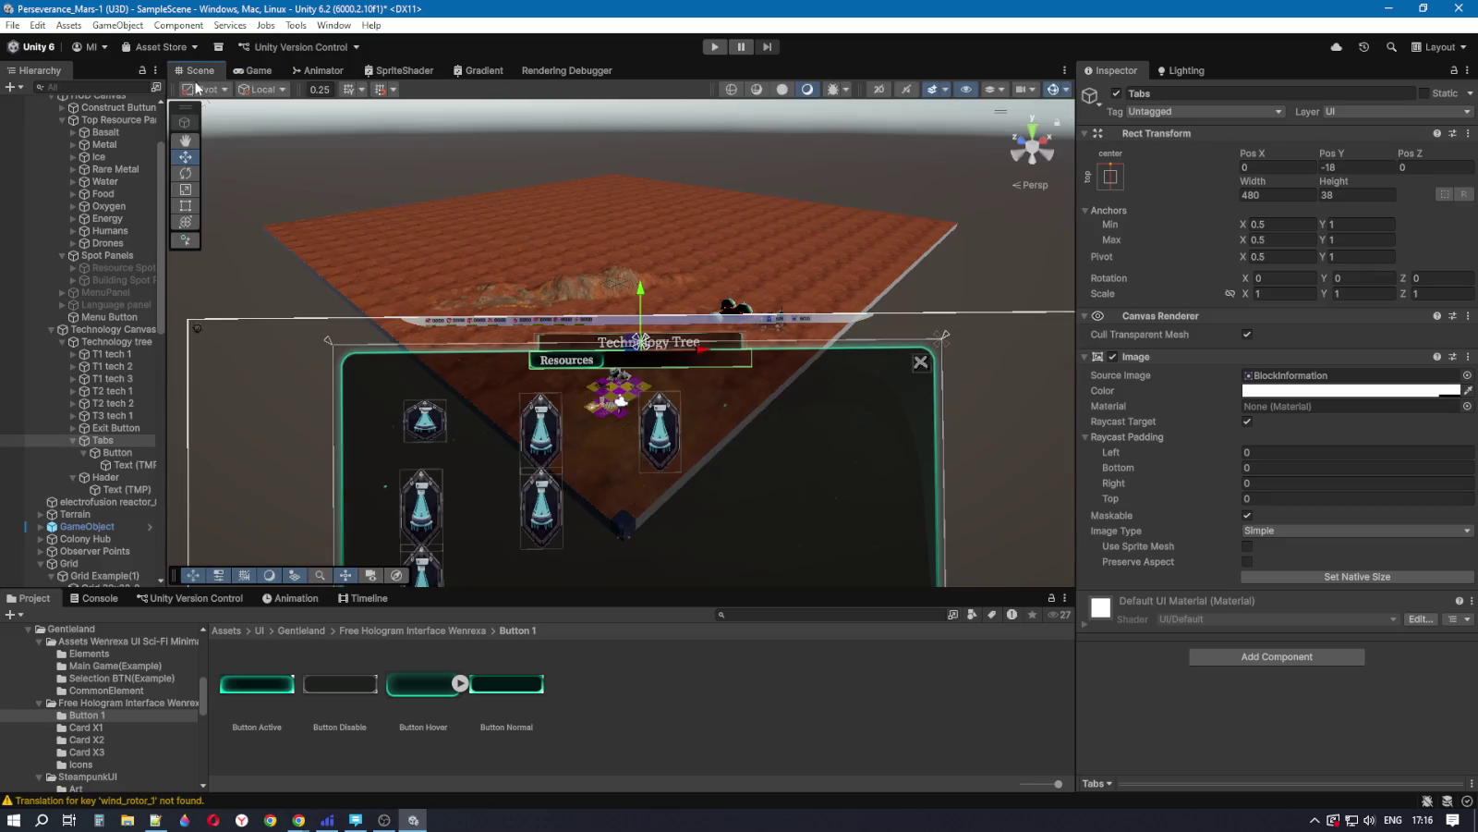
scroll(578, 513, "up", 3)
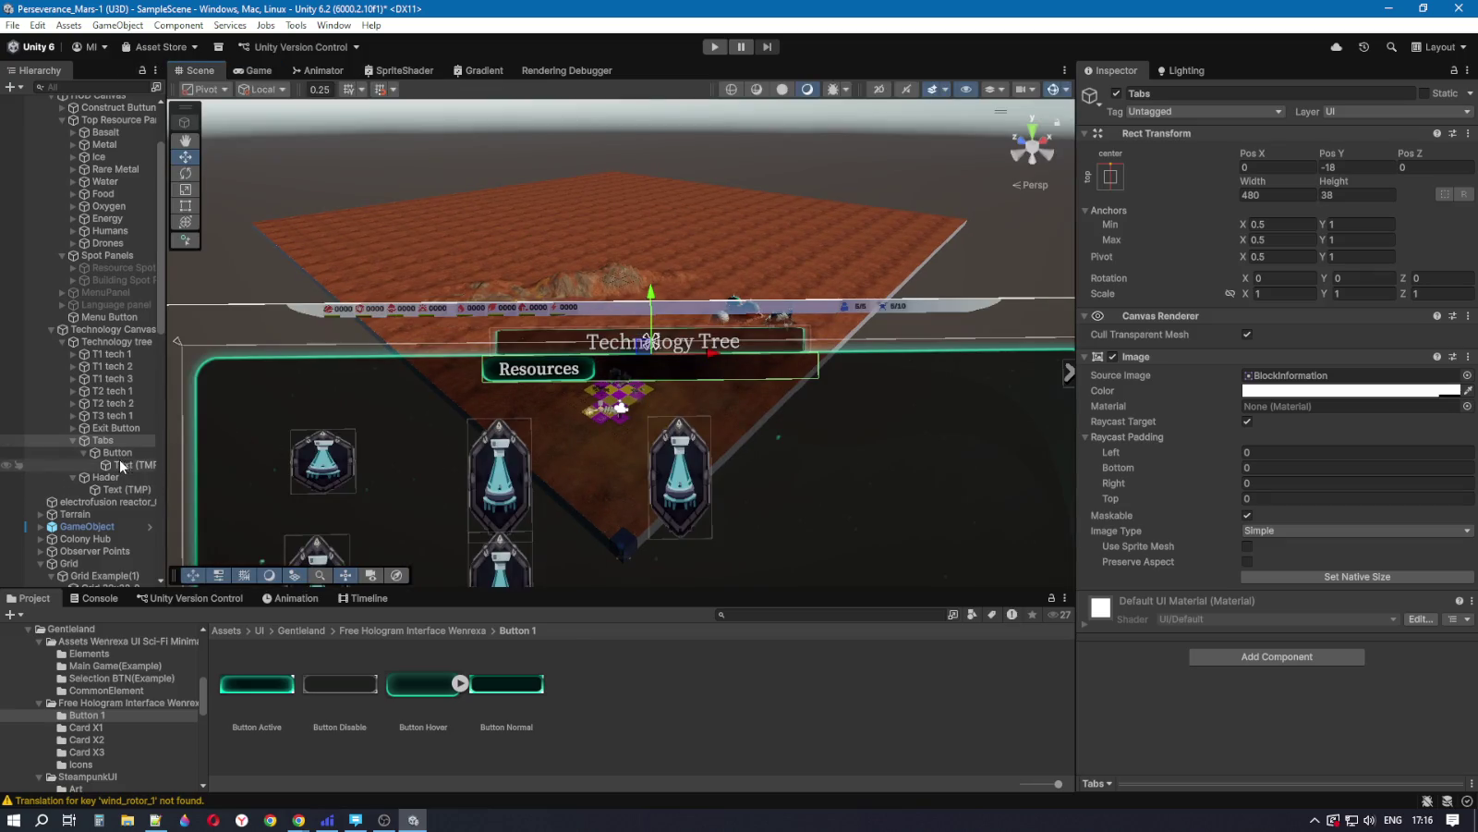
left_click(119, 463)
scroll(580, 399, "up", 3)
left_click_drag(529, 473, 187, 209)
Step: Set the Resources label's Left, Top, Right and Bottom insets to 5 using the Rect tool
left_click(186, 207)
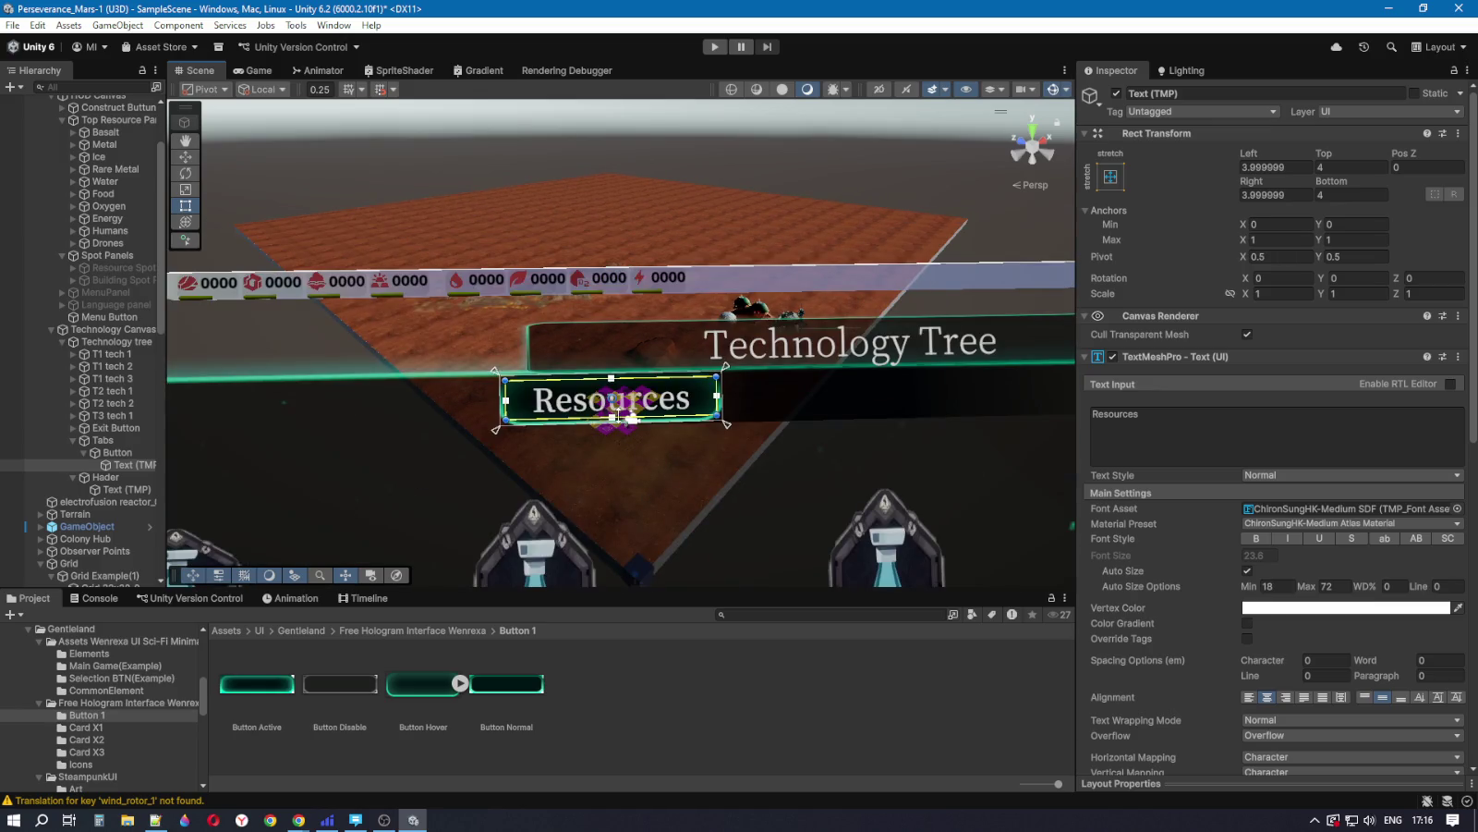
left_click_drag(631, 419, 631, 416)
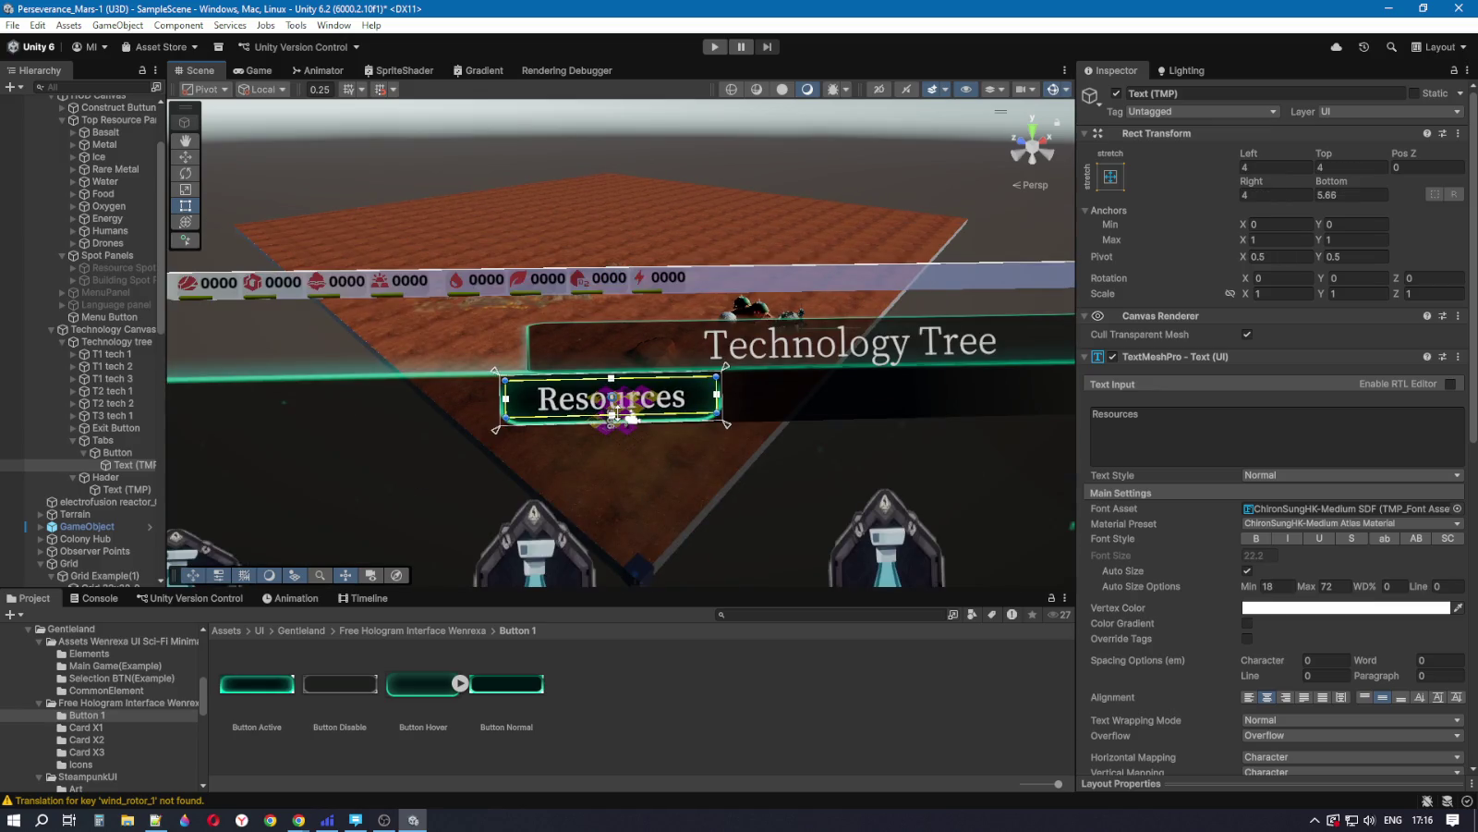
left_click(1343, 196)
type("6")
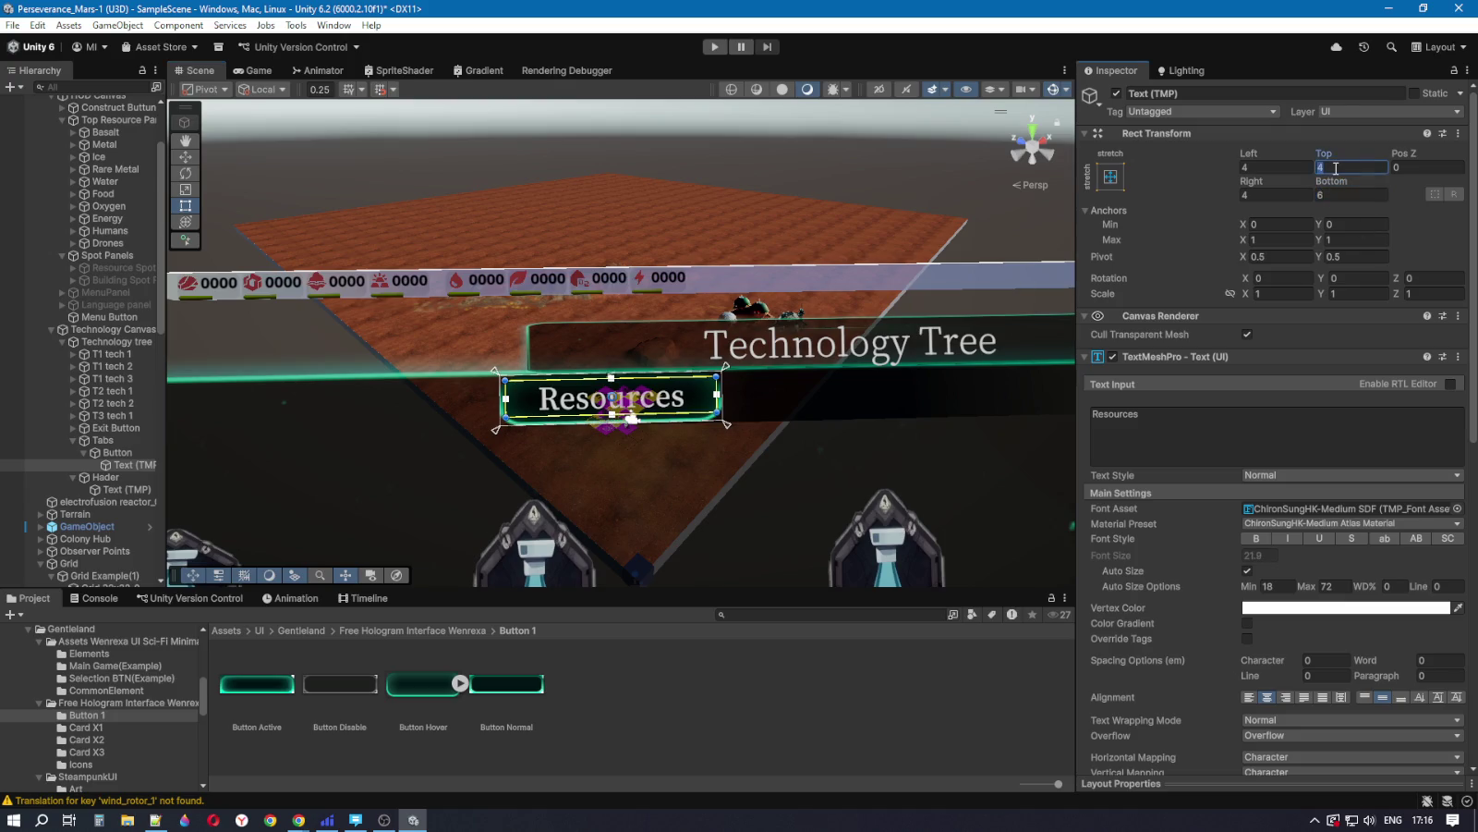
type("5")
left_click(1339, 166)
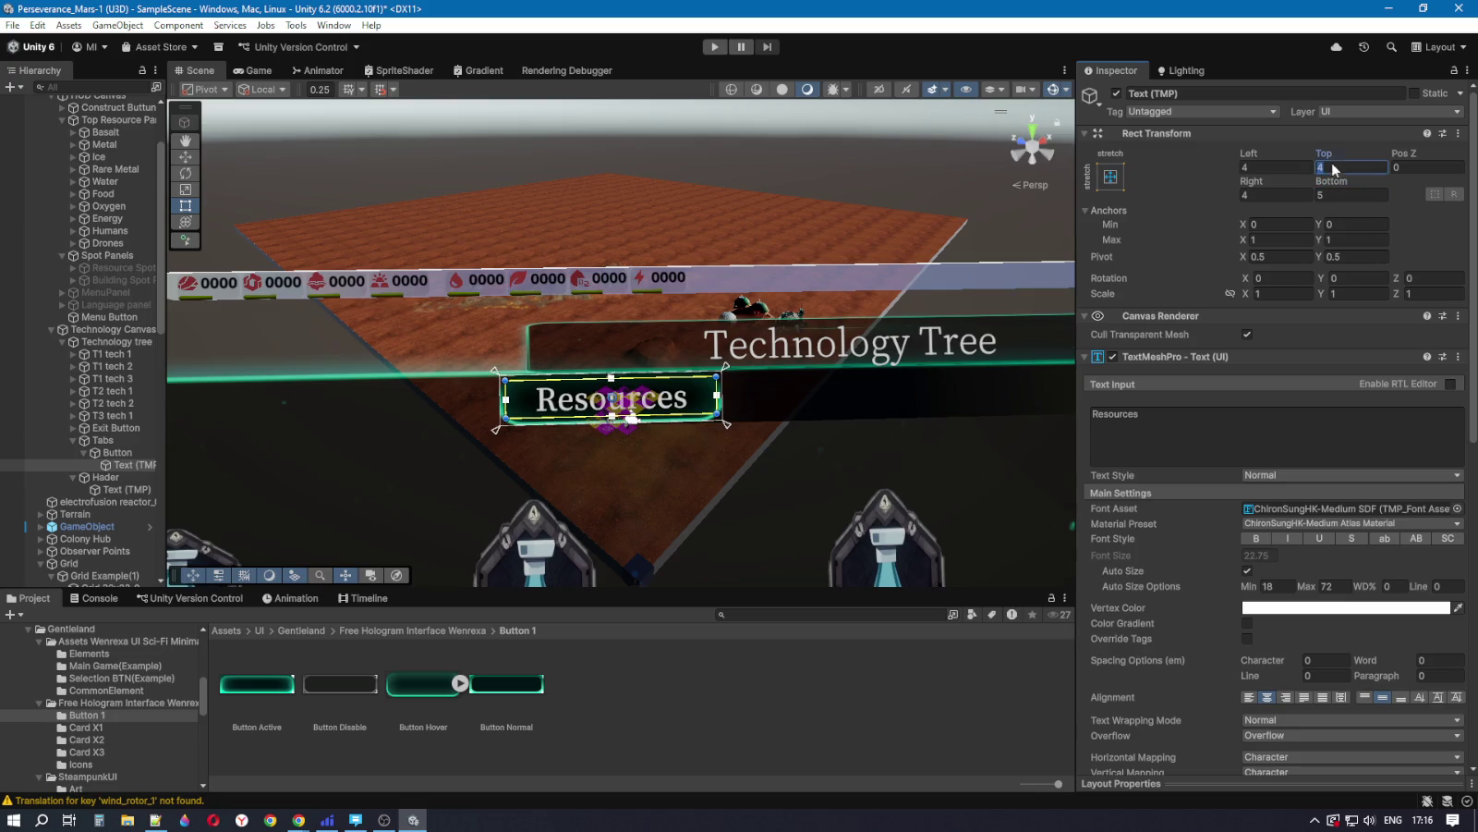
type("5")
left_click(1292, 195)
type("5")
left_click(1267, 167)
type("5")
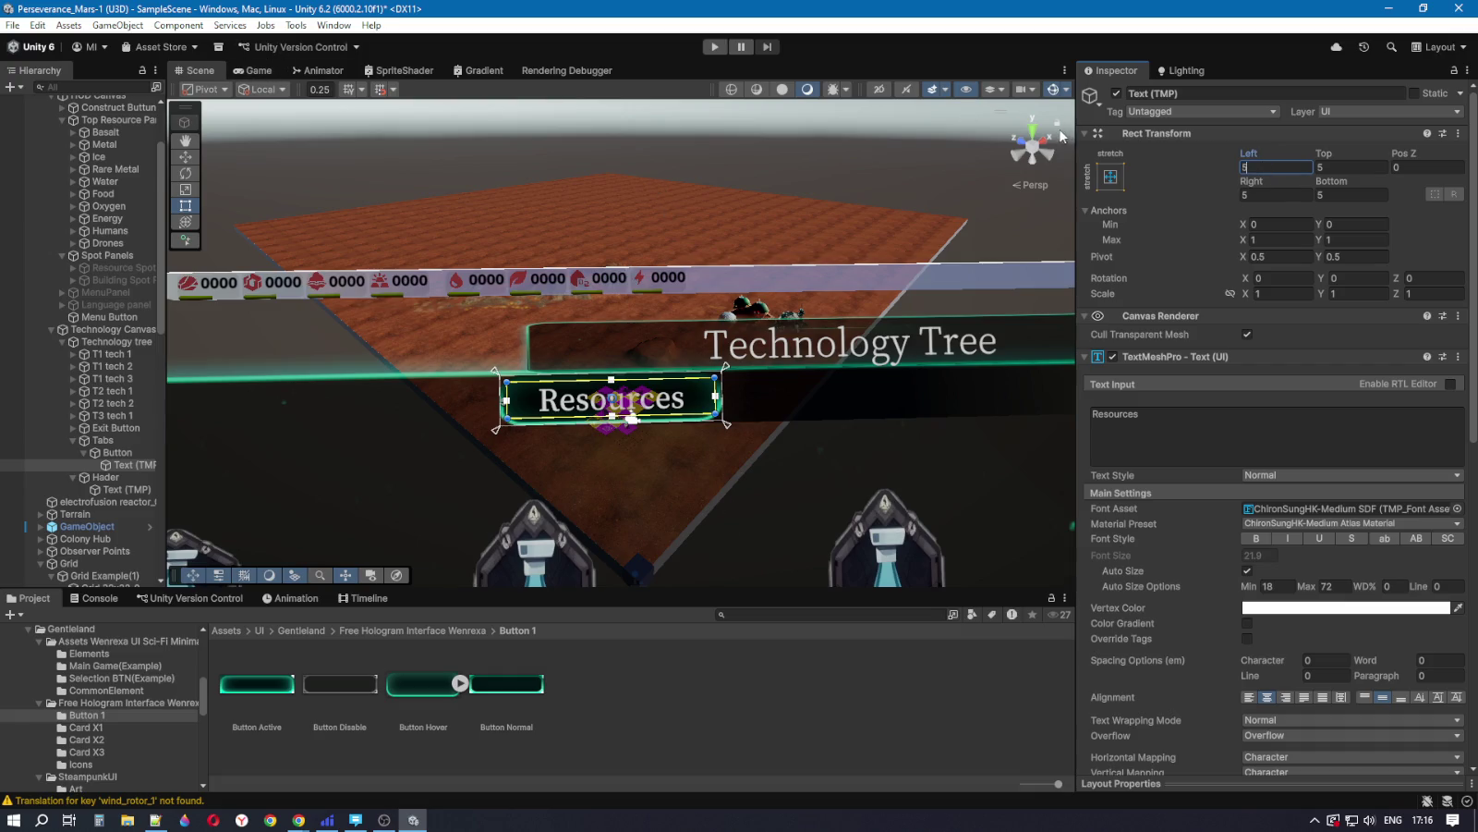
Step: Check the tabs in the Game view and select the tab button under Tabs
left_click(252, 70)
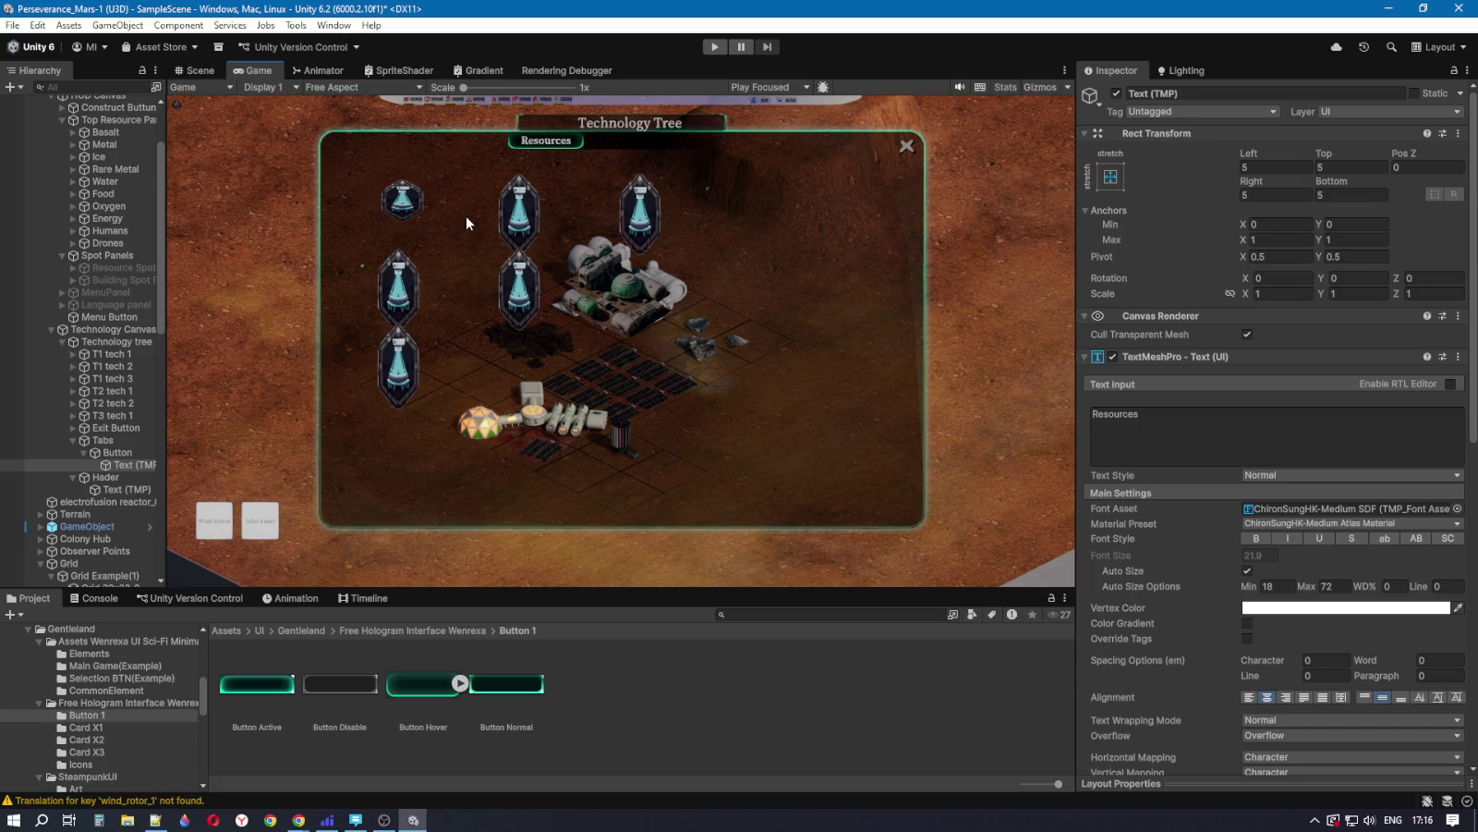
left_click(198, 72)
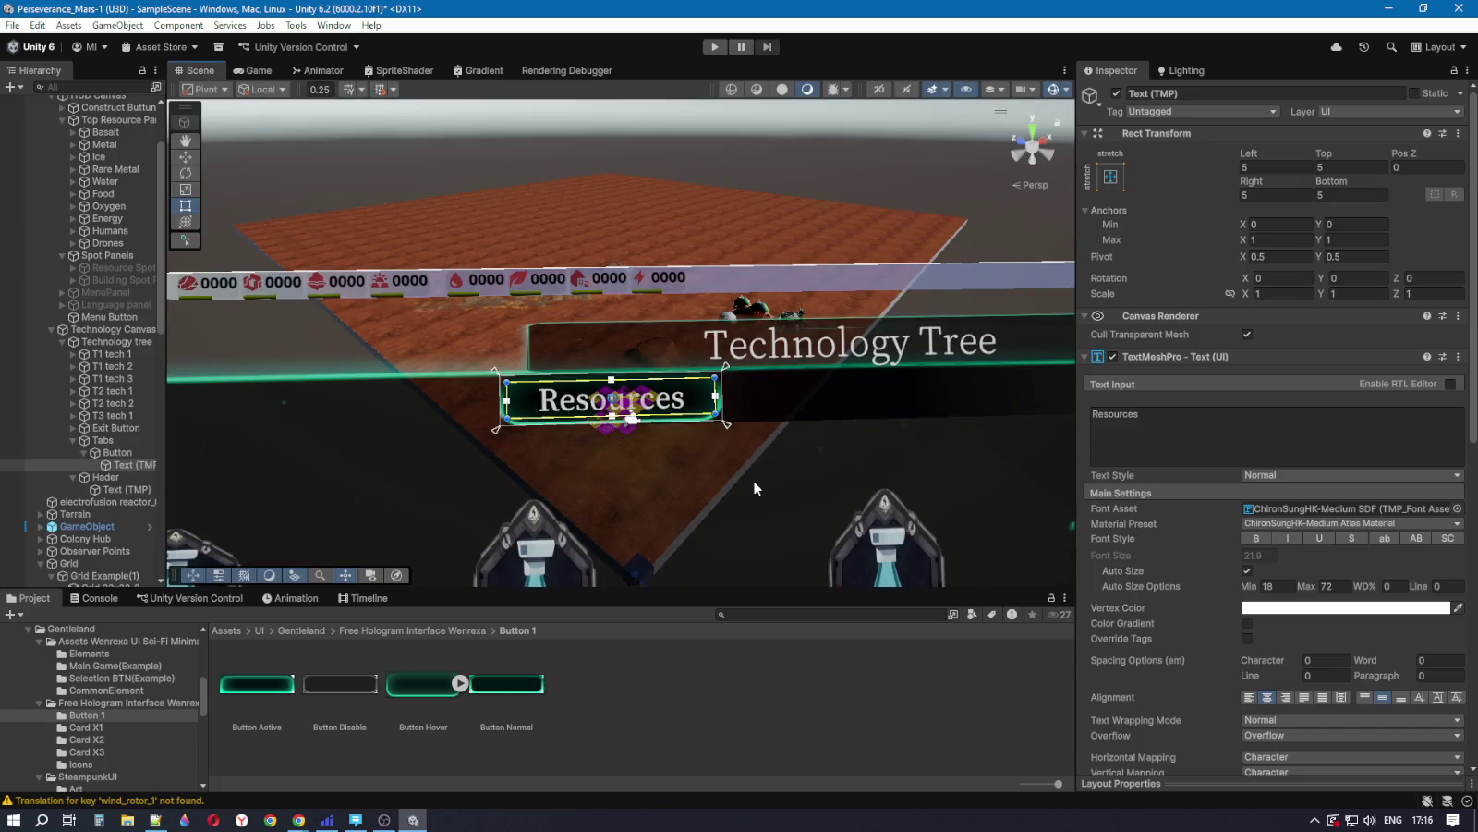
left_click(117, 453)
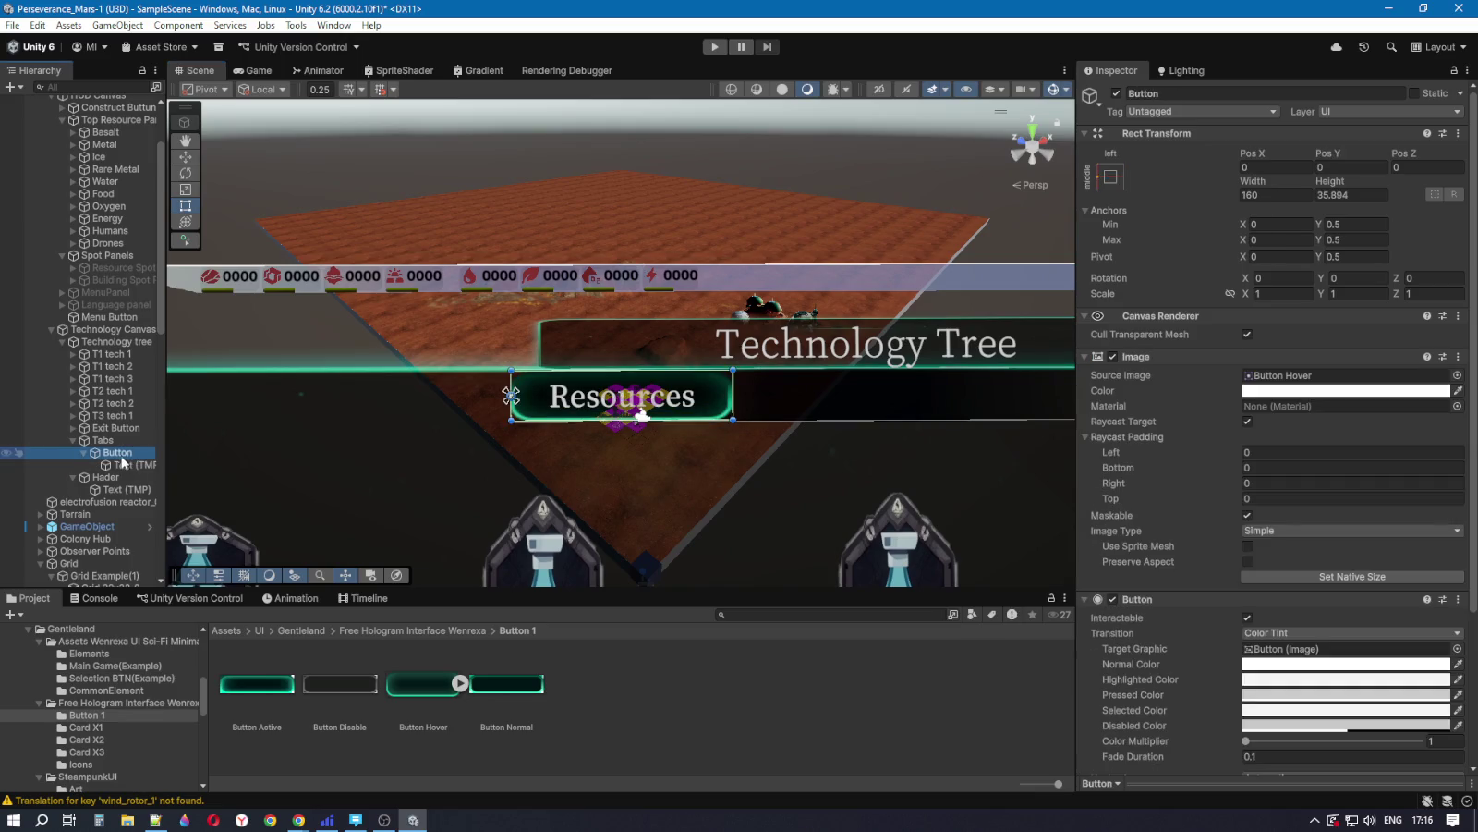
Step: Rename the tab button to 'Resources Tab'
left_click(129, 453)
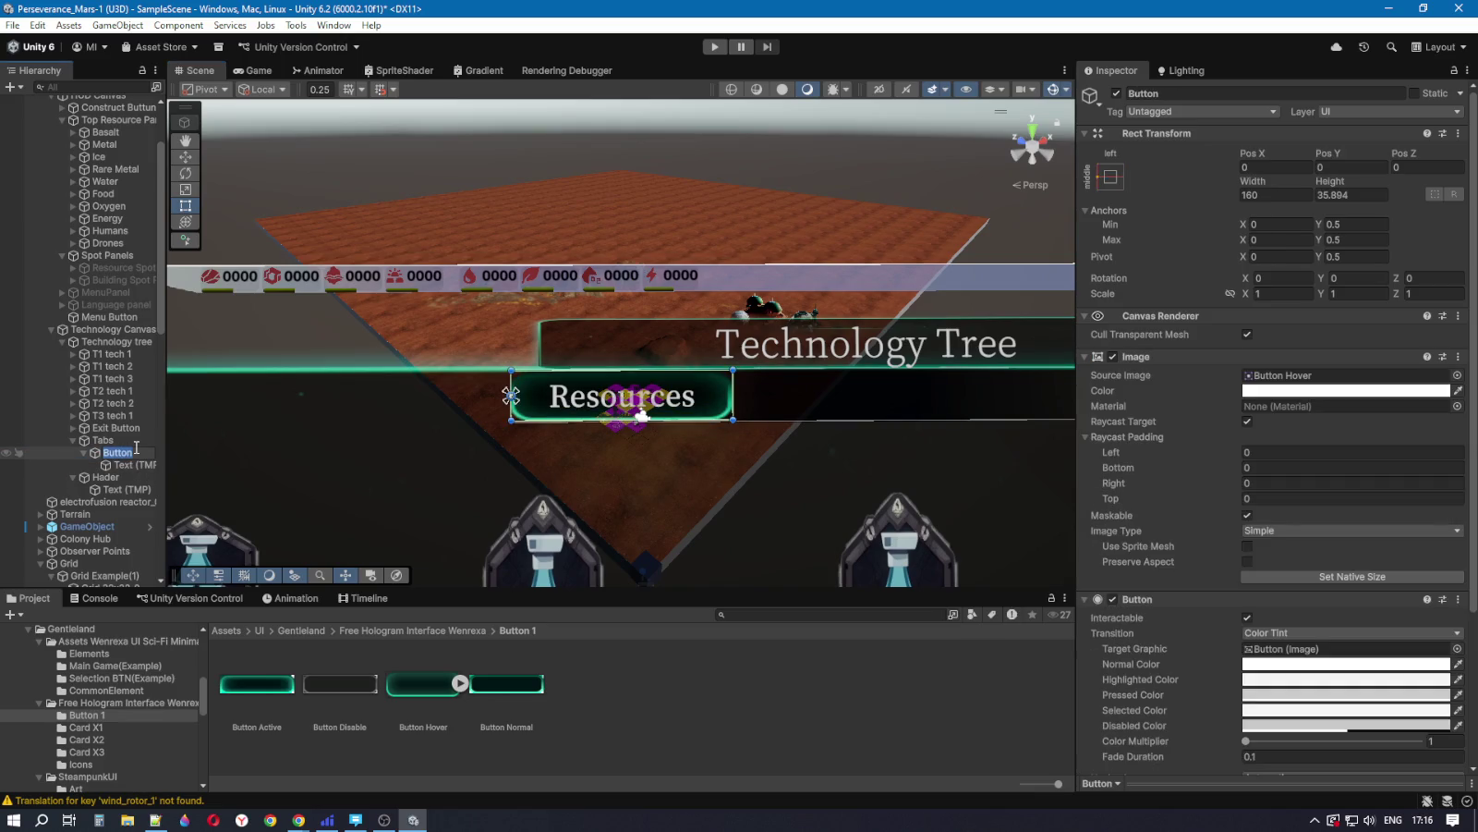
type("Re")
type("s")
type("ou")
type("rces")
type("-Tab")
key("Return")
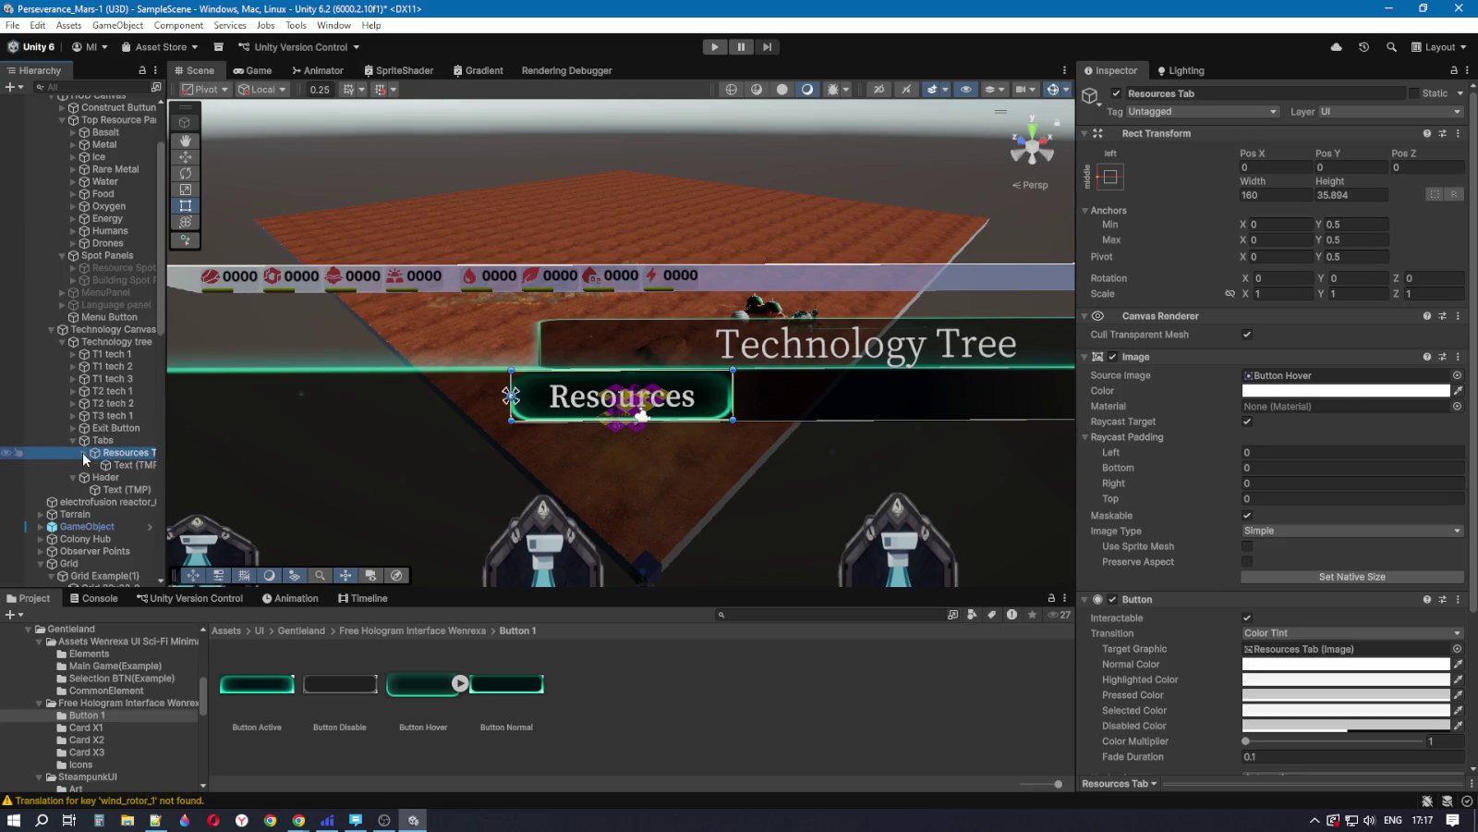
Step: Collapse Resources Tab and duplicate it into two copies
left_click(83, 453)
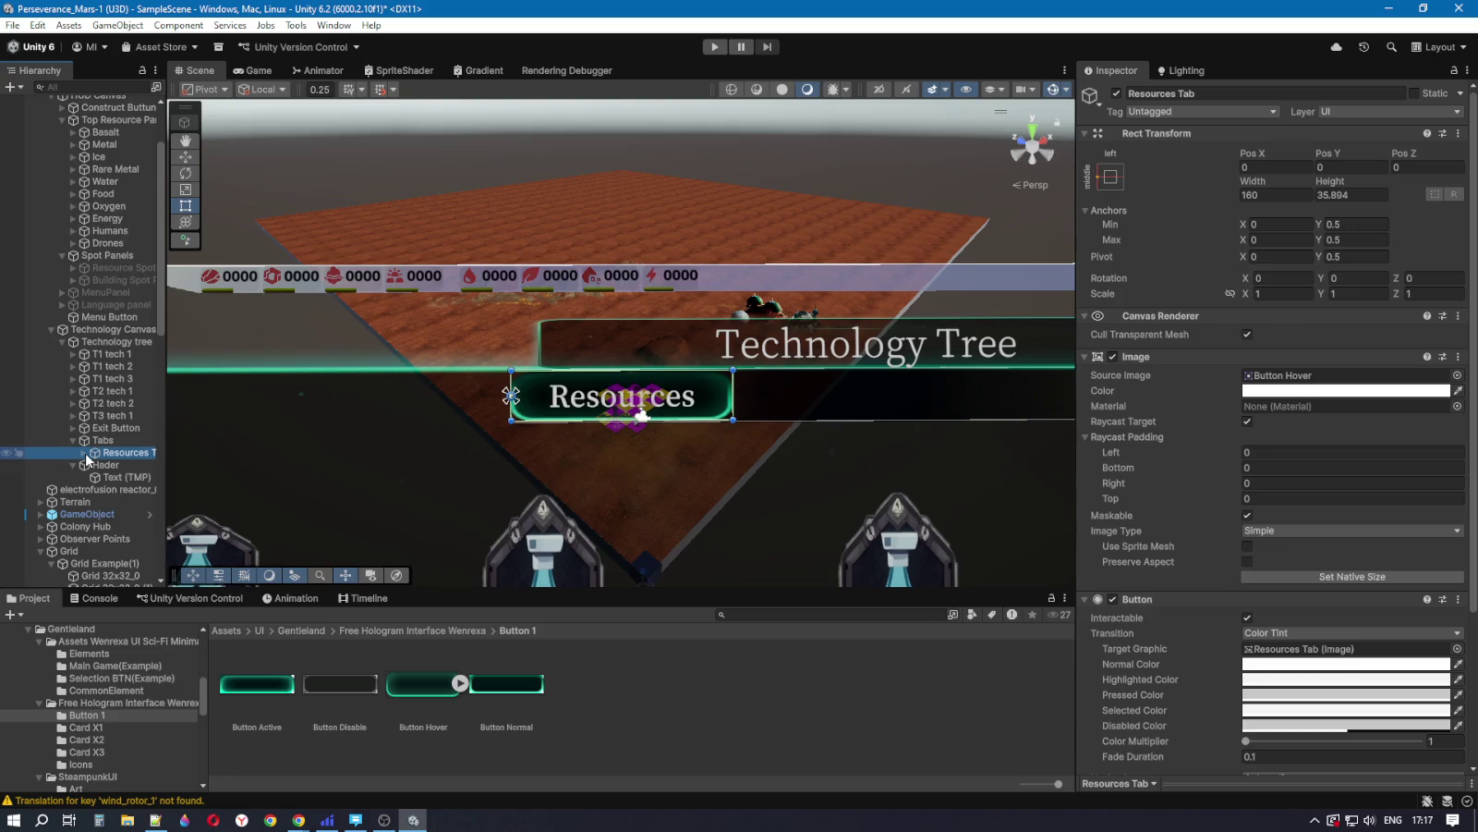
left_click(83, 452)
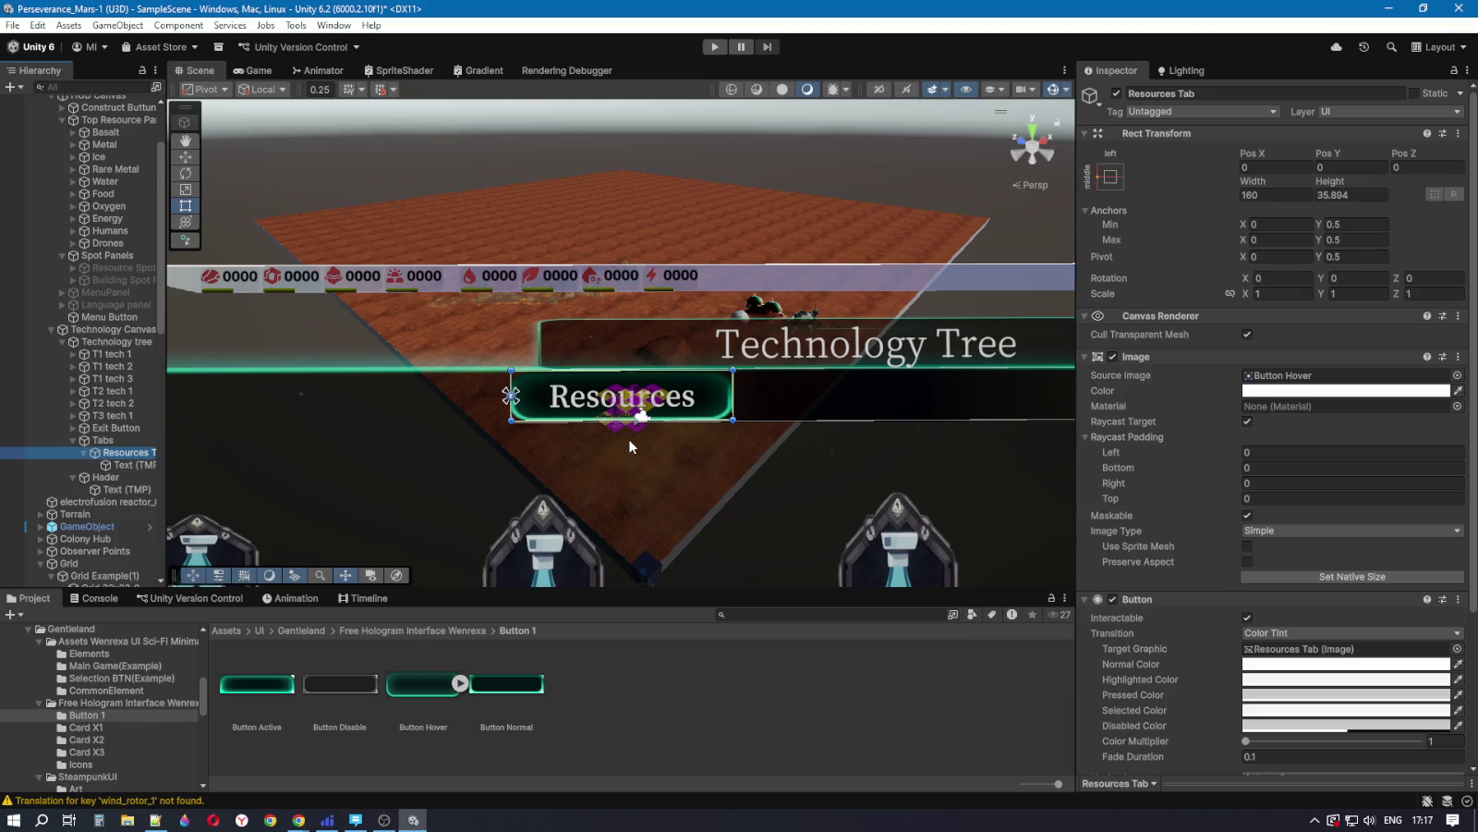
left_click(102, 440)
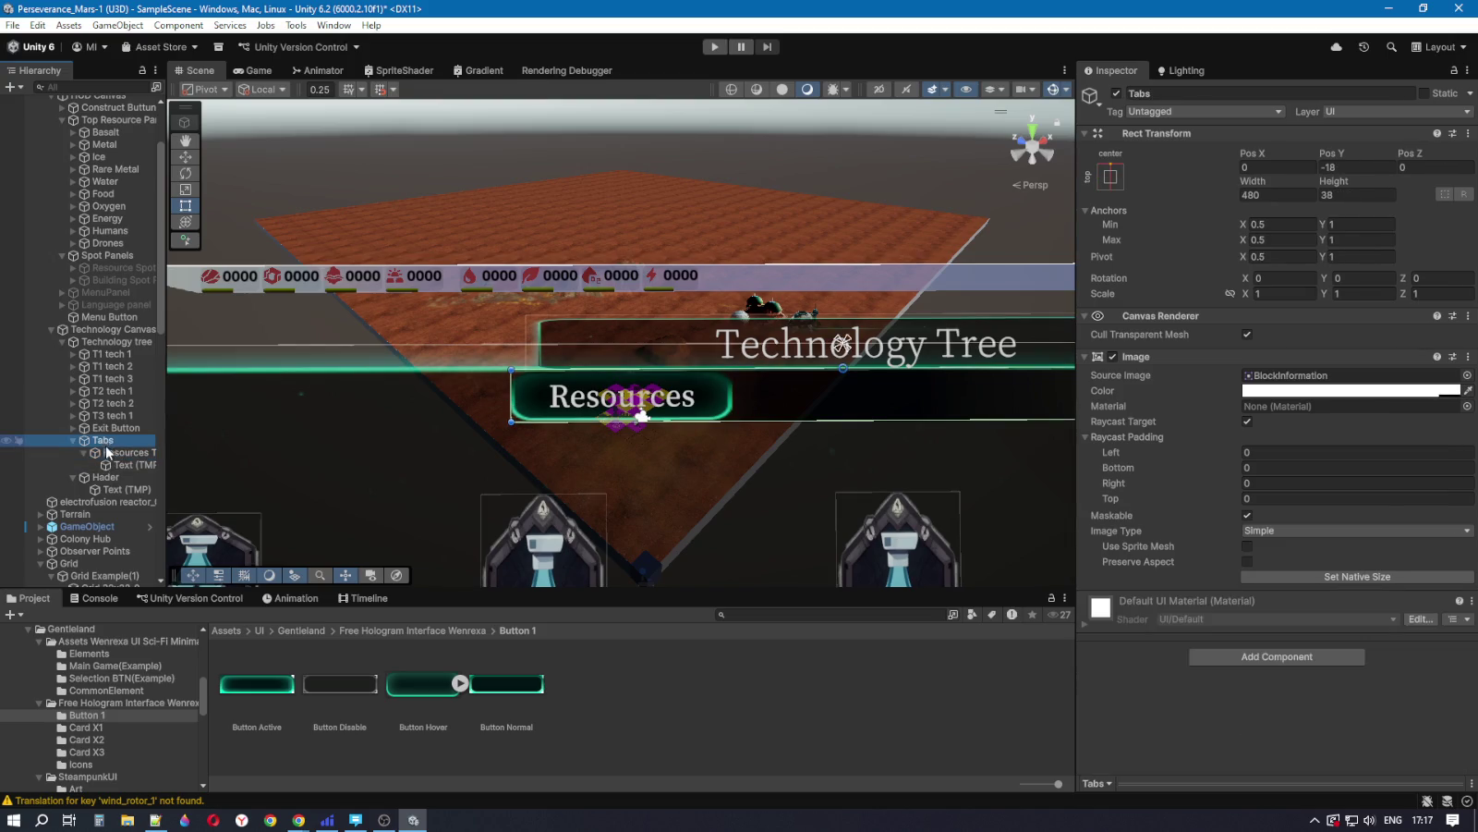
left_click(111, 454)
left_click(84, 453)
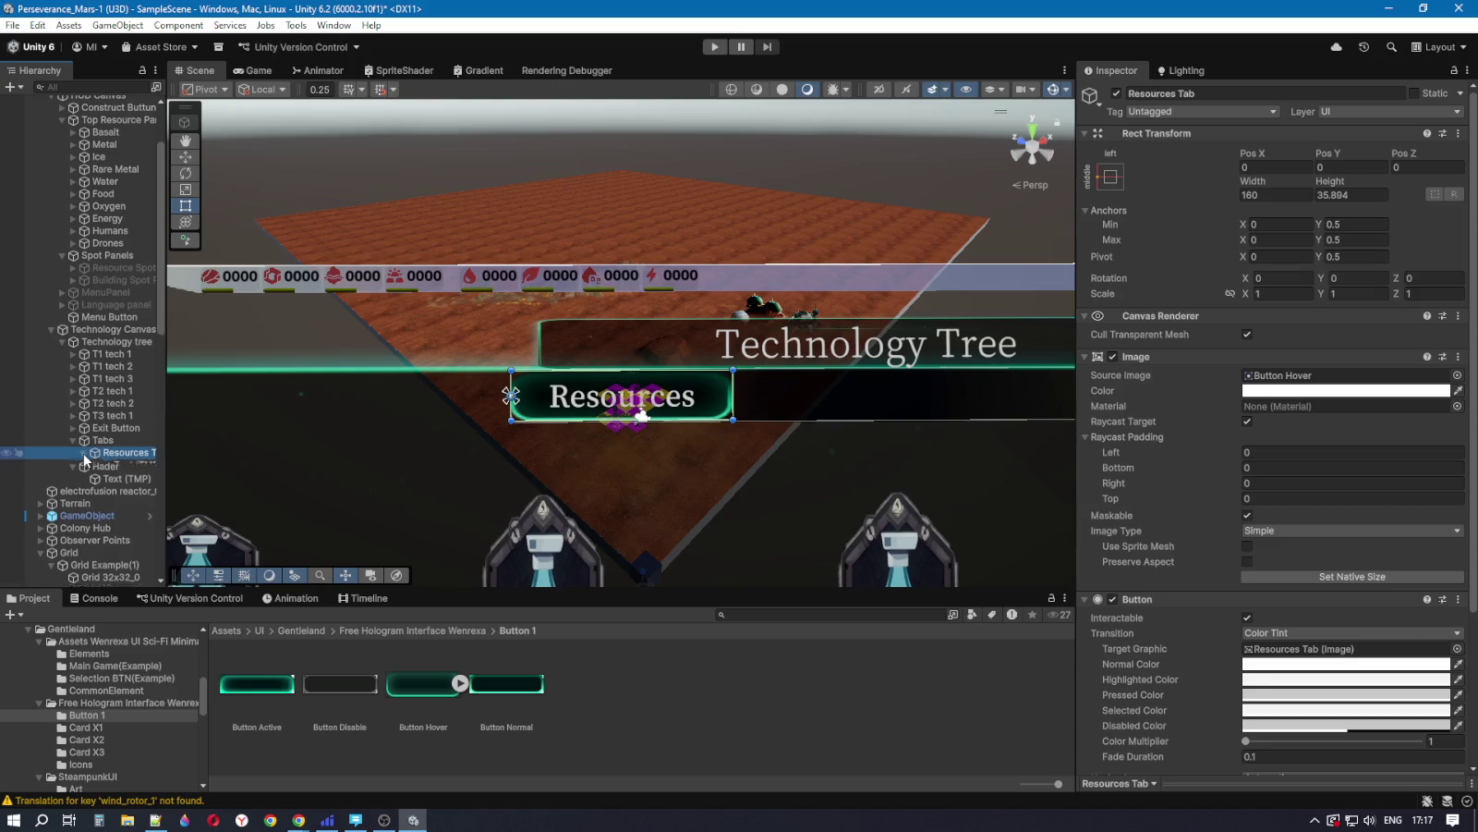
key("ctrl+d")
key("ctrl+d")
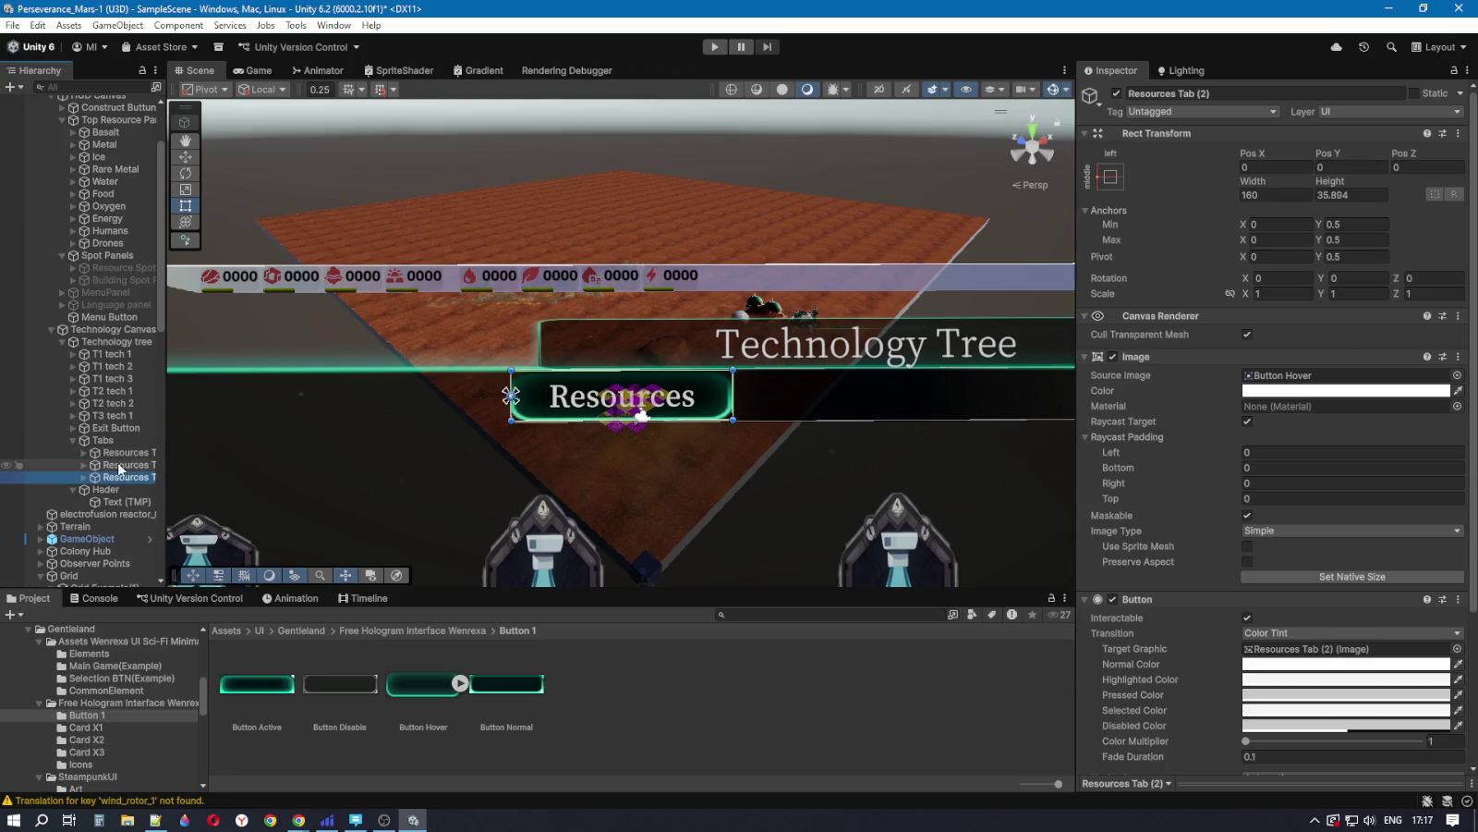
Step: Anchor Resources Tab (1) to the centre and preview the three tabs in the Game view
left_click(122, 464)
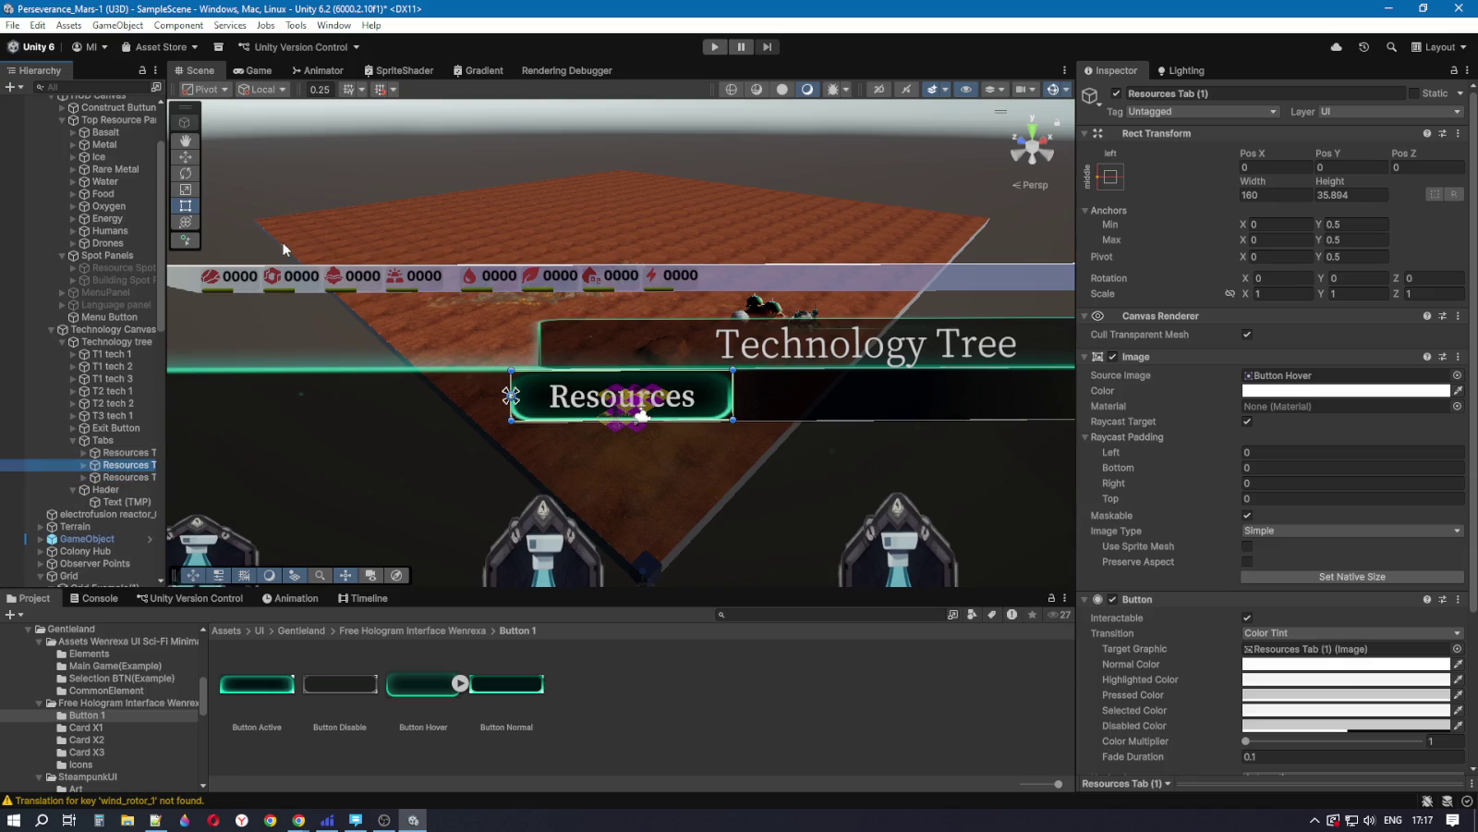
left_click(1111, 176)
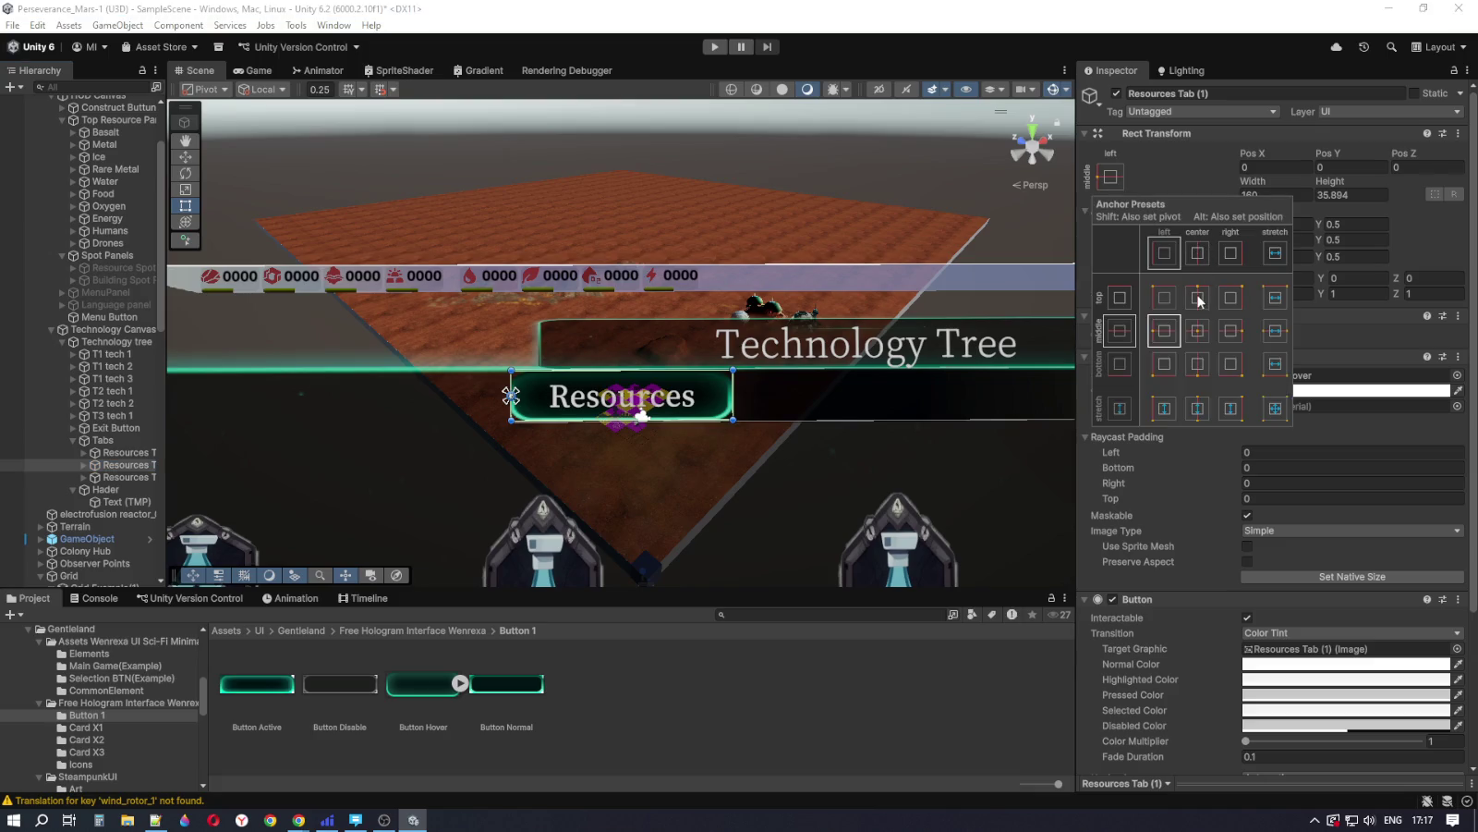
left_click(1199, 330)
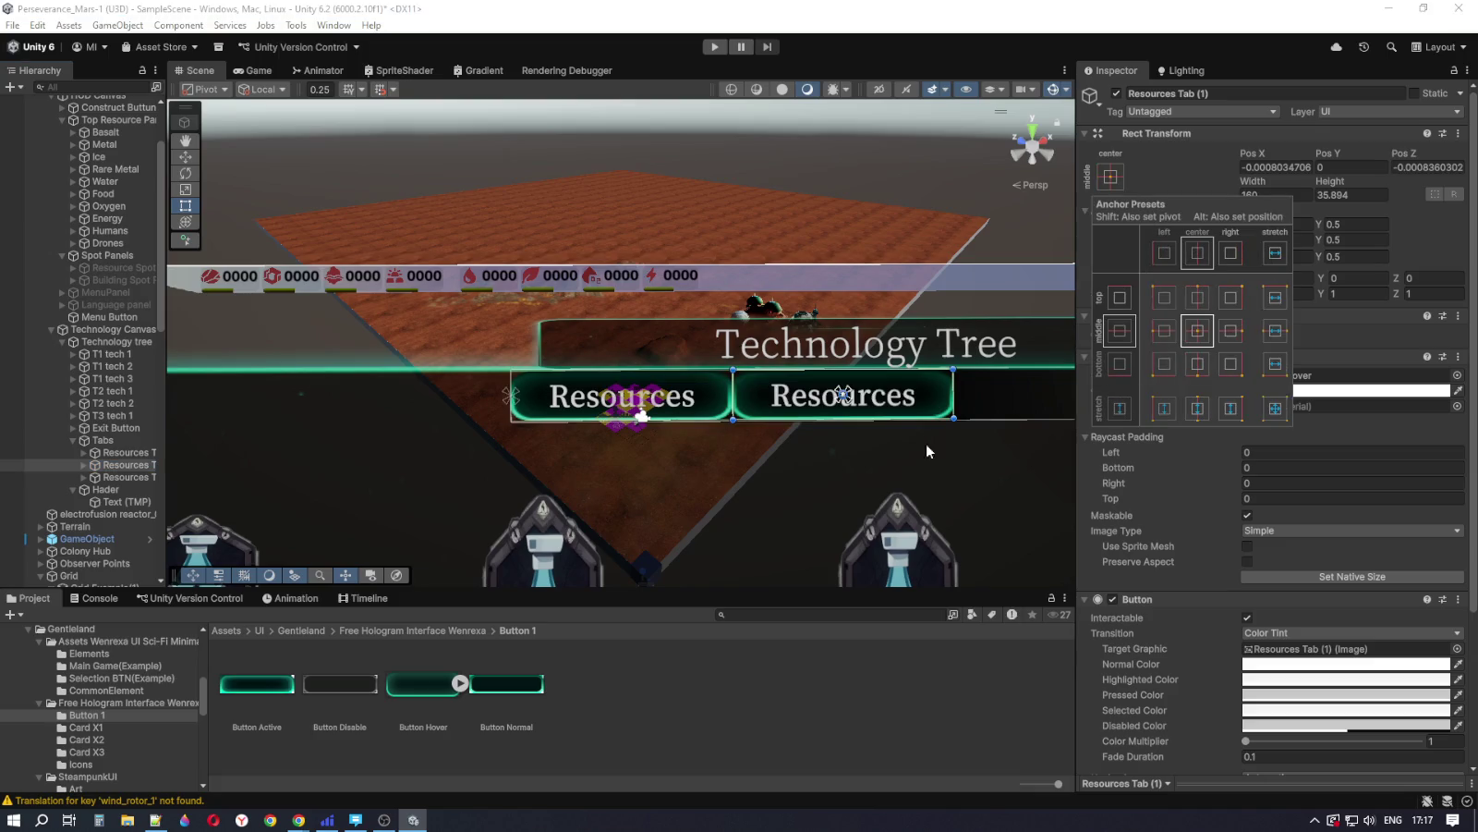
key("ctrl+p")
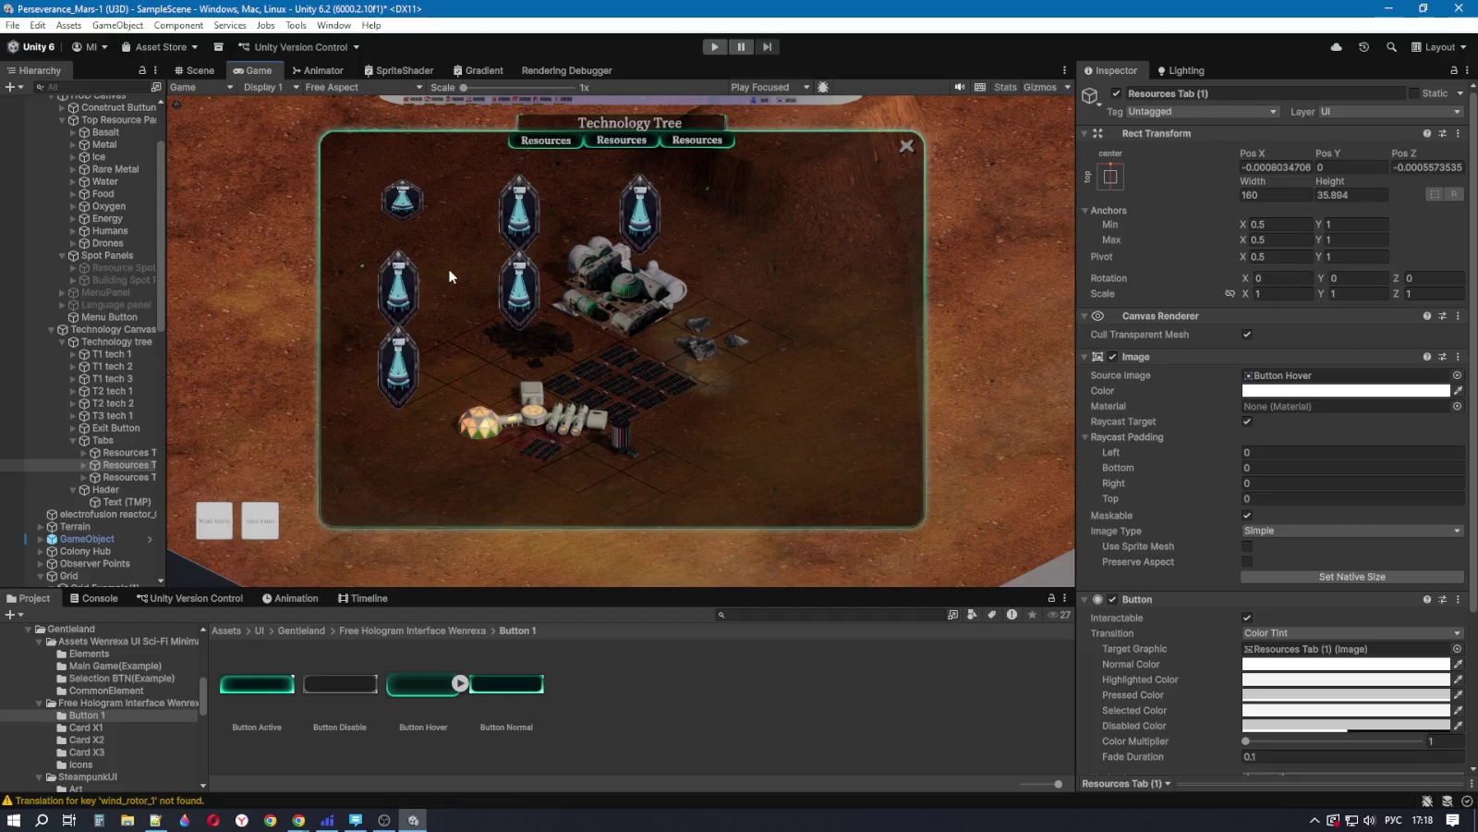
left_click(199, 72)
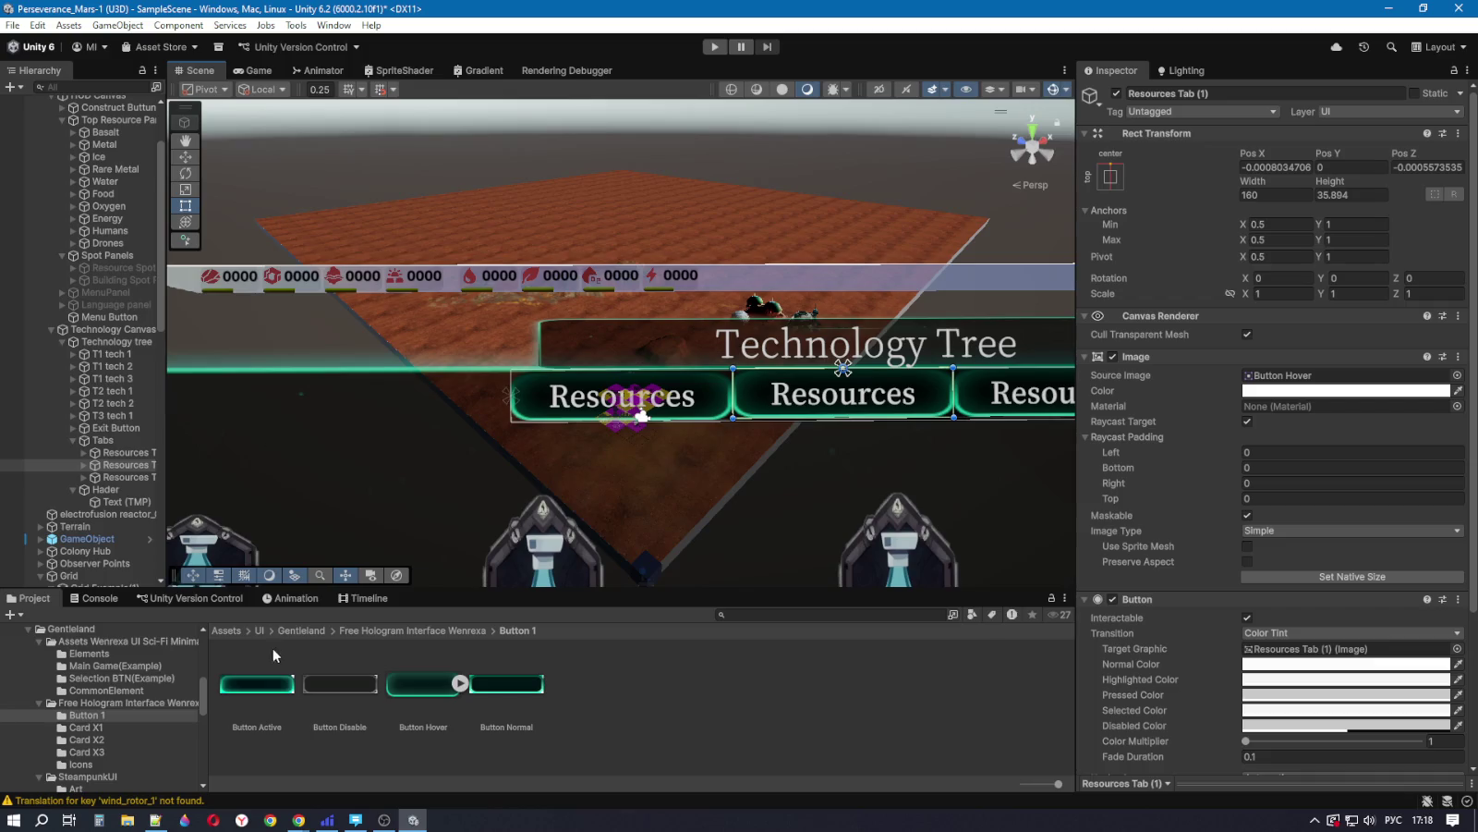
Step: Start renaming Resources Tab (1) with the word 'Resources' selected
left_click(132, 465)
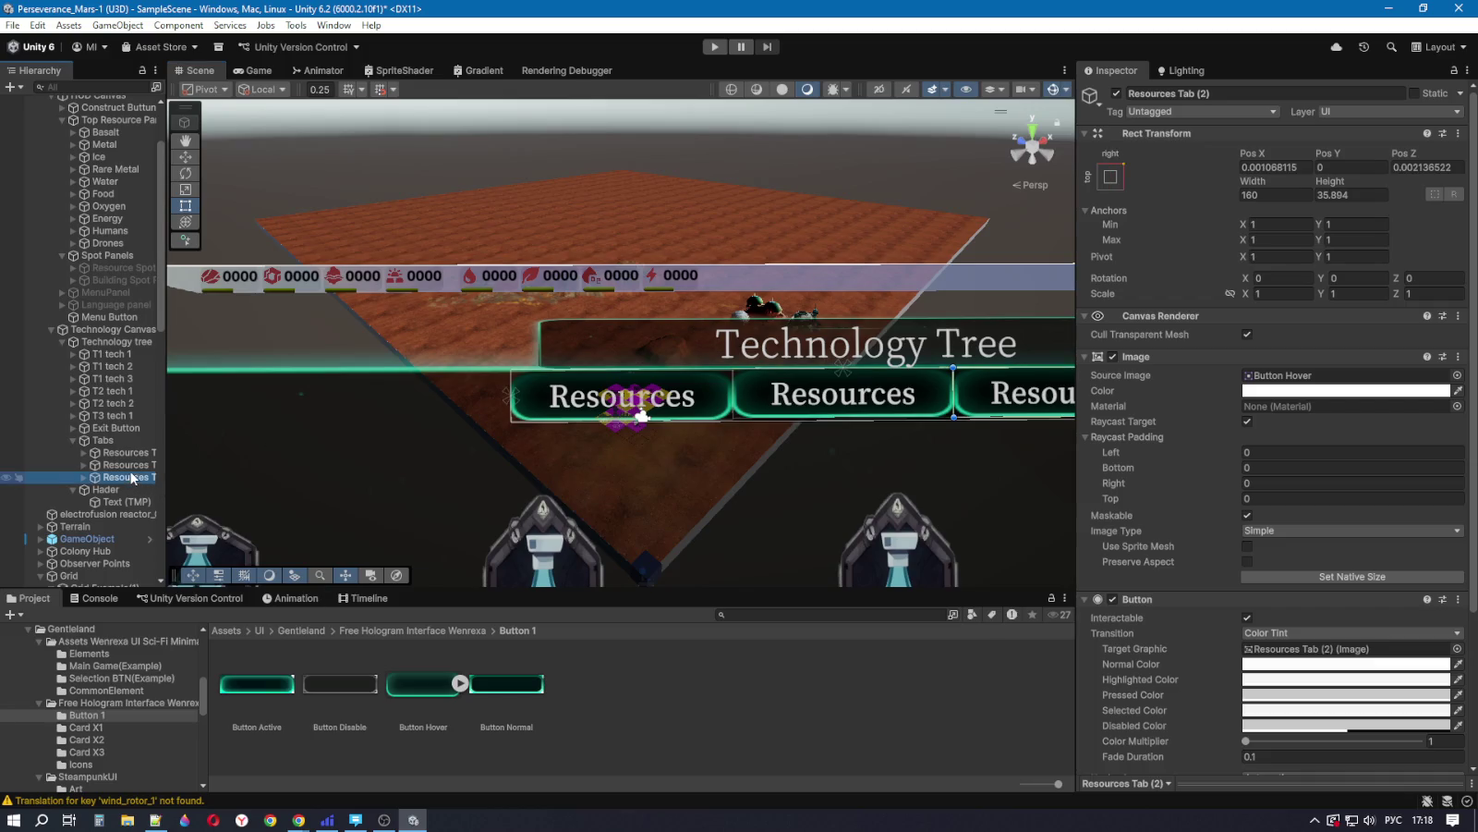
left_click(132, 469)
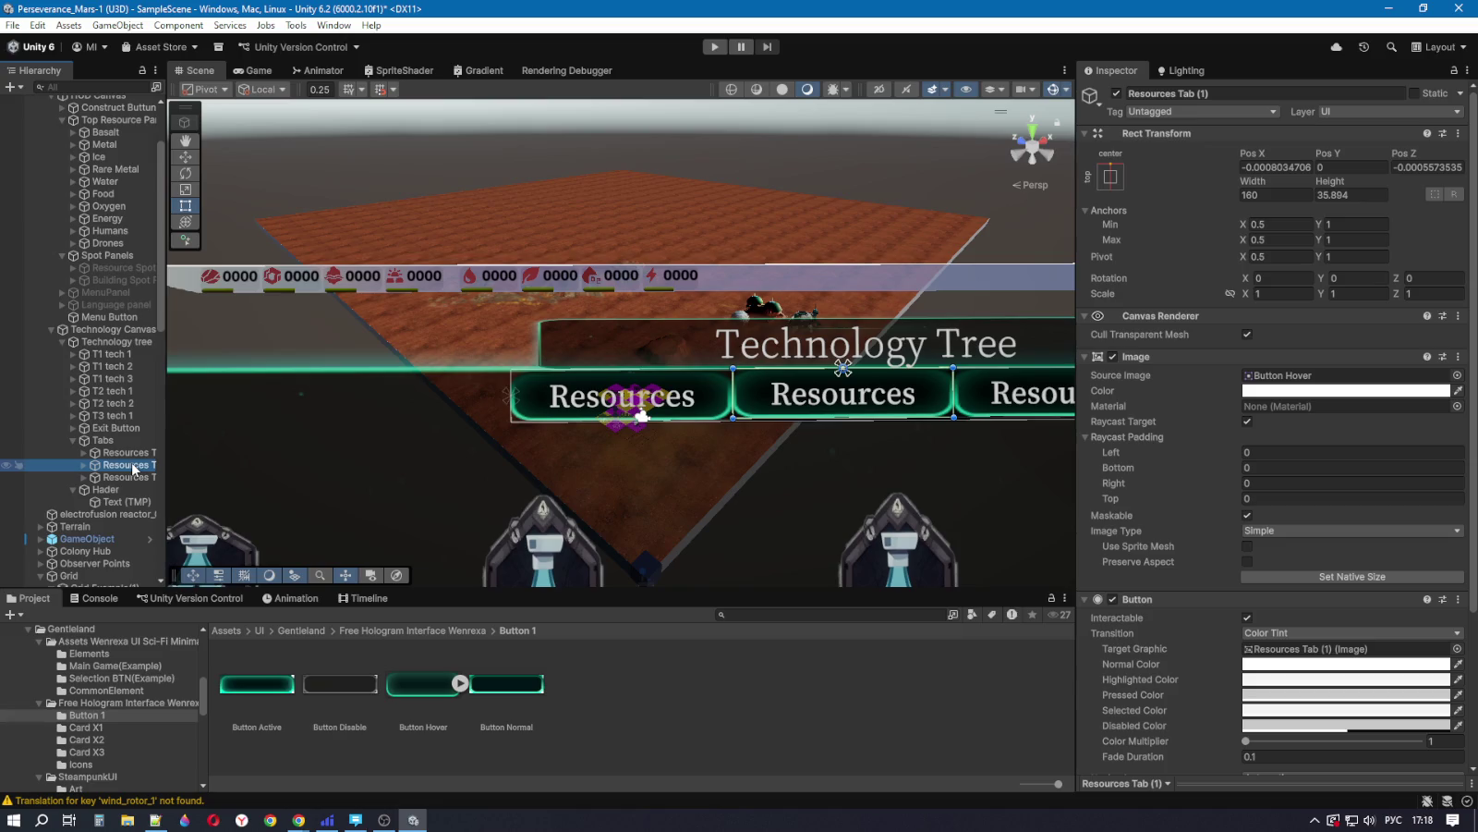
left_click(139, 465)
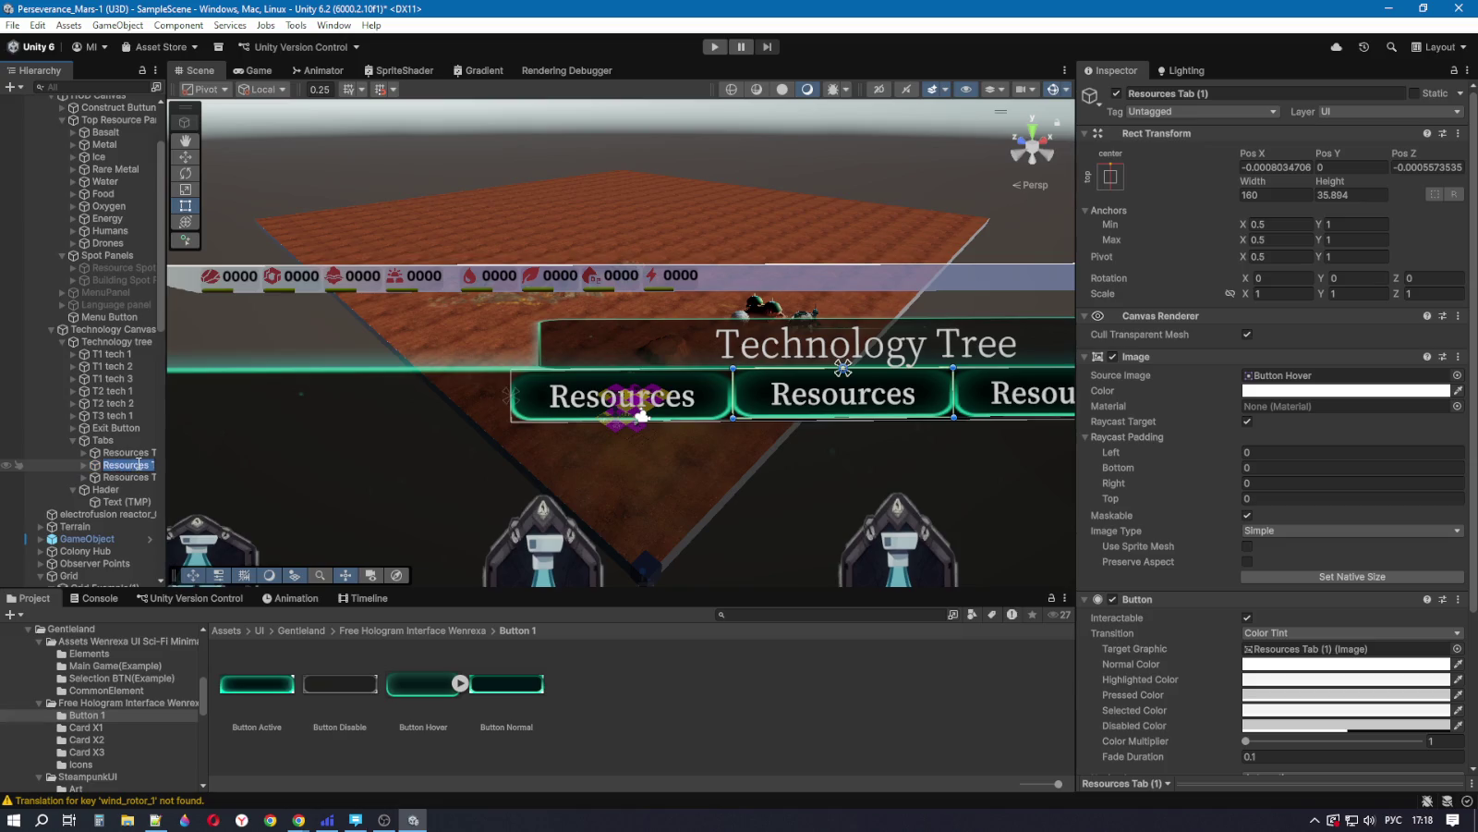
left_click_drag(150, 467, 92, 467)
Step: Delete the stray typed character and switch the keyboard layout to English
type("У")
key("BackSpace")
key("alt+shift")
Step: View the Frostpunk Technology Tree screenshot full size in Chrome, then return to Unity
key("alt+Tab")
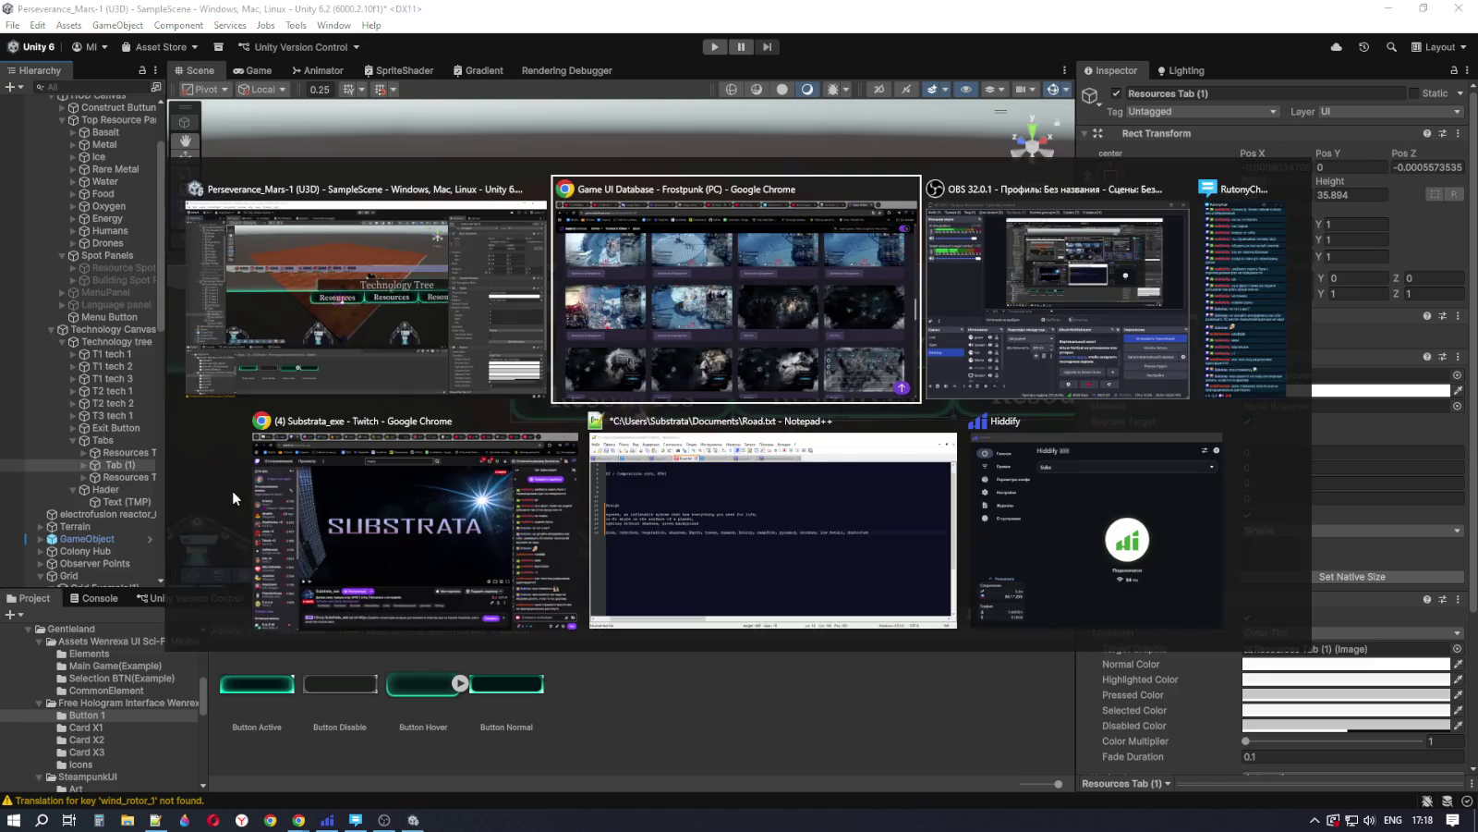
scroll(1017, 478, "up", 2)
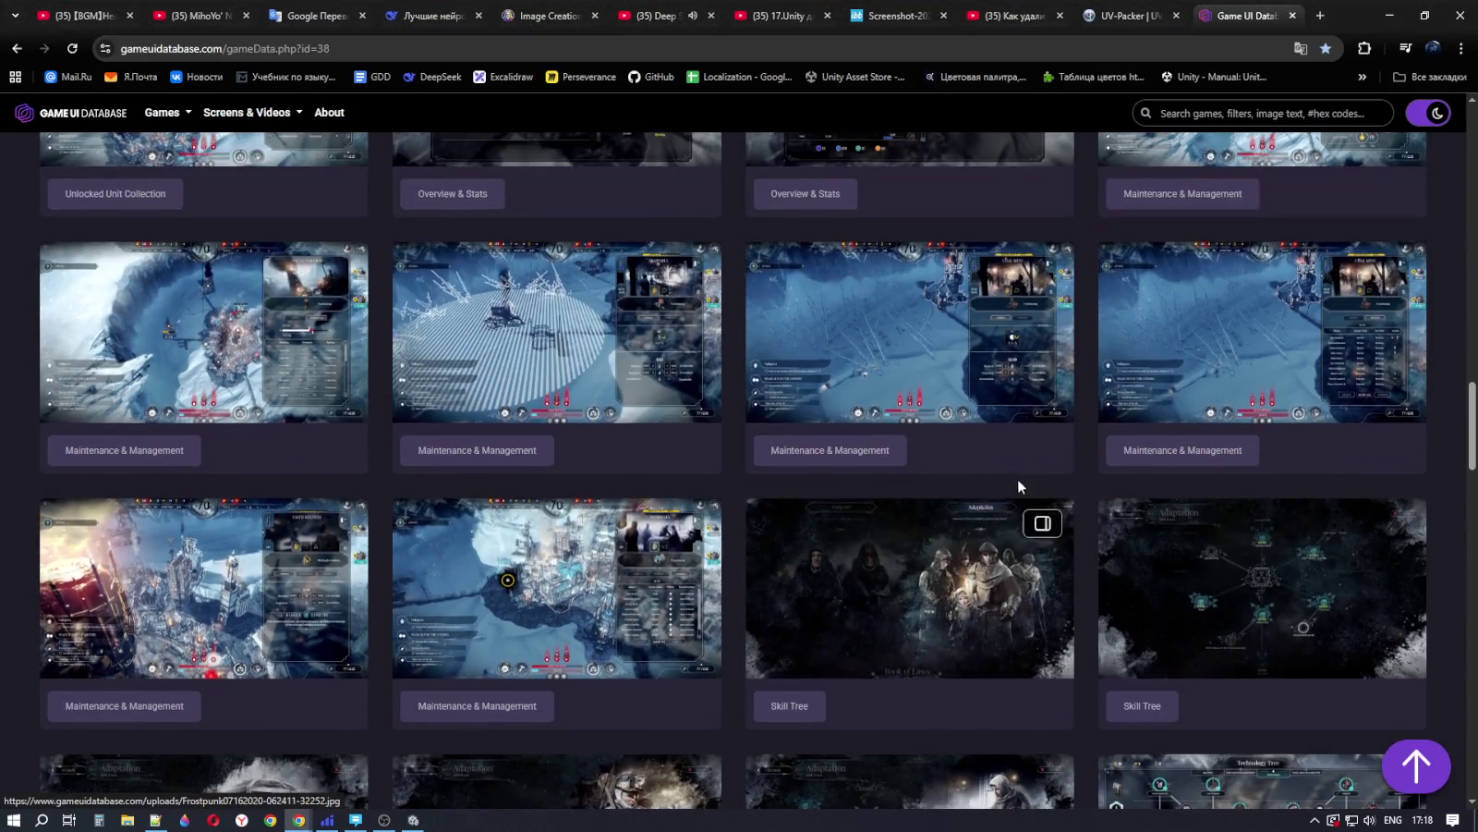
scroll(1213, 630, "down", 2)
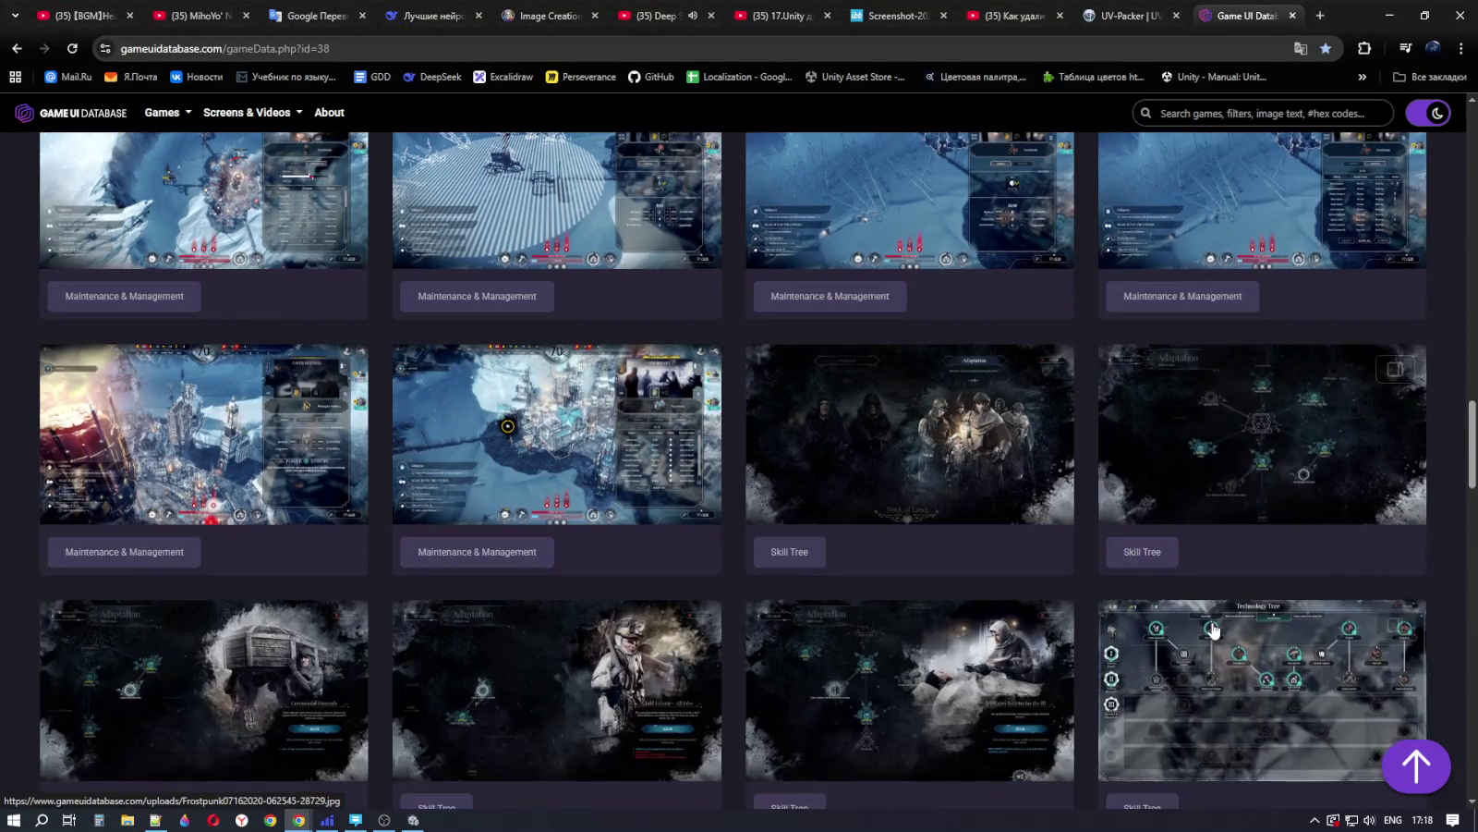
left_click(1213, 630)
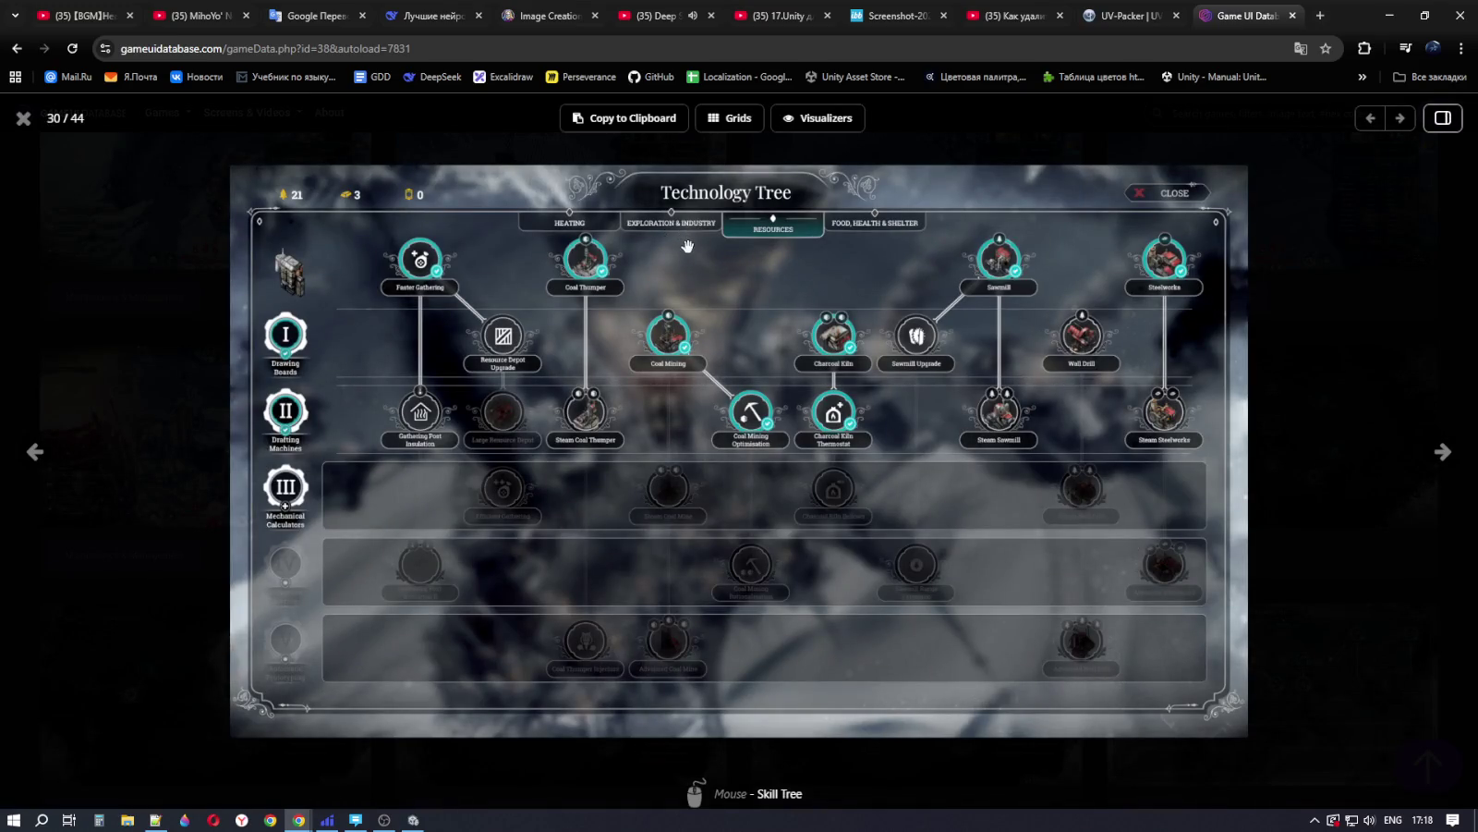
key("alt+Tab")
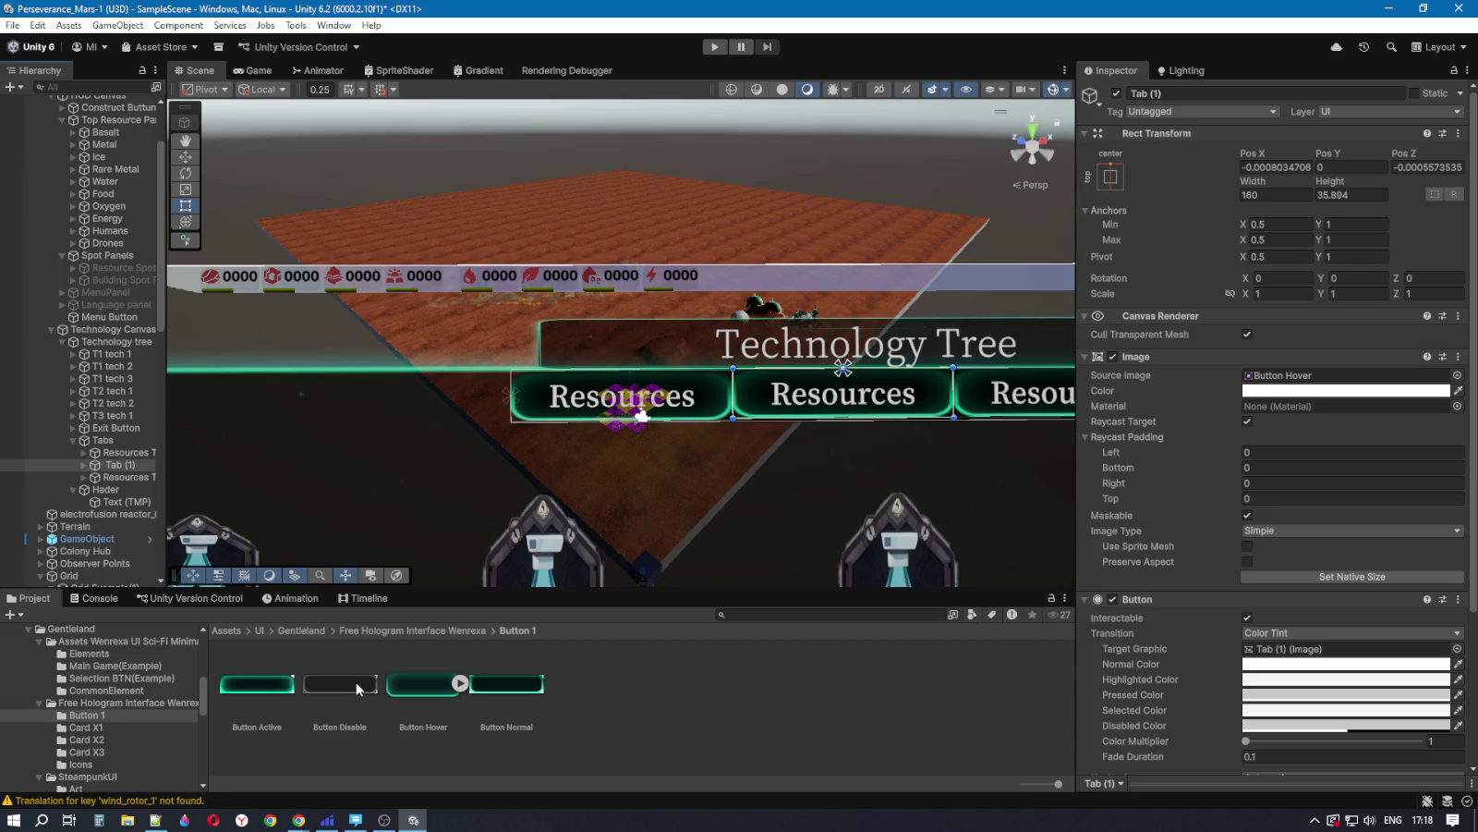
Step: Rename Tab (1) to 'Exploration Tab'
left_click(120, 466)
left_click(134, 469)
left_click(143, 464)
key("BackSpace")
key("BackSpace")
key("BackSpace")
key("BackSpace")
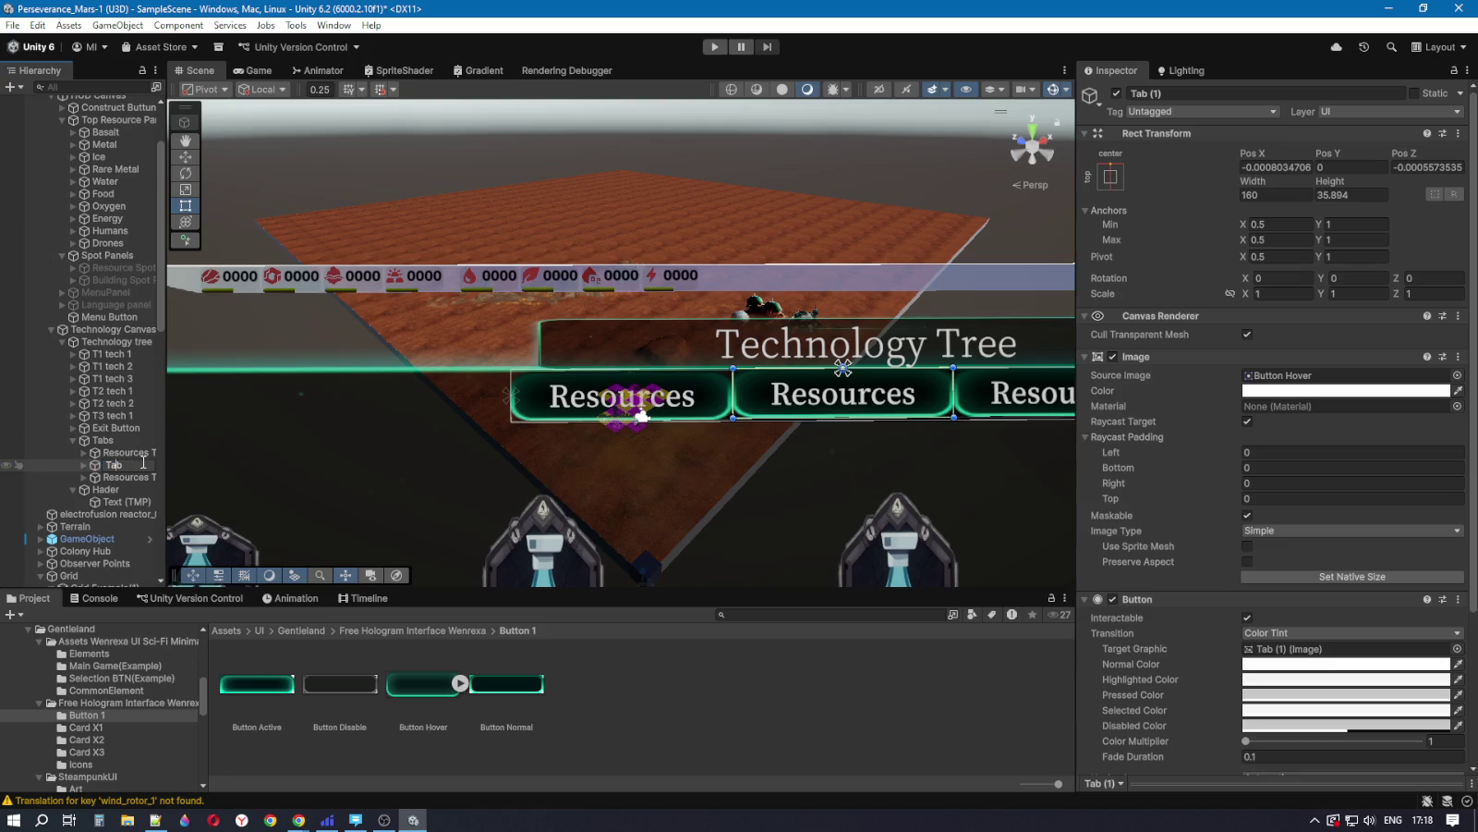
type("E")
type("x")
type("plor")
type("ation")
type("n")
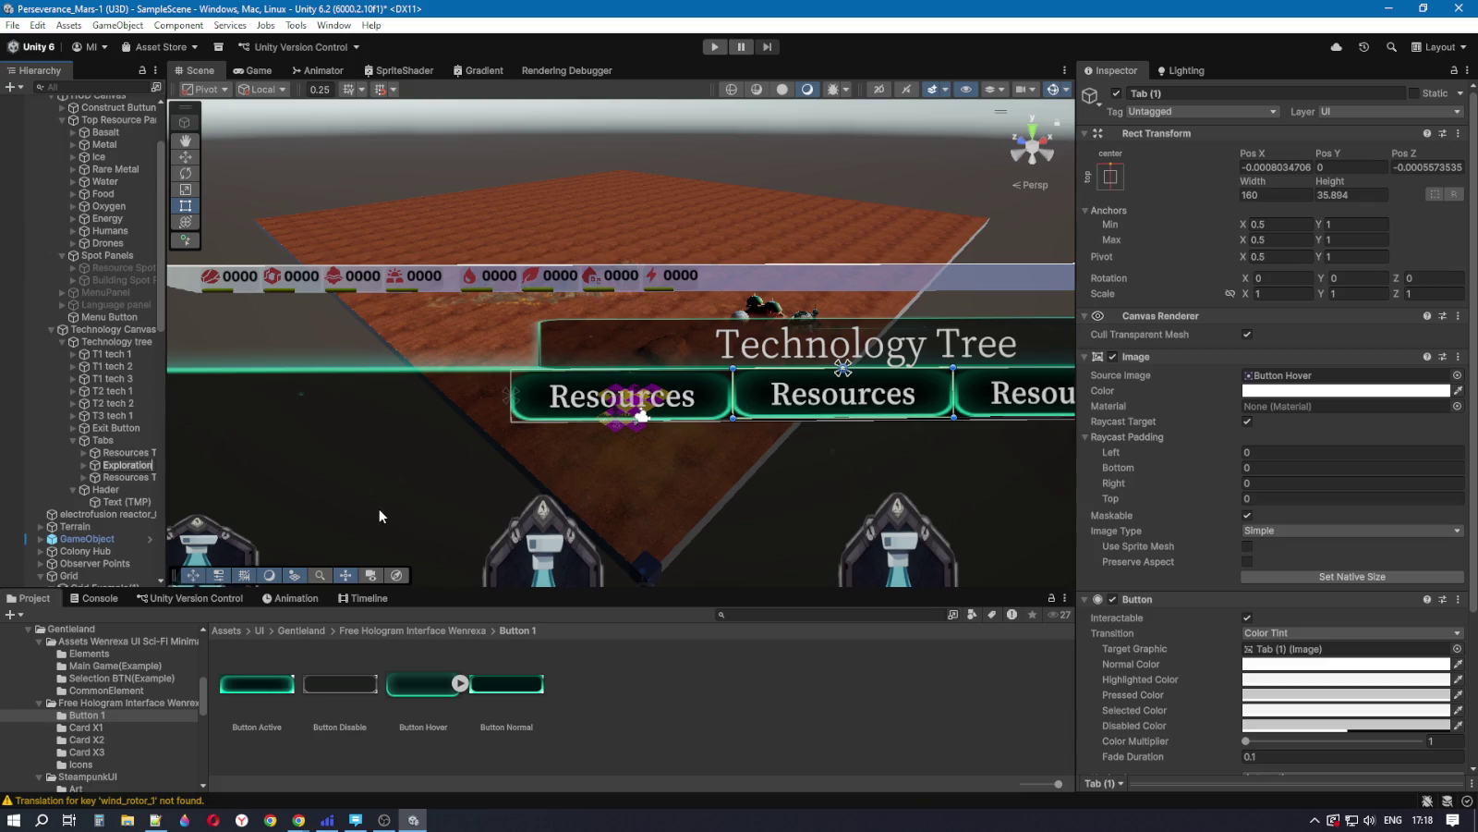
left_click(115, 478)
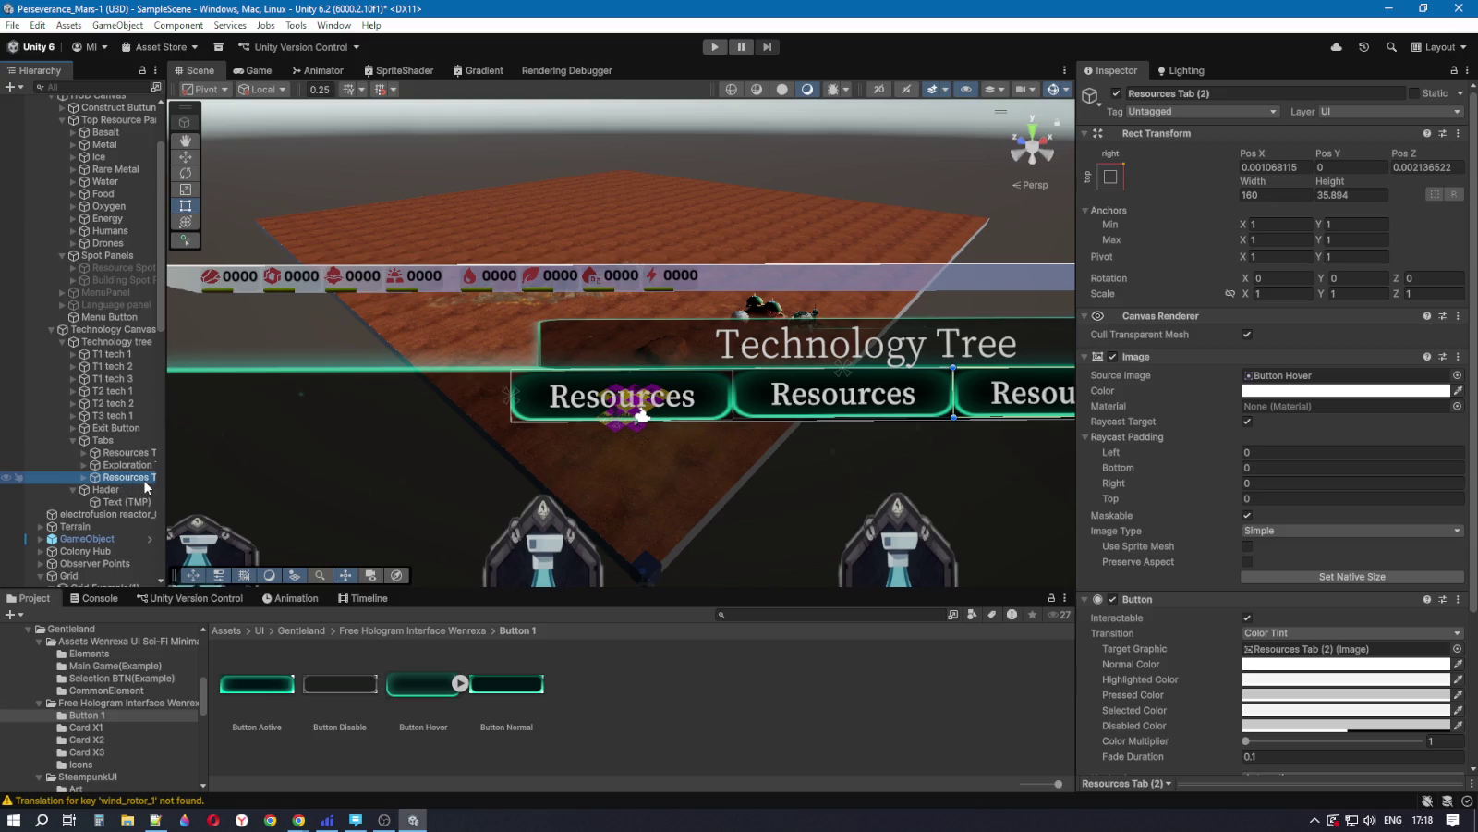
Step: Rename Resources Tab (2) to 'Surviving Tab'
left_click(151, 478)
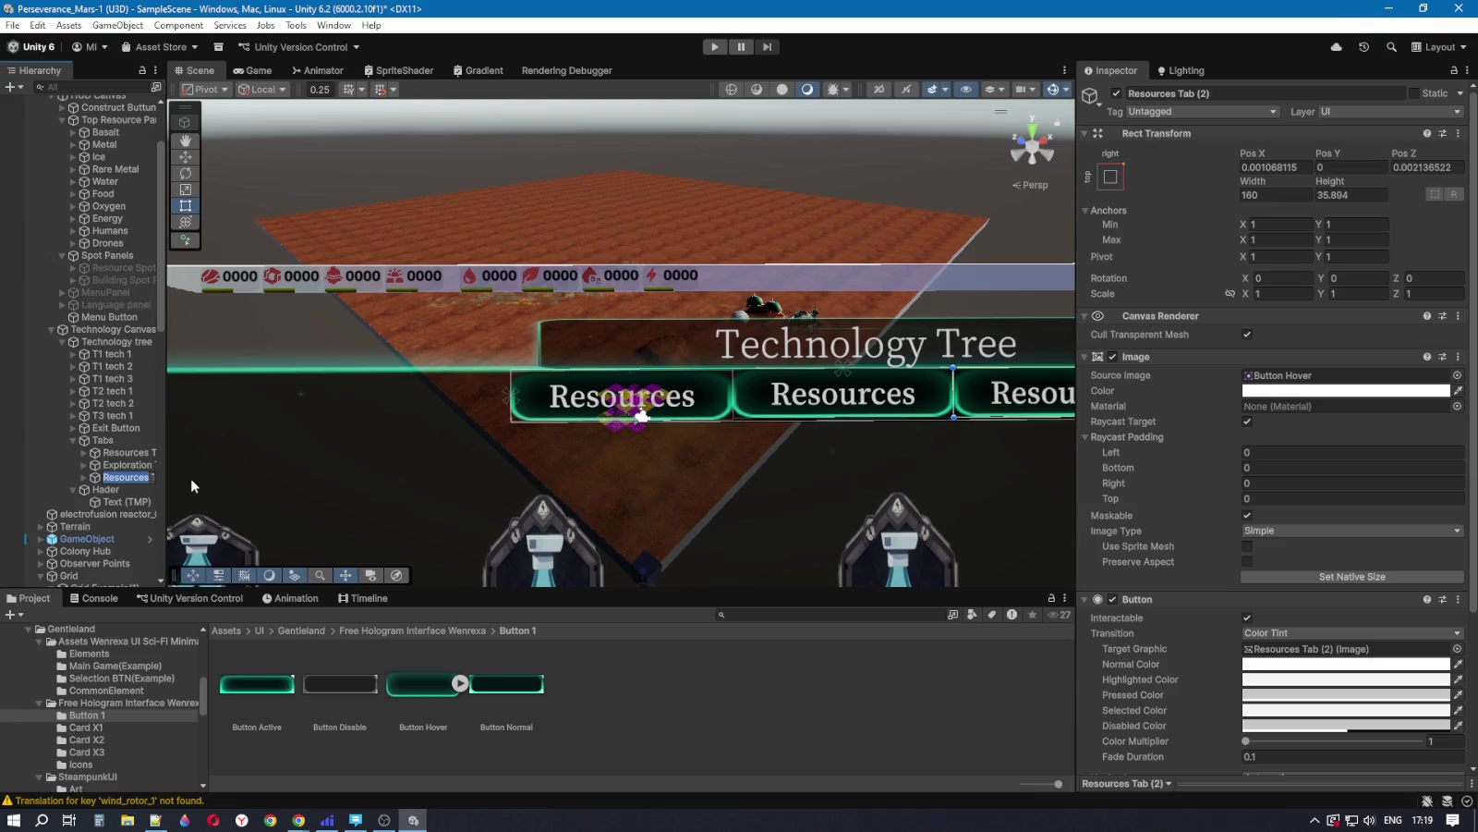
type("Surviv")
type("ing")
key("End")
key("BackSpace")
key("BackSpace")
key("BackSpace")
key("Return")
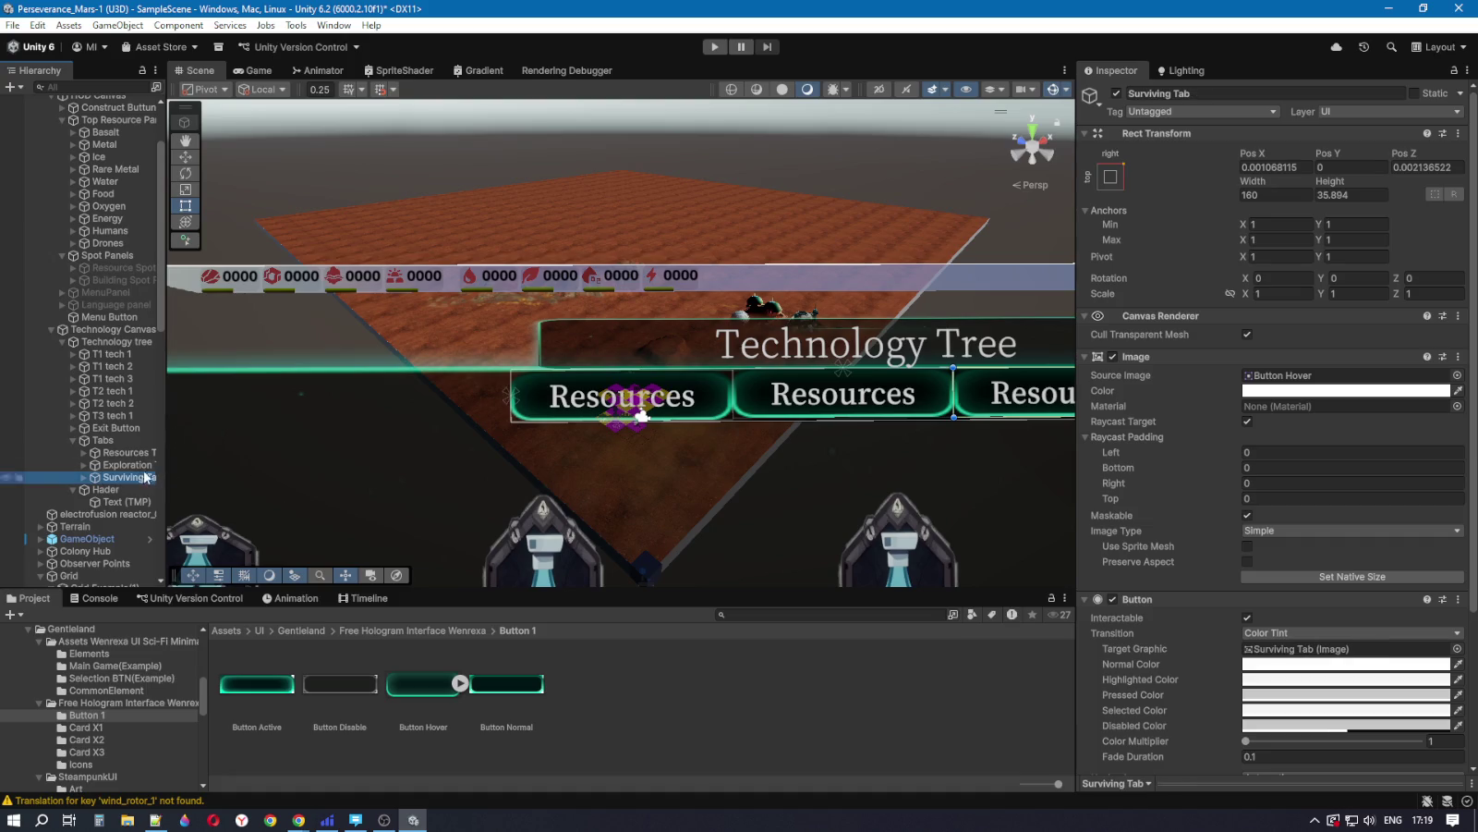
Step: Expand Exploration Tab and select its label text
left_click(129, 465)
left_click(136, 465)
double_click(138, 465)
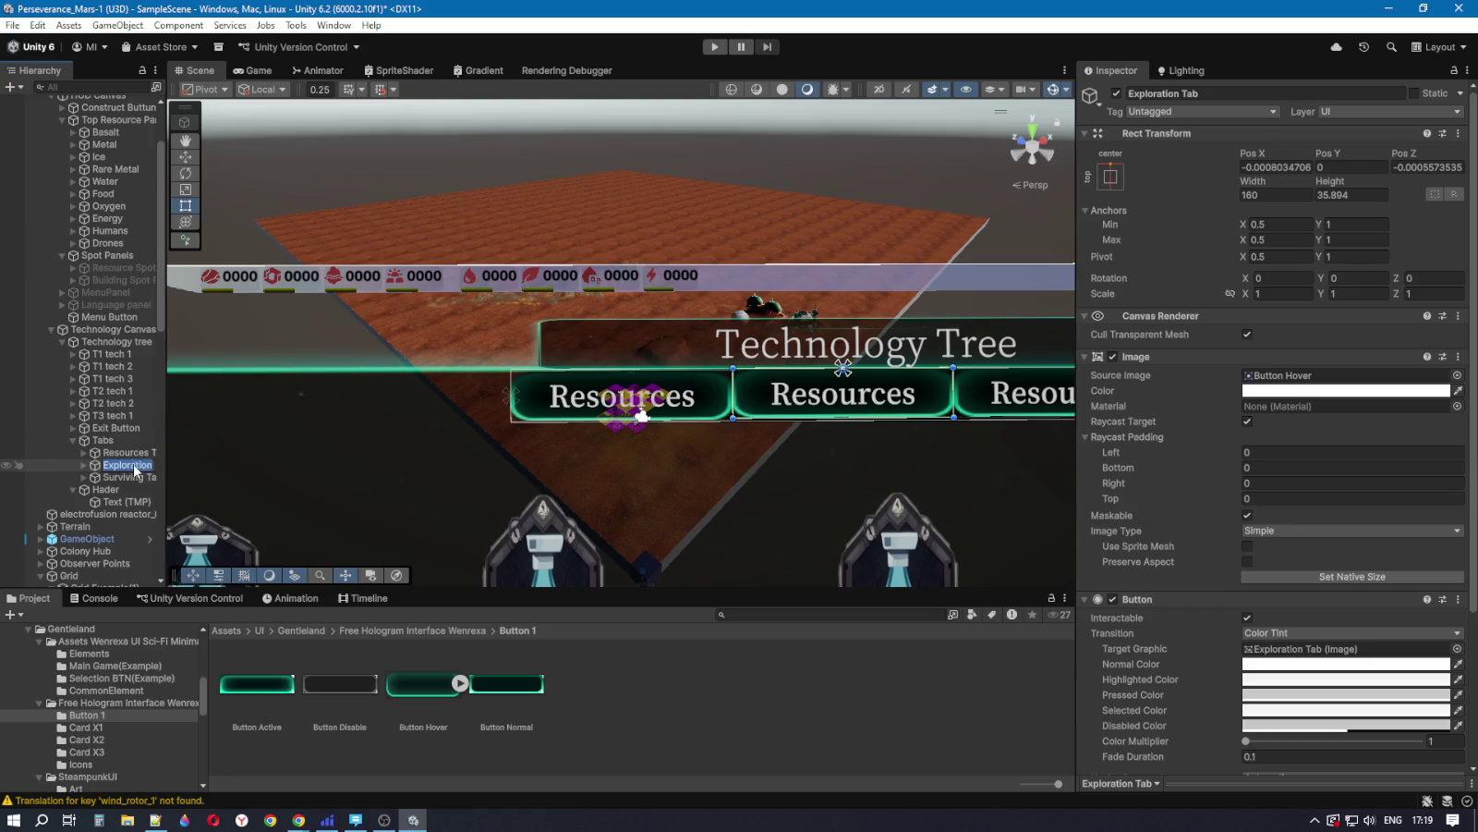
left_click(128, 476)
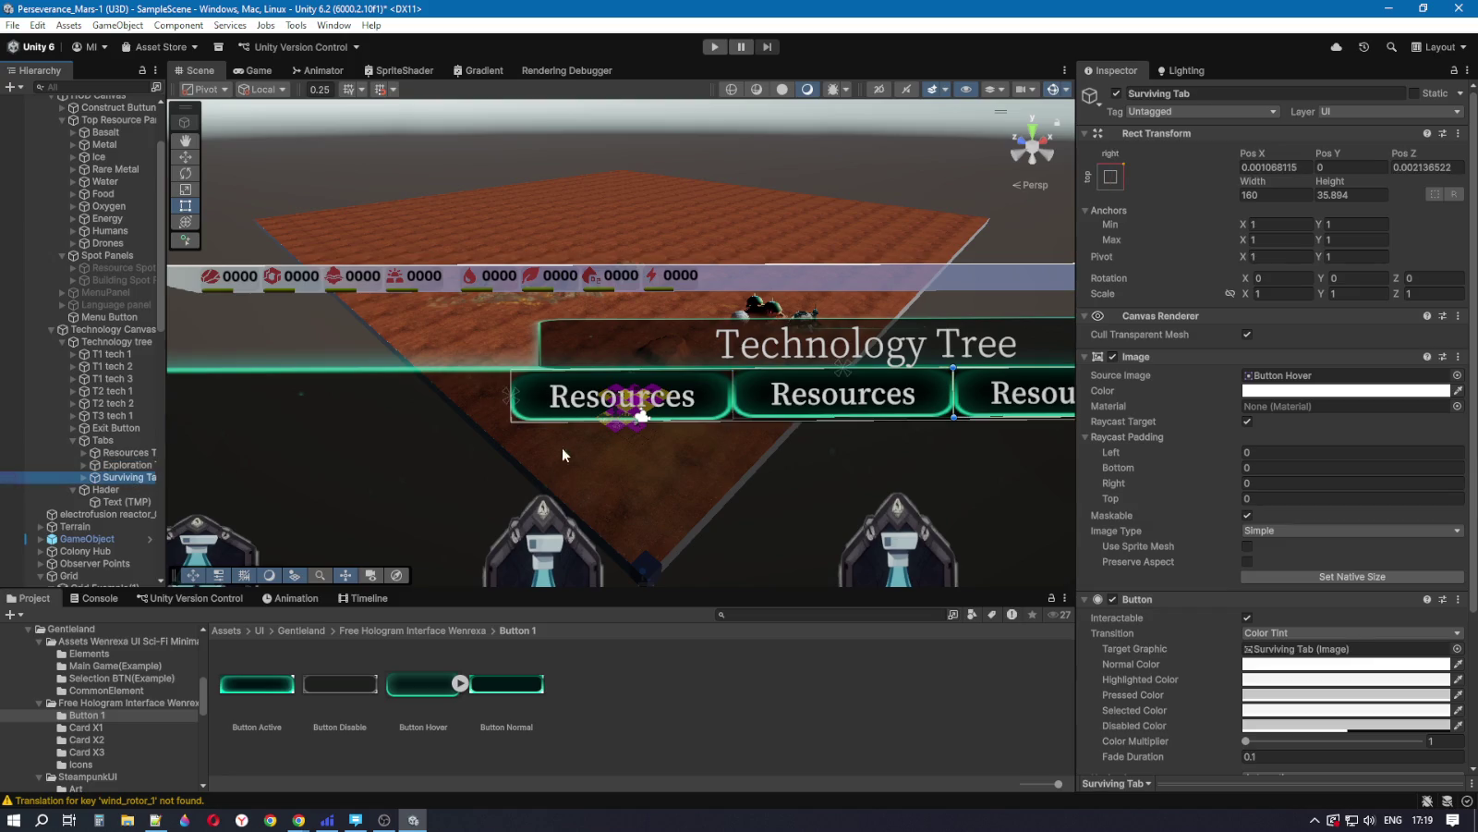
left_click(84, 465)
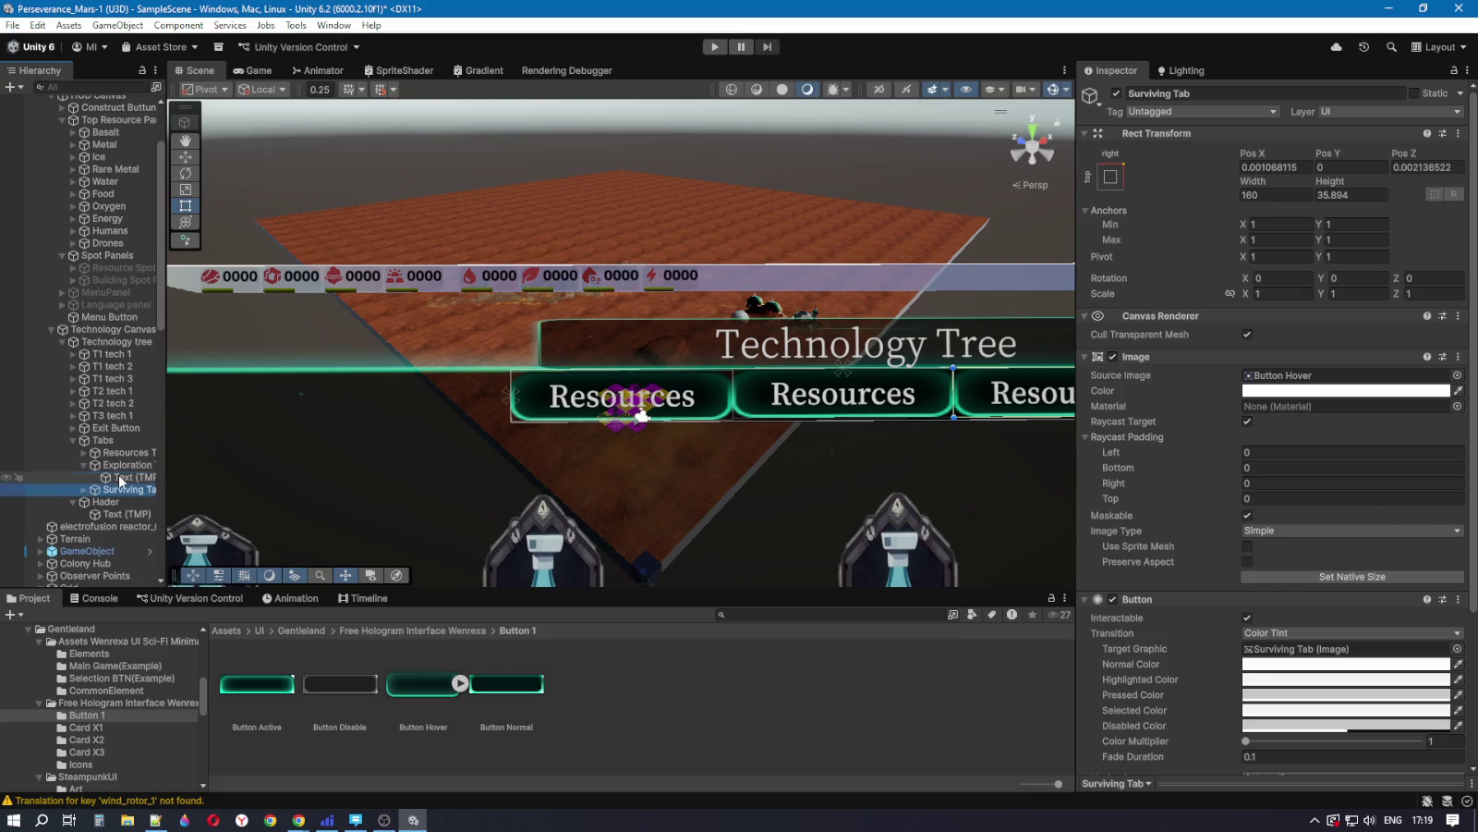
left_click(124, 479)
Step: Change the second and third tab labels' Text (TMP) to 'Exploration' and 'Surviving', then preview them in the Game view
left_click(1107, 412)
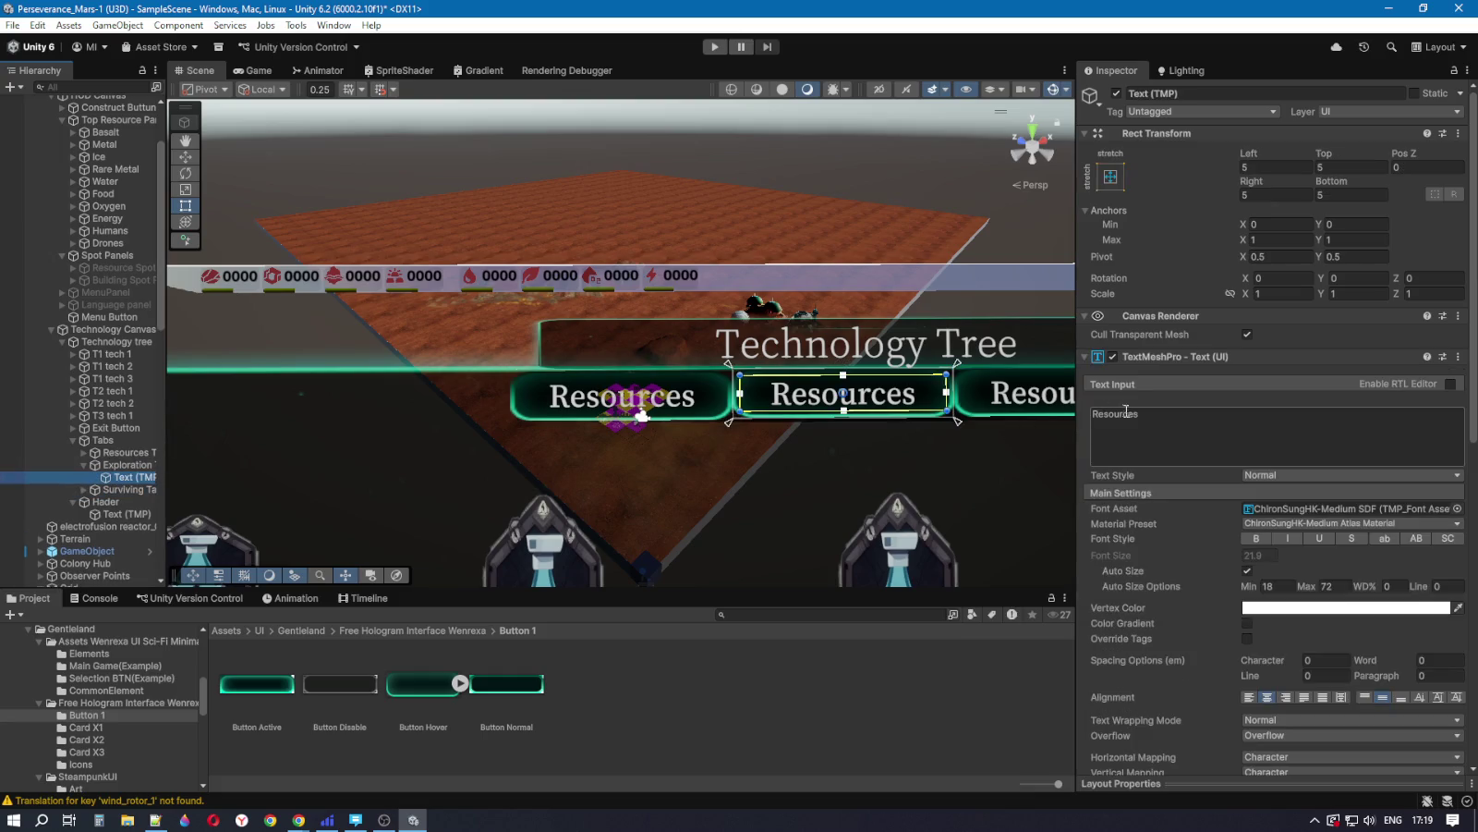
type("Exploration")
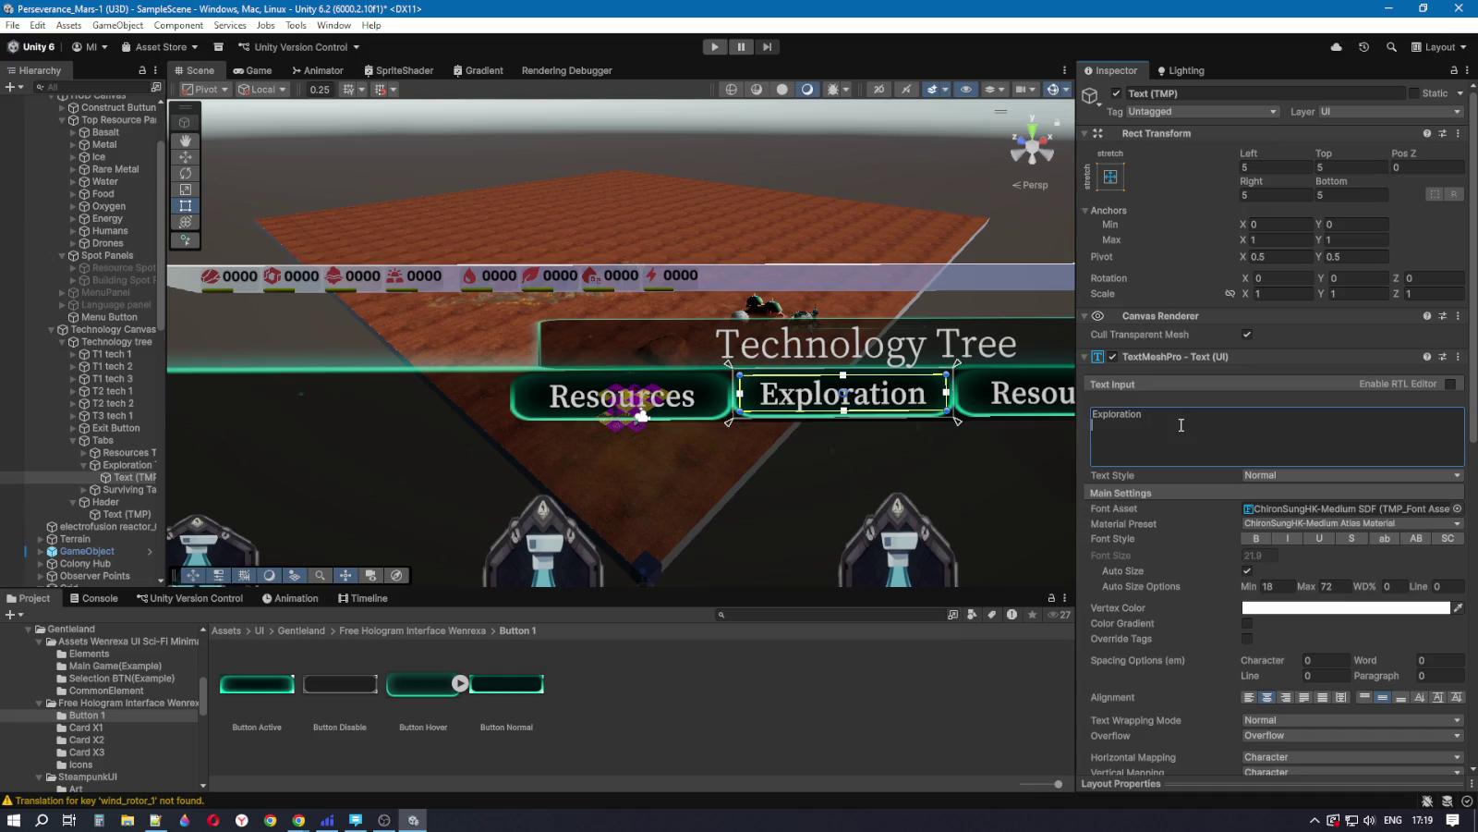
left_click(128, 489)
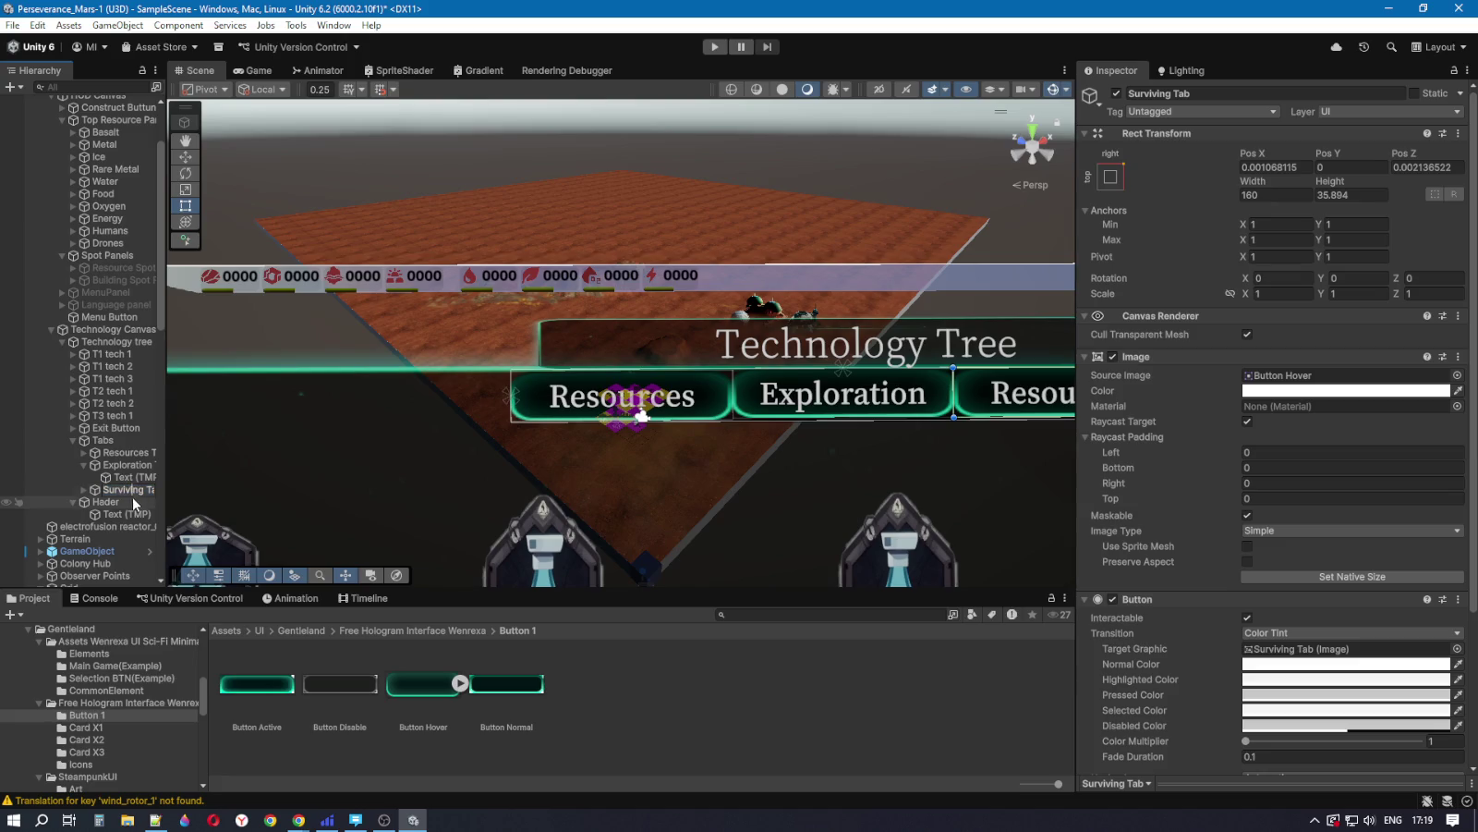
left_click(125, 491)
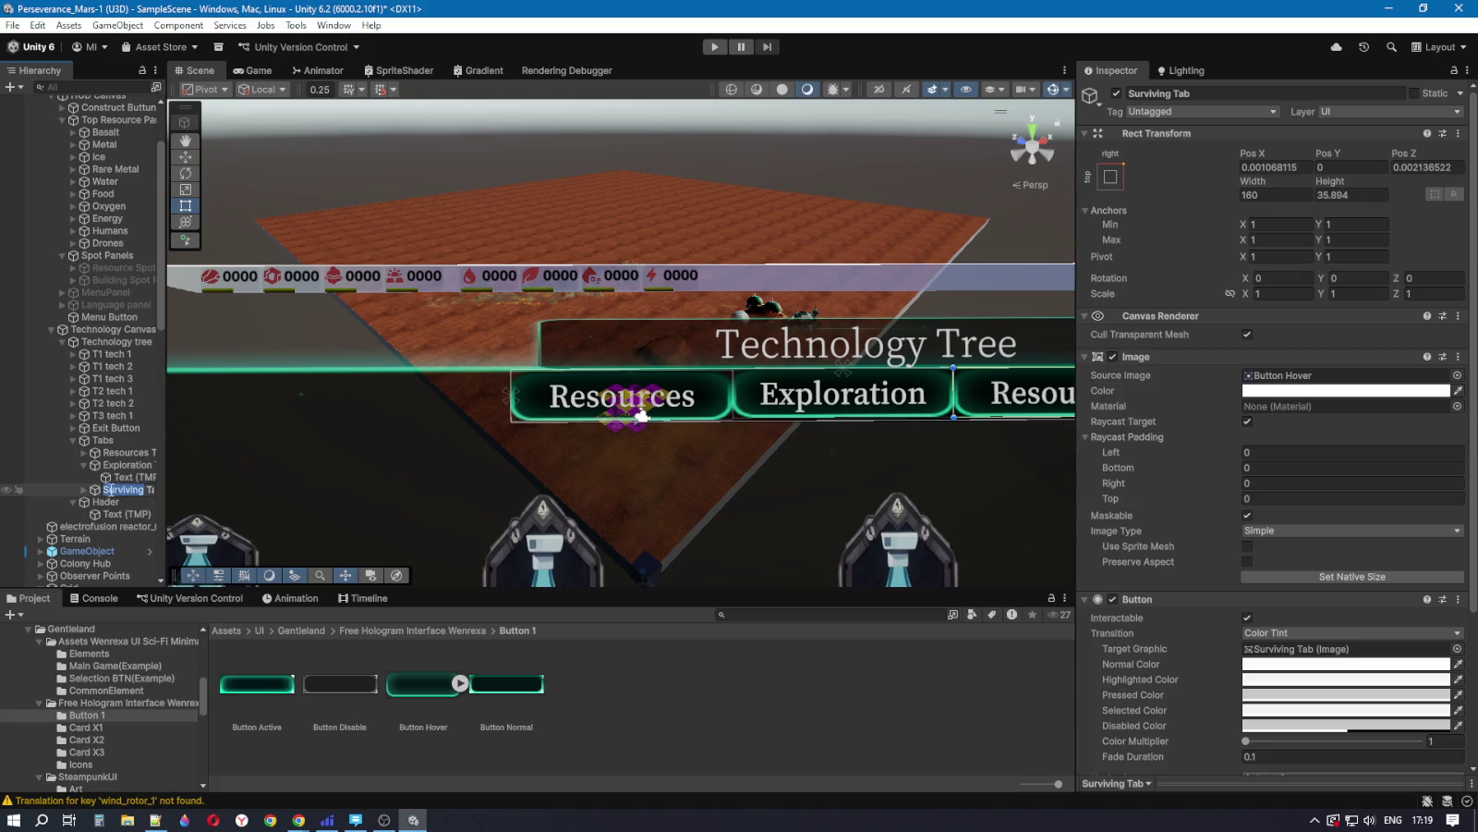
left_click(85, 490)
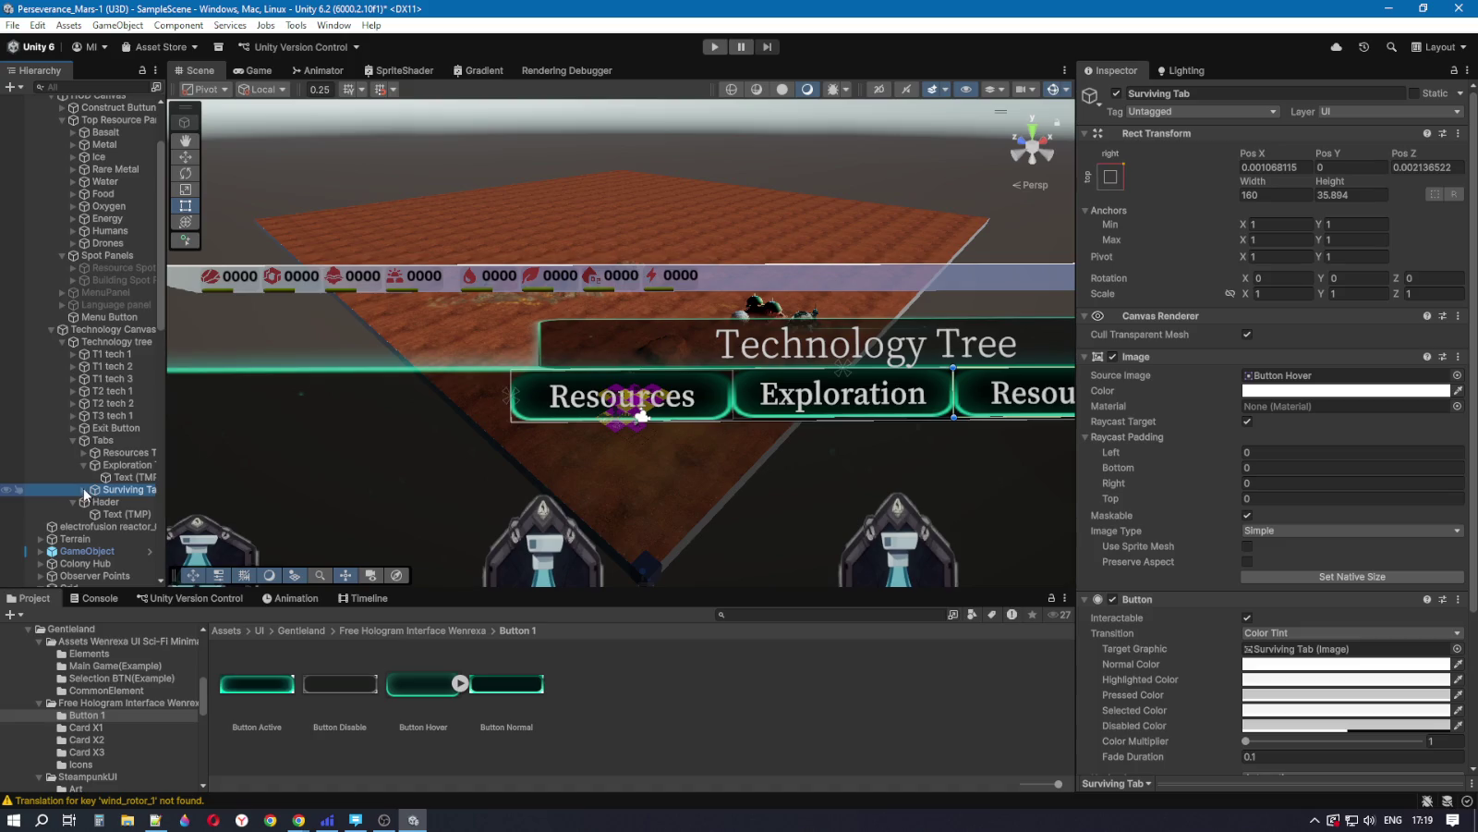
left_click(85, 490)
left_click(126, 501)
left_click(1173, 421)
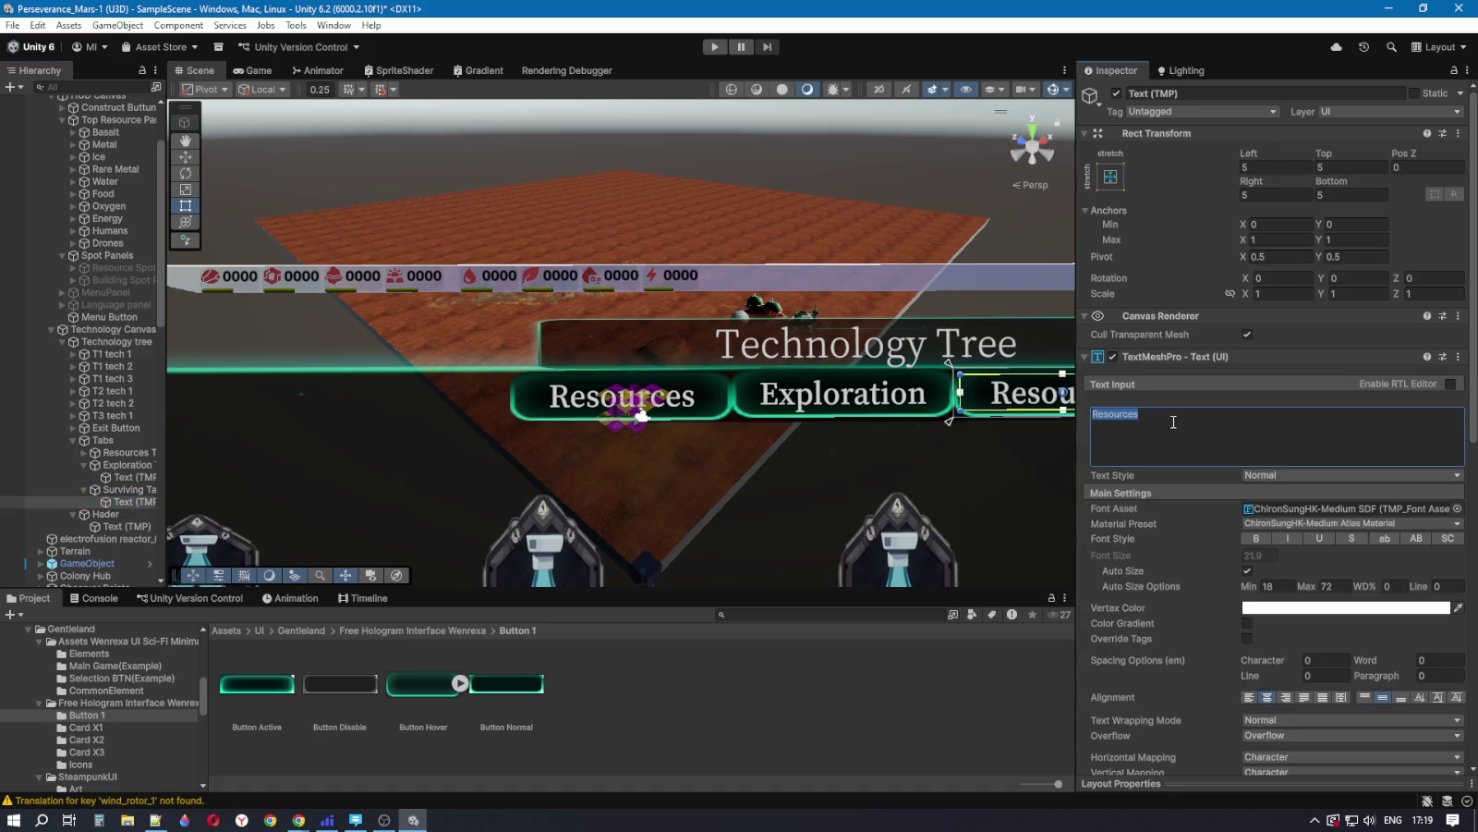
type("Surviving")
key("Return")
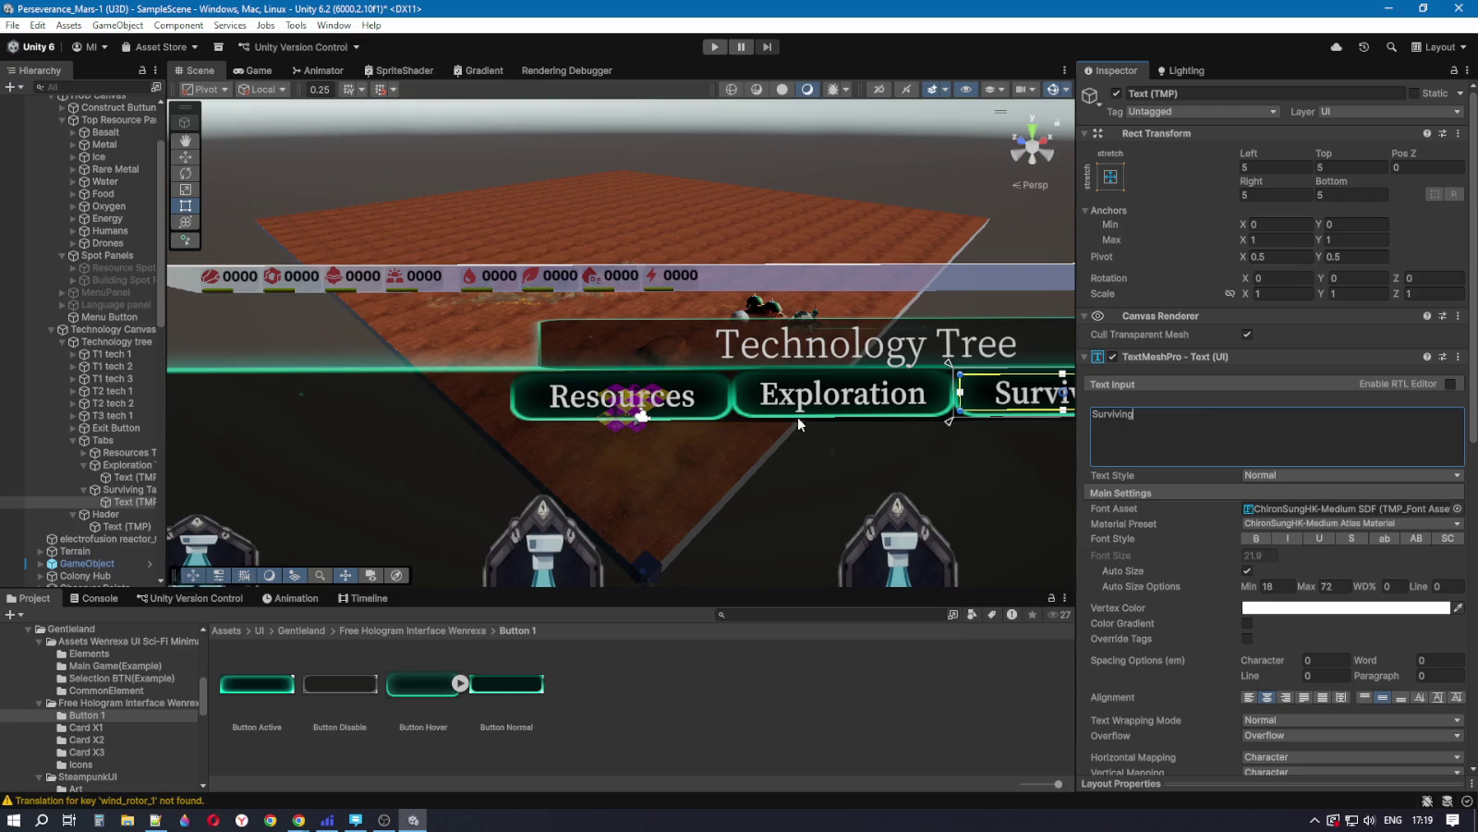
left_click(258, 71)
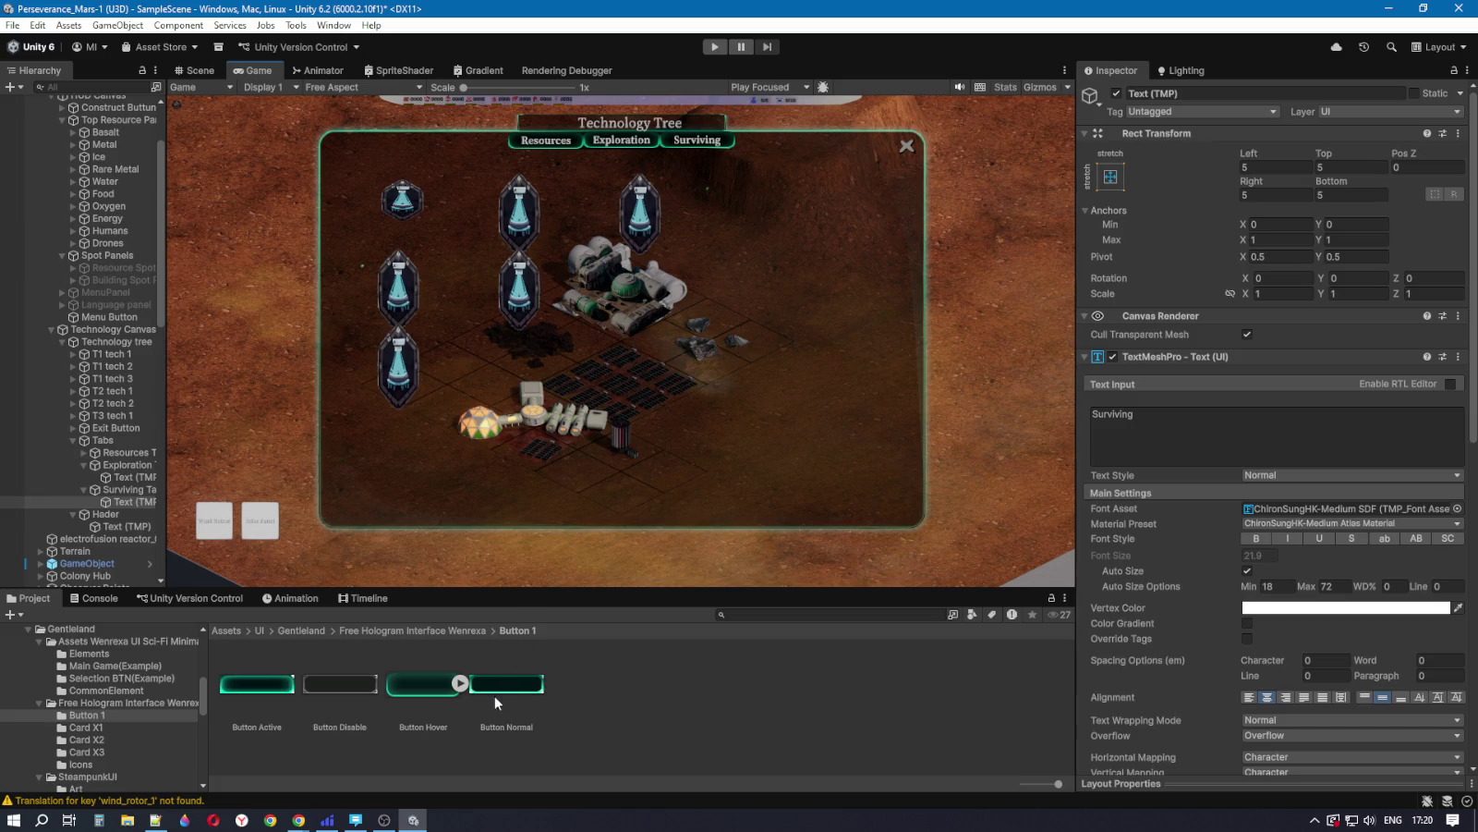
left_click(333, 685)
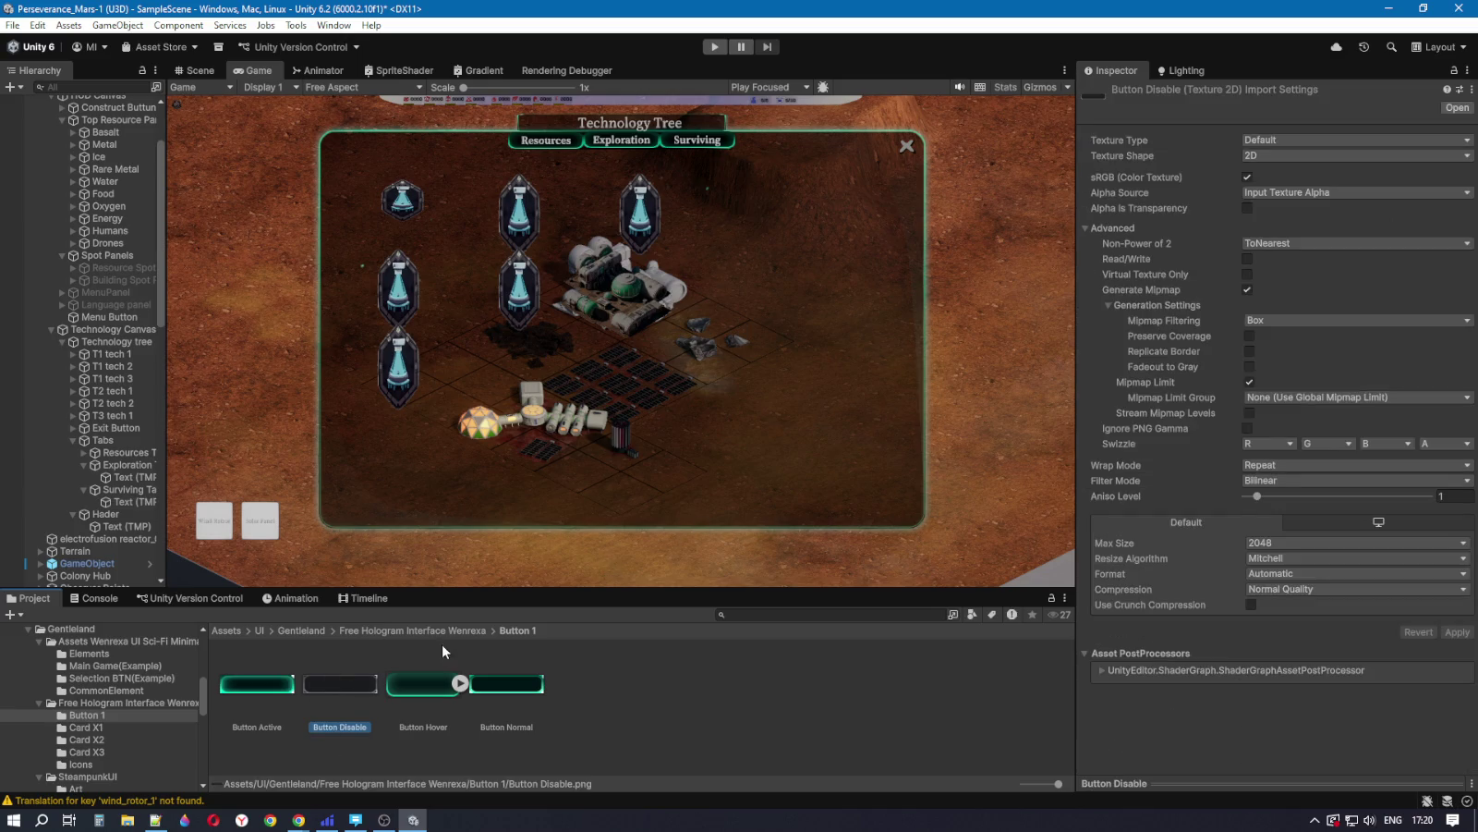
Step: Make Button Disable a Sprite (2D and UI) texture with Single sprite mode and Full Rect mesh
right_click(359, 676)
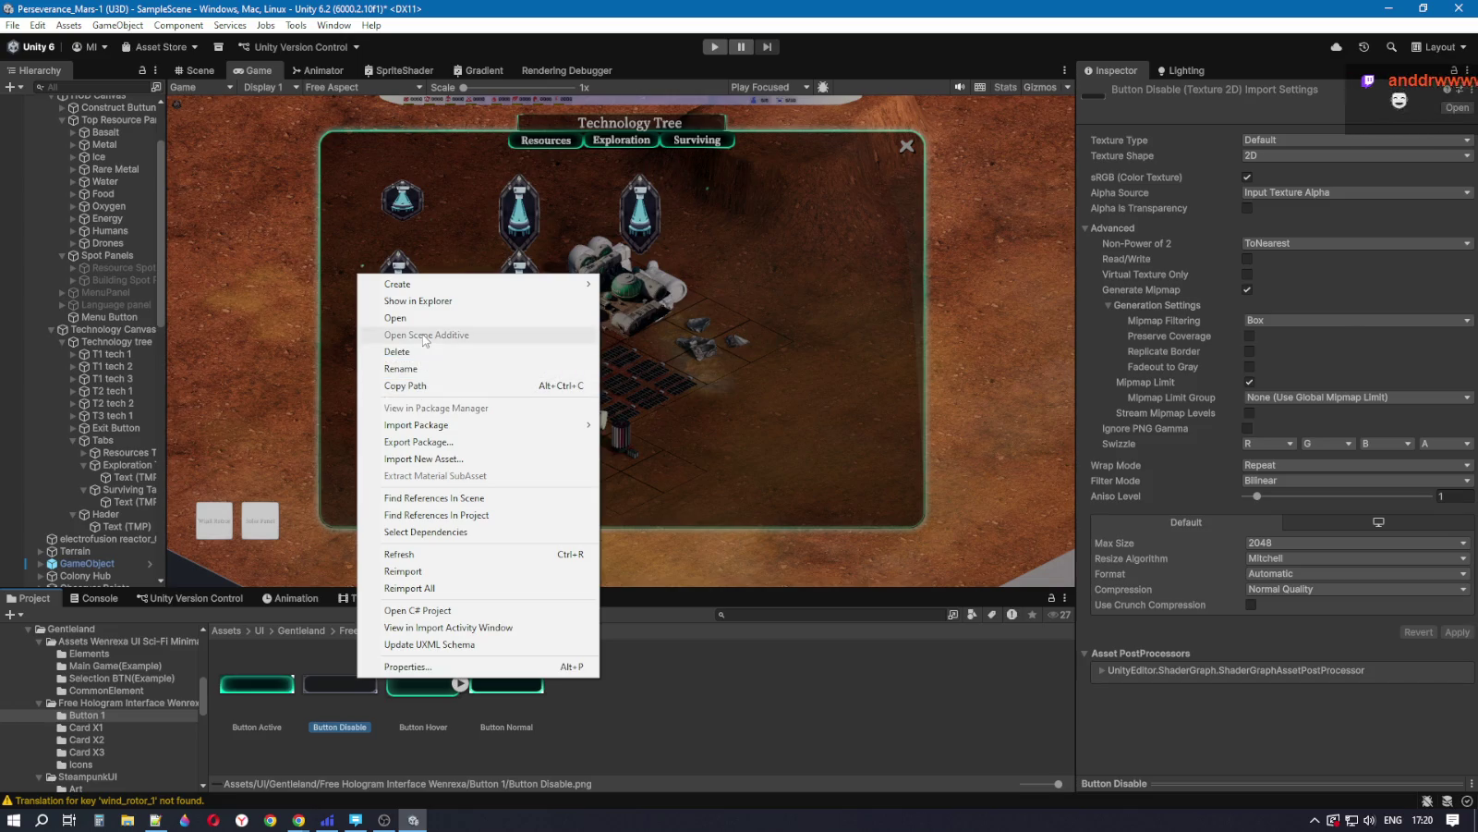
left_click(329, 685)
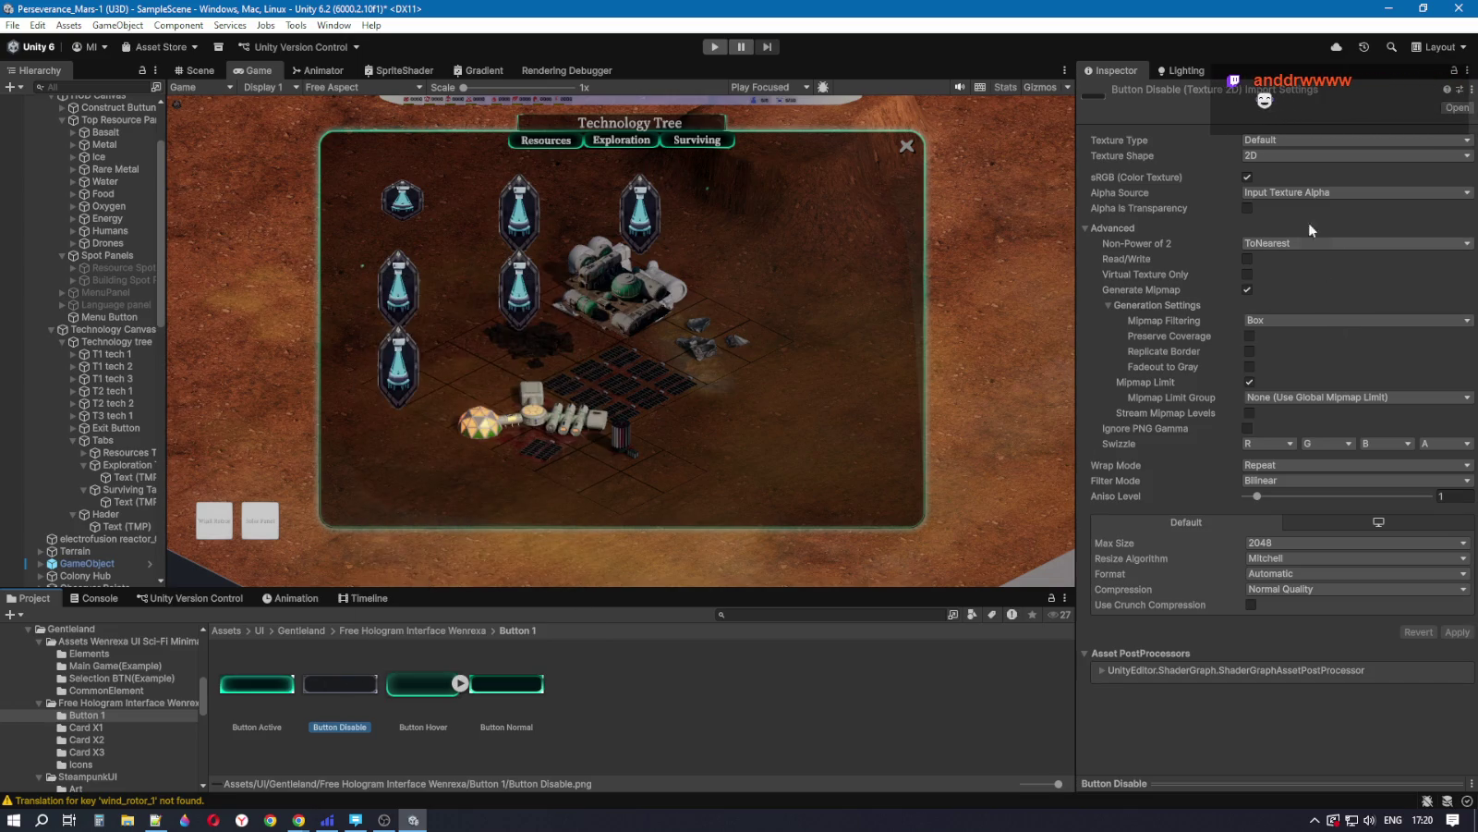
left_click(1294, 139)
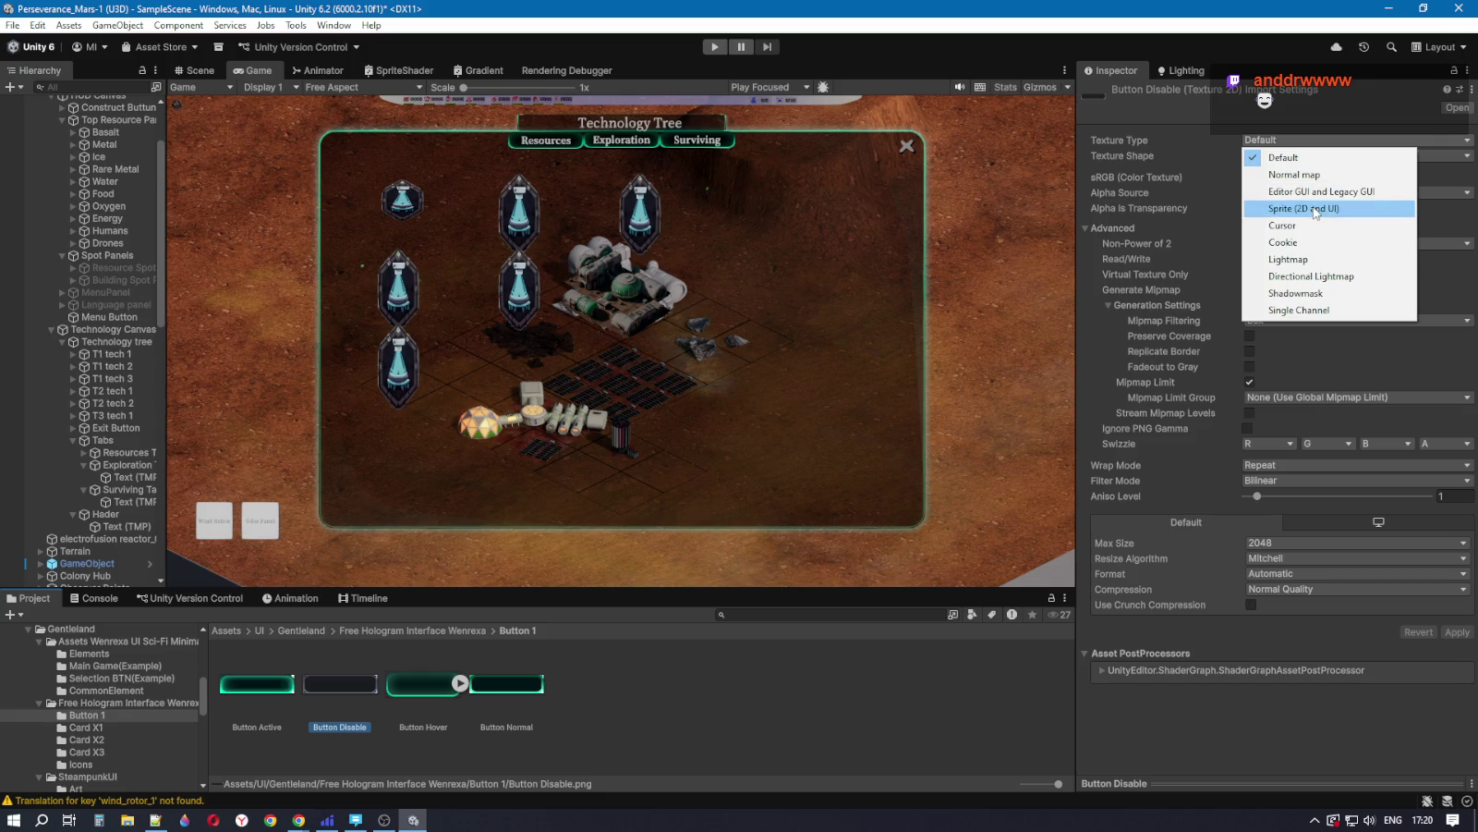
left_click(1309, 197)
left_click(1294, 176)
left_click(1289, 192)
left_click(1277, 209)
left_click(1280, 225)
Step: Set Pixels Per Unit to 8000 and format to RGBA 32 bit, then apply
left_click(1270, 190)
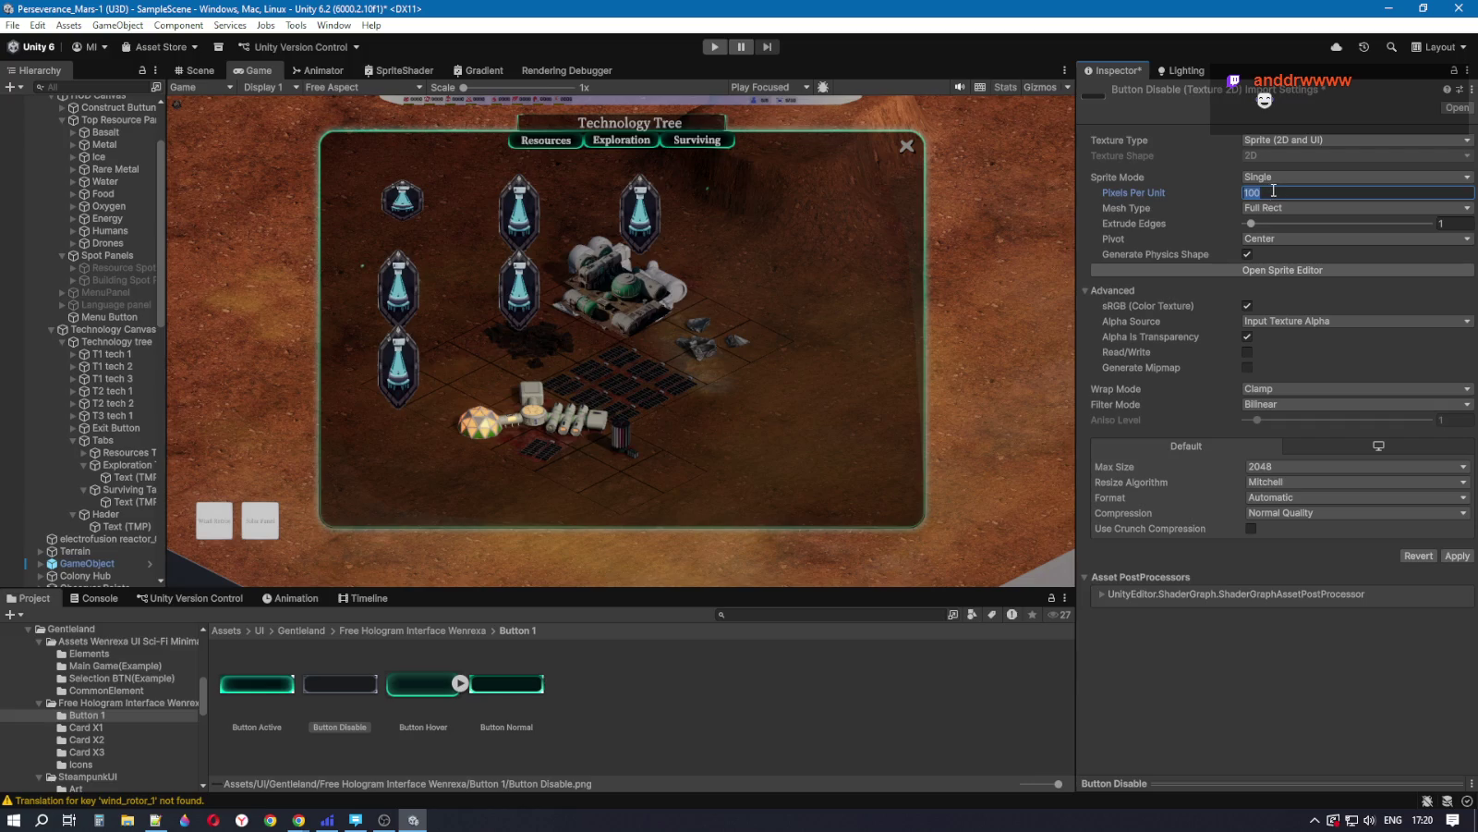
type("8000")
left_click(1292, 497)
left_click(1294, 527)
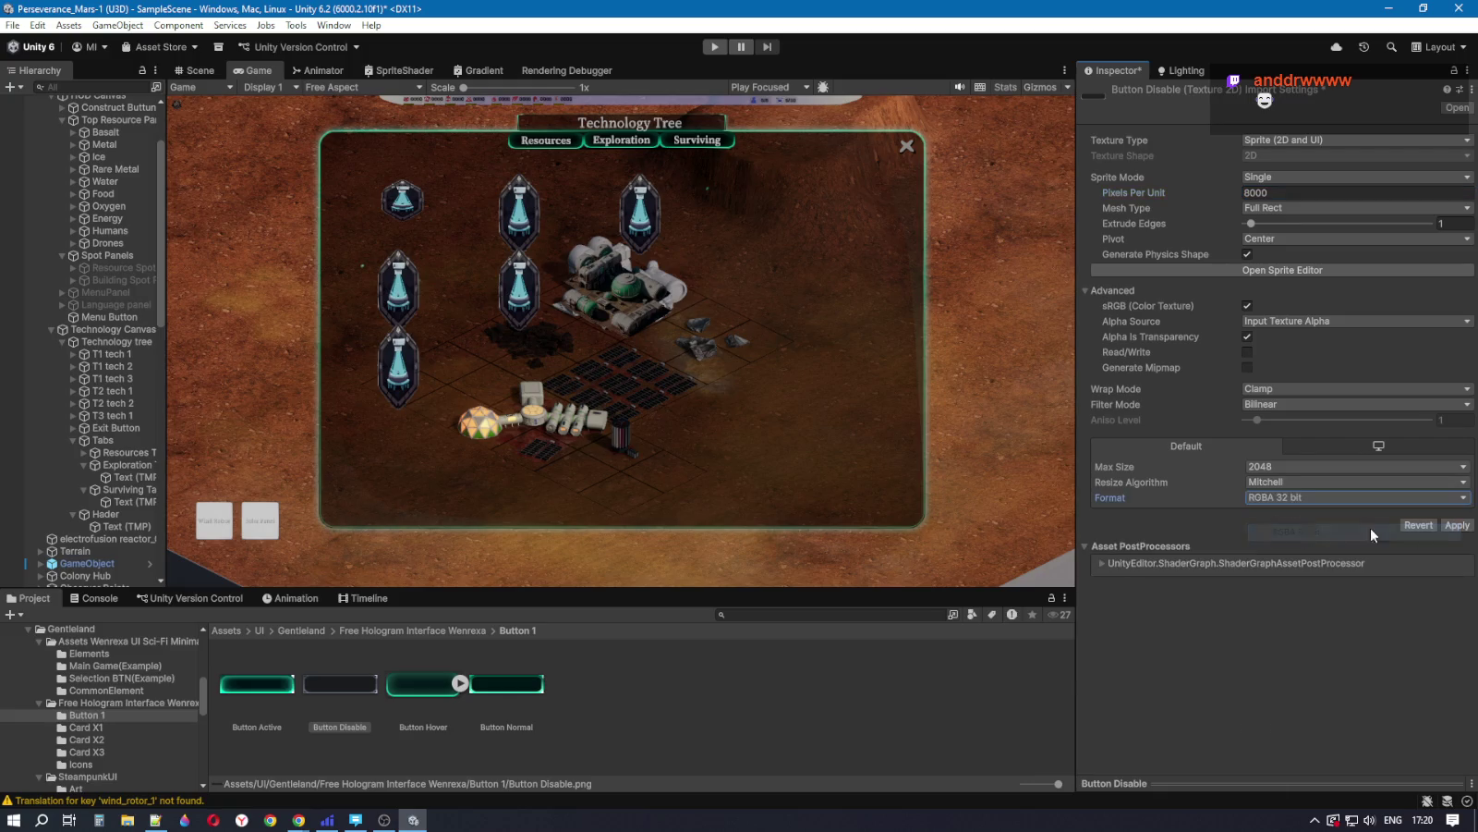
left_click(1456, 525)
left_click(1280, 268)
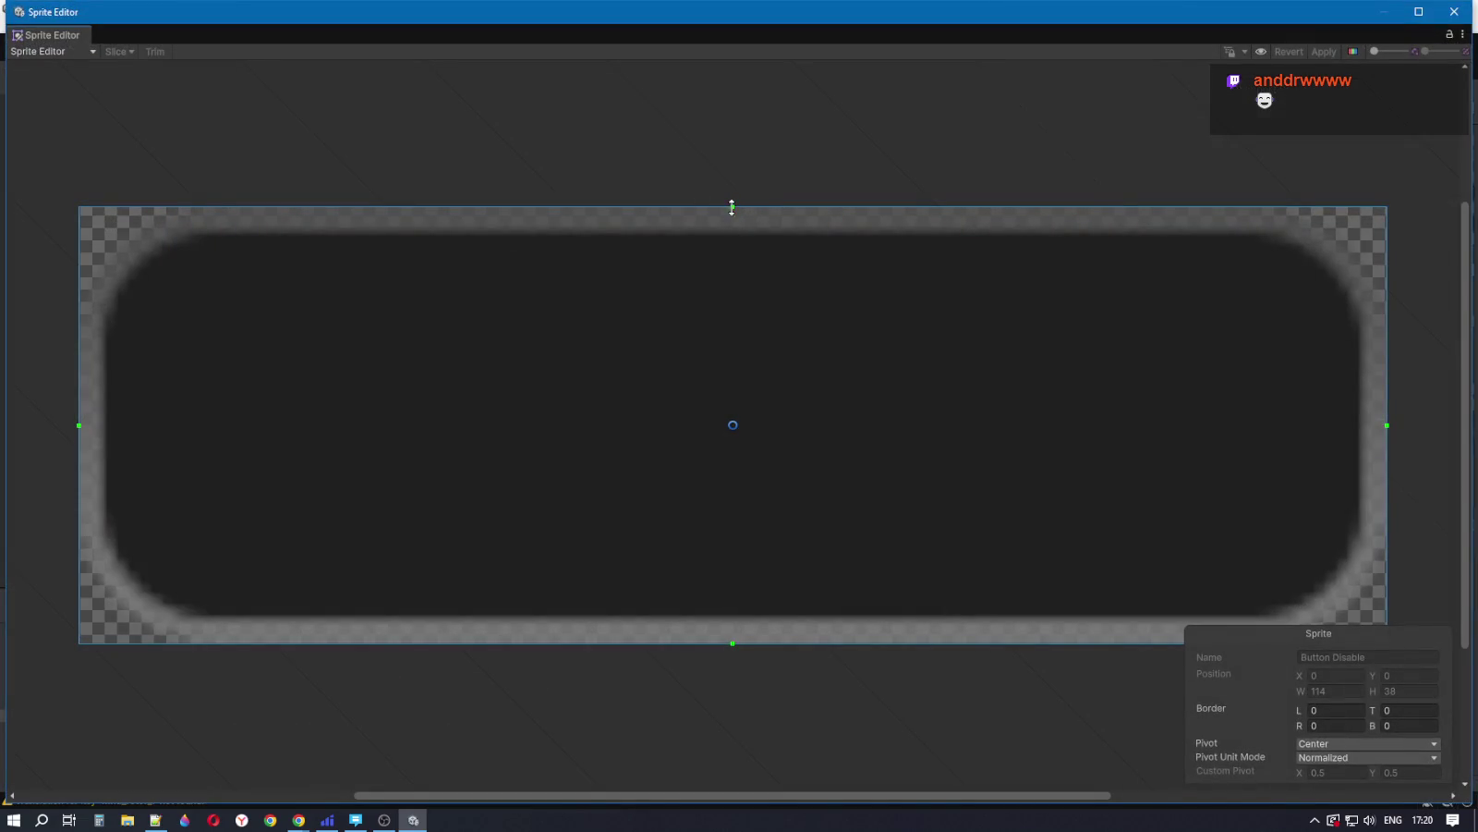
Step: Give Button Disable slice borders of 10 left/top and 11 right/bottom, apply, and close the Sprite Editor
left_click_drag(732, 207, 725, 325)
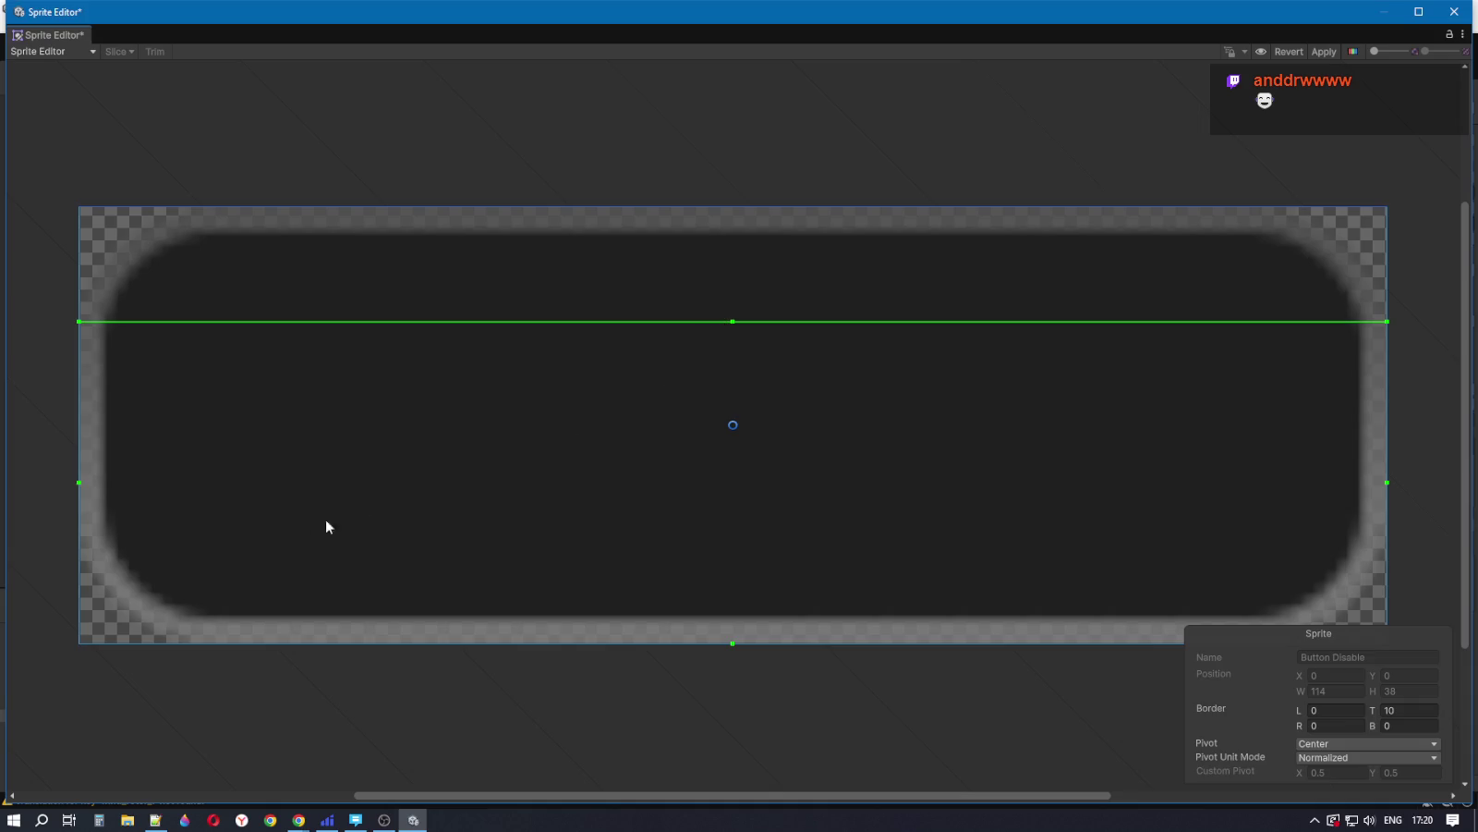
left_click_drag(78, 437, 189, 416)
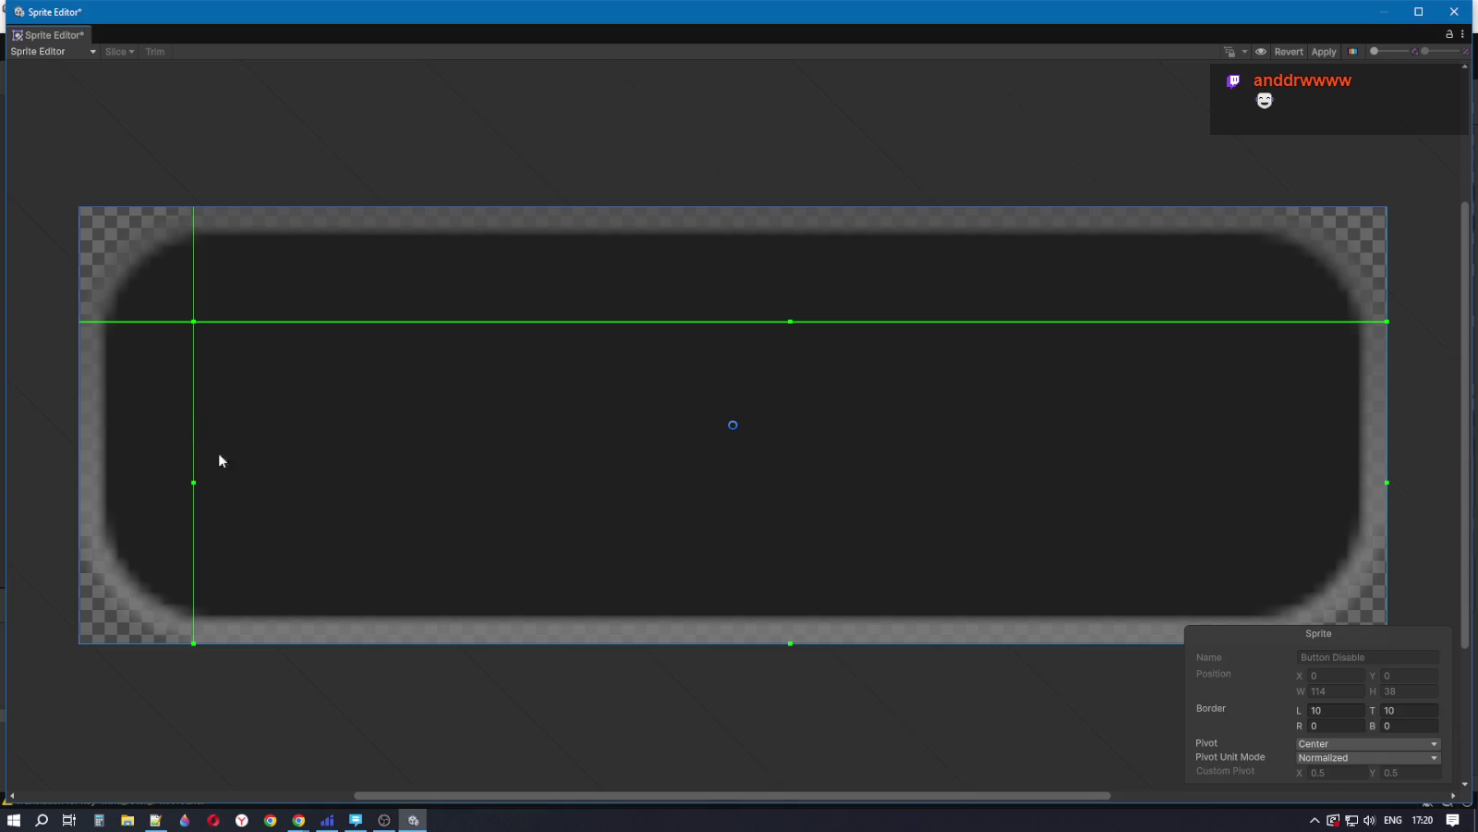
left_click_drag(515, 641, 515, 518)
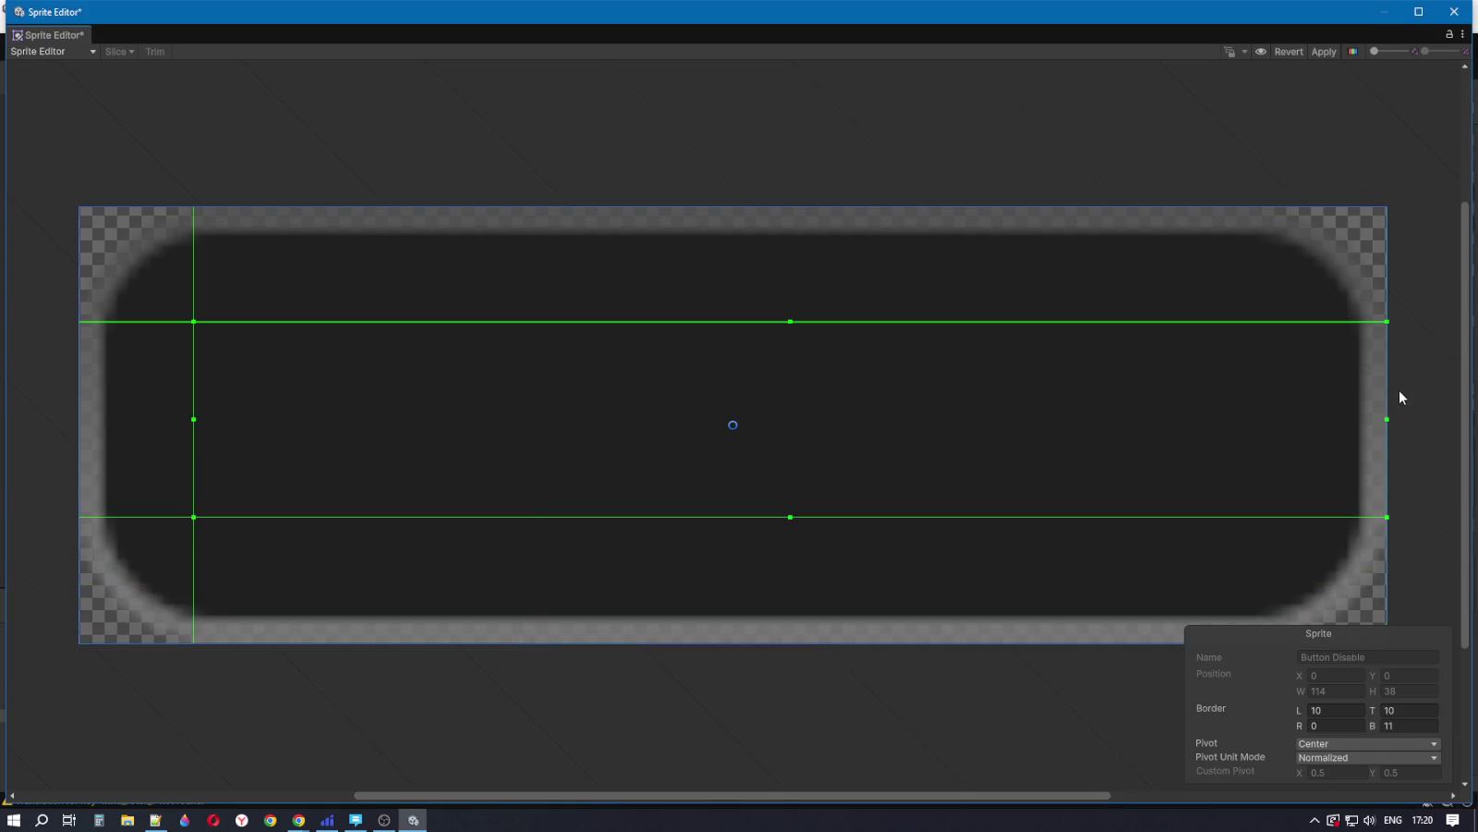
left_click_drag(1385, 389, 1262, 387)
left_click(1326, 51)
left_click(1451, 13)
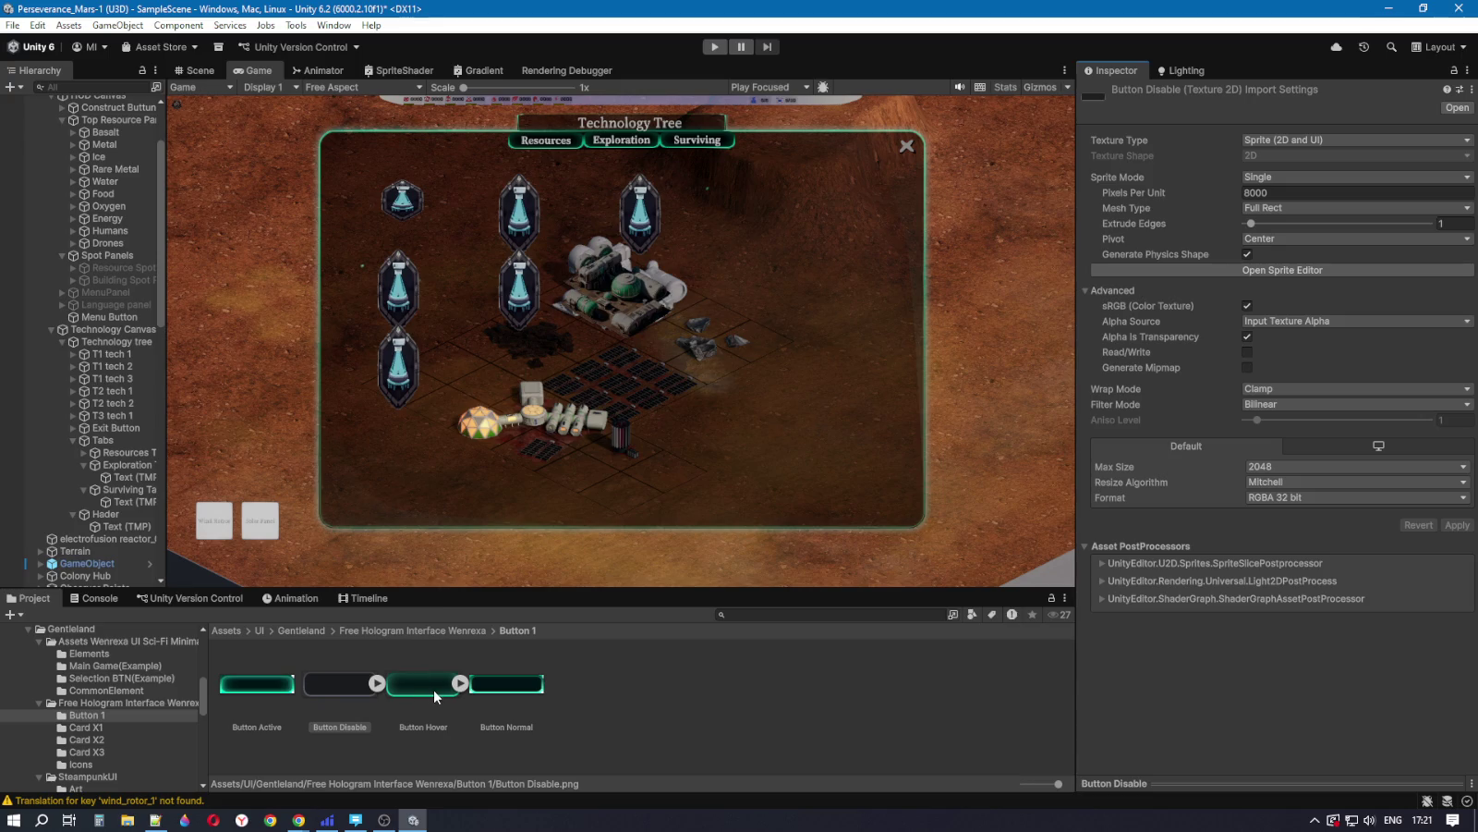
left_click(125, 452)
left_click(84, 465)
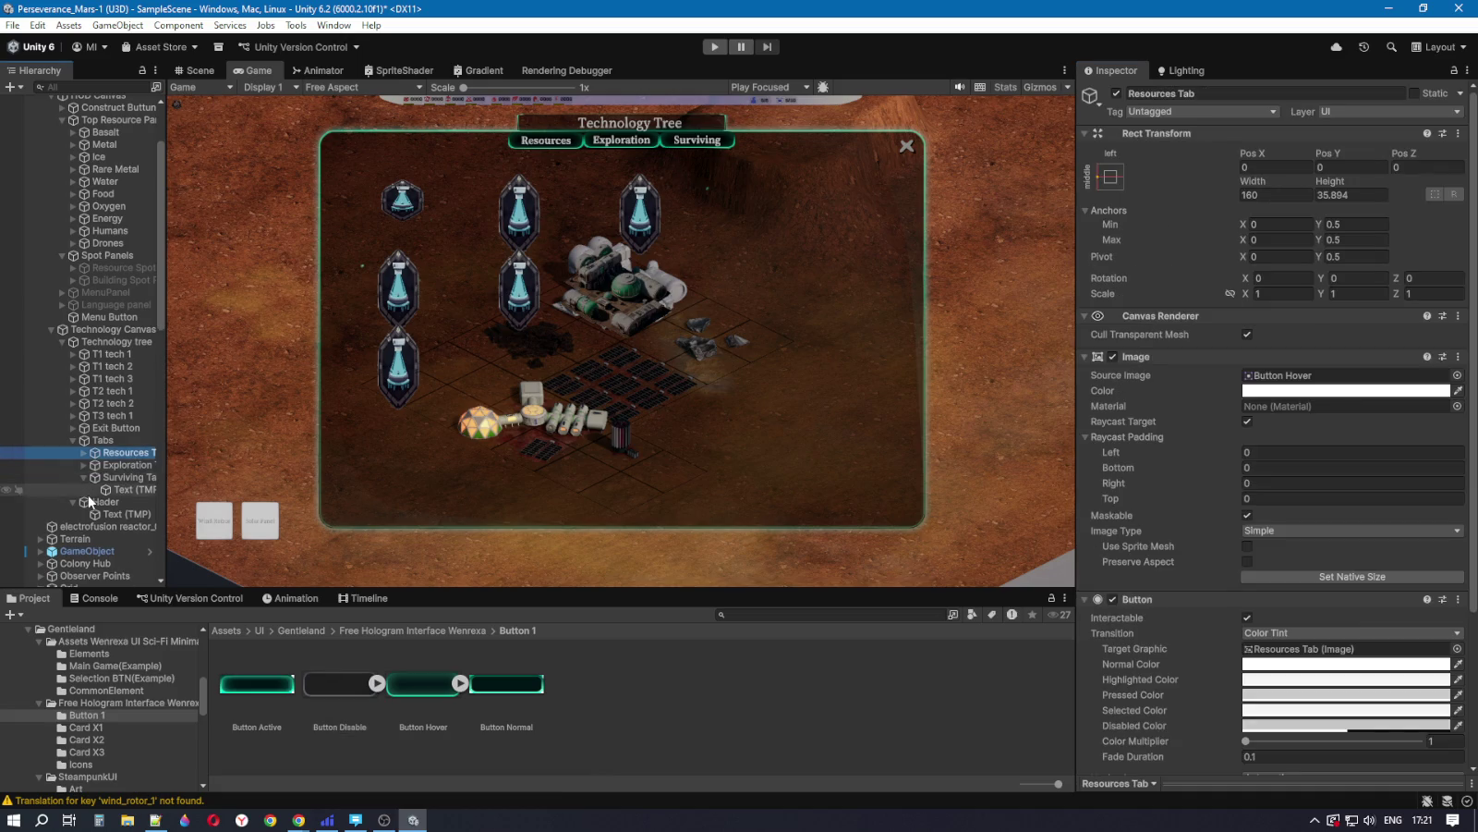
left_click(84, 477)
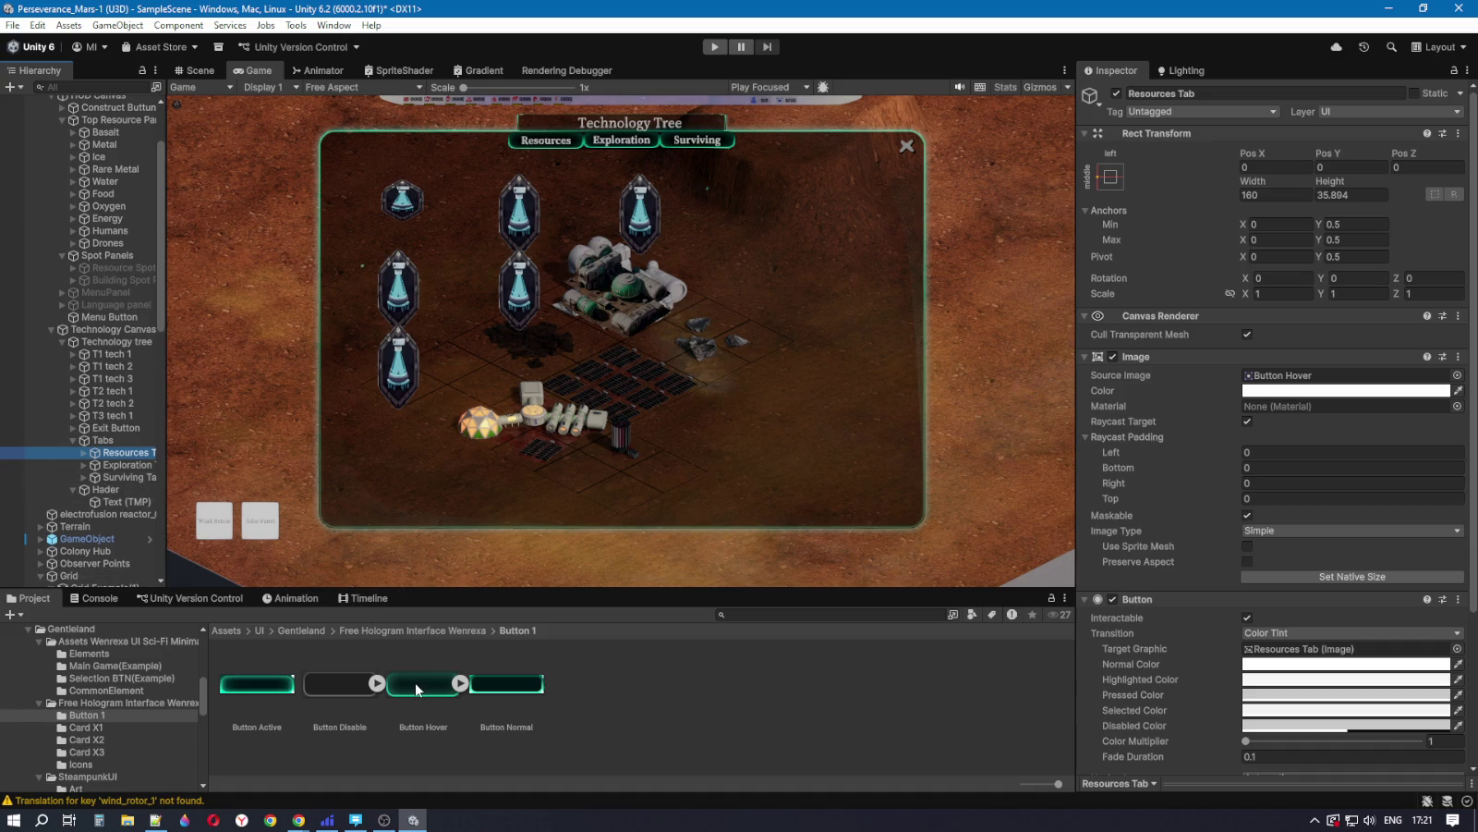
left_click_drag(1302, 448, 1304, 379)
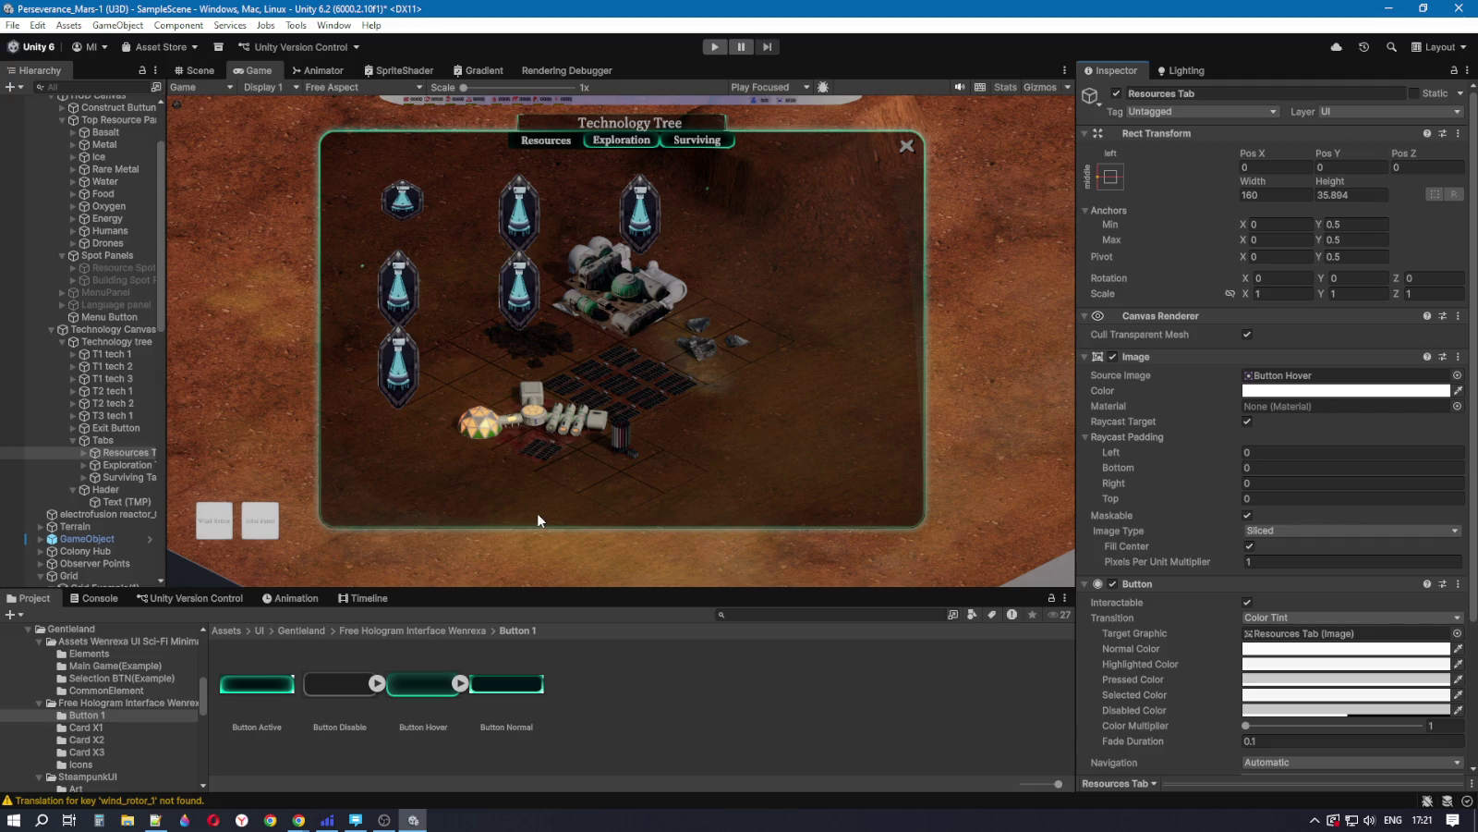
left_click(1294, 531)
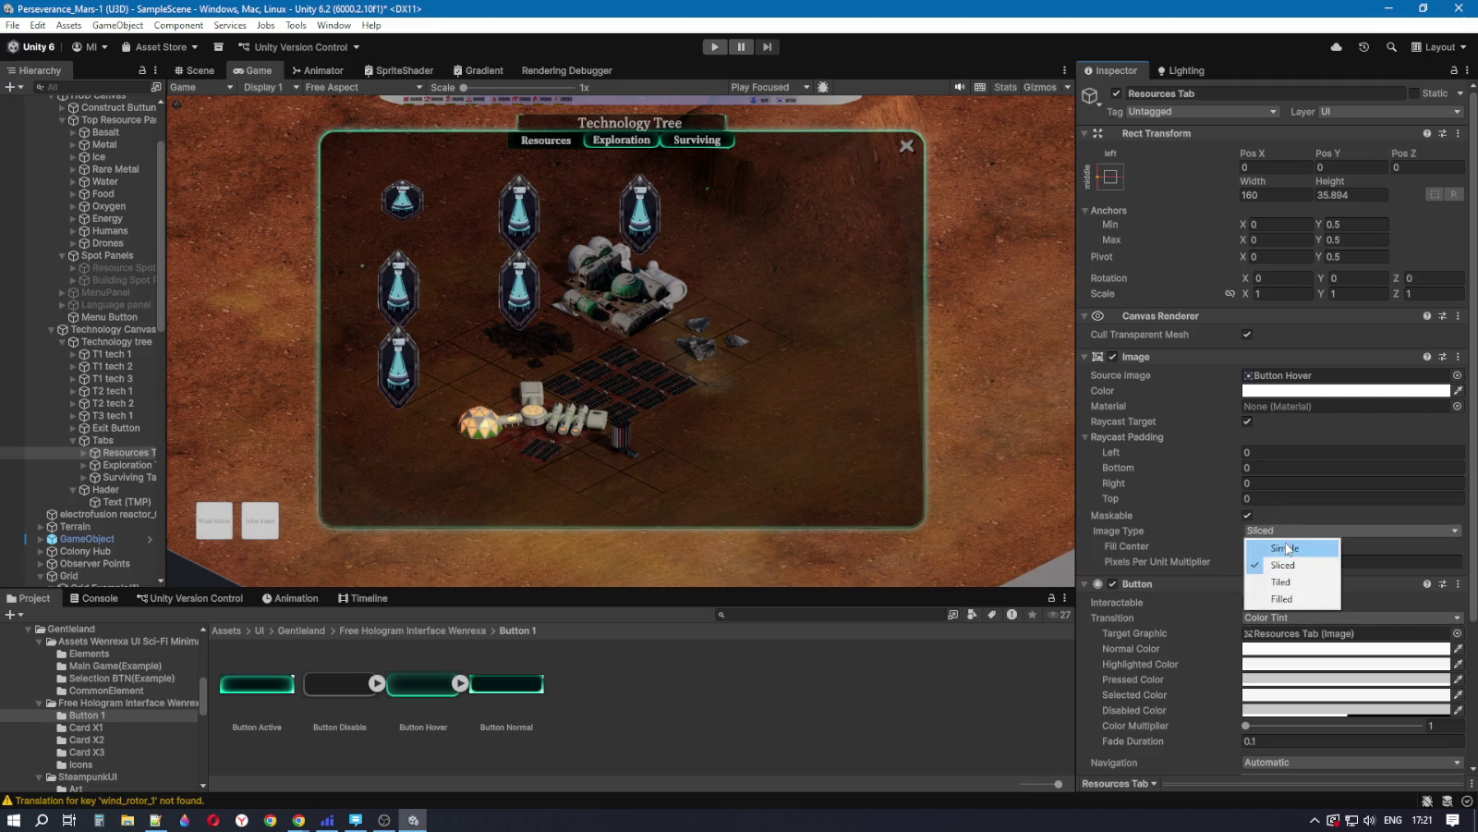
left_click(1286, 546)
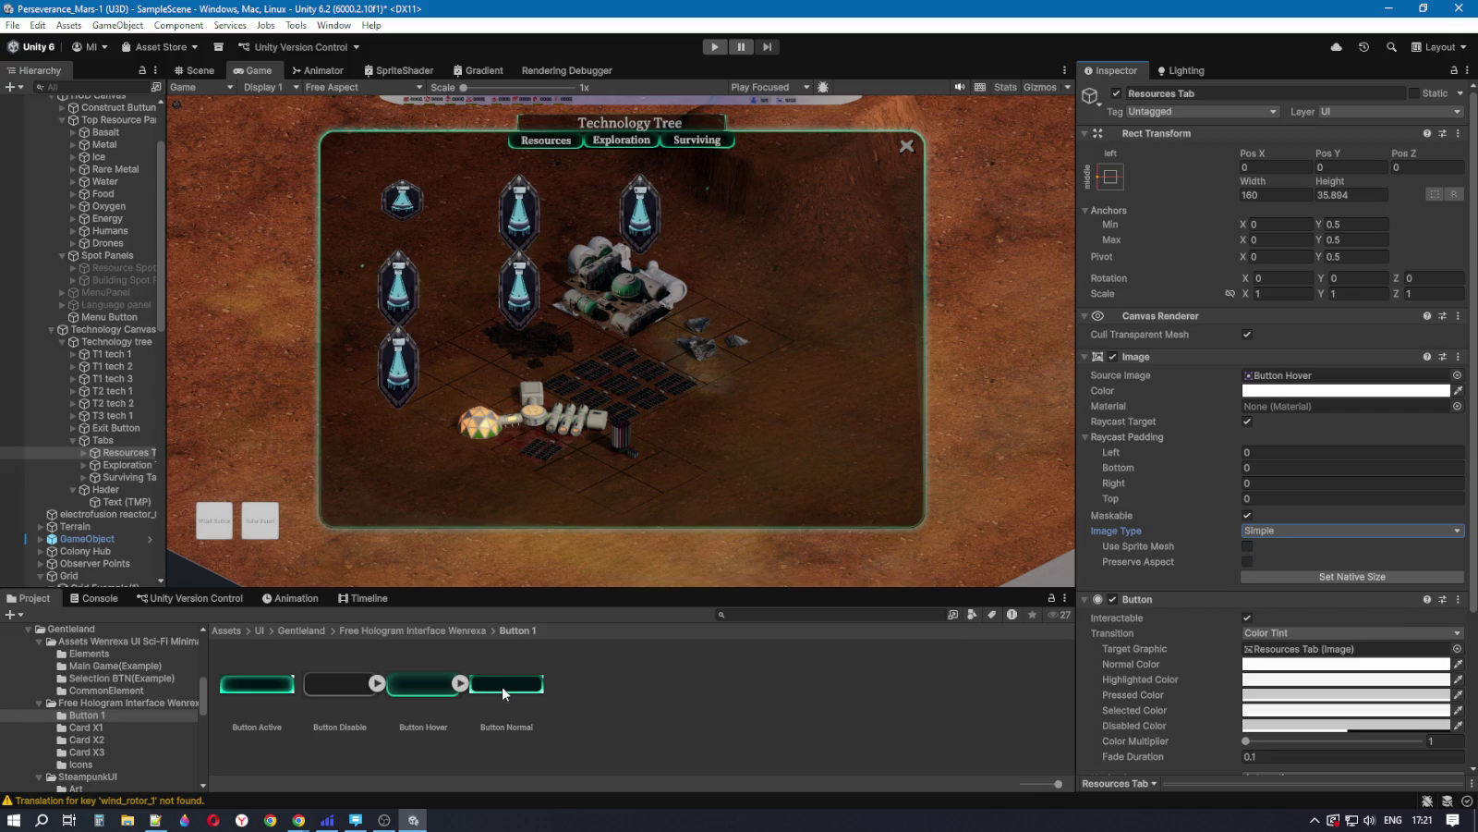
left_click(355, 683)
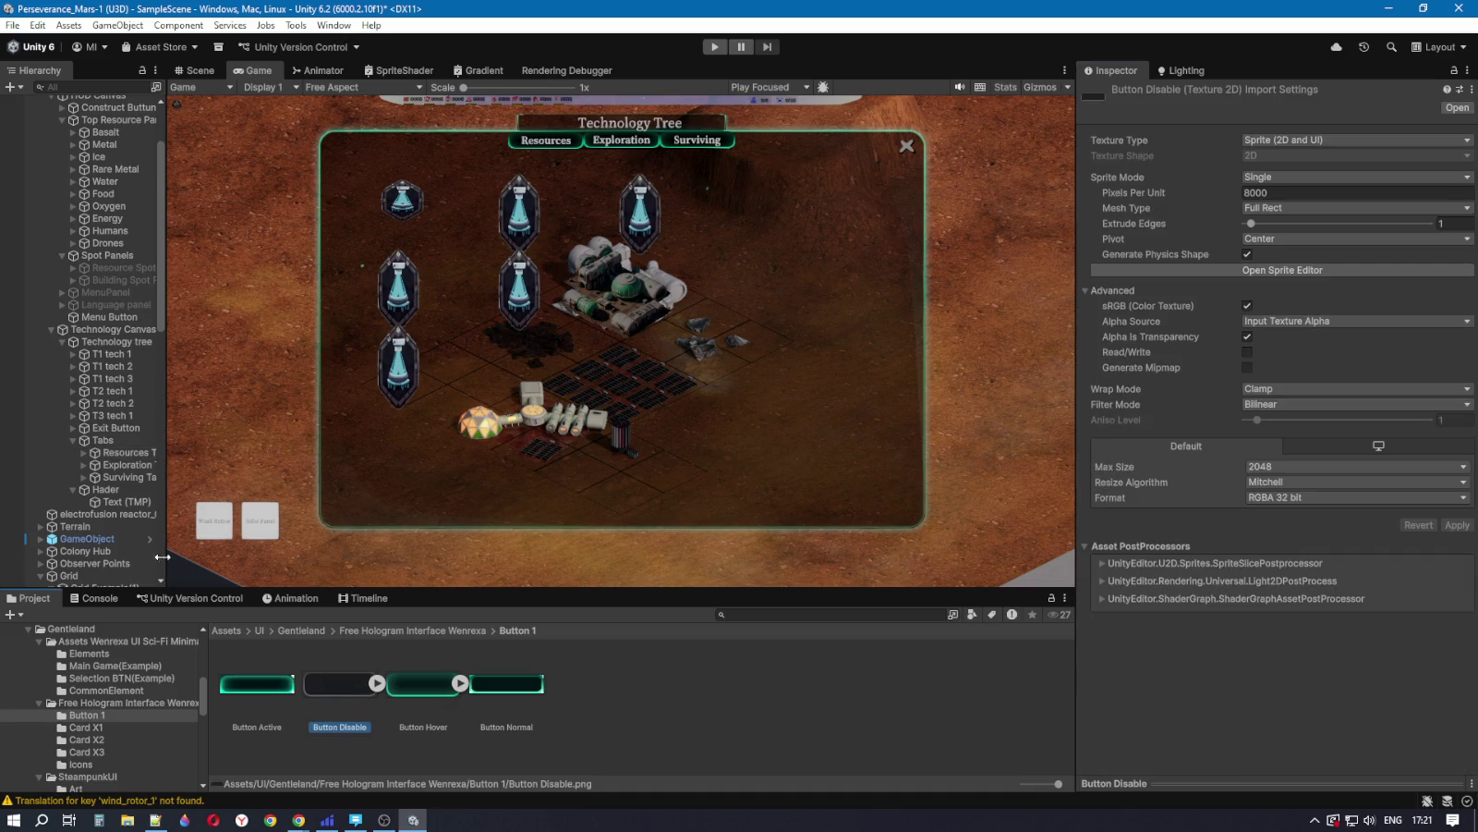
left_click(121, 464)
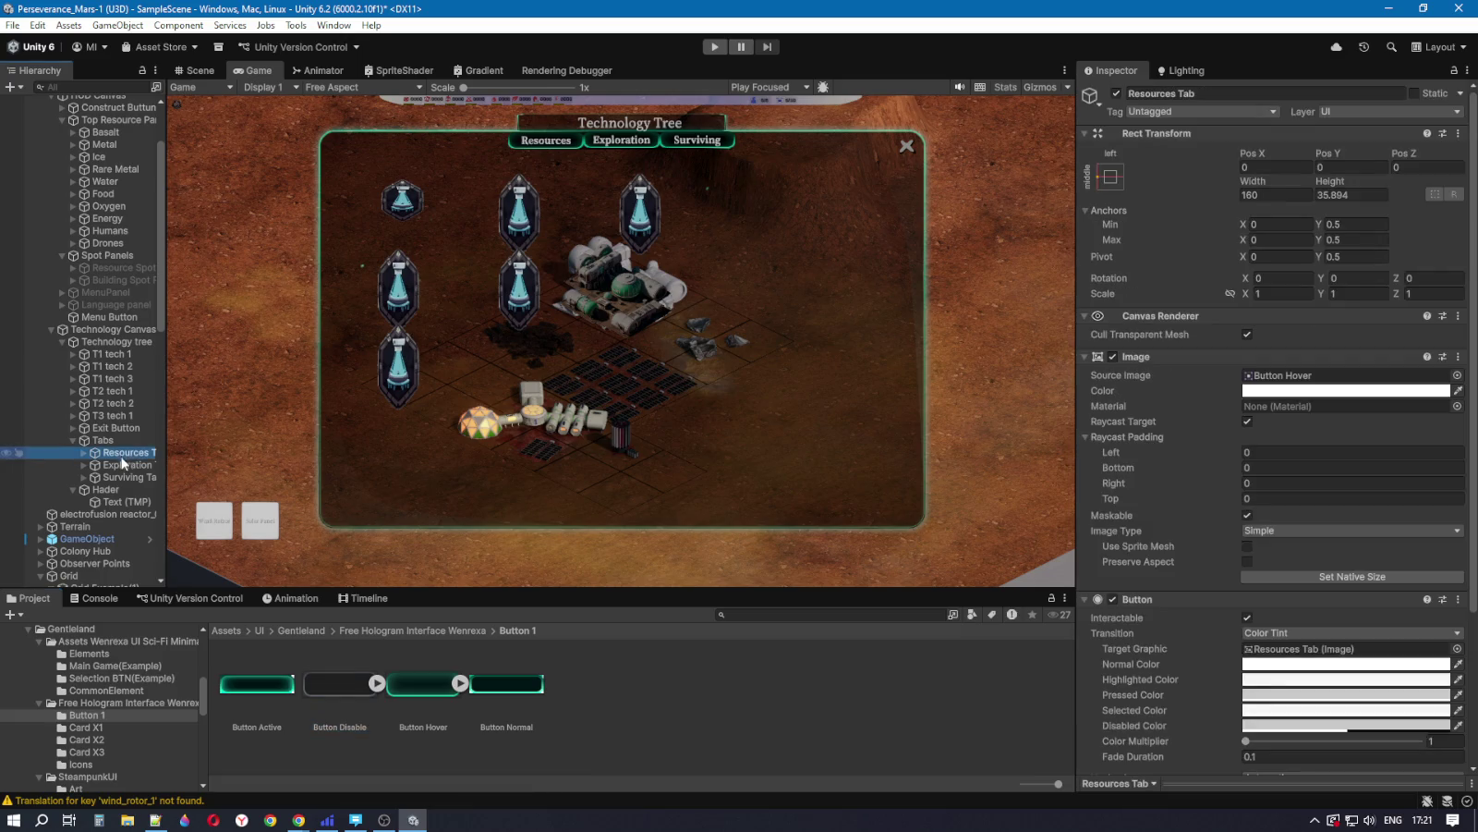
left_click(124, 477)
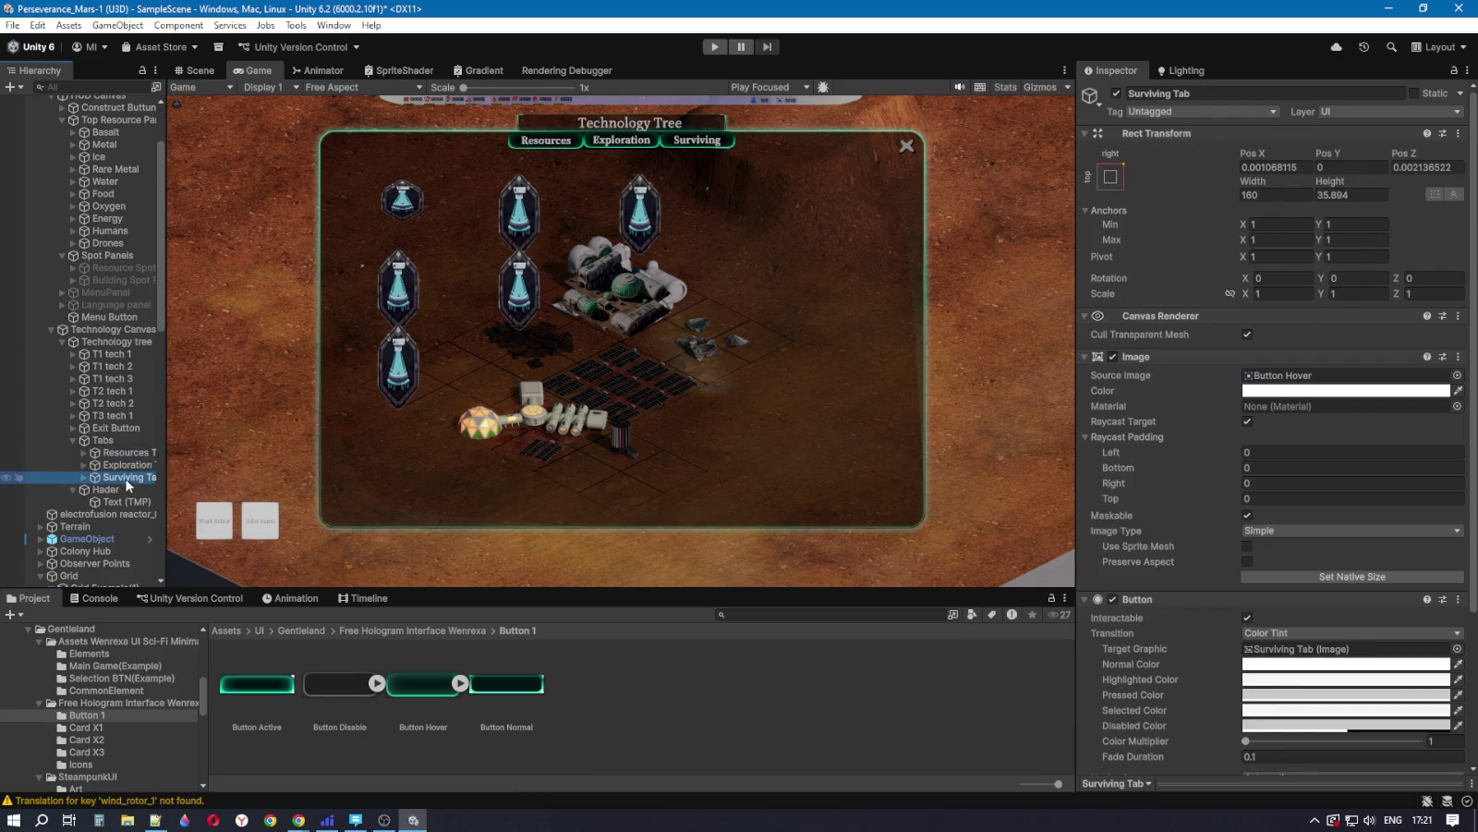
left_click(127, 455)
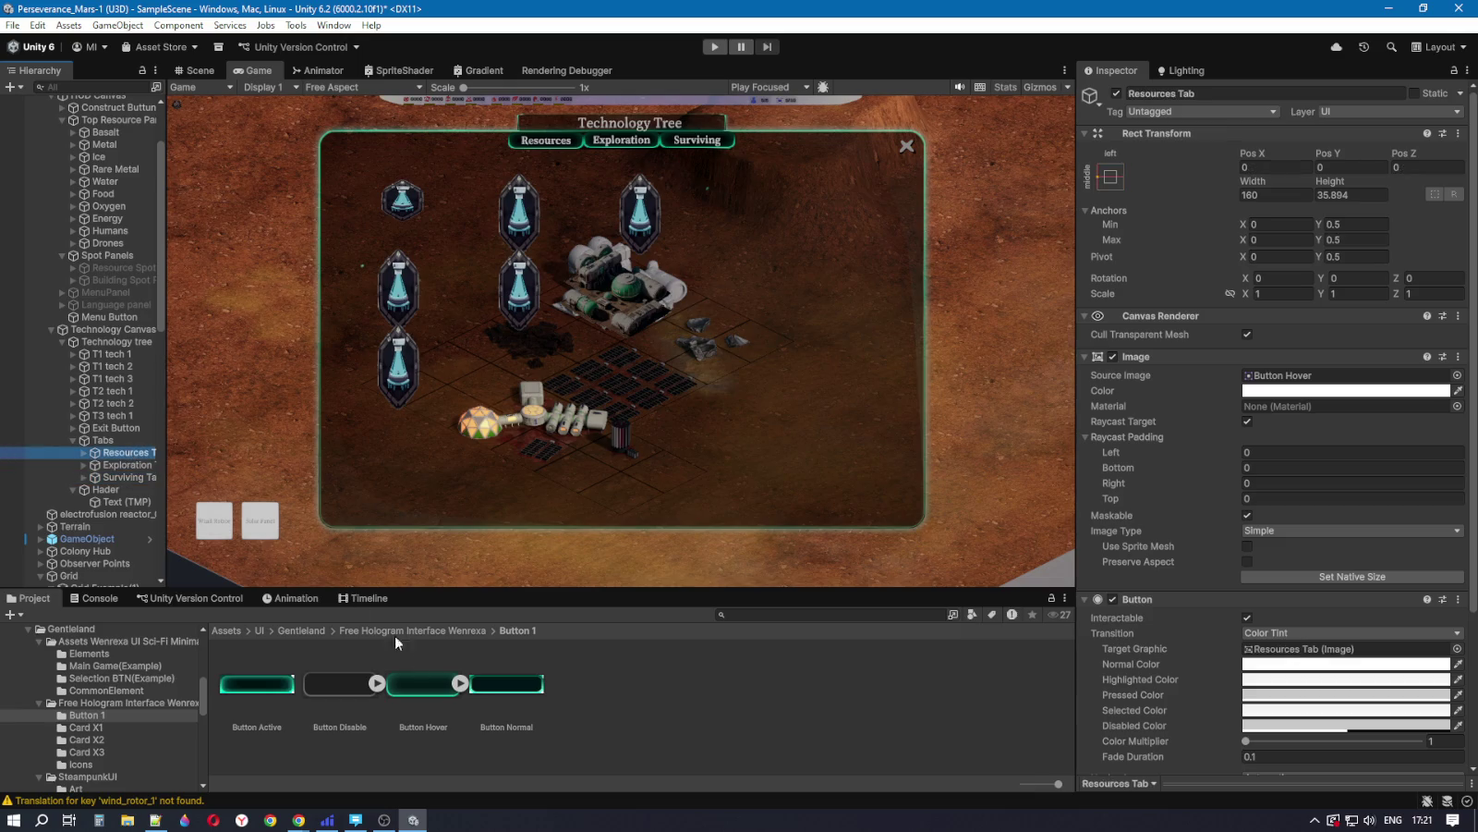
Step: Assign Button Disable as the Source Image of the Resources and Exploration tabs, with Simple image type
left_click(1278, 379)
key("ctrl+v")
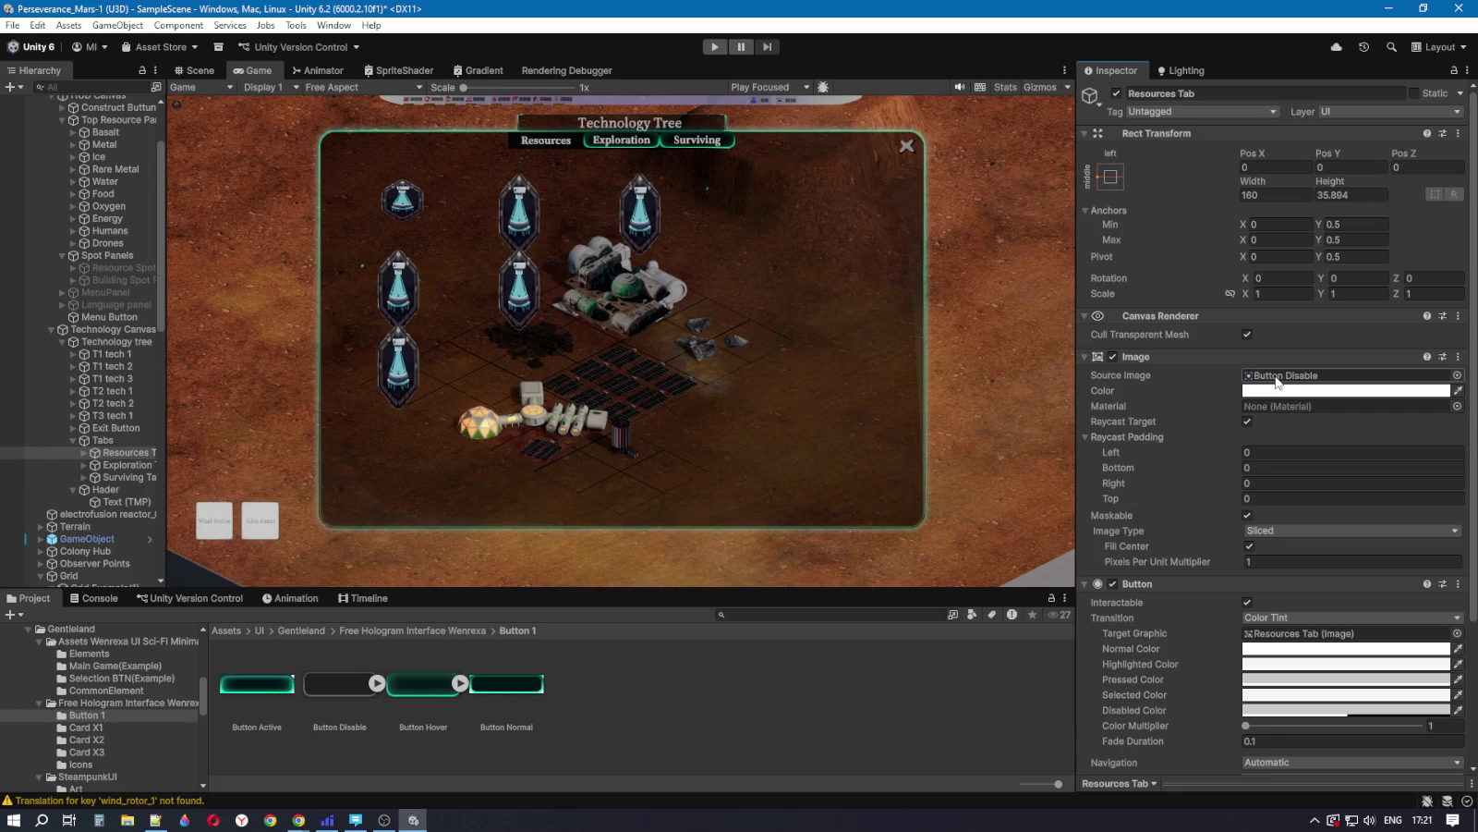
left_click(1286, 529)
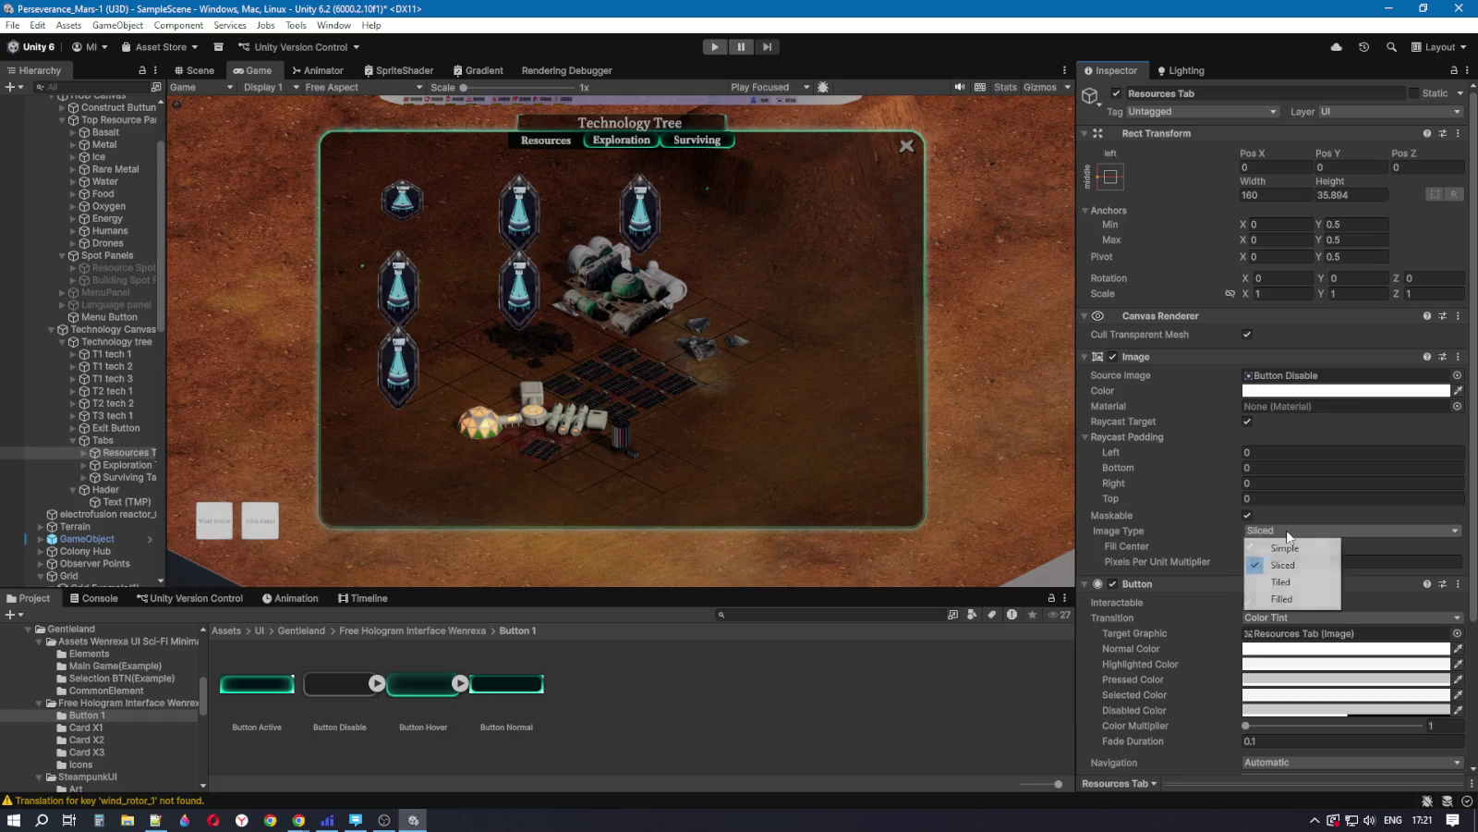
left_click(1285, 544)
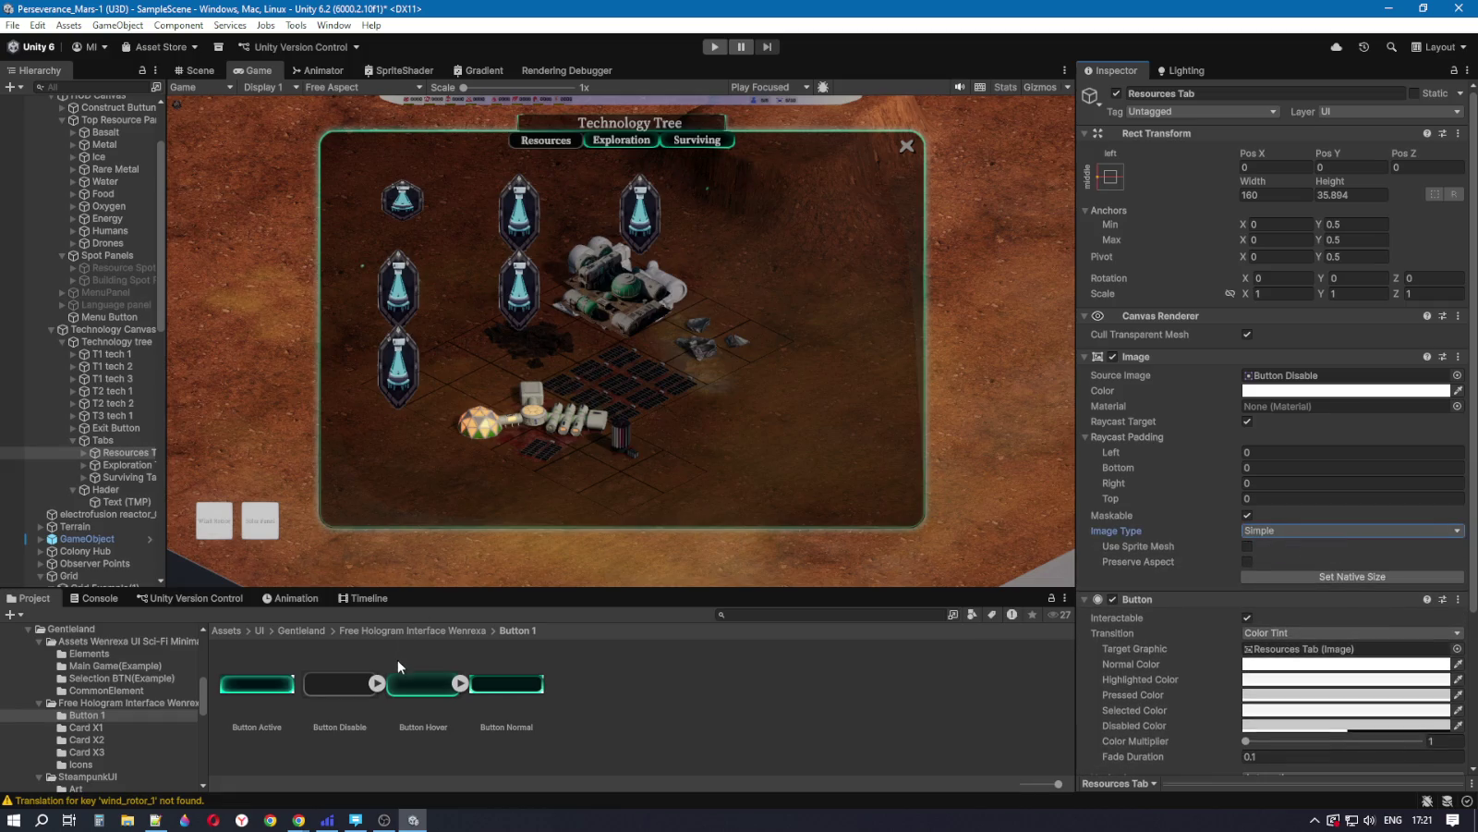
left_click(110, 466)
left_click_drag(329, 679, 1284, 379)
left_click(1291, 533)
left_click(1280, 547)
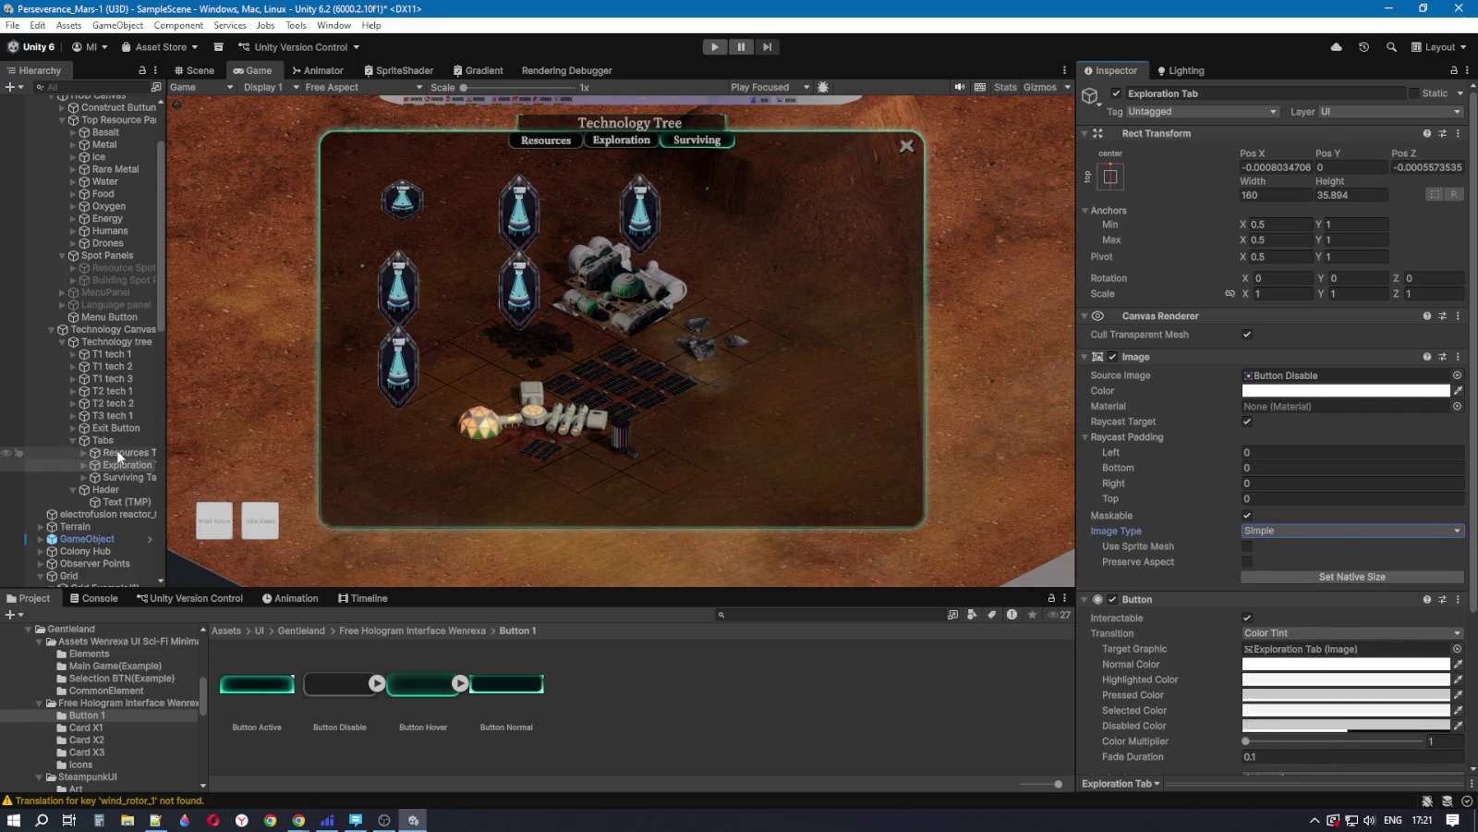
Step: Give the Surviving Tab the Button Disable image with Simple image type
left_click(119, 477)
mouse_move(342, 688)
left_mouse_down()
mouse_move(1033, 479)
mouse_move(1280, 378)
left_mouse_up()
left_click(1292, 530)
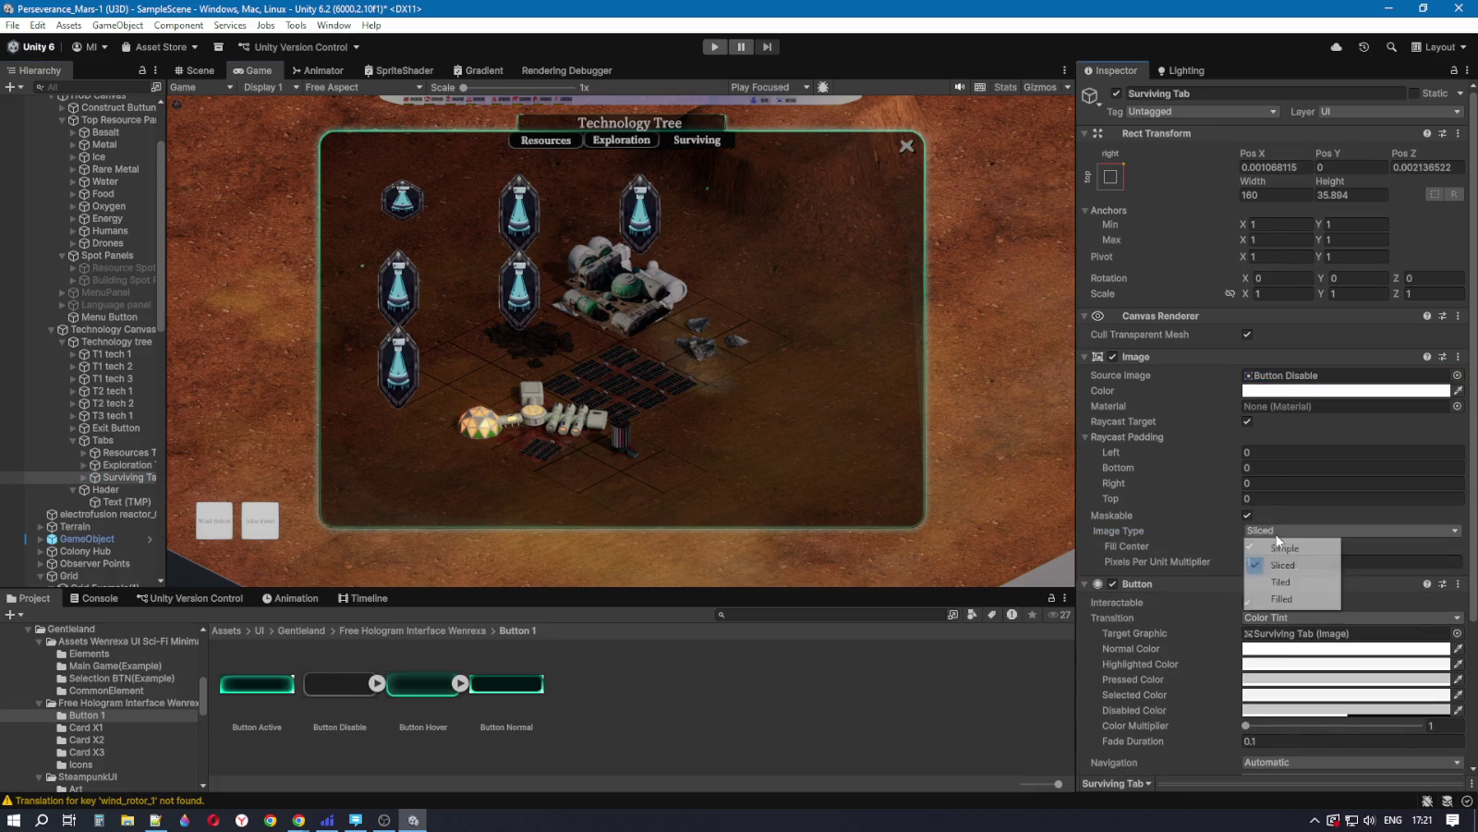
left_click(1266, 545)
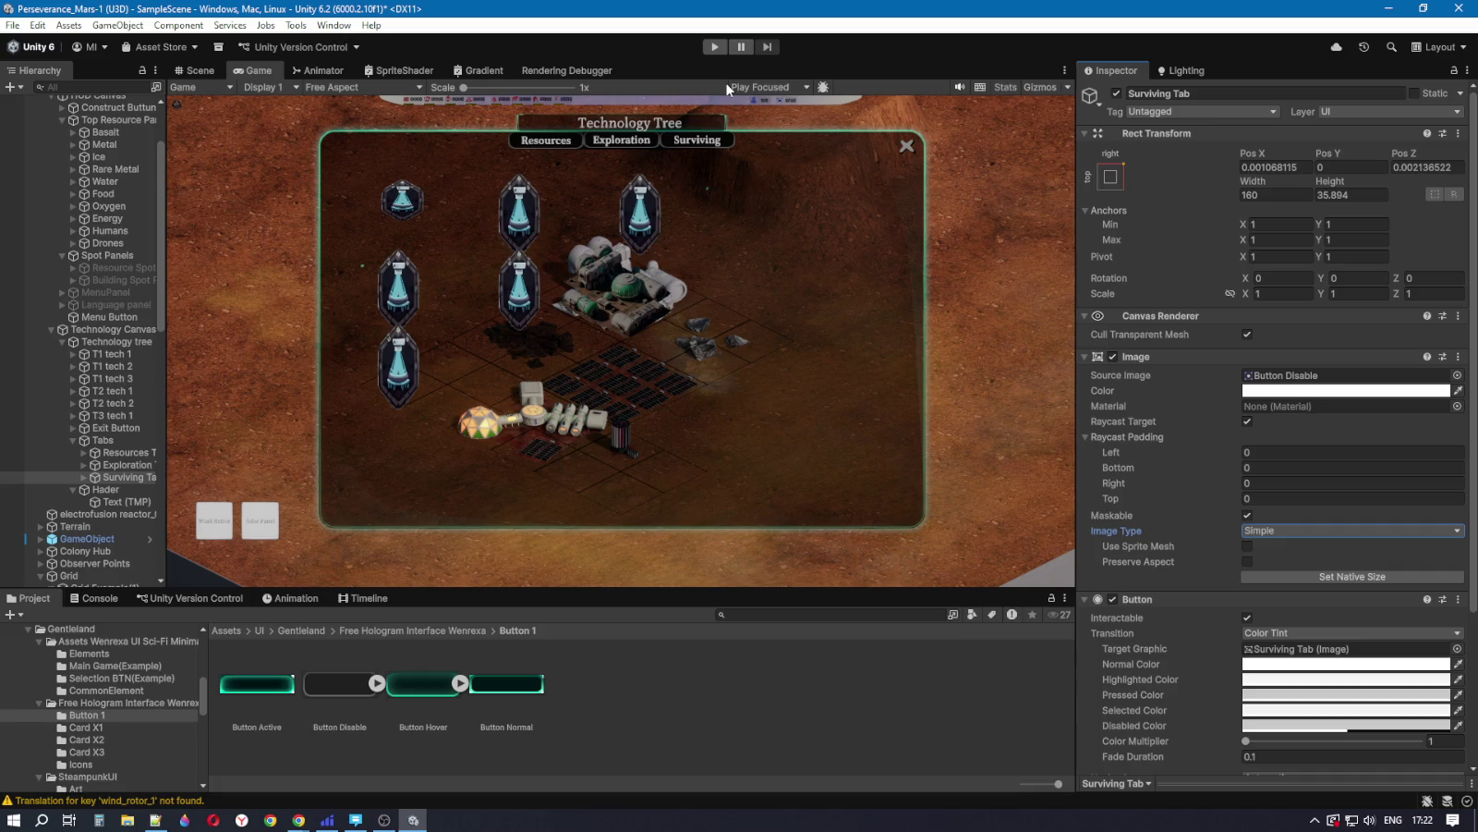
left_click(107, 440)
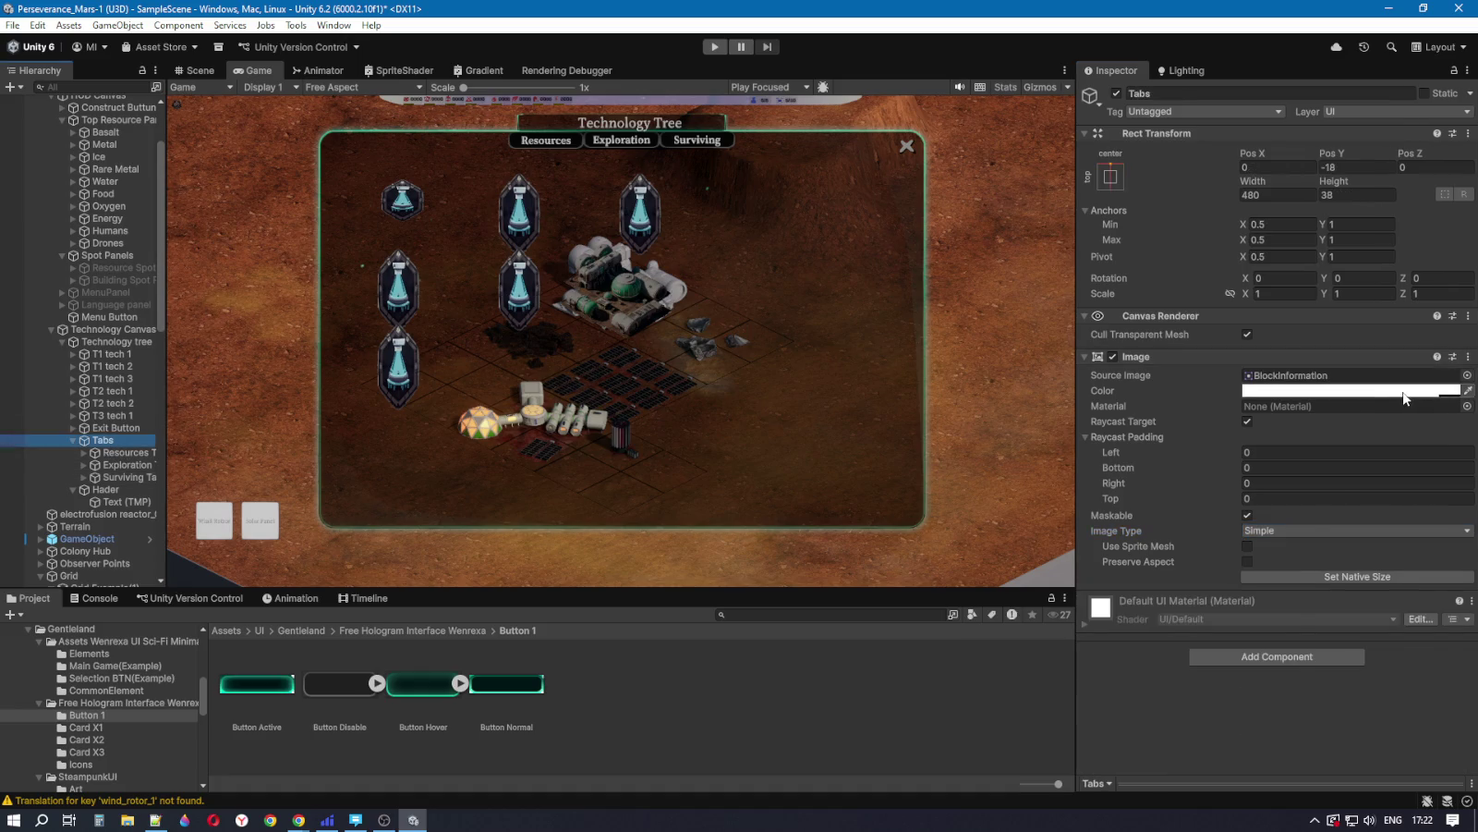
Step: Set the Tabs background colour alpha to 255, toggling undo/redo to compare with transparent
left_click(1330, 390)
left_click(1438, 600)
type("0")
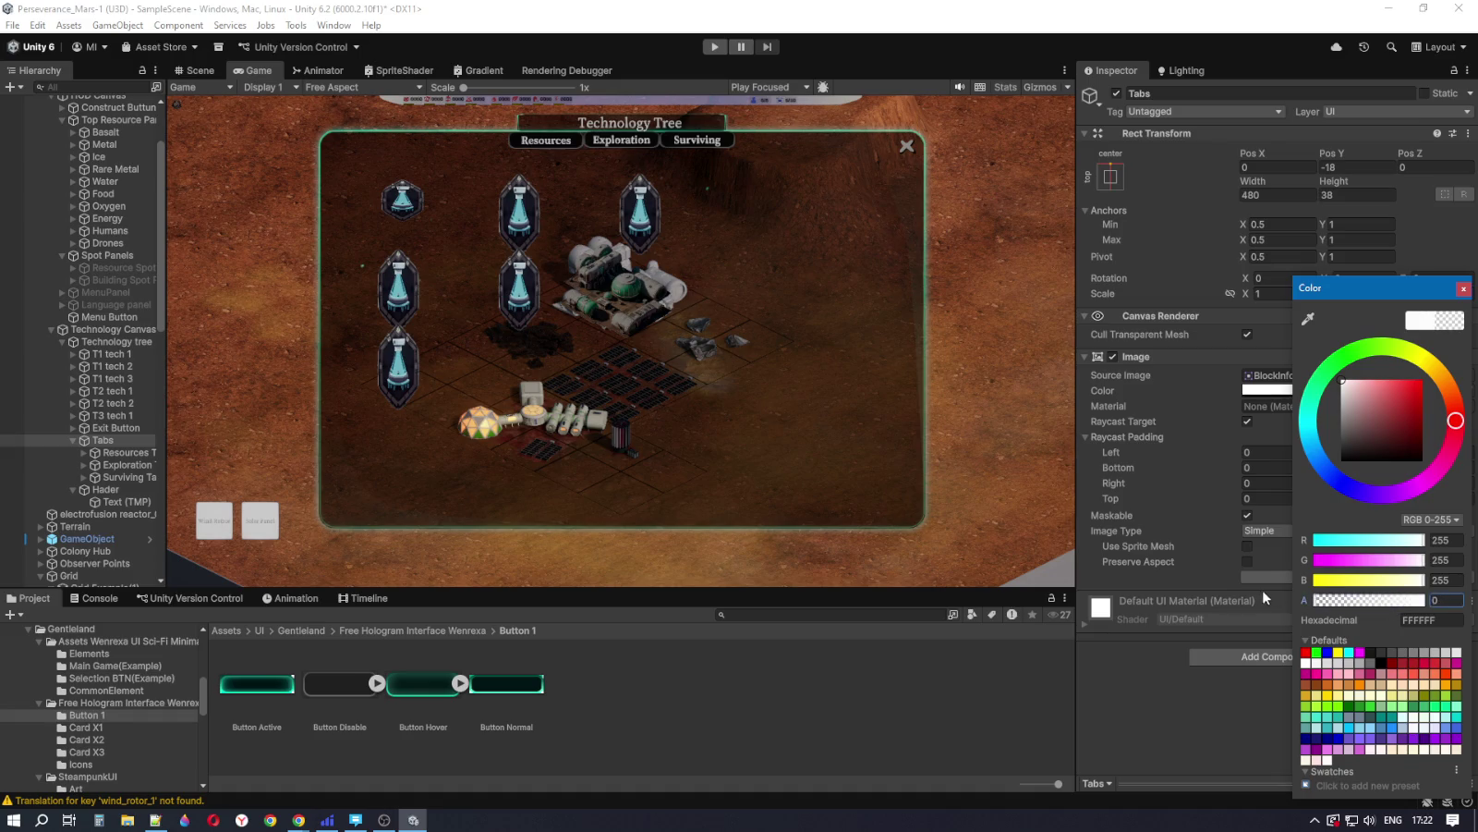
type("255")
key("ctrl+z")
key("ctrl+y")
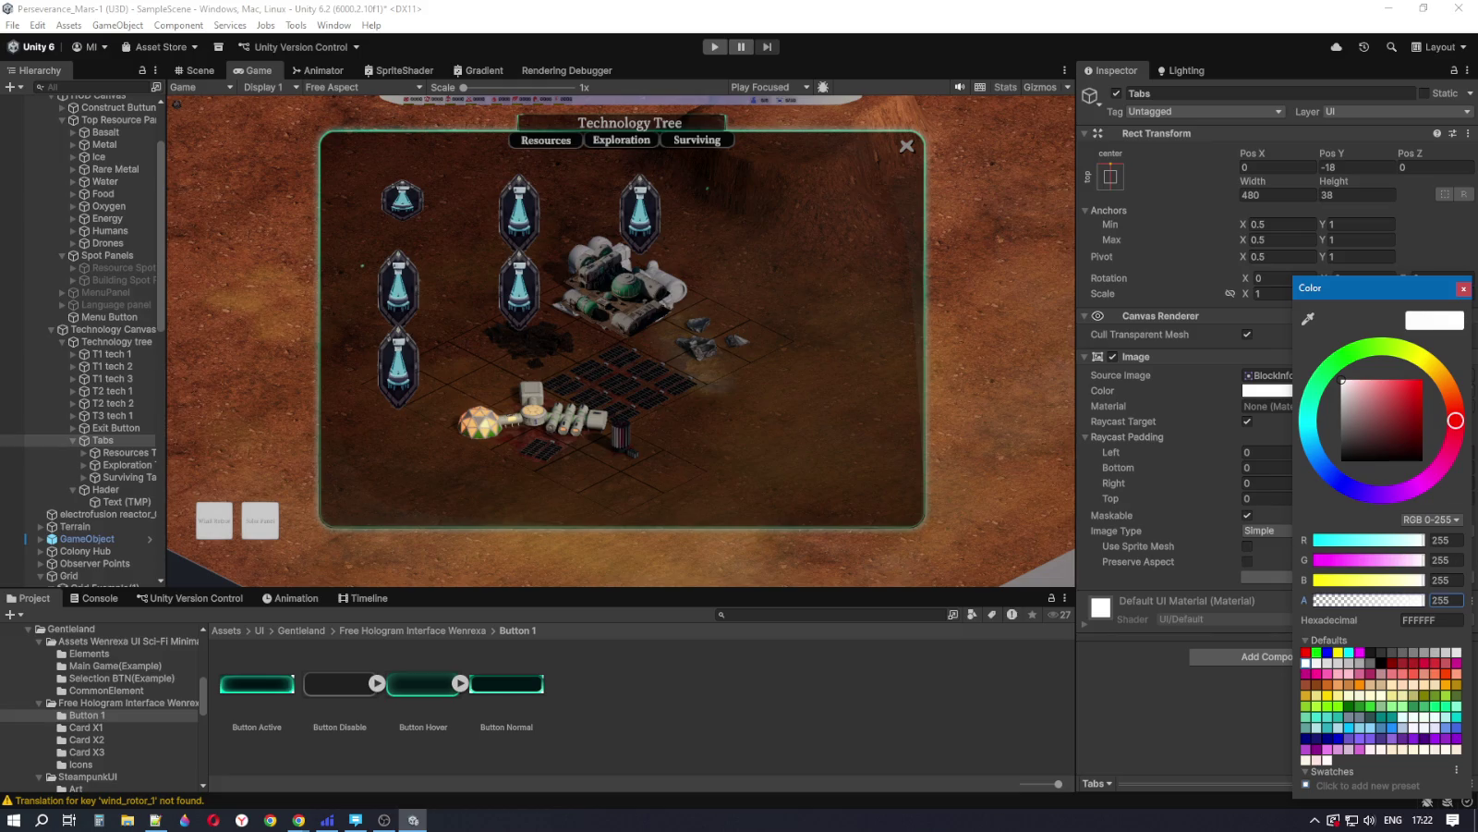
key("ctrl+z")
key("ctrl+y")
Step: Finish comparing transparent and opaque backgrounds, then bring up the Technology Tree reference screenshot in Chrome
key("ctrl+z")
key("ctrl+y")
key("ctrl+z")
key("ctrl+y")
key("ctrl+z")
key("ctrl+y")
left_click(299, 820)
left_click(383, 776)
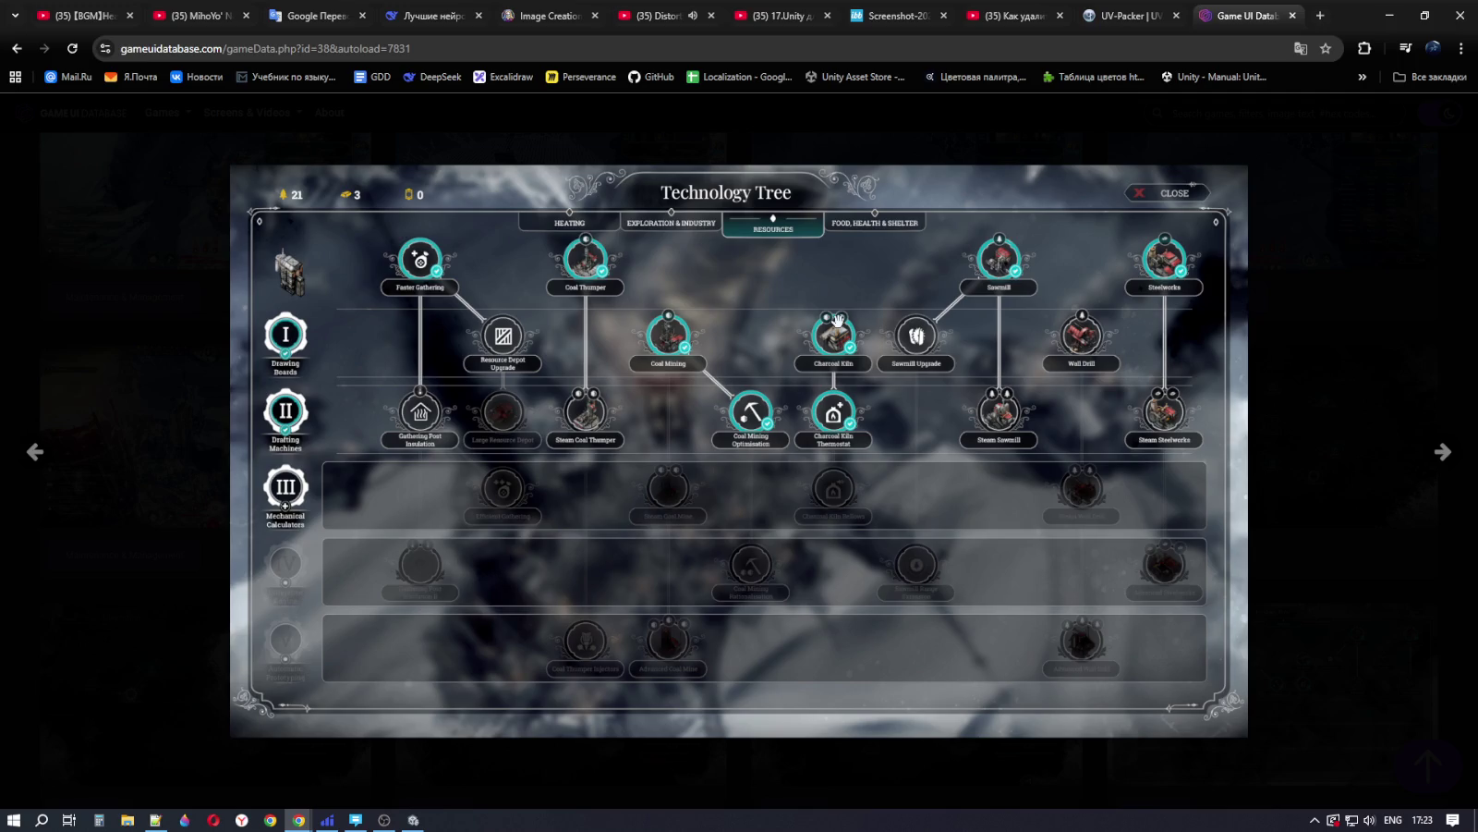
Step: Look over the Technology Tree reference screenshot, then return to the Unity editor
mouse_move(848, 307)
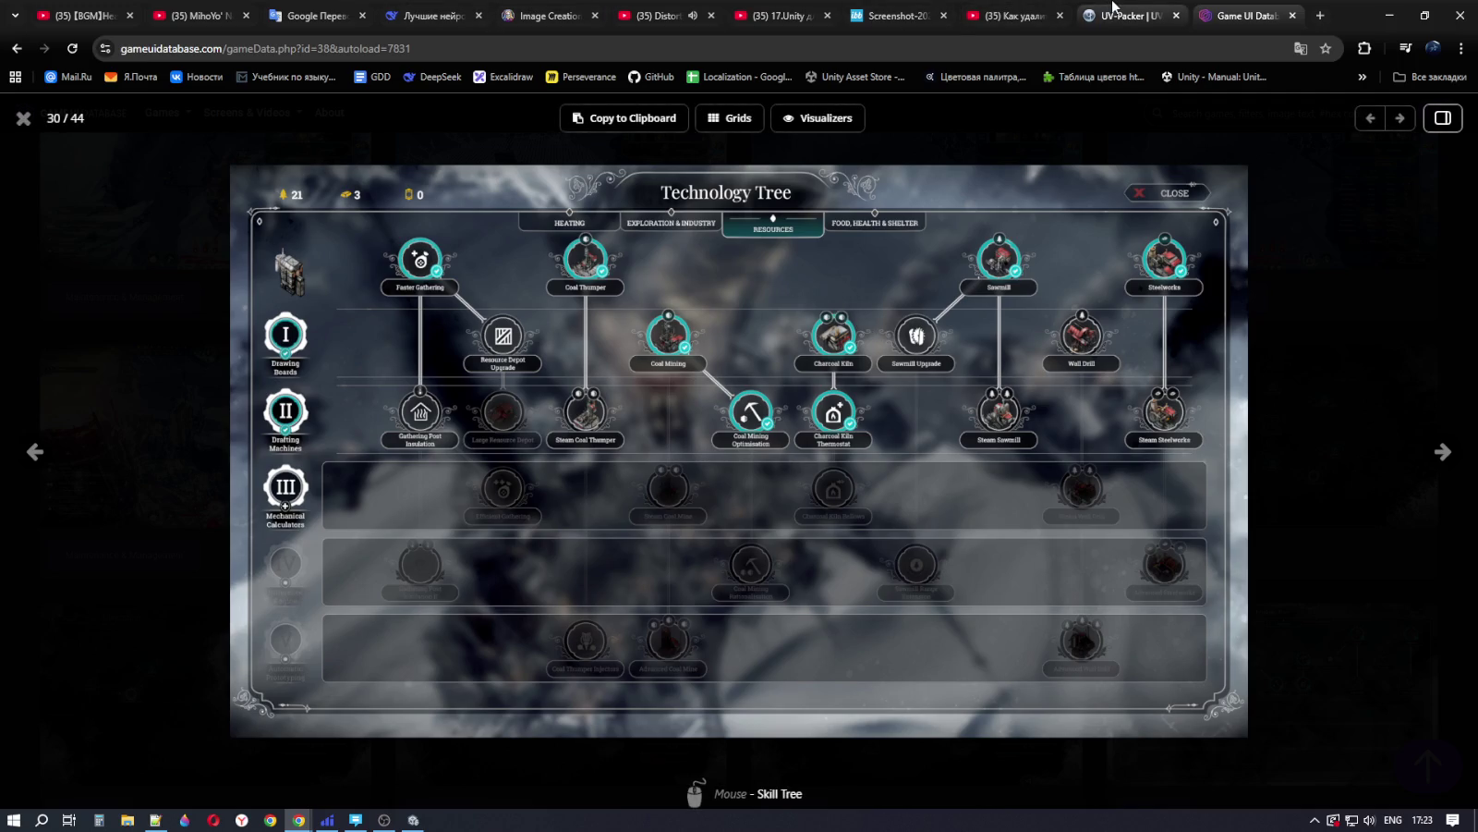
left_click(413, 819)
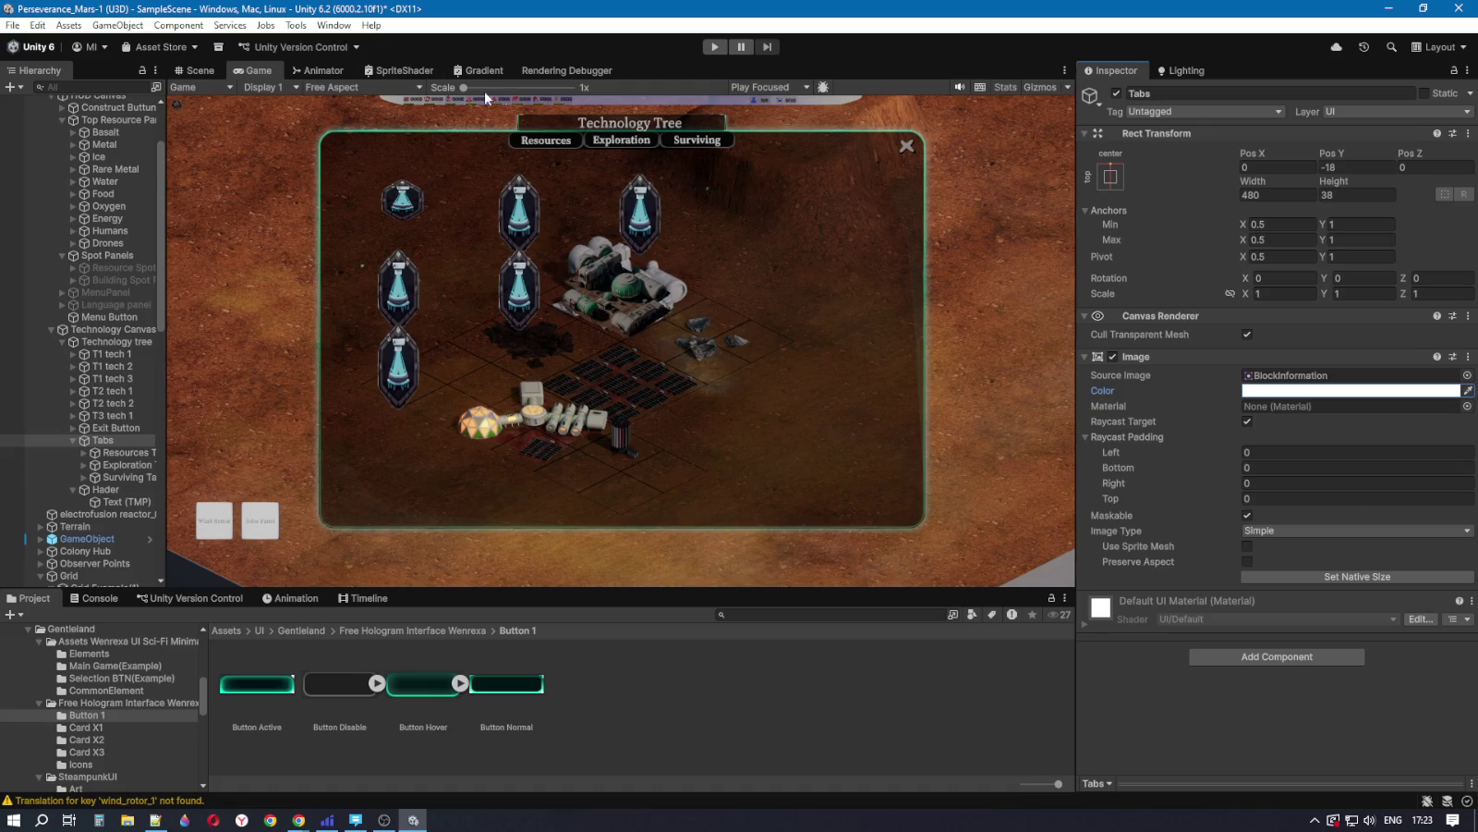
Step: Run a brief play-mode preview, then select Resources Tab to view its Button component
left_click(715, 48)
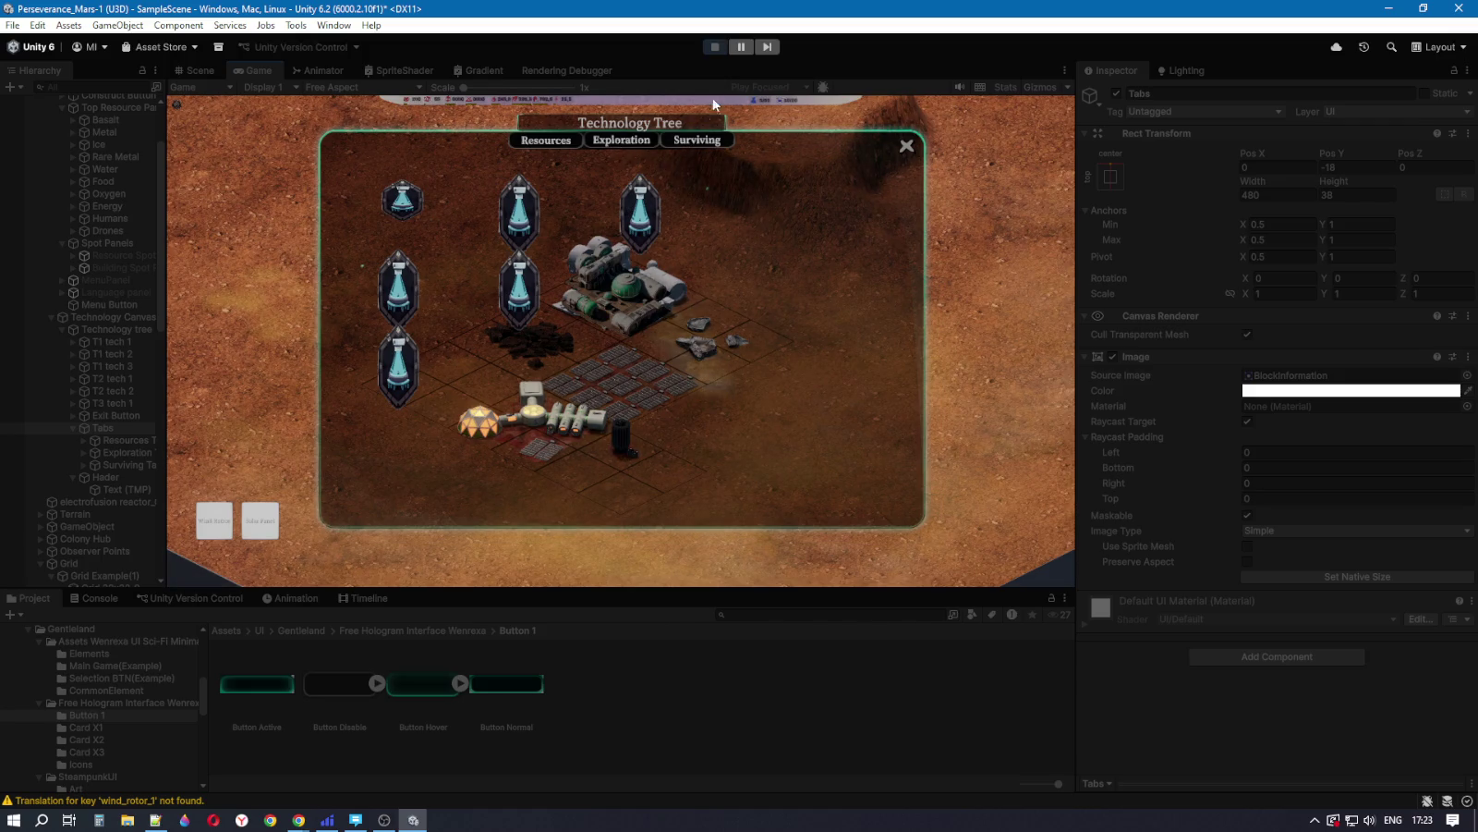
left_click(714, 47)
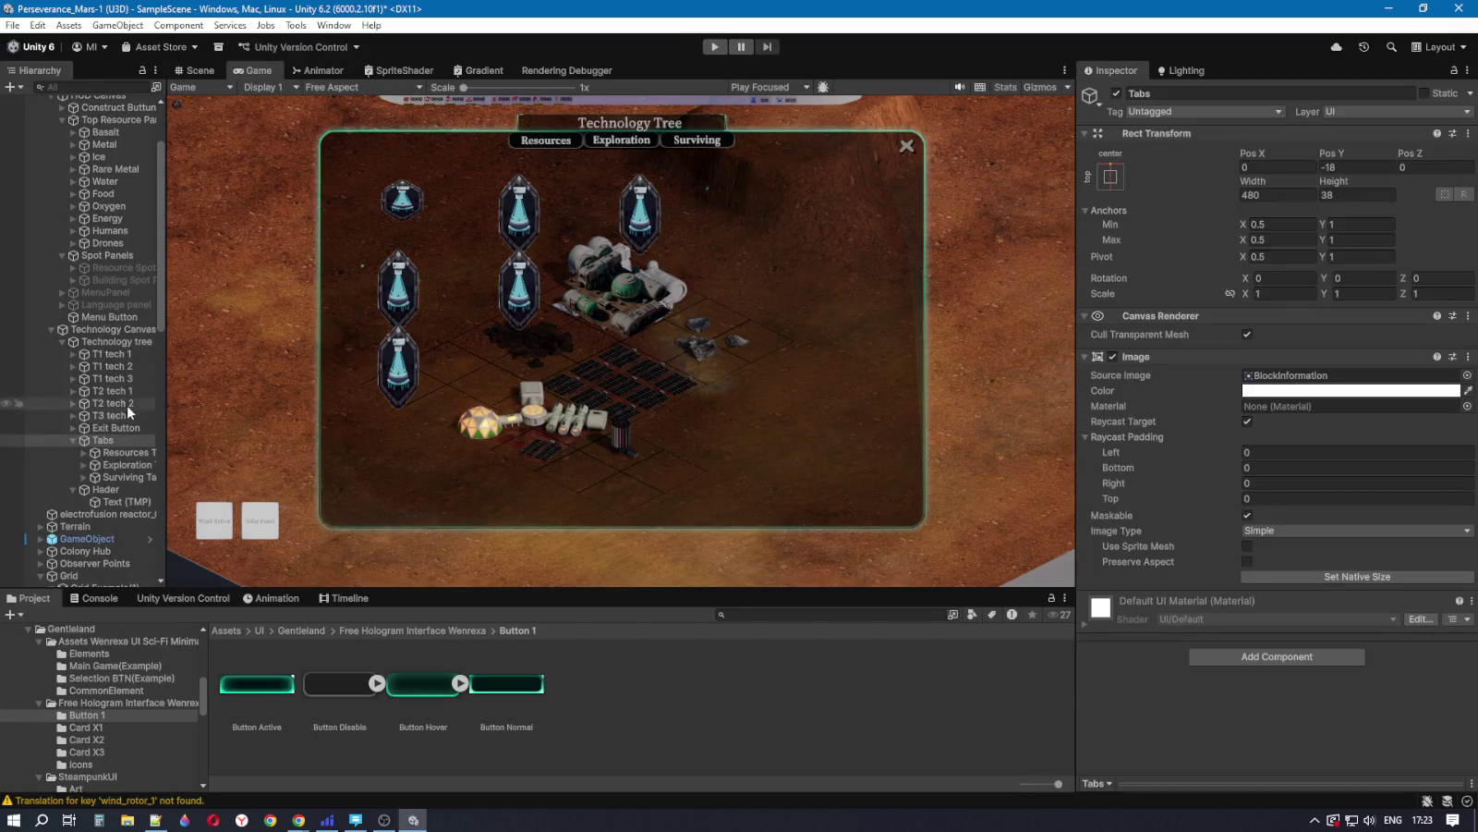
left_click(120, 453)
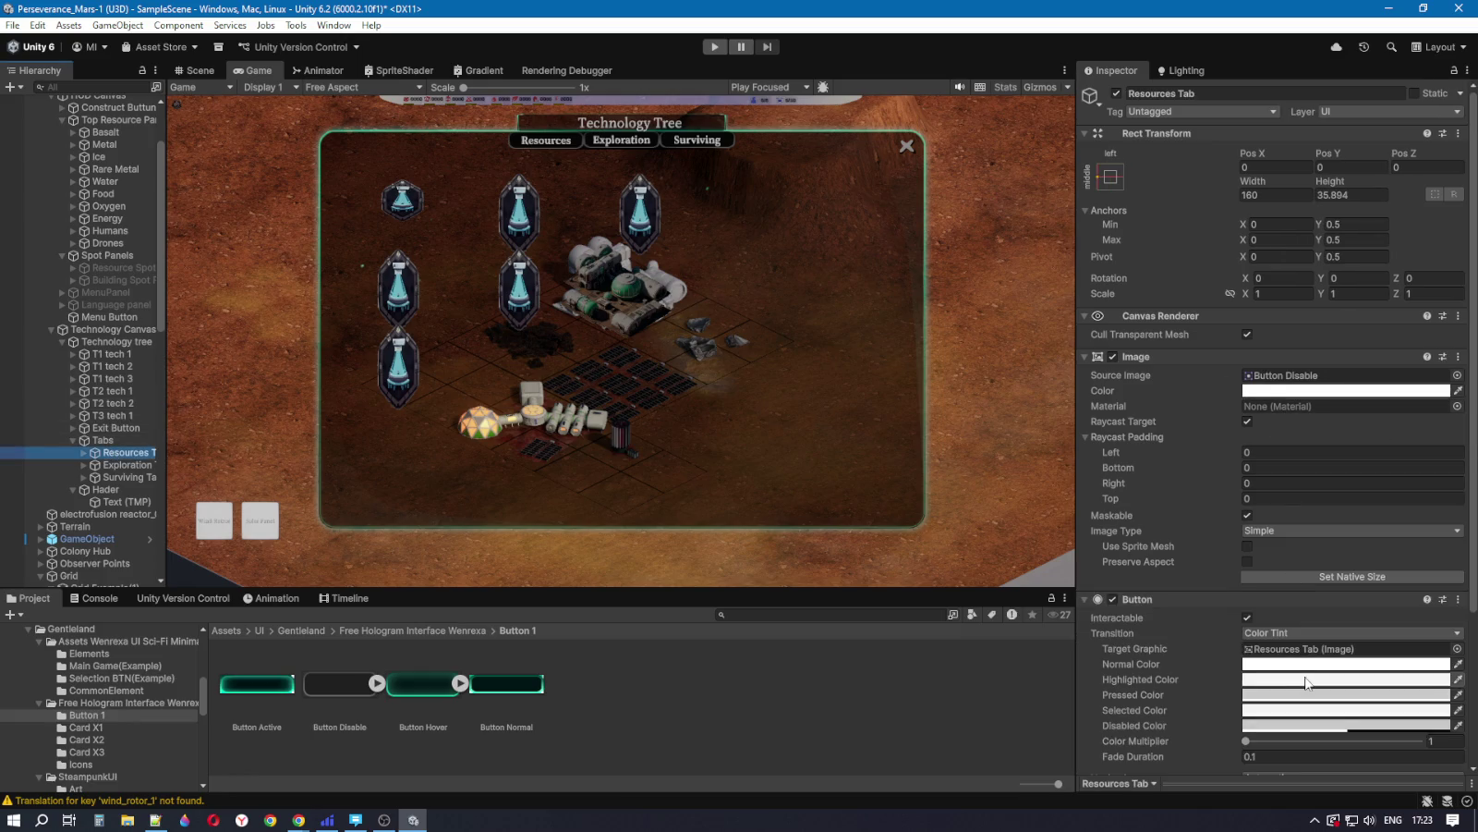
scroll(1303, 683, "down", 2)
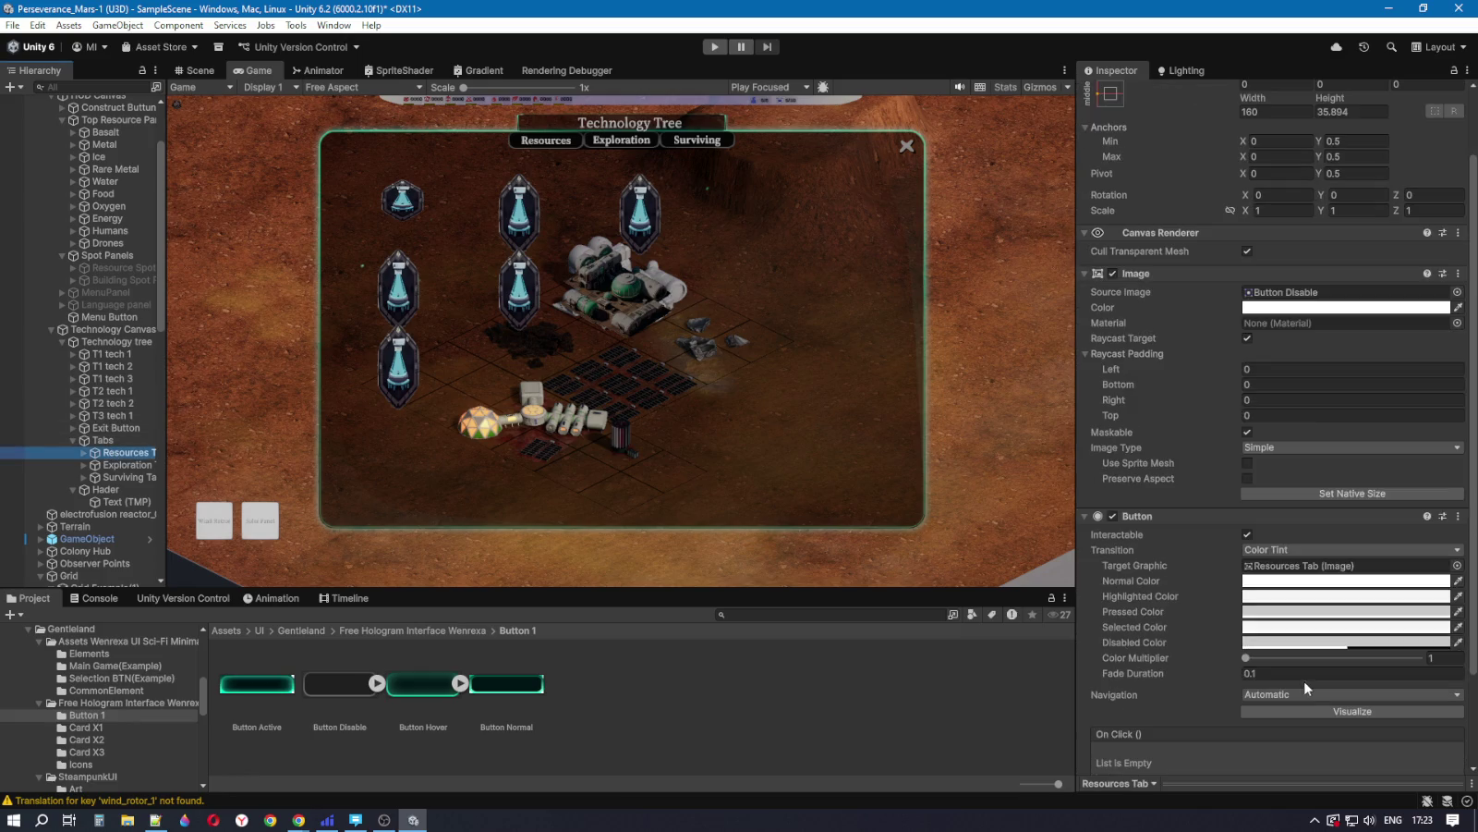
Step: Set the Resources tab button's Highlighted Color alpha to 245
left_click(1271, 598)
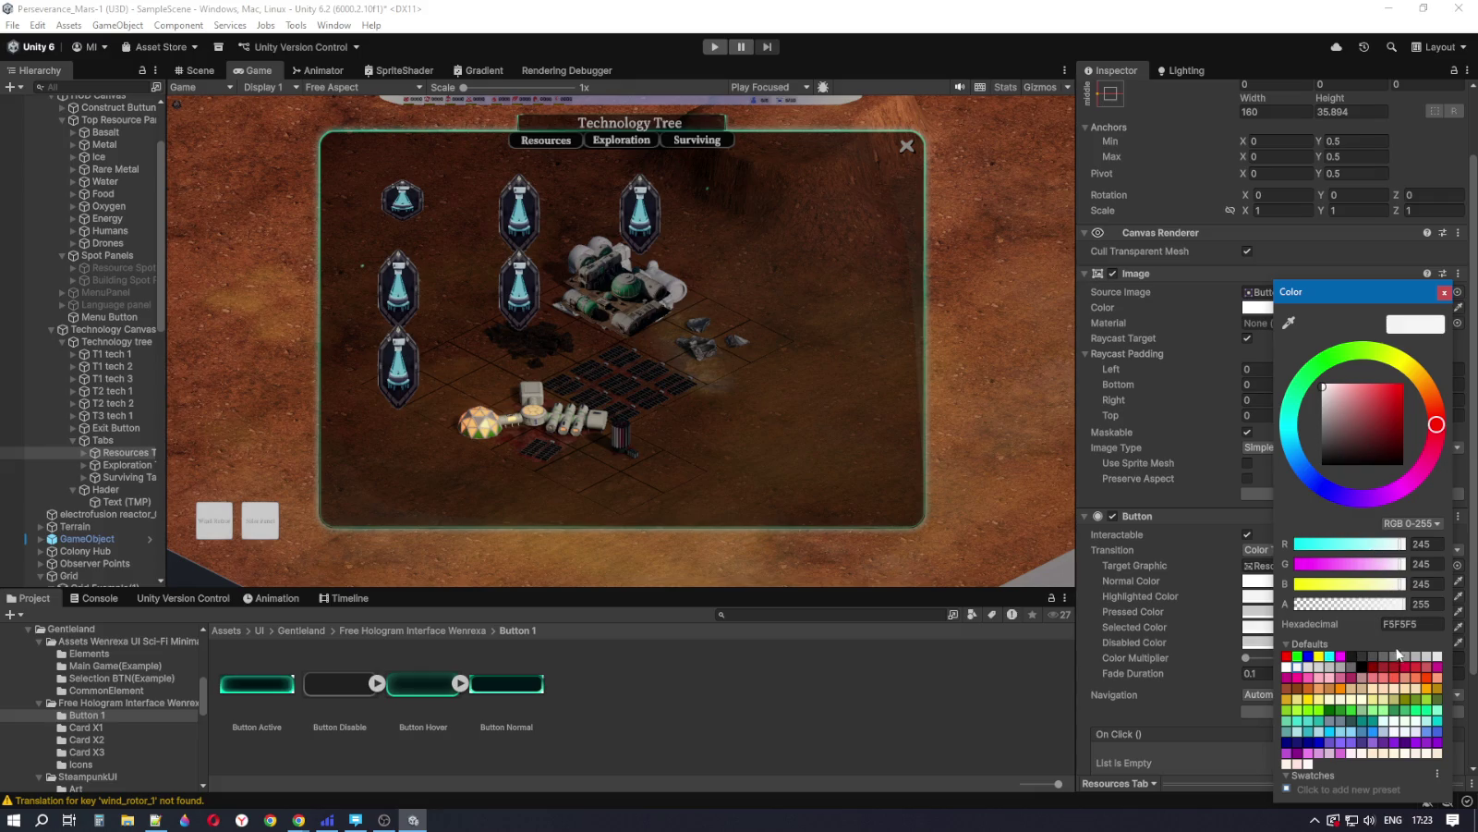
left_click(1423, 603)
left_click_drag(1408, 606, 1403, 608)
key("BackSpace")
type("5")
left_click(1444, 292)
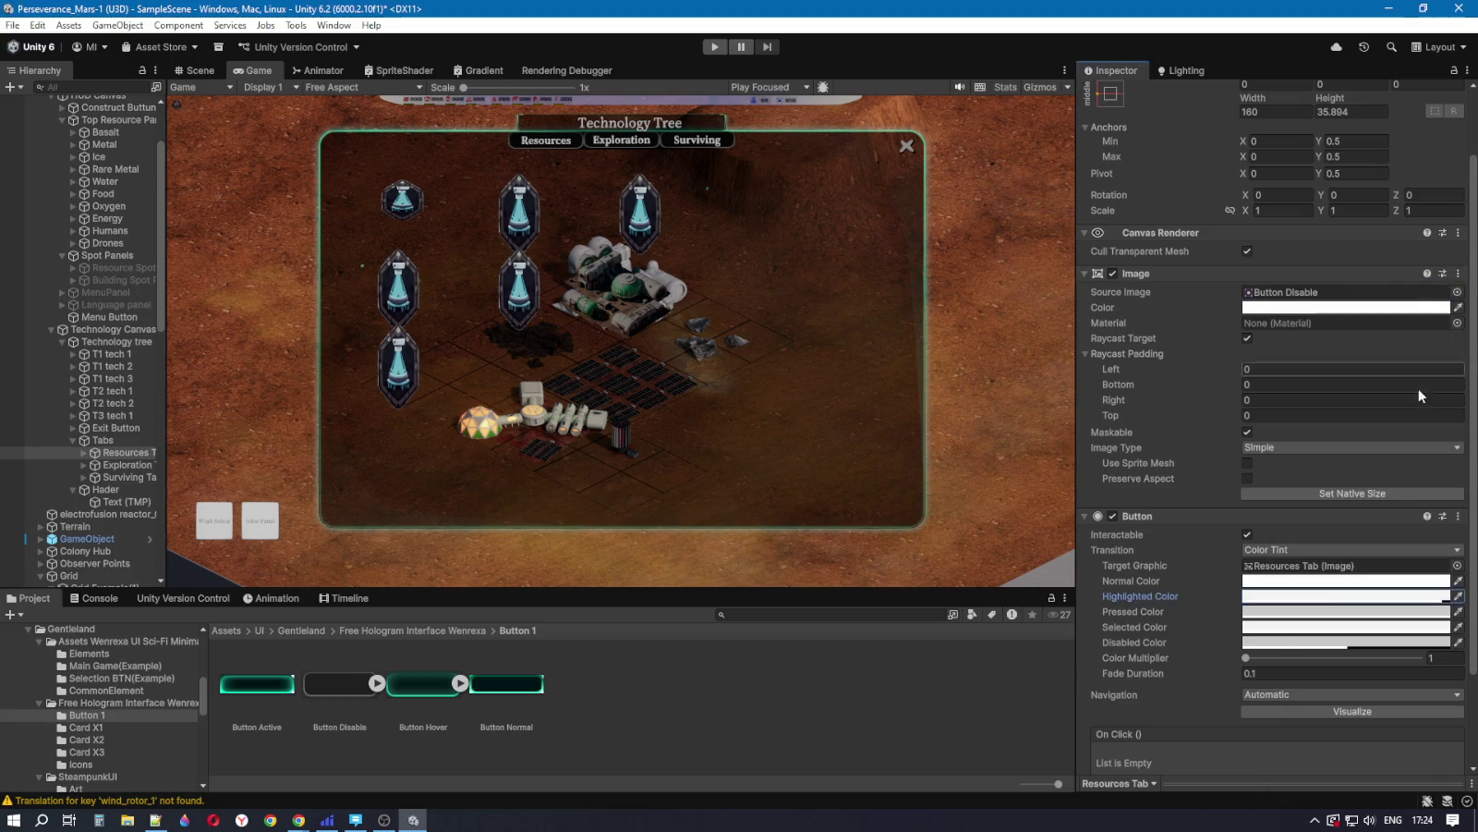
Step: Make the Disabled Color cyan (00FFFF) and lower the Selected Color alpha to 139
left_click(1280, 643)
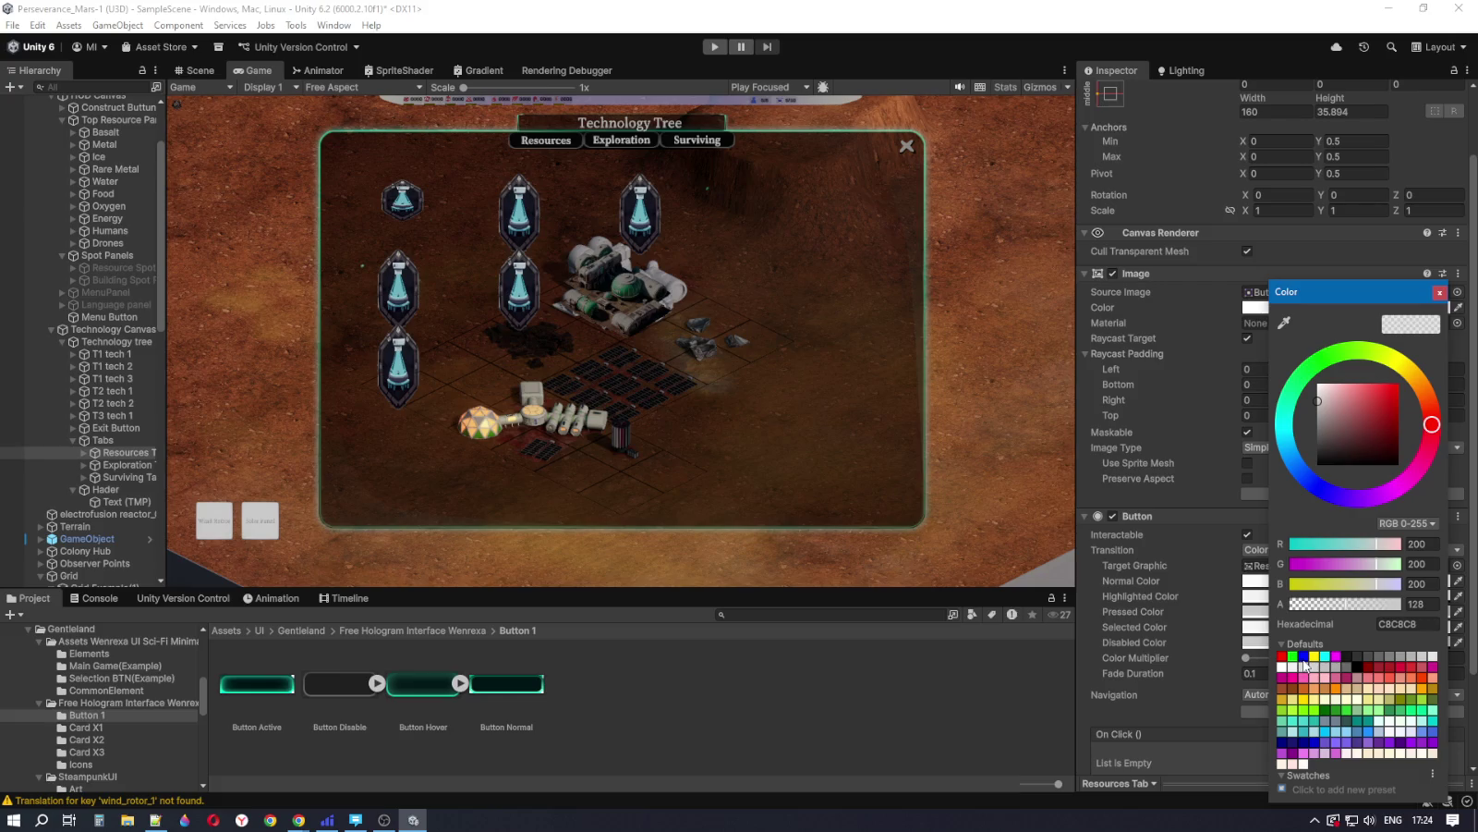
left_click(1304, 658)
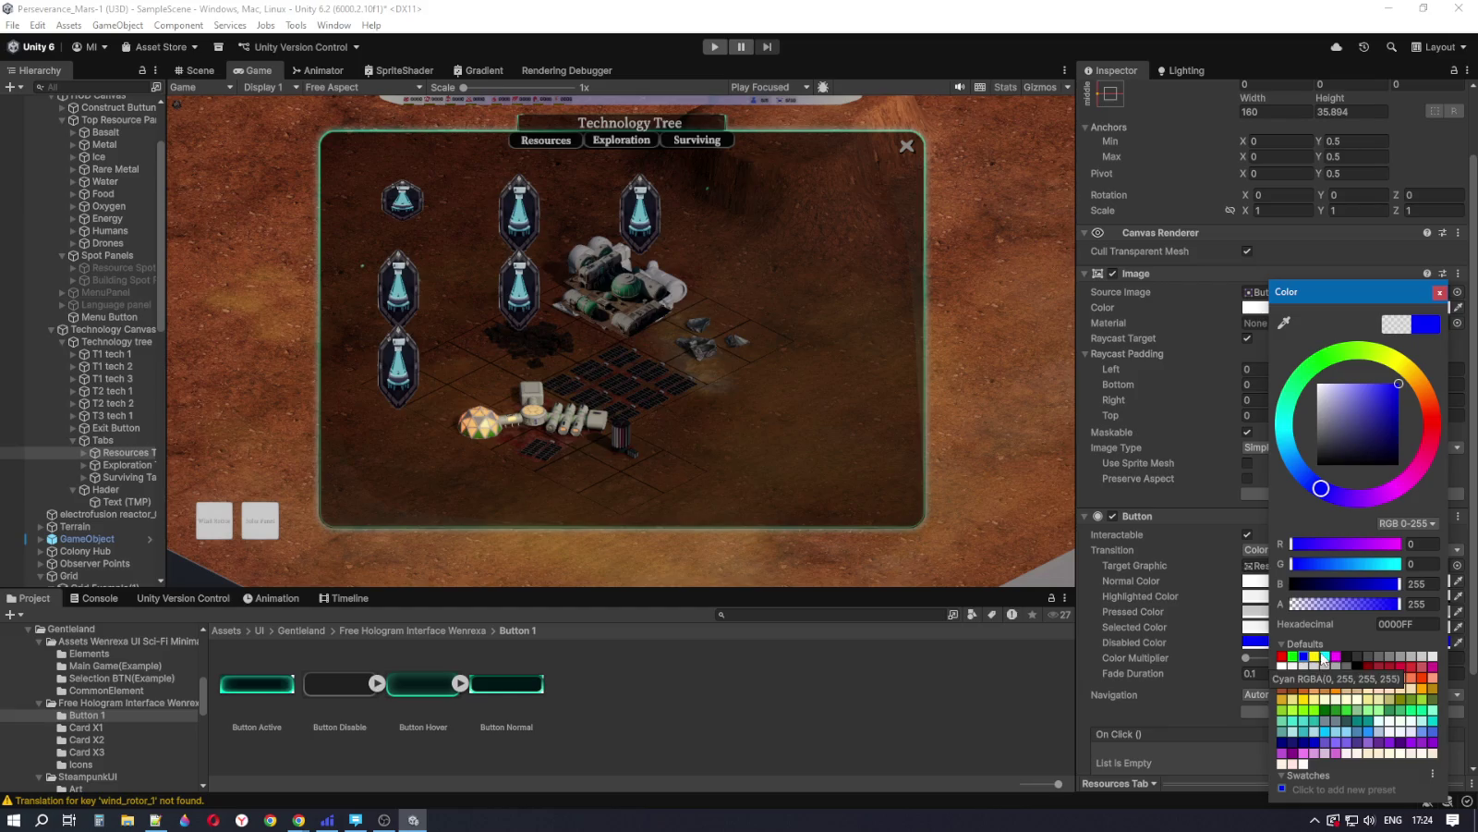
left_click(1327, 657)
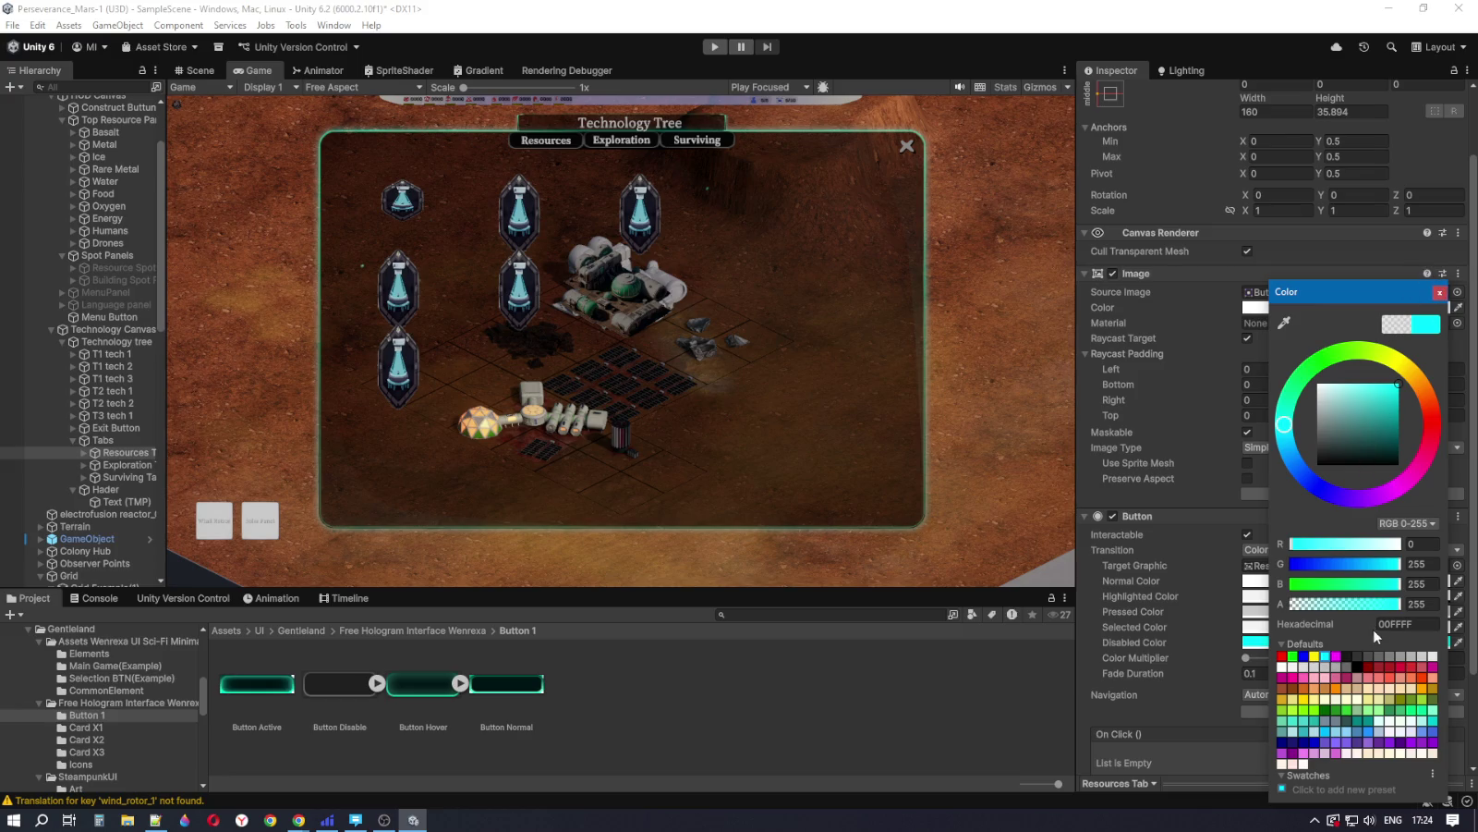
left_click(1441, 292)
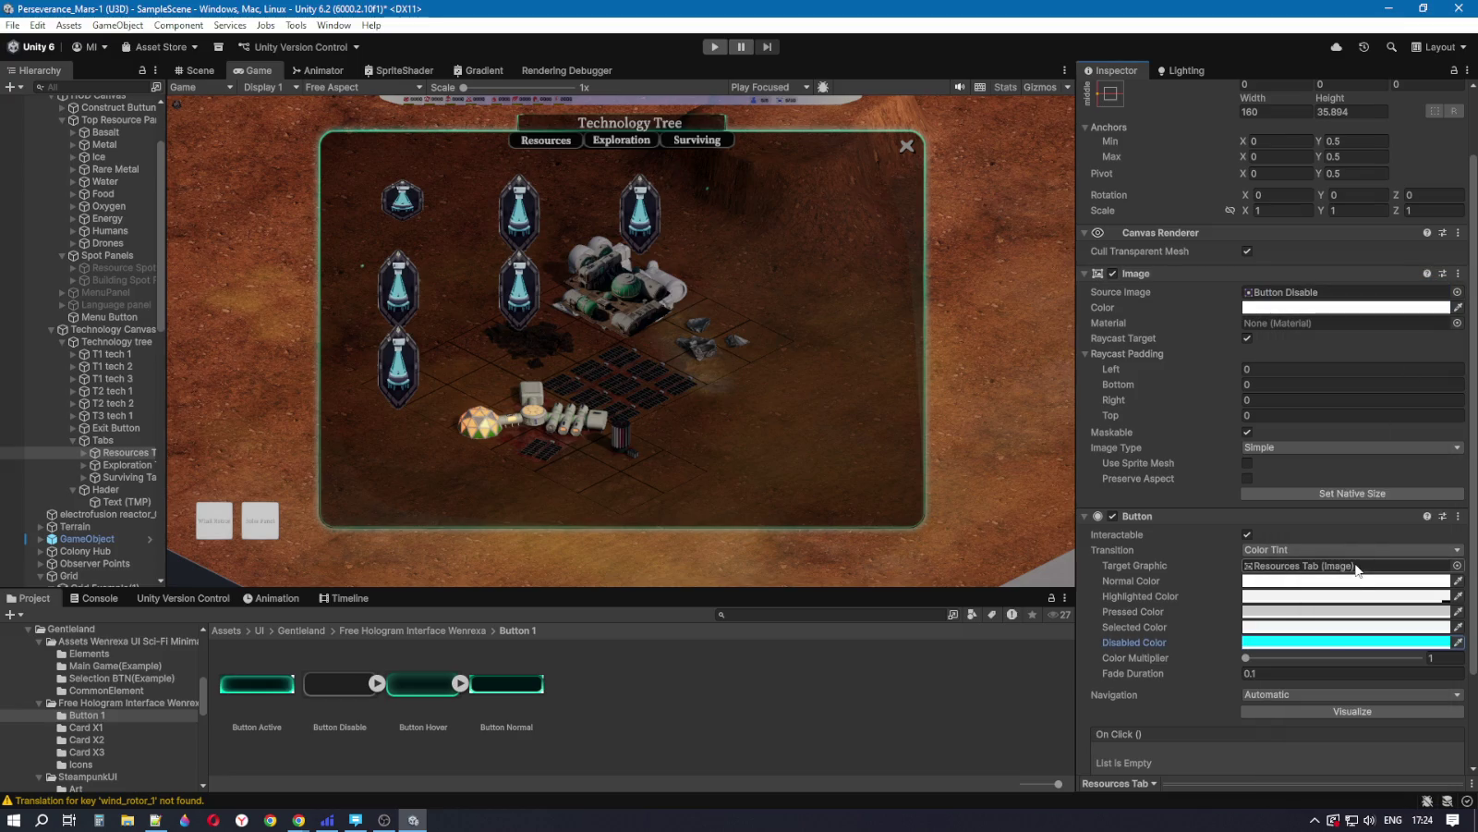
left_click(1313, 629)
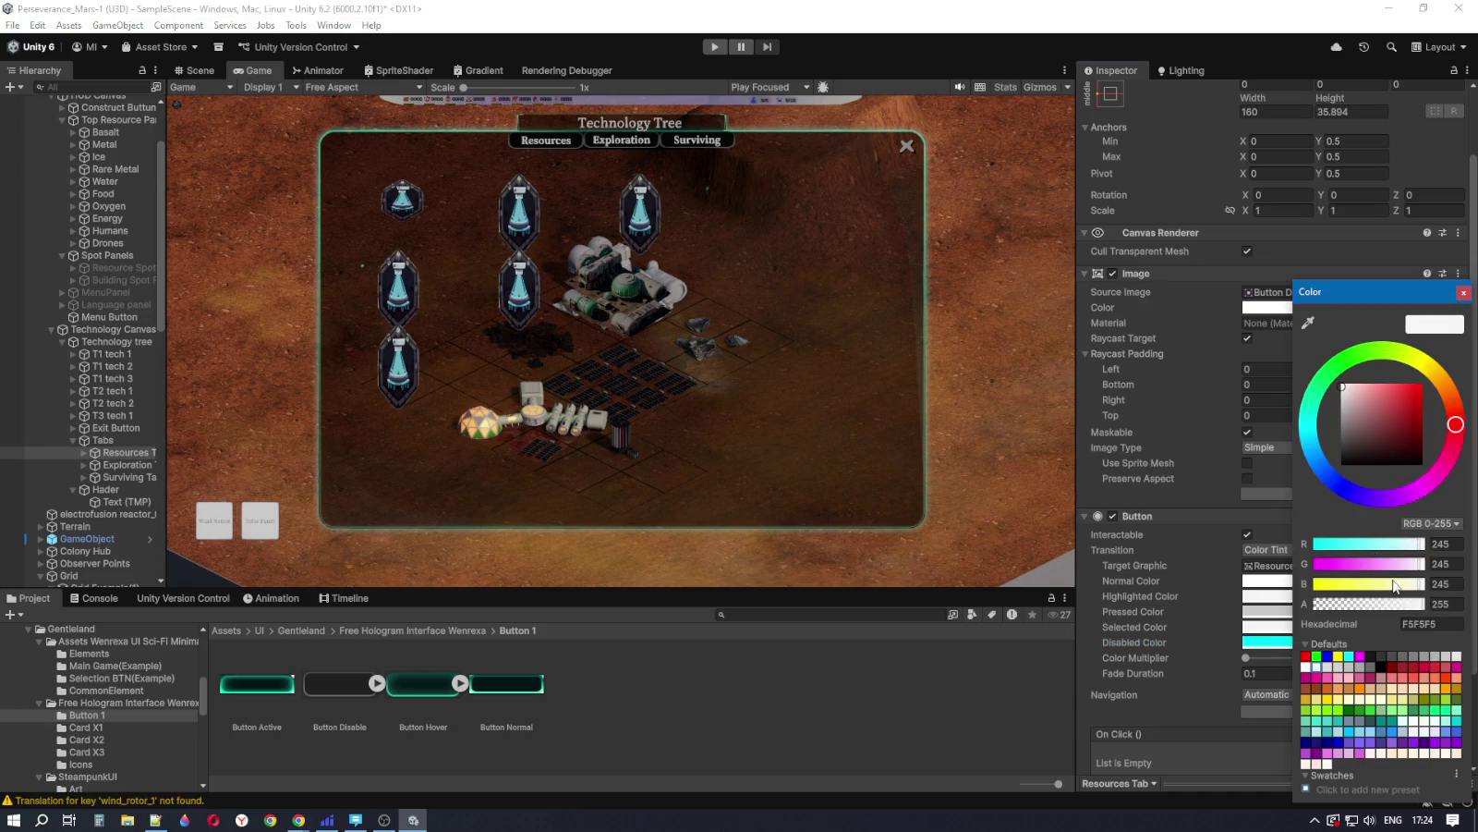
left_click_drag(1410, 604, 1375, 605)
left_click(1465, 298)
Step: Test the tab buttons in Play mode, then stop playing
left_click(715, 46)
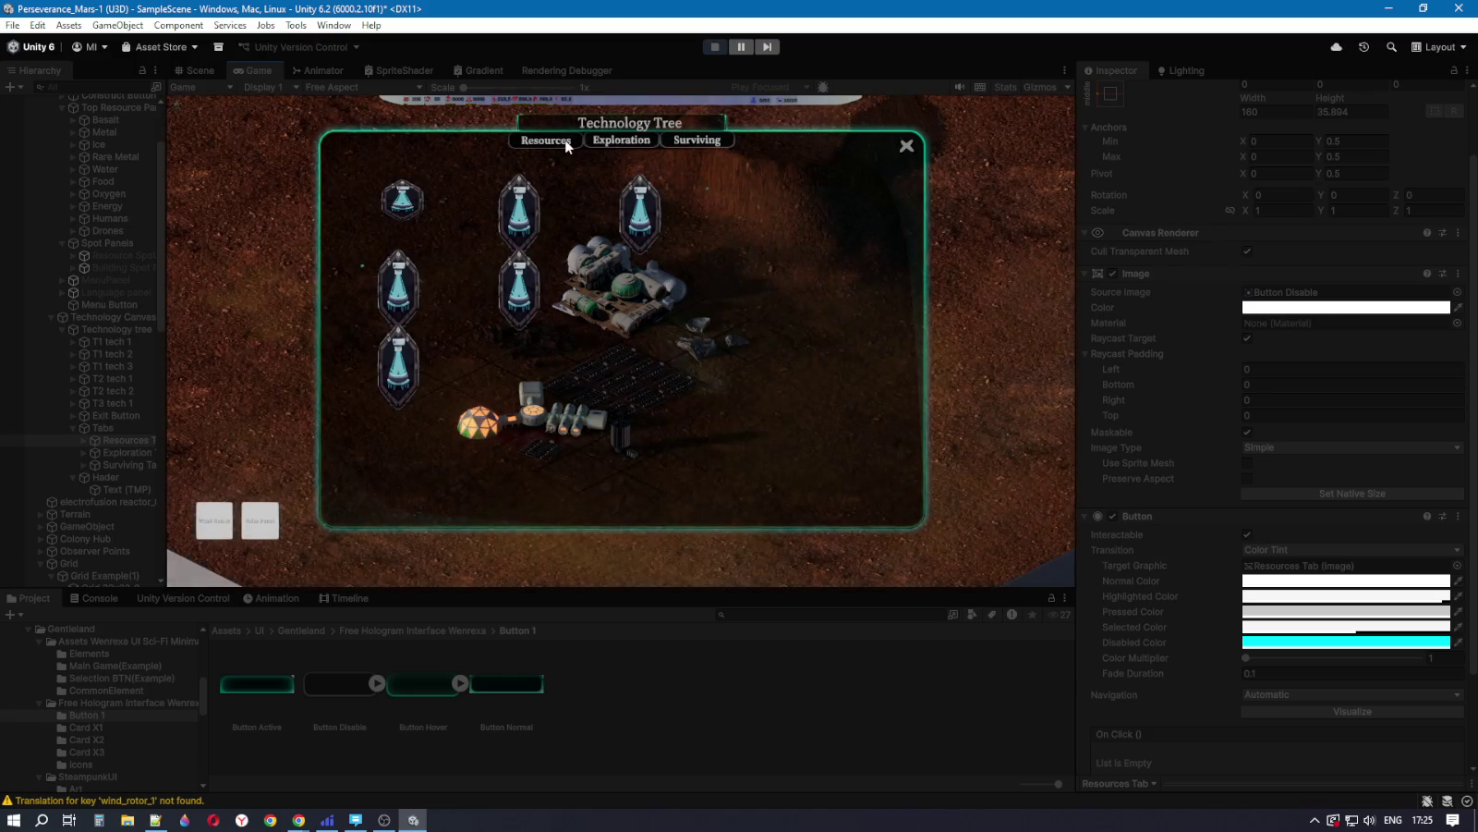
left_click(715, 47)
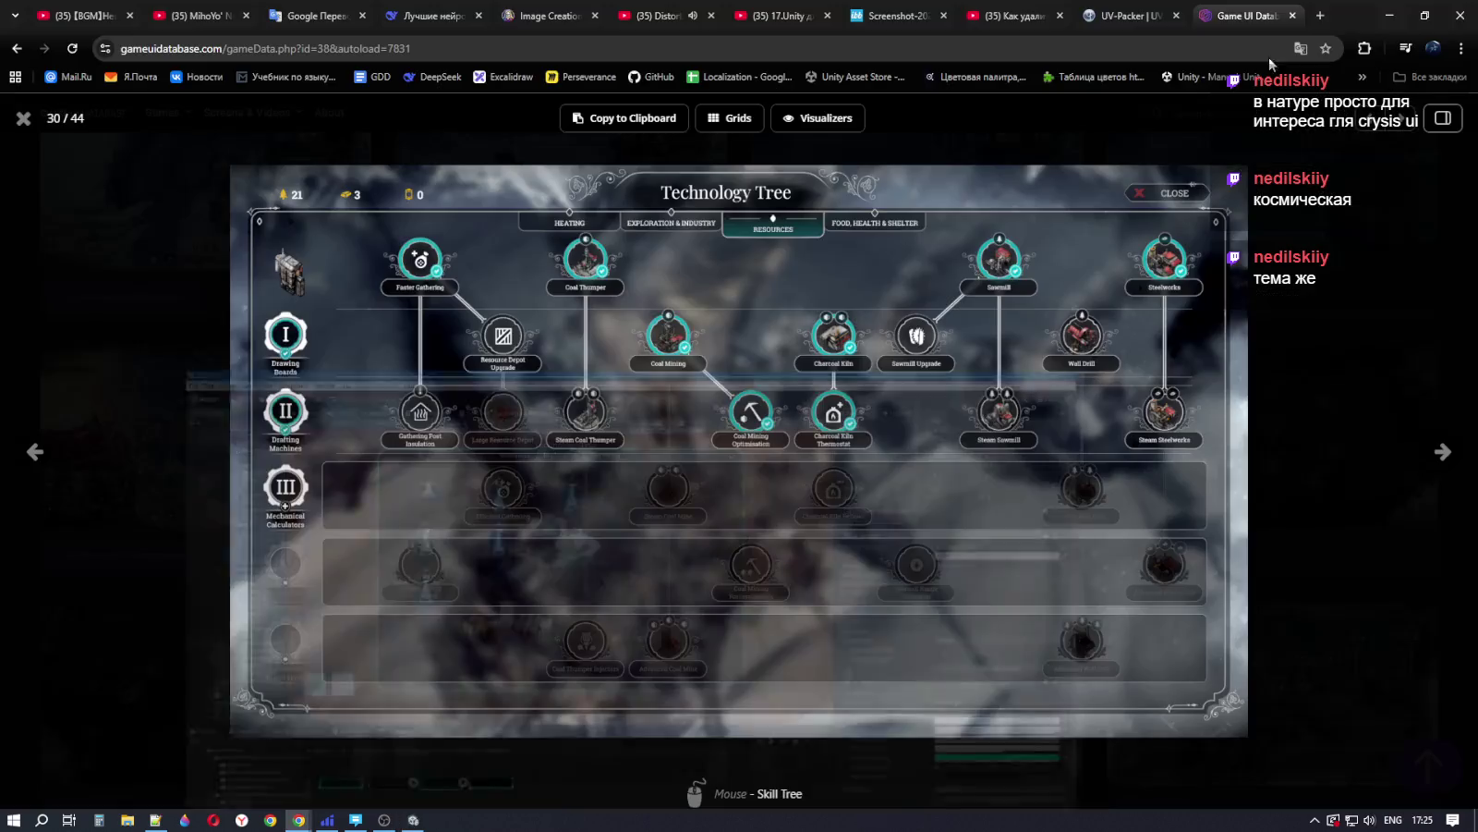
Step: In a new Chrome tab, search Google for 'crysis ui'
left_click(1389, 9)
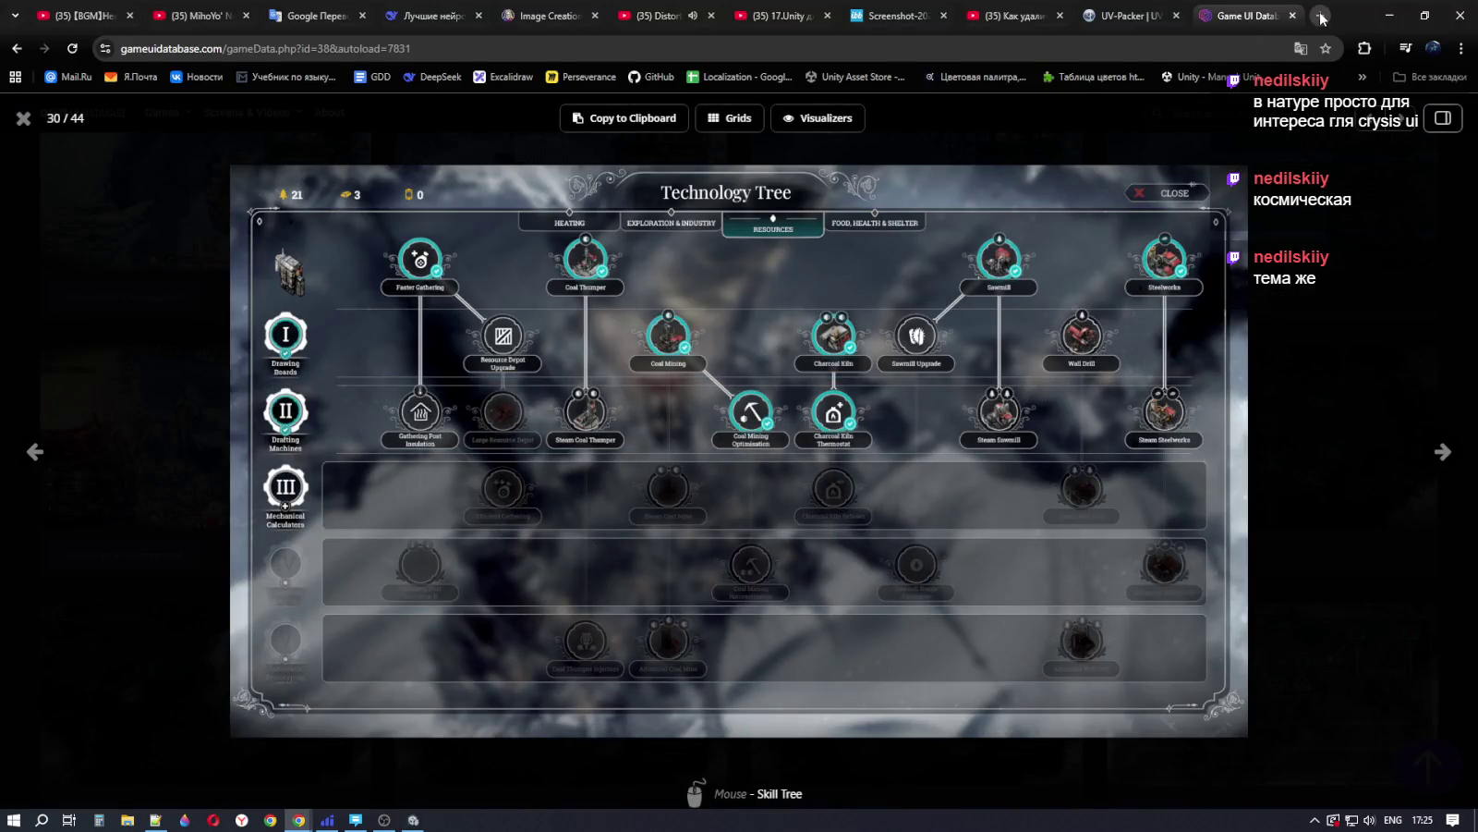
left_click(1321, 16)
key("alt+shift")
type("скнышы")
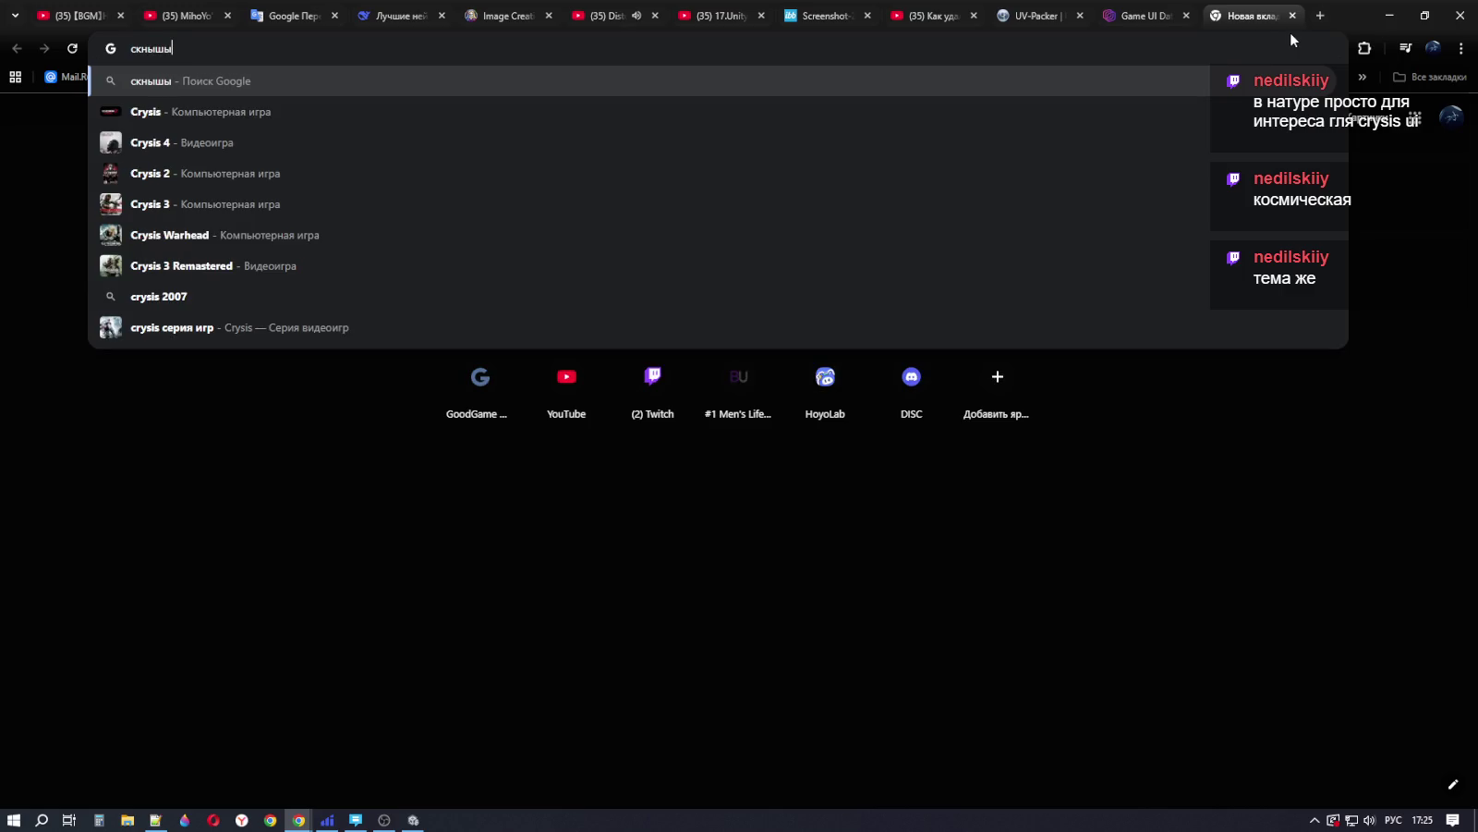
left_click(327, 124)
left_click(250, 121)
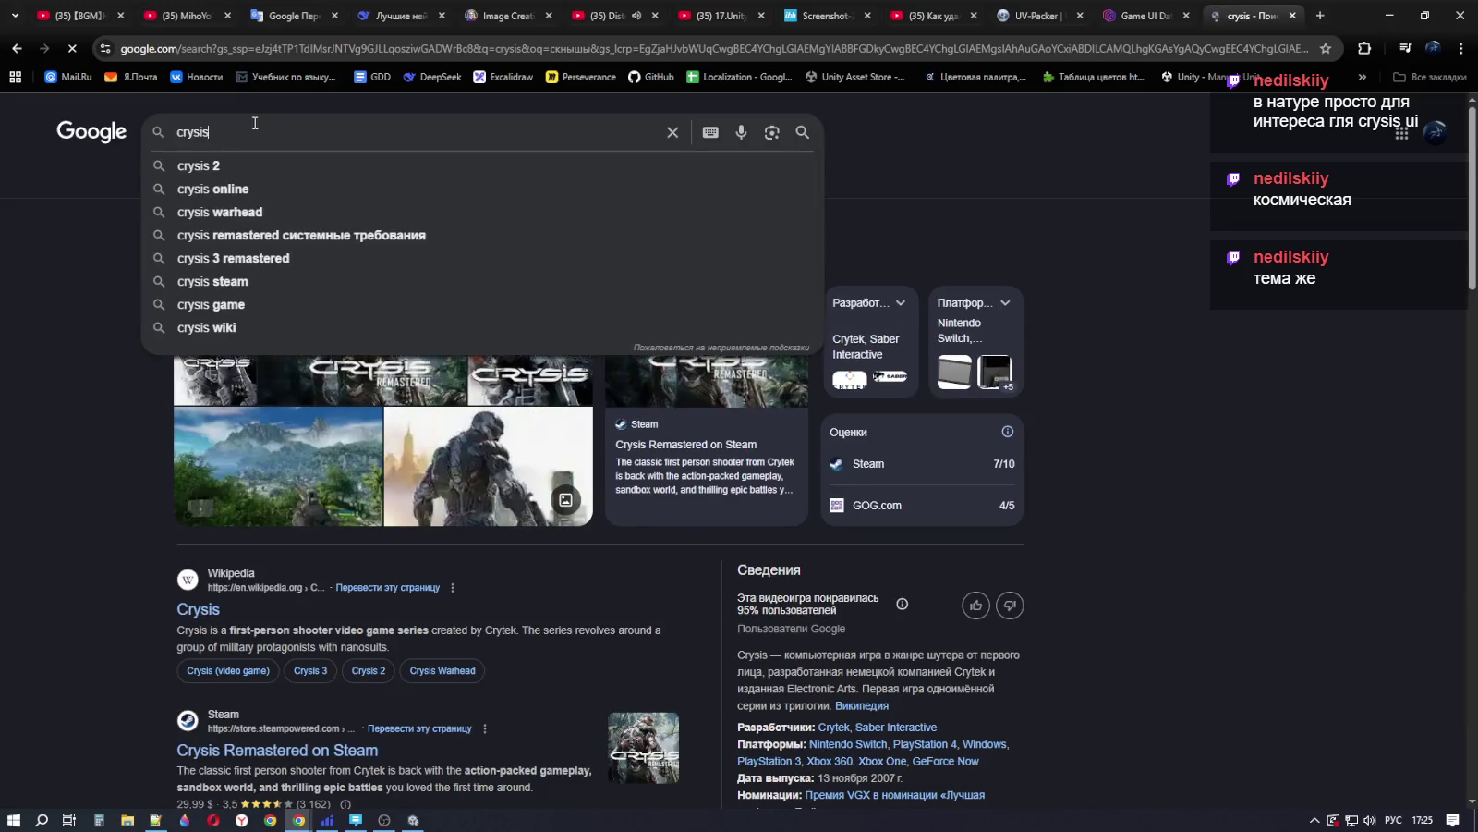
key("alt+shift")
type(" ui")
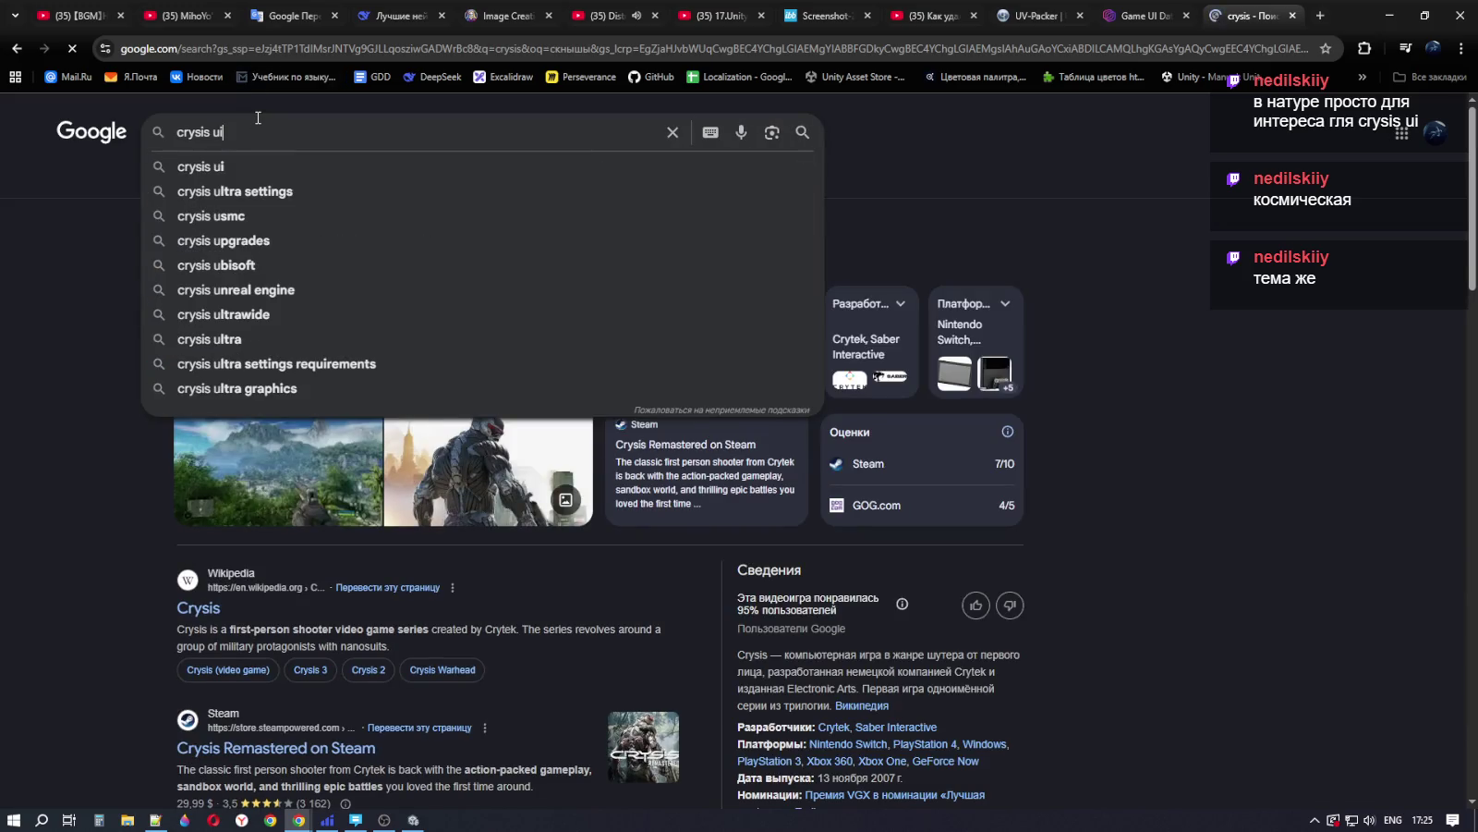
key("Return")
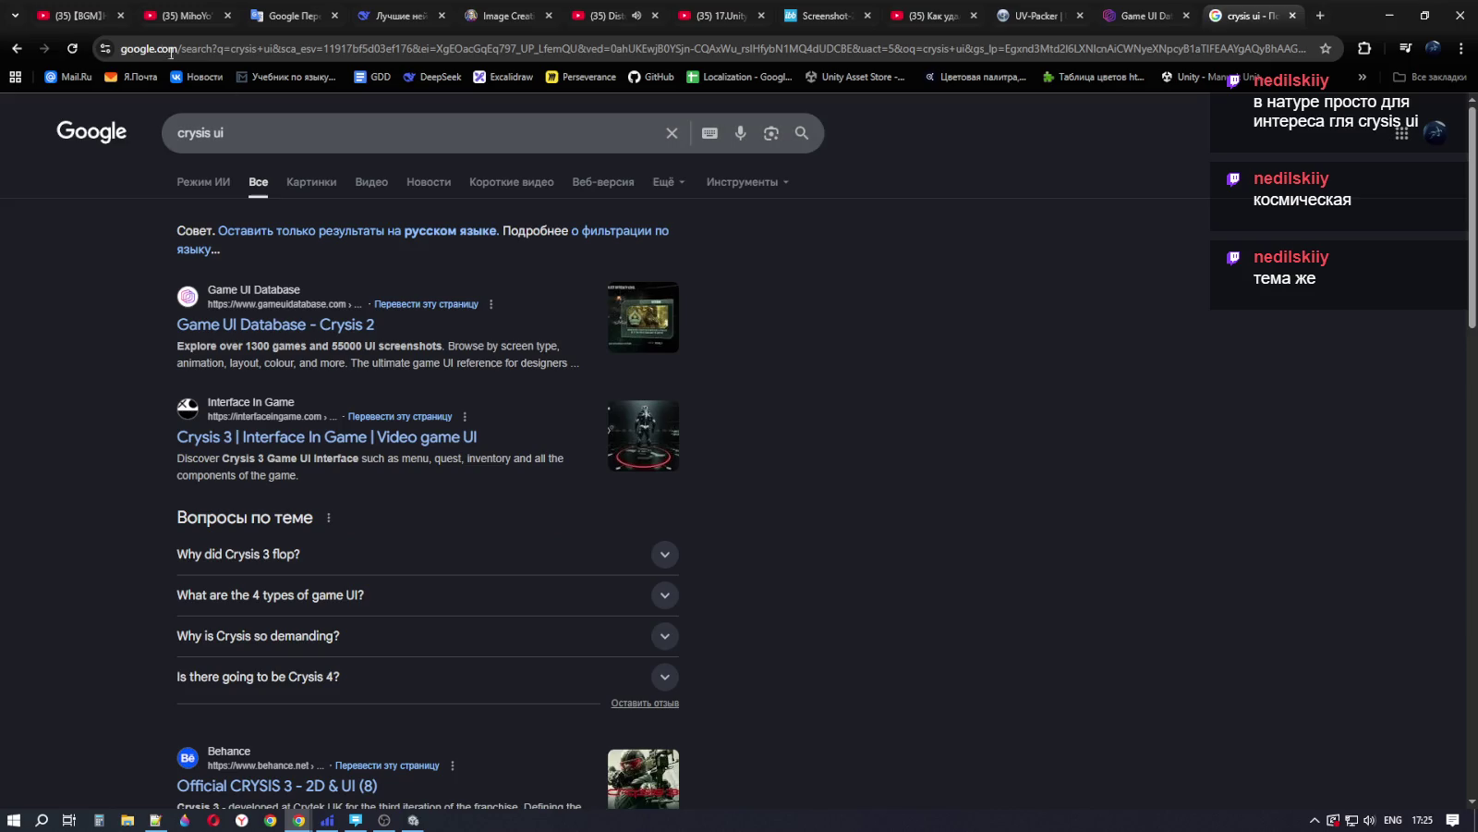
Step: Browse the Game UI Database Crysis 2 page, viewing the Advanced Graphics Options screenshot, then go back
left_click(289, 325)
scroll(759, 234, "down", 5)
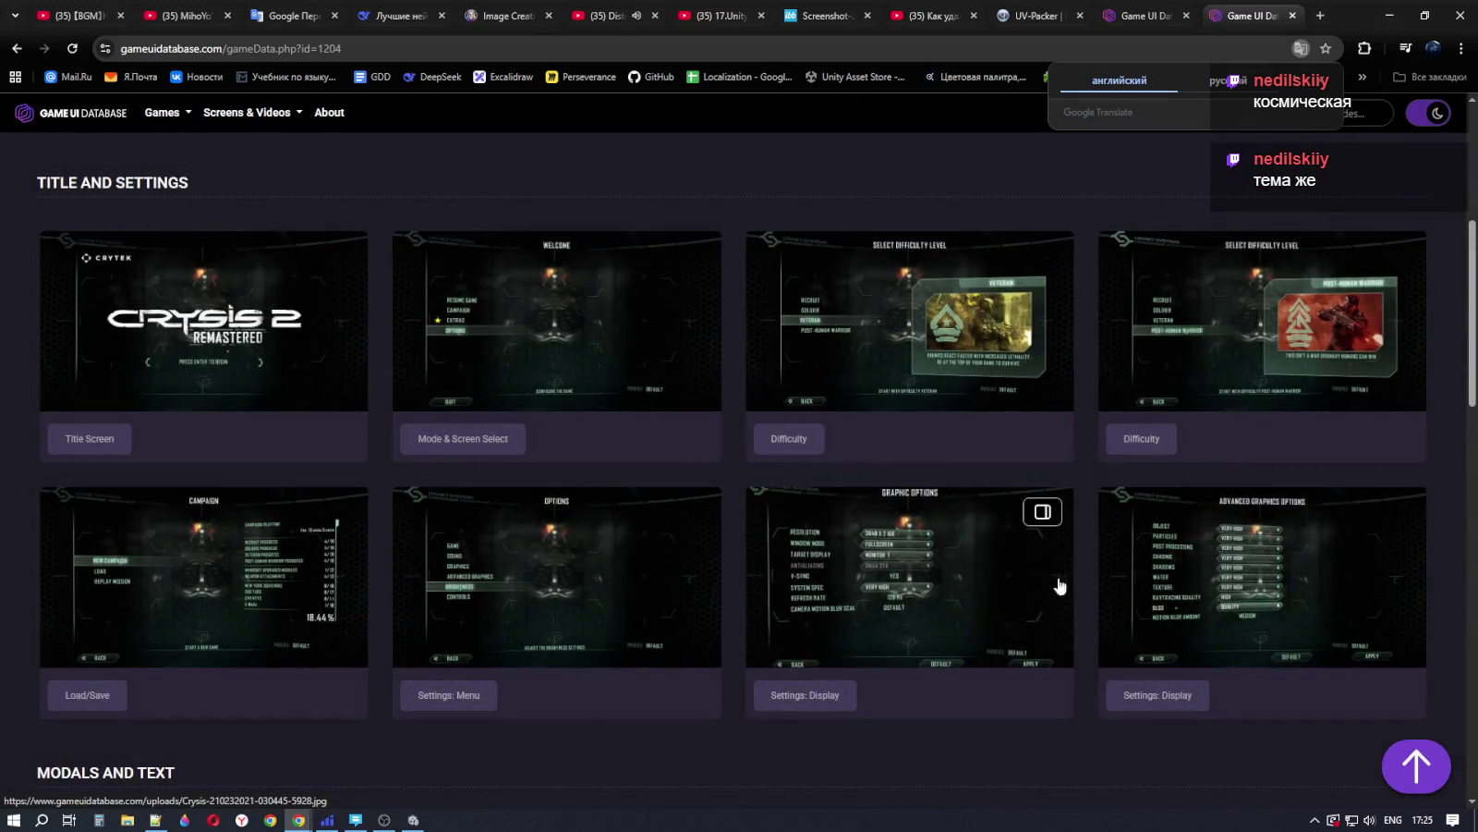
scroll(1205, 582, "down", 3)
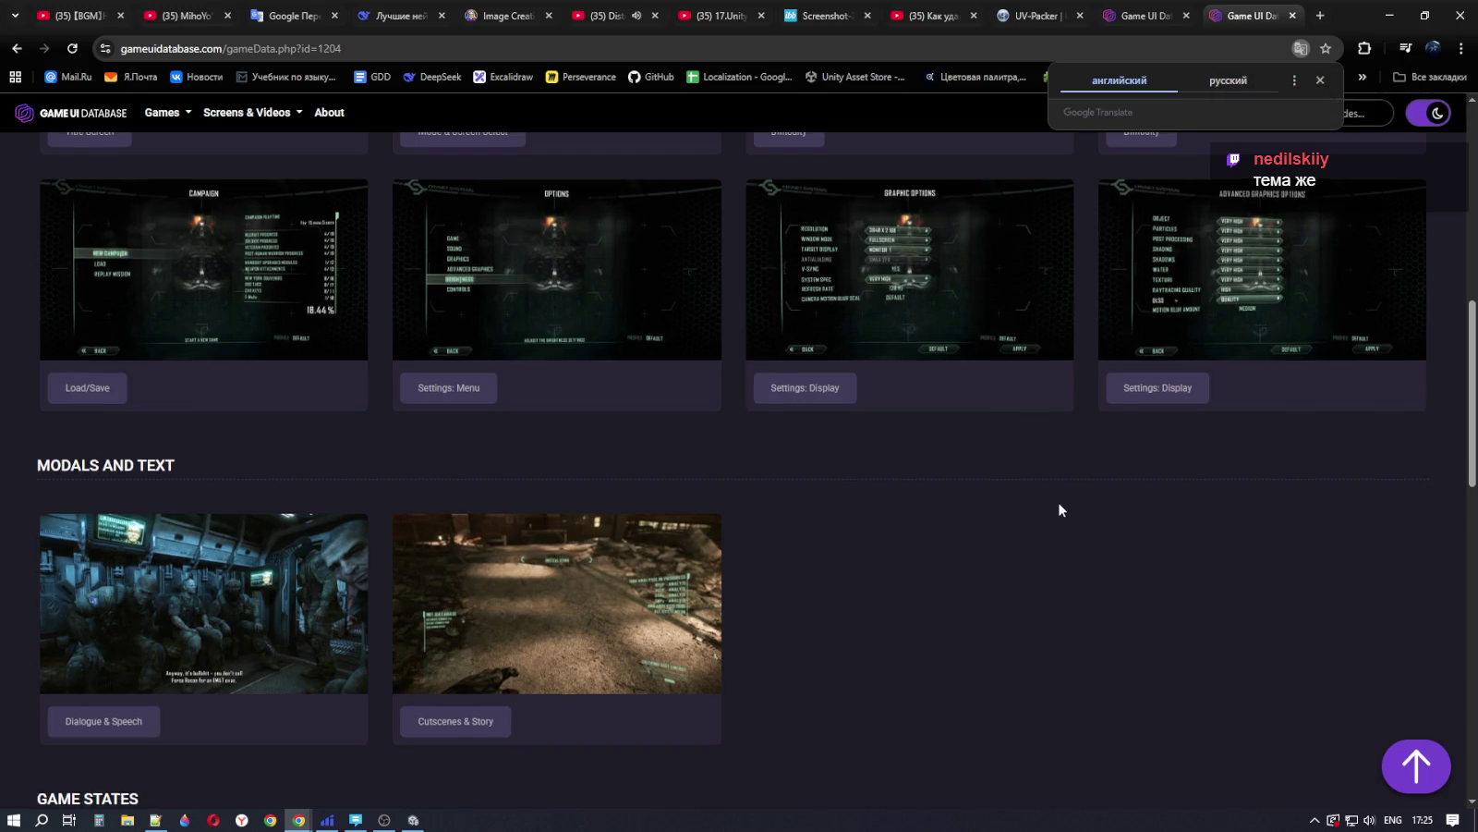
scroll(1059, 505, "up", 2)
scroll(615, 417, "up", 2)
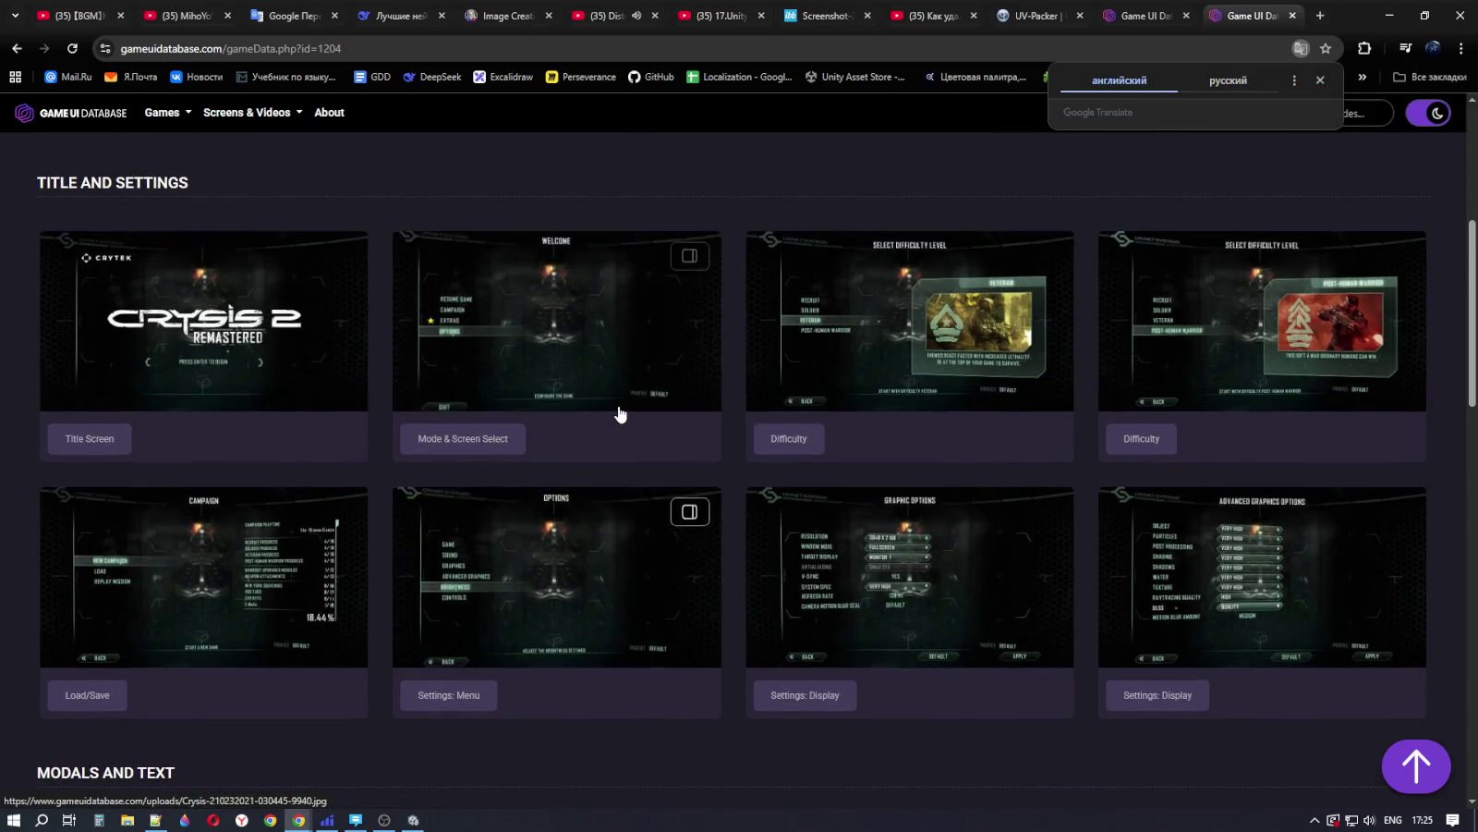
left_click(1220, 559)
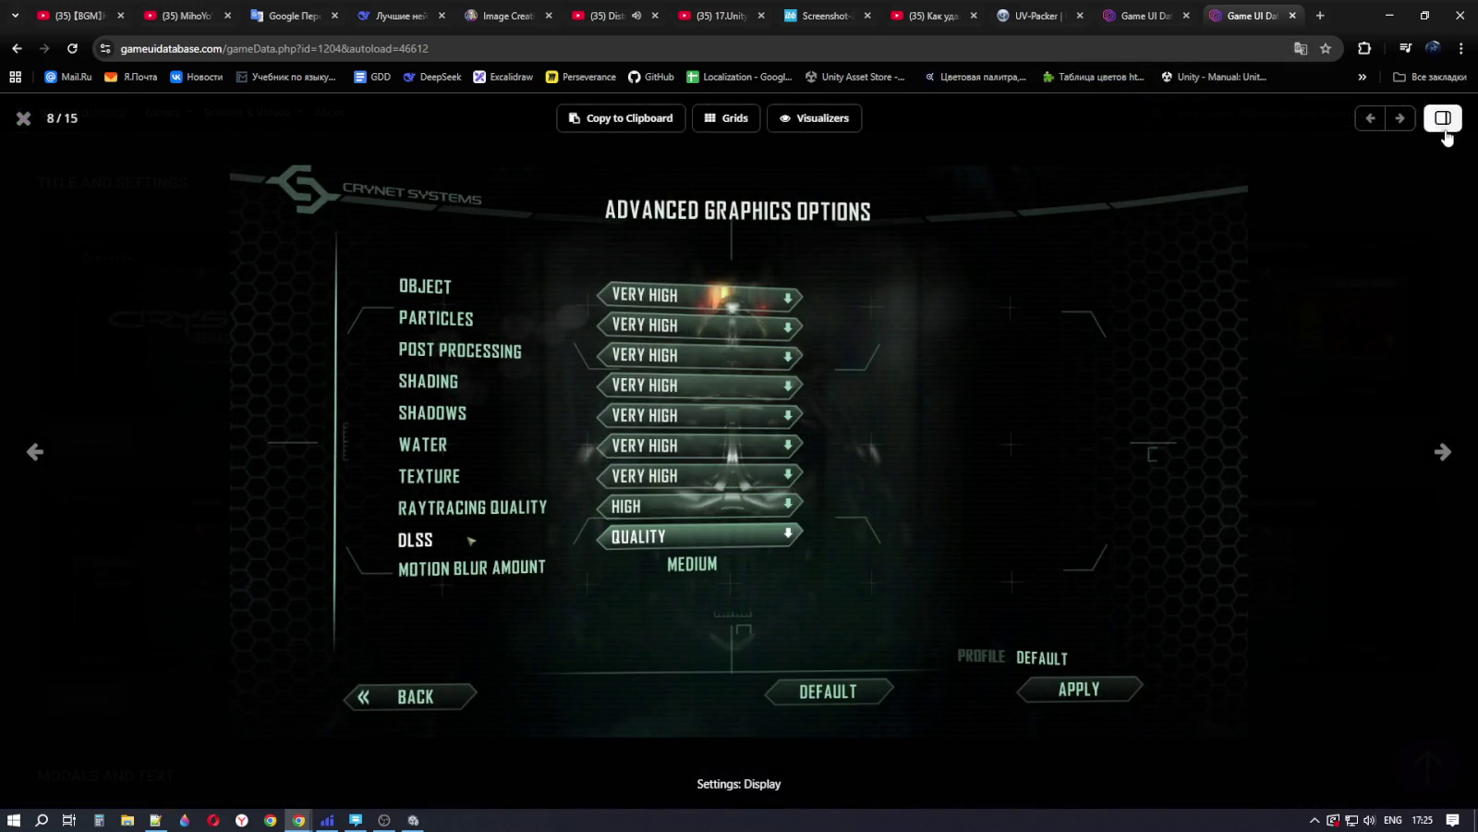
key("Escape")
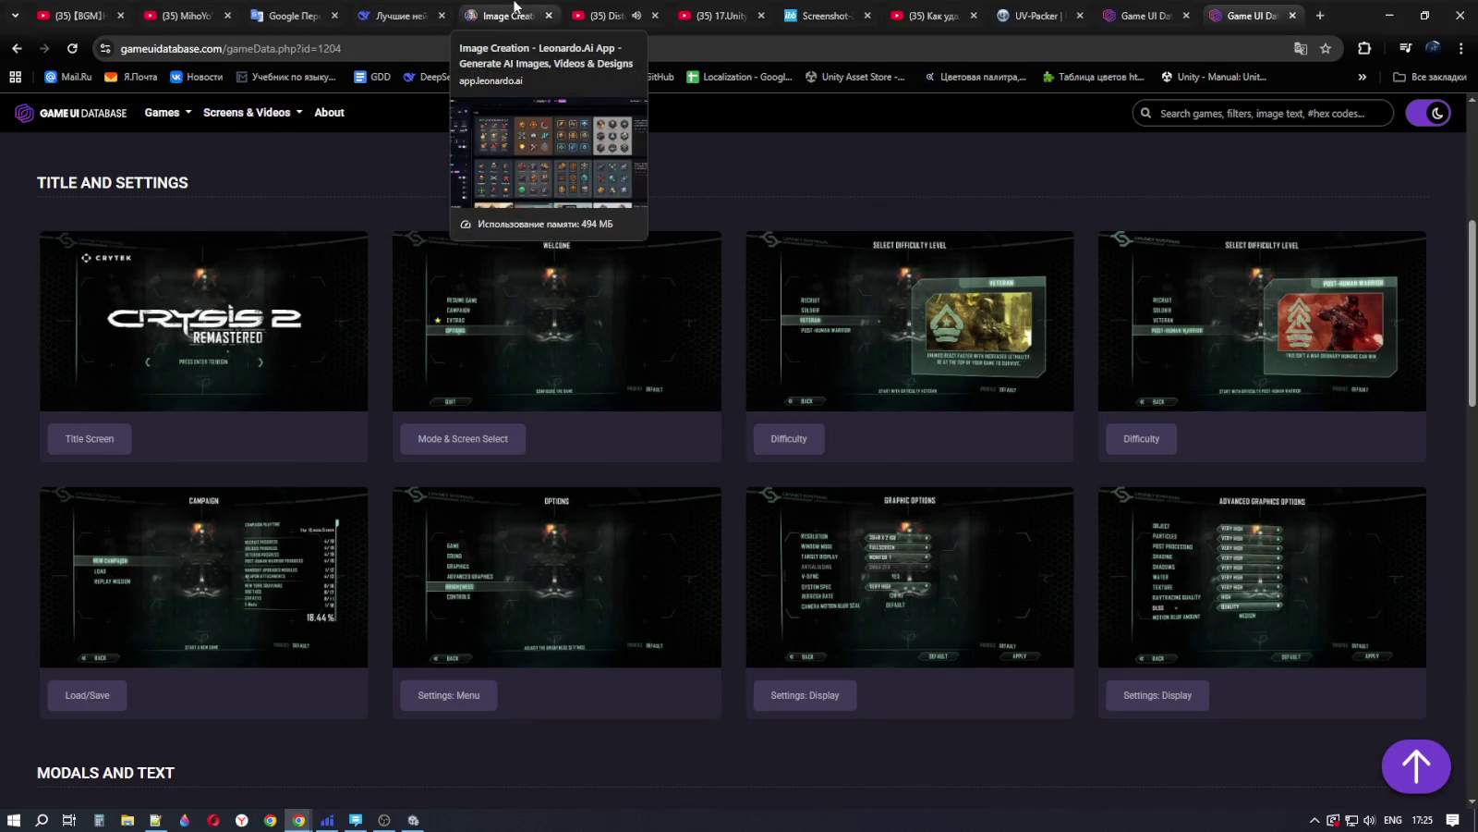
left_click(16, 48)
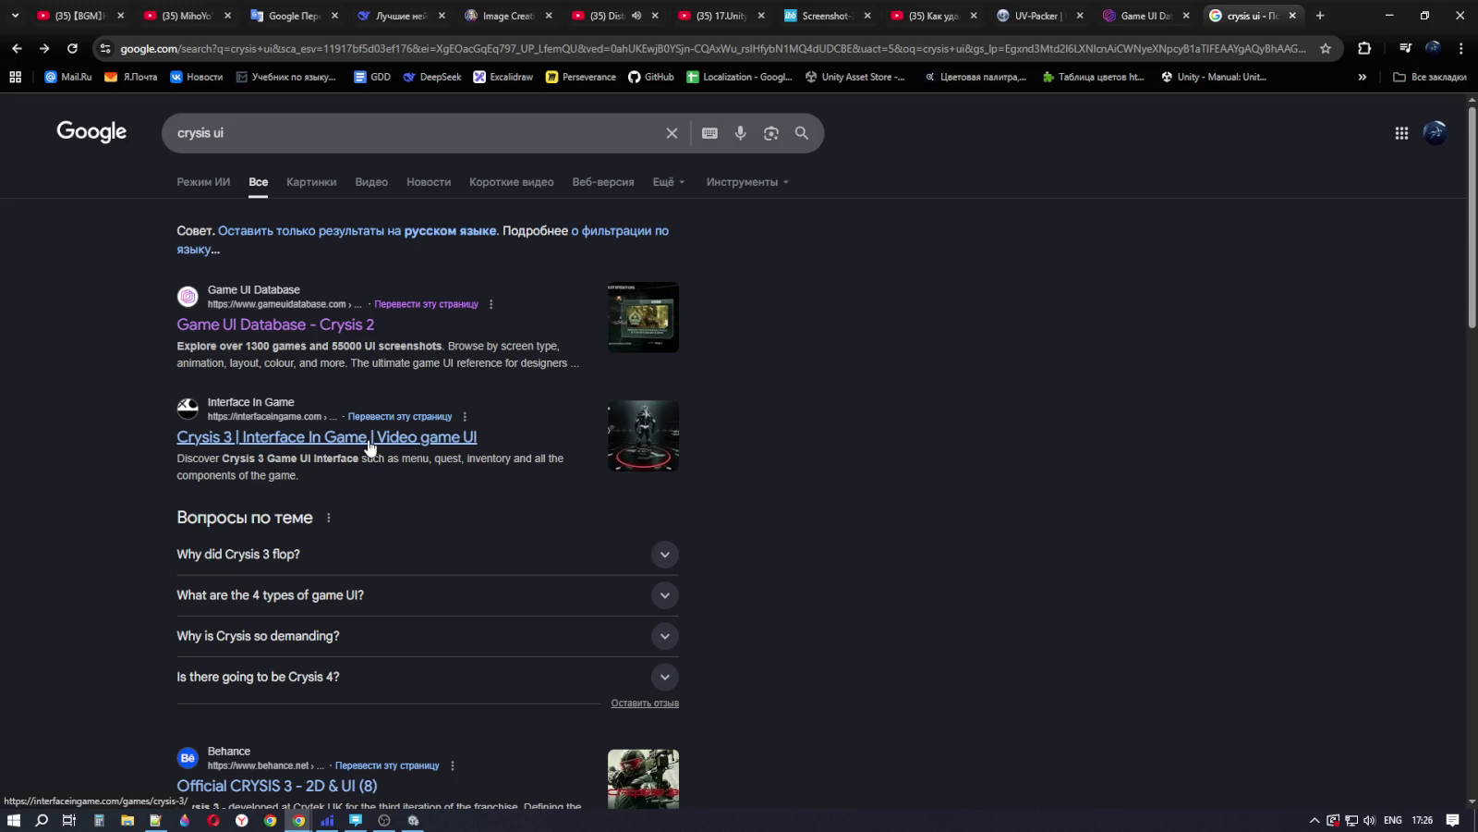
Step: Refine the search query to 'crysis ui png'
left_click(285, 132)
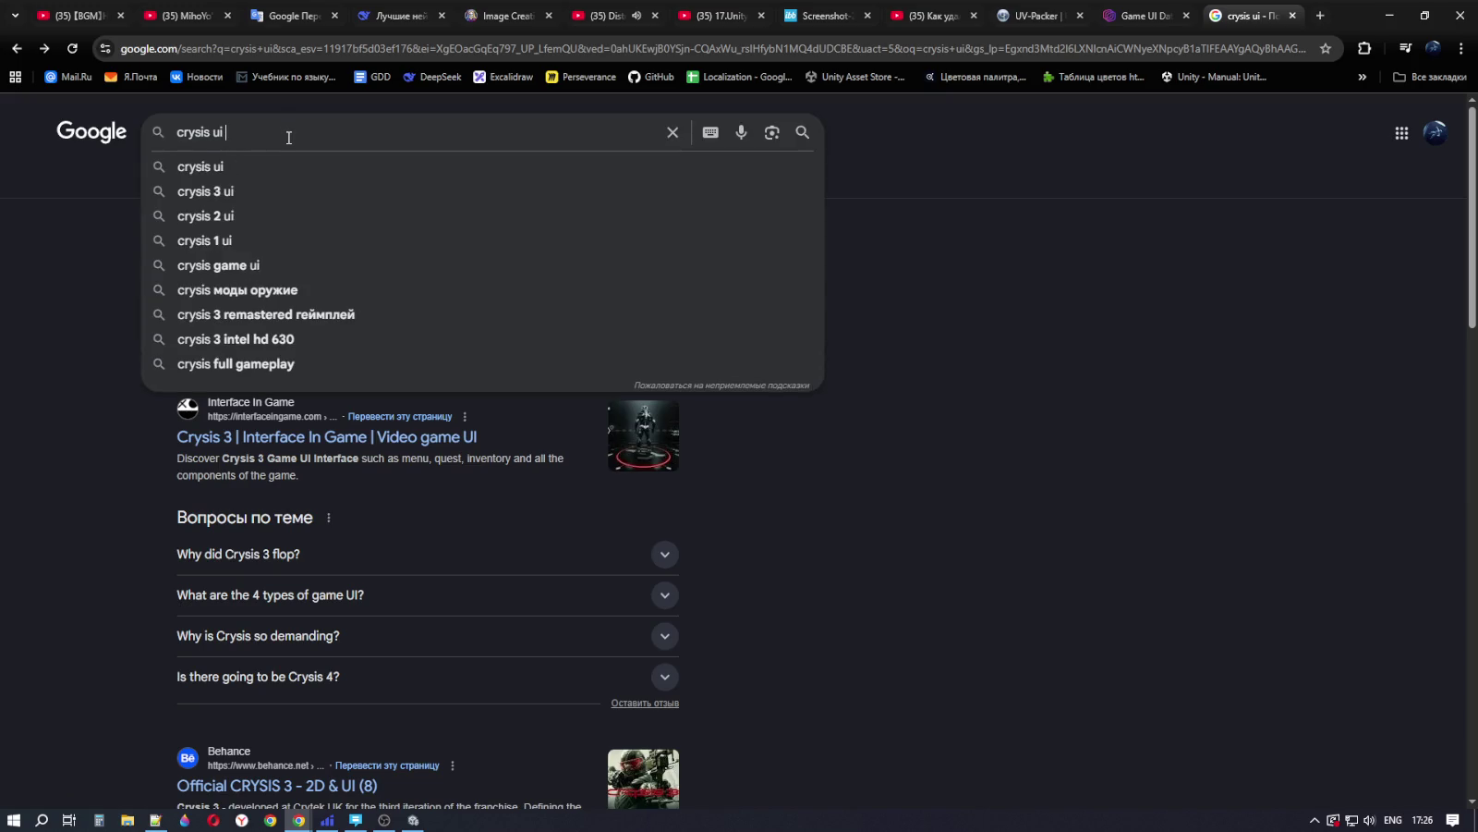
key("alt+shift")
type("зтп")
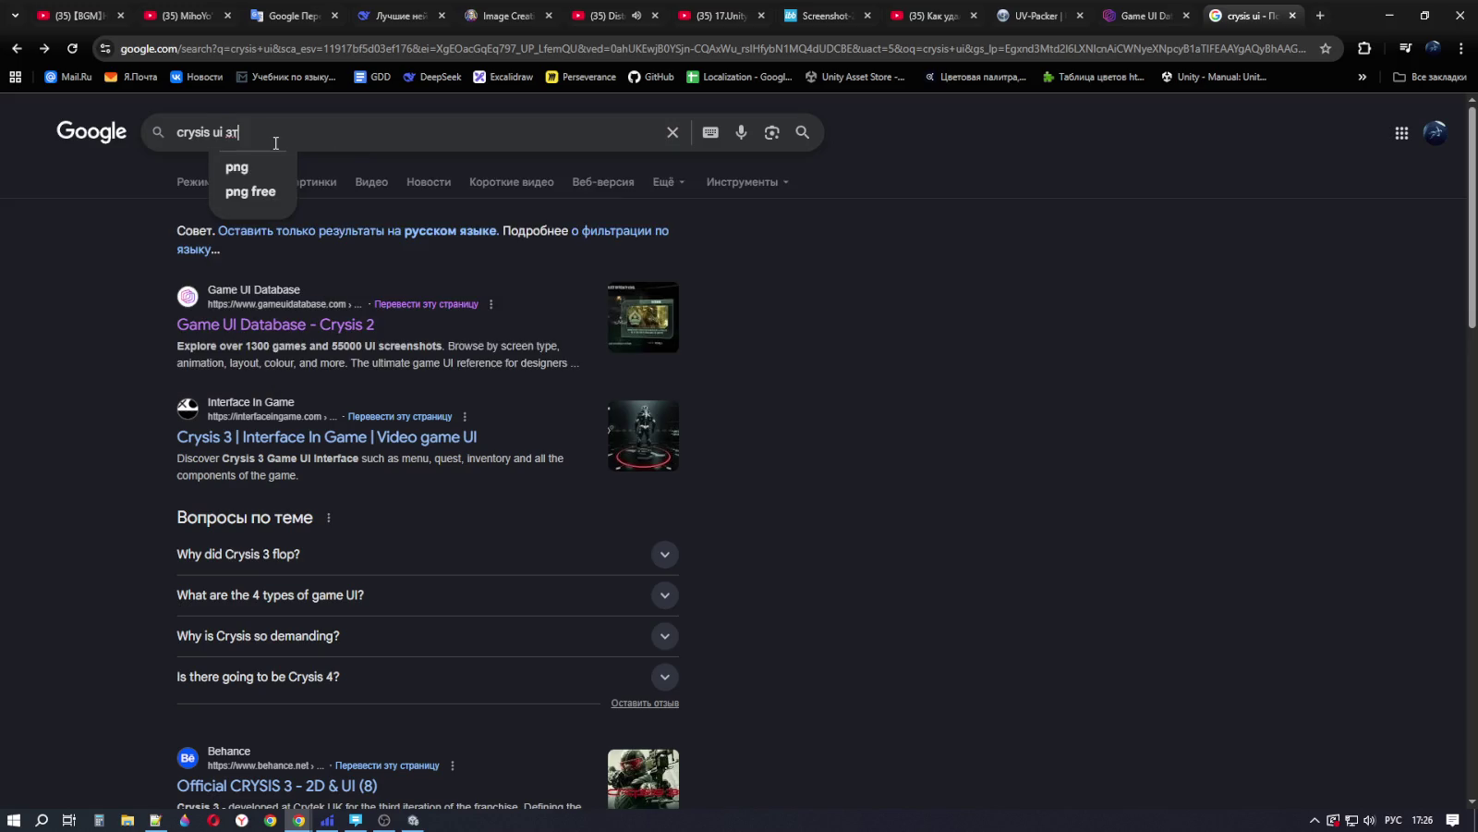
key("Return")
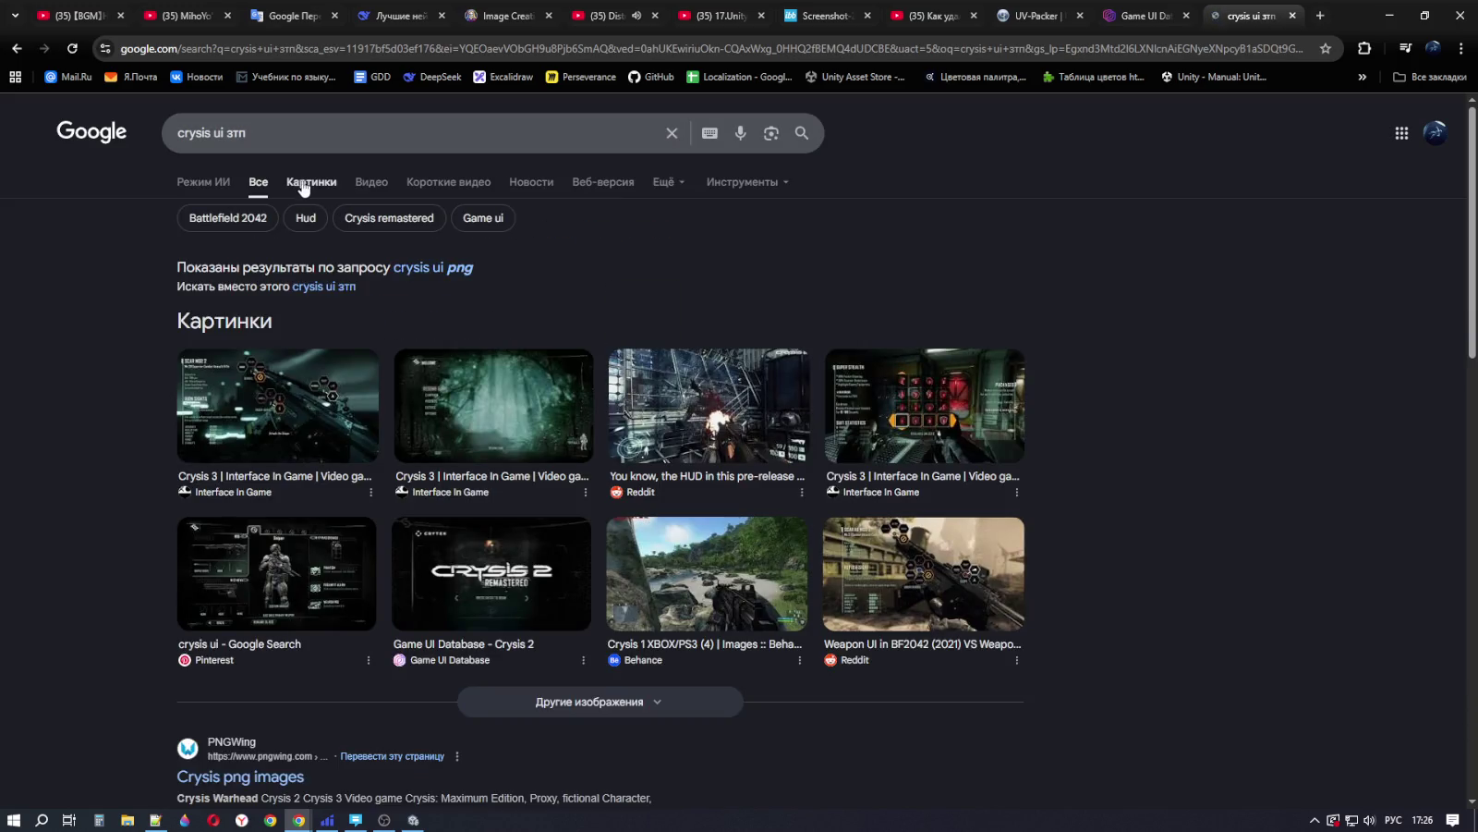
left_click(267, 140)
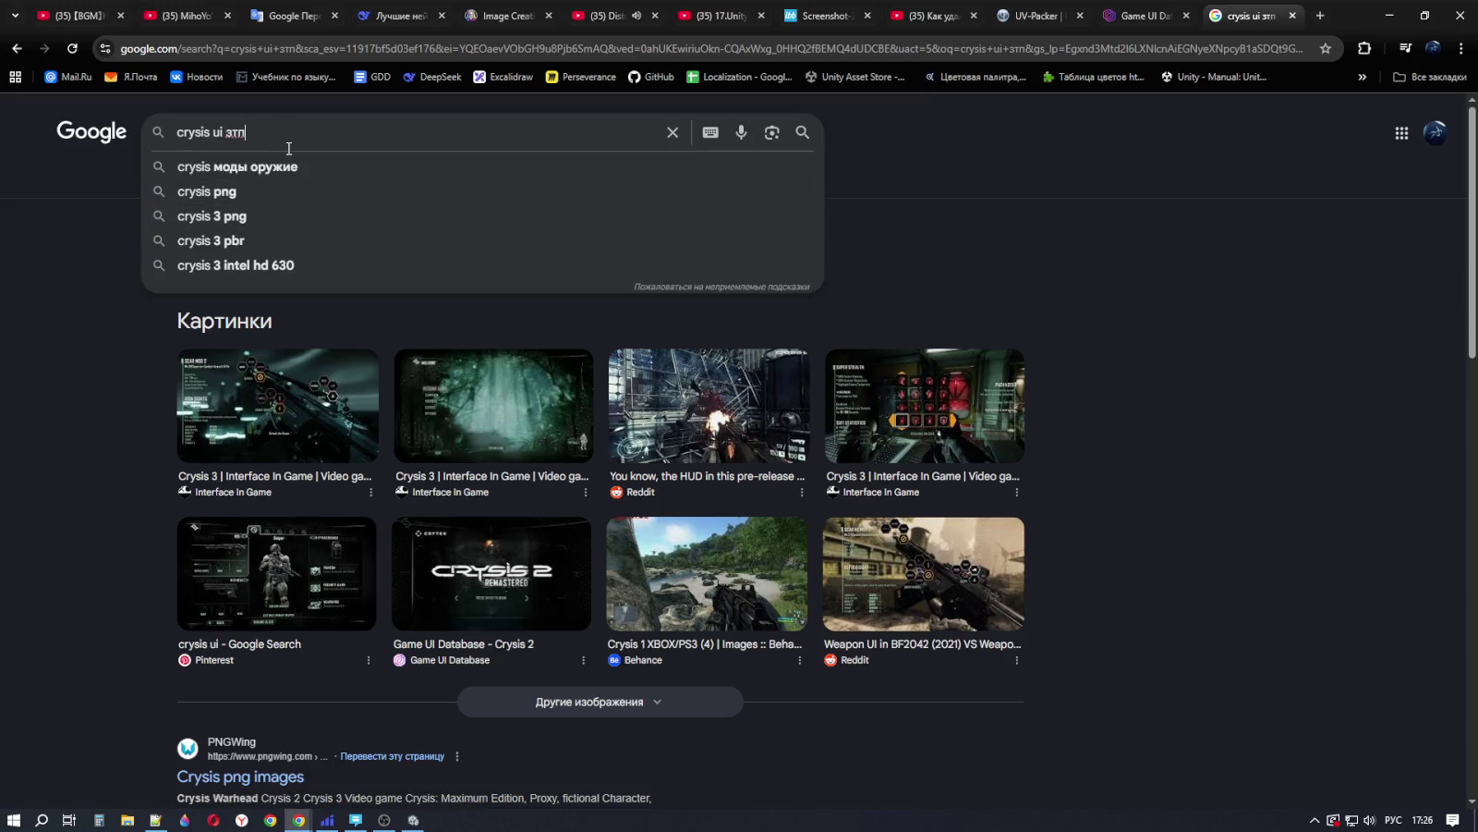
key("BackSpace")
key("BackSpace")
key("alt+shift")
type("png")
key("Return")
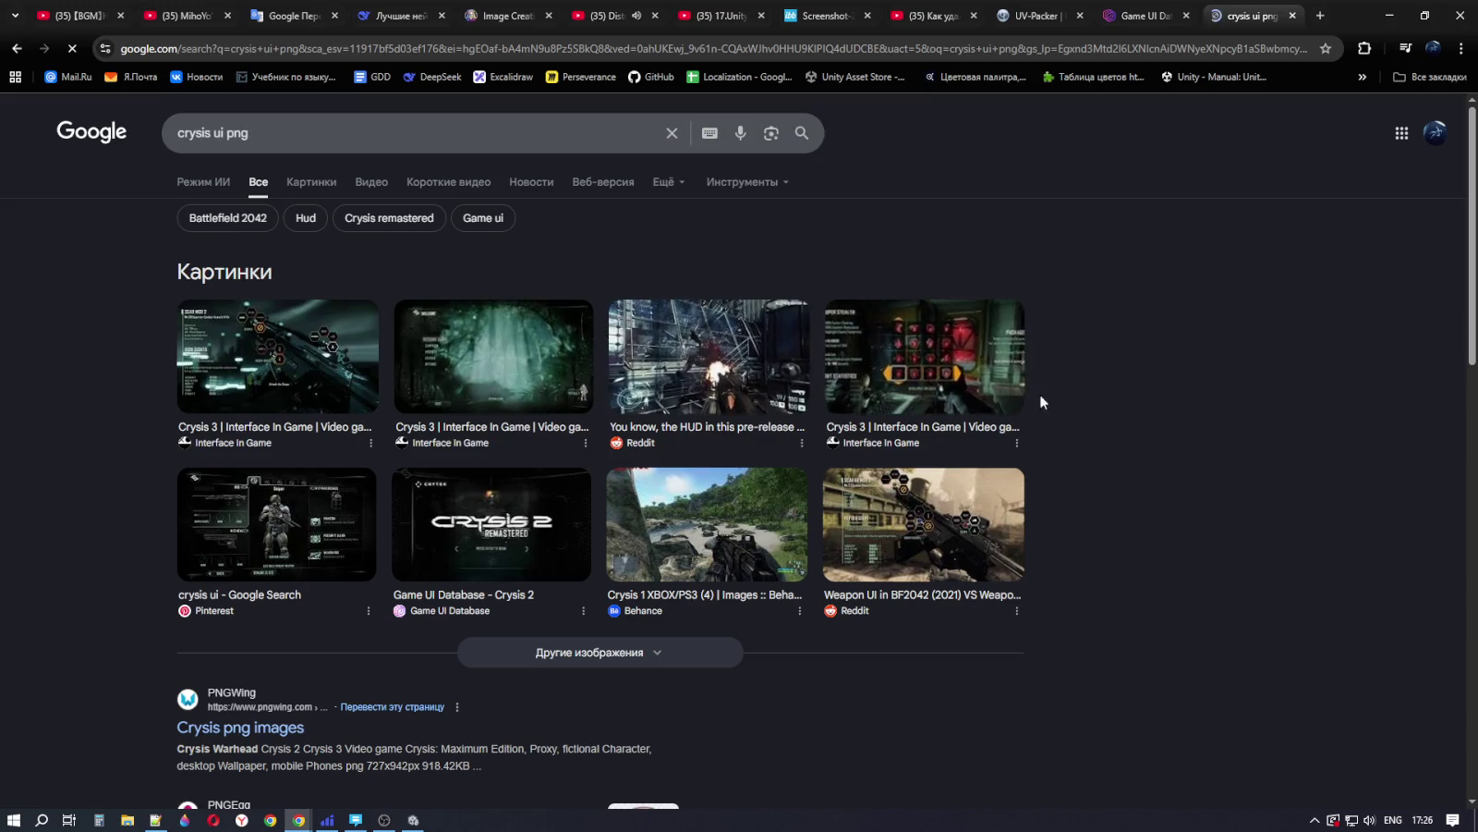
Step: Scroll through the Crysis UI image results, then close the search tab
scroll(1151, 437, "down", 1)
scroll(1150, 432, "down", 2)
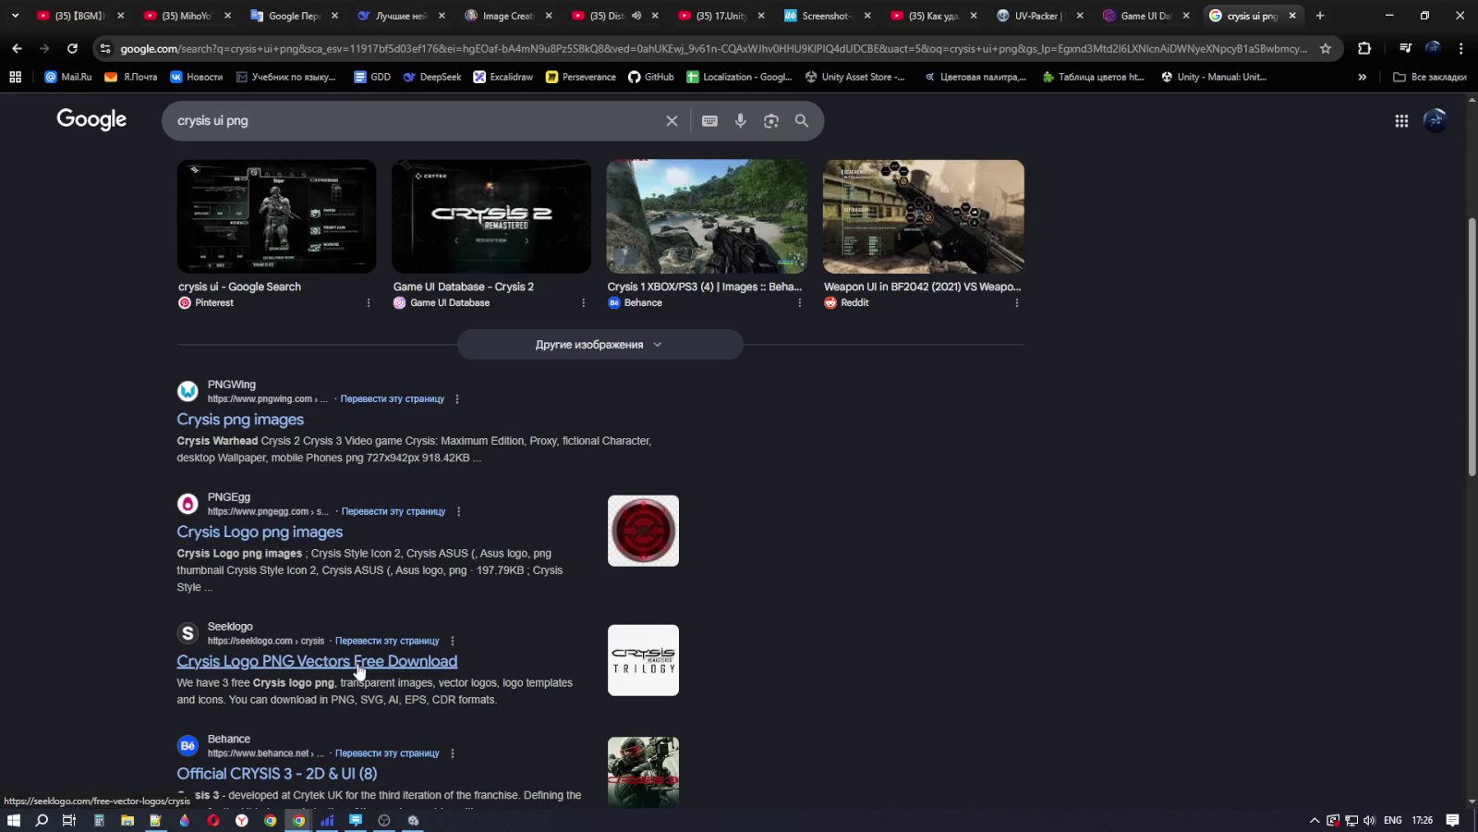
scroll(655, 595, "down", 2)
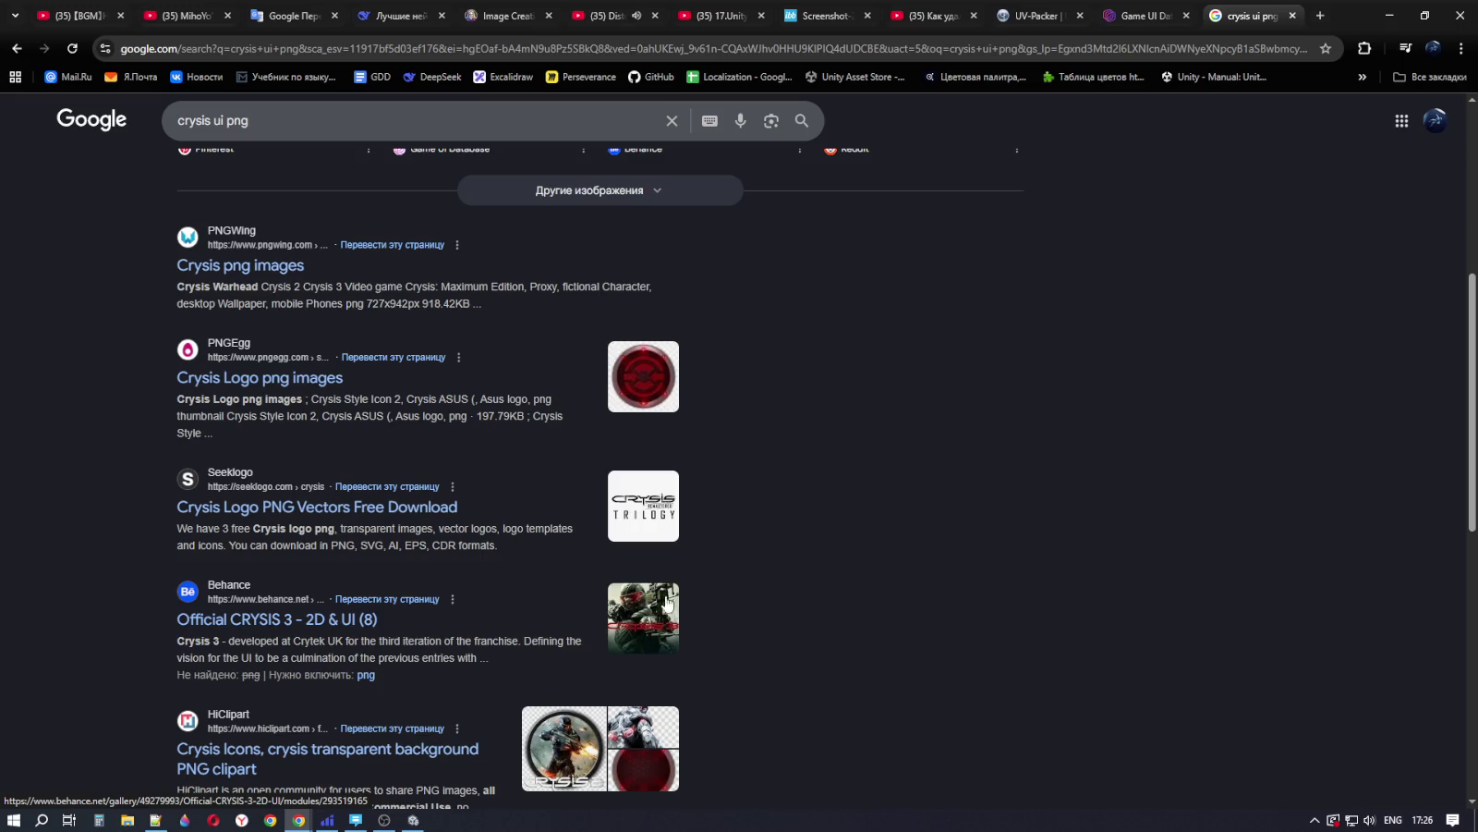
scroll(817, 619, "down", 4)
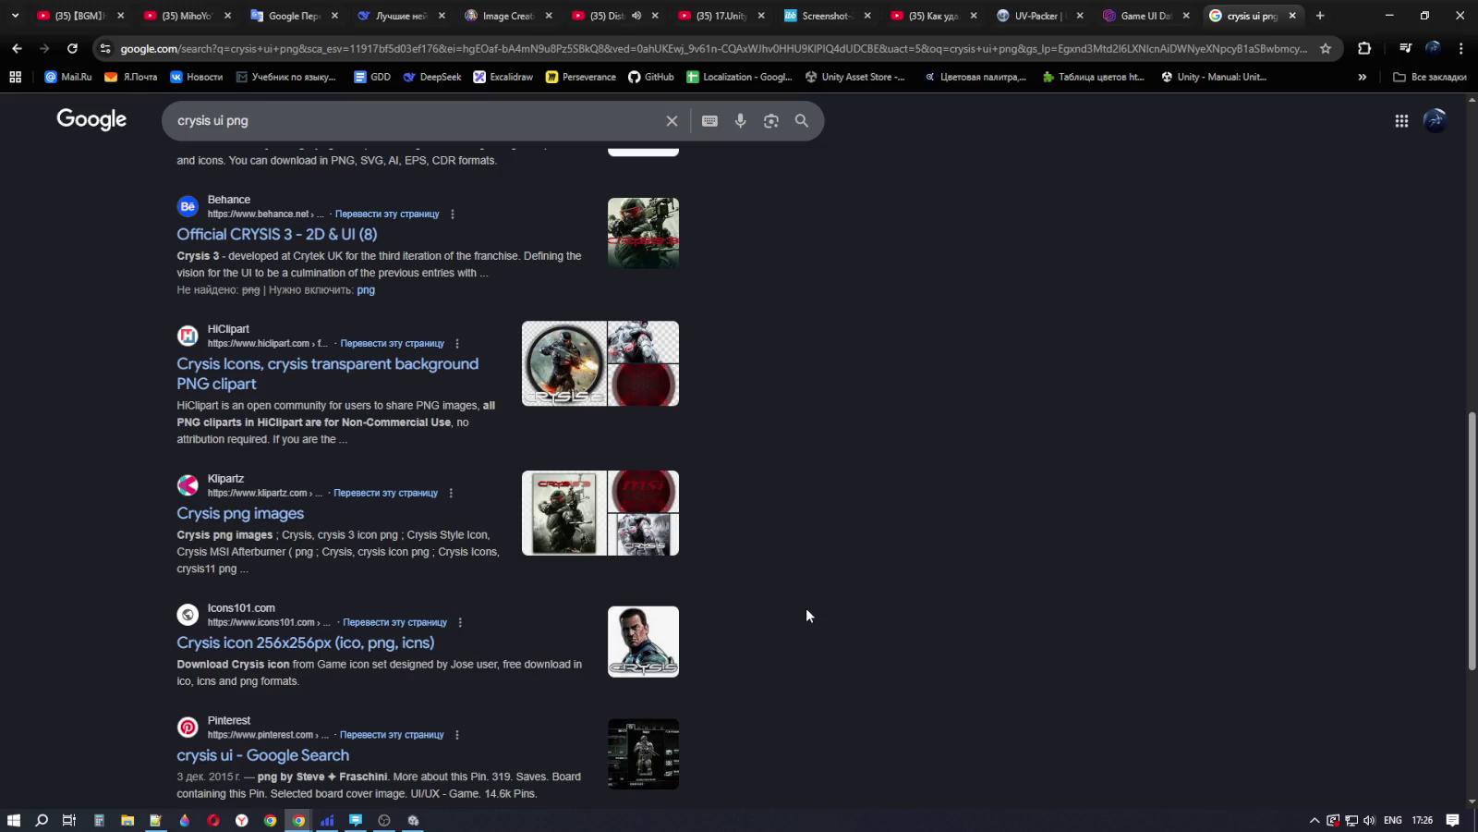
scroll(602, 535, "up", 15)
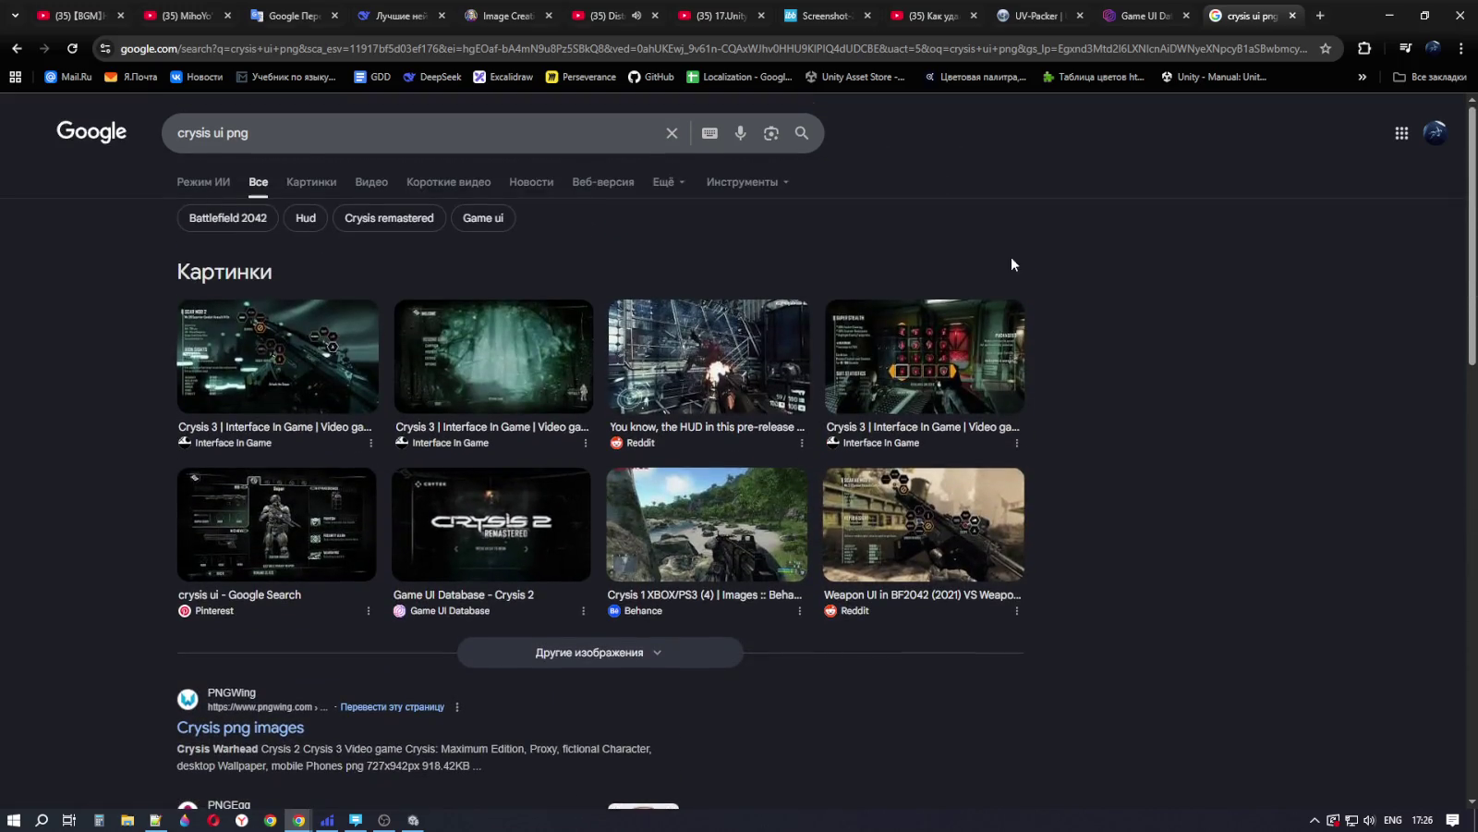
left_click(1292, 15)
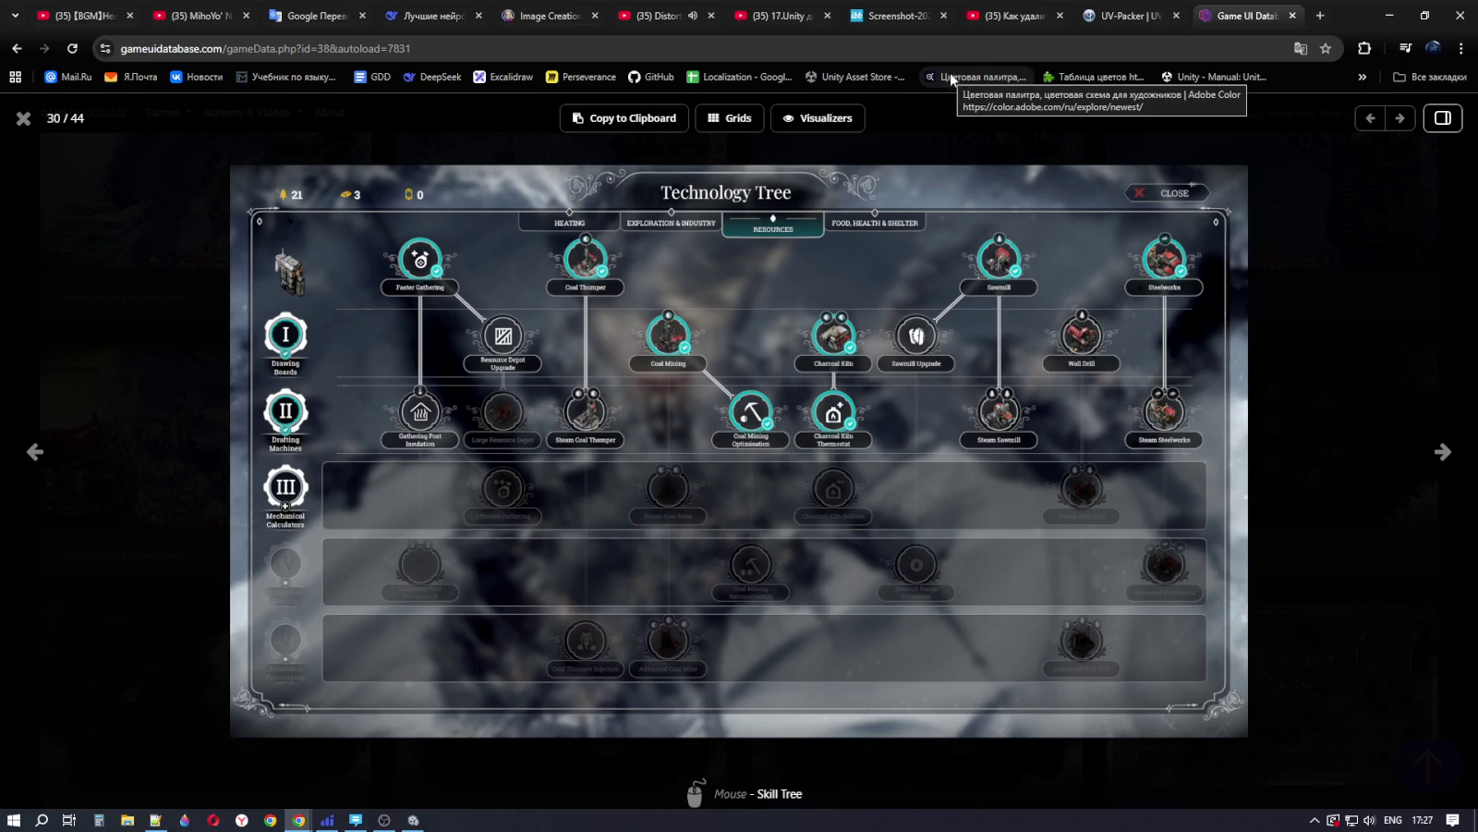
Step: Bring the Unity project back in front from the browser
left_click(413, 819)
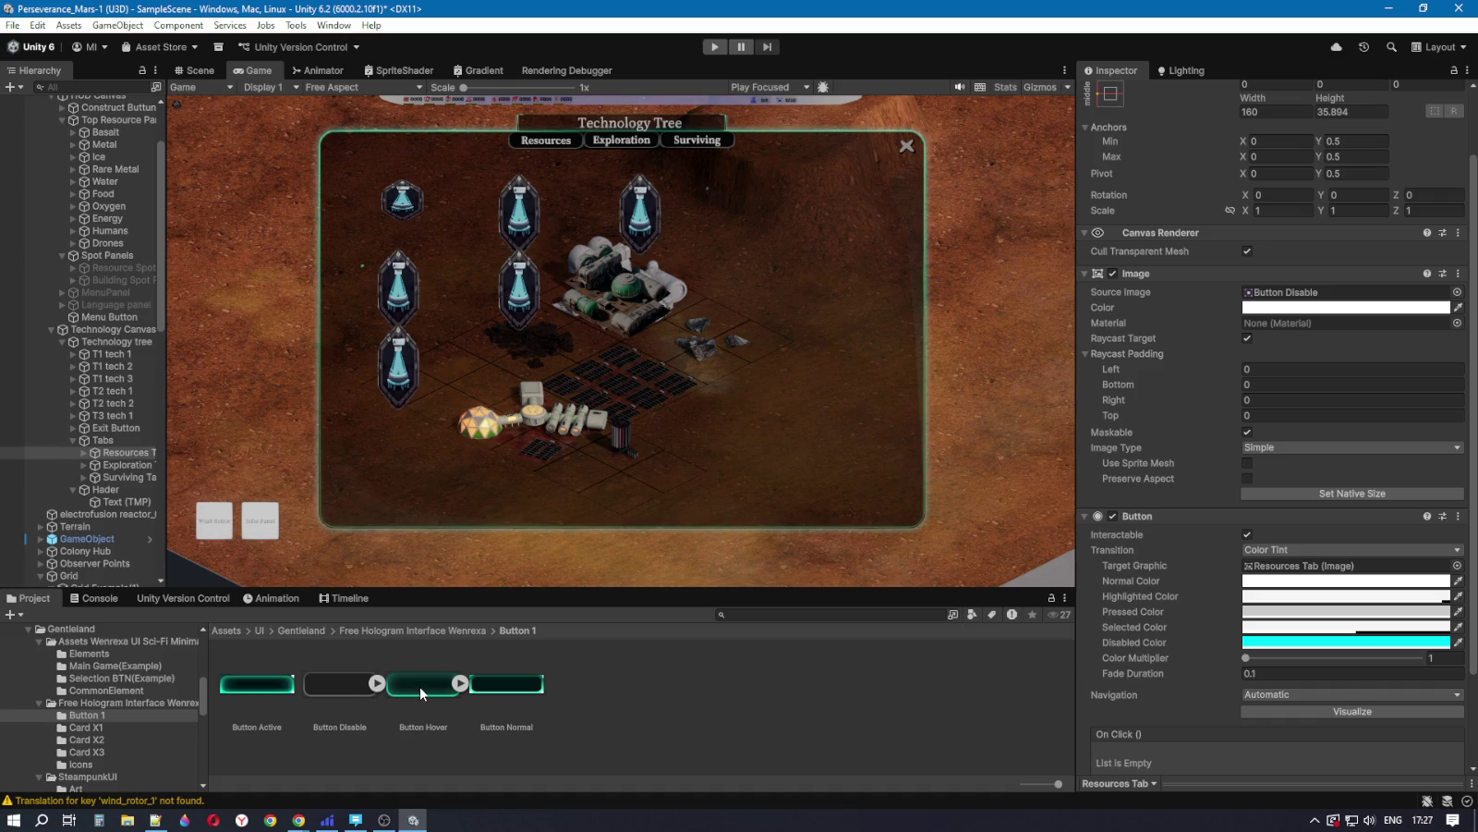
Step: Compare the Resources, Exploration and Surviving tab objects' settings
left_click(124, 465)
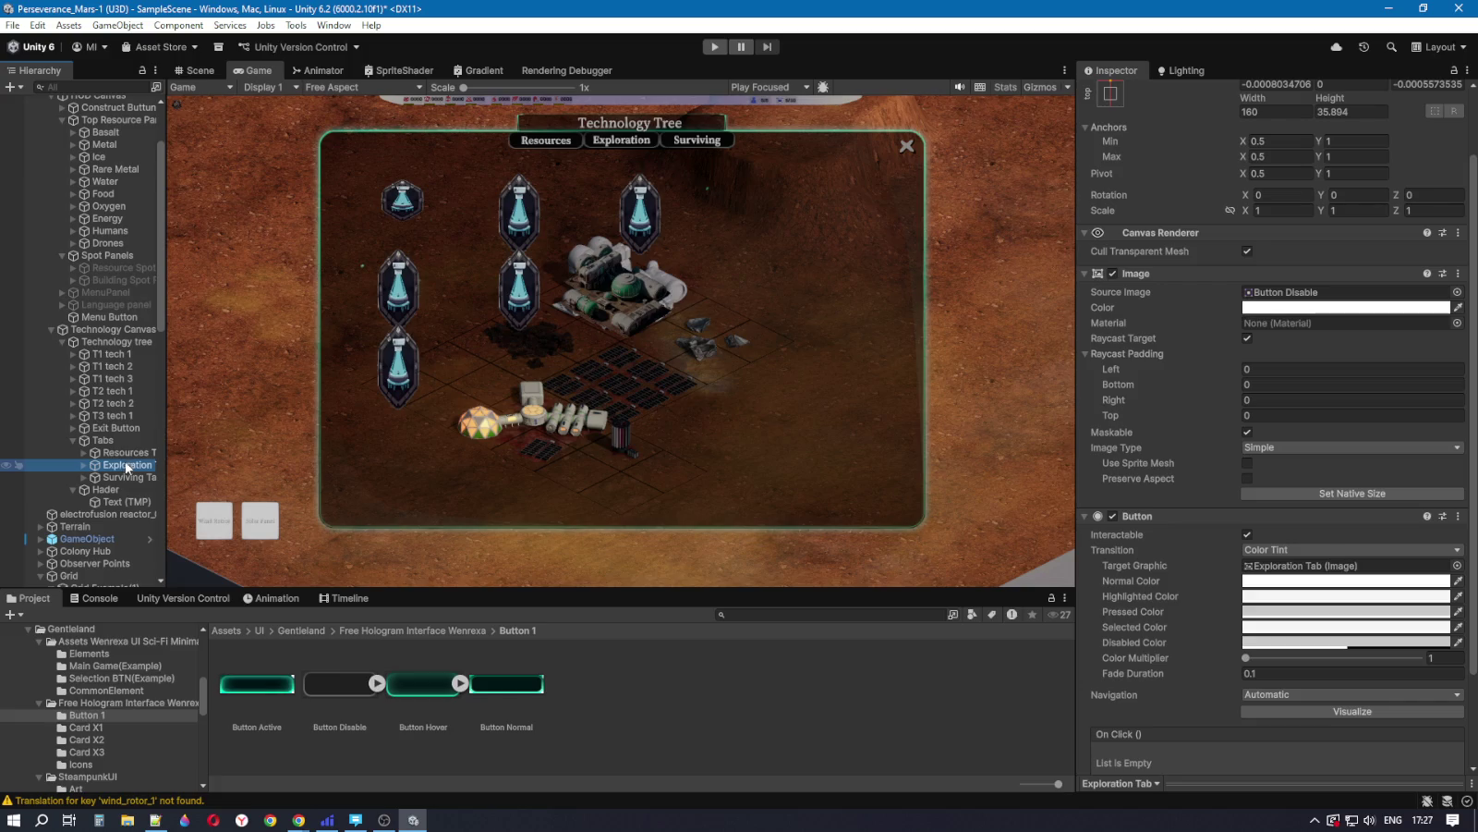
left_click(128, 453)
left_click(130, 465)
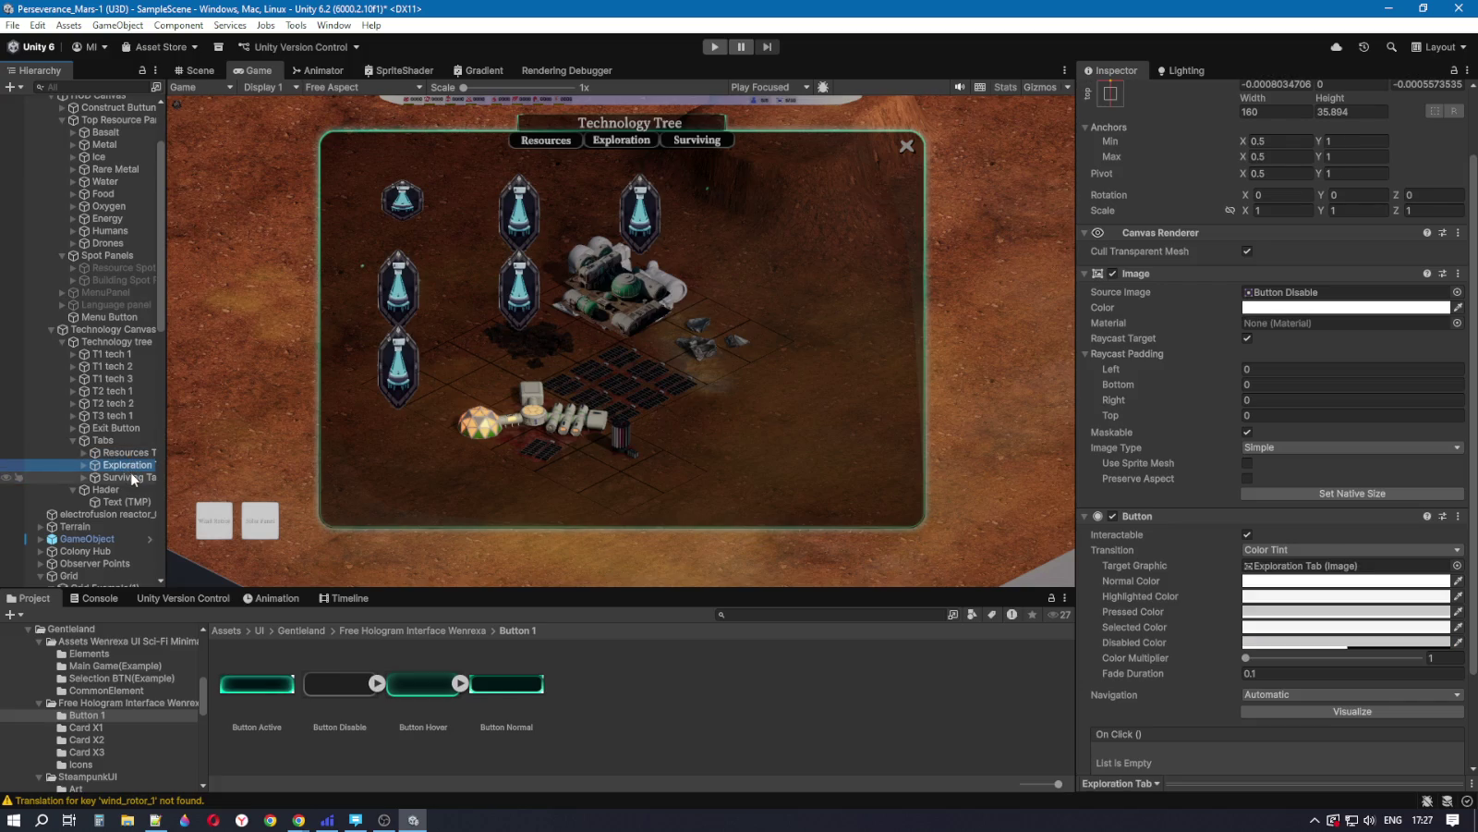
left_click(133, 477)
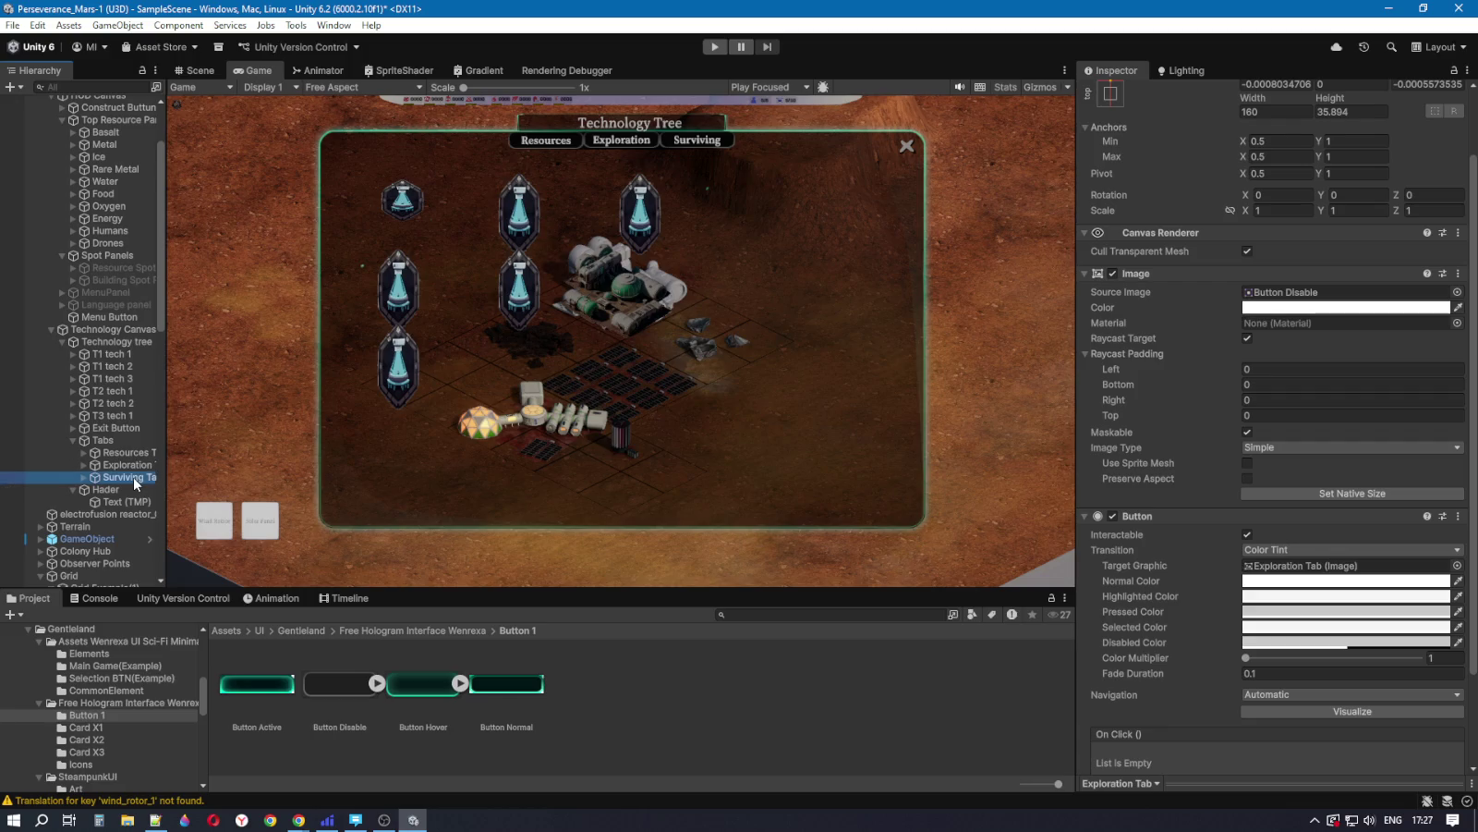
left_click(131, 465)
left_click(133, 453)
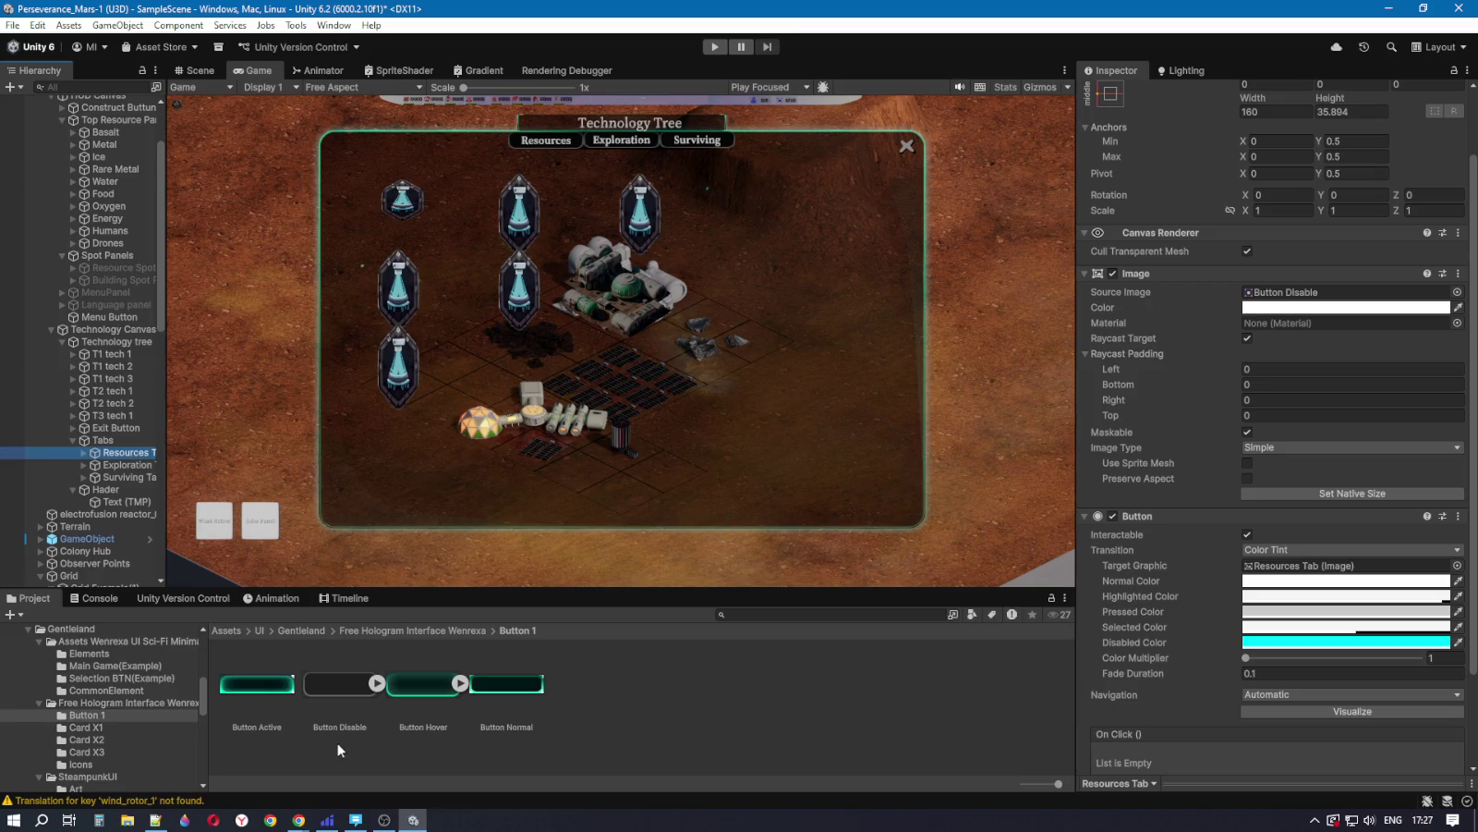
Step: Import Button Active as a single Full Rect sprite at 8000 pixels per unit, RGBA 32 bit
mouse_move(261, 685)
left_mouse_down()
mouse_move(870, 527)
mouse_move(1412, 300)
mouse_move(1302, 295)
mouse_move(252, 690)
left_mouse_up()
left_click(1284, 140)
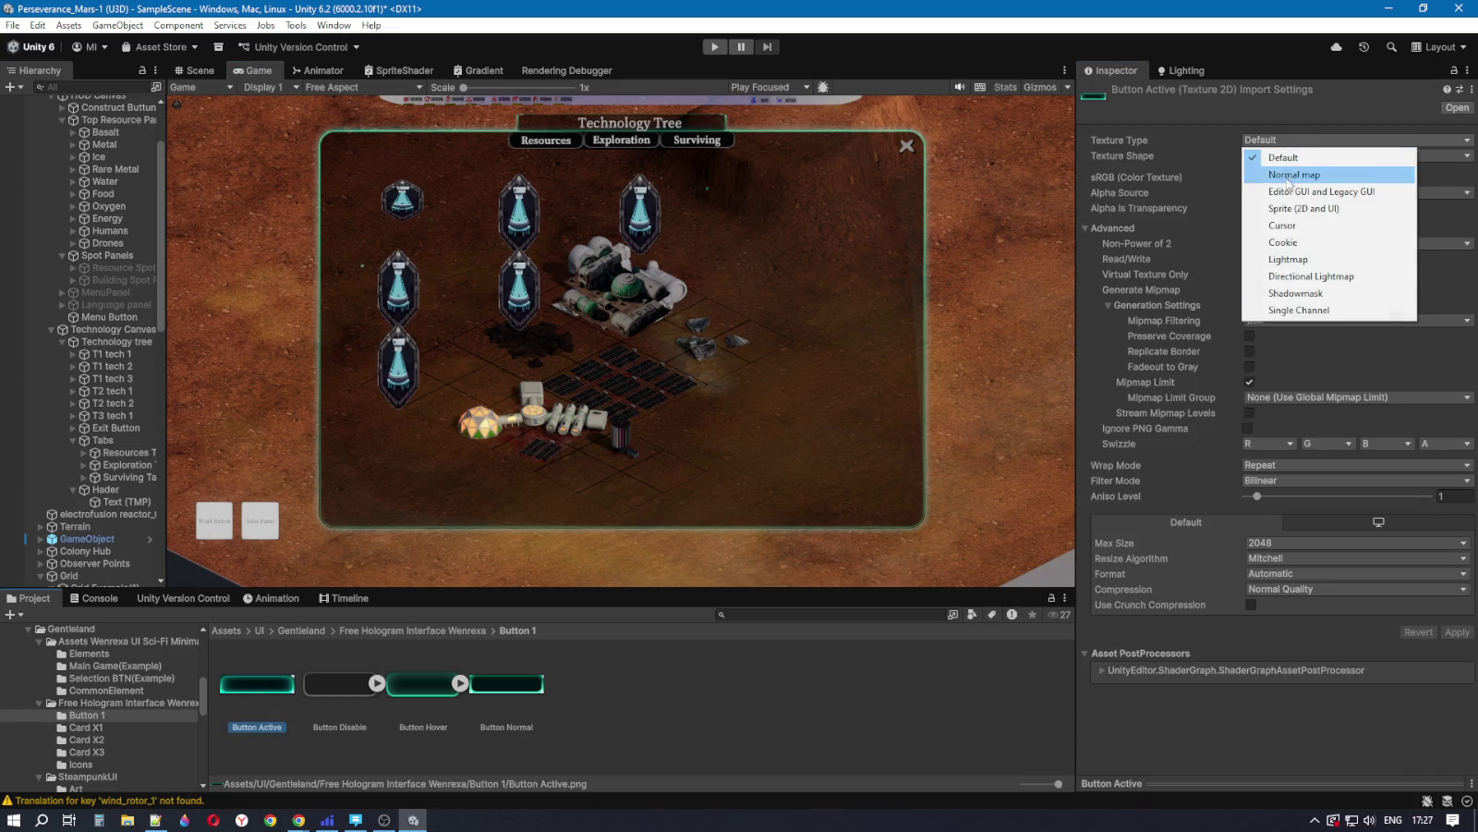
left_click(1303, 208)
left_click(1297, 177)
left_click(1284, 193)
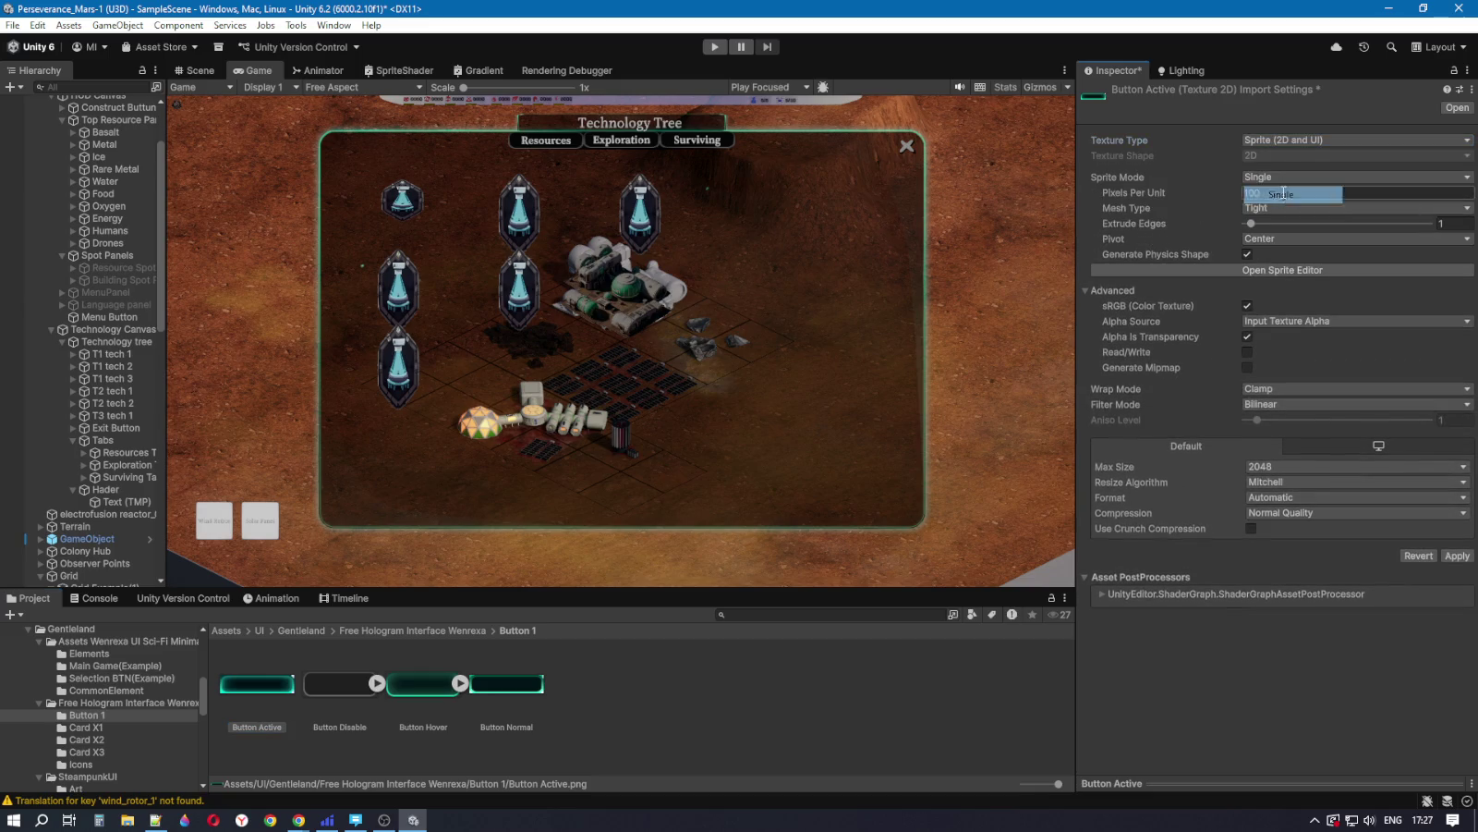
left_click(1266, 194)
type("8000")
left_click(1268, 205)
left_click(1280, 221)
left_click(1317, 498)
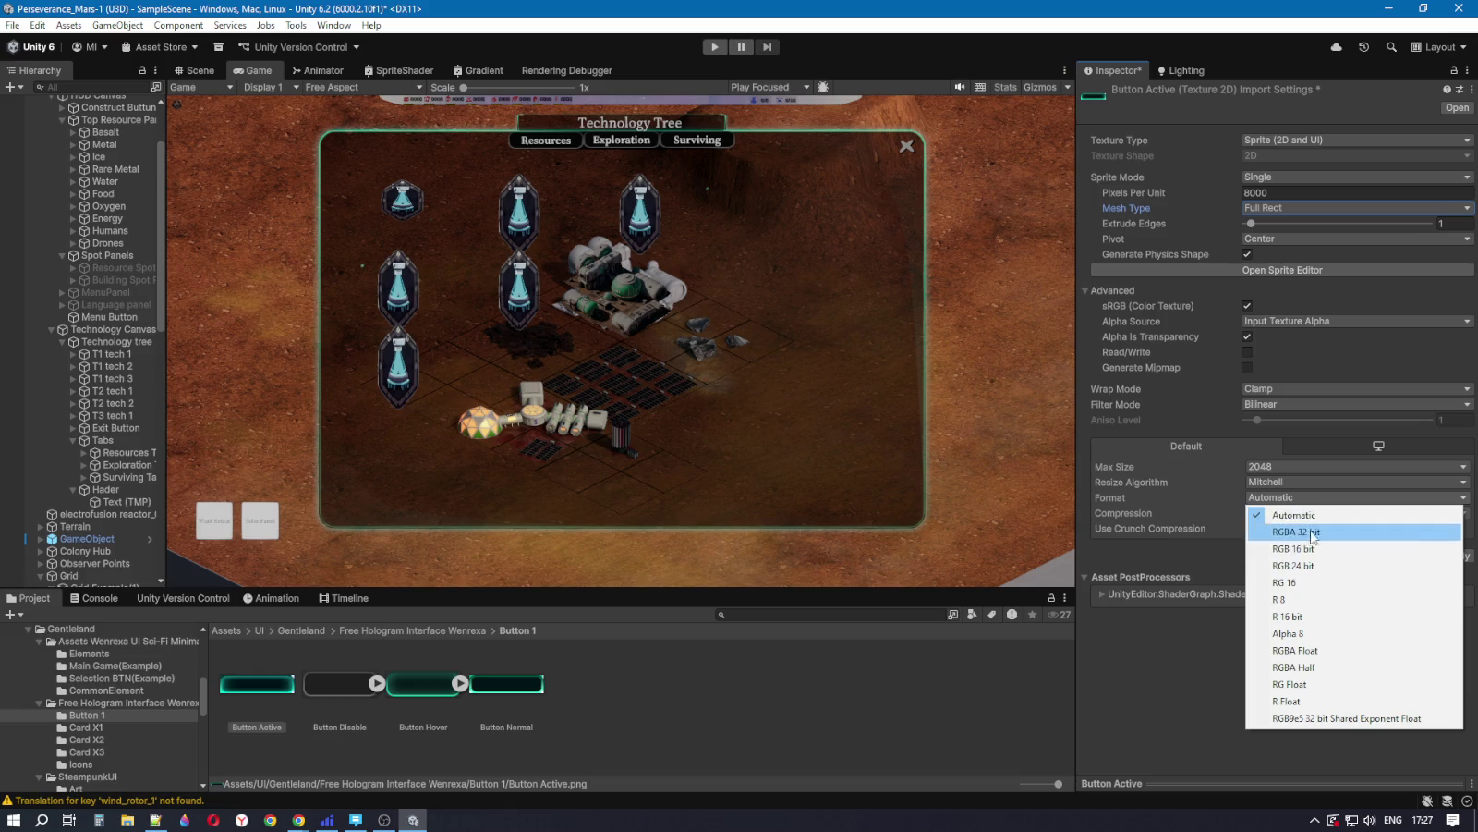
left_click(1302, 532)
left_click(1278, 269)
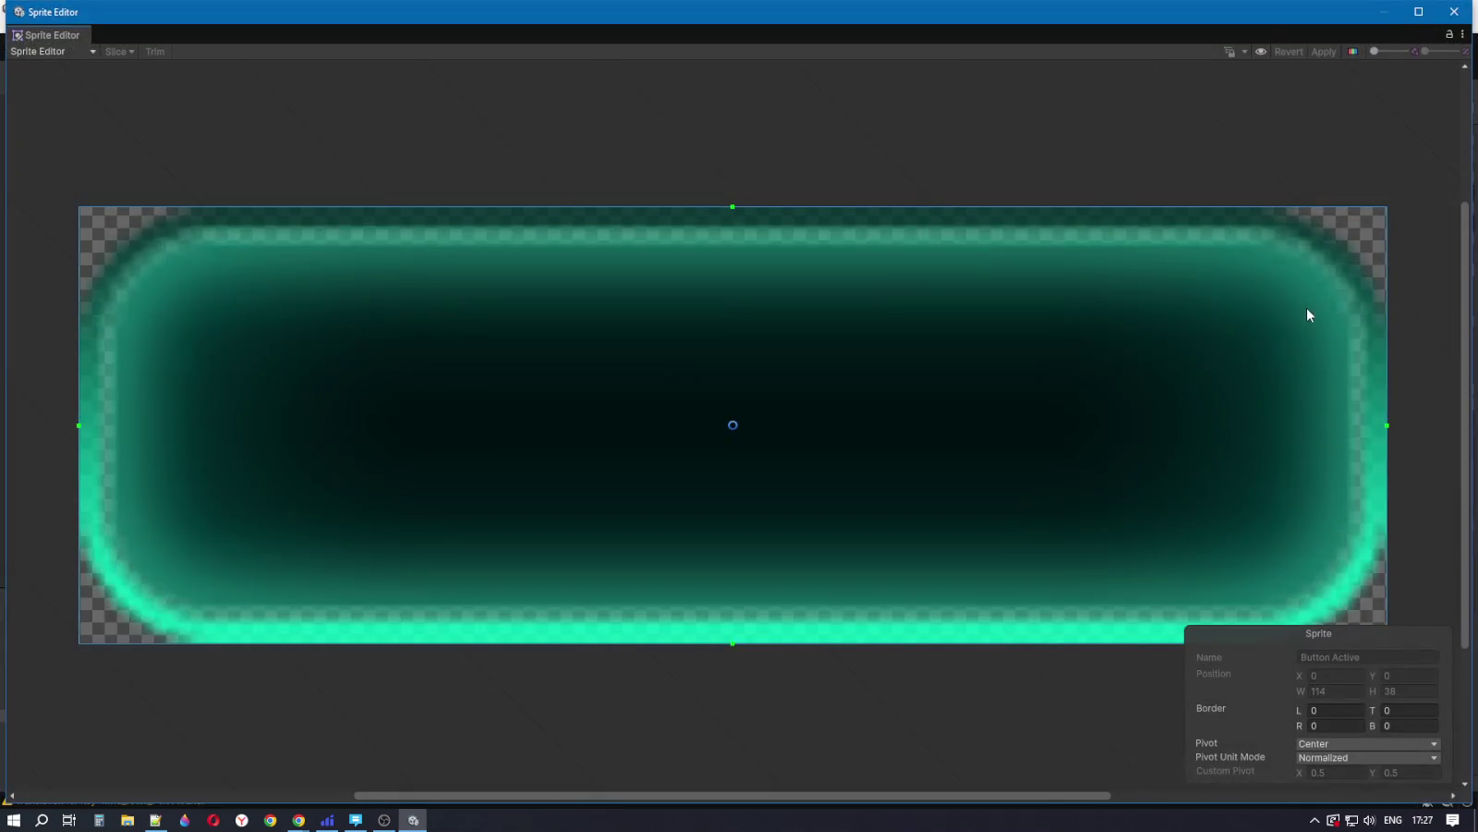
Step: Set Button Active's slice borders to 10 left and right and 9 top and bottom
left_click_drag(732, 207, 724, 314)
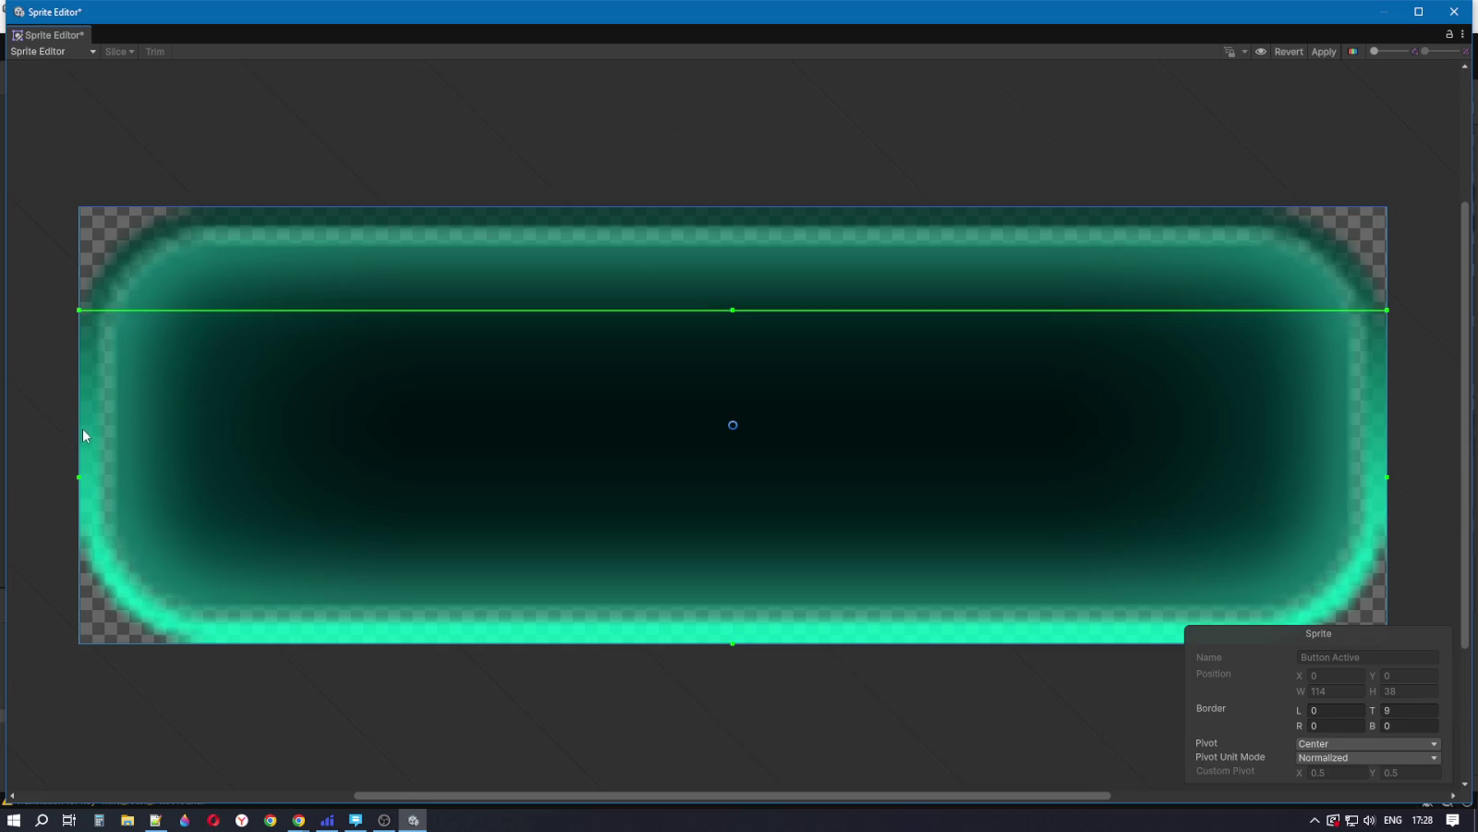
left_click_drag(79, 422, 188, 401)
left_click_drag(1387, 419, 1277, 414)
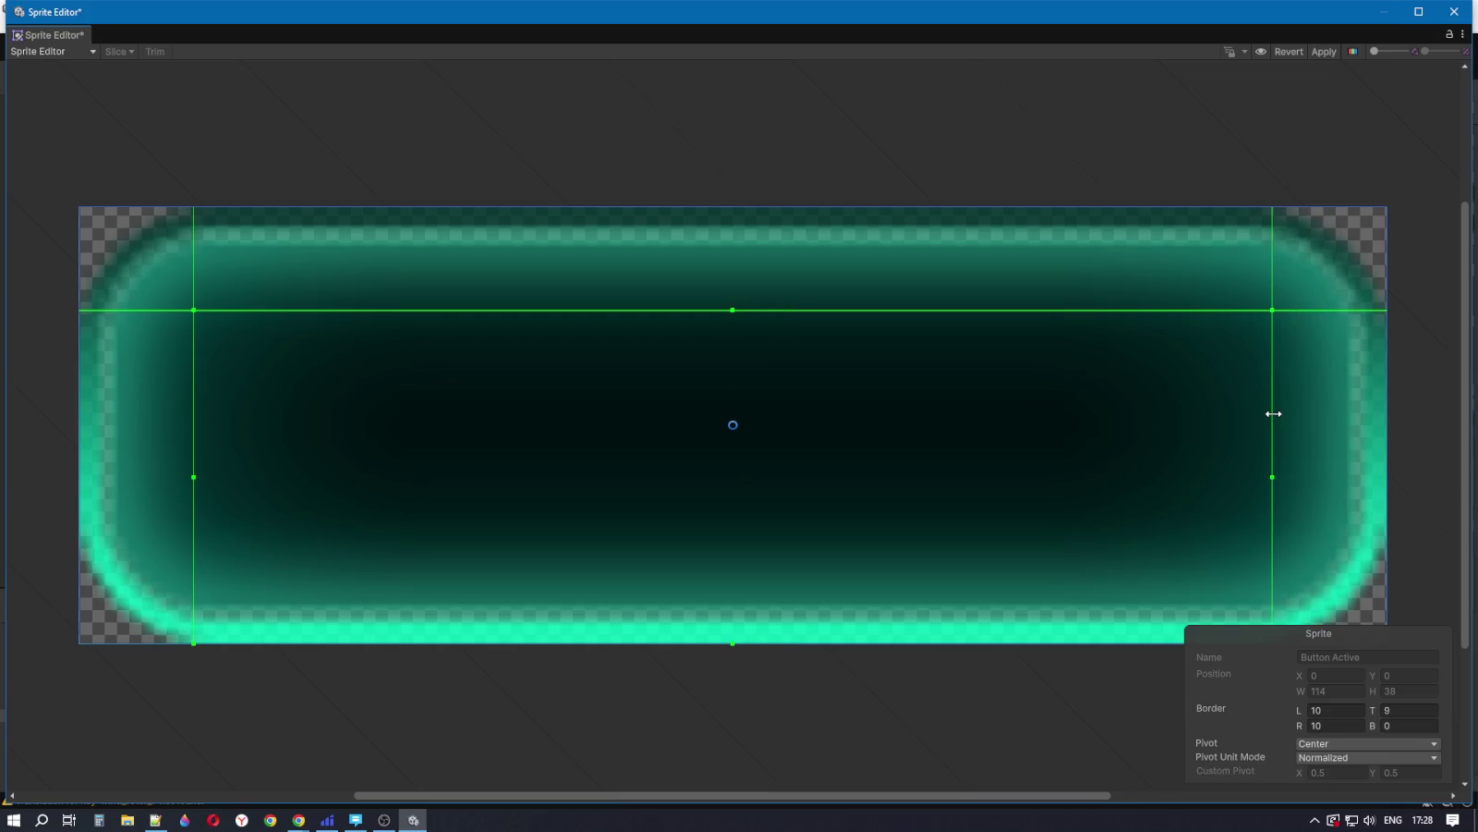
left_click_drag(409, 643, 424, 543)
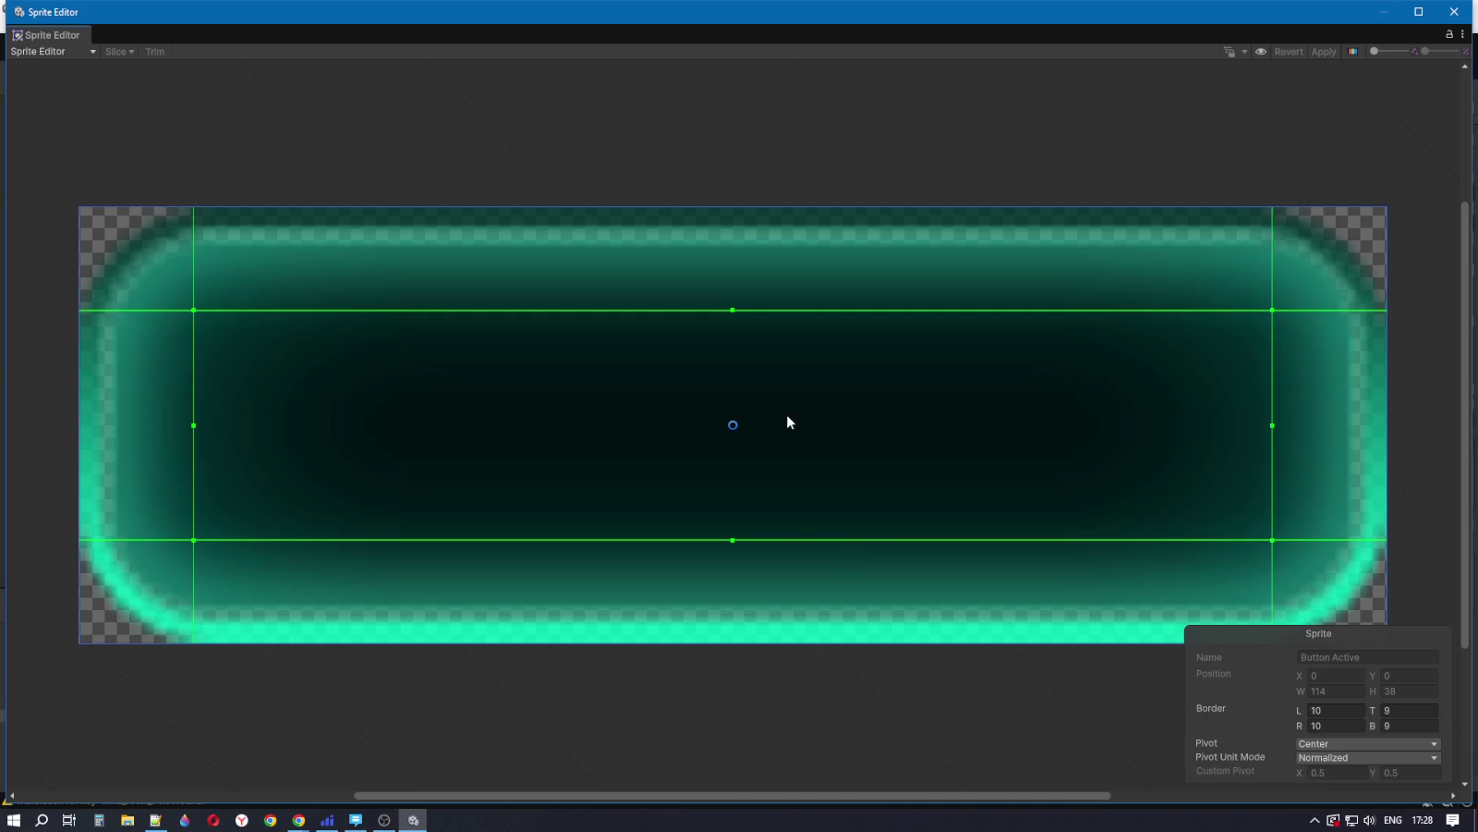
left_click(1453, 11)
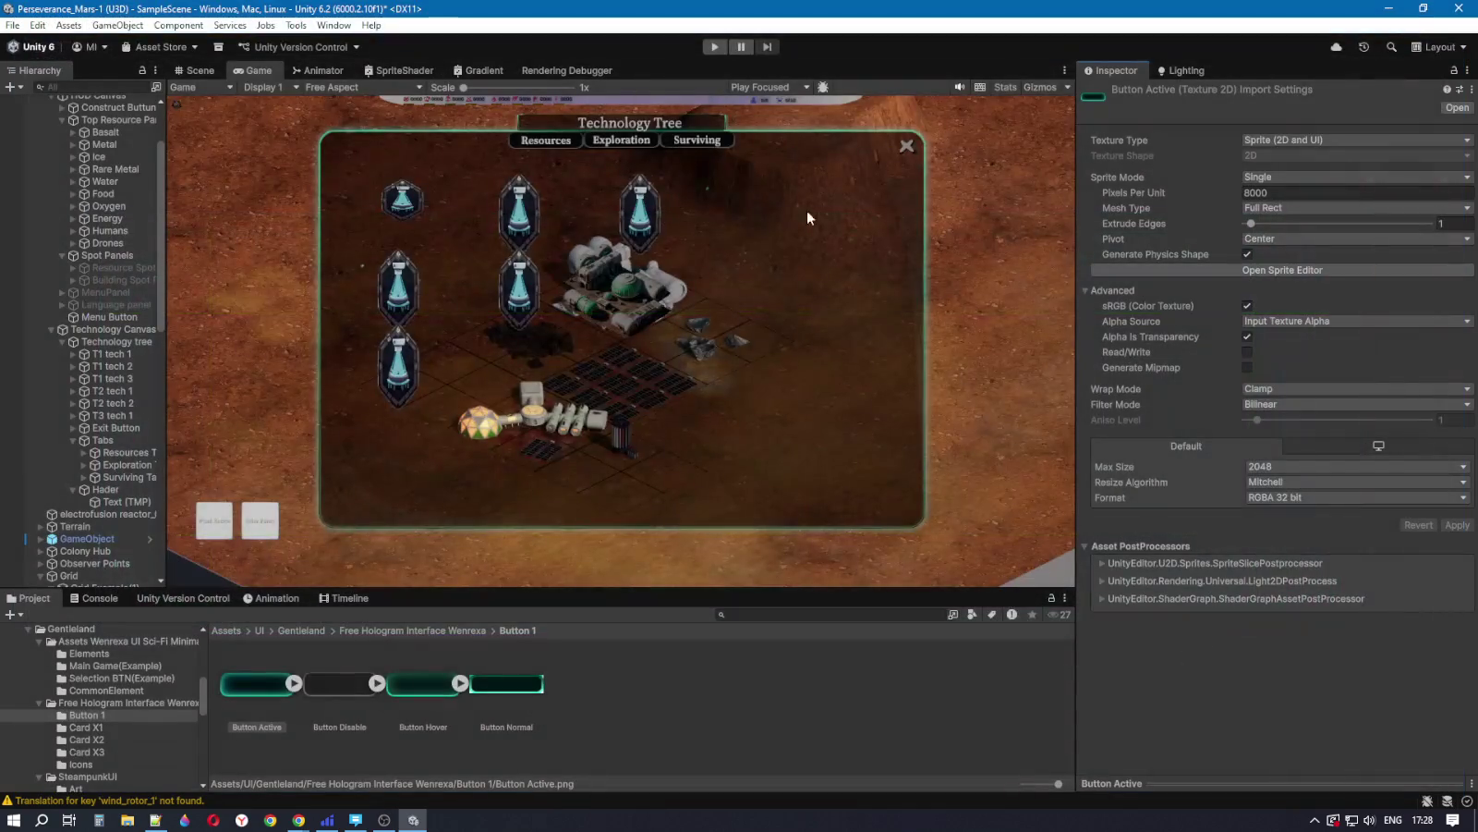
key("alt+Tab")
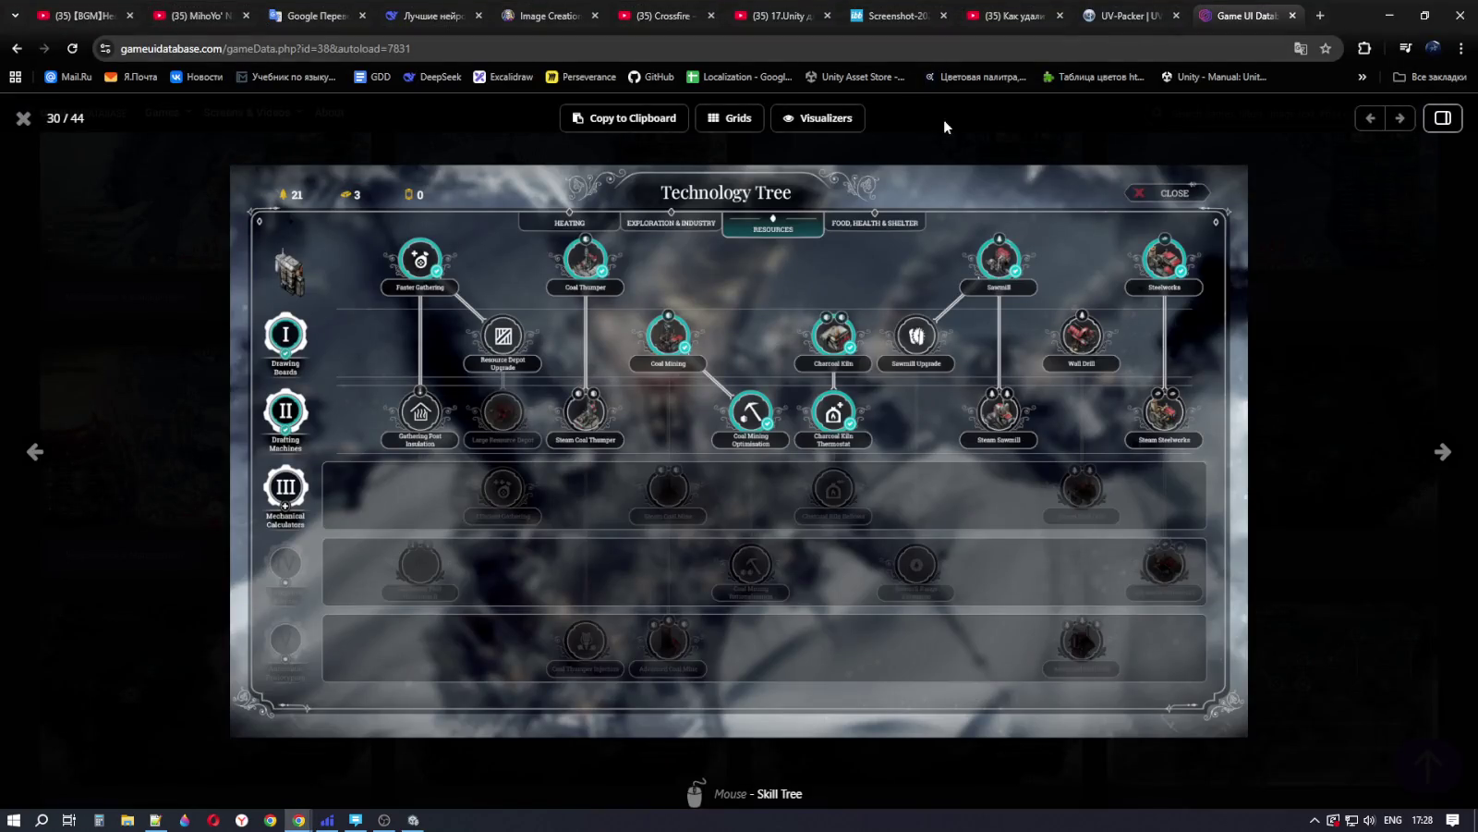
Step: Resume the paused Crossfire track in the YouTube tab
left_click(1015, 14)
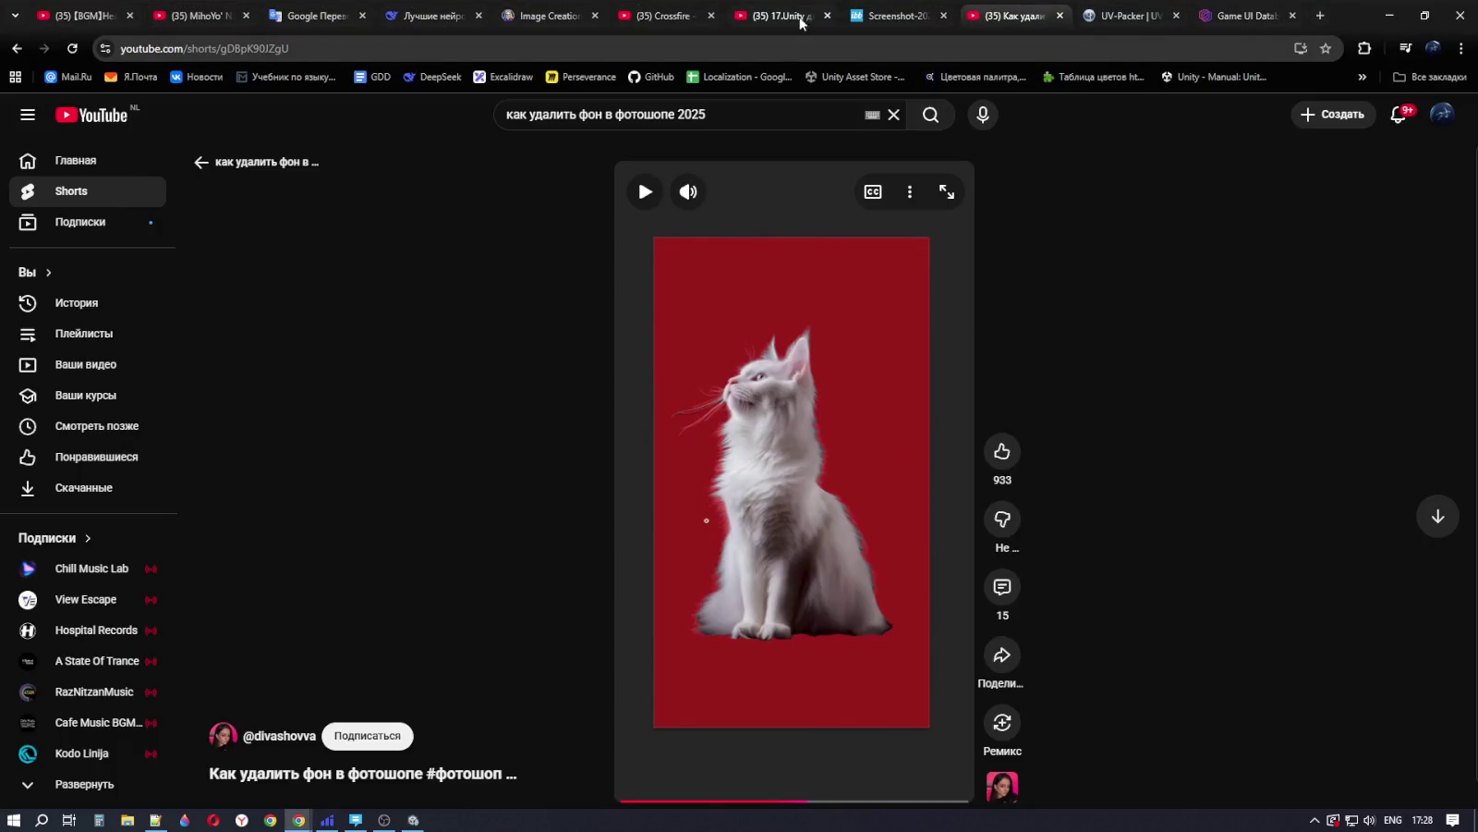
left_click(781, 10)
left_click(663, 16)
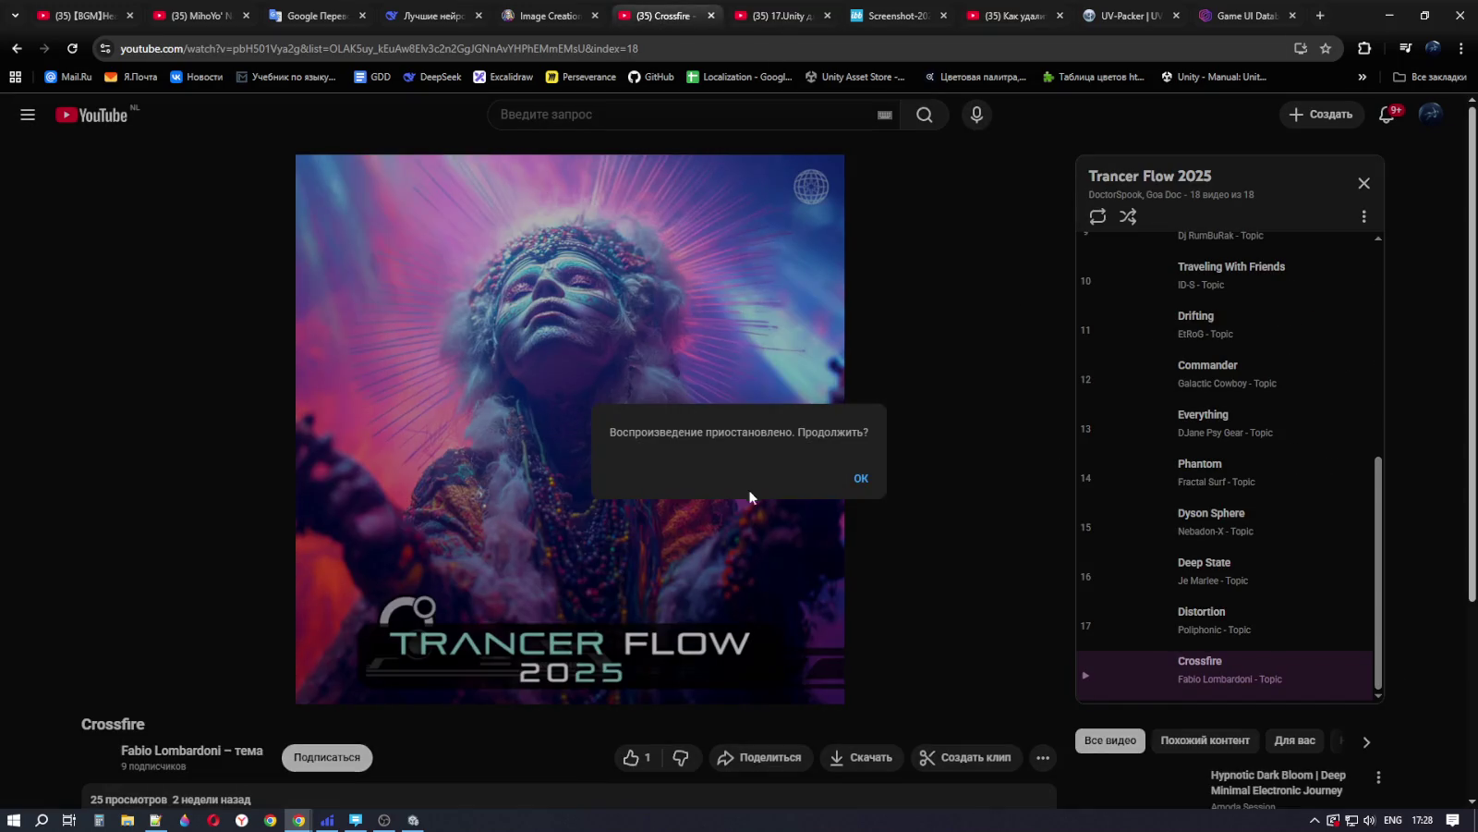
left_click(859, 481)
scroll(1091, 598, "down", 3)
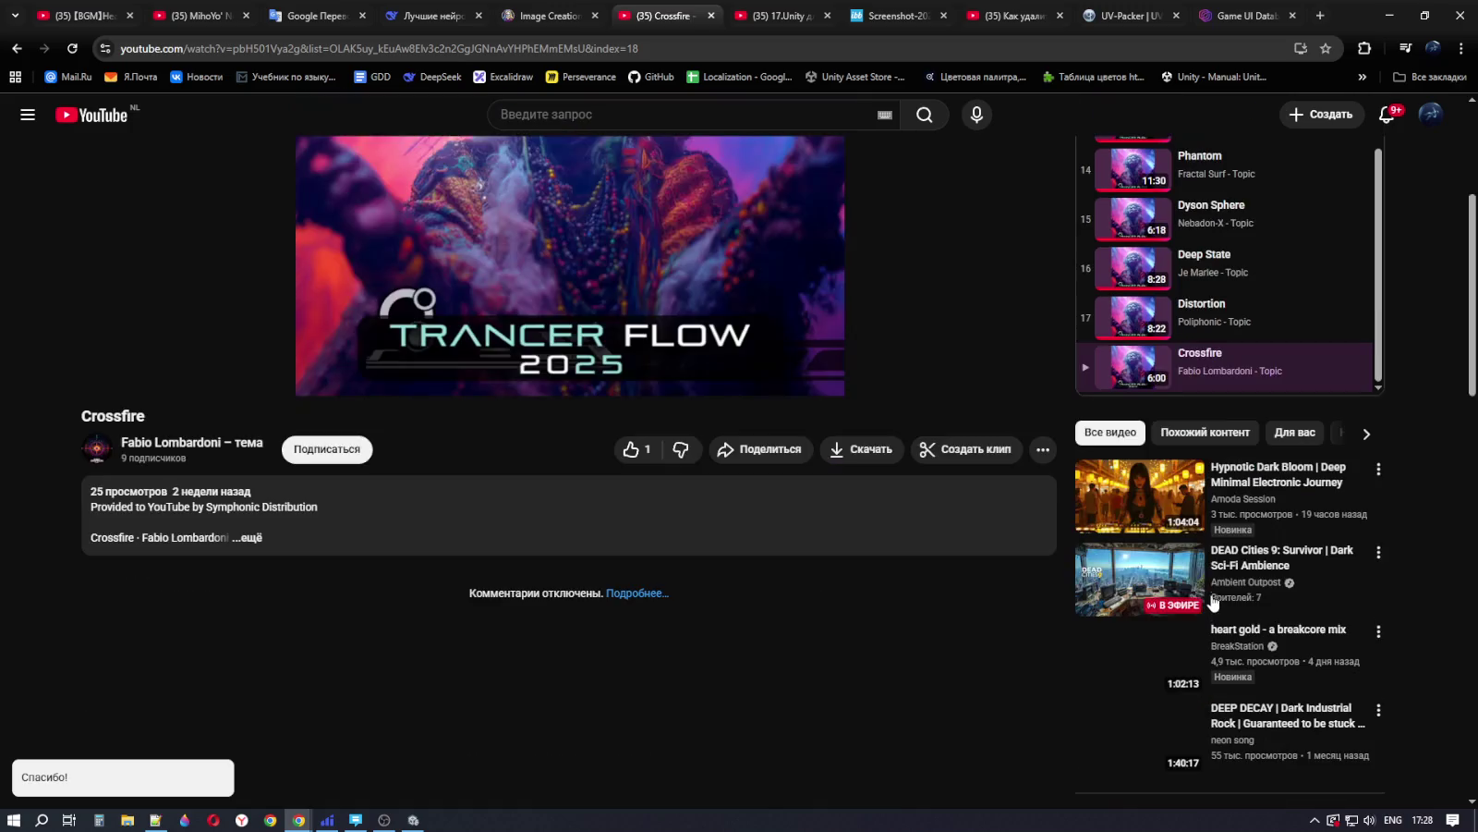
scroll(970, 700, "up", 3)
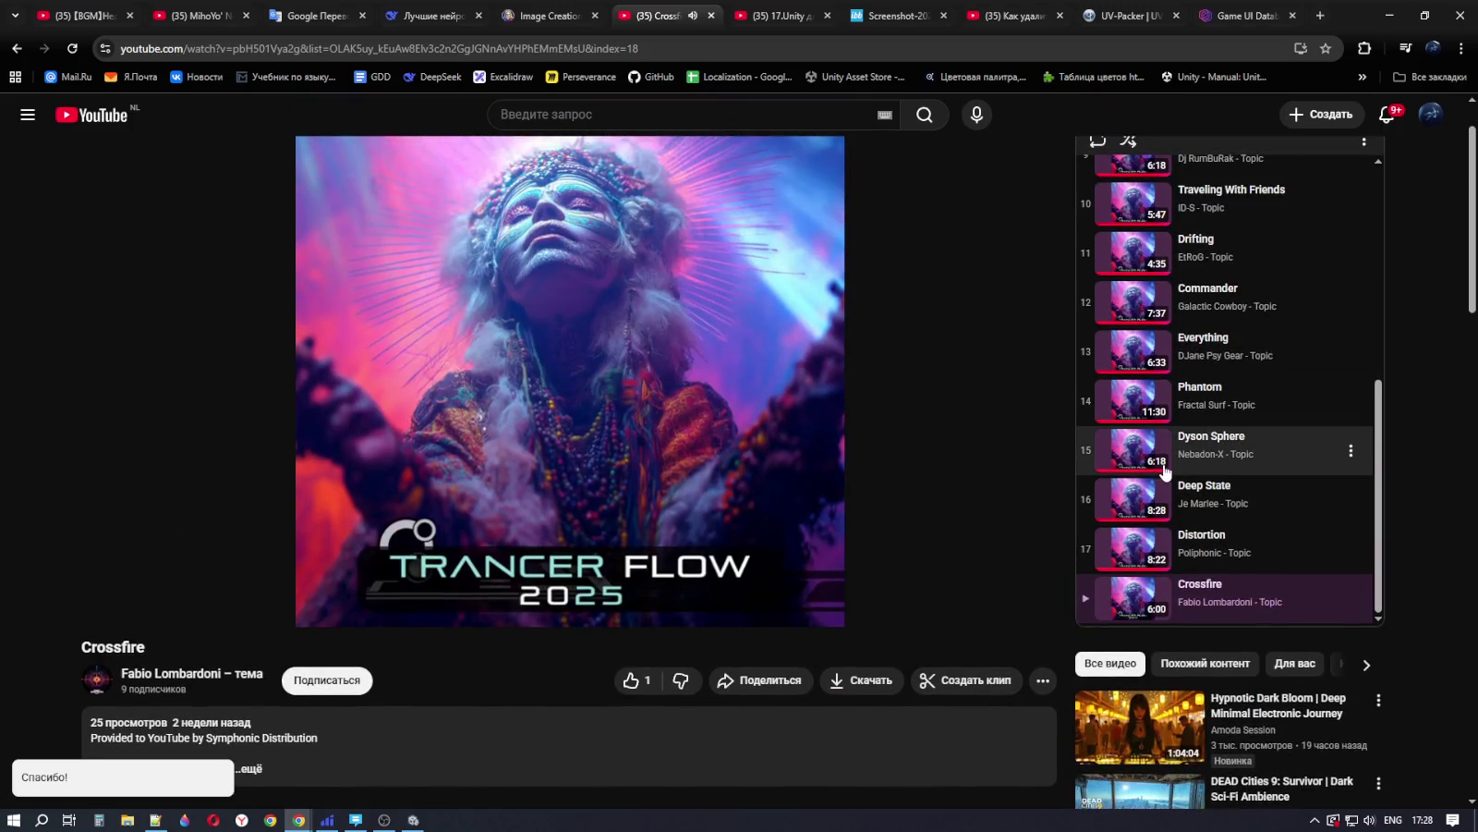
mouse_move(446, 573)
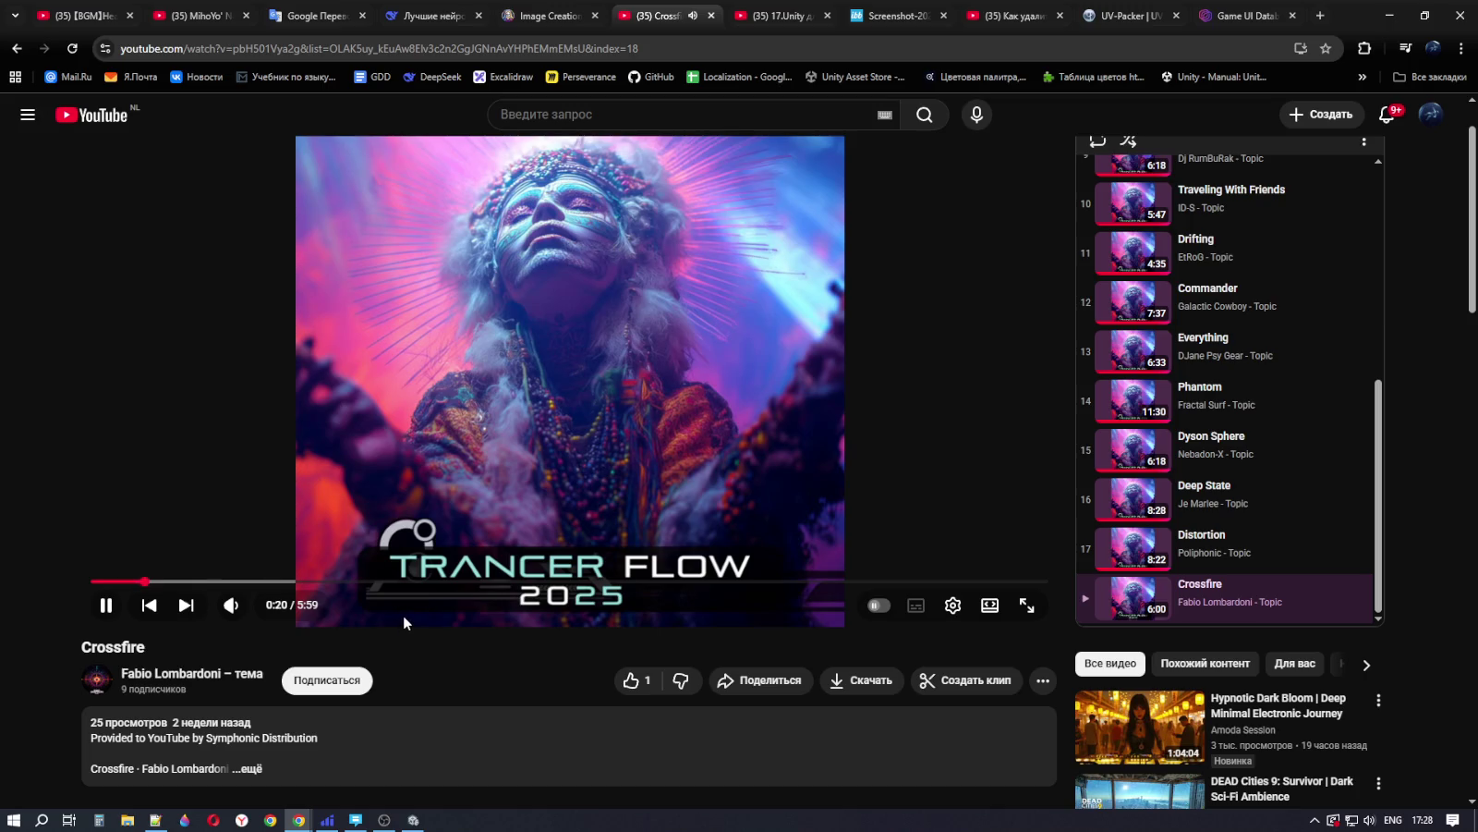
Step: Glance at the Unity project, then bring the YouTube music window back to front
left_click(418, 821)
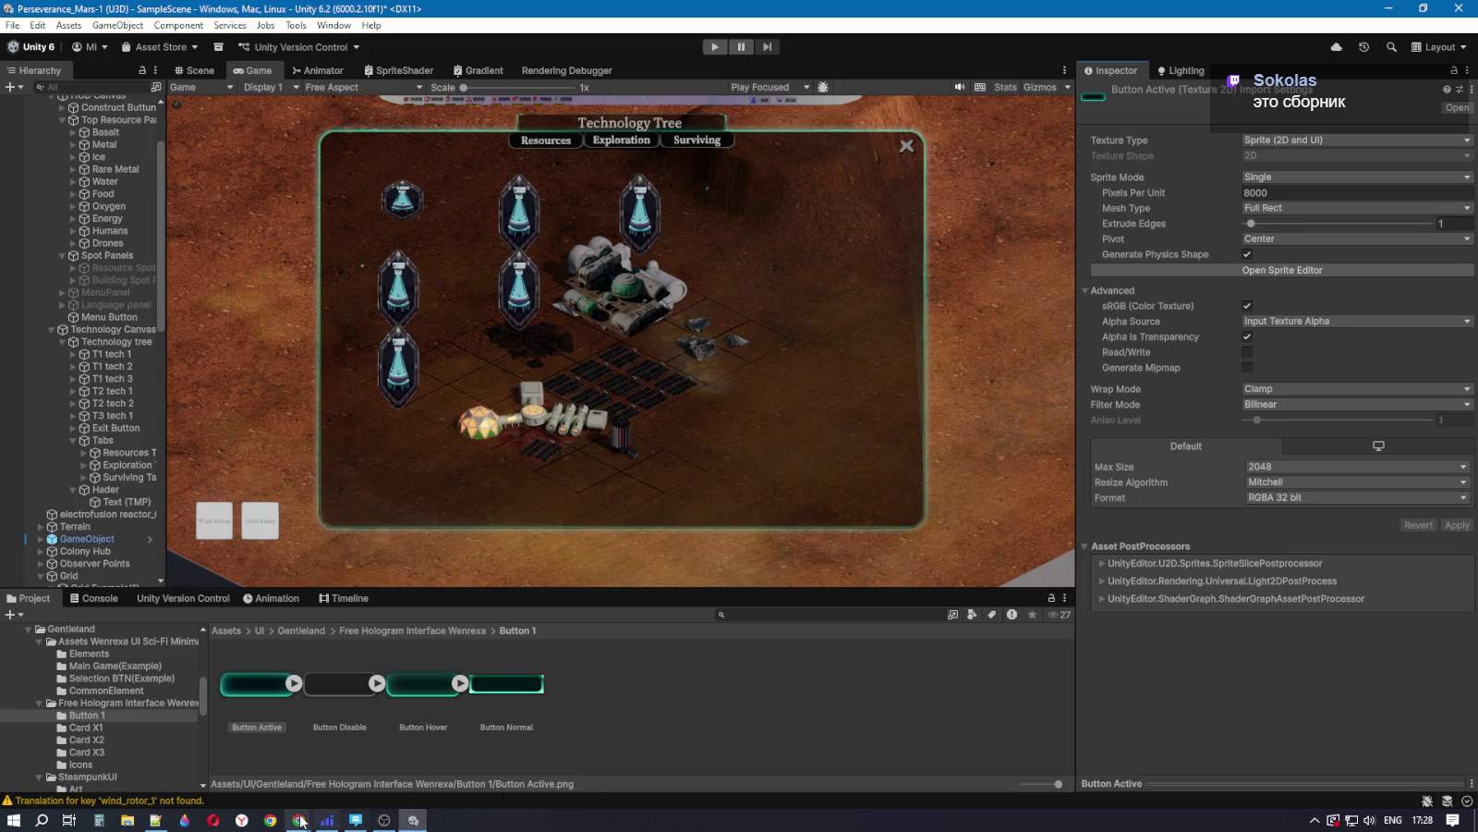
mouse_move(301, 821)
left_click(343, 775)
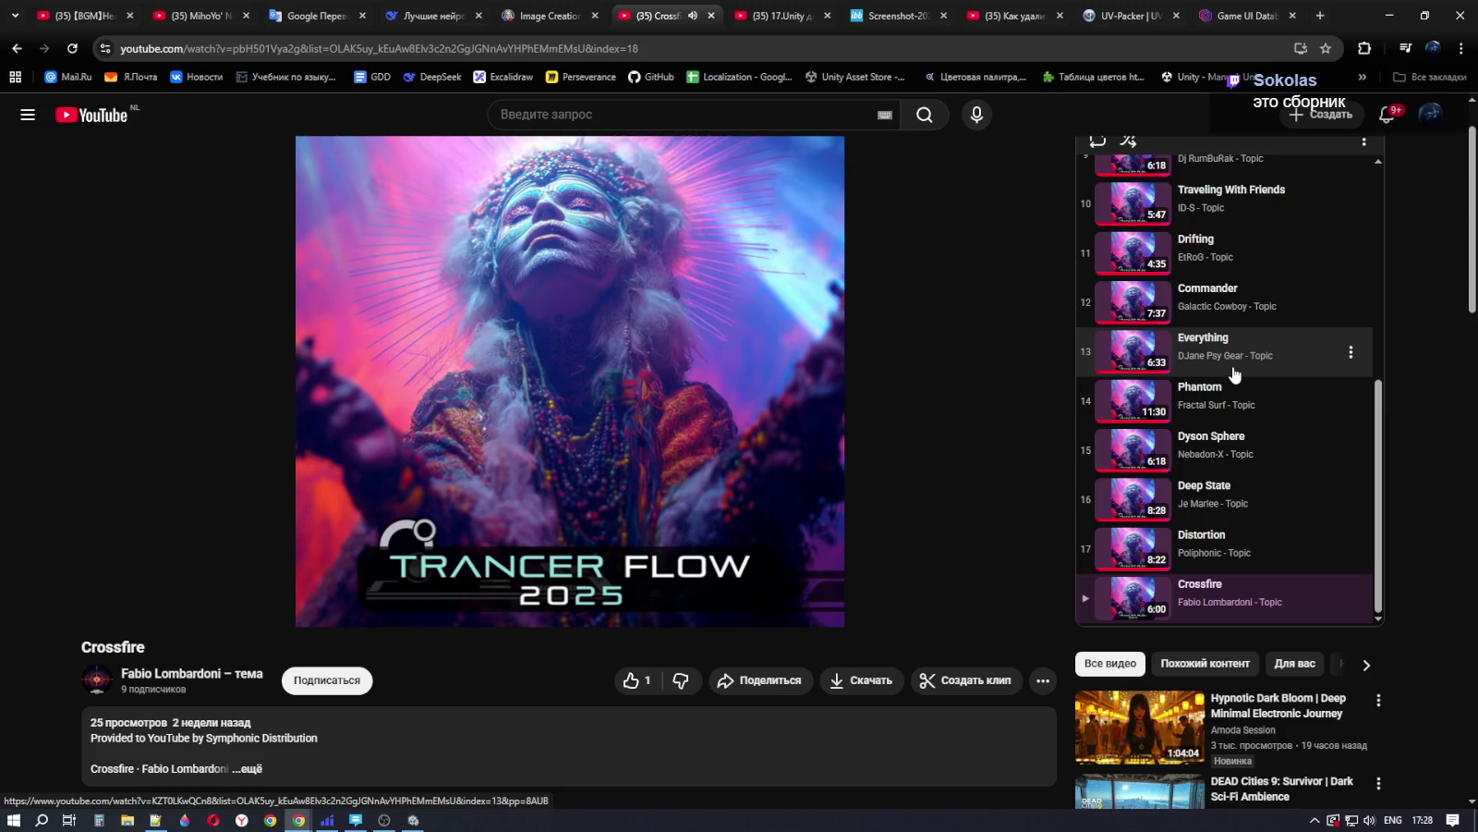
Step: Scroll the Trancer Flow 2025 playlist back to the top and return to Unity
scroll(1234, 373, "up", 2)
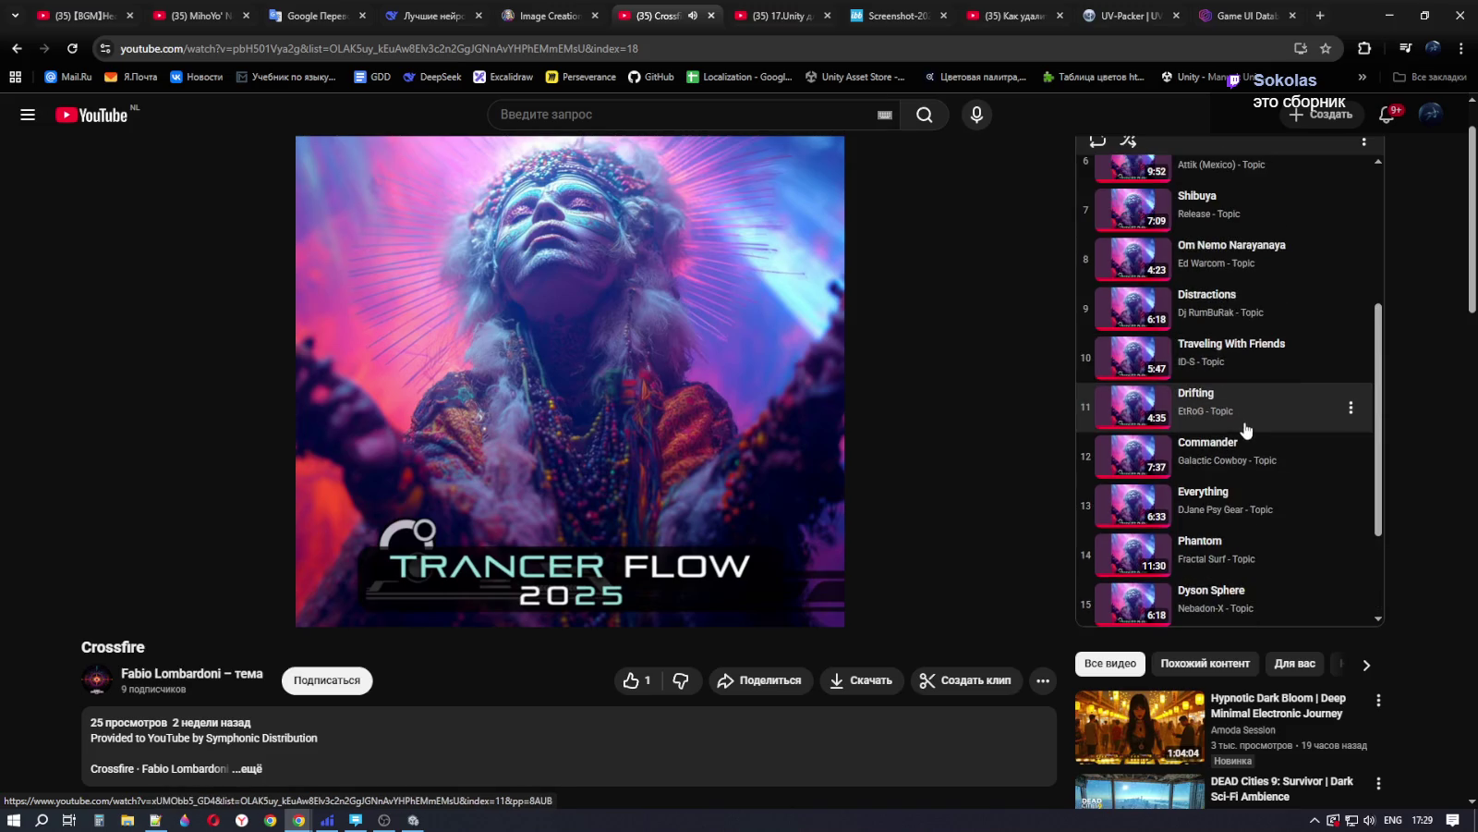
scroll(1244, 430, "up", 1)
scroll(1244, 430, "up", 3)
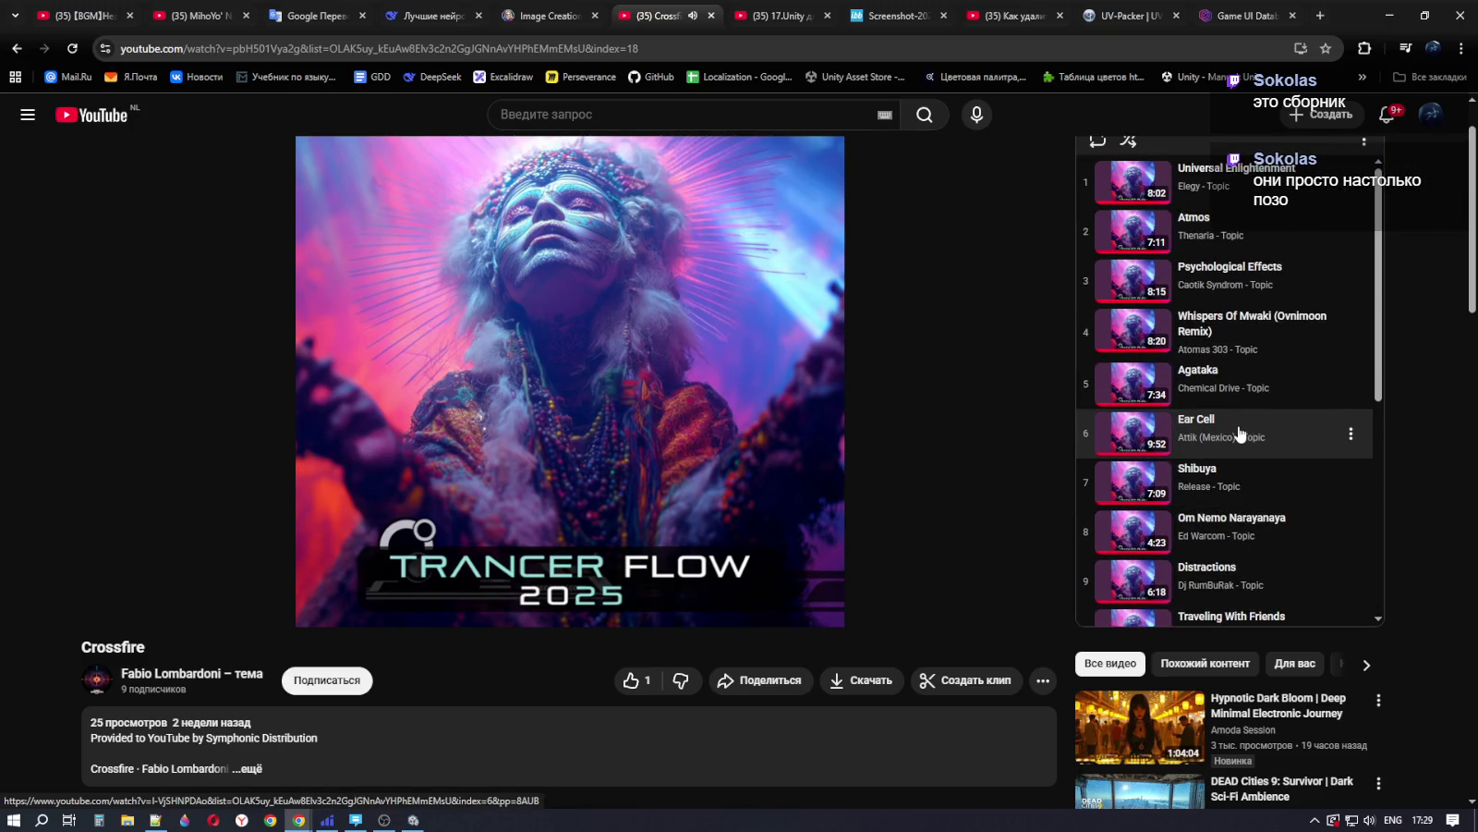
scroll(1239, 432, "down", 5)
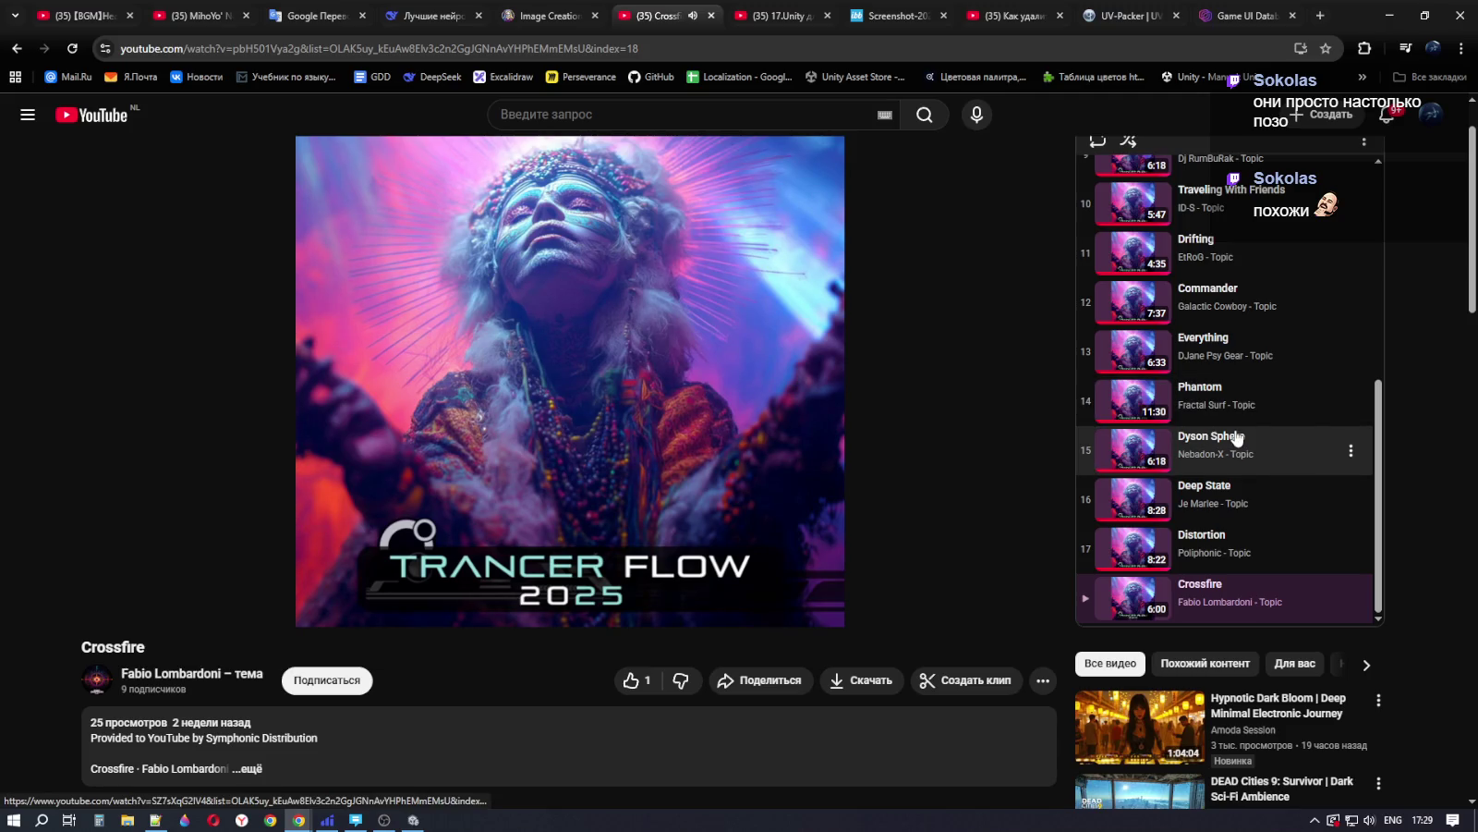
scroll(1236, 437, "down", 1)
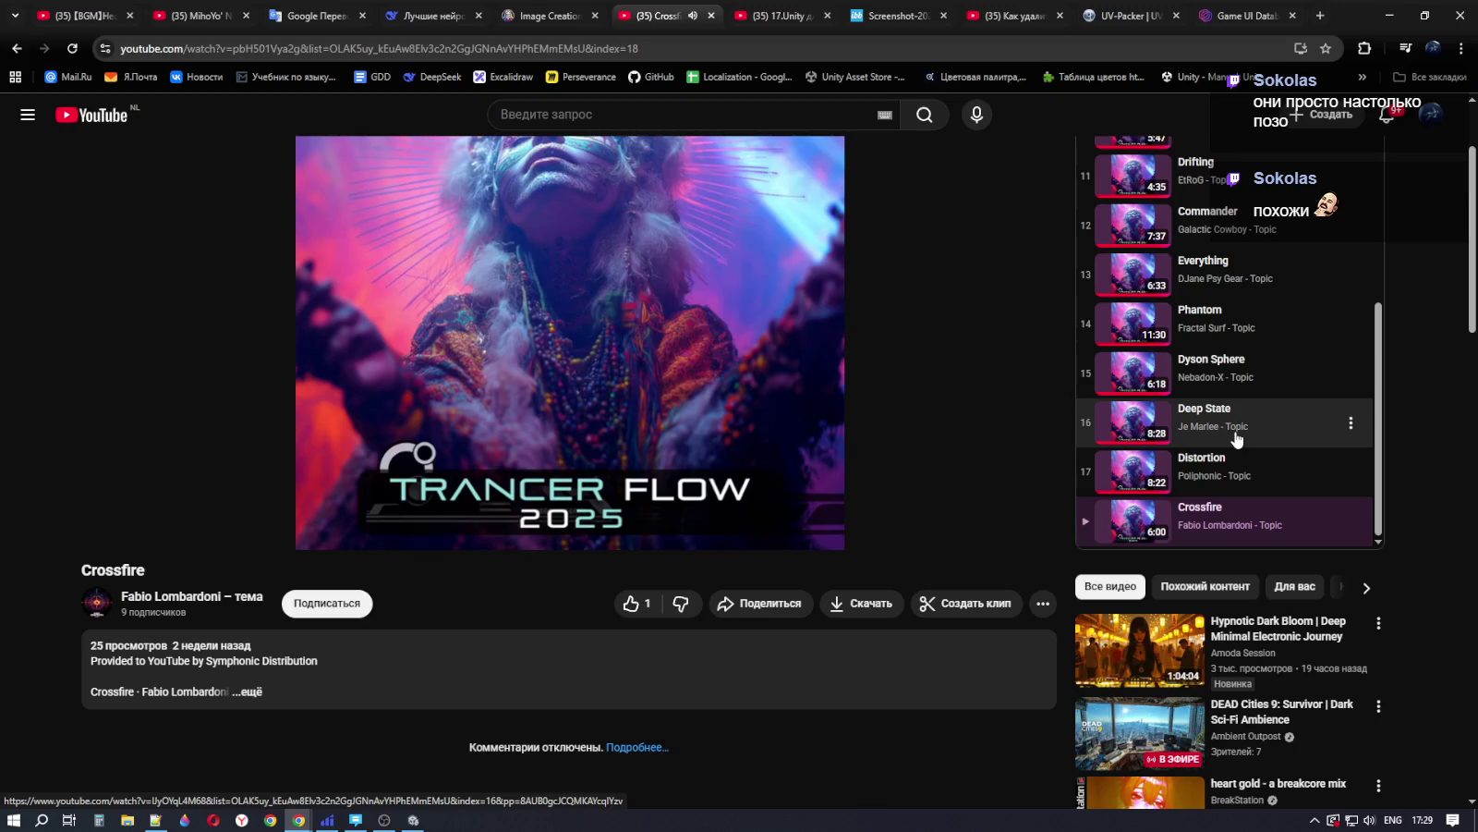
scroll(1437, 545, "up", 2)
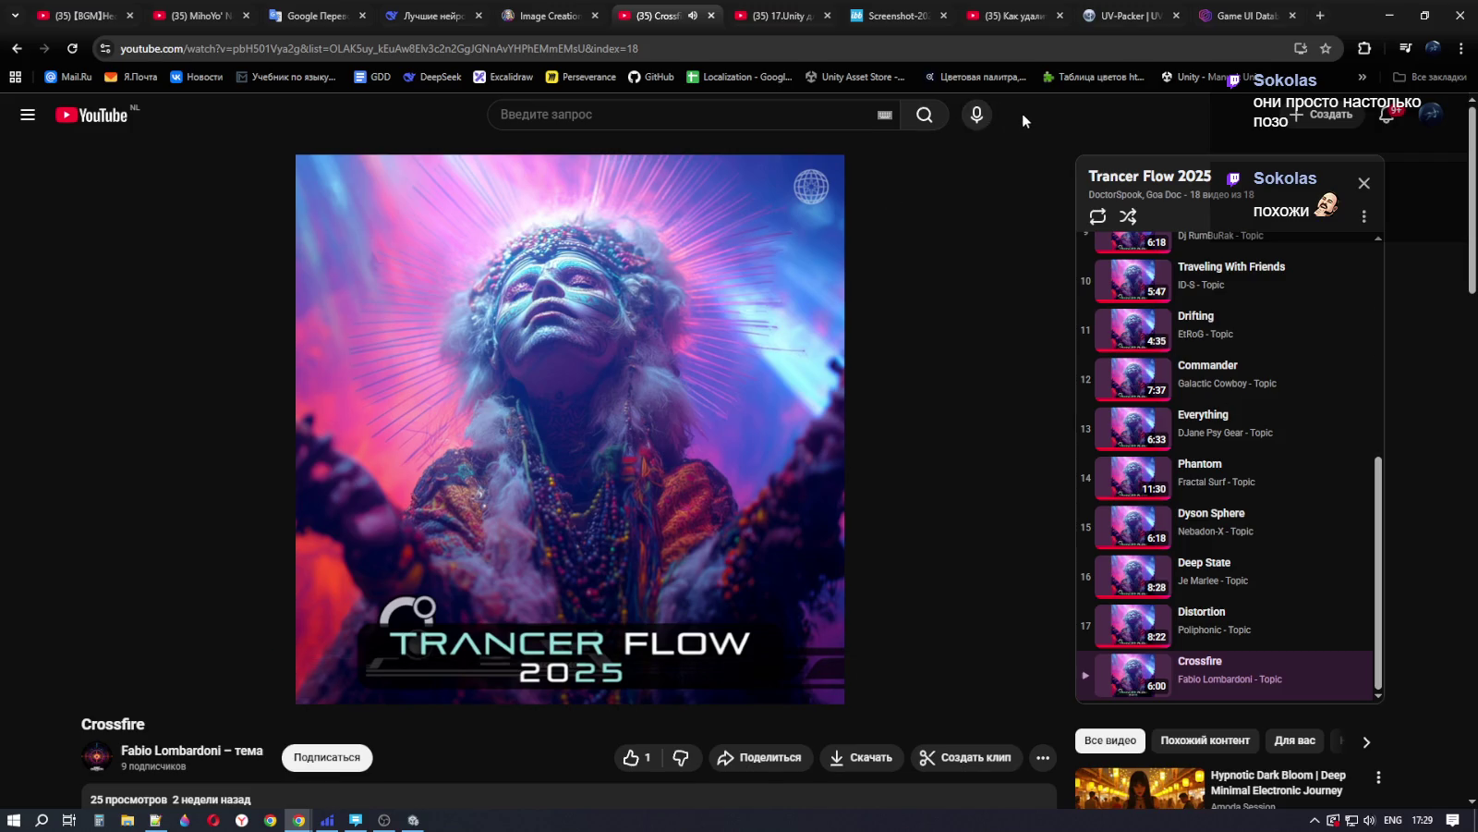
scroll(1198, 495, "up", 5)
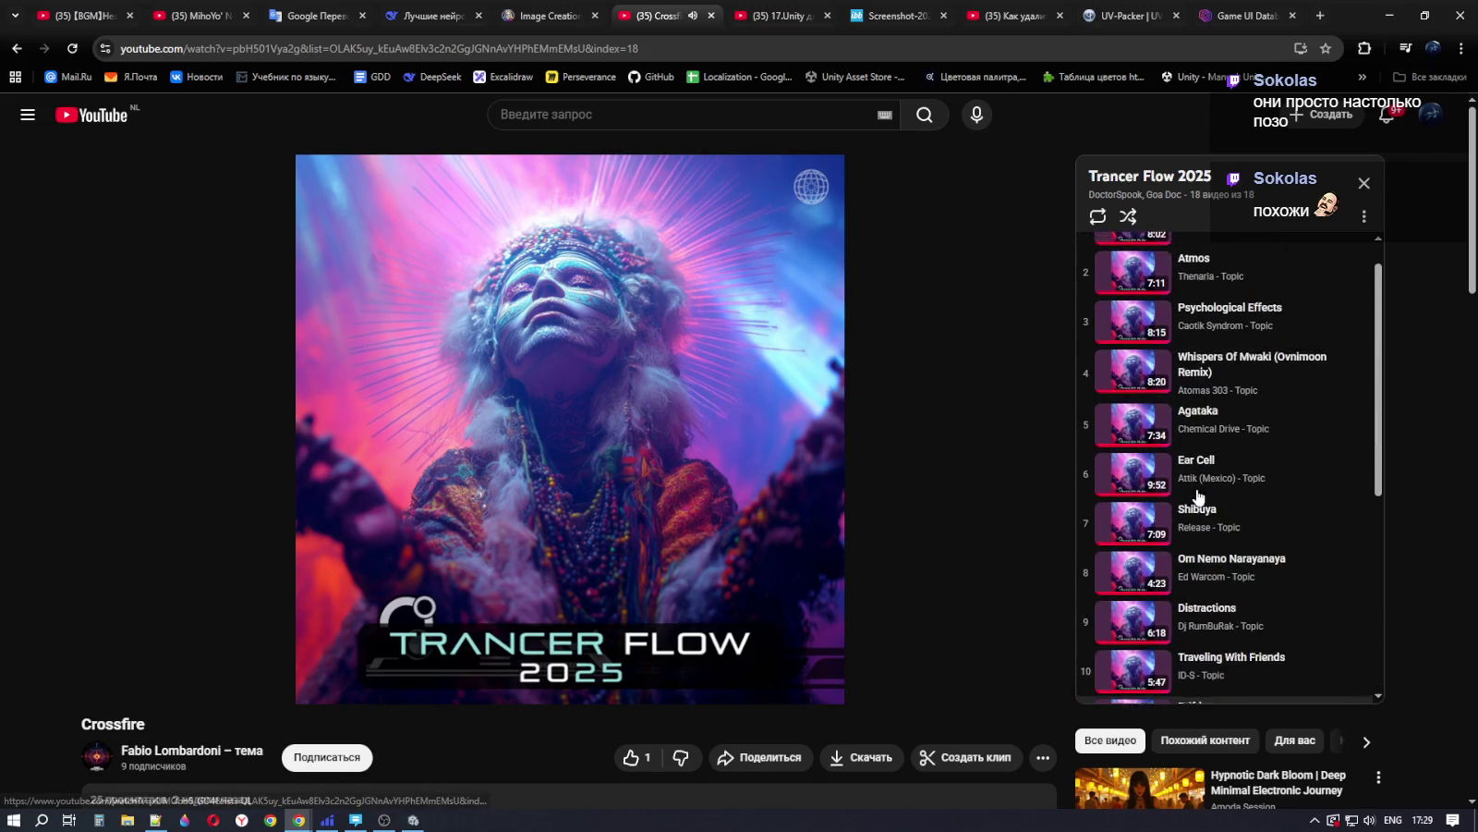
scroll(1198, 495, "down", 5)
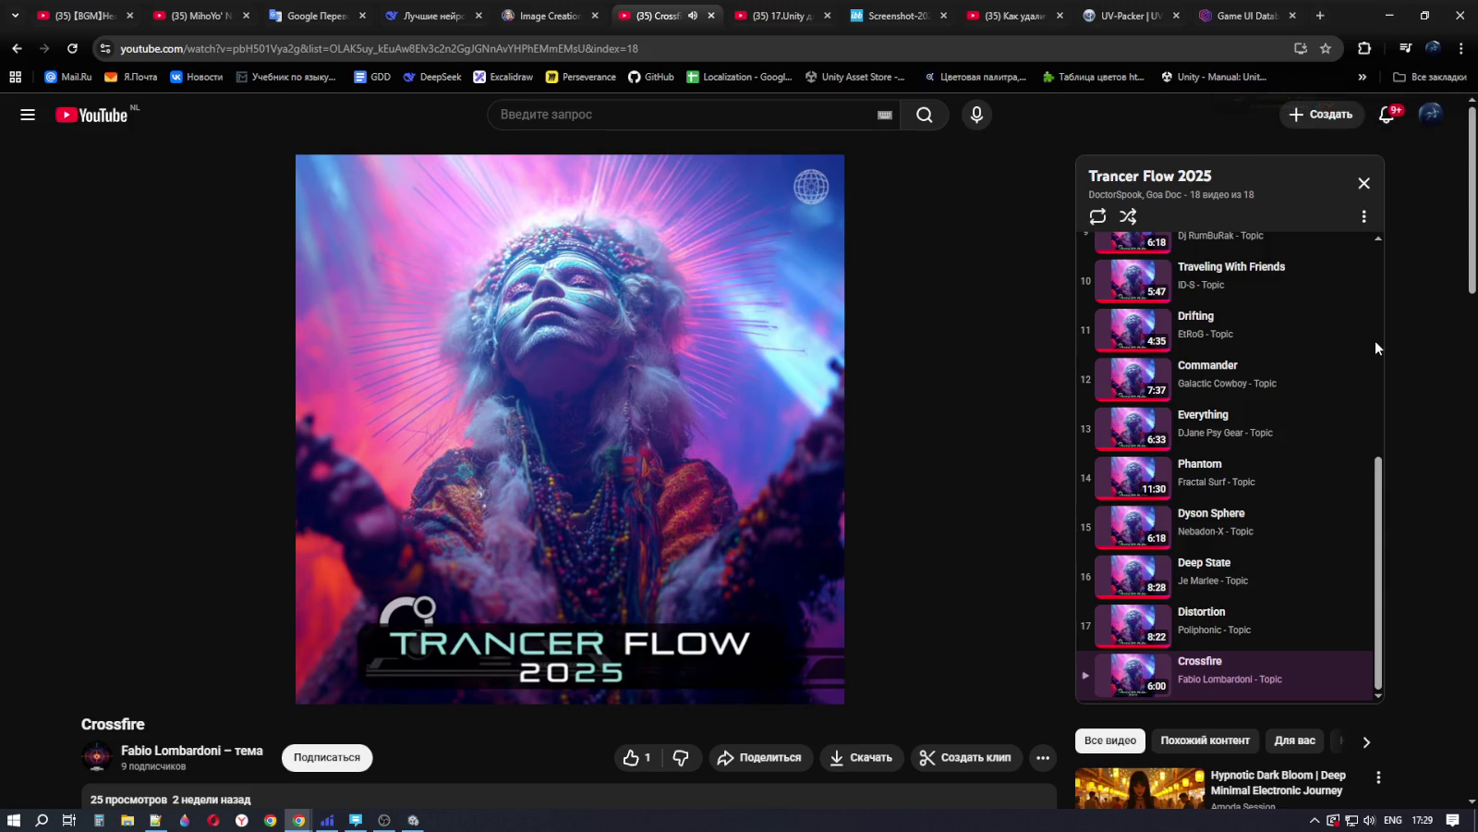
scroll(1360, 409, "up", 2)
scroll(1361, 409, "up", 3)
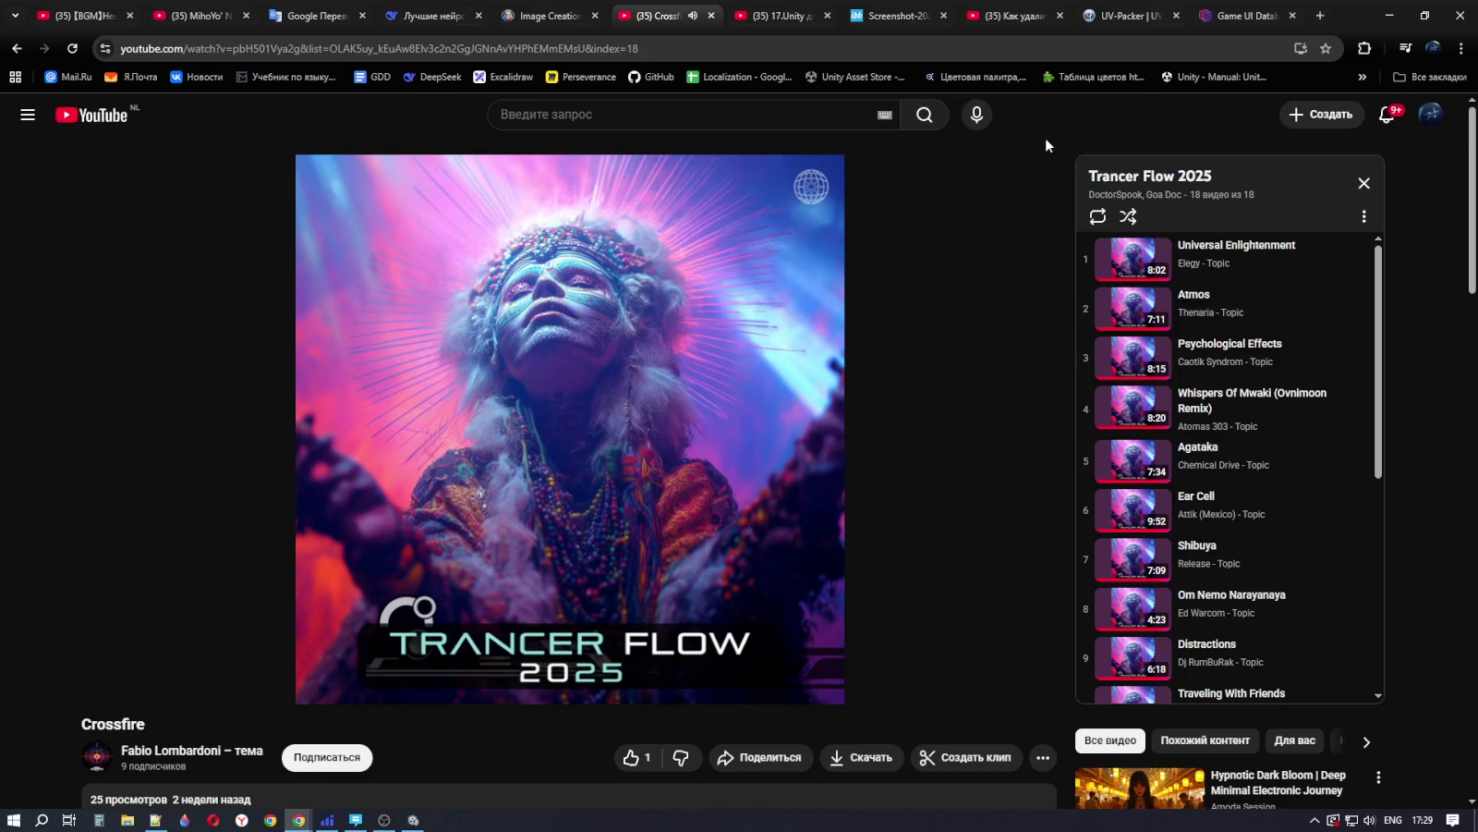
left_click(413, 820)
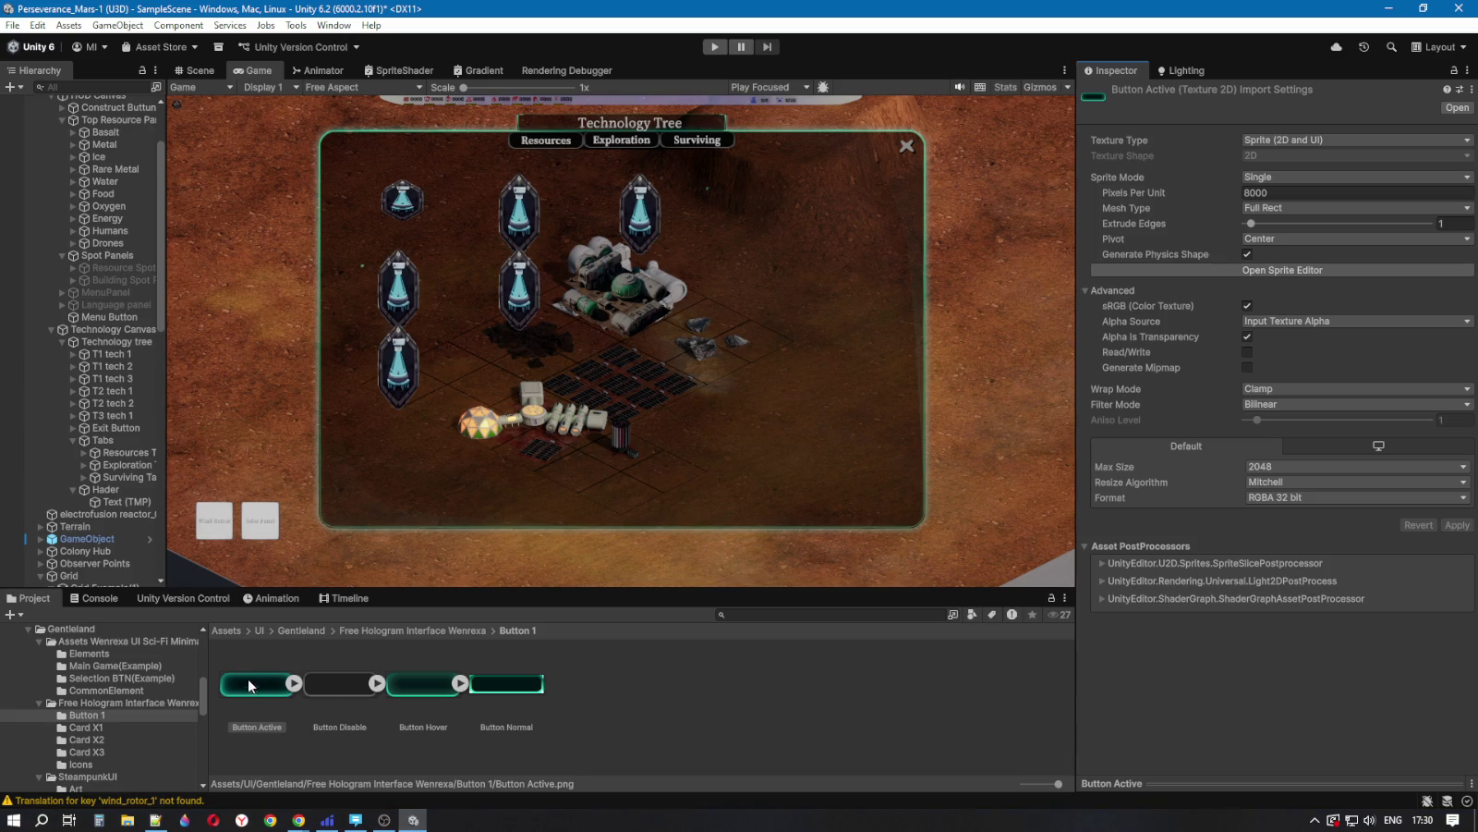
Step: Switch the Resources Tab's image type from Sliced to Simple
left_click(120, 453)
mouse_move(251, 684)
left_mouse_down()
mouse_move(1280, 399)
mouse_move(1284, 381)
left_mouse_up()
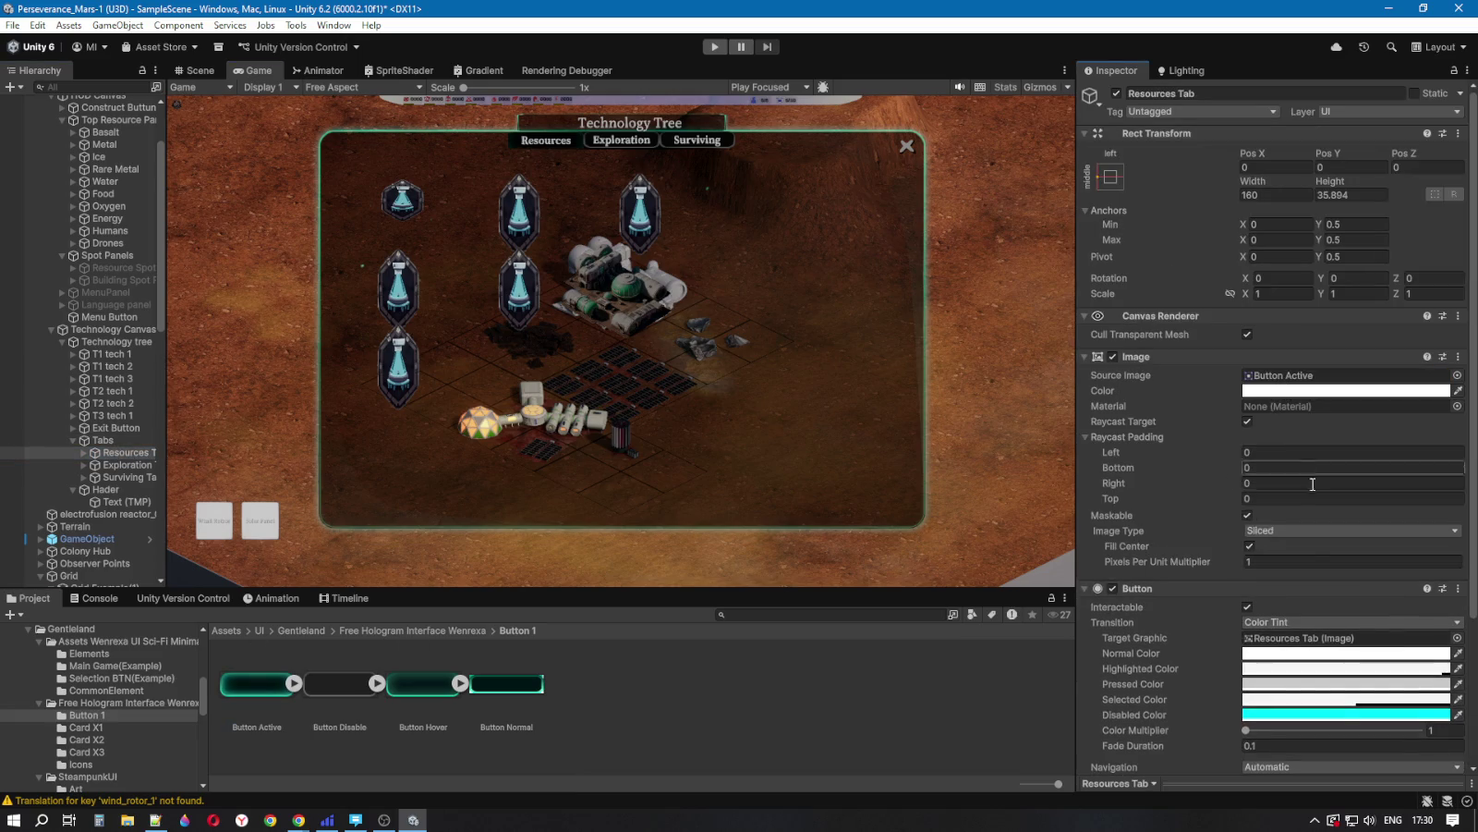
left_click(1277, 525)
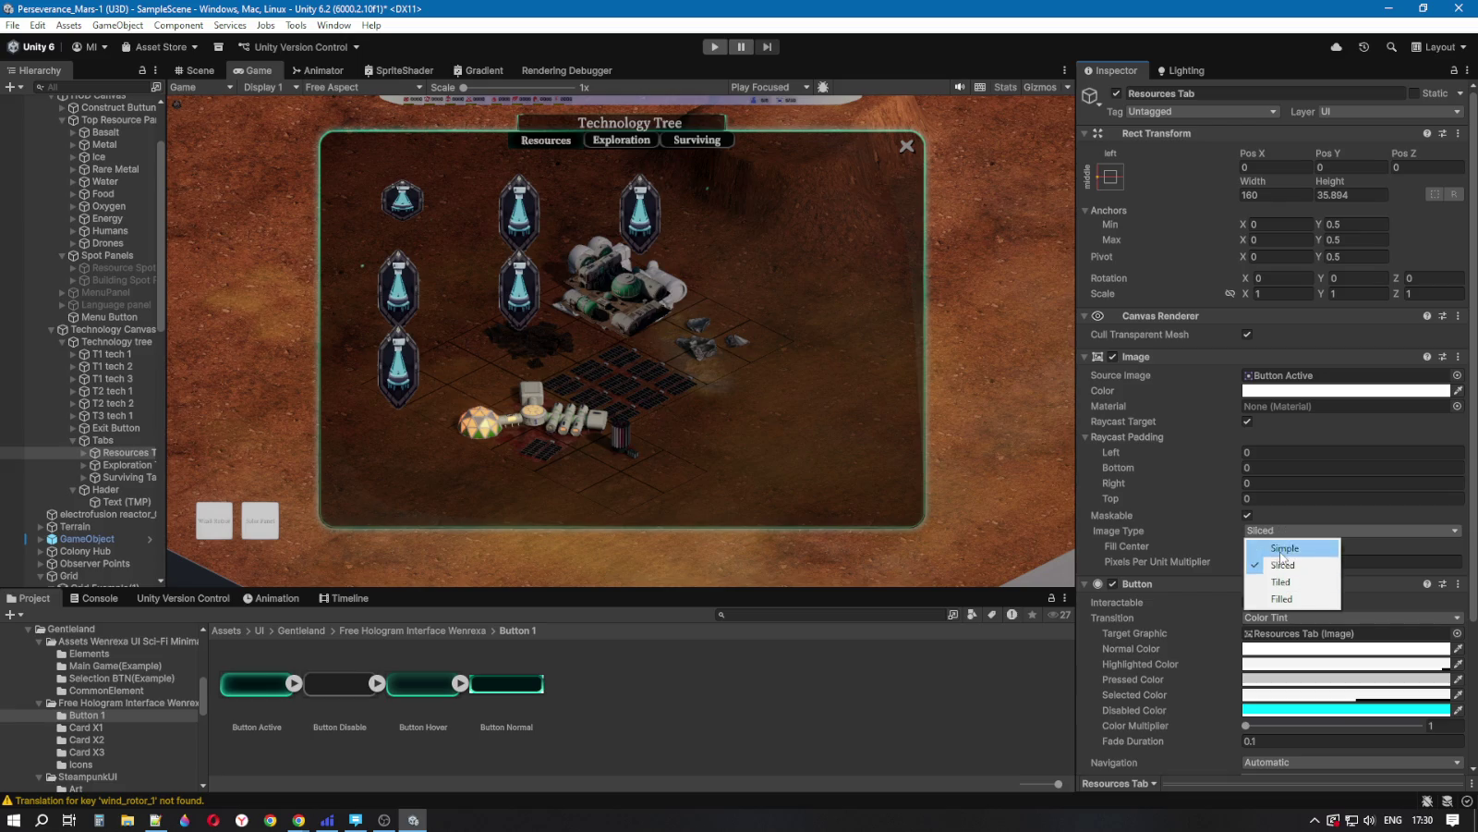
left_click(1284, 549)
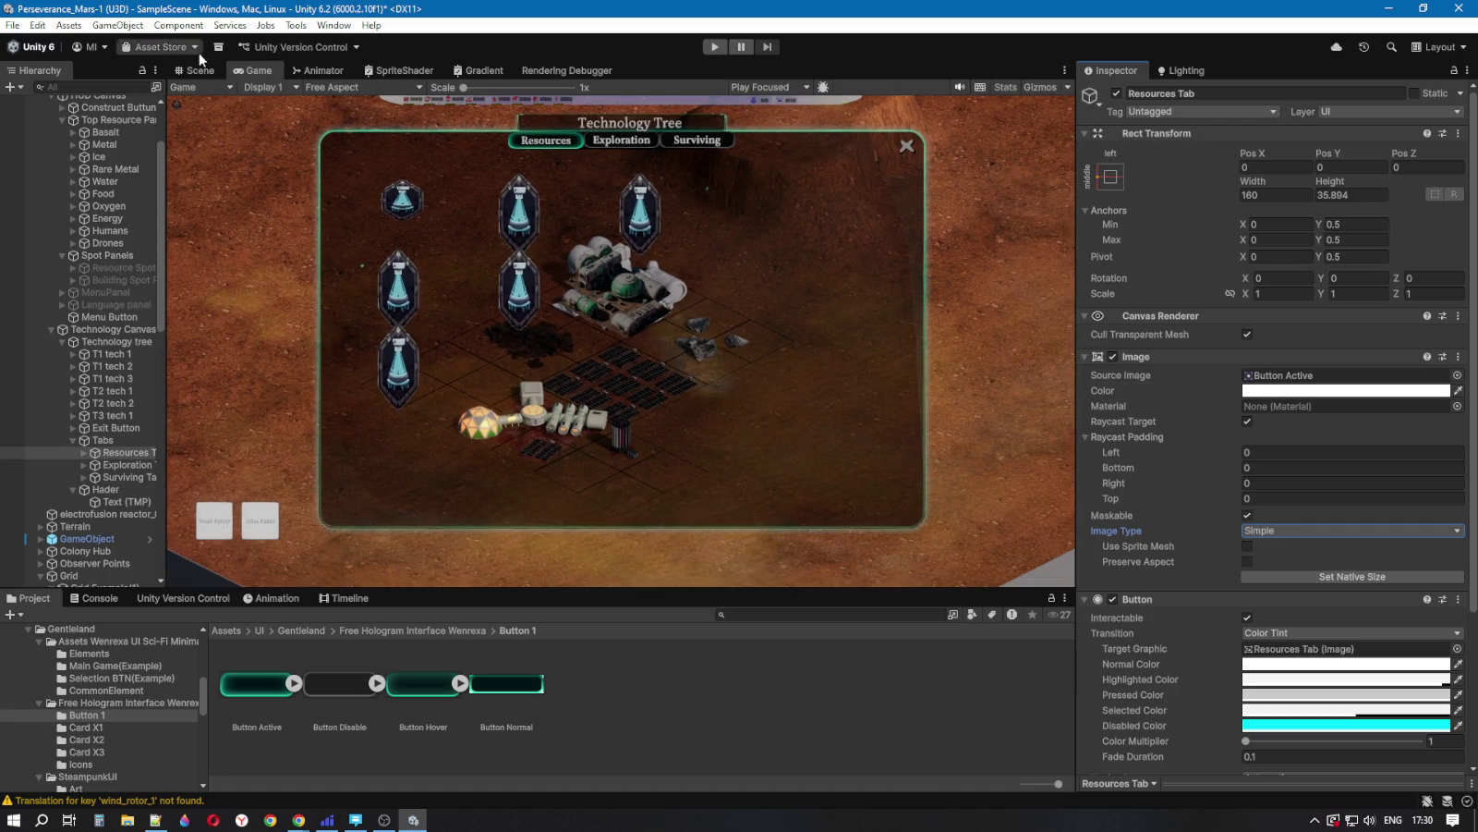
Step: Anchor the Resources Tab to its parent's top-left corner
left_click(196, 70)
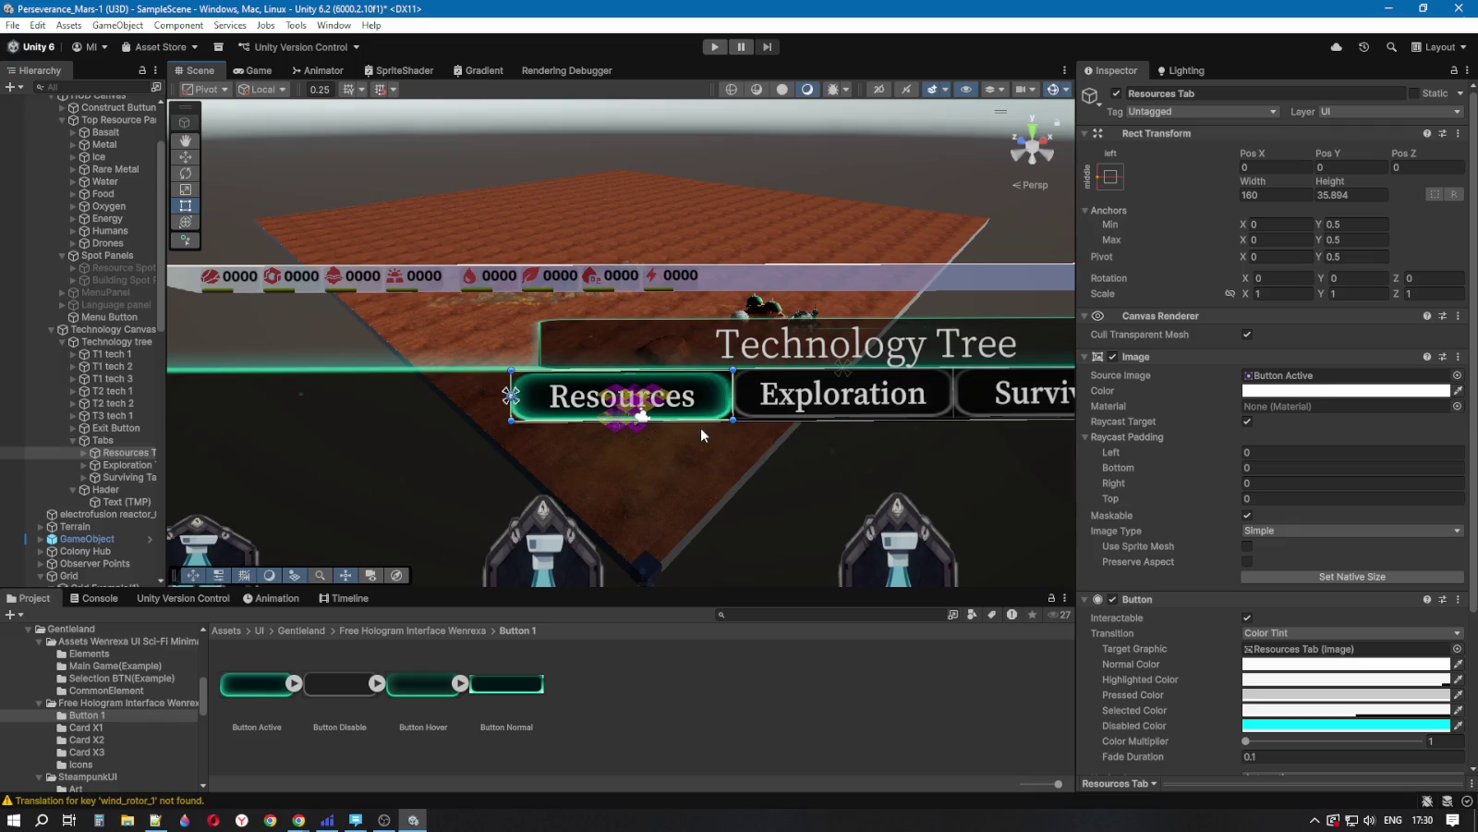
mouse_move(825, 507)
left_mouse_down()
mouse_move(795, 506)
mouse_move(818, 506)
left_mouse_up()
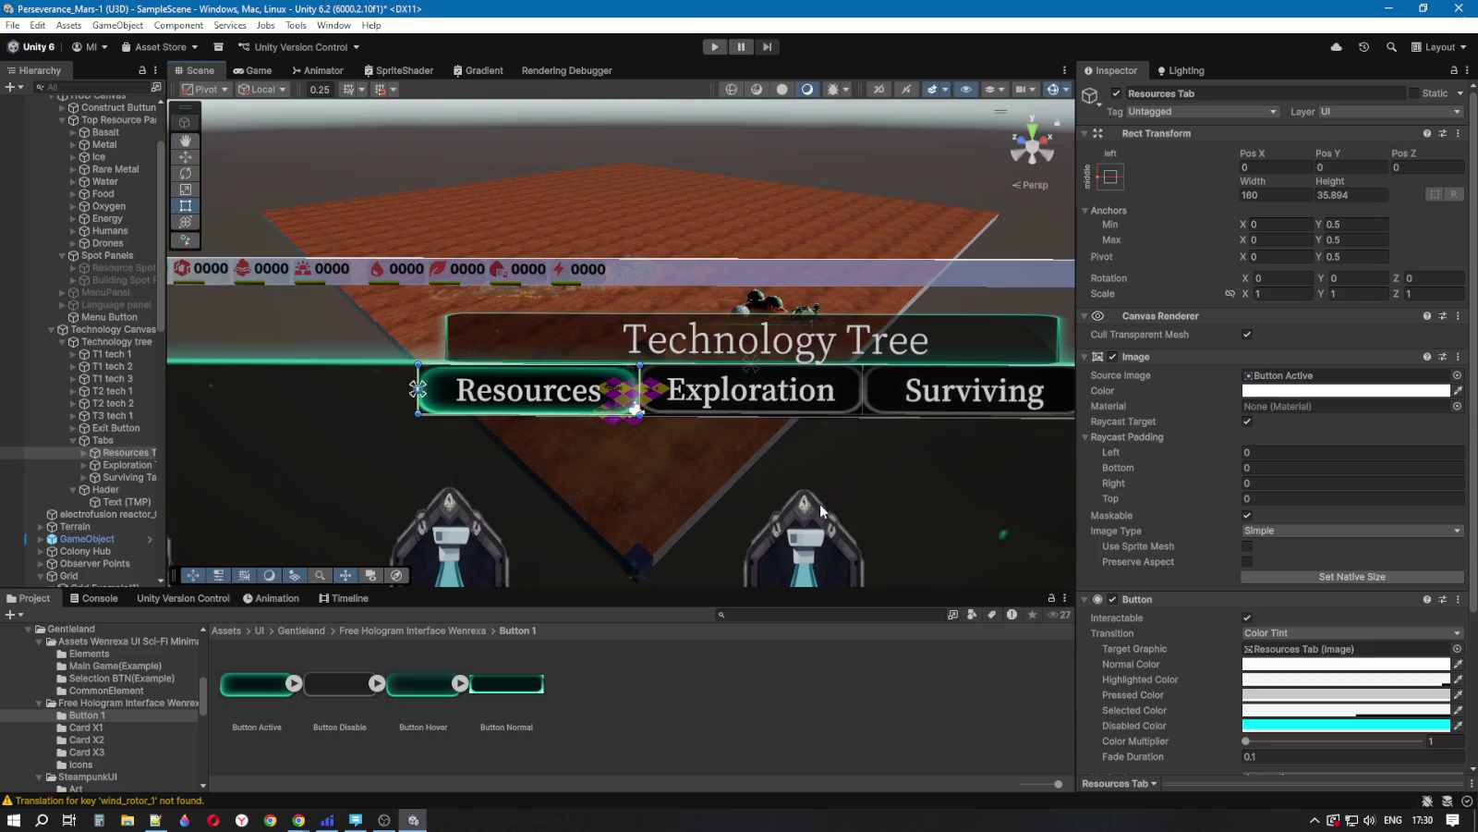
left_click(1111, 179)
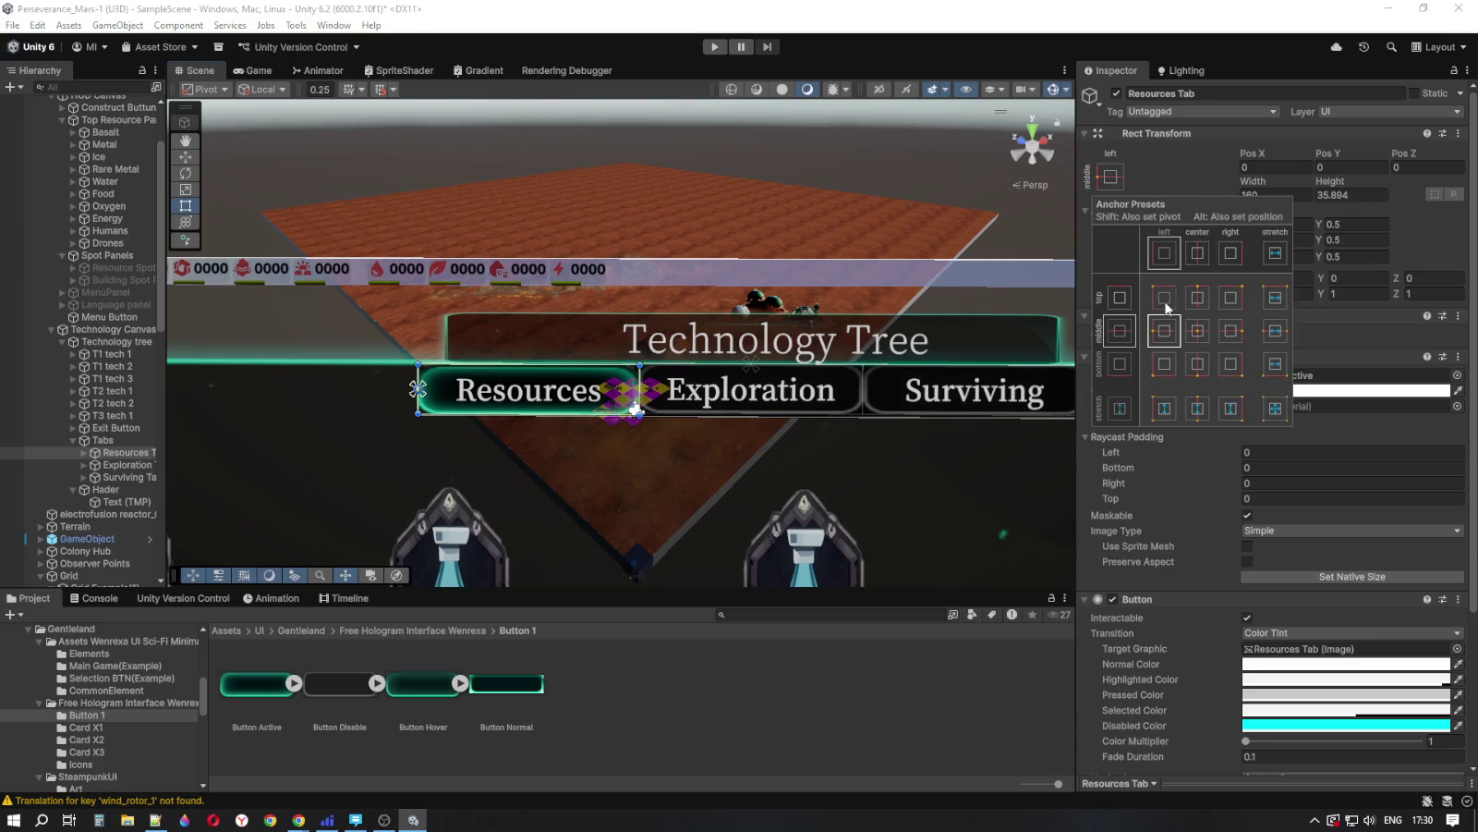
left_click(1164, 297, "shift")
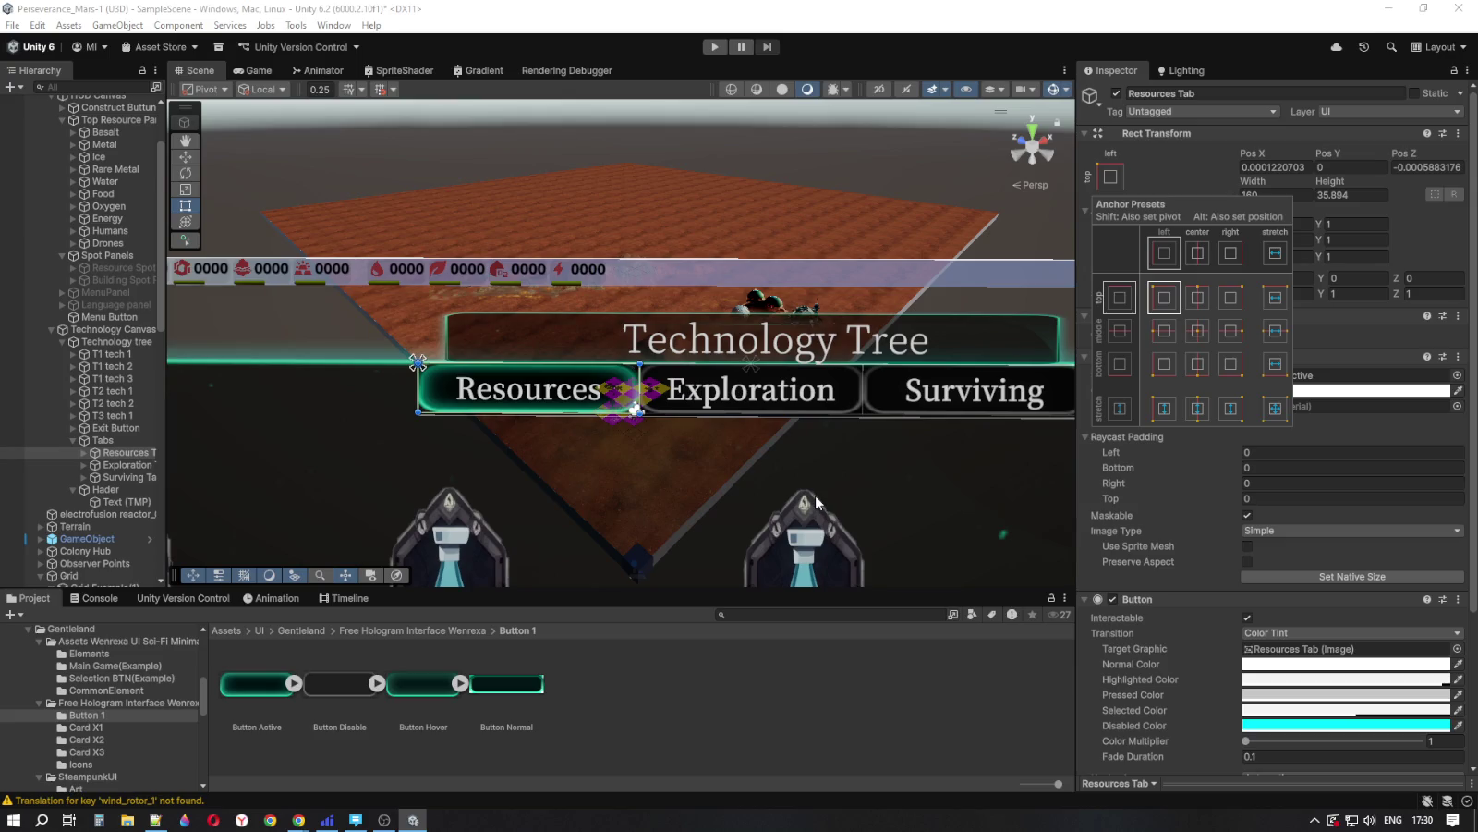
Step: Inspect the Surviving Tab and frame the Tabs group in the scene
left_click(142, 478)
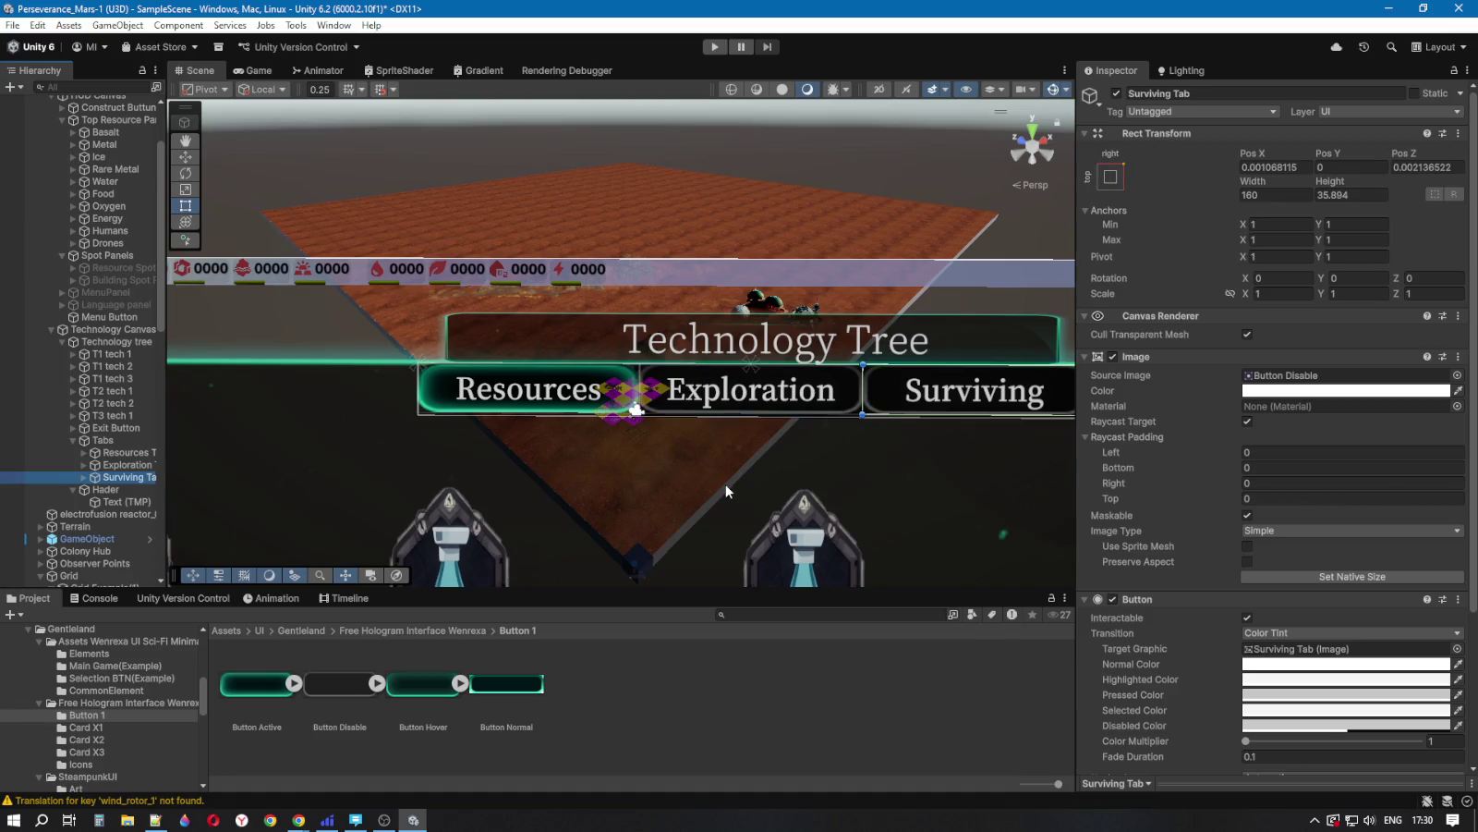
scroll(725, 492, "down", 5)
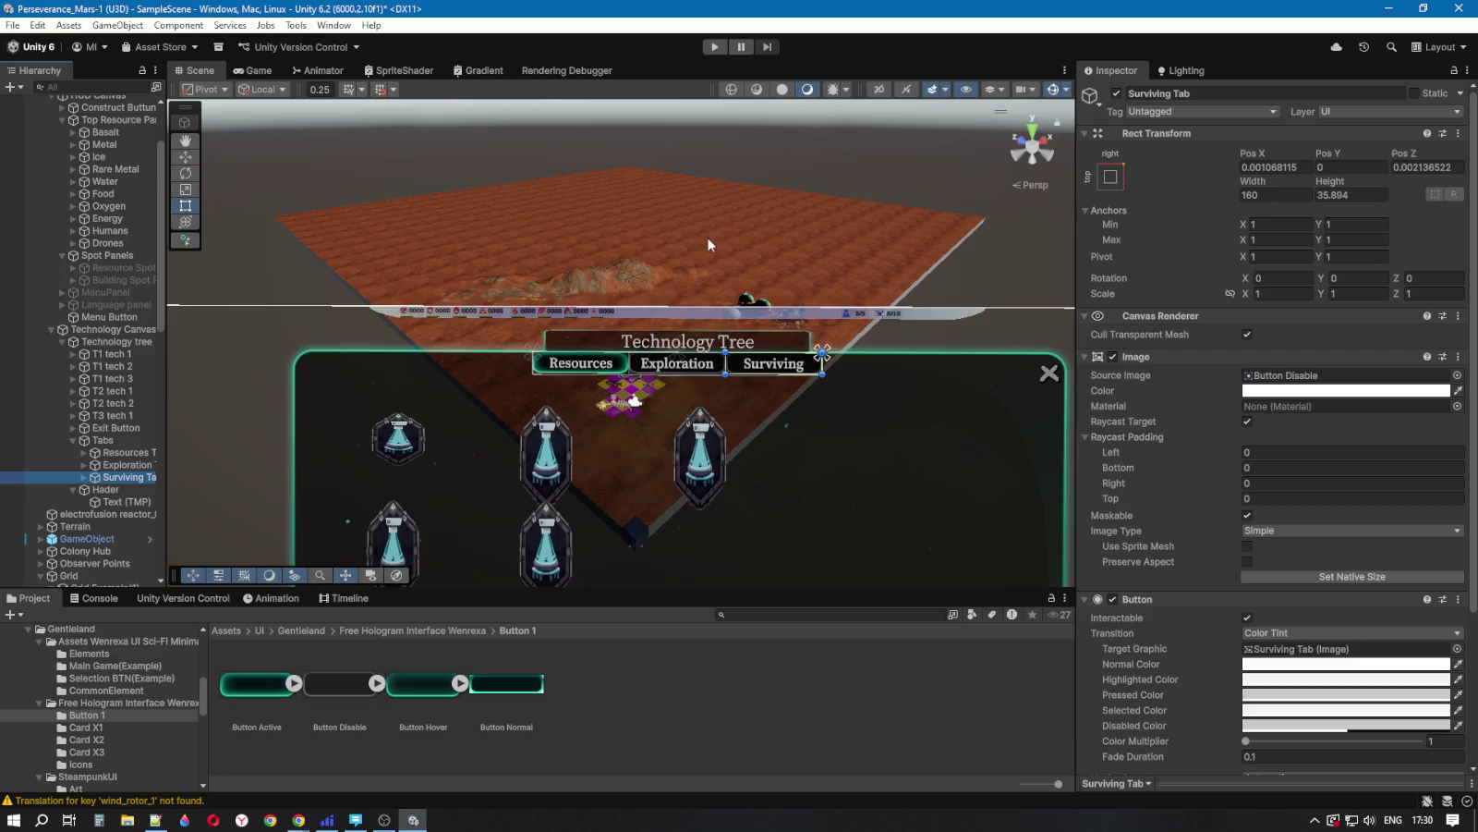
scroll(582, 402, "up", 5)
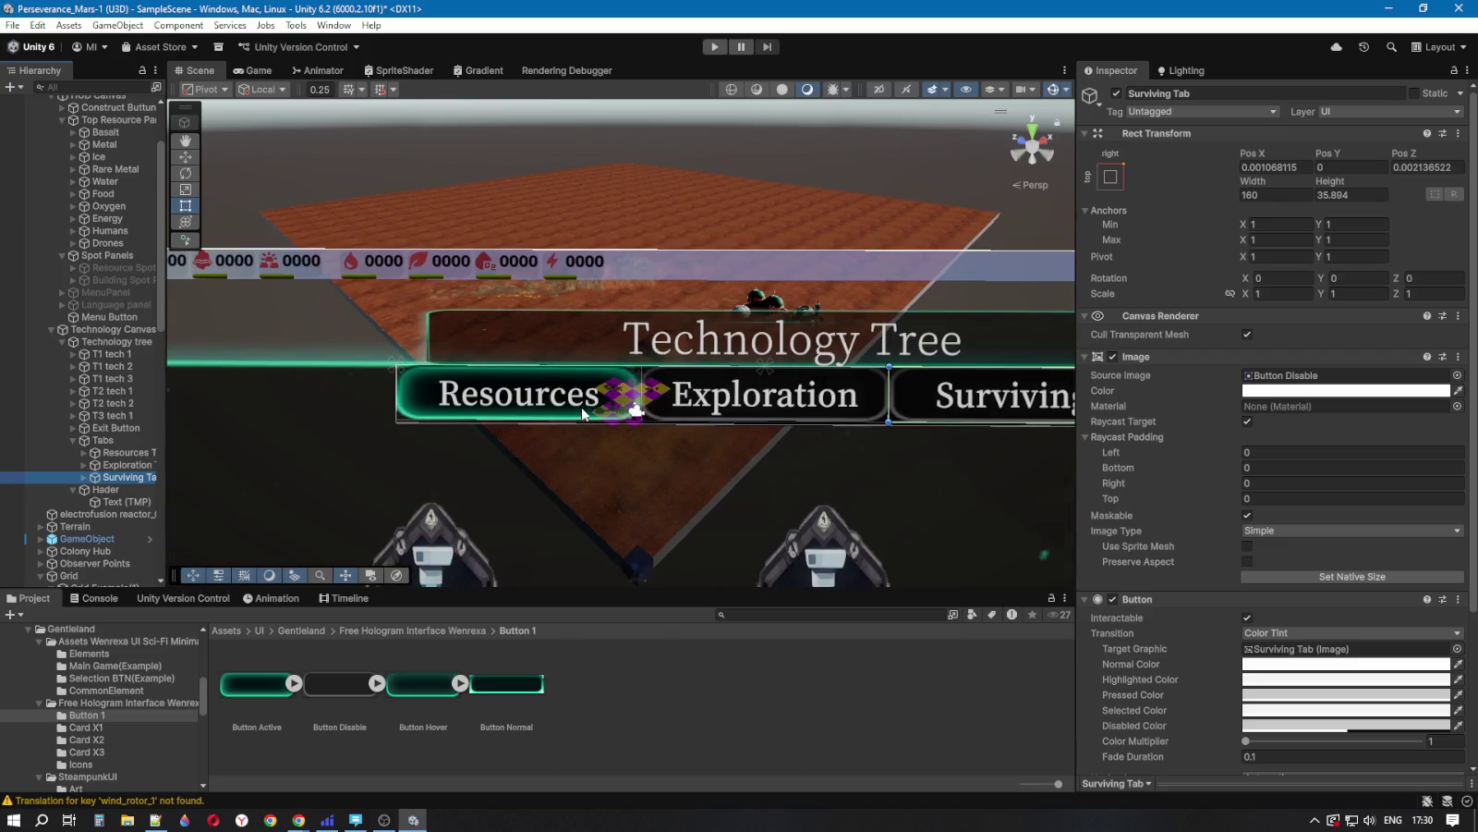
left_click(126, 451)
left_click(103, 440)
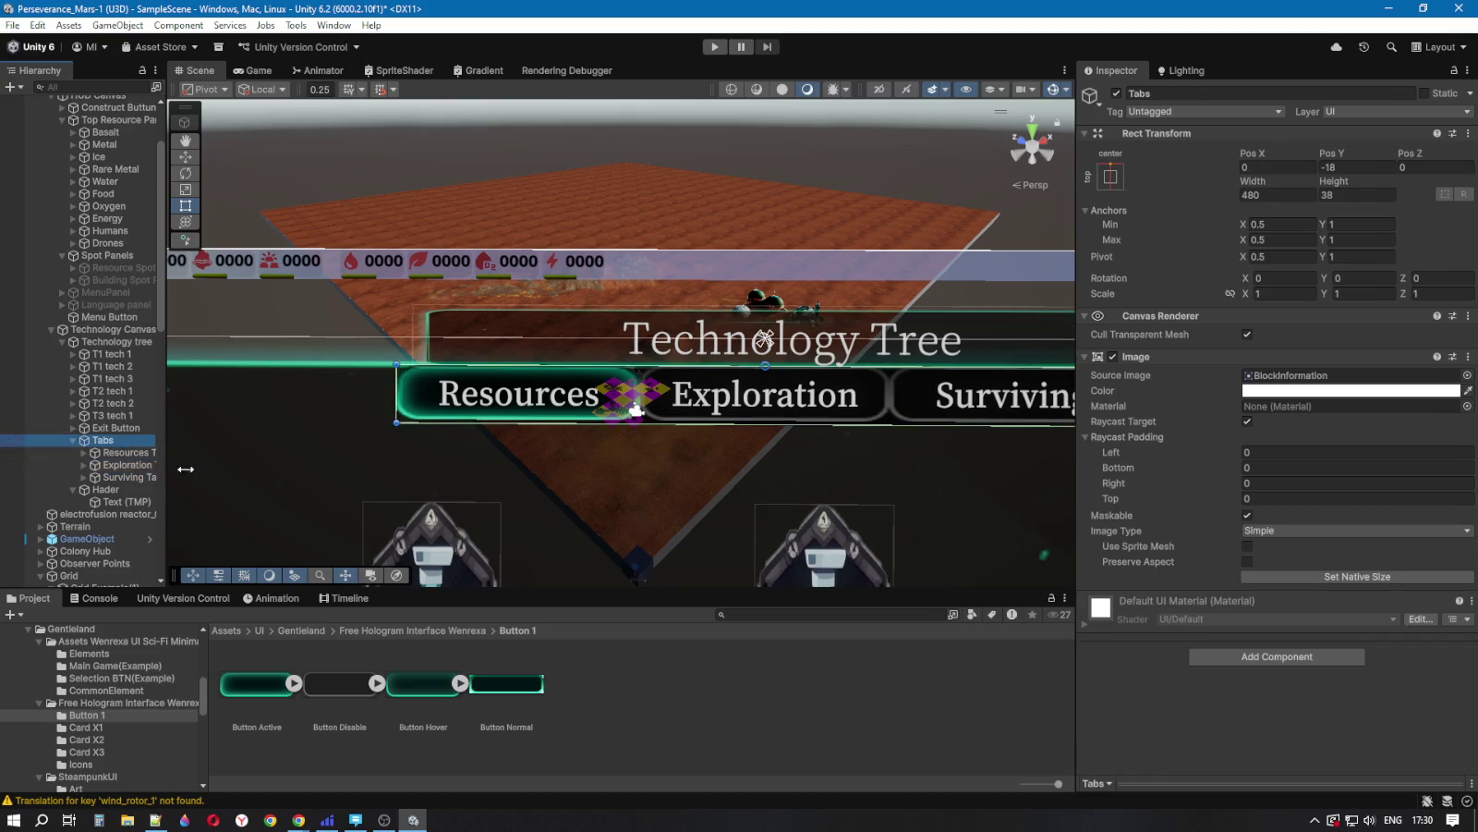
key("f")
left_click(714, 46)
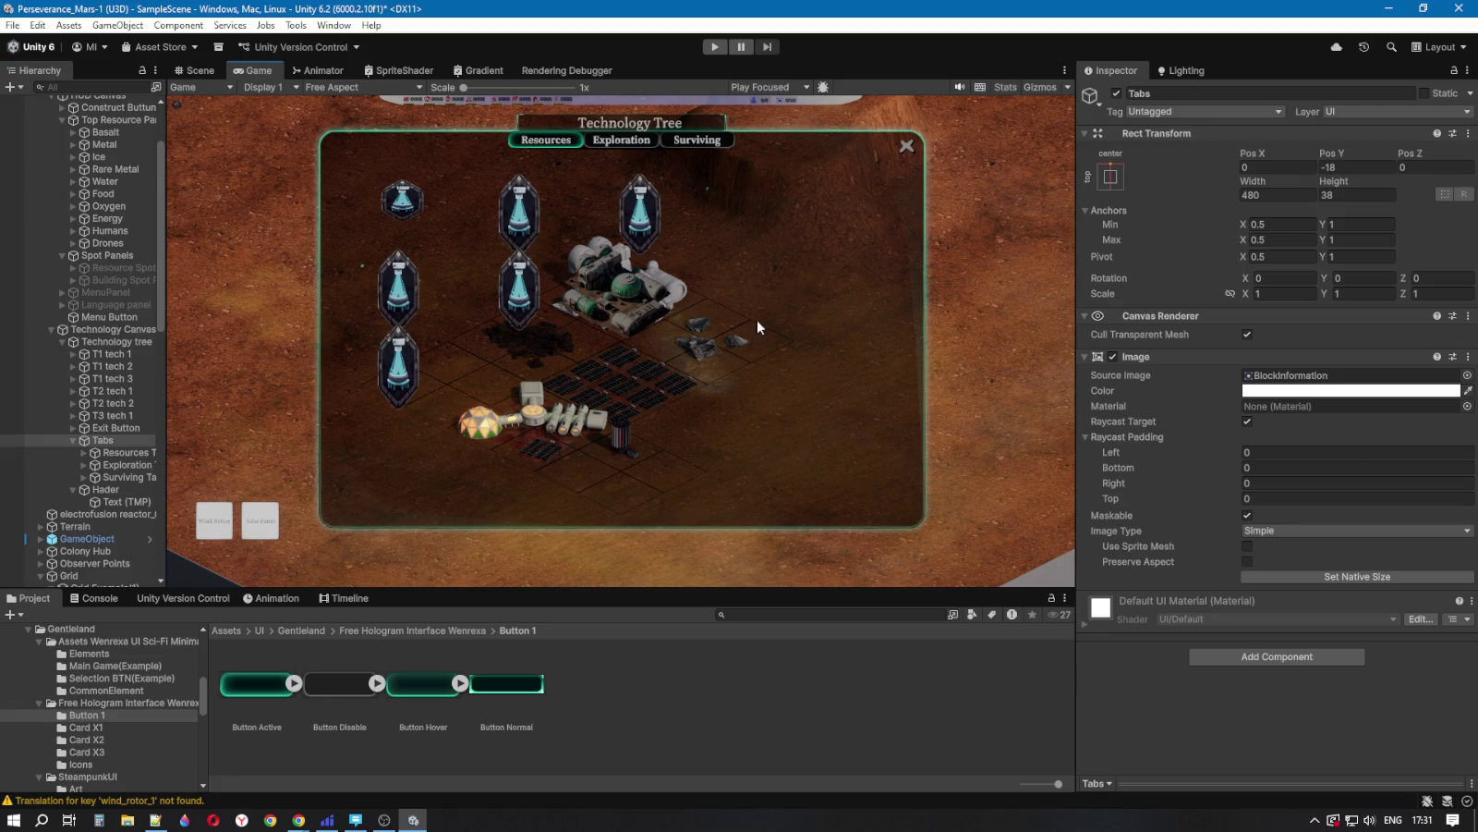
Step: Check the Resources Tab in the Game view, leaving its height at 35.894
left_click(118, 451)
left_click(1342, 195)
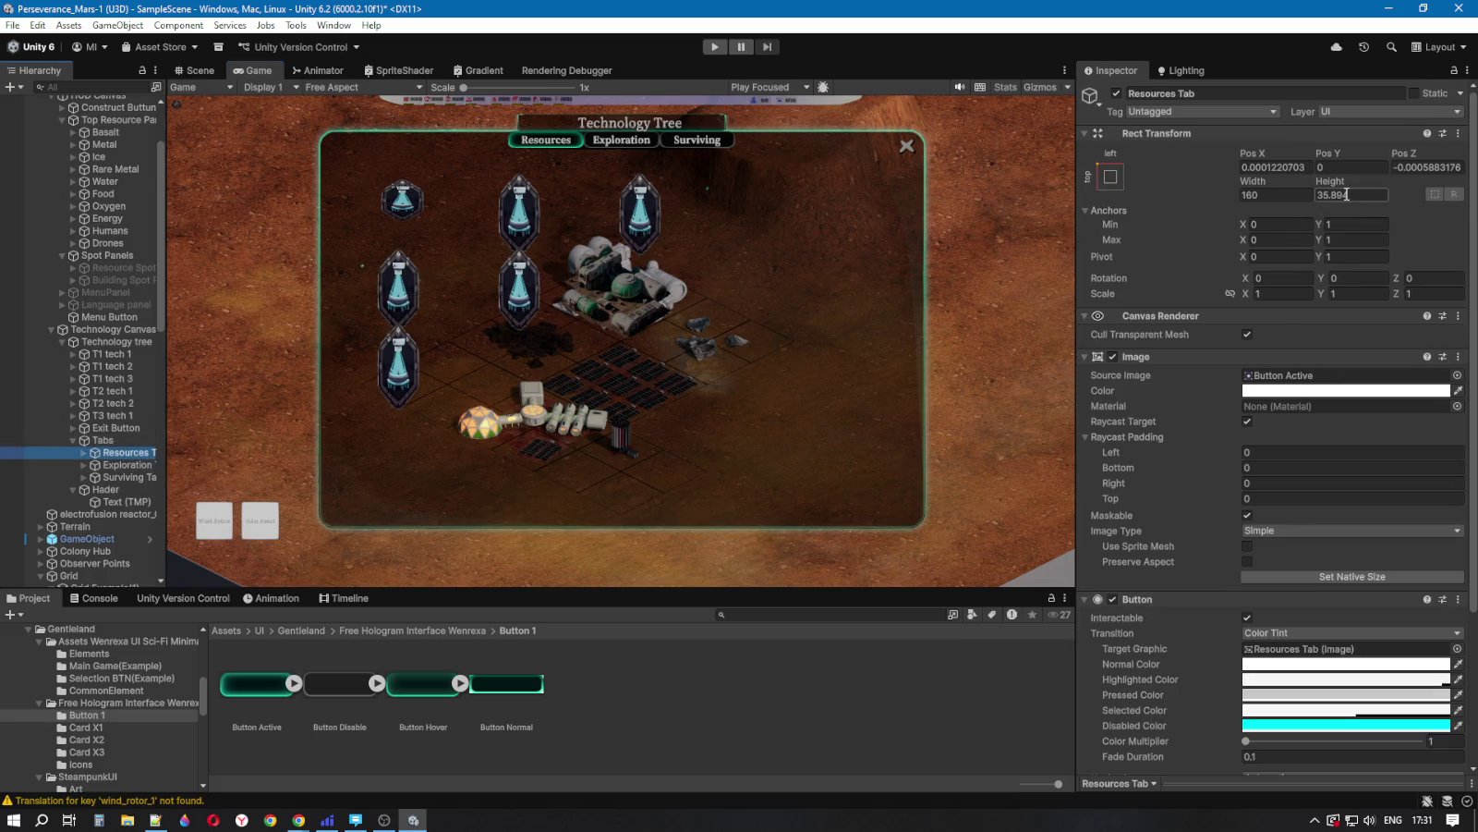
left_click(123, 455)
scroll(1140, 462, "down", 5)
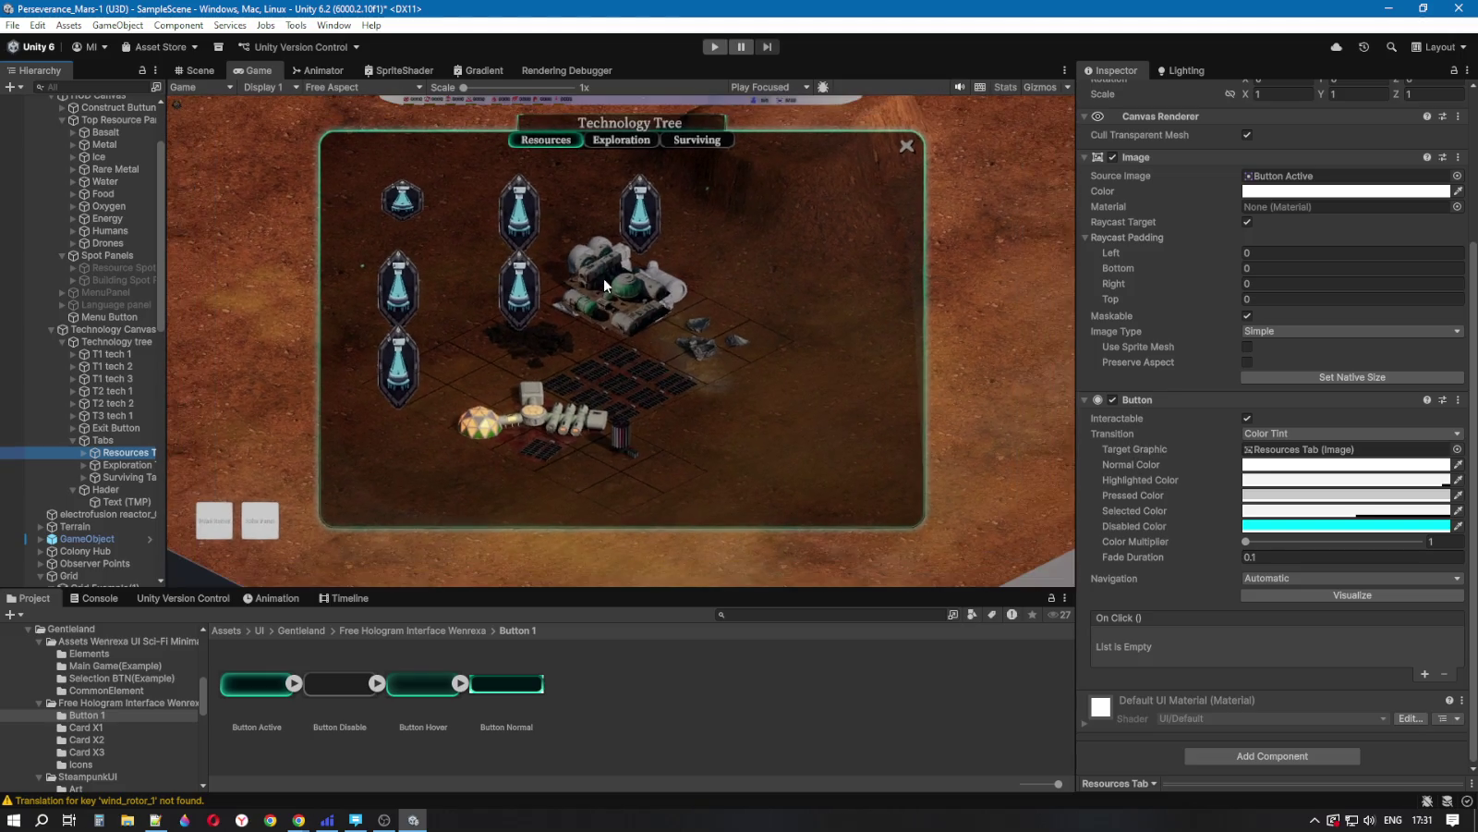
Step: Orbit the Scene view over the whole panel, collapse Tabs and select Technology tree
left_click(189, 71)
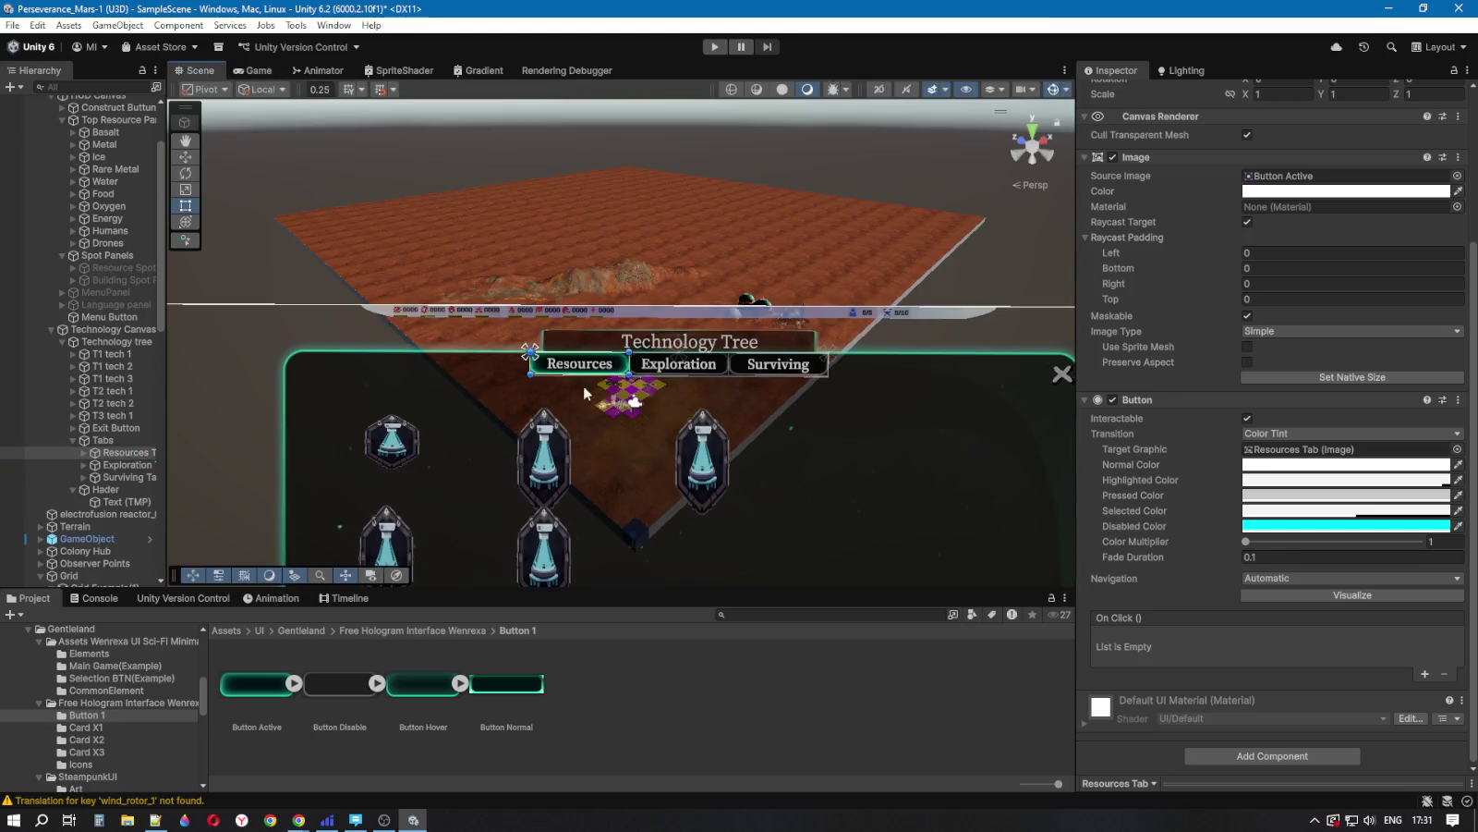
left_click_drag(652, 470, 661, 502)
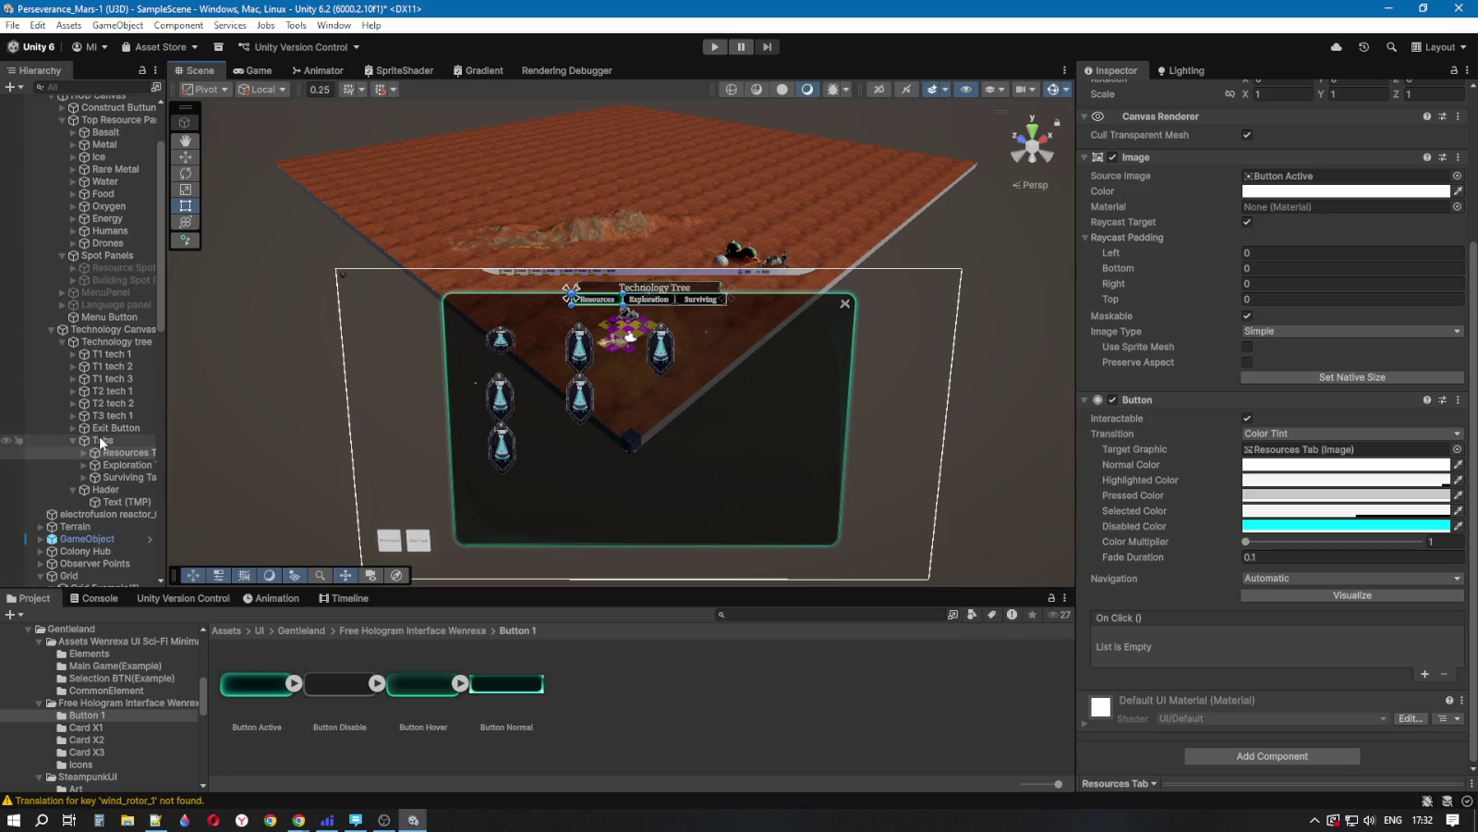
left_click(73, 440)
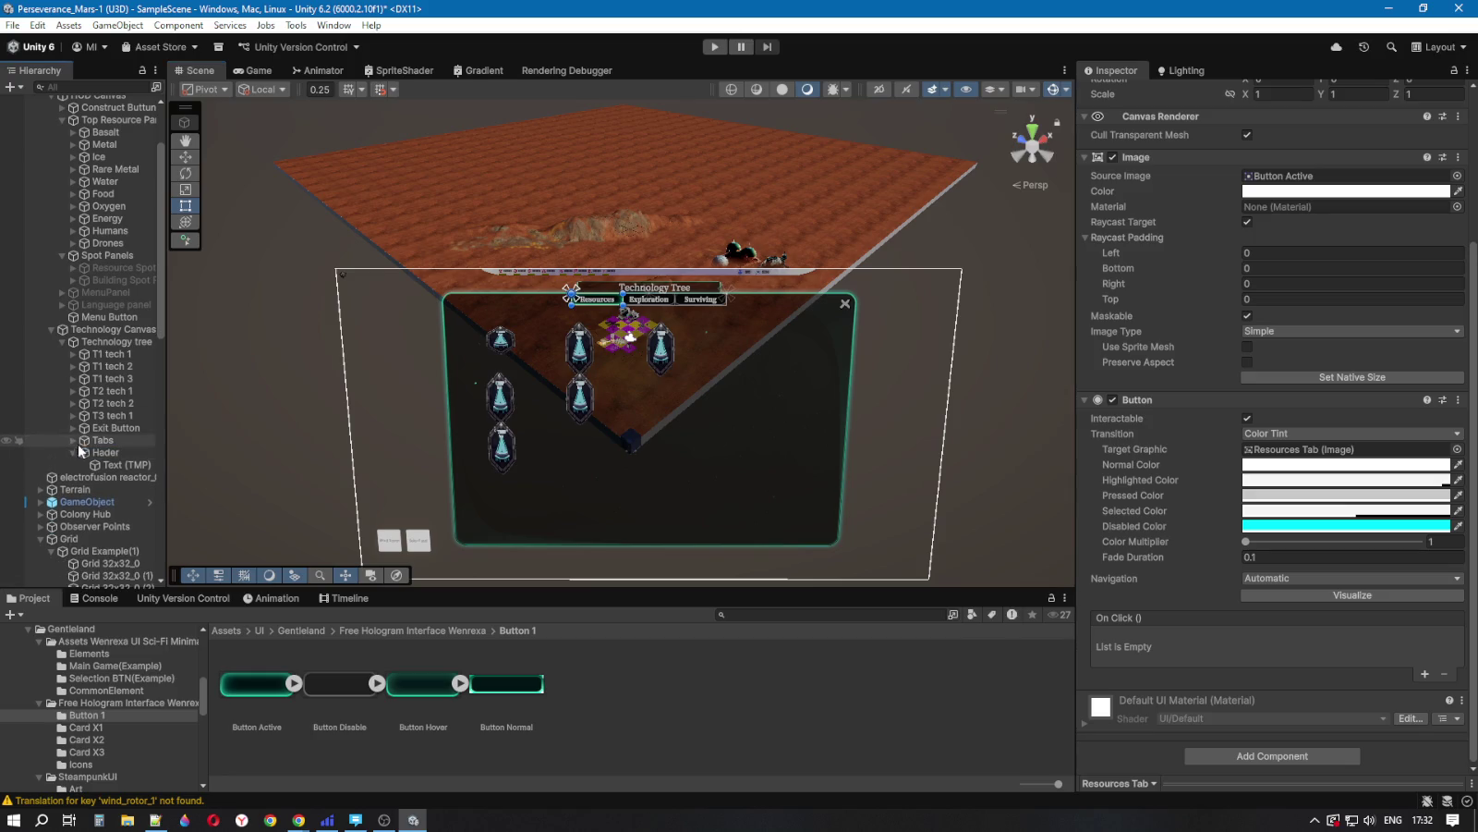
left_click(102, 344)
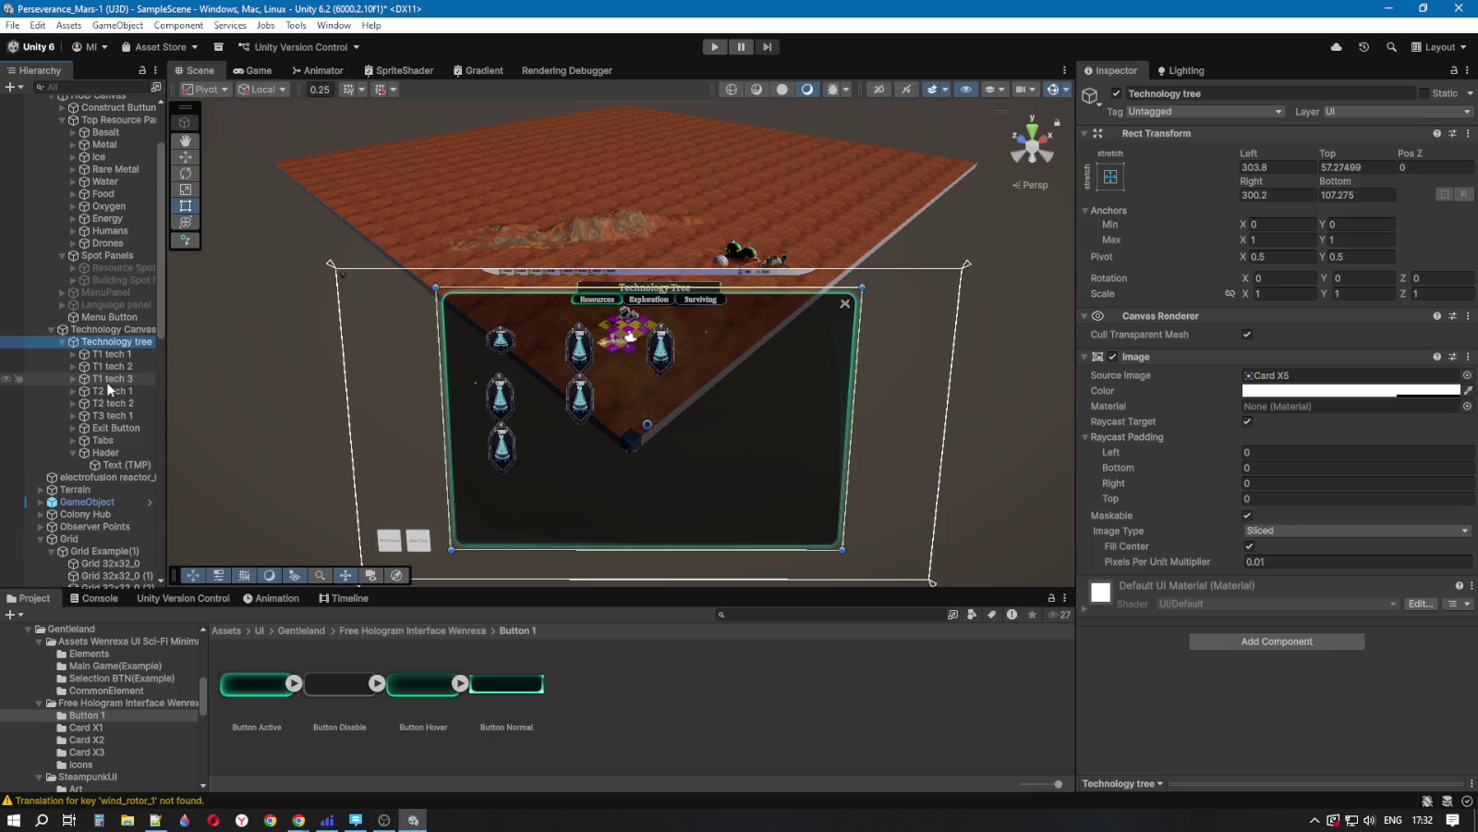
Step: Compare the tech buttons and anchor T1 tech 1 to the panel's top-left corner
left_click(99, 365)
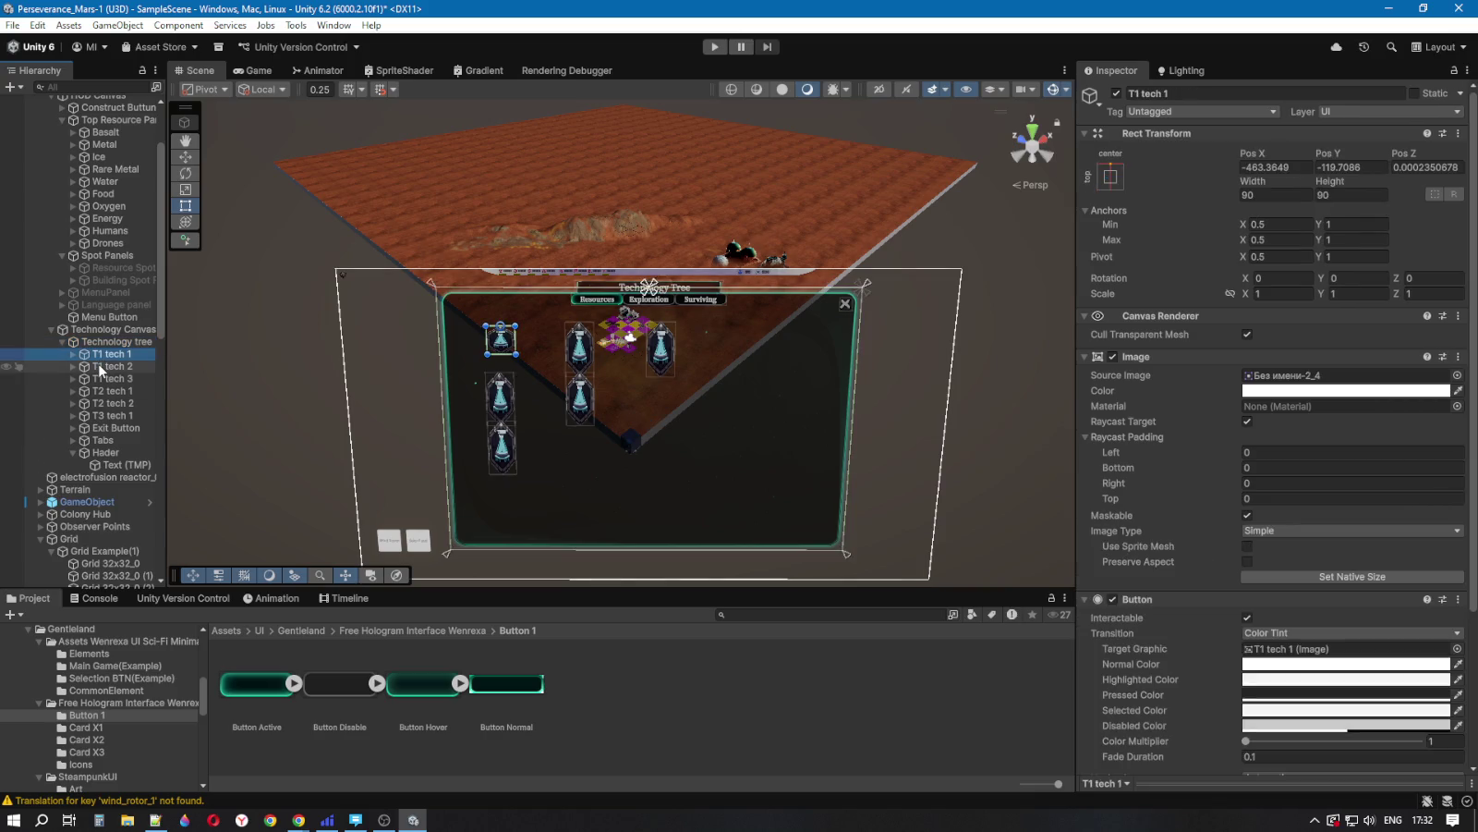
left_click(106, 342)
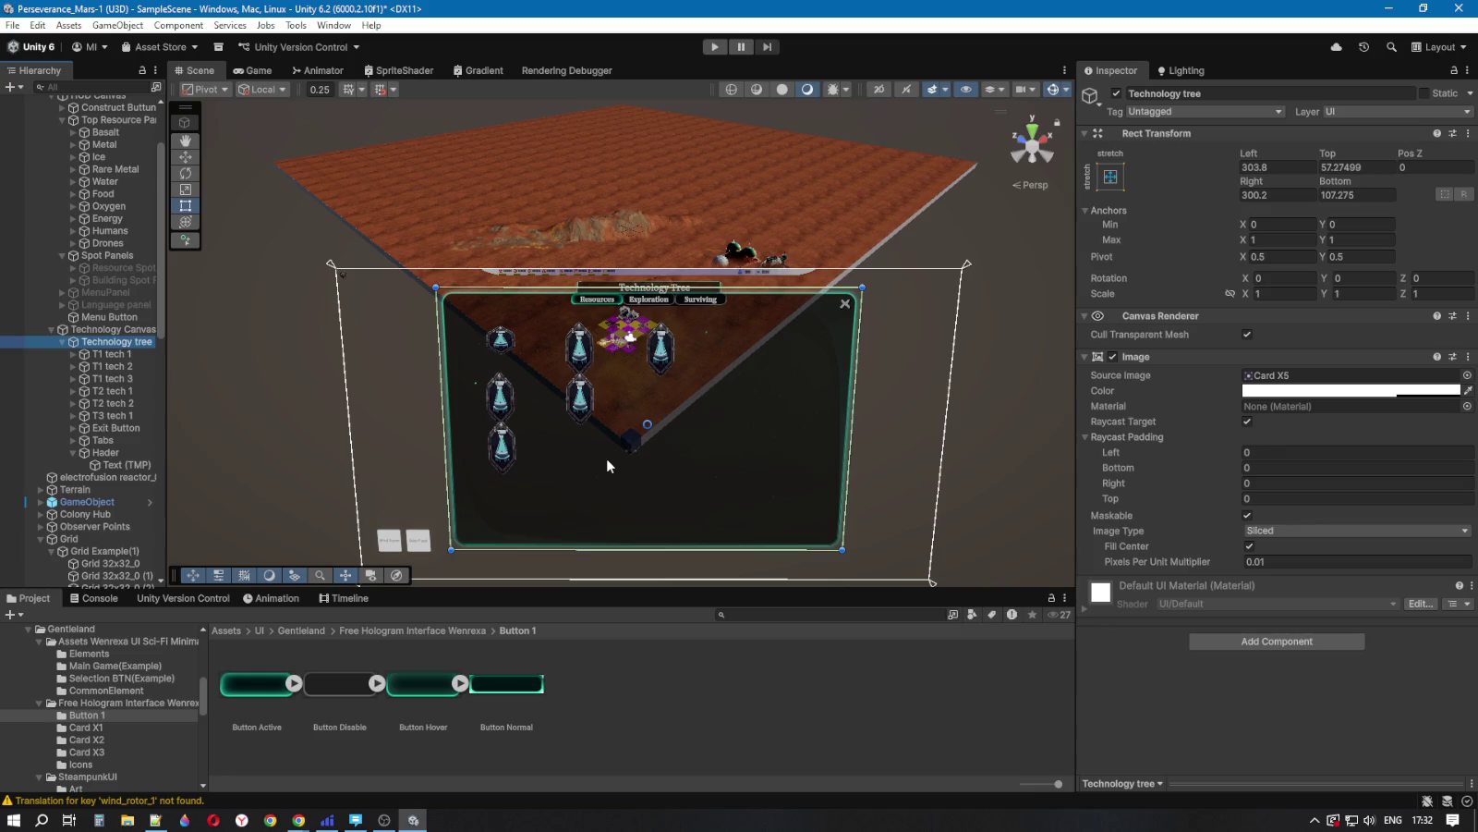
left_click(111, 355)
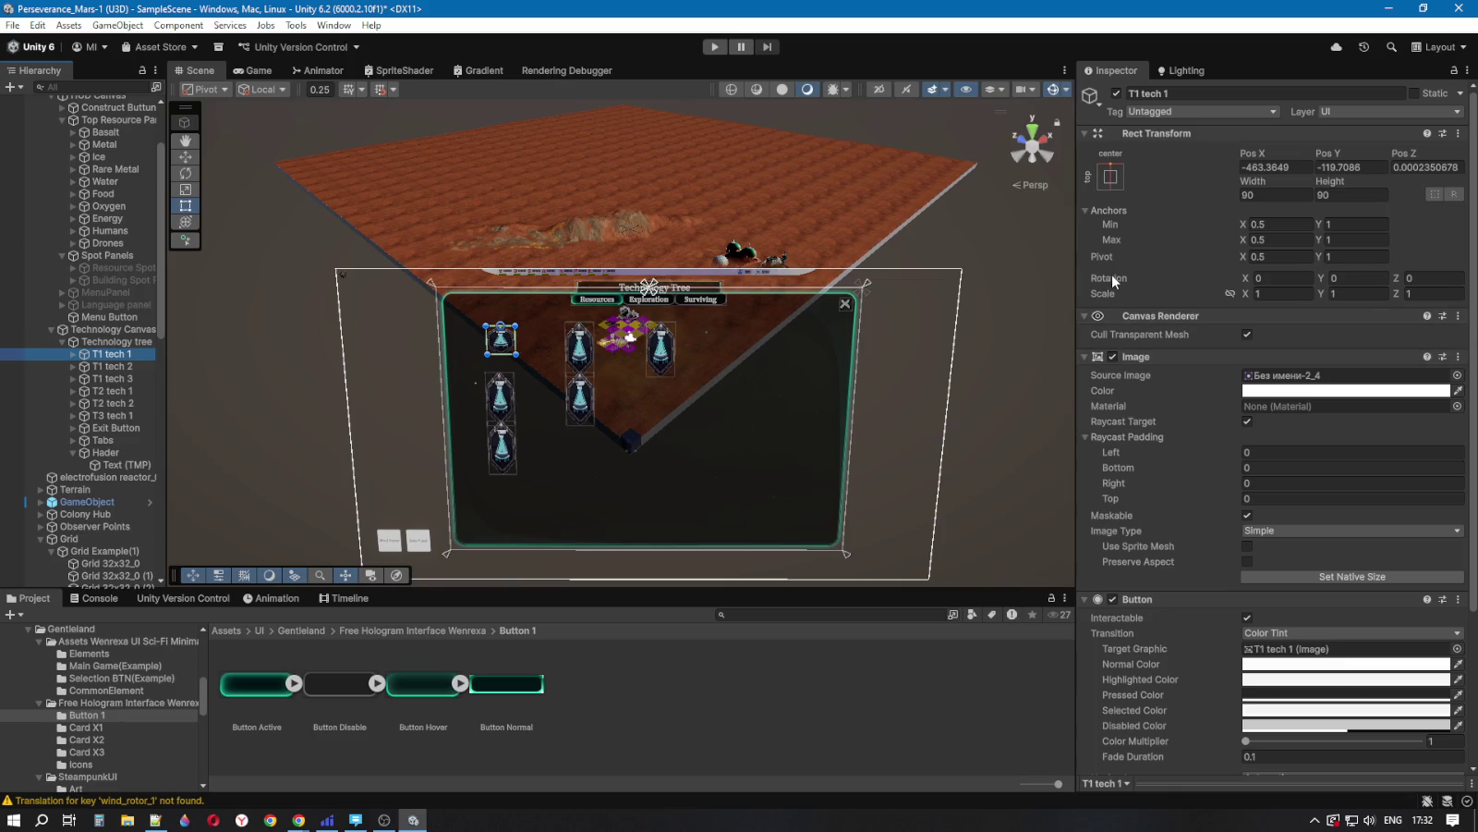
left_click(120, 367)
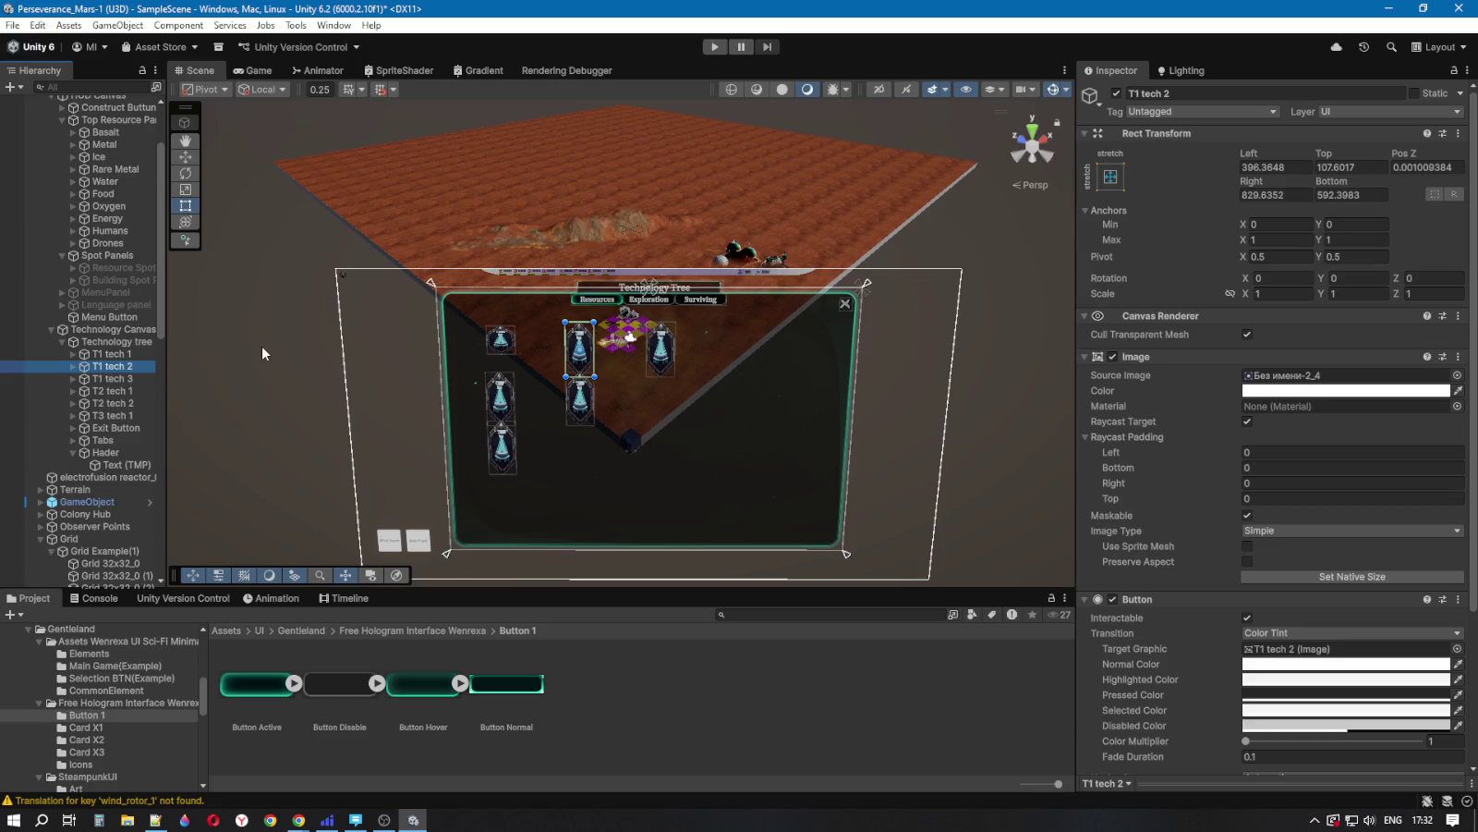
left_click(101, 355)
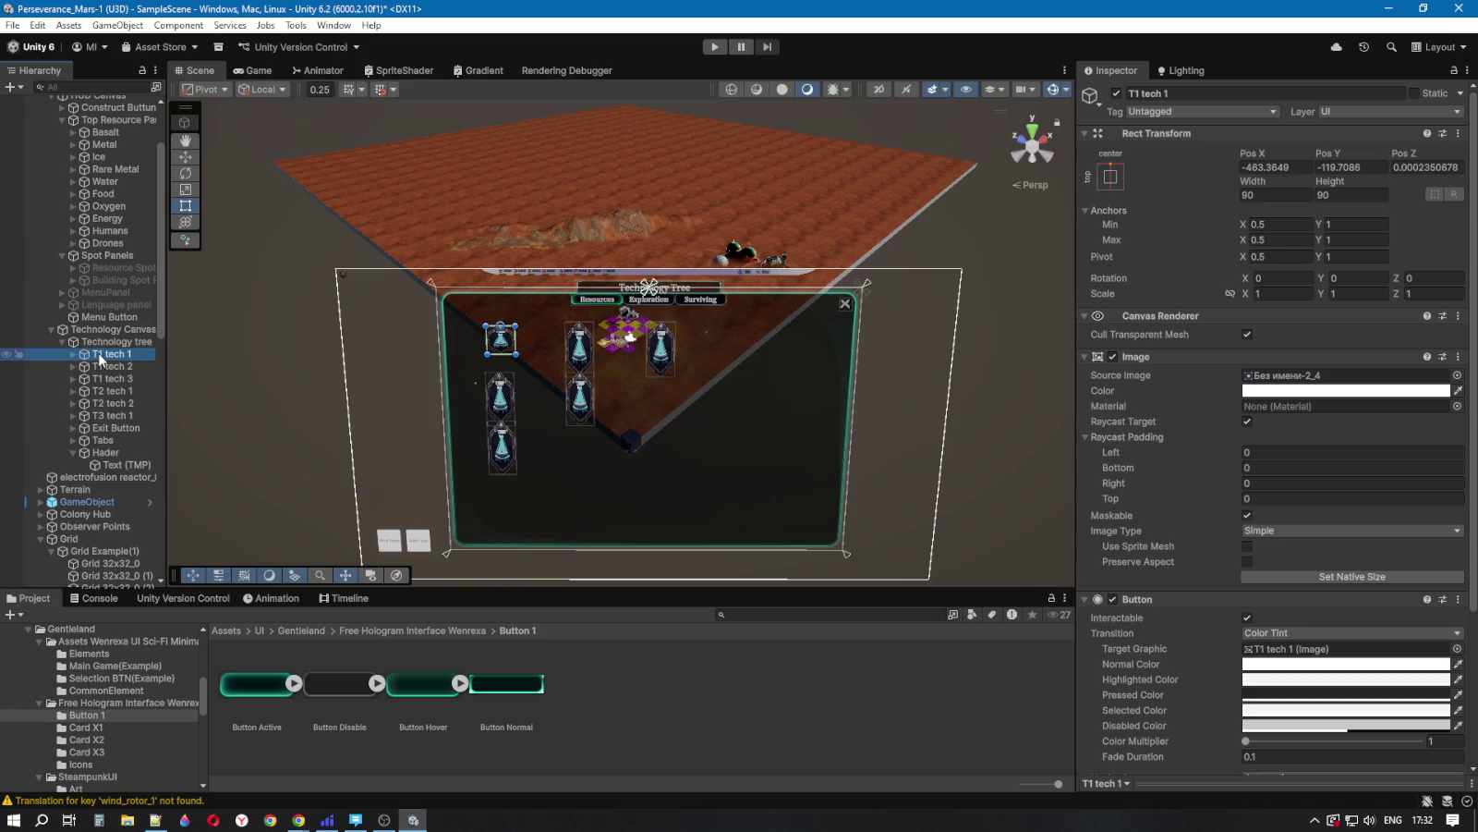
left_click(1110, 177)
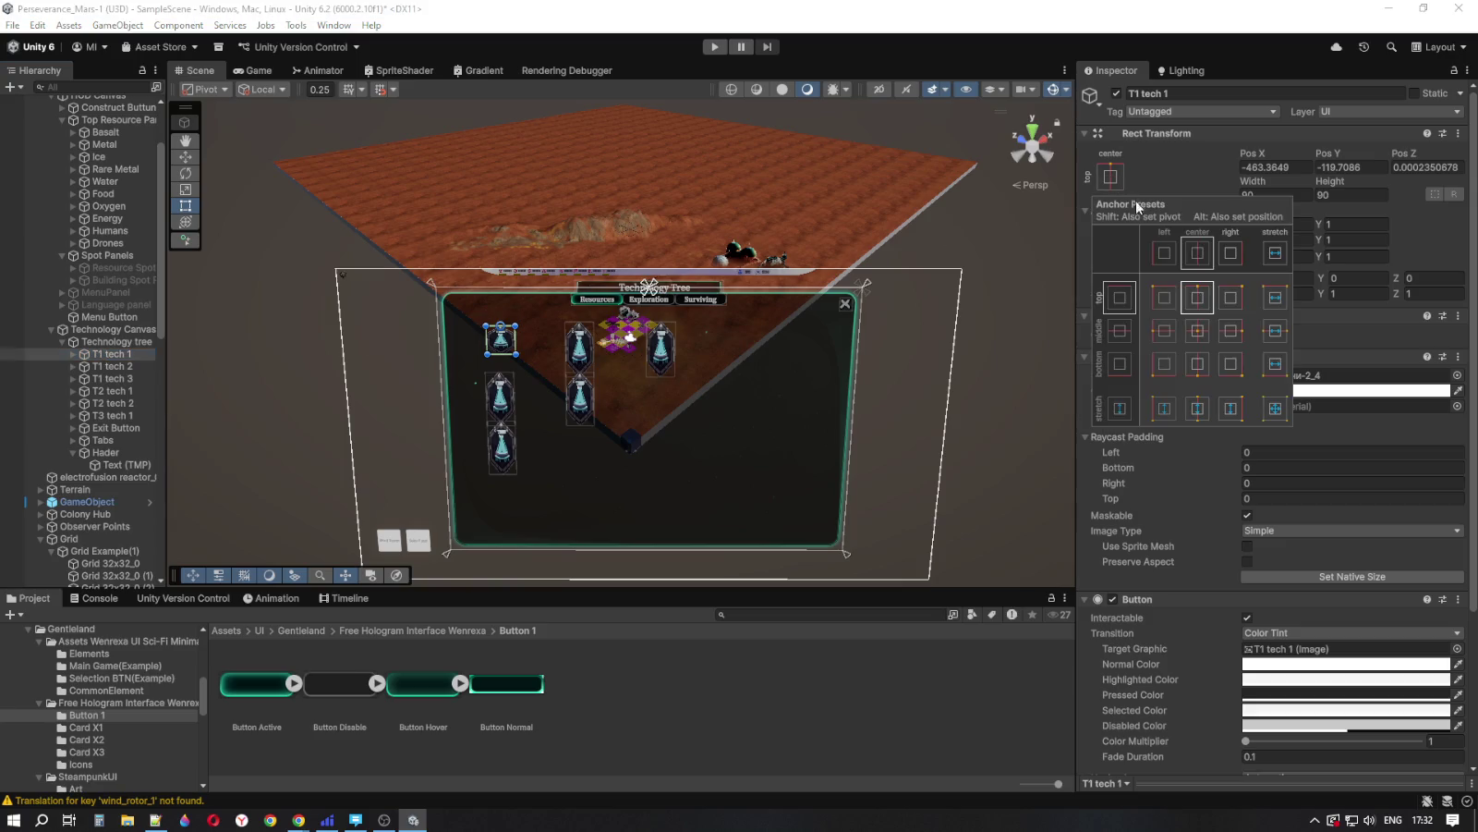
left_click(1163, 298, "alt+shift")
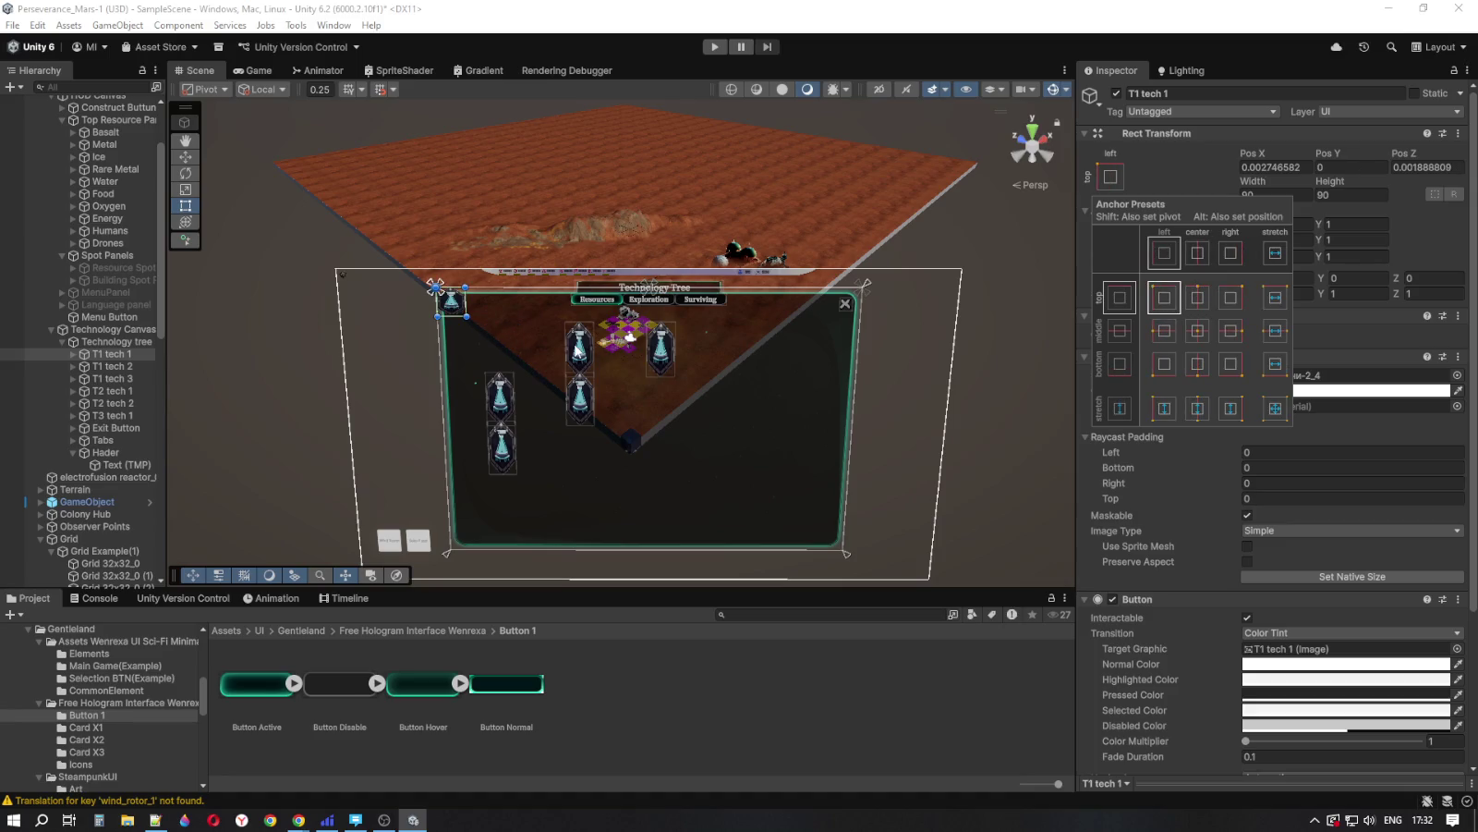
Step: Move T1 tech 1 down and right to about X 162, Y -130
left_click(185, 157)
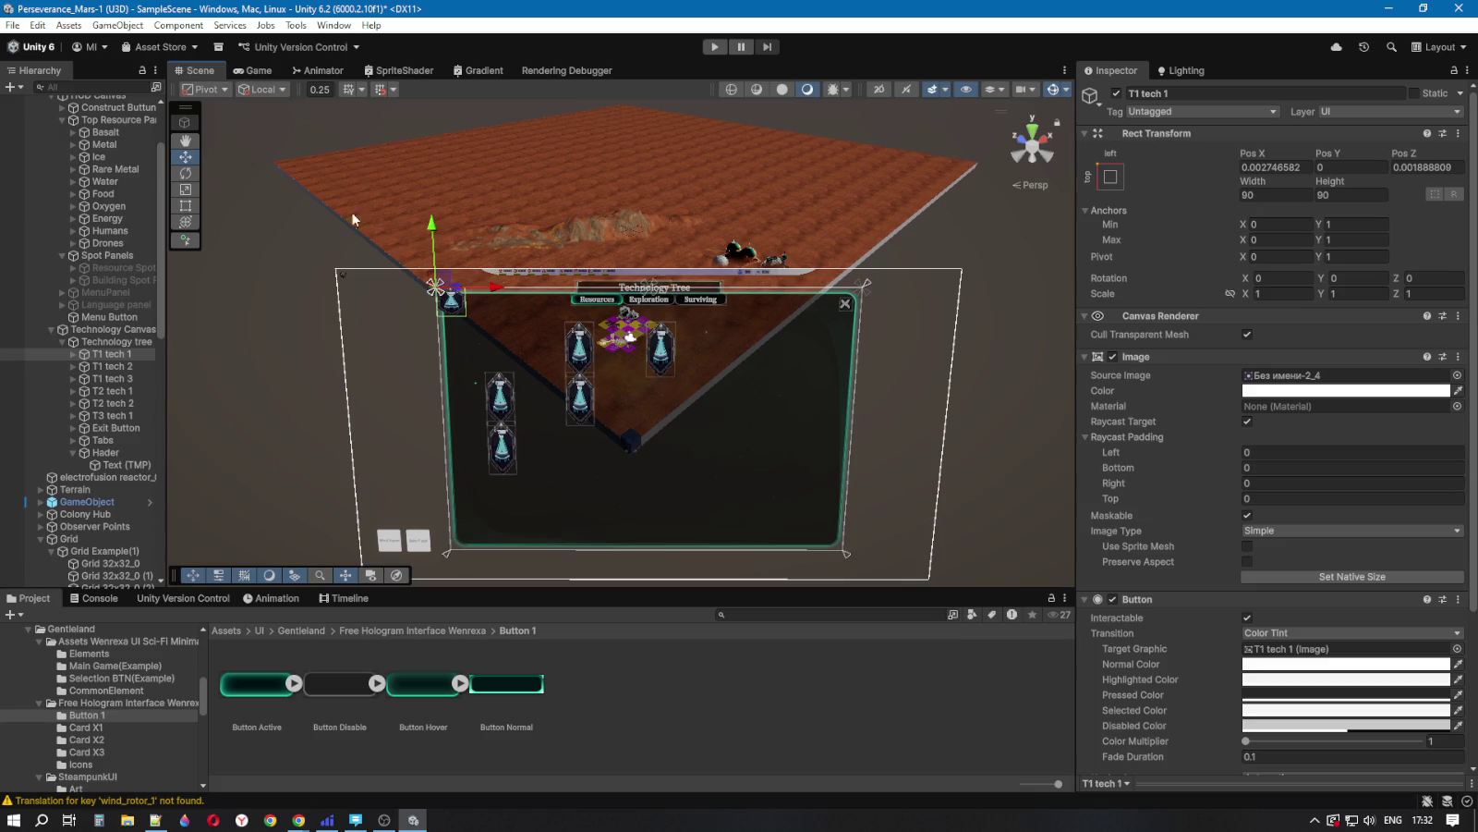
left_click_drag(499, 288, 540, 285)
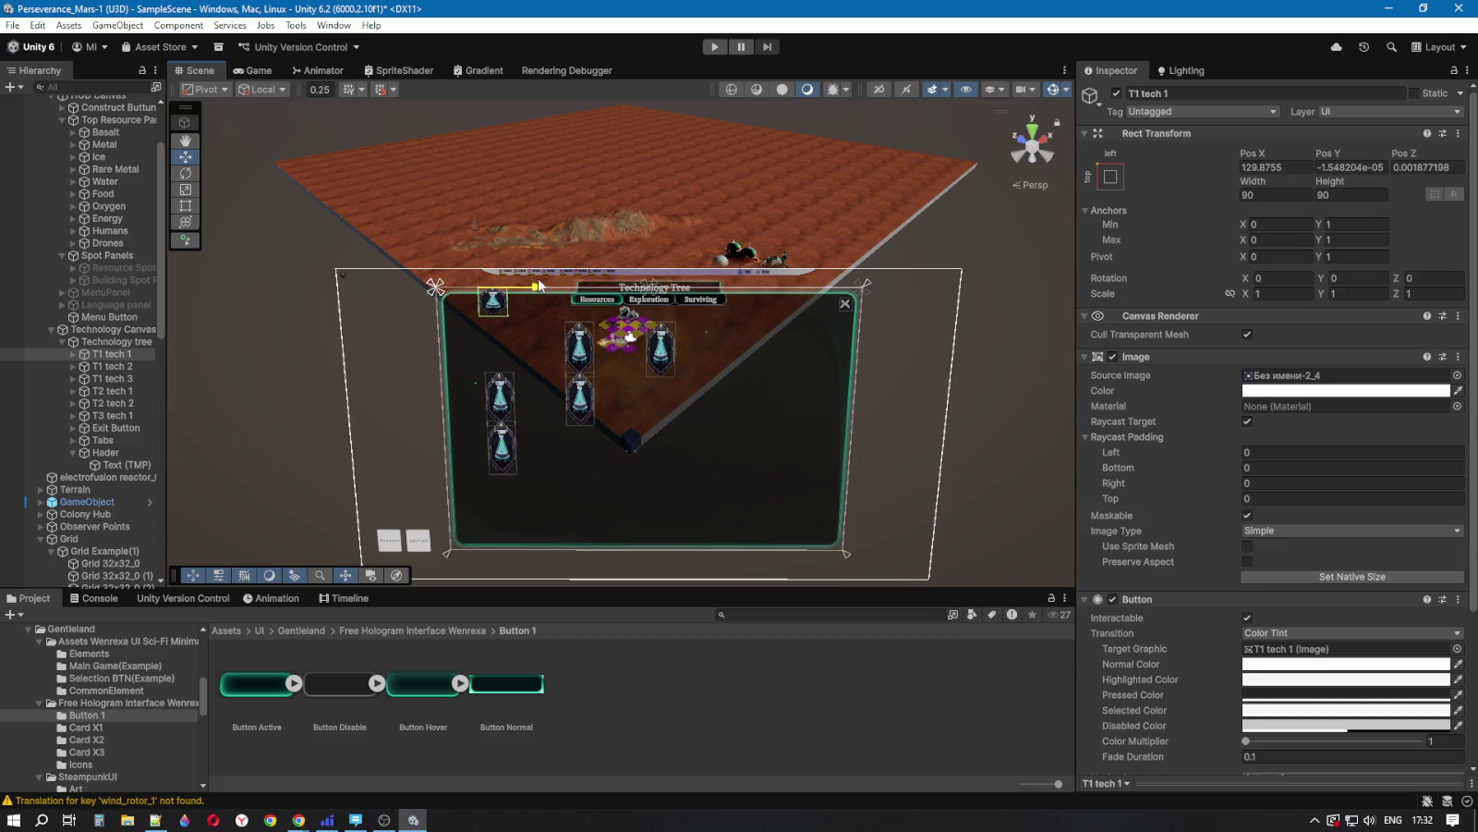
left_click_drag(479, 226, 482, 268)
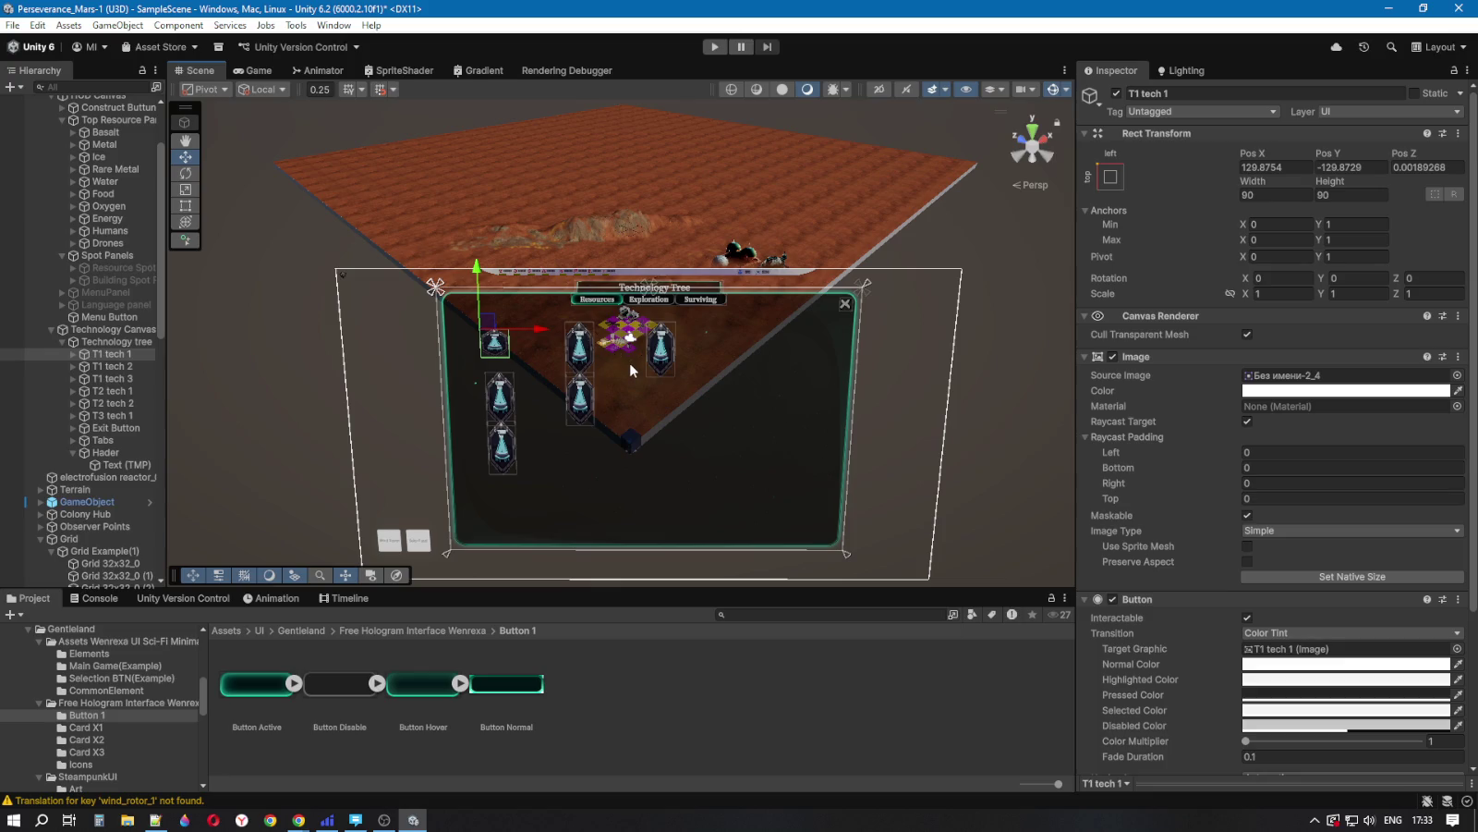
scroll(463, 385, "up", 2)
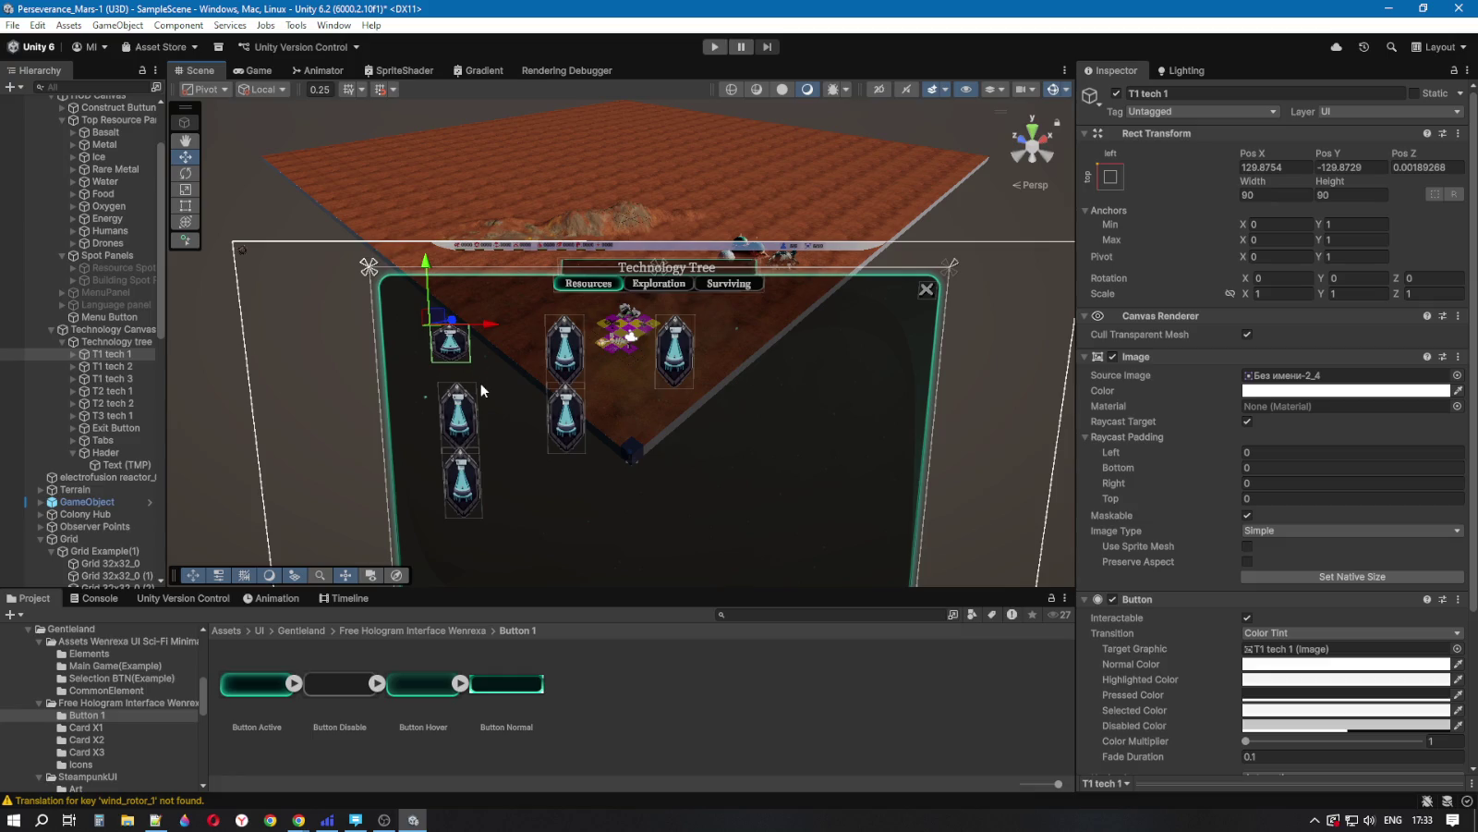
left_click_drag(490, 331, 510, 331)
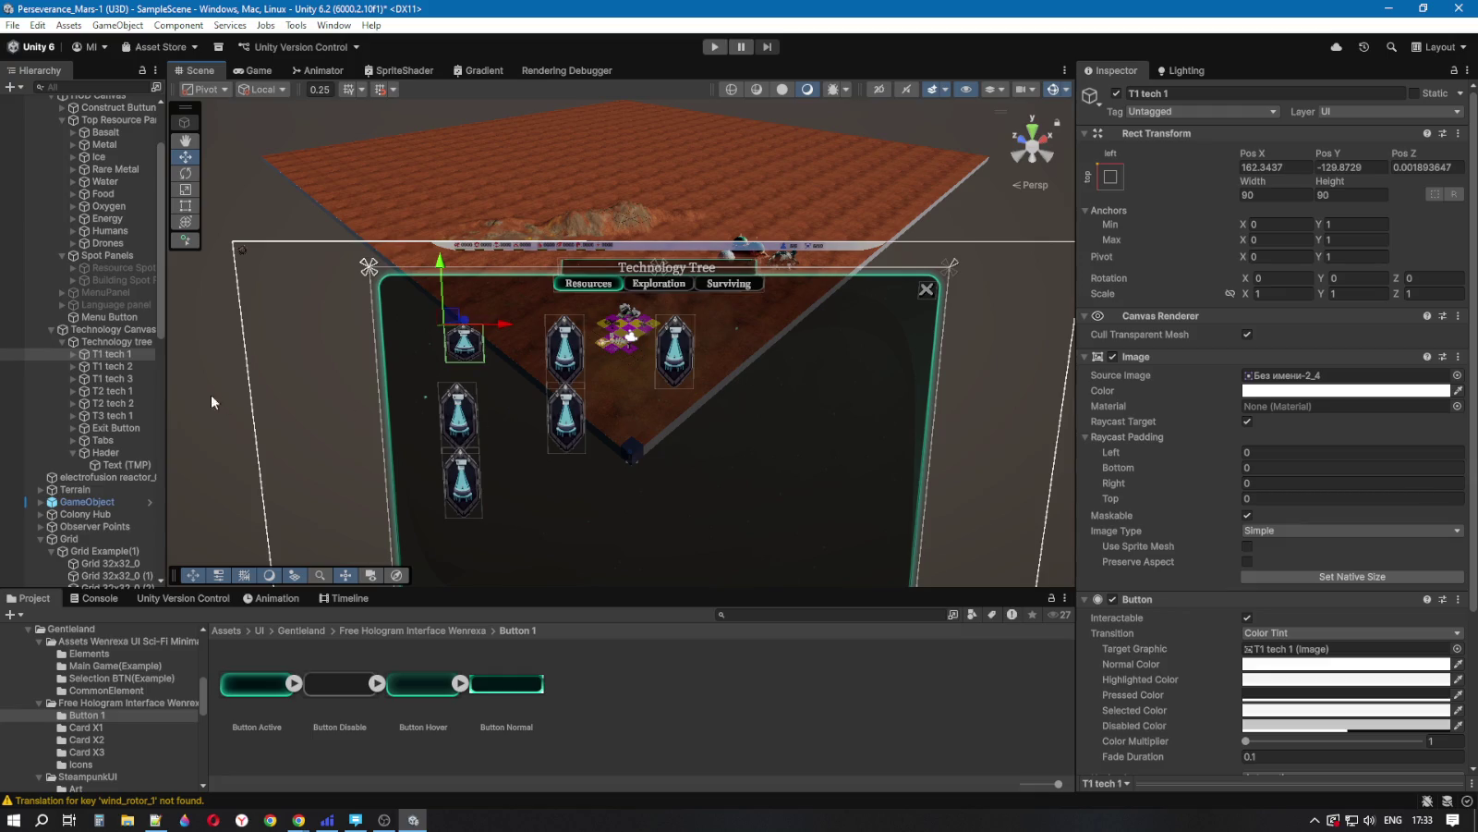
left_click(113, 366)
left_click(130, 391, "shift")
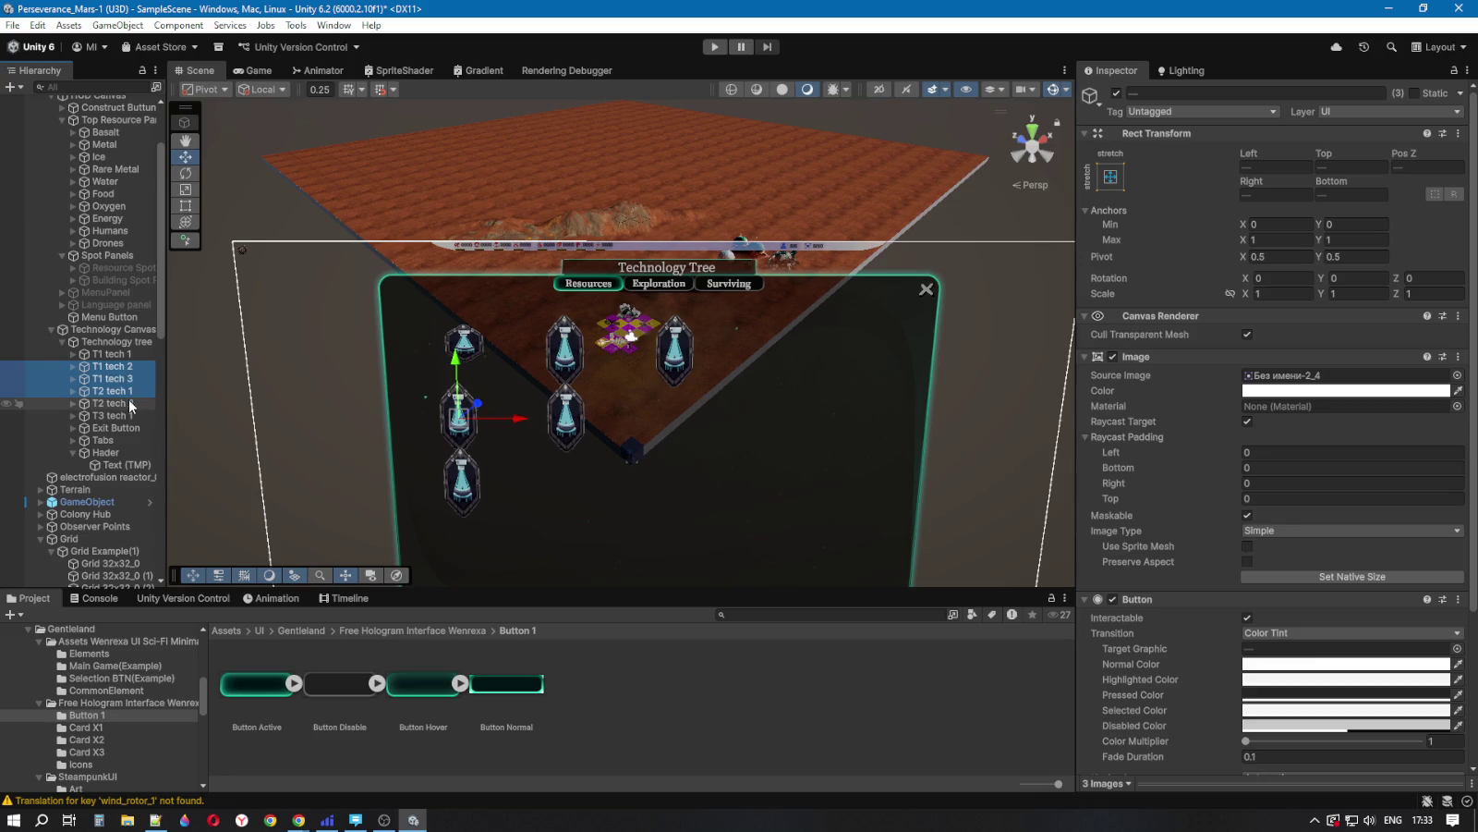
Step: Anchor T1 tech 2 top-left, set its height to 90, and place it at X about 390
left_click(130, 370)
left_click(1110, 178)
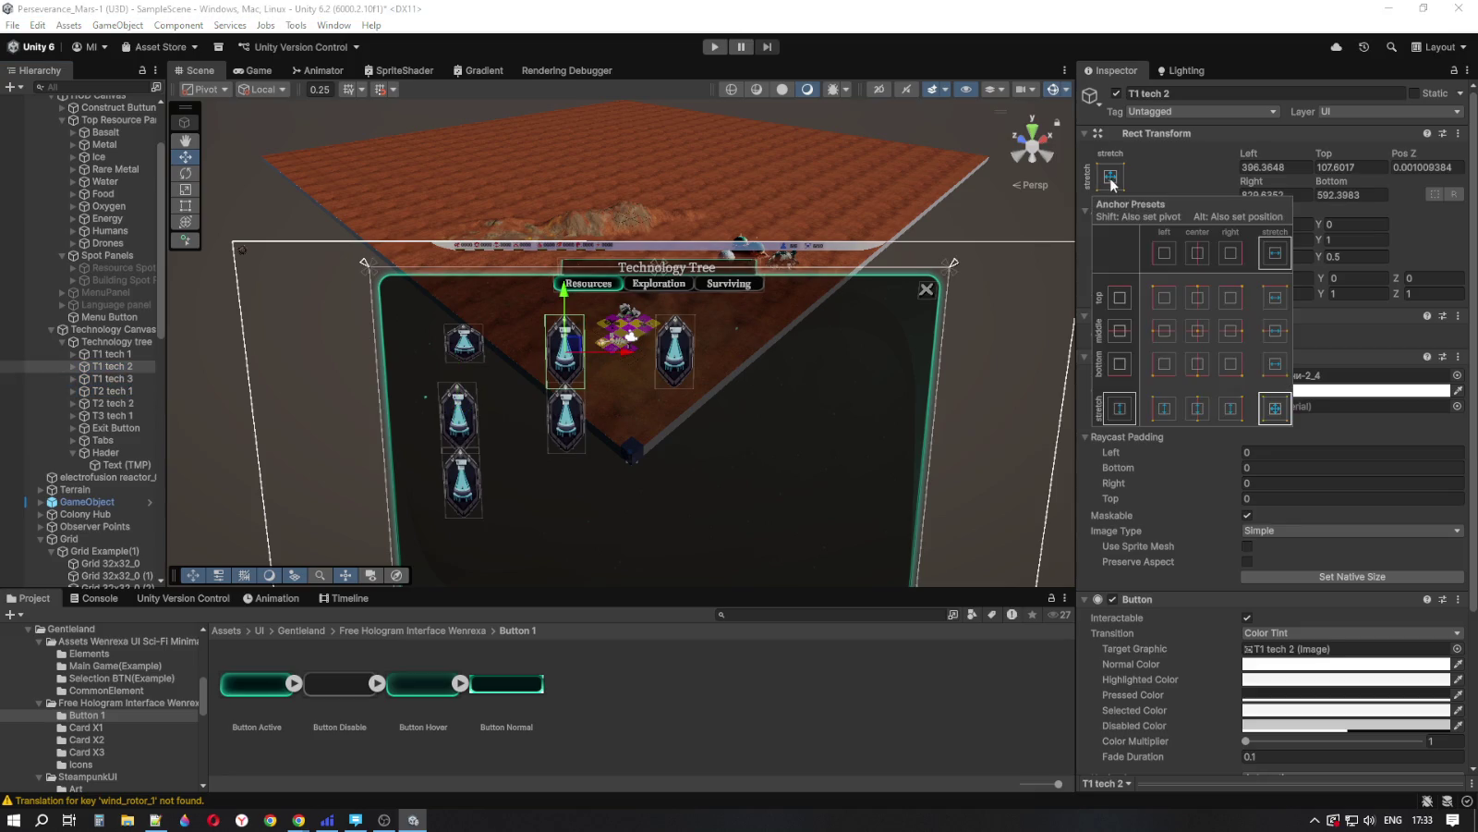
left_click(1165, 295)
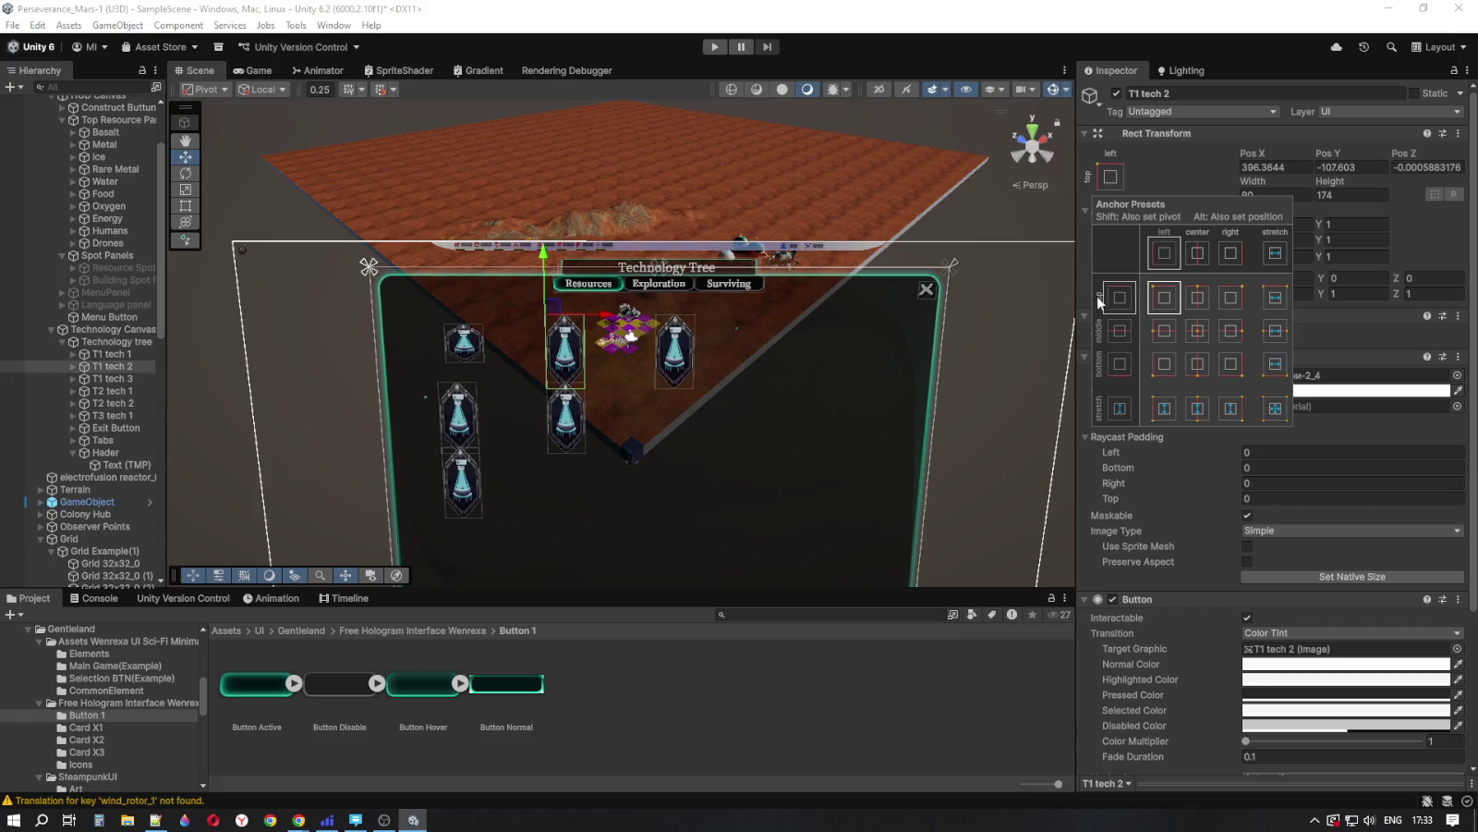
left_click(1165, 298, "alt+shift")
left_click(1166, 300, "alt+shift")
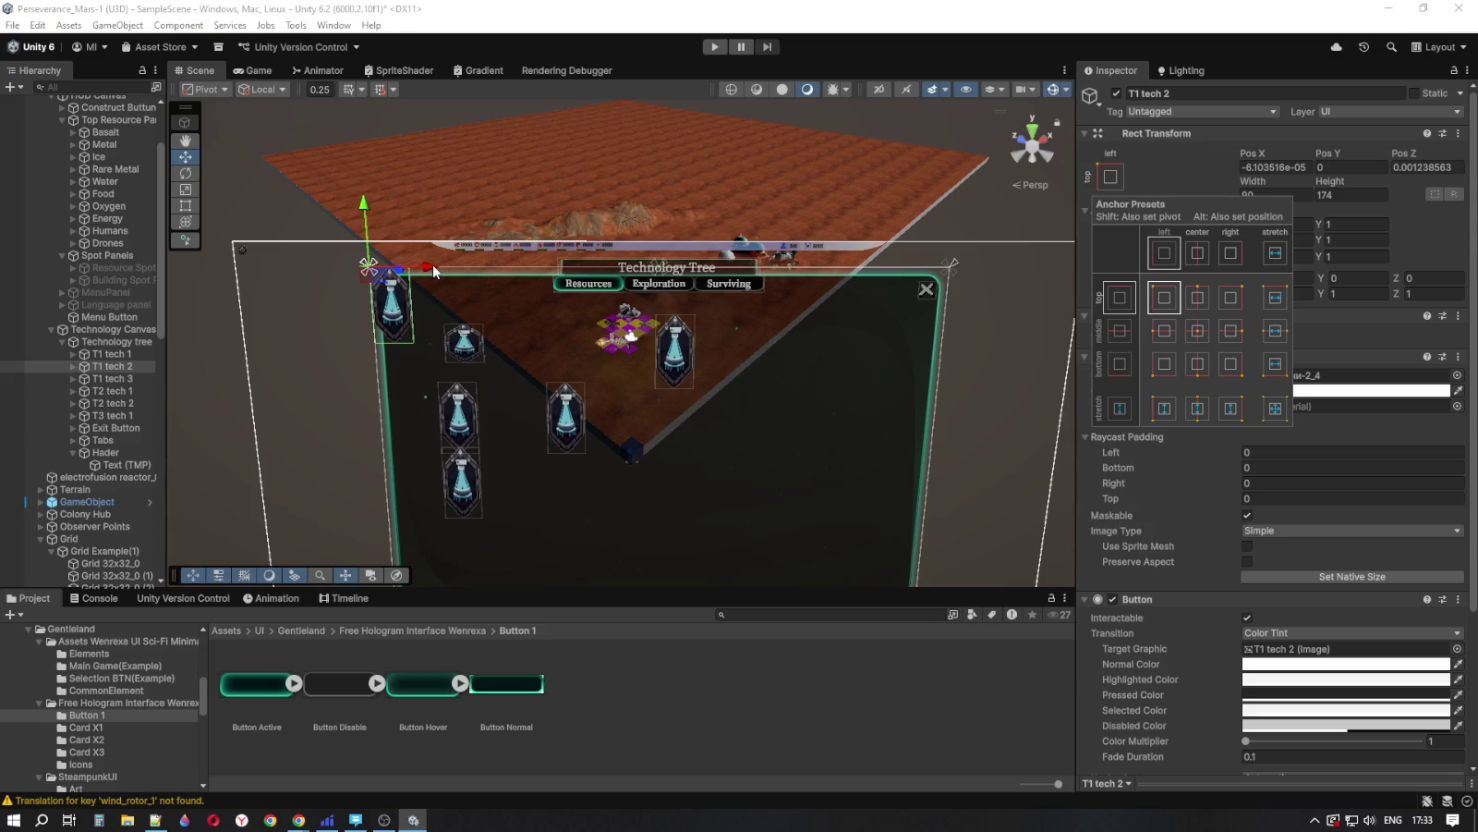
left_click(1322, 196)
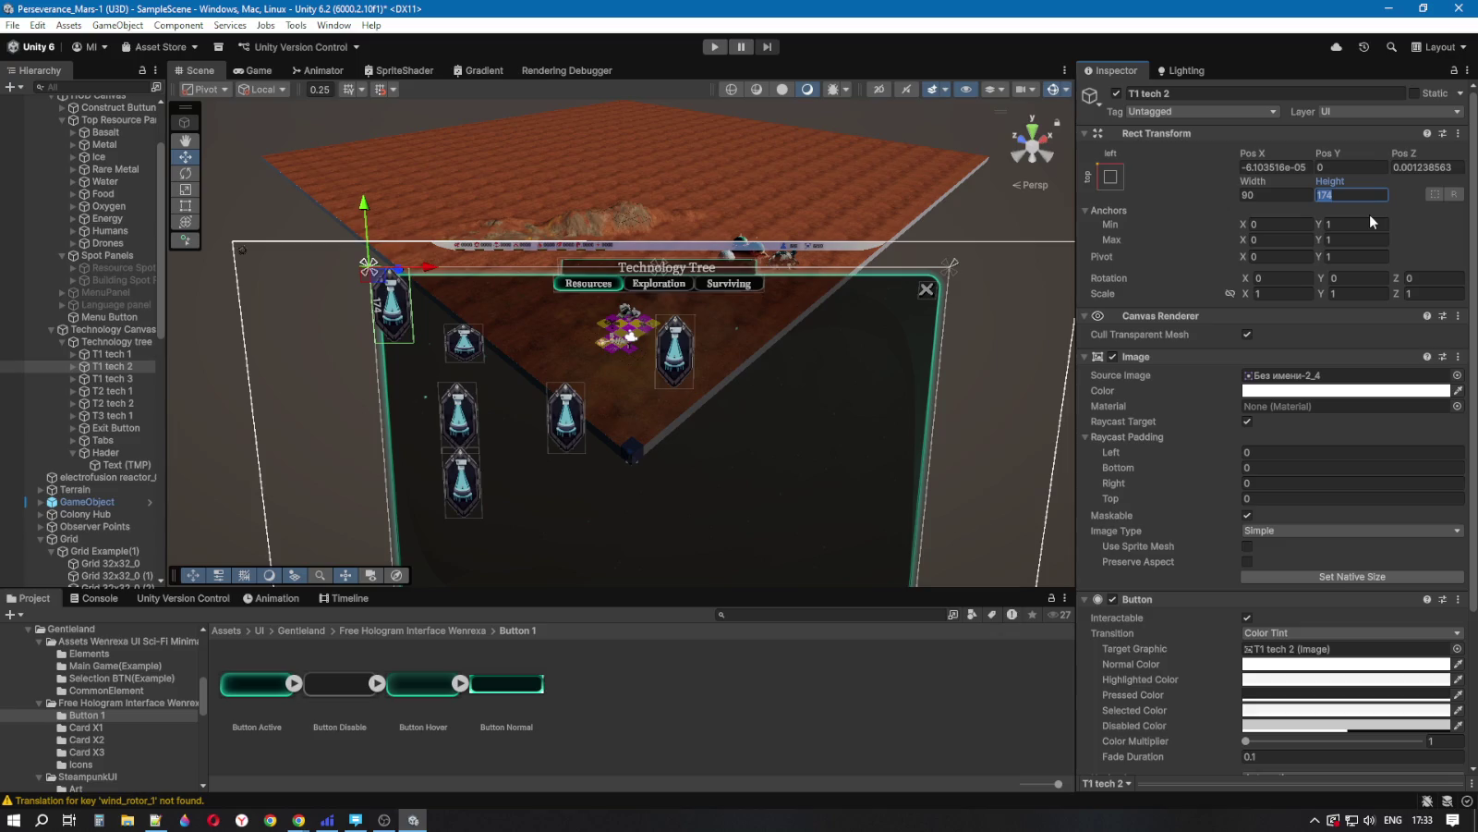
type("90")
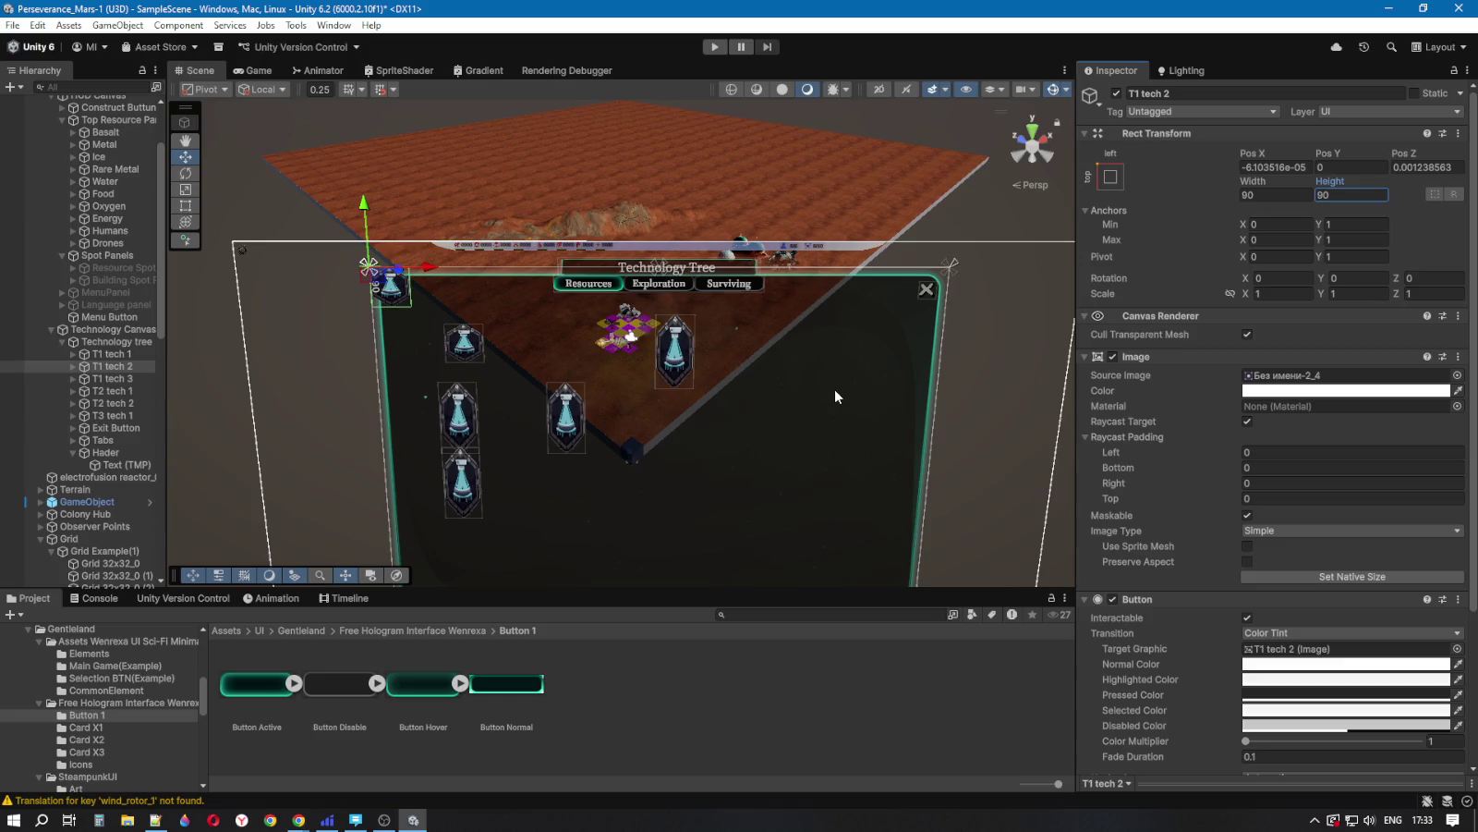
mouse_move(438, 266)
left_mouse_down()
mouse_move(571, 266)
mouse_move(521, 247)
mouse_move(534, 295)
mouse_move(565, 322)
mouse_move(608, 313)
left_mouse_up()
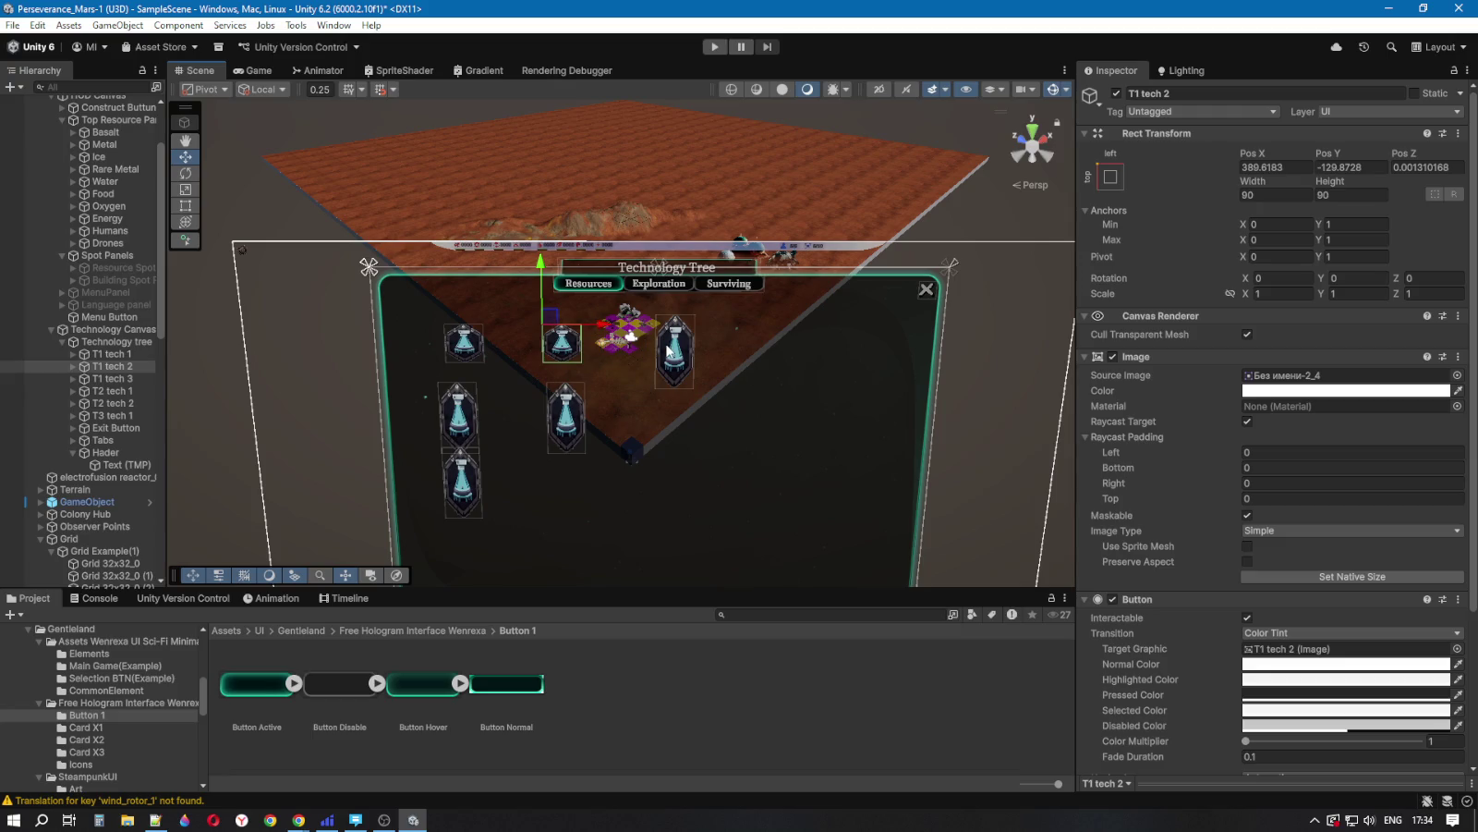
left_click(118, 379)
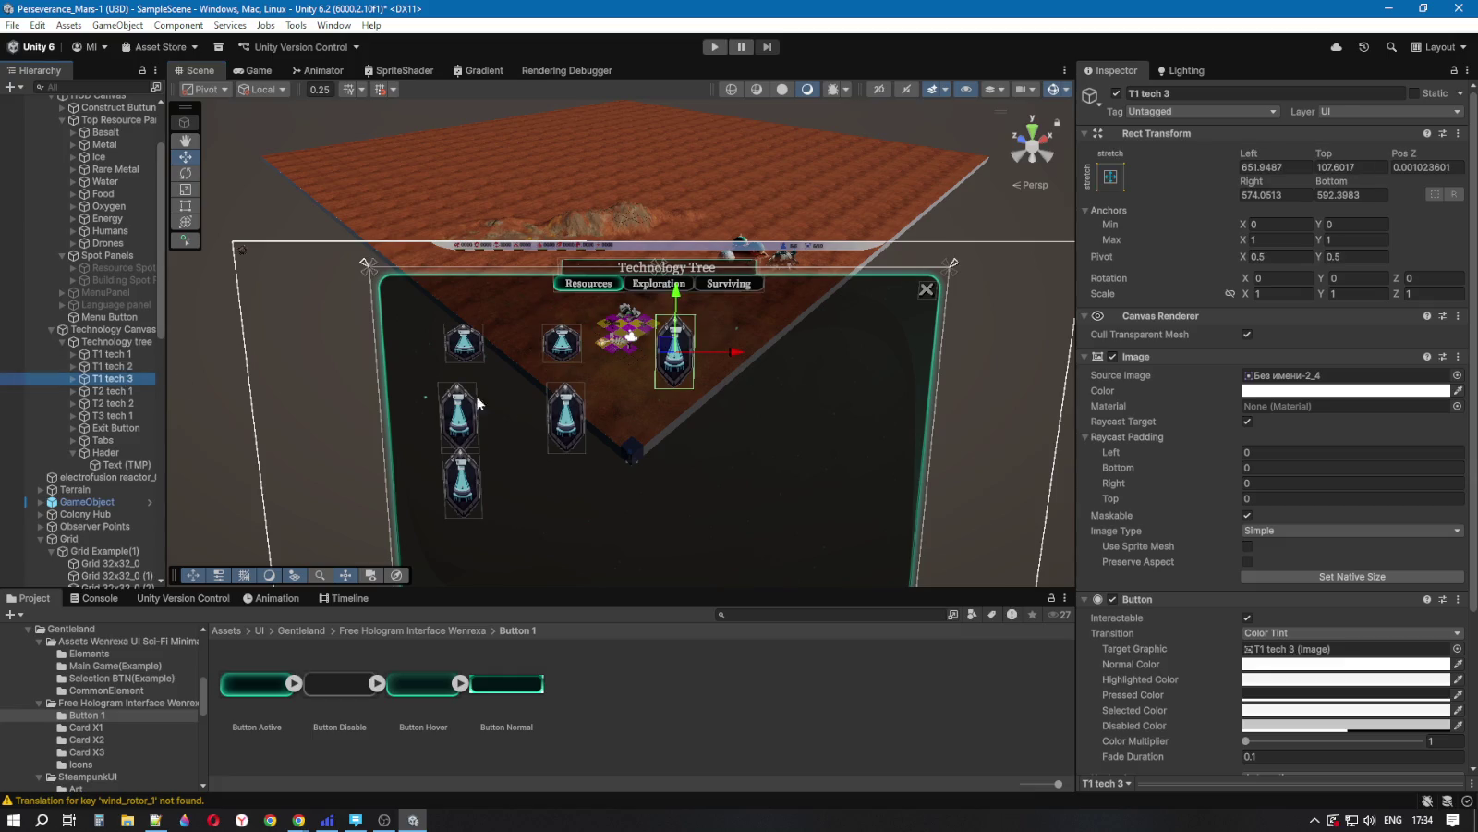
Step: Anchor T1 tech 3 top-left at 90×90 and move it to X 616.9 to end the top row
left_click(1303, 194)
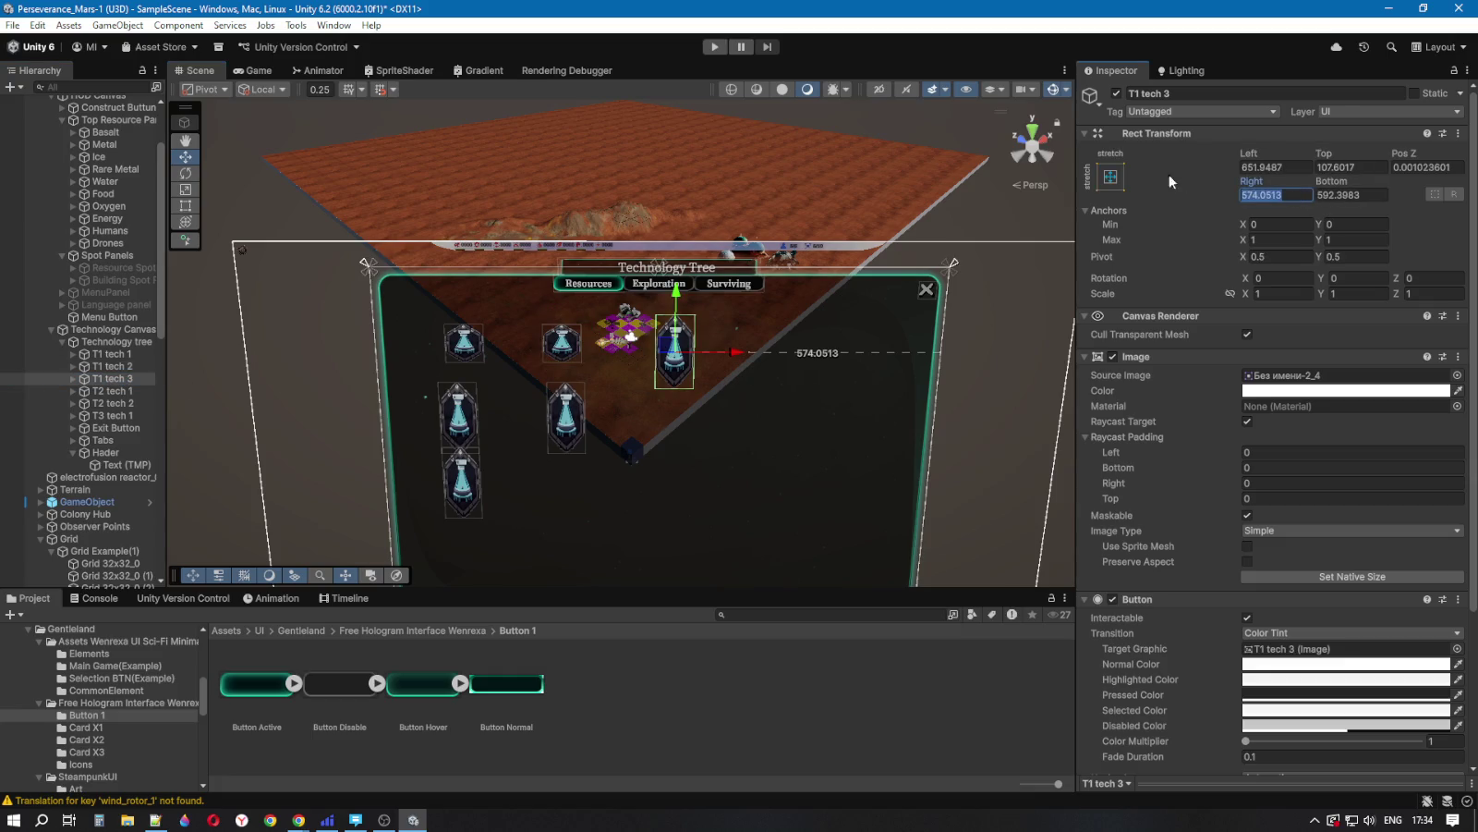
left_click(1120, 180)
key("shift+alt")
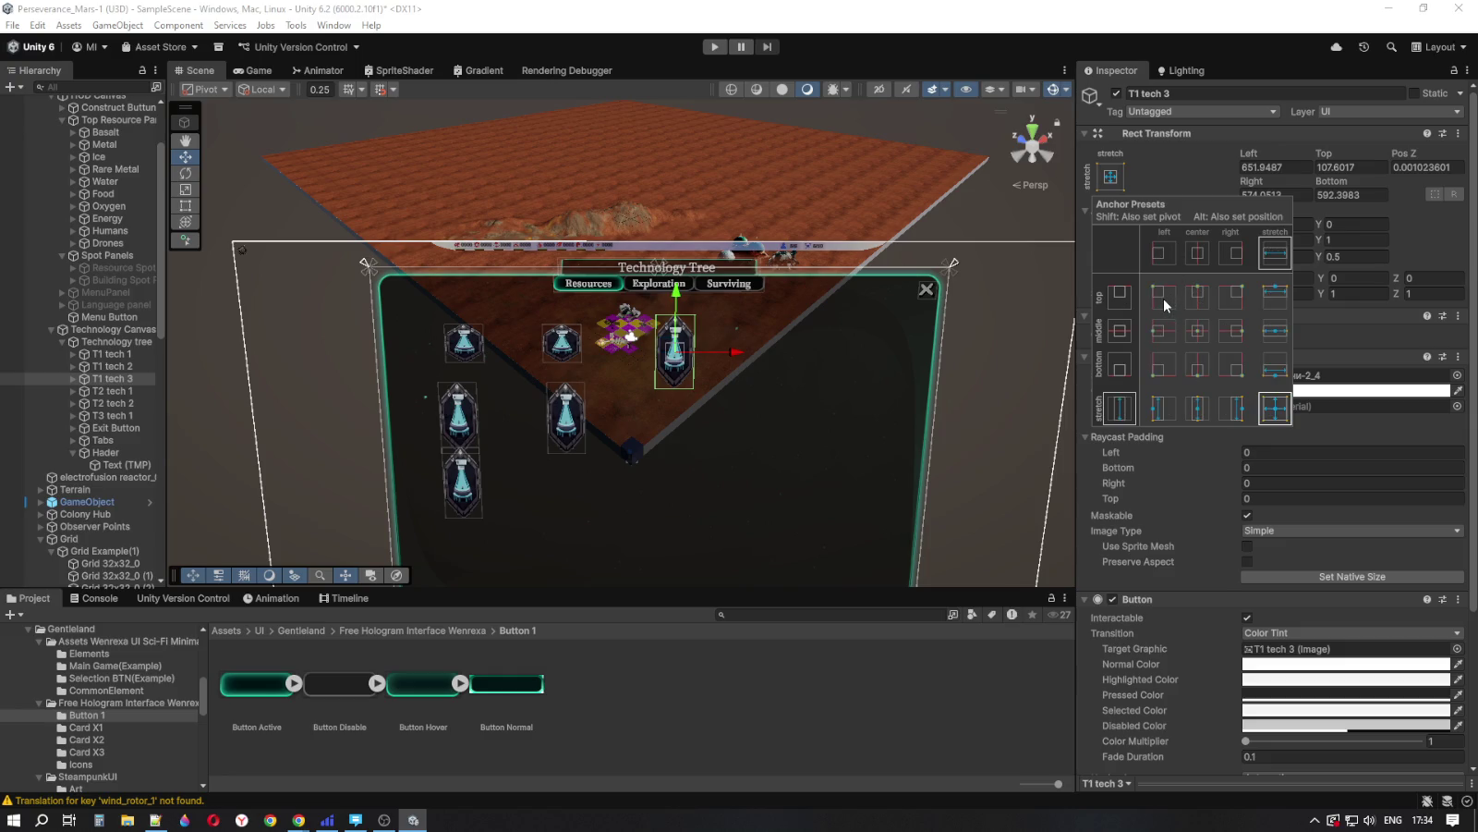
left_click(1164, 298, "alt+shift")
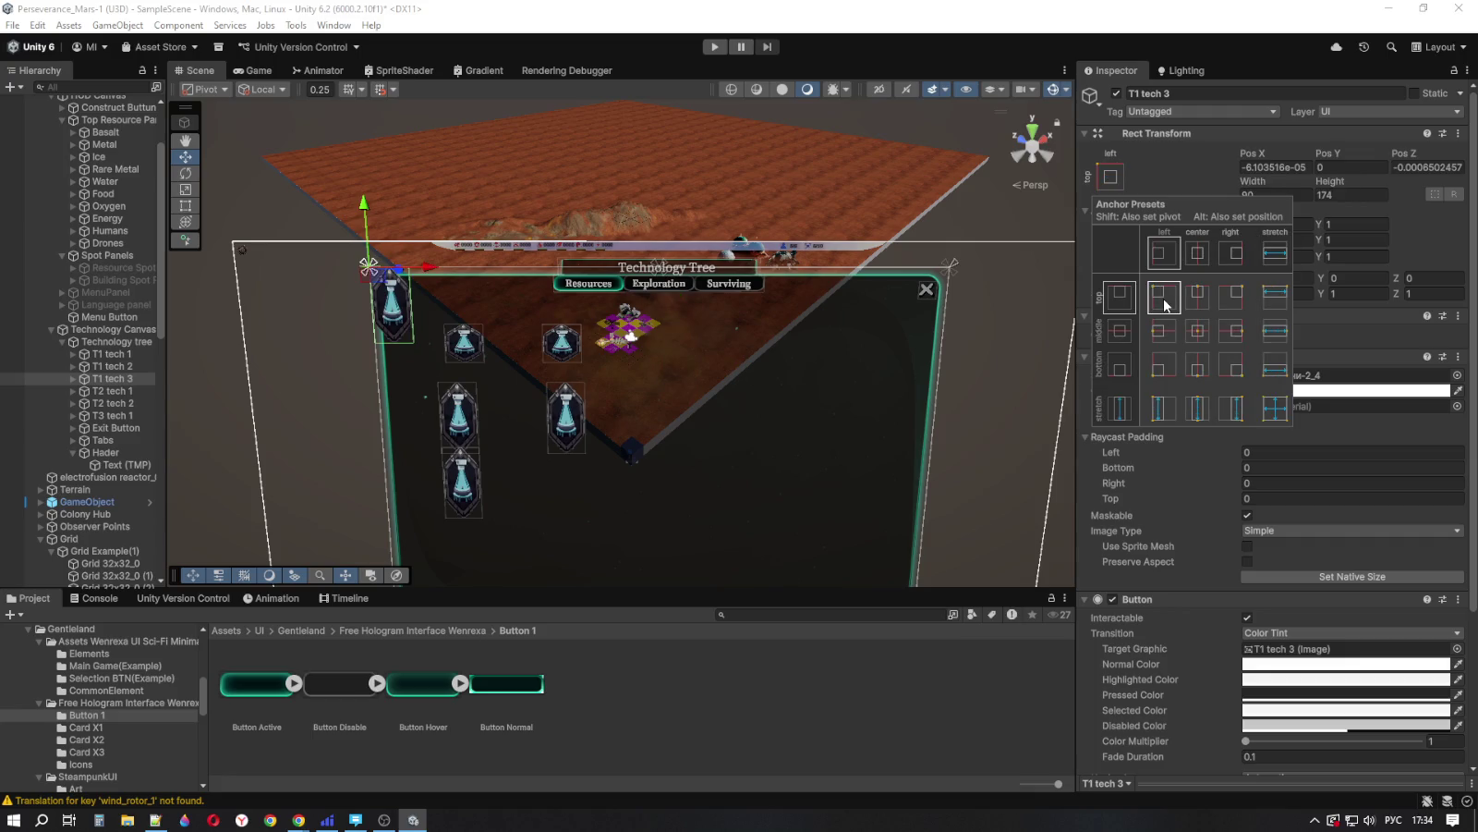
key("shift+alt")
key("shift+alt")
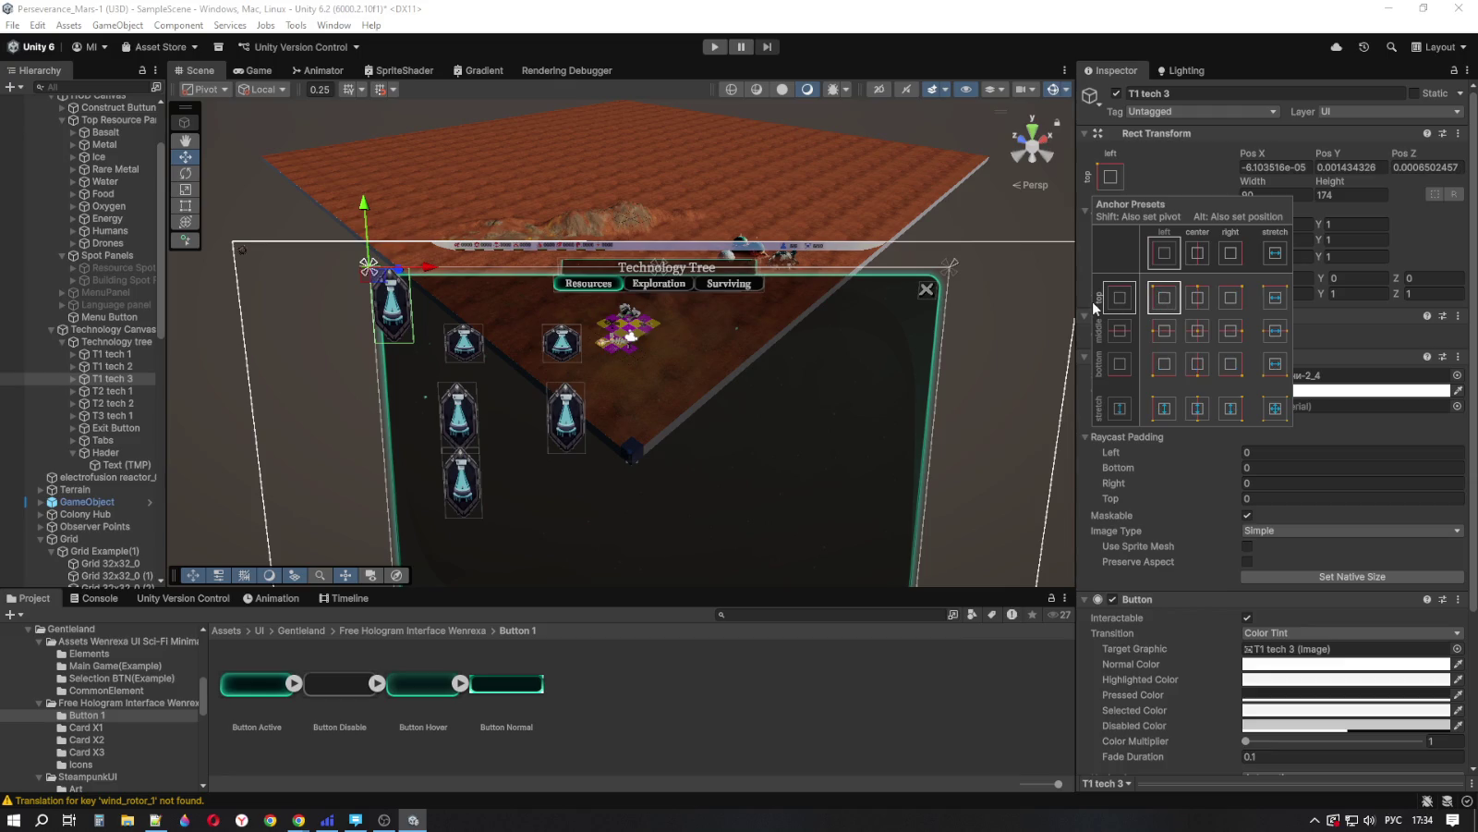
left_click(1344, 194)
type("90")
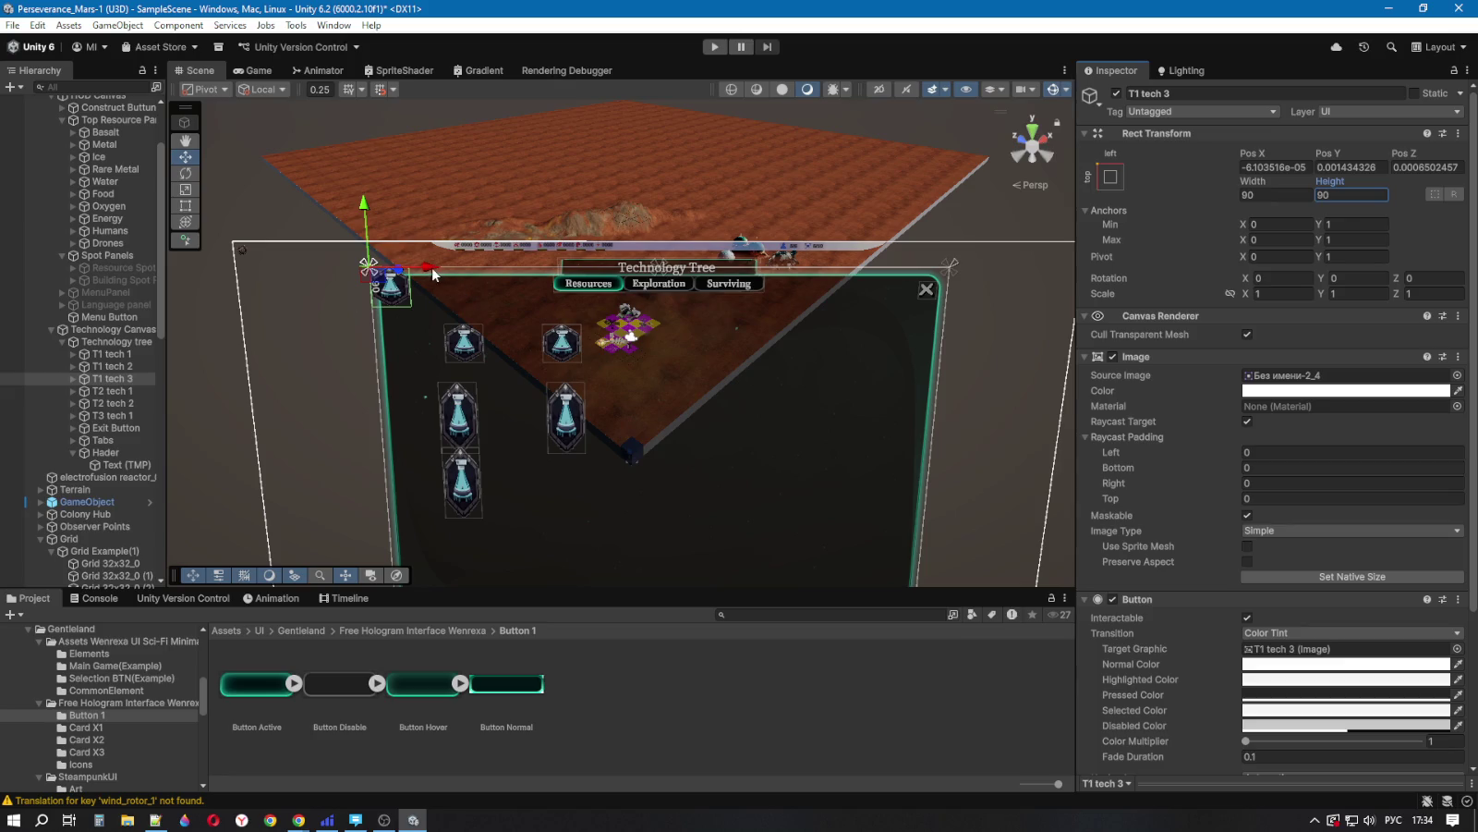
mouse_move(433, 273)
left_mouse_down()
mouse_move(688, 273)
mouse_move(675, 248)
mouse_move(644, 254)
mouse_move(644, 289)
left_mouse_up()
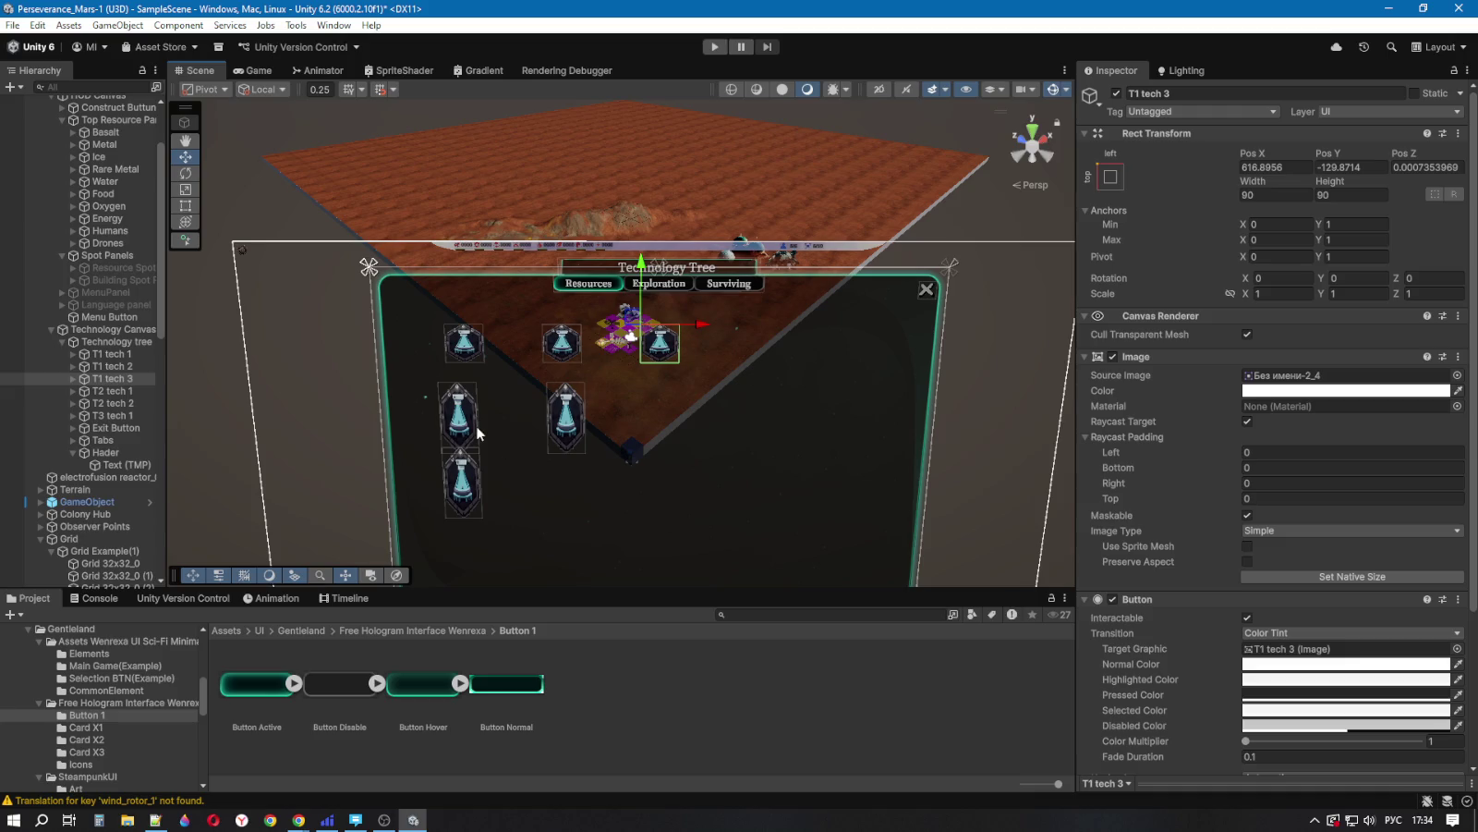
Step: Anchor T2 tech 1 top-left at 90×90 and shift it right along the top edge
left_click(64, 391)
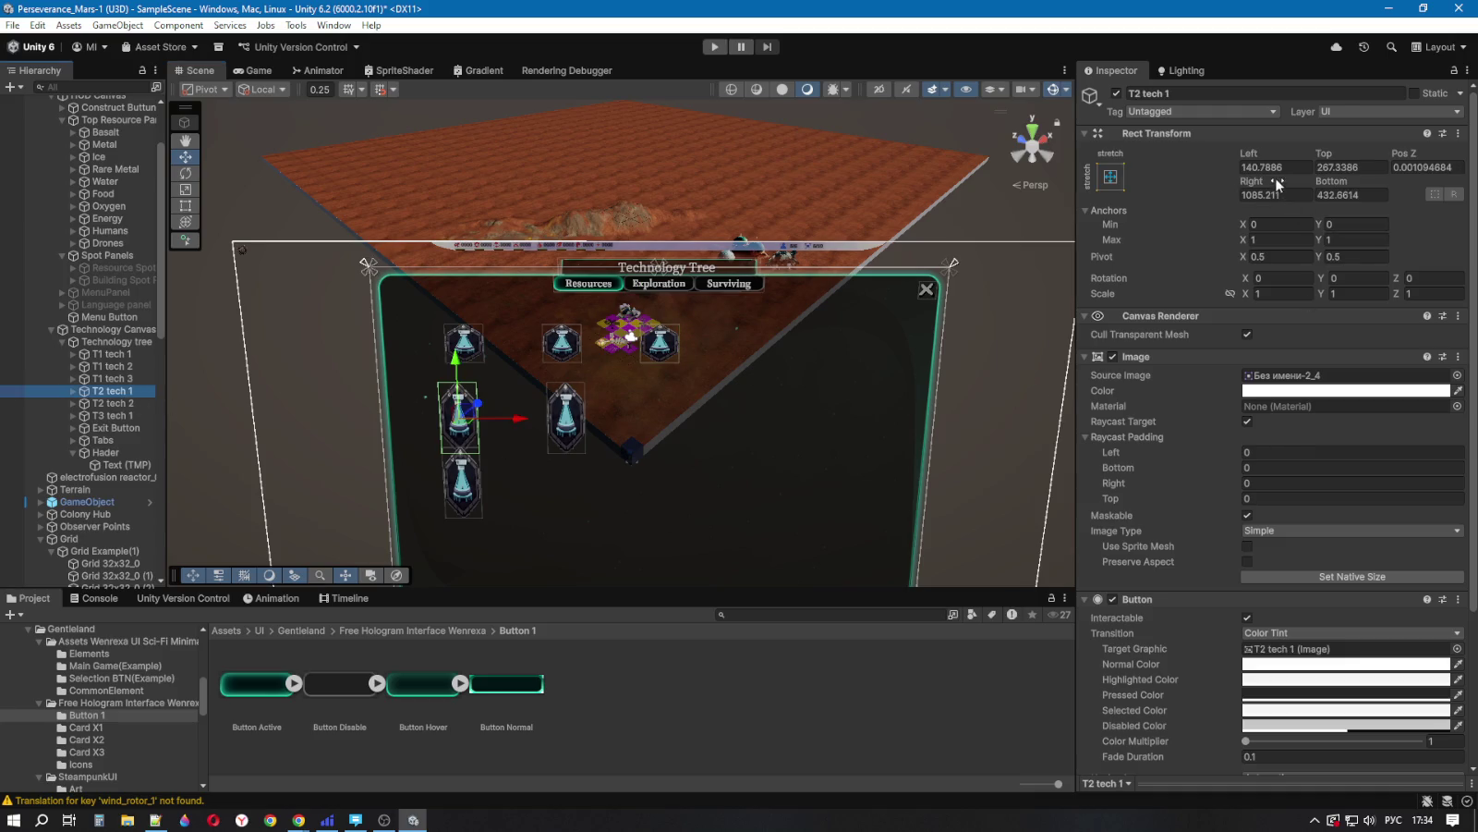
left_click(1112, 177)
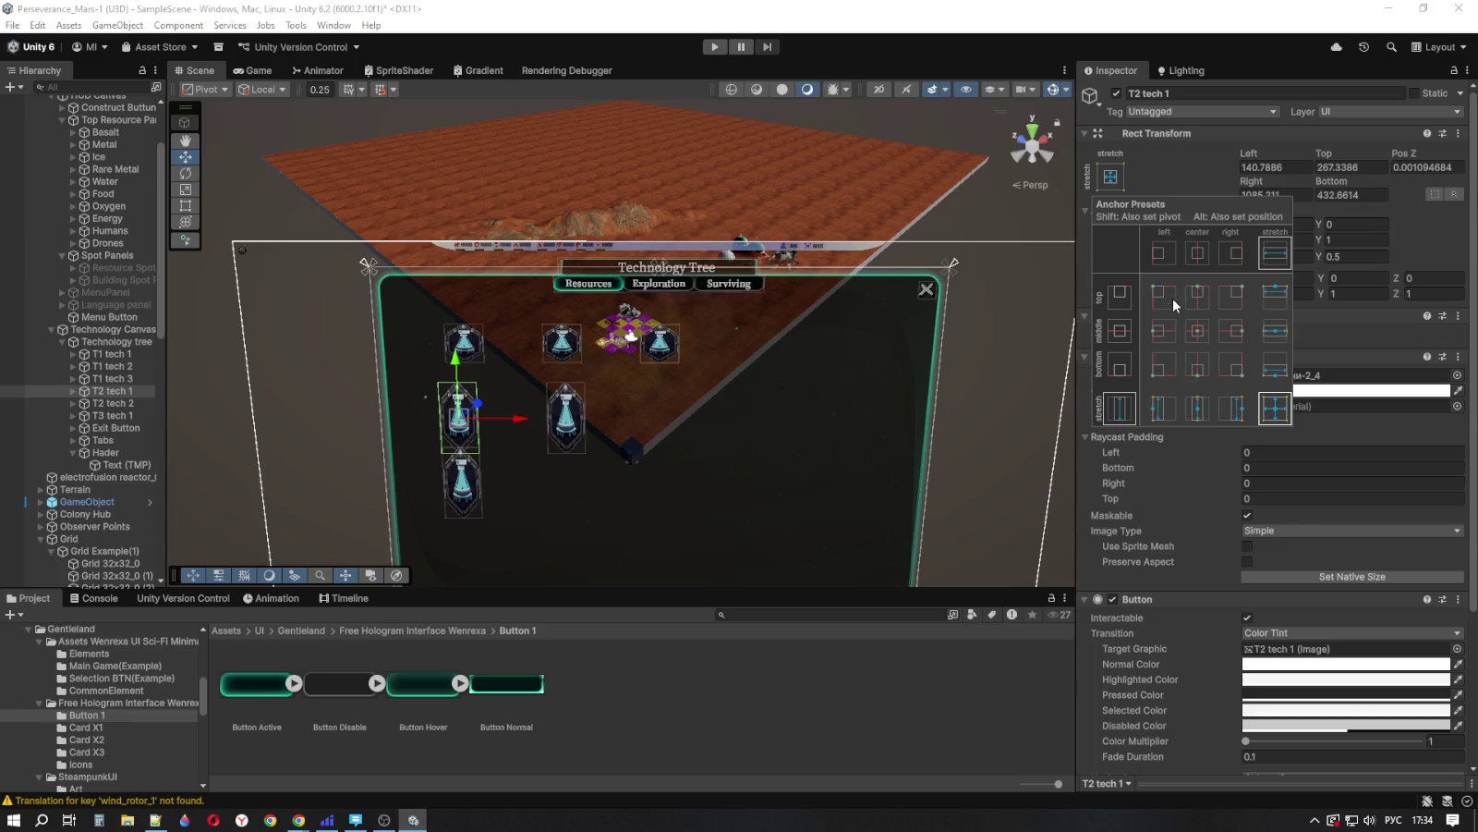
left_click(1166, 298, "alt+shift")
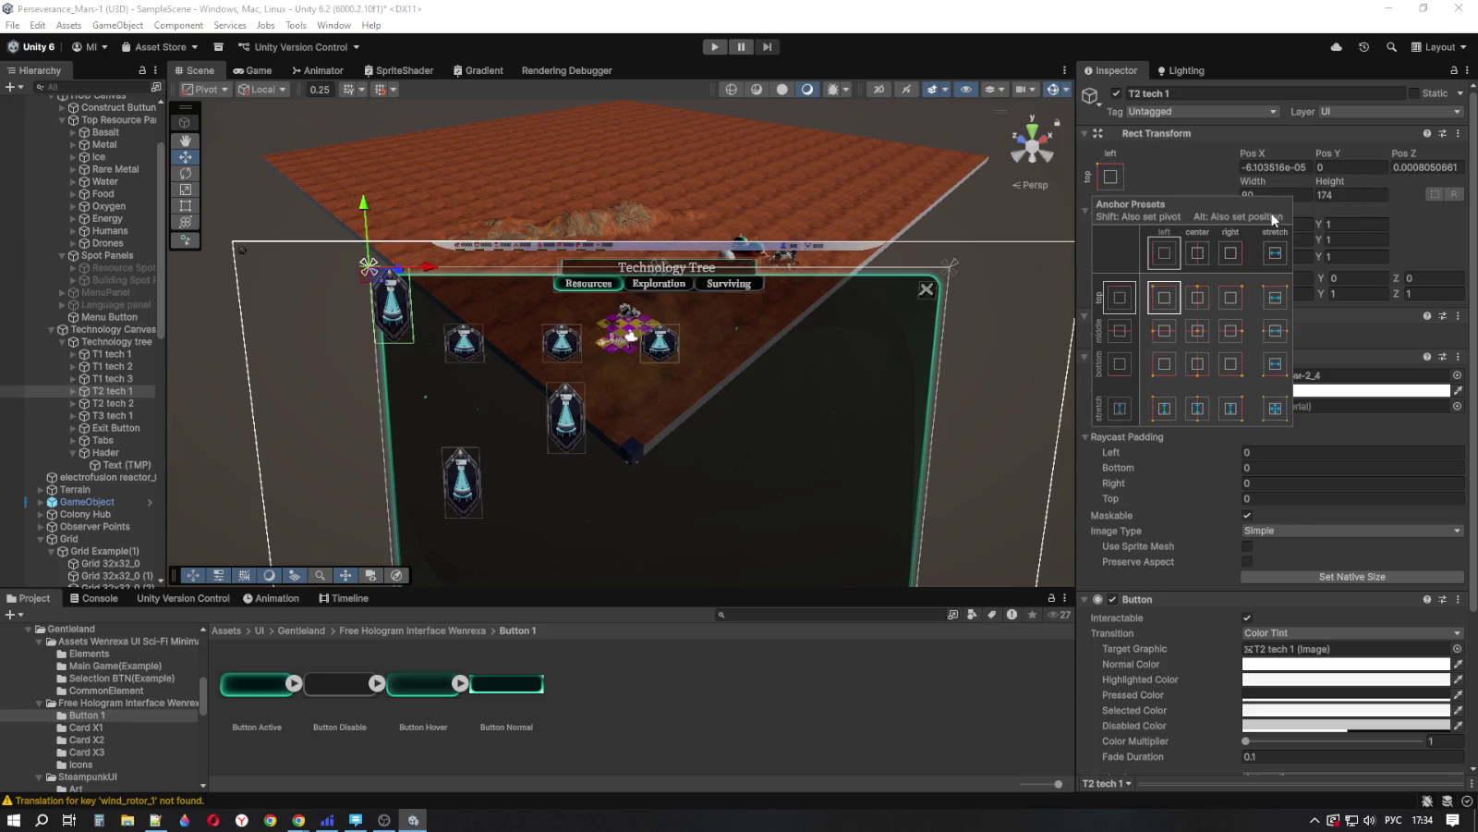
left_click(1339, 193)
type("90")
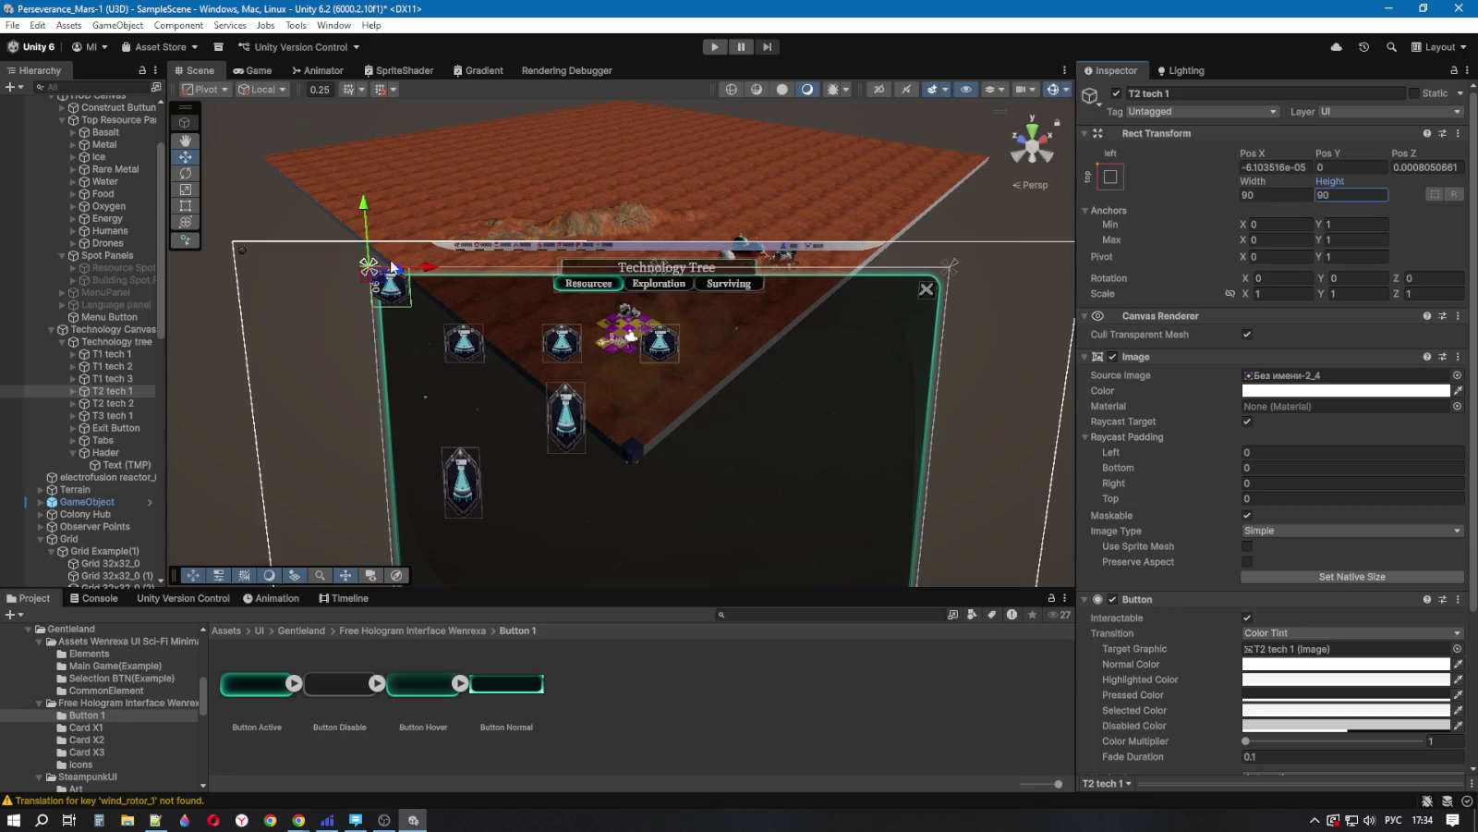
left_click_drag(426, 267, 513, 271)
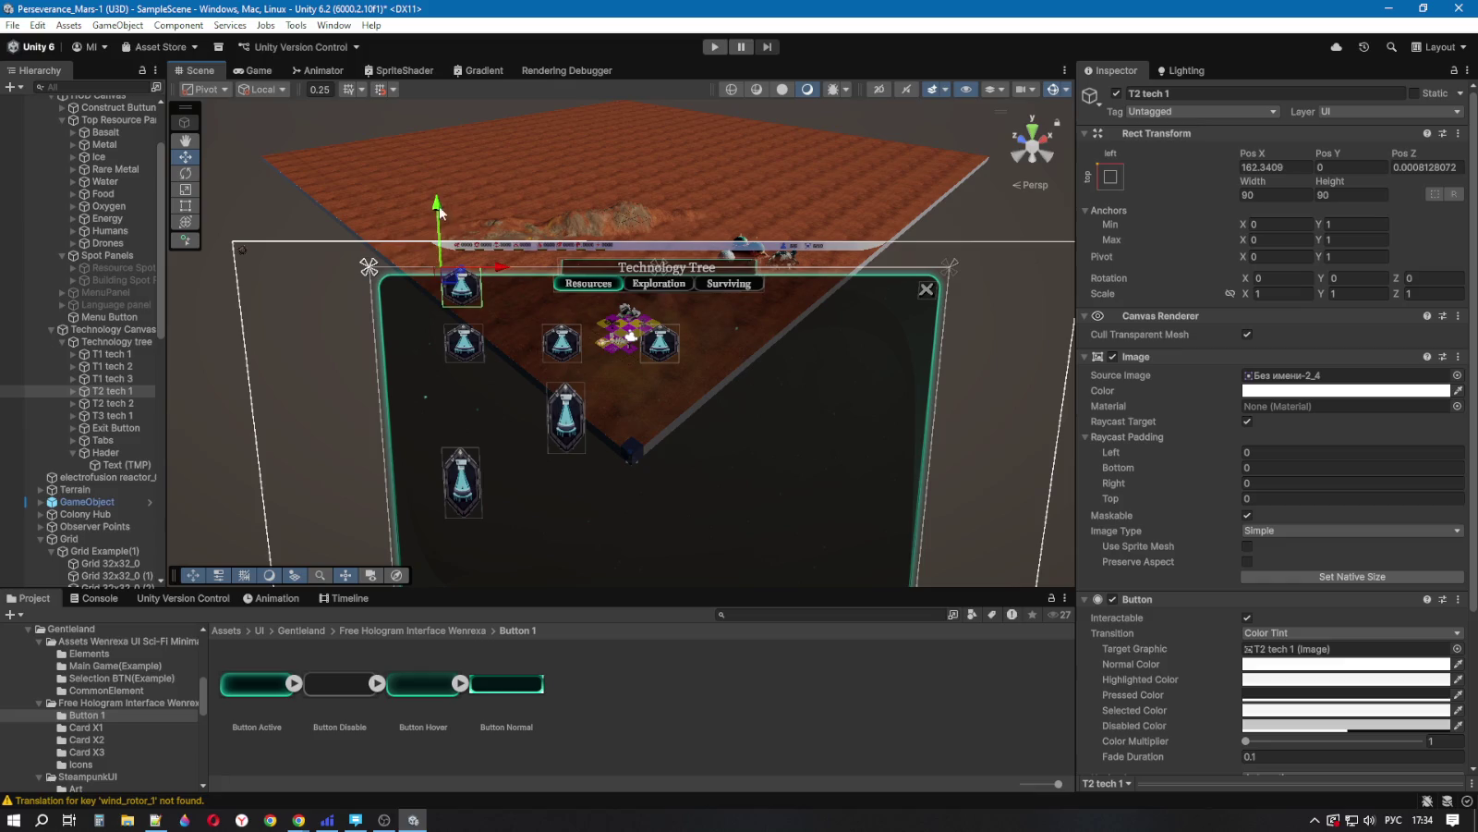